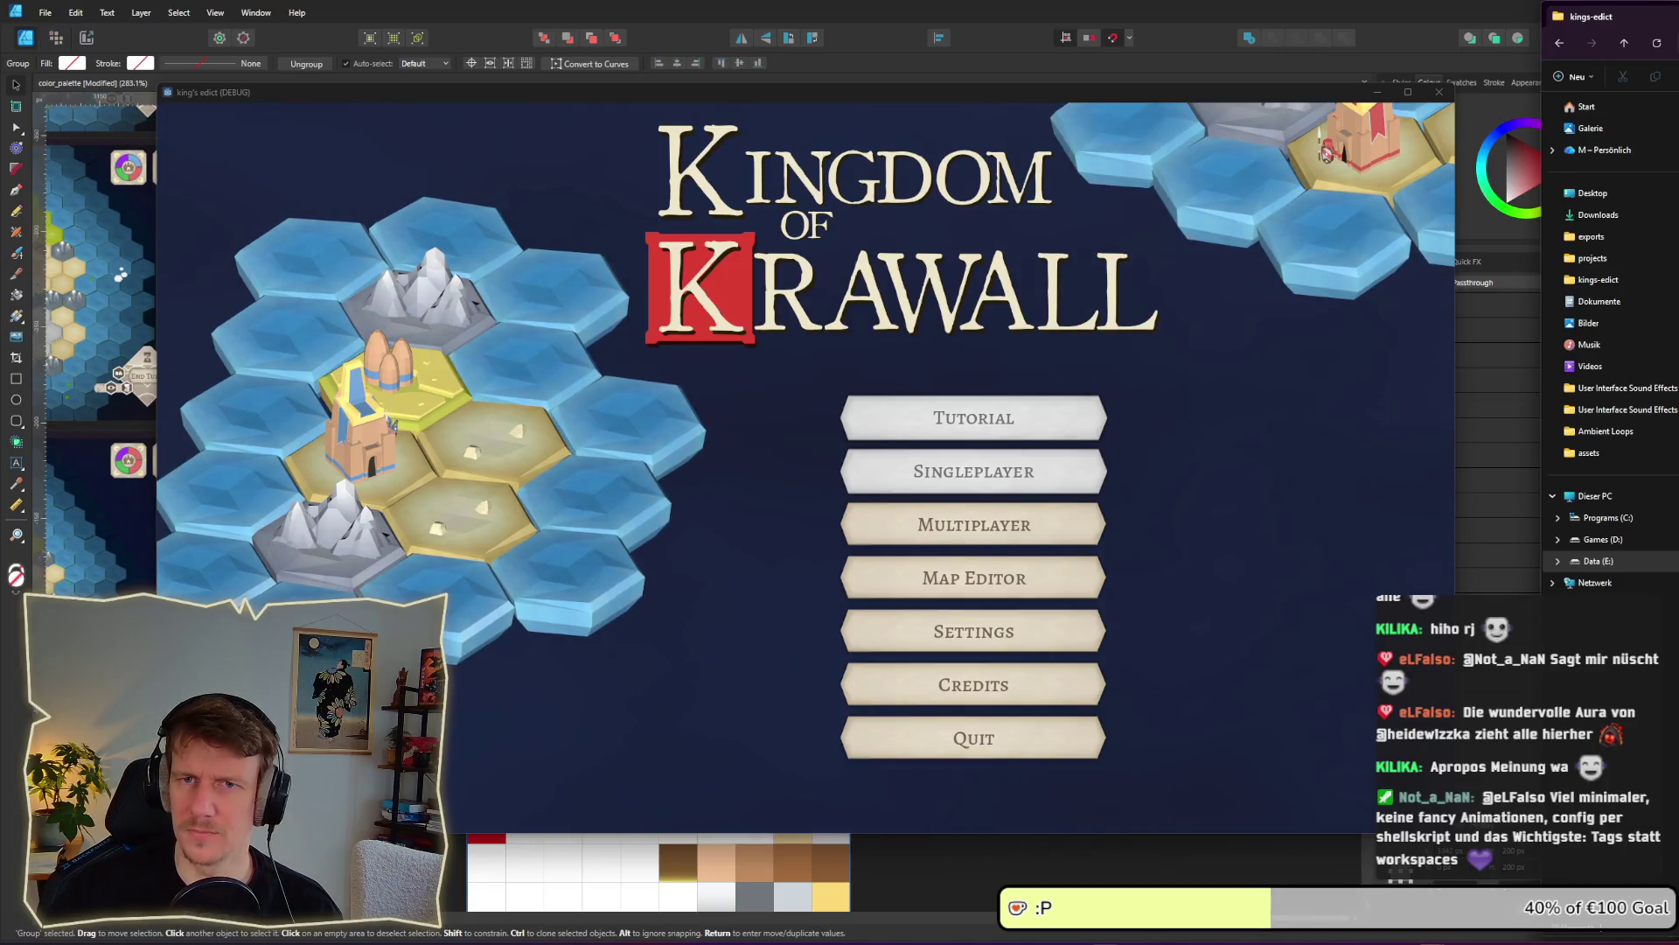
Move the kings-edict videos folder window to screen centre and widen it for more thumbnails
mouse_move(1645, 16)
mouse_down()
mouse_move(638, 82)
mouse_move(727, 58)
mouse_up()
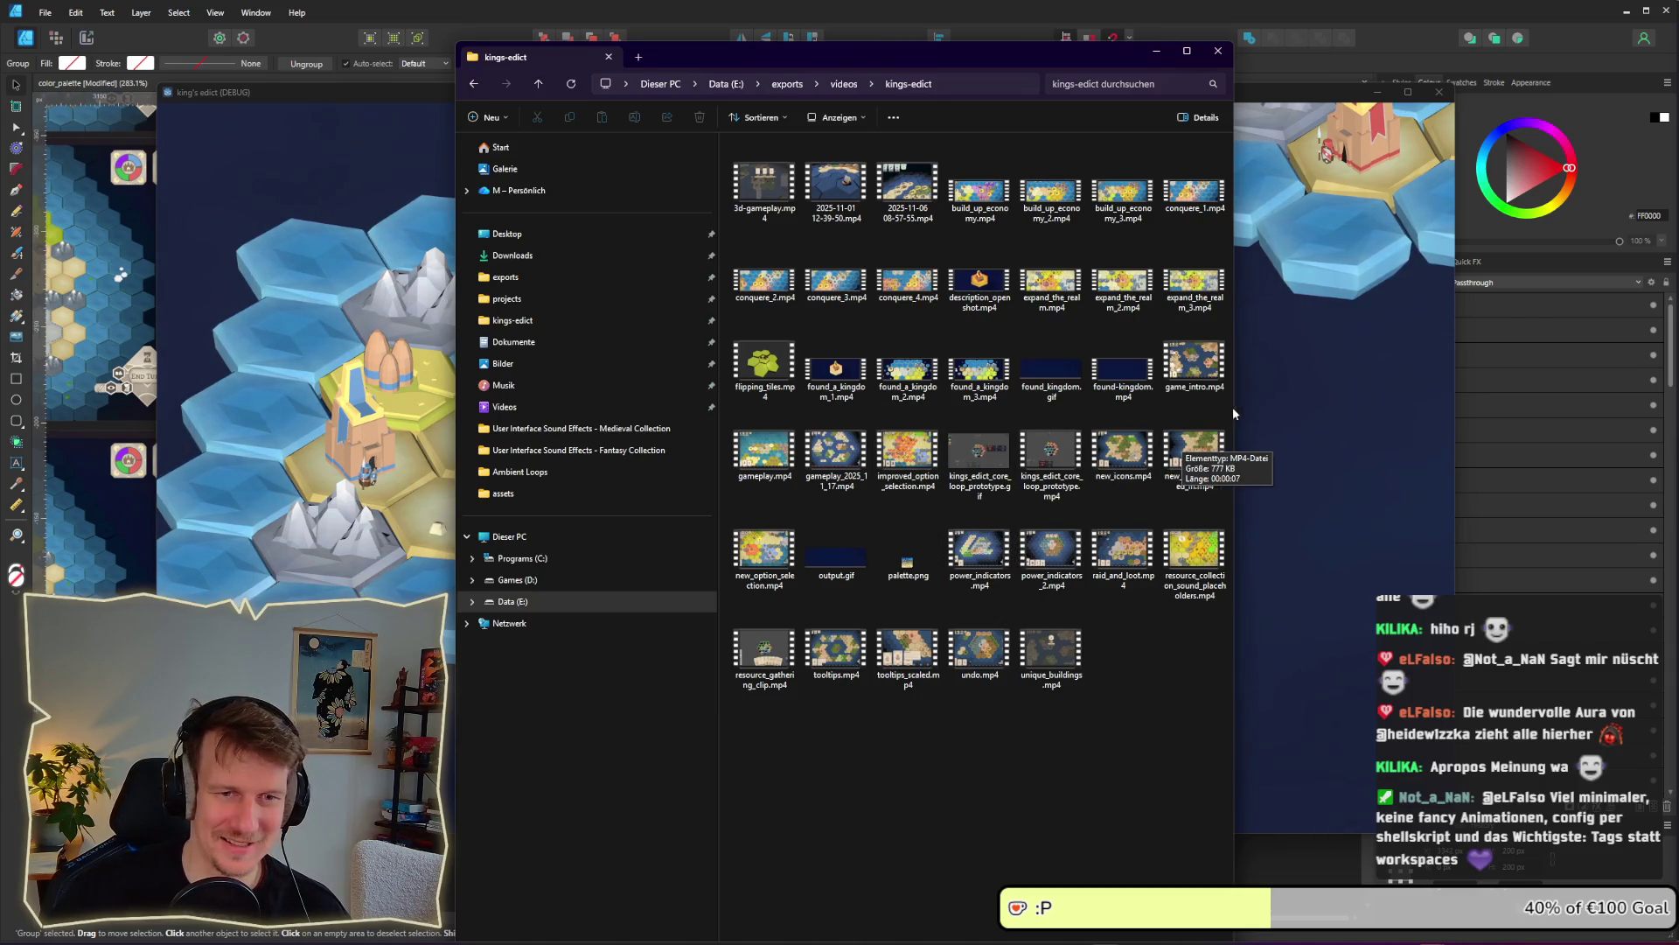
drag(1234, 420, 1405, 419)
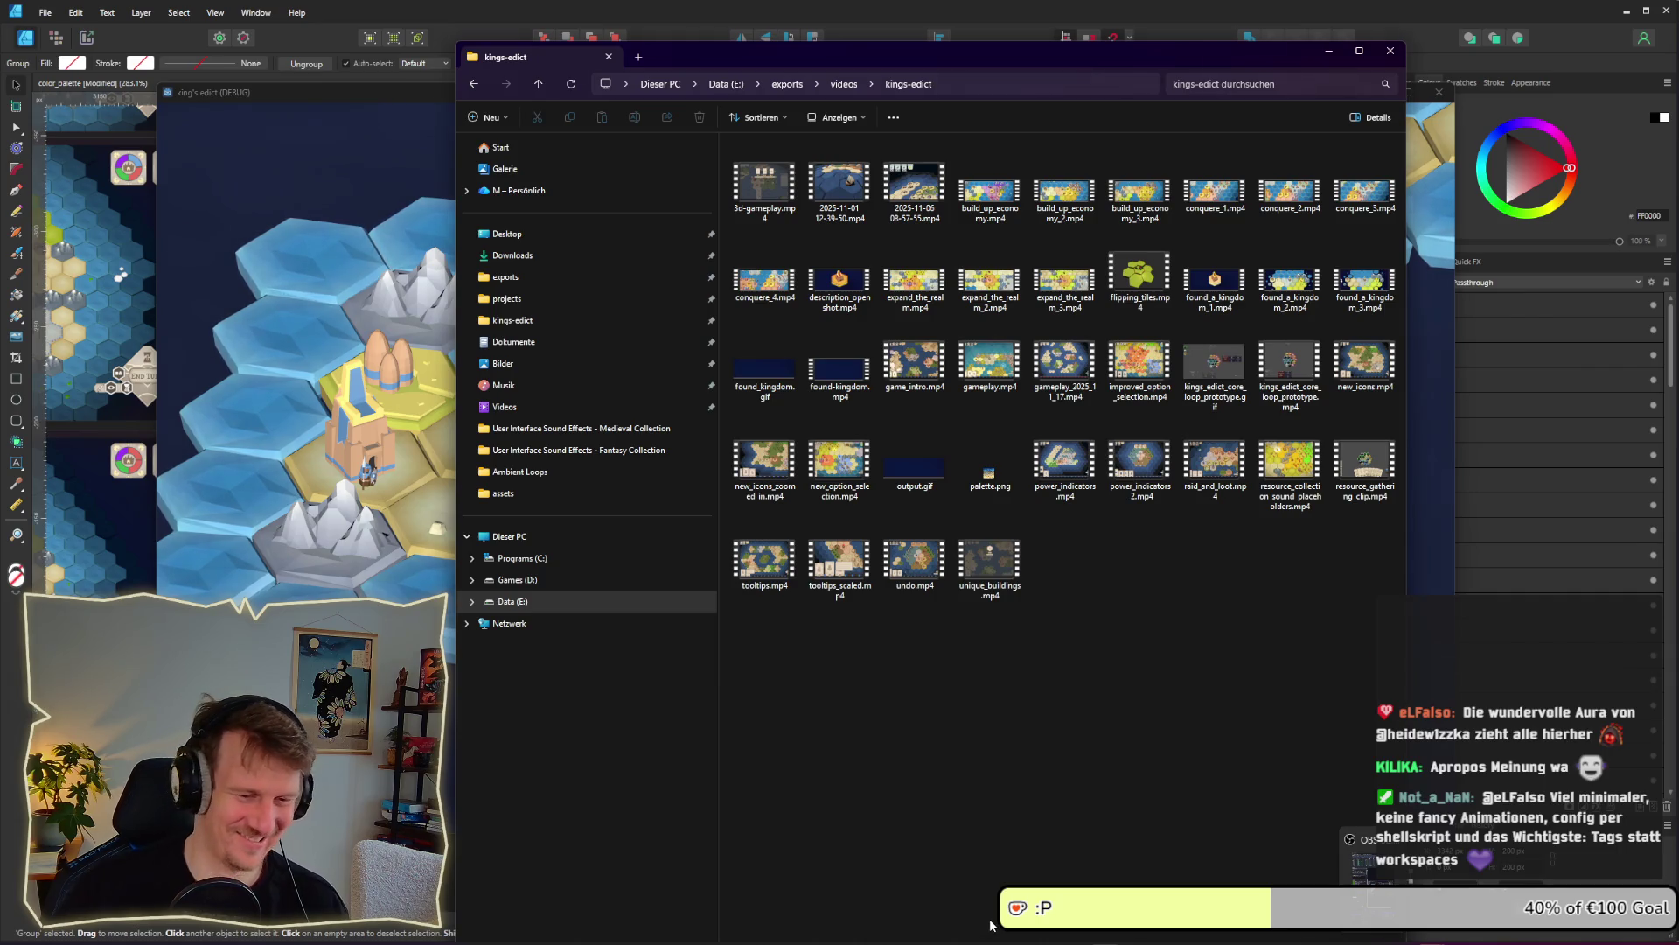
Launch OpenShot Video Editor through Start search for 'openshot'
key(super)
text(opne)
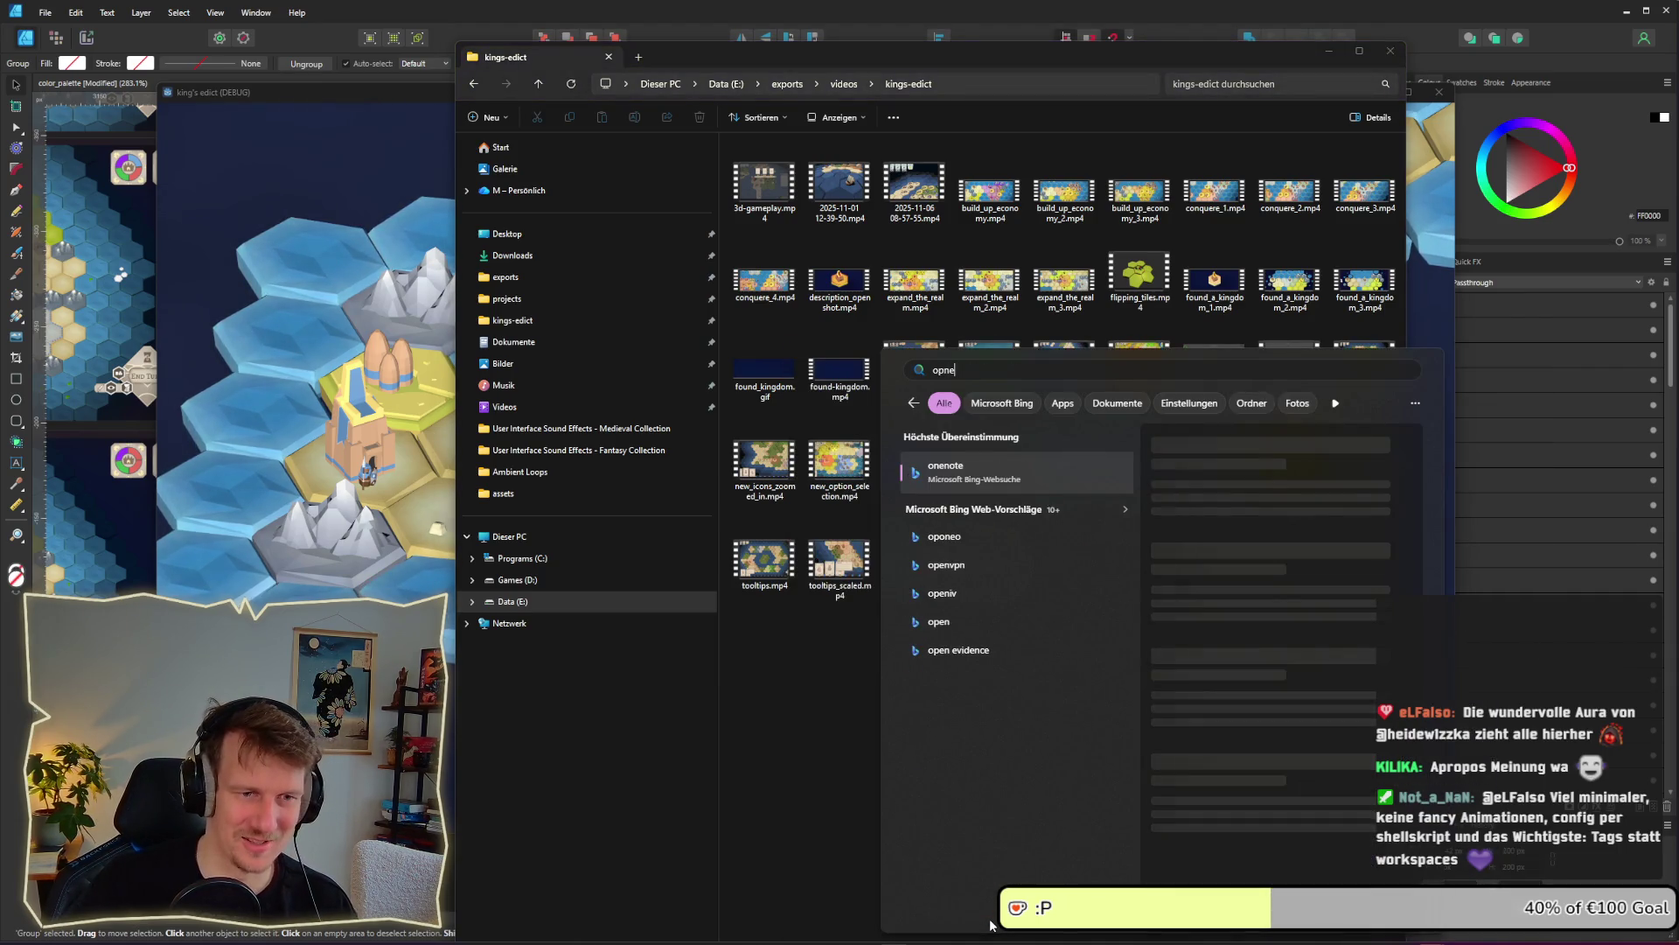
key(BackSpace)
key(BackSpace)
text(en)
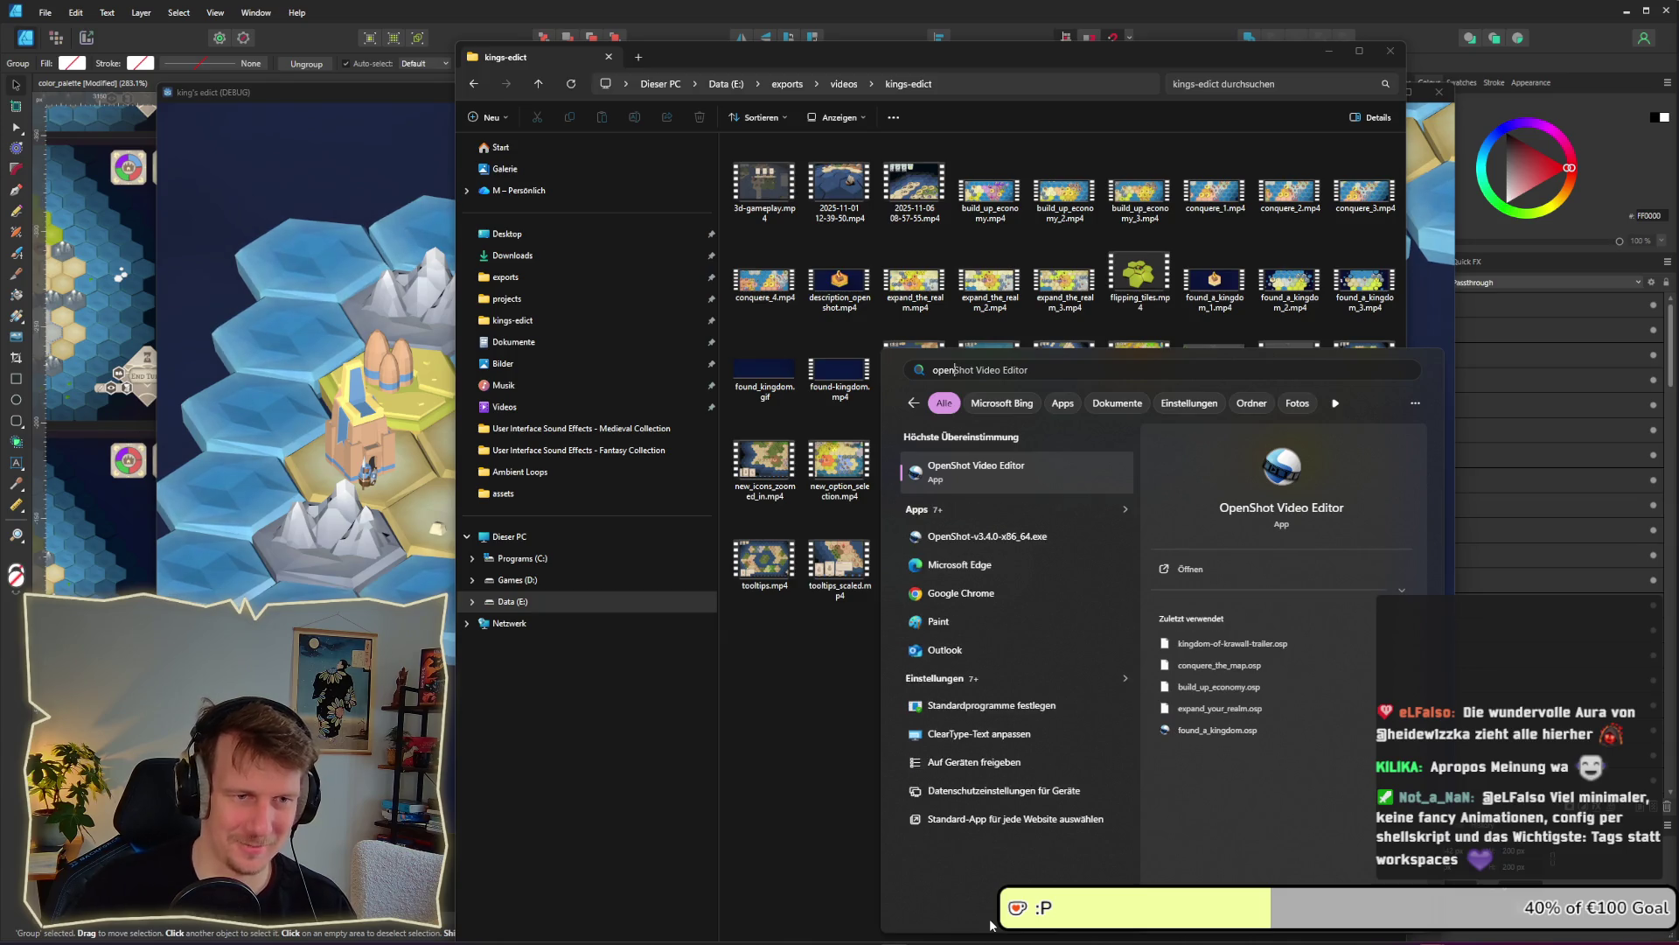
key(Return)
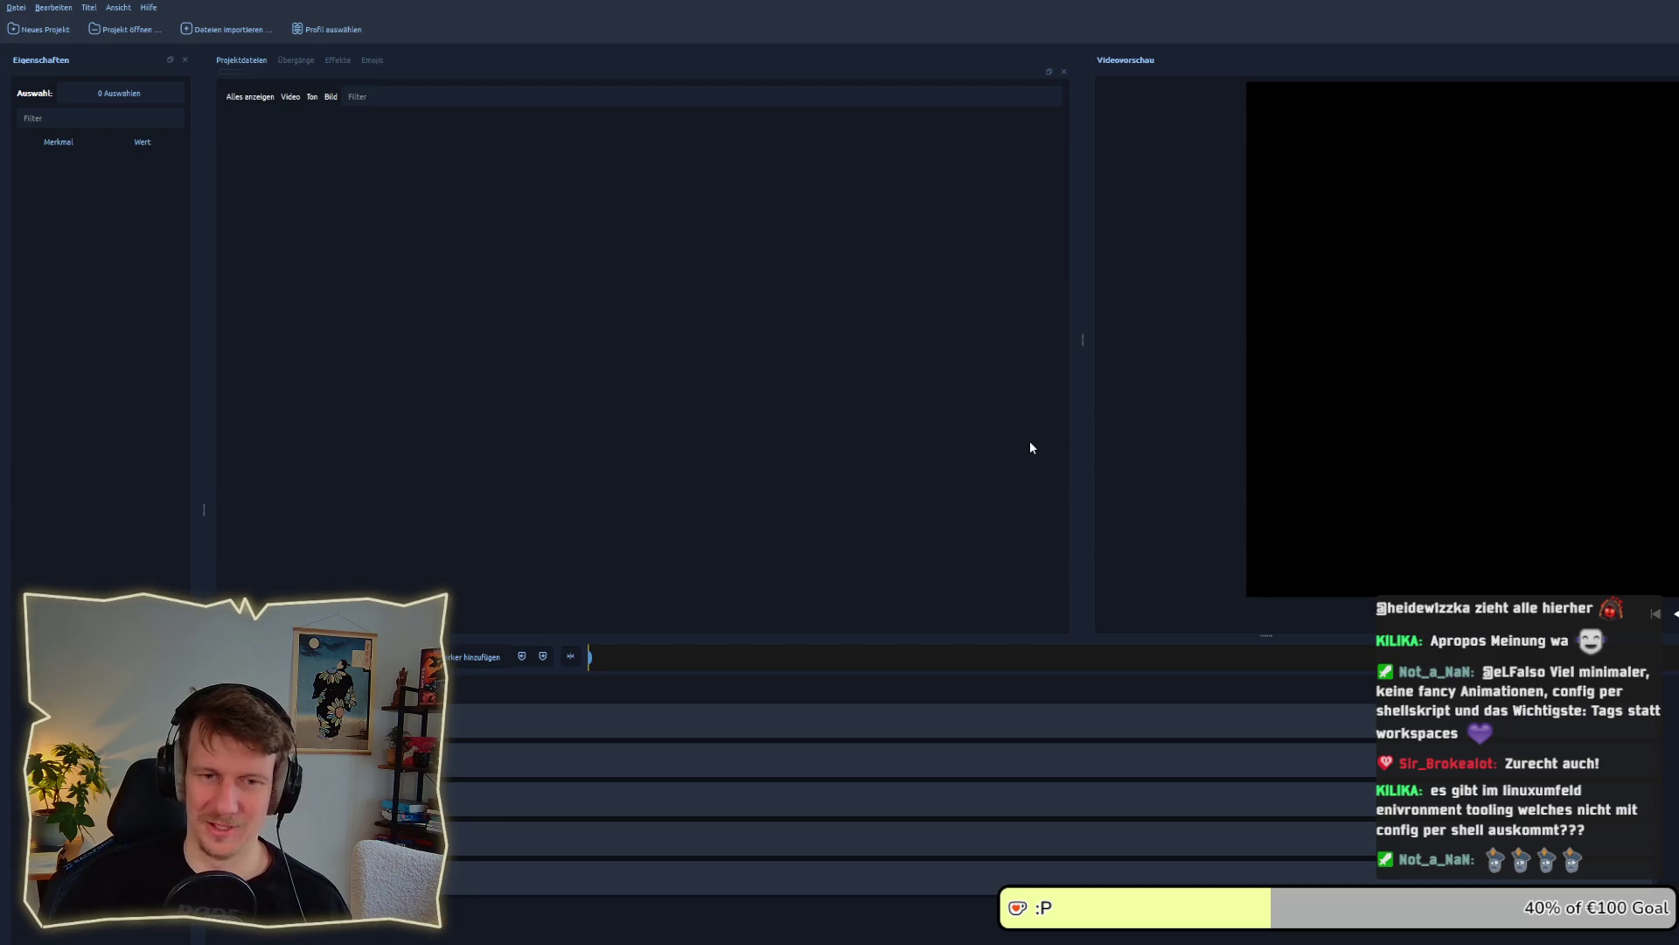
Reopen recent project kingdom-of-krawall-trailer.osp and resize OpenShot to fill the whole screen
key(alt+Tab)
key(Escape)
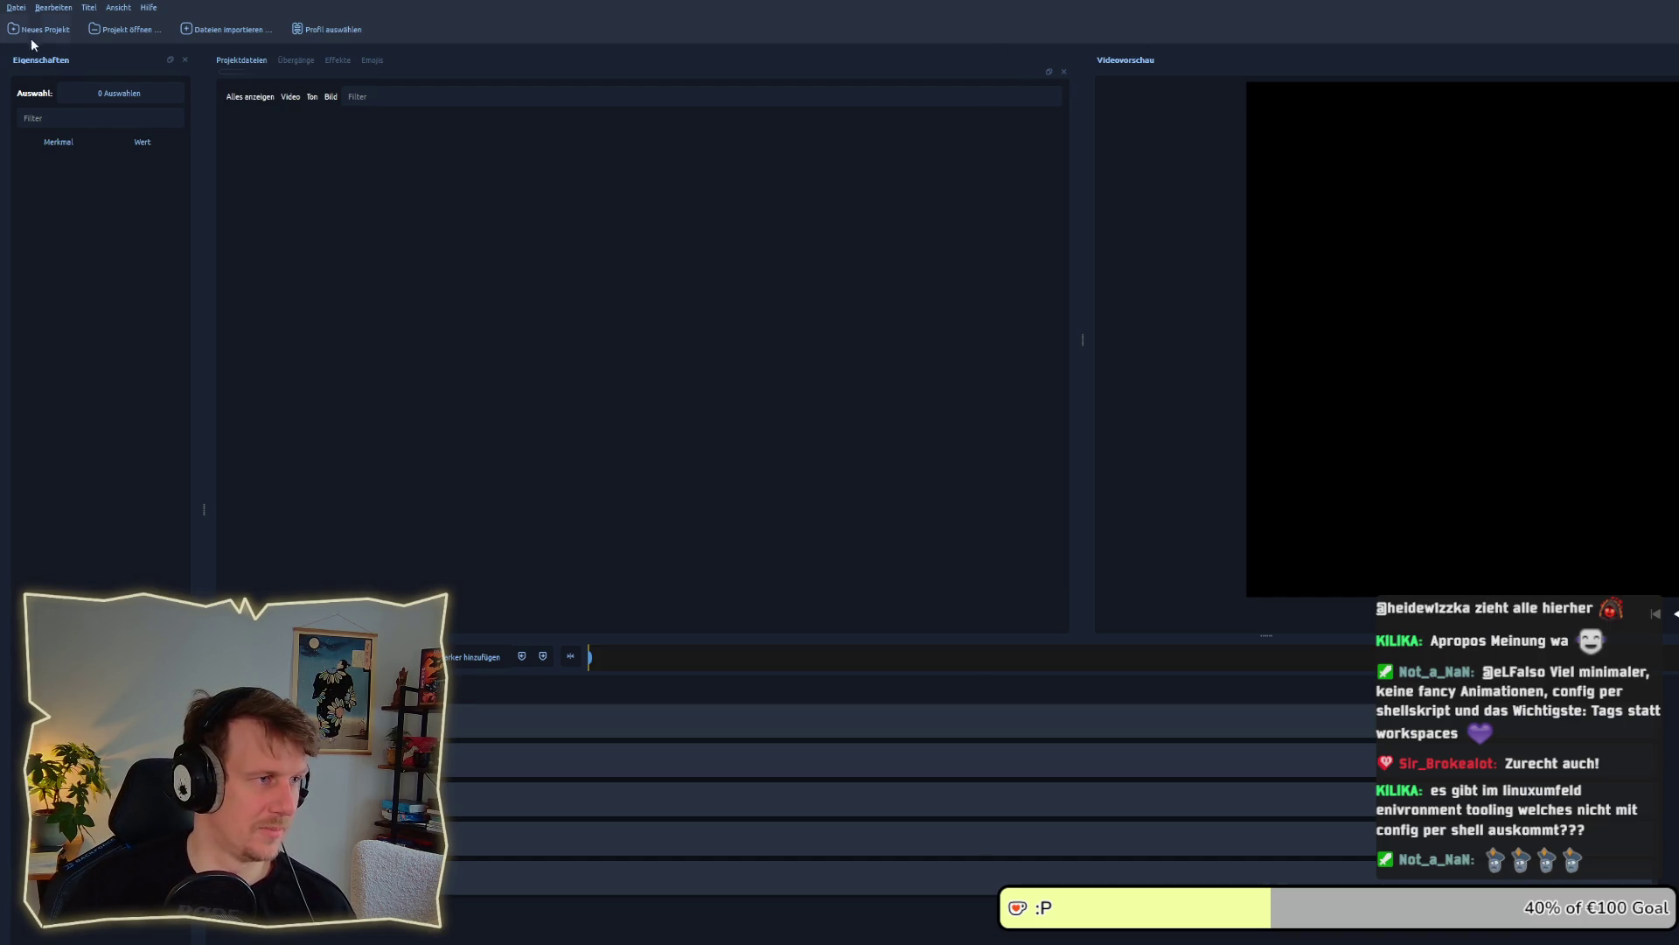
click(16, 7)
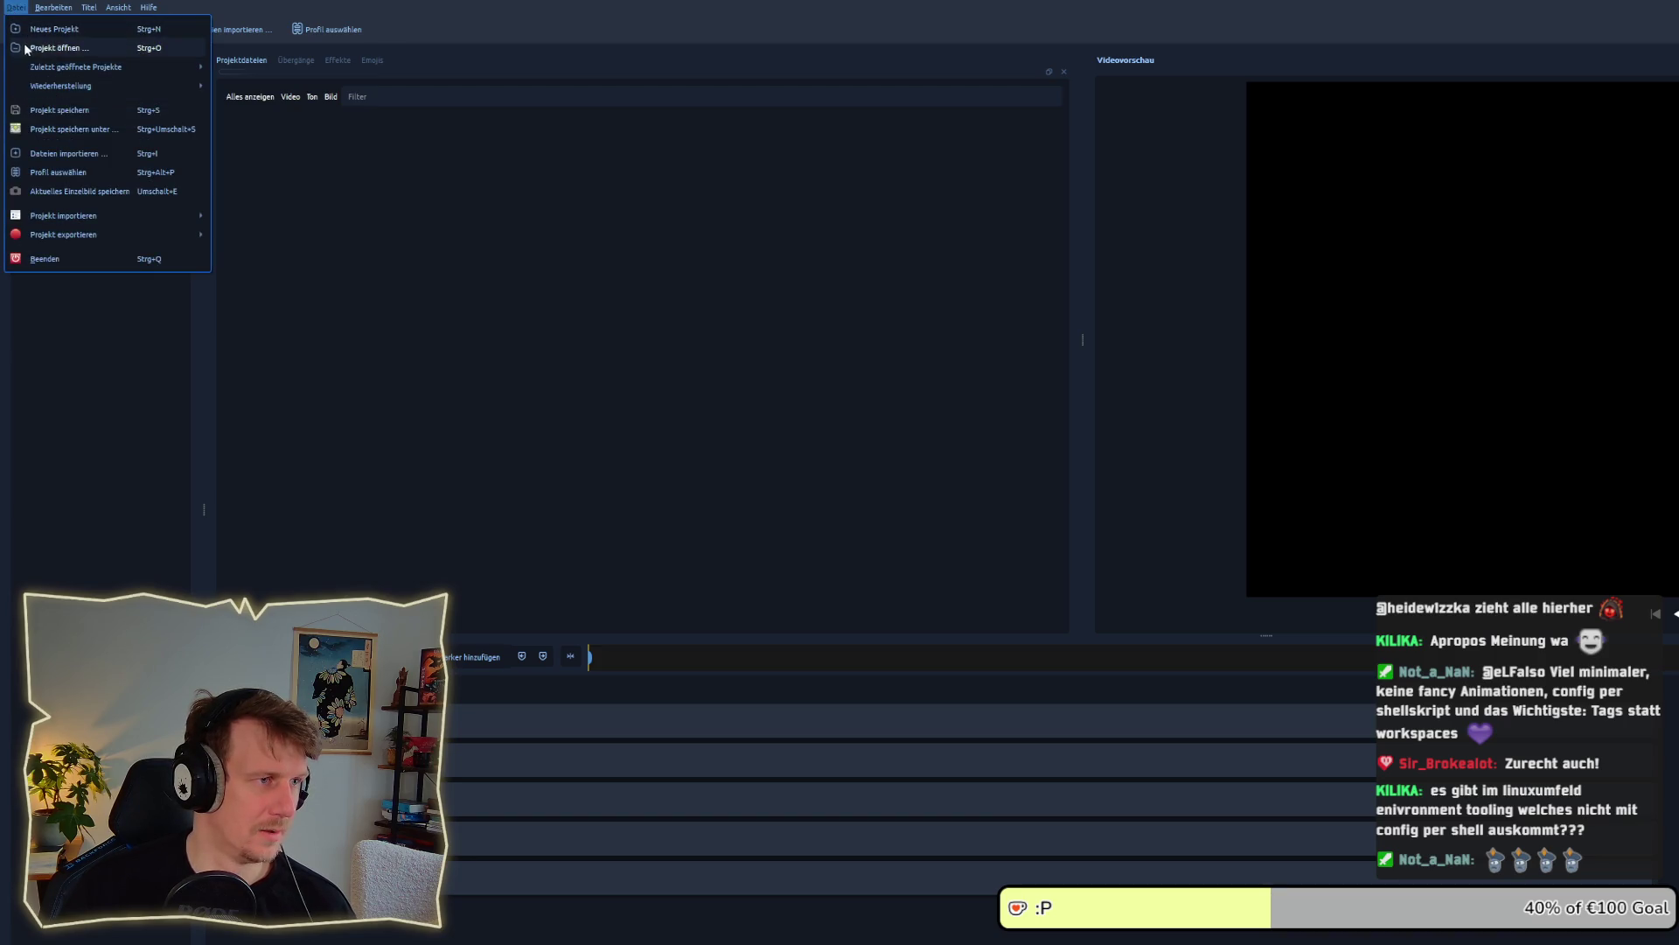
mouse_move(63, 67)
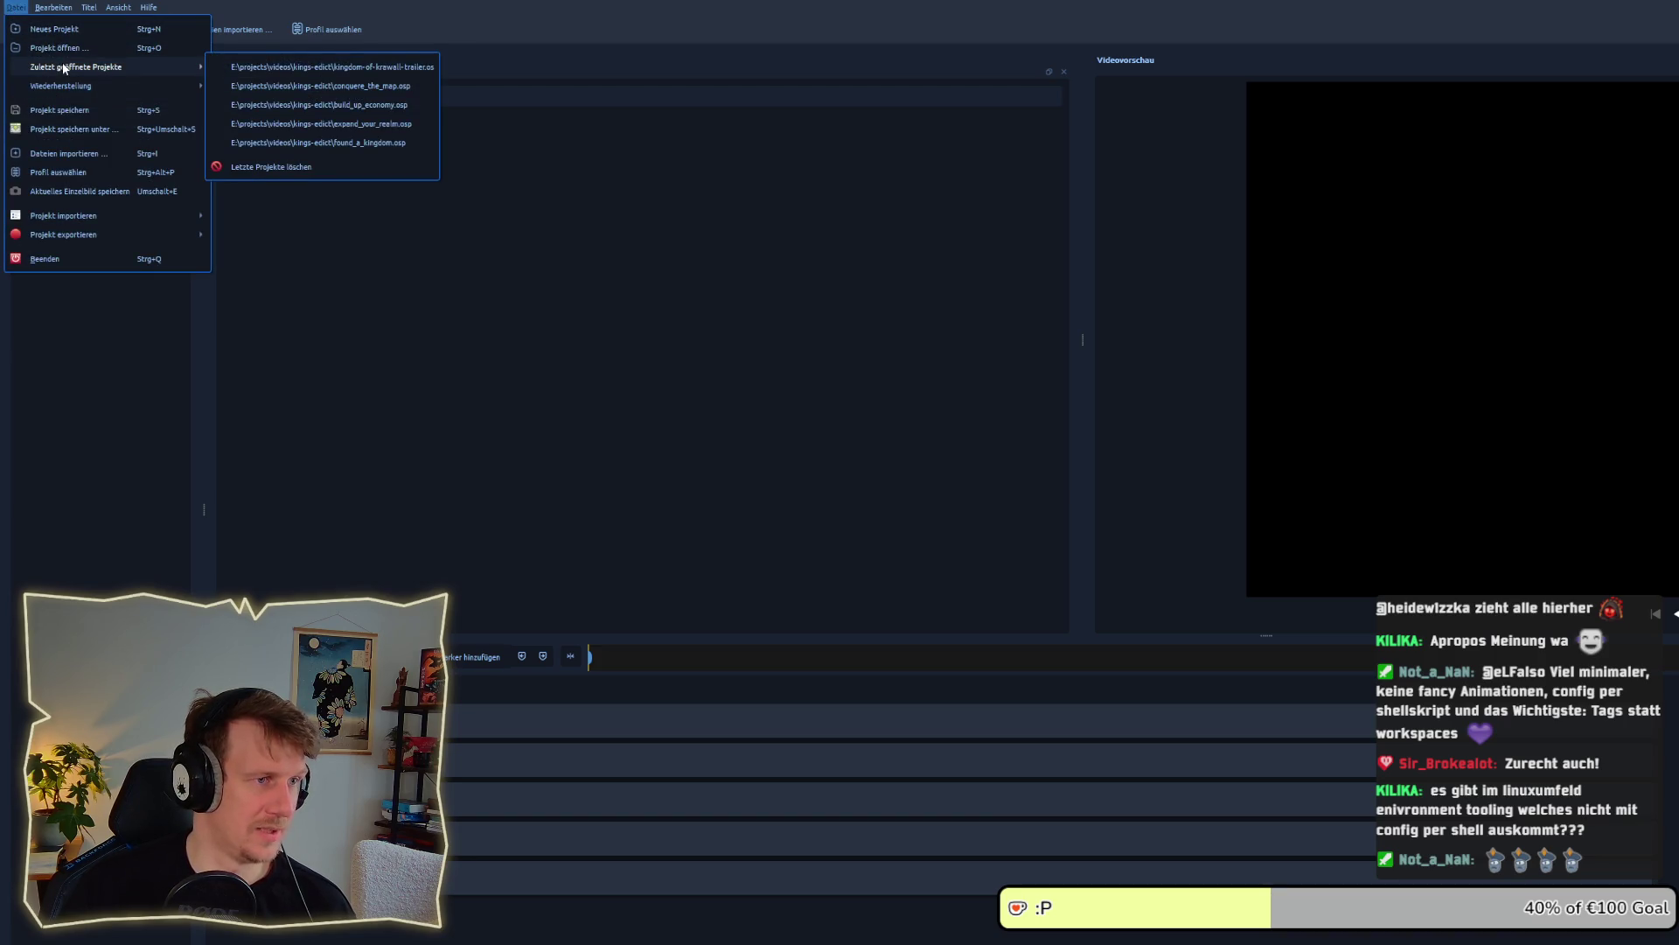
click(225, 71)
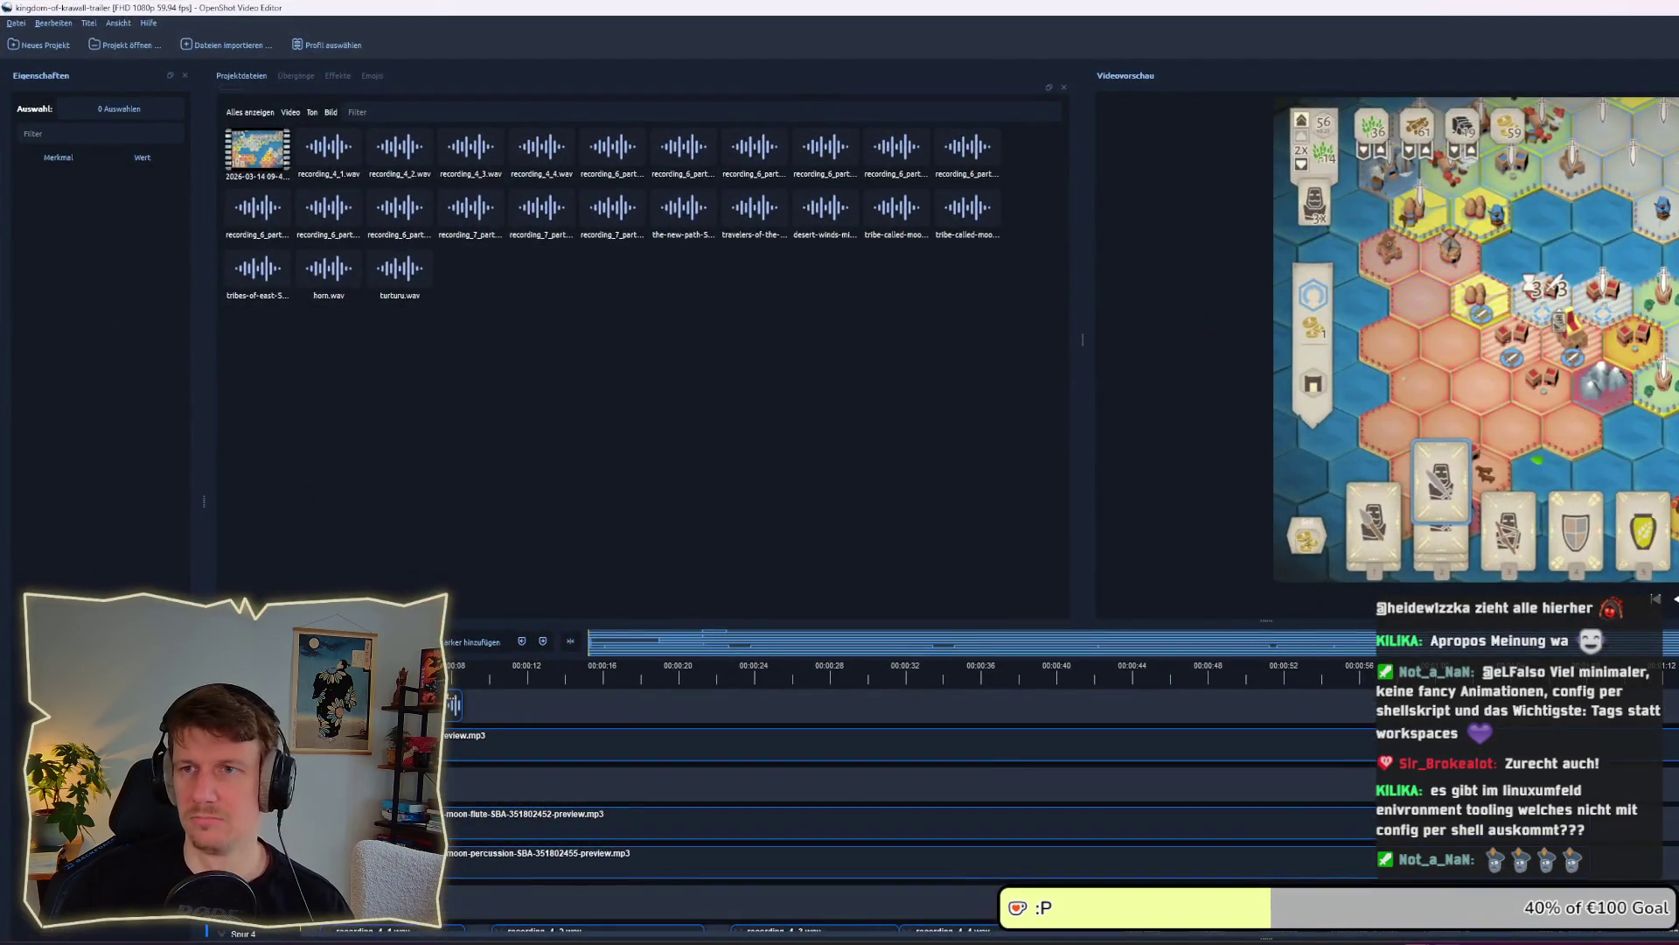
double_click(595, 9)
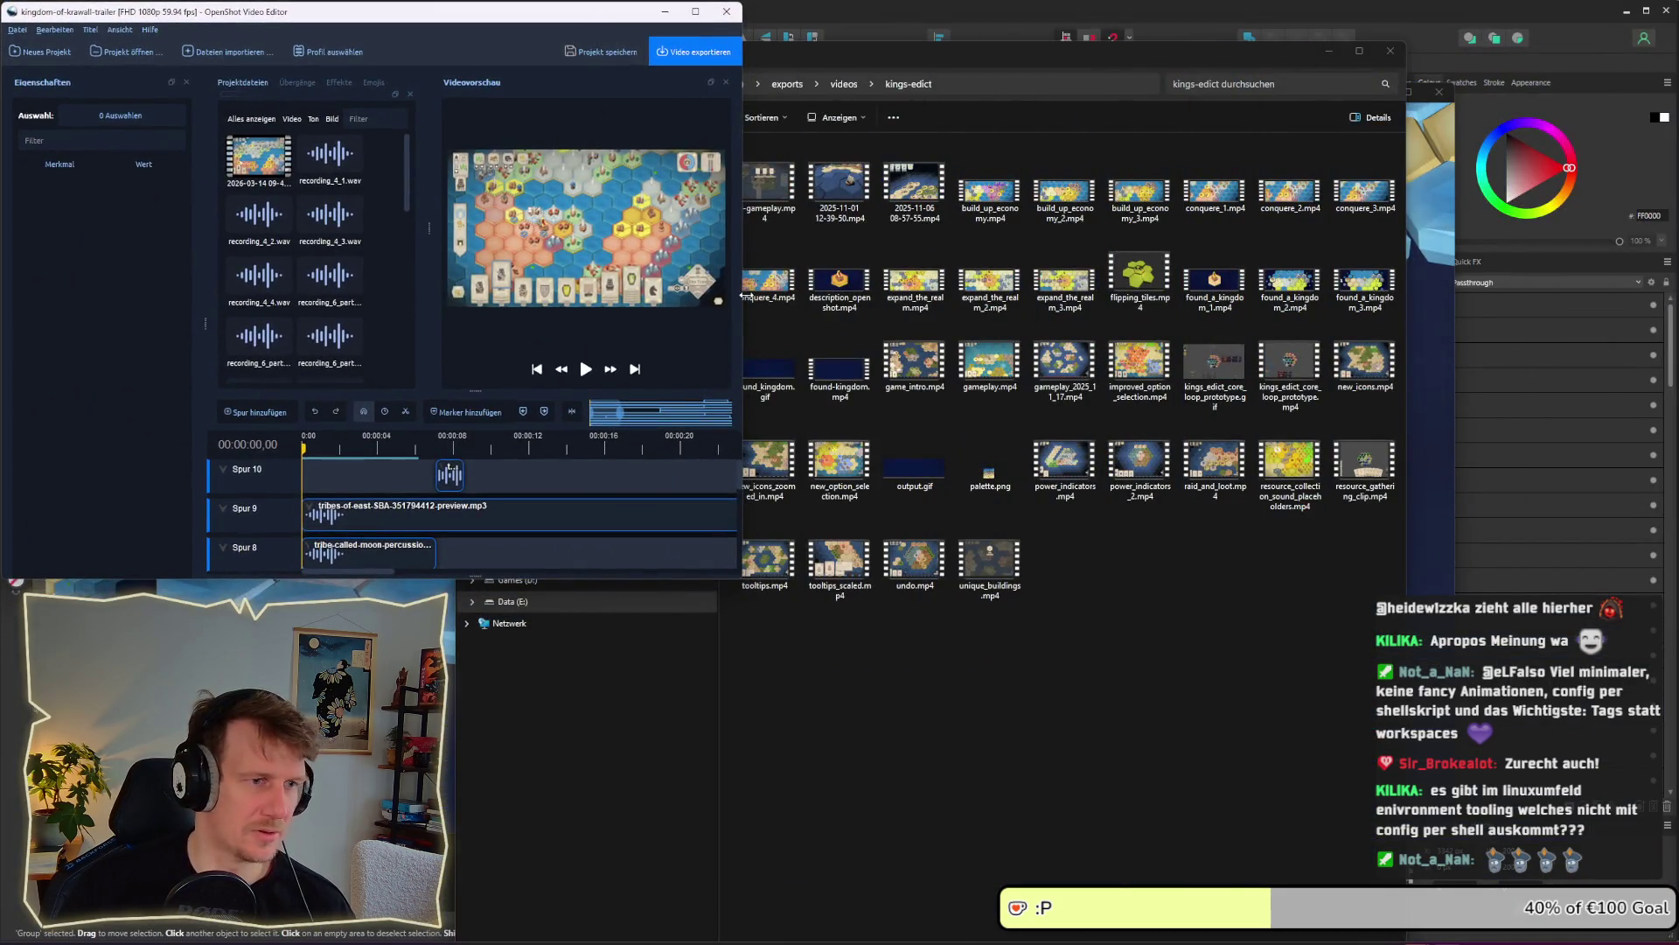
mouse_move(738, 580)
mouse_down()
mouse_move(997, 682)
mouse_move(1452, 739)
mouse_move(1653, 884)
mouse_move(1677, 942)
mouse_up()
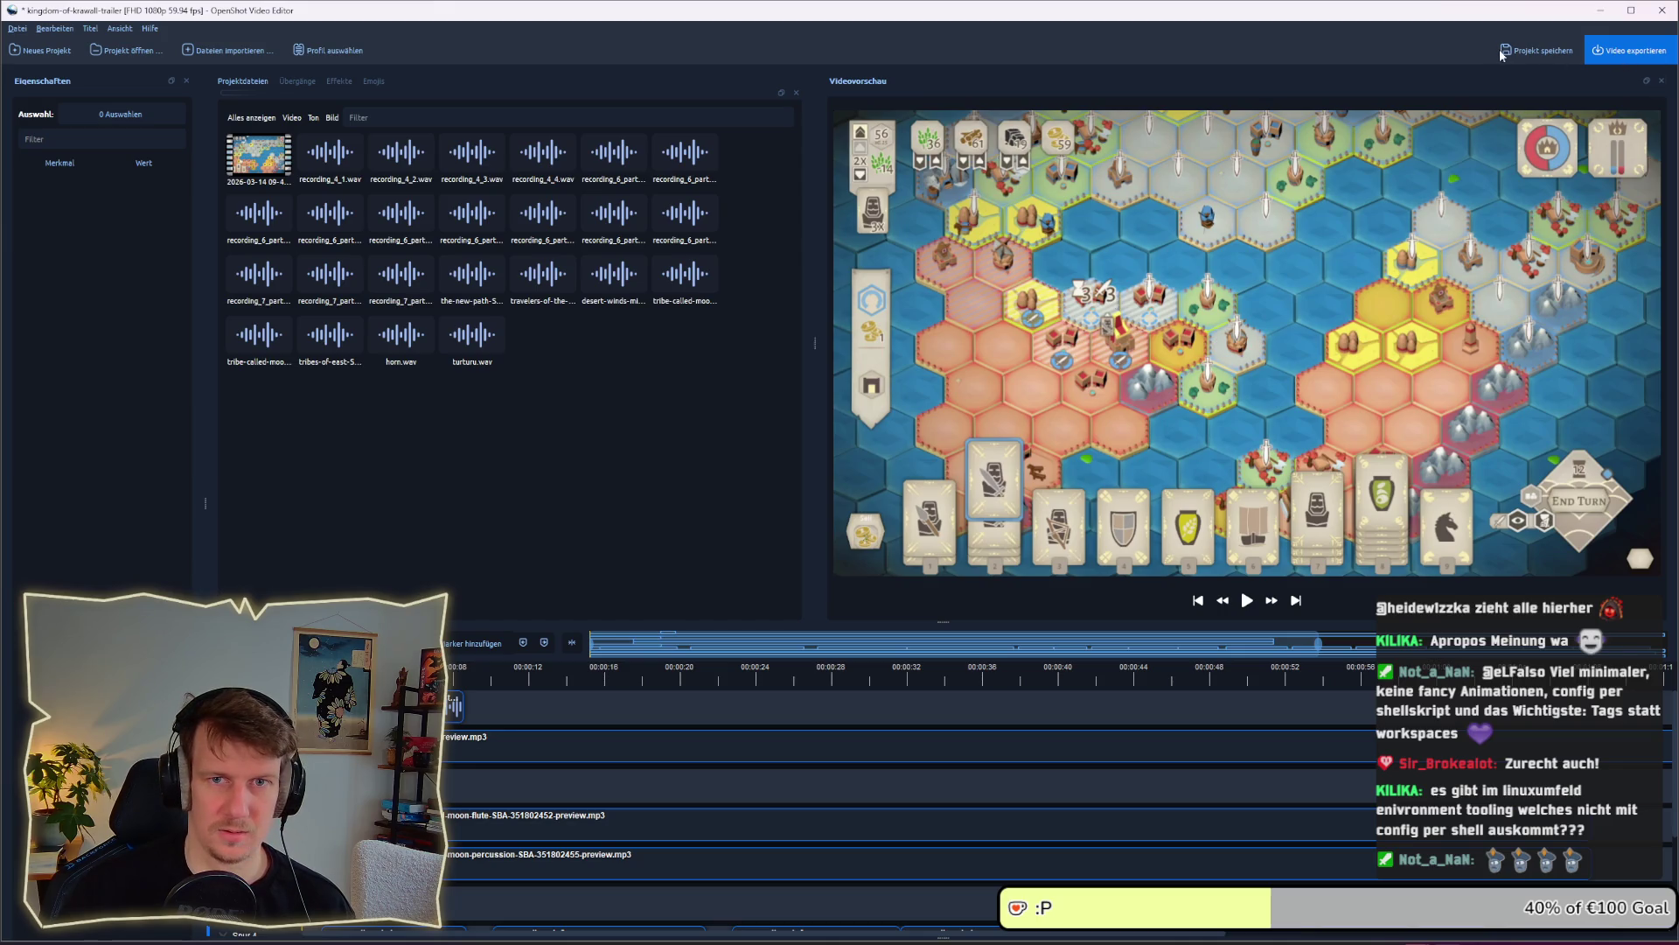
Check the export folder path in Video exportieren, cancel, then close OpenShot saving changes
click(1638, 50)
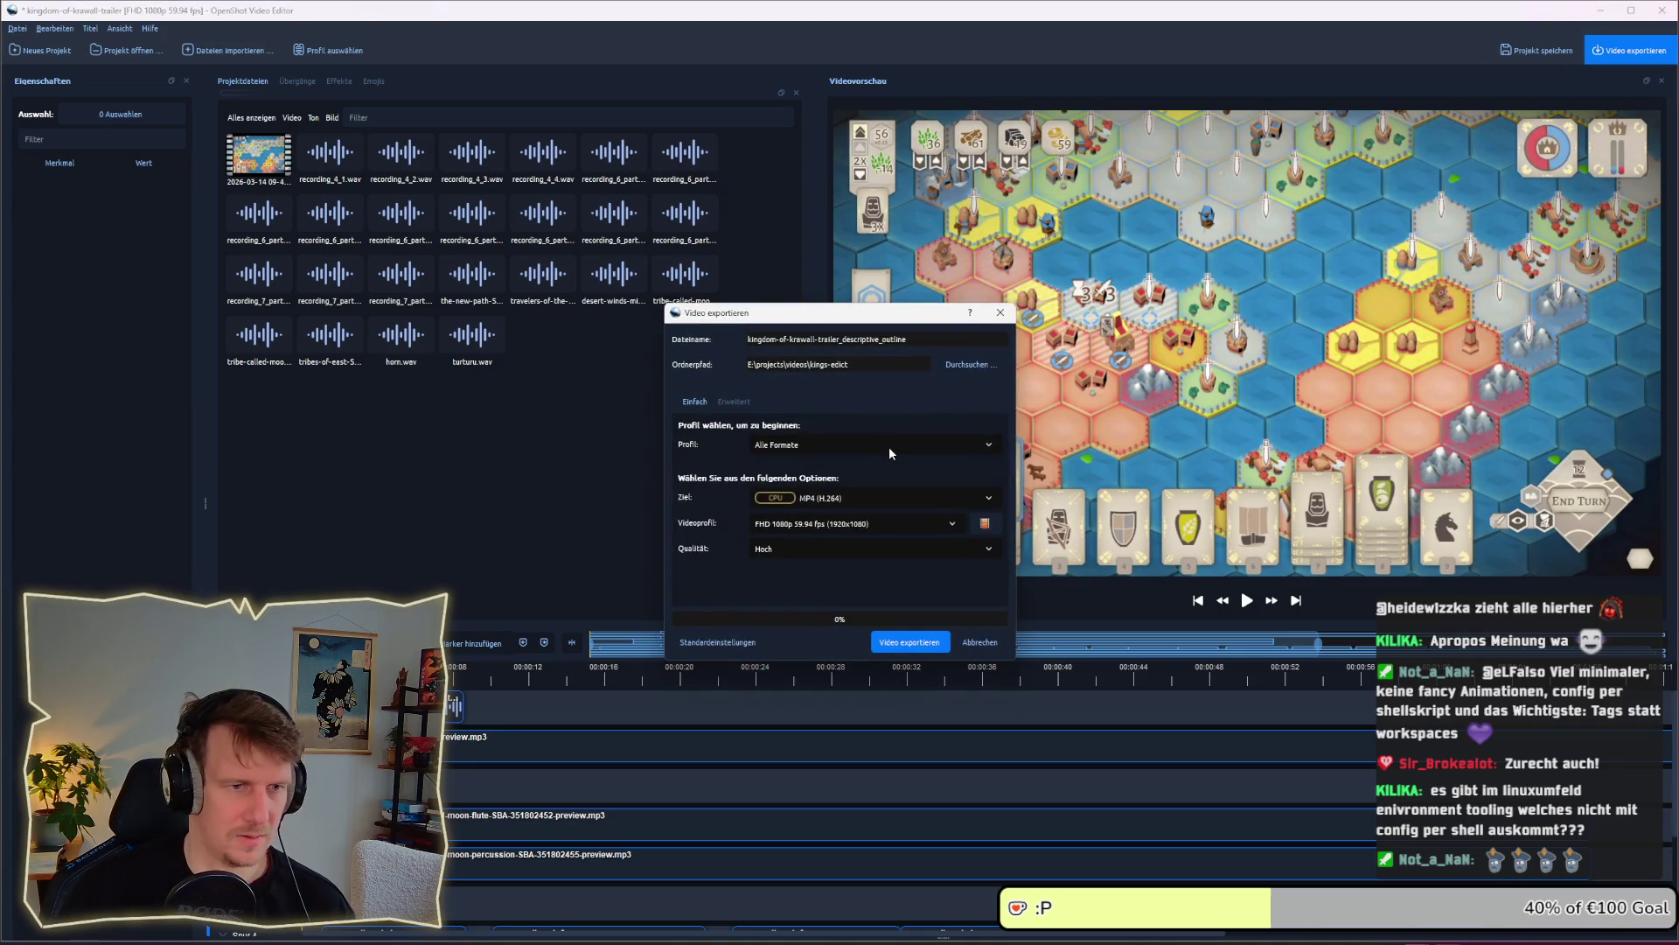
drag(866, 364, 749, 368)
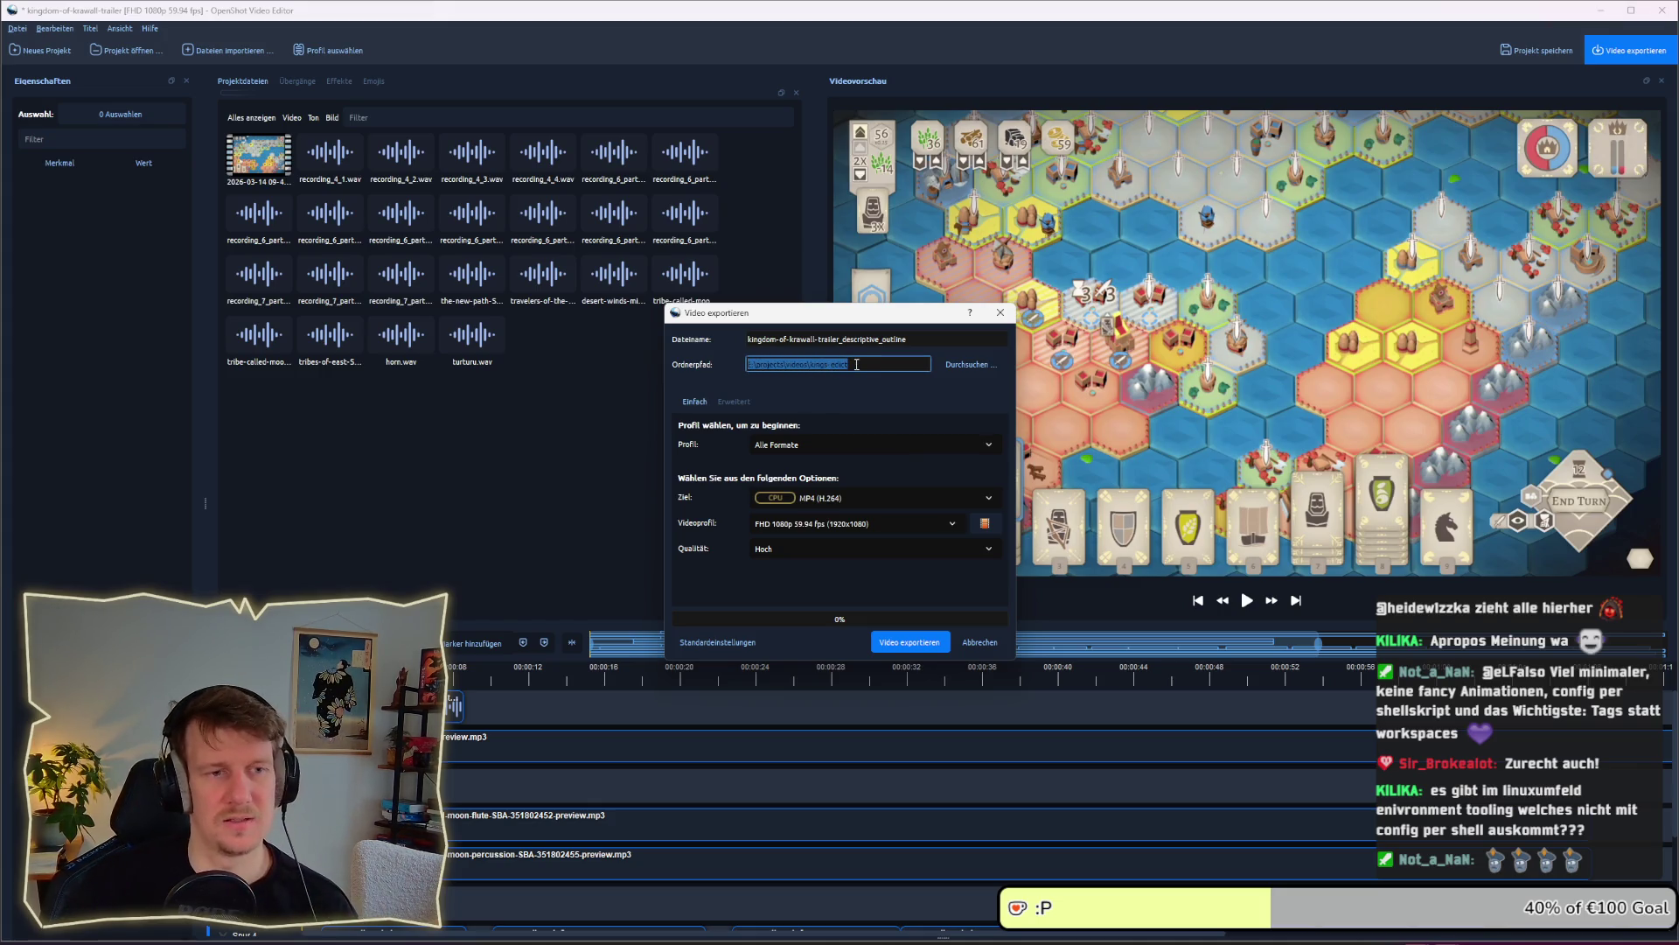
click(980, 642)
click(1661, 16)
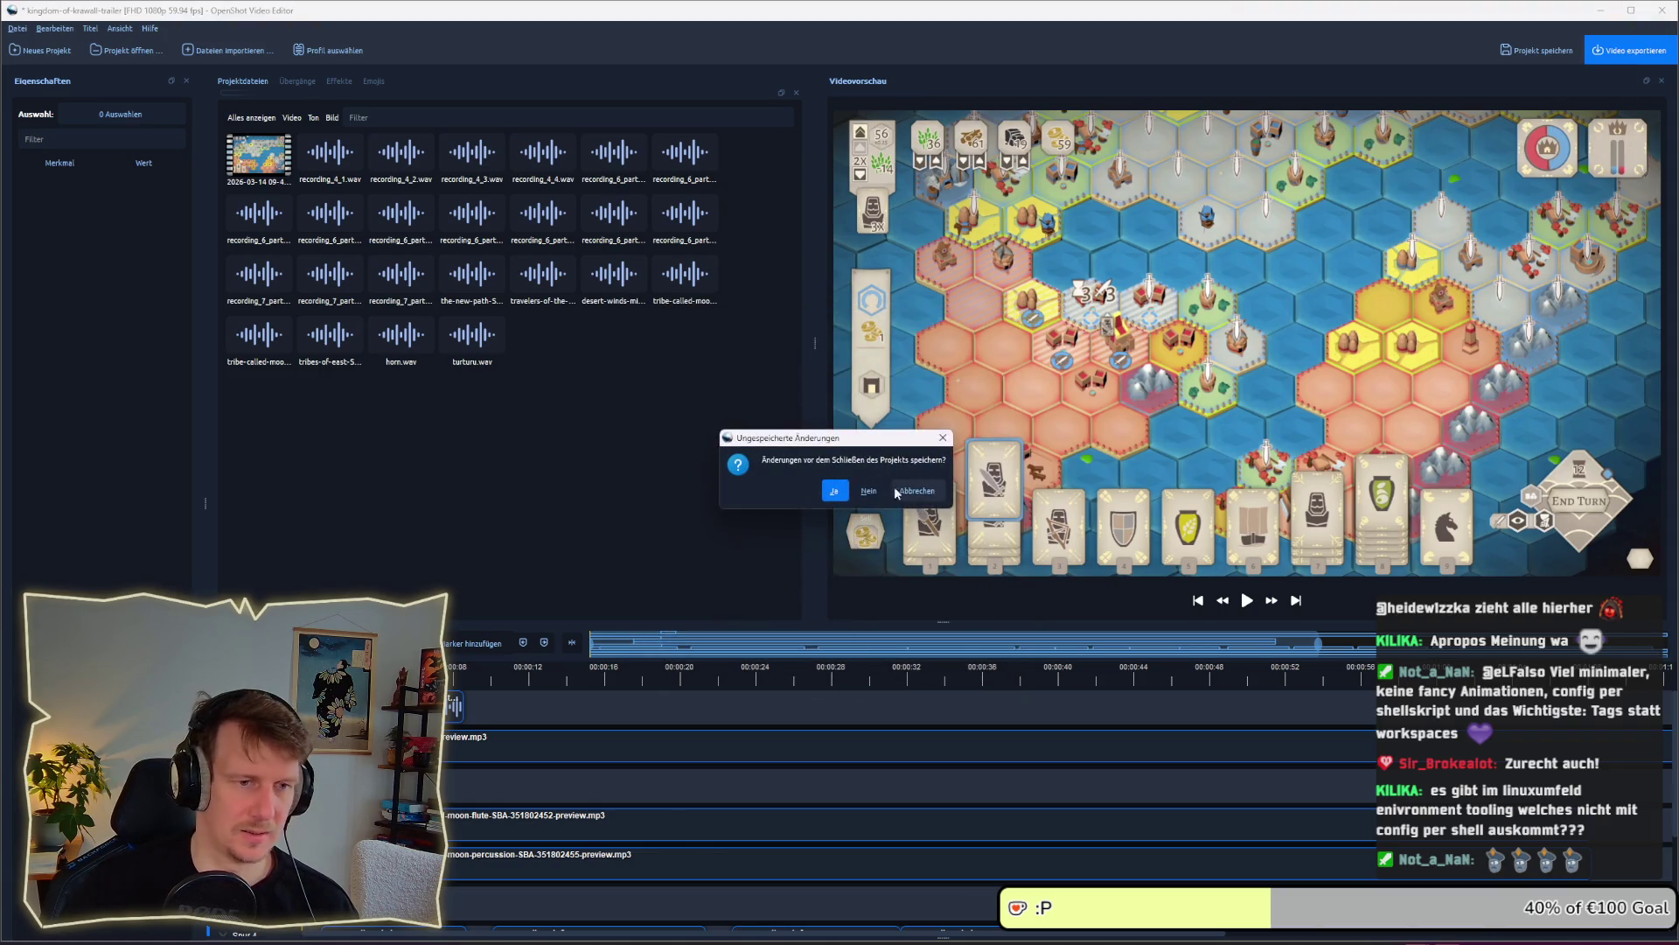
click(838, 491)
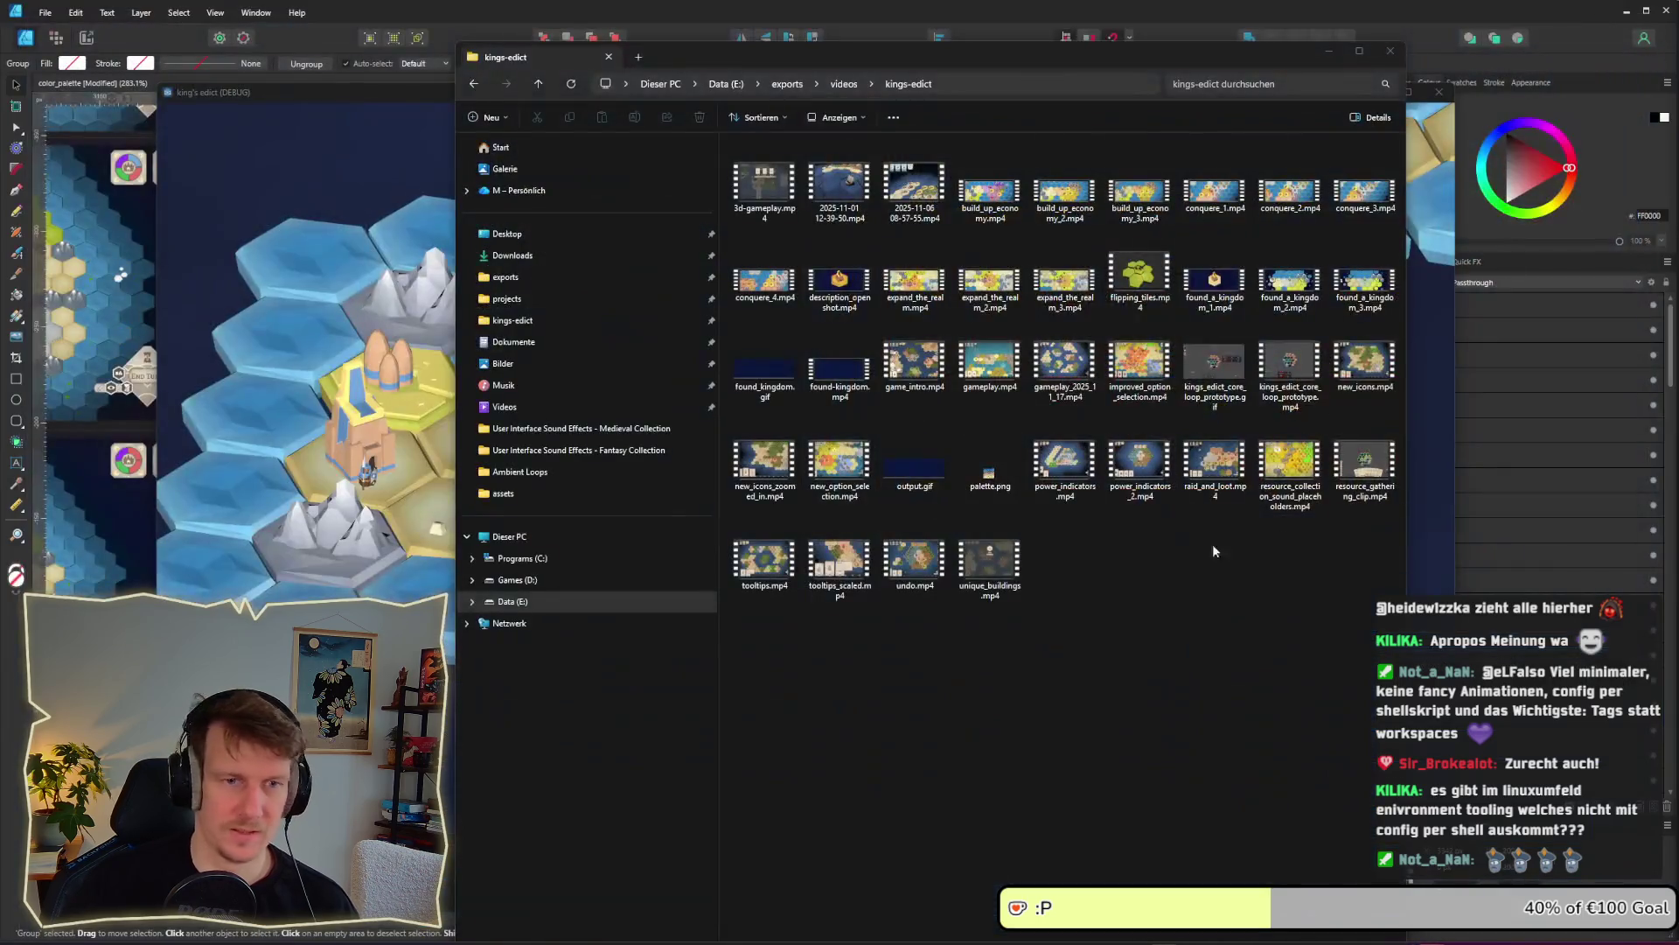
Browse to E:\projects\videos\kings-edict in medium icons and select the trailer mp4
click(727, 84)
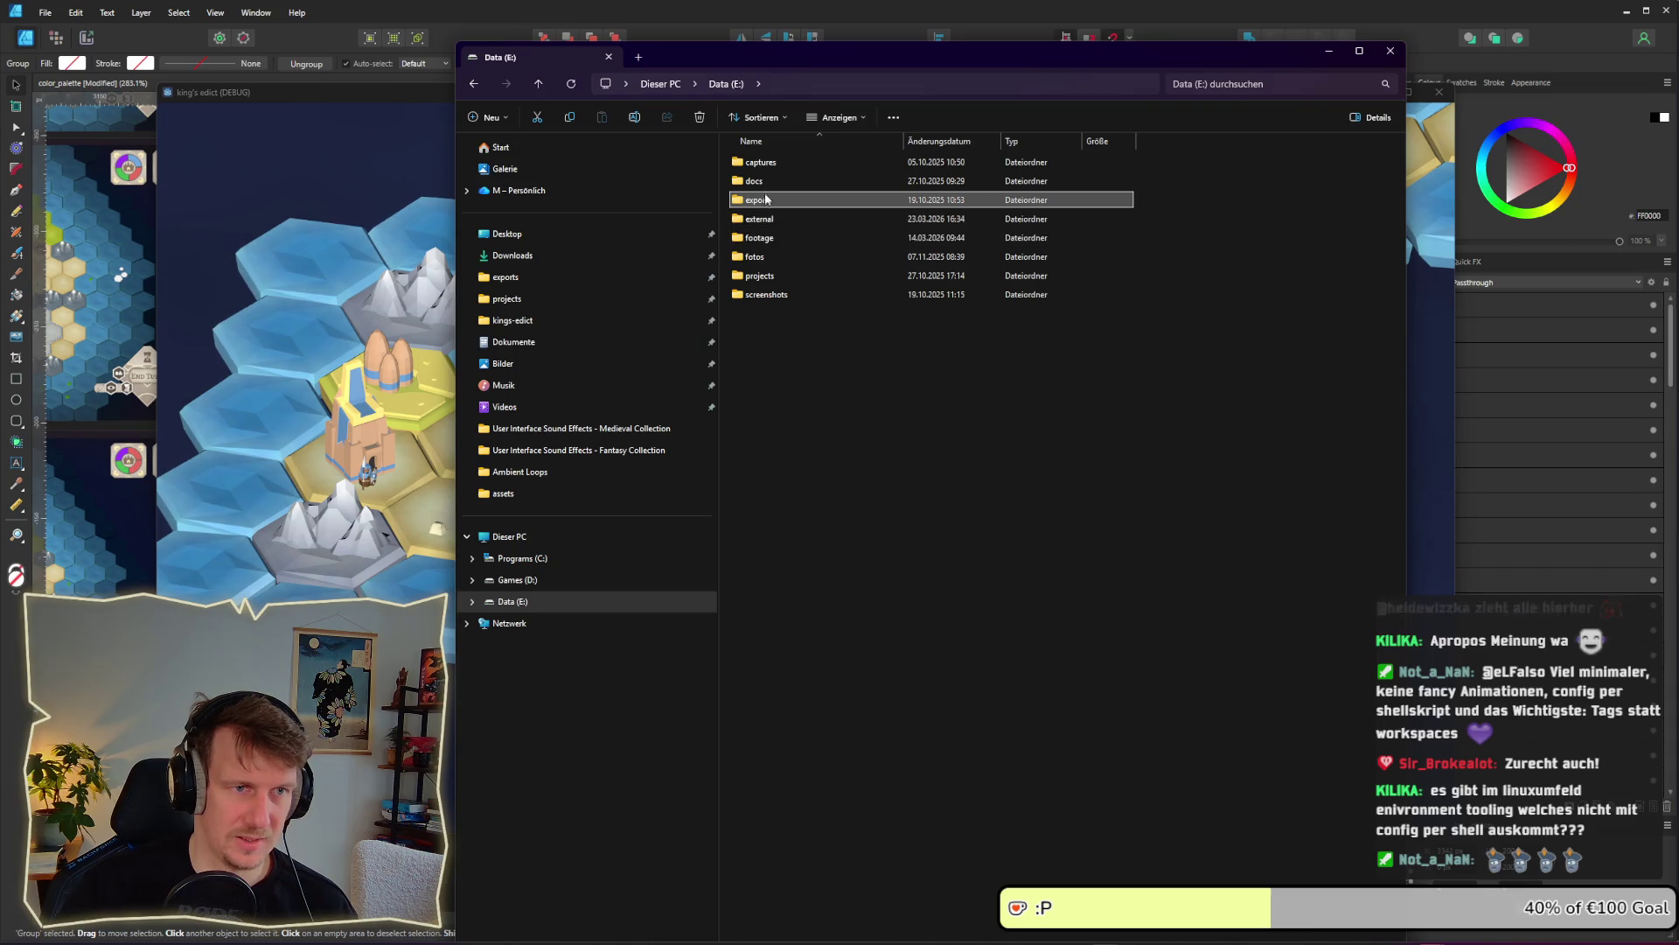
double_click(773, 275)
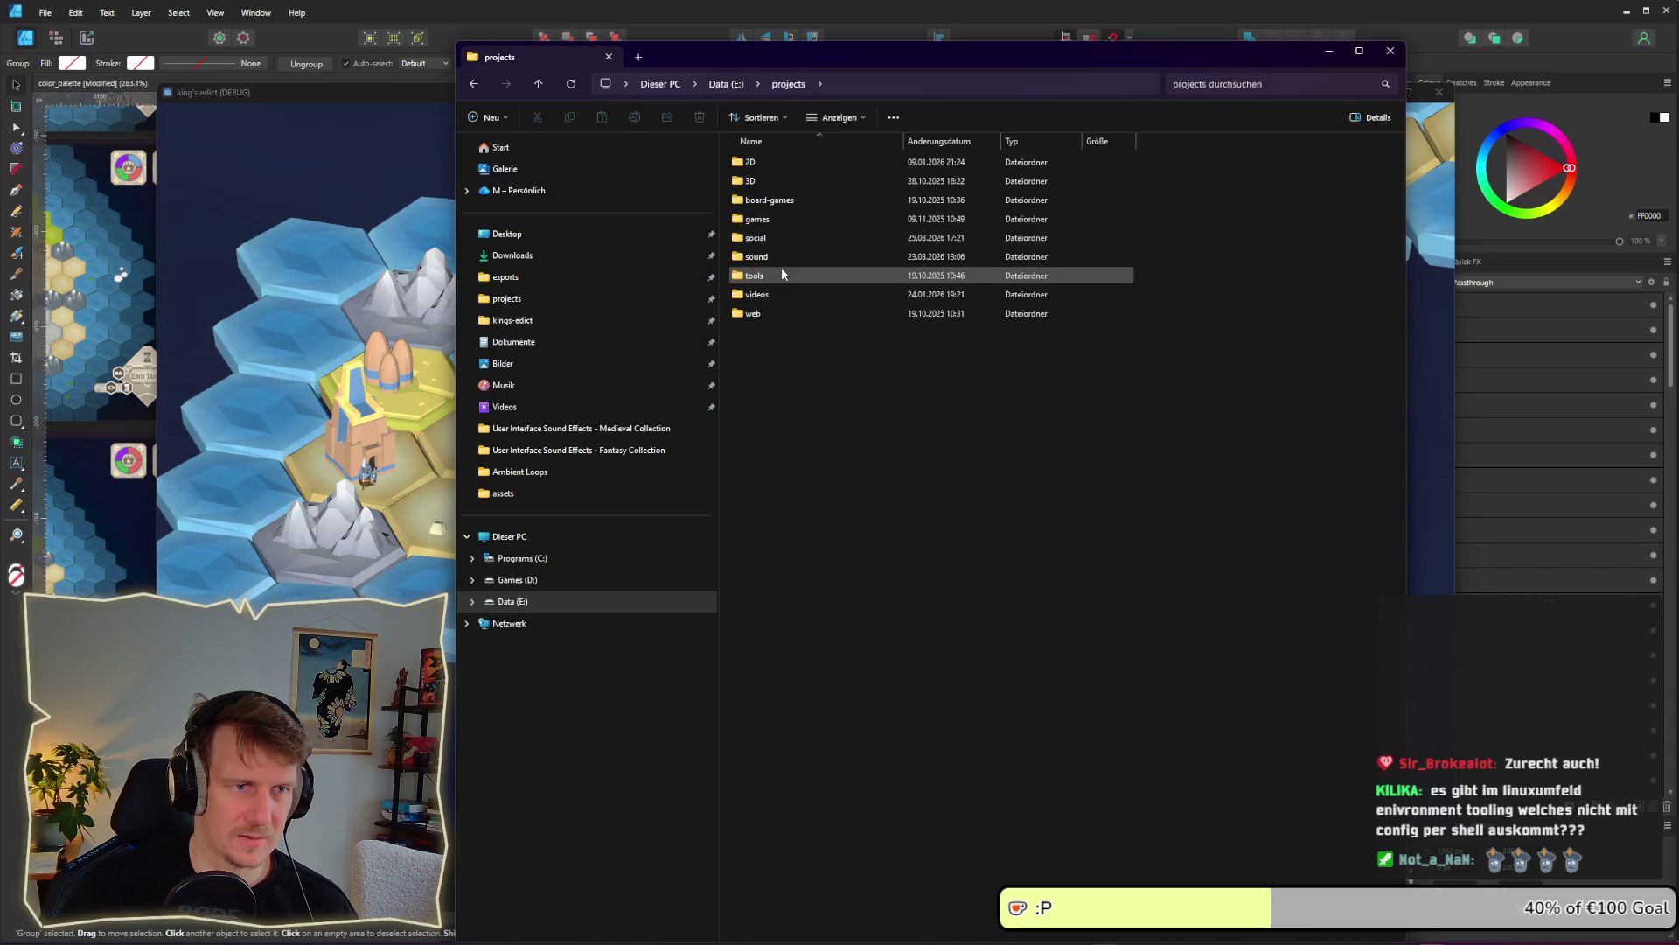
double_click(757, 294)
double_click(769, 219)
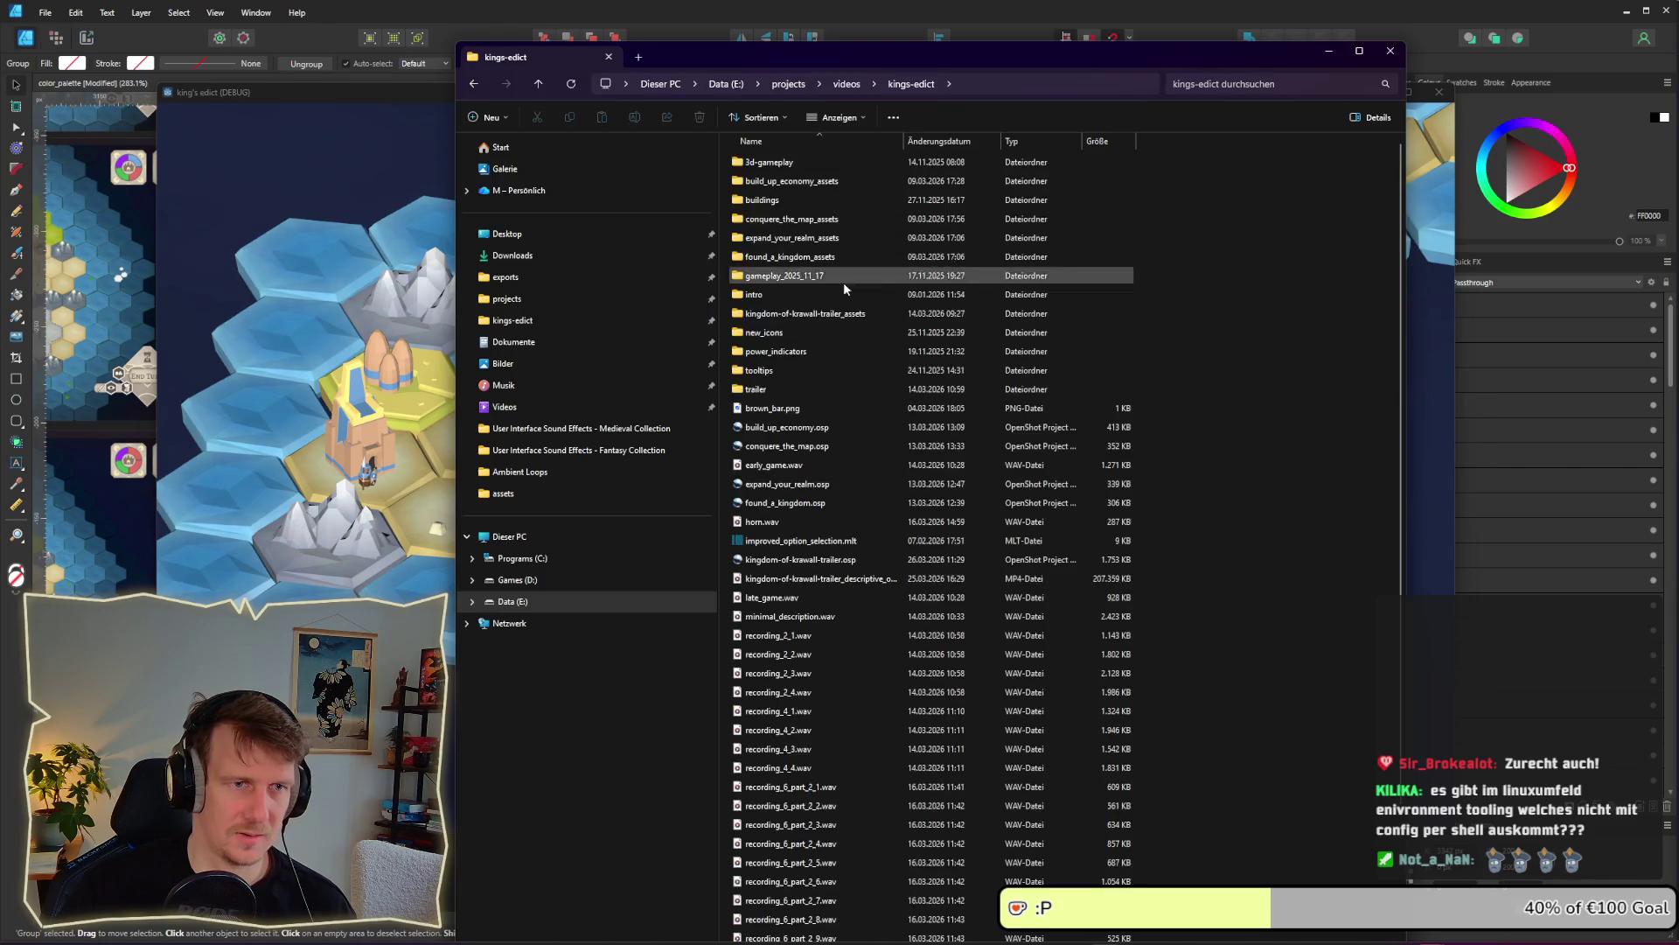
scroll(885, 368, down, 3)
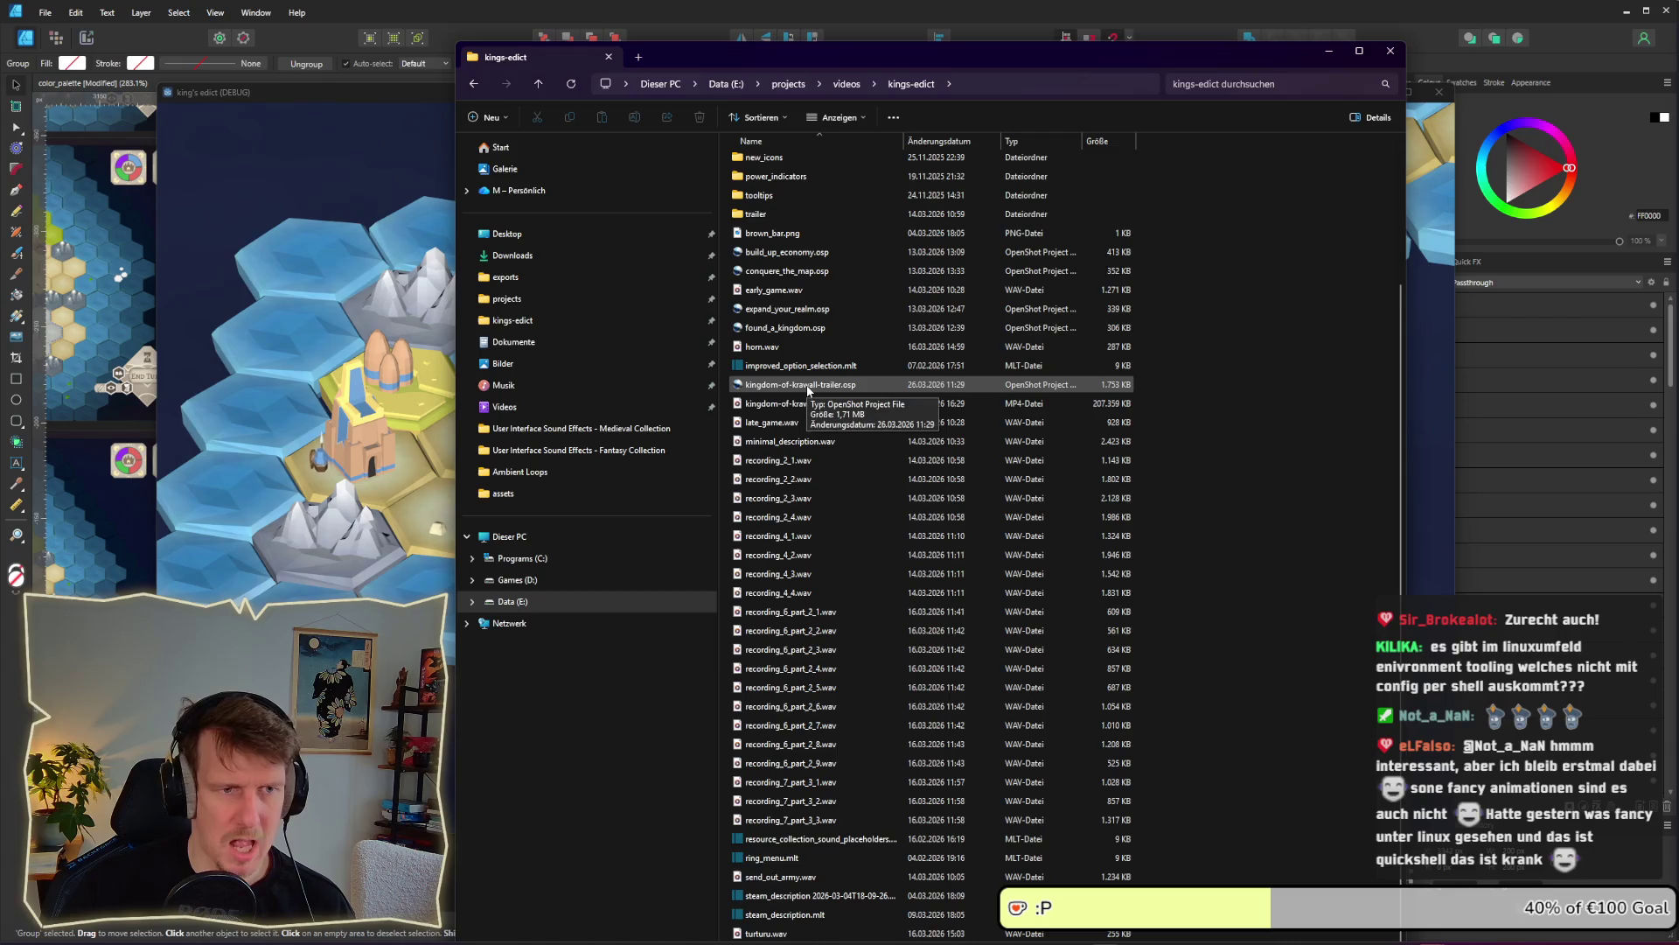
scroll(809, 391, up, 3)
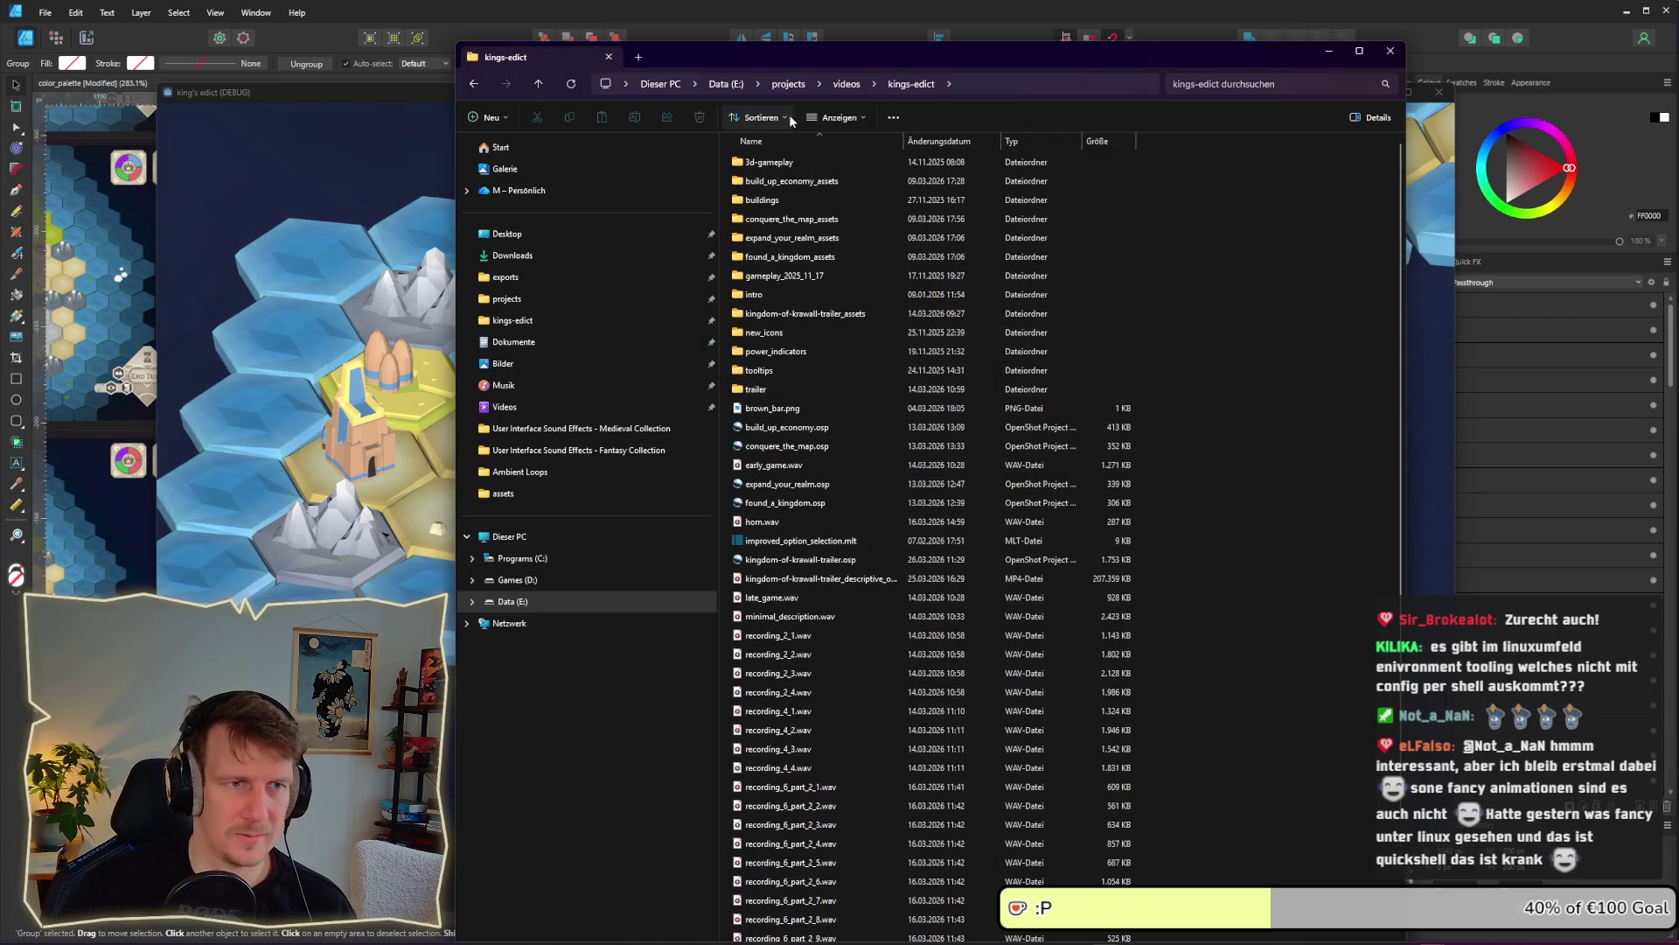
click(853, 119)
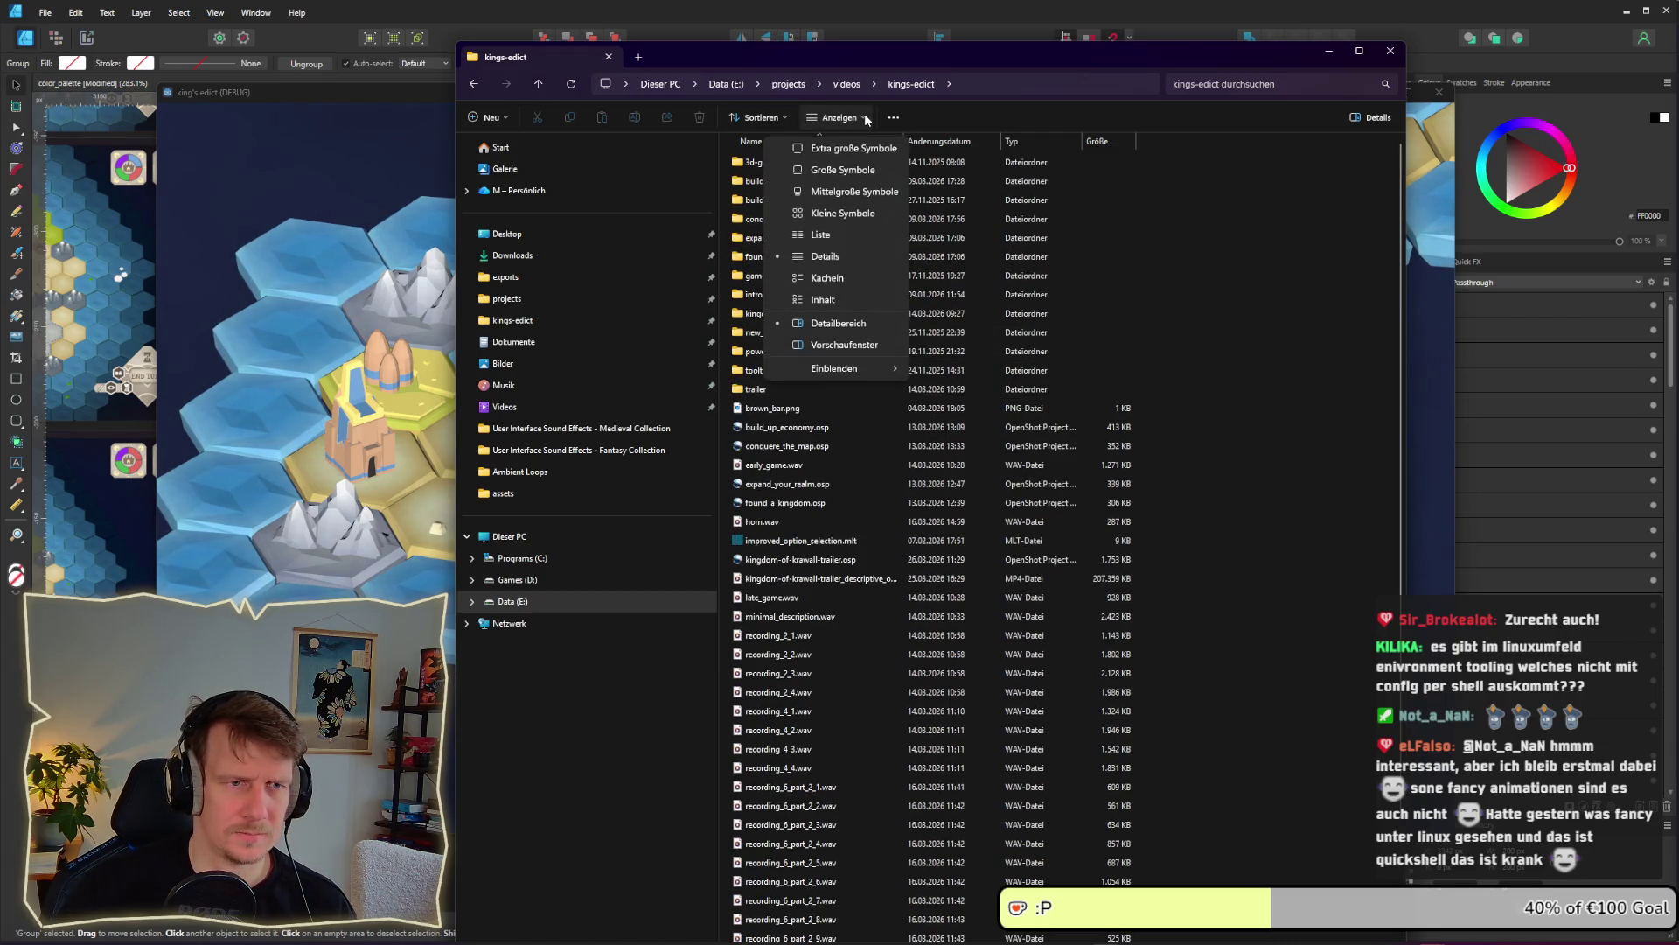
click(855, 191)
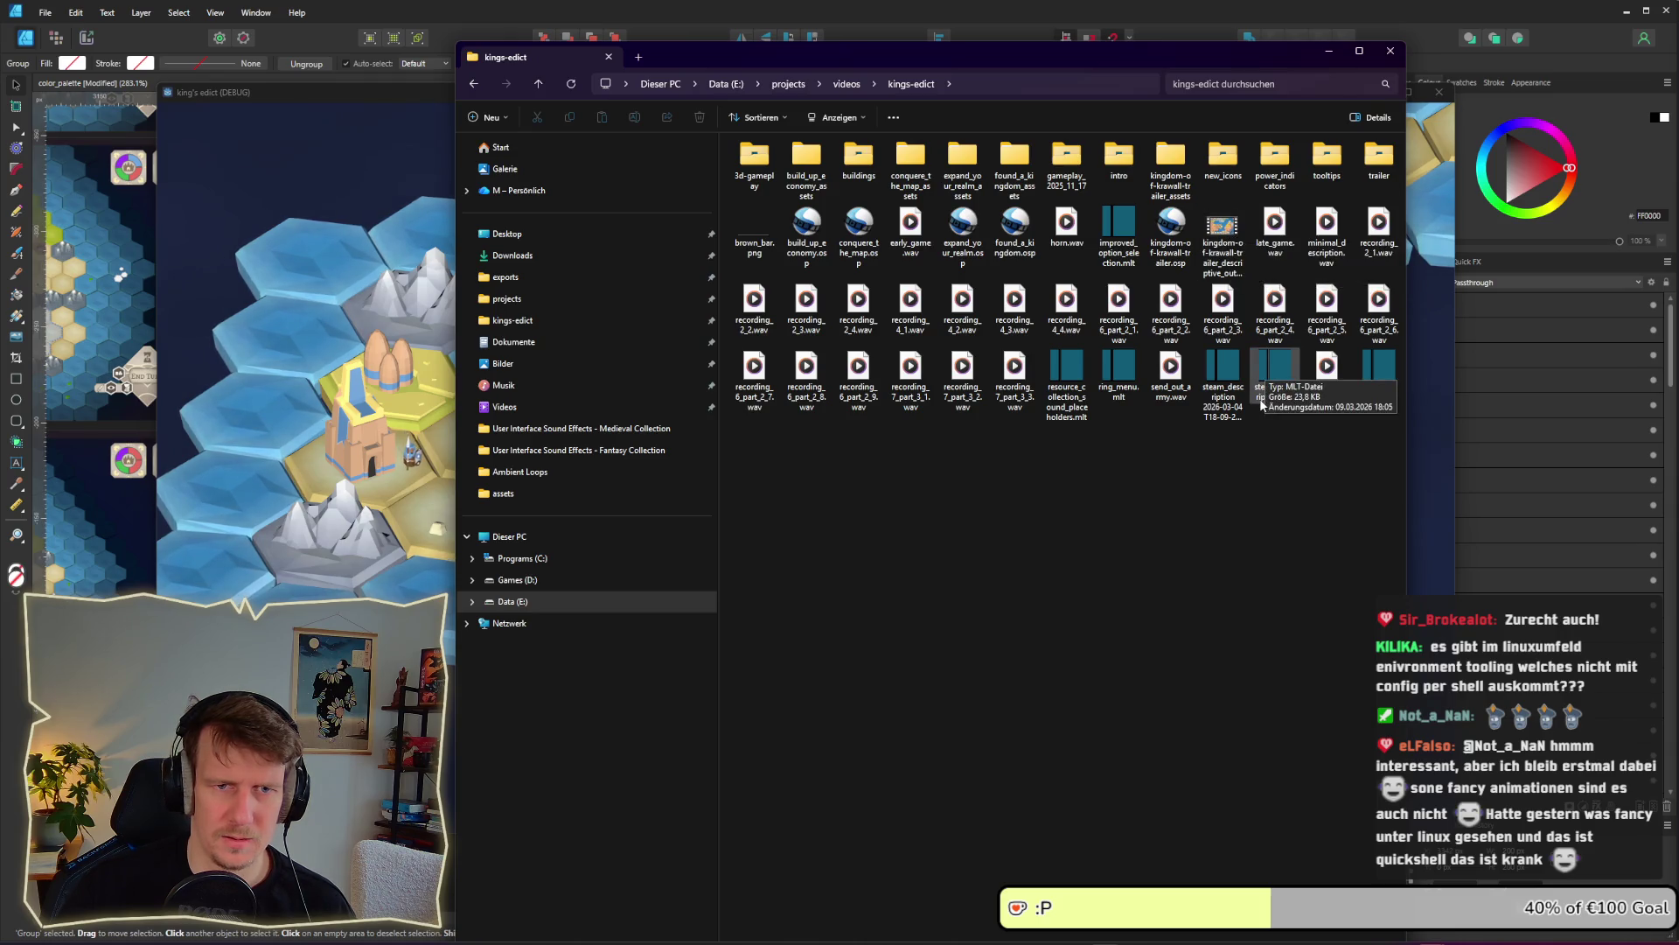
click(1222, 260)
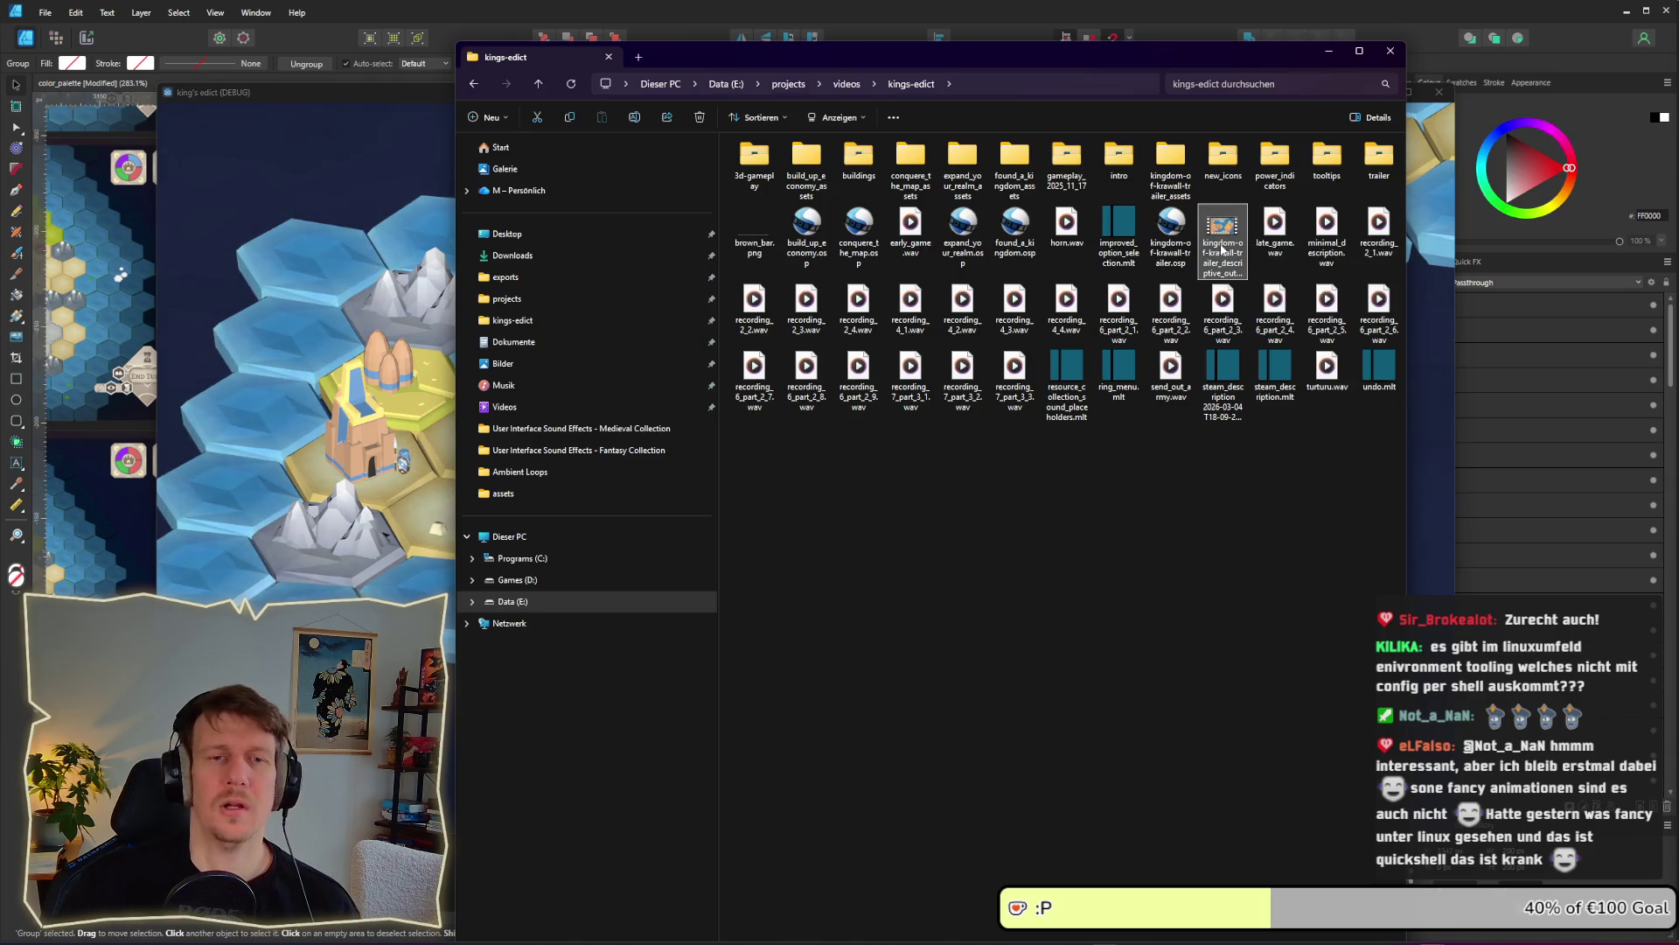
Paste the trailer mp4 into E:\exports\videos\kings-edict
click(505, 277)
double_click(789, 292)
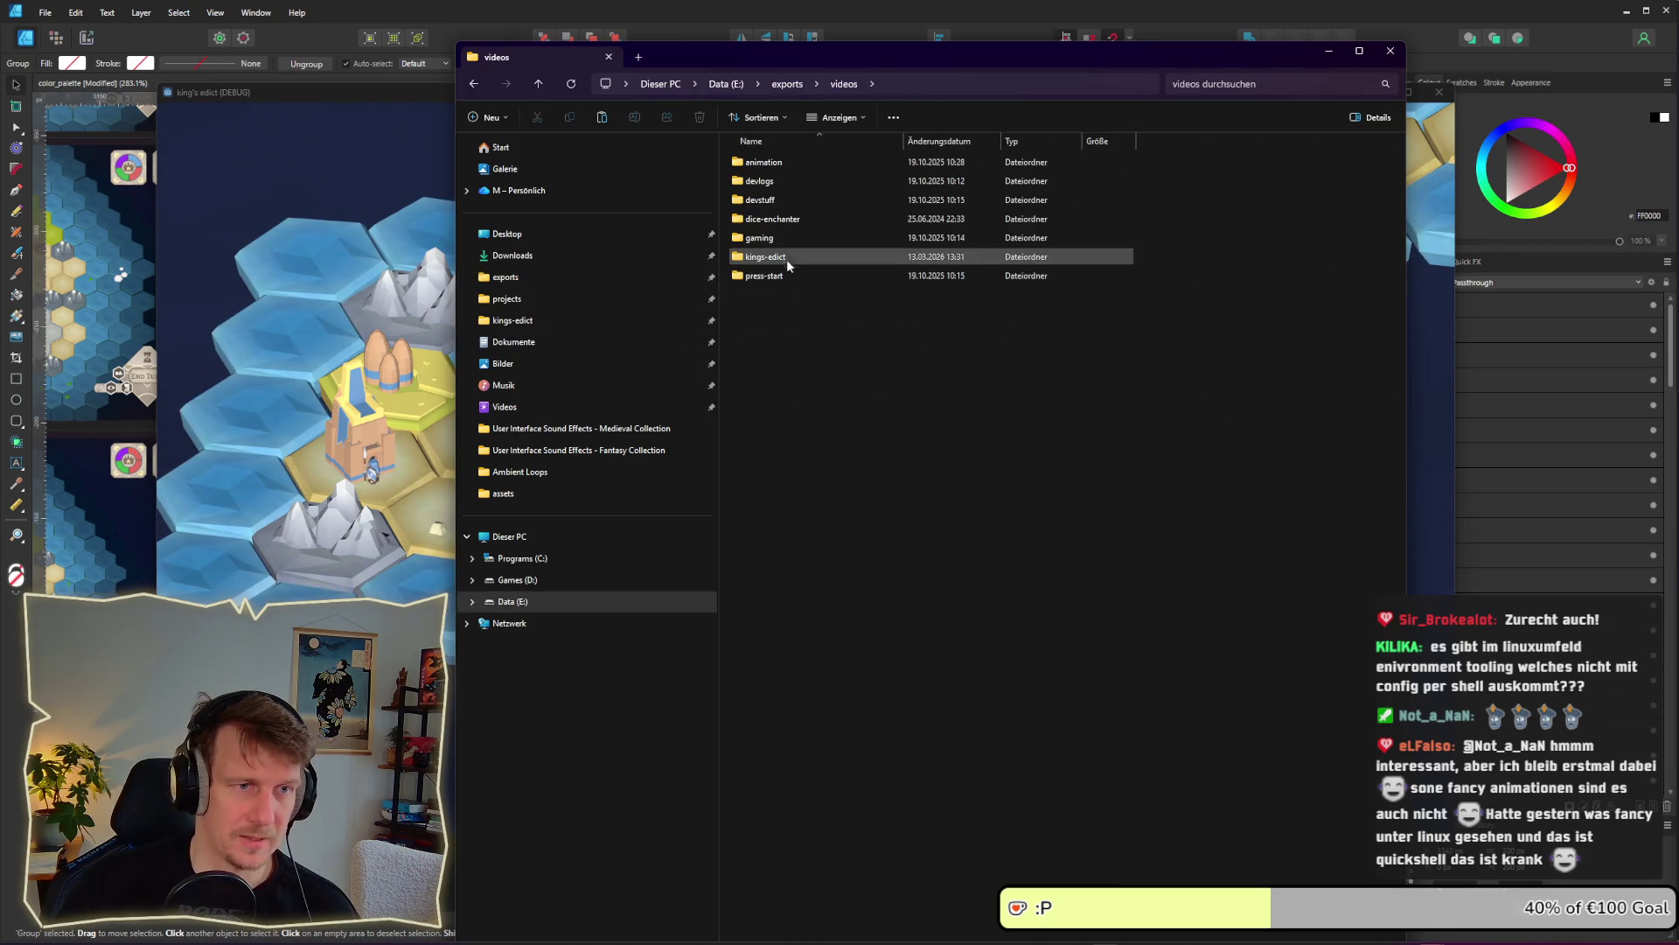
double_click(786, 256)
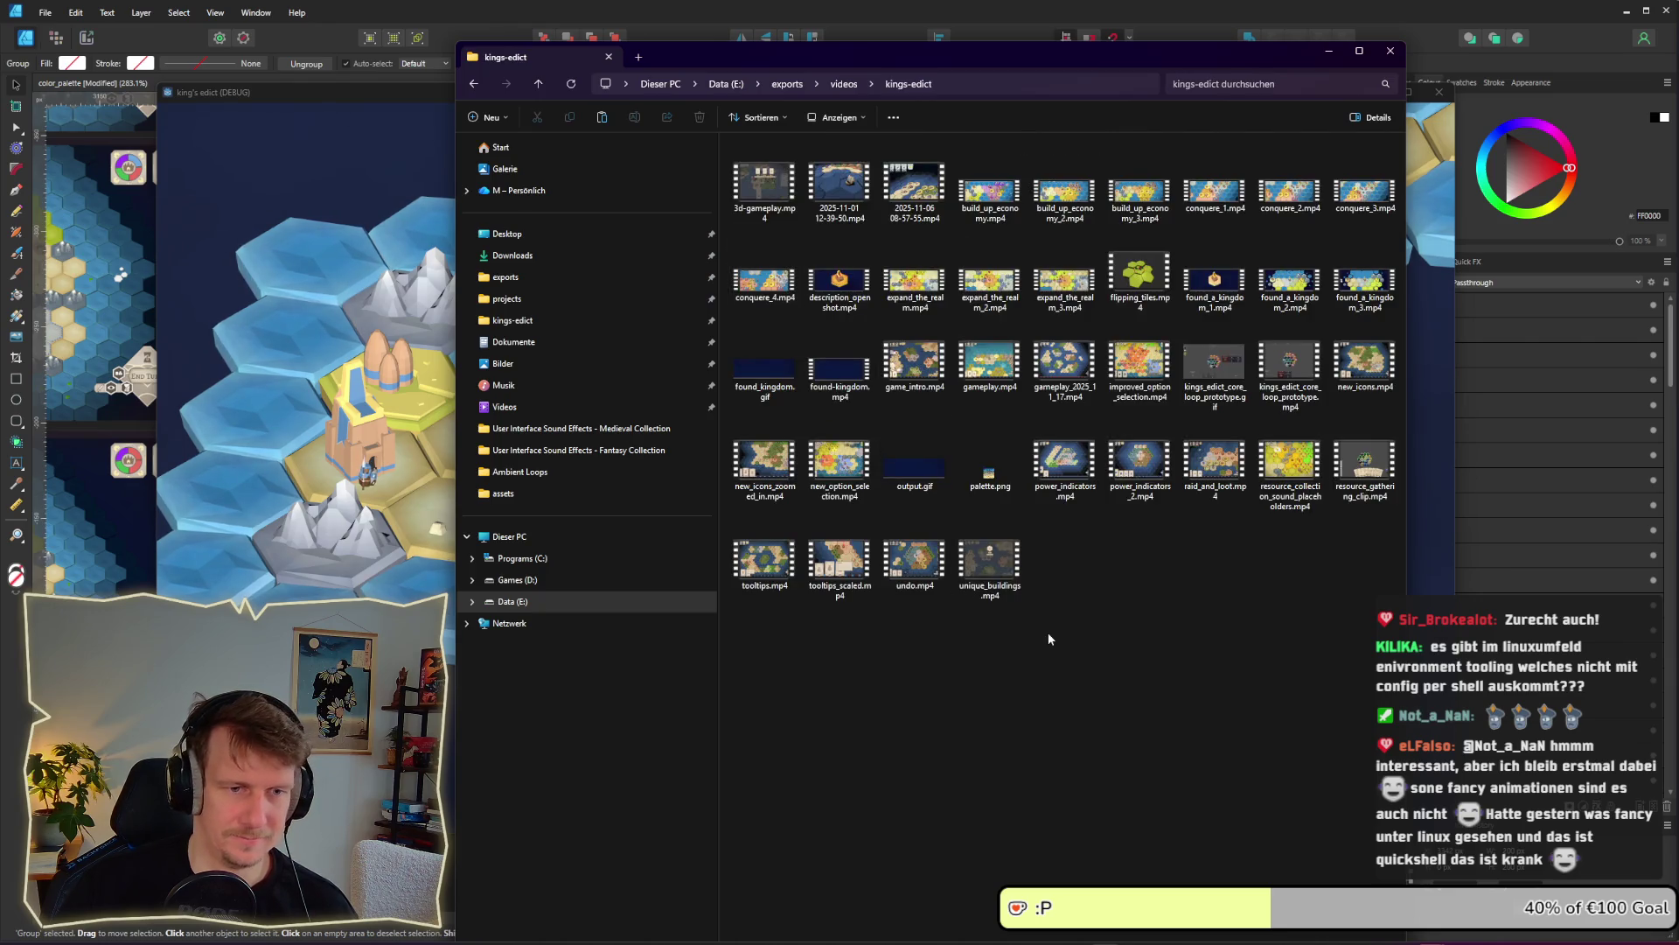
key(ctrl+v)
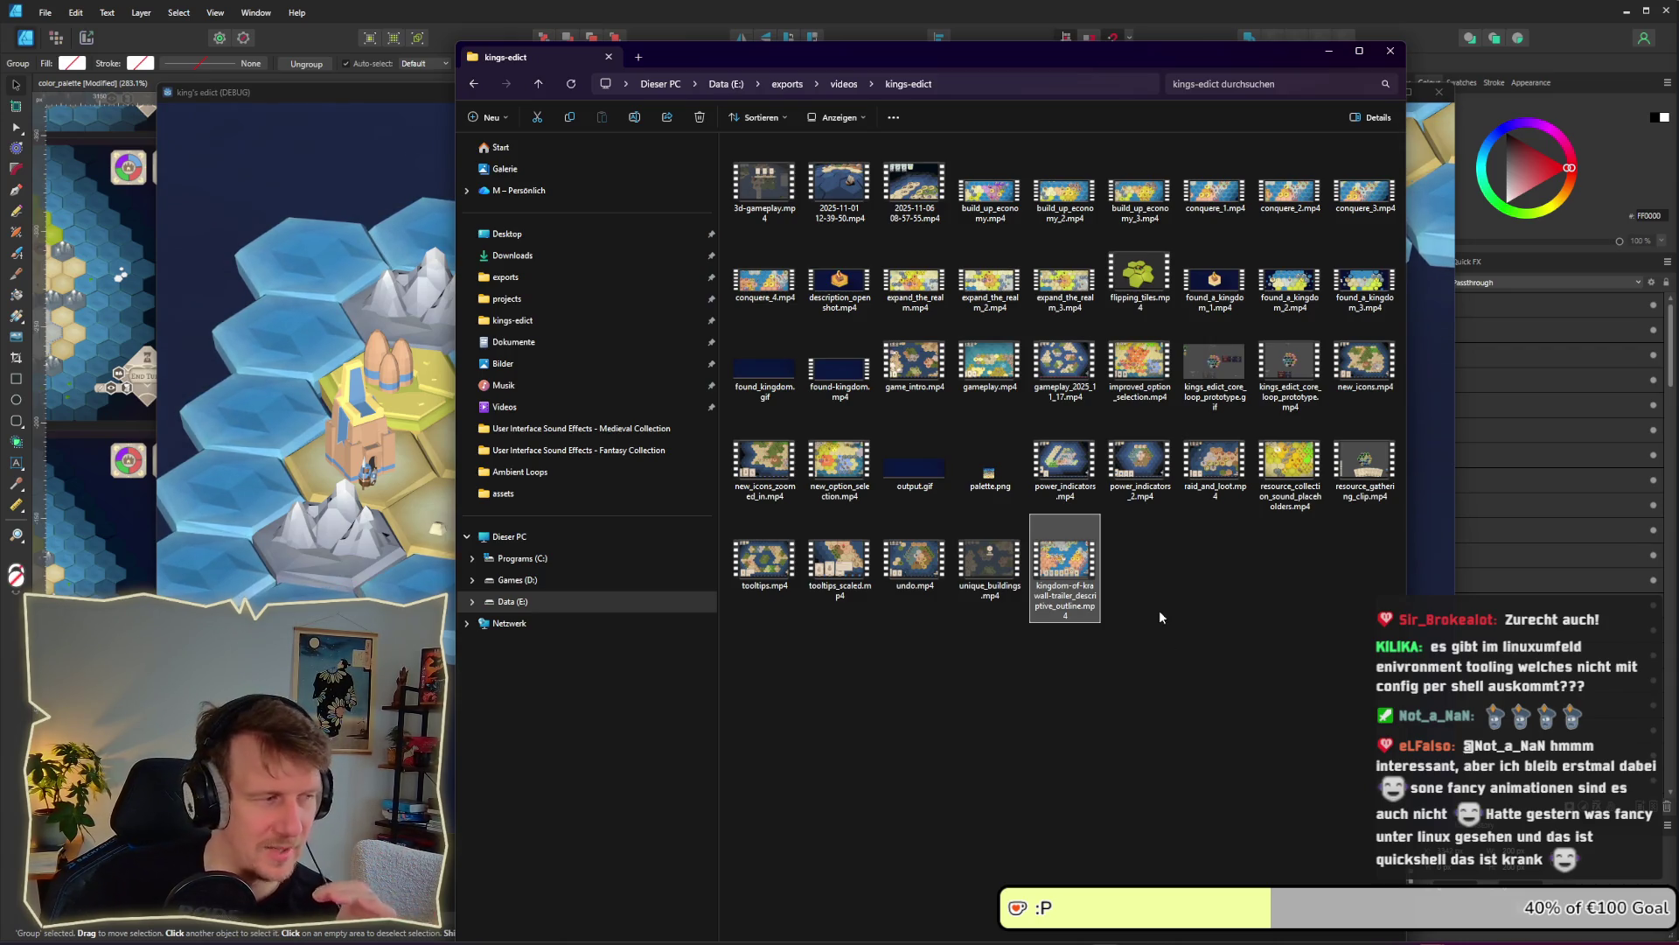
Open kingdom-of-krawall-trailer_descriptive_outline.mp4 in Media Player and position its window in front of Explorer
double_click(1067, 582)
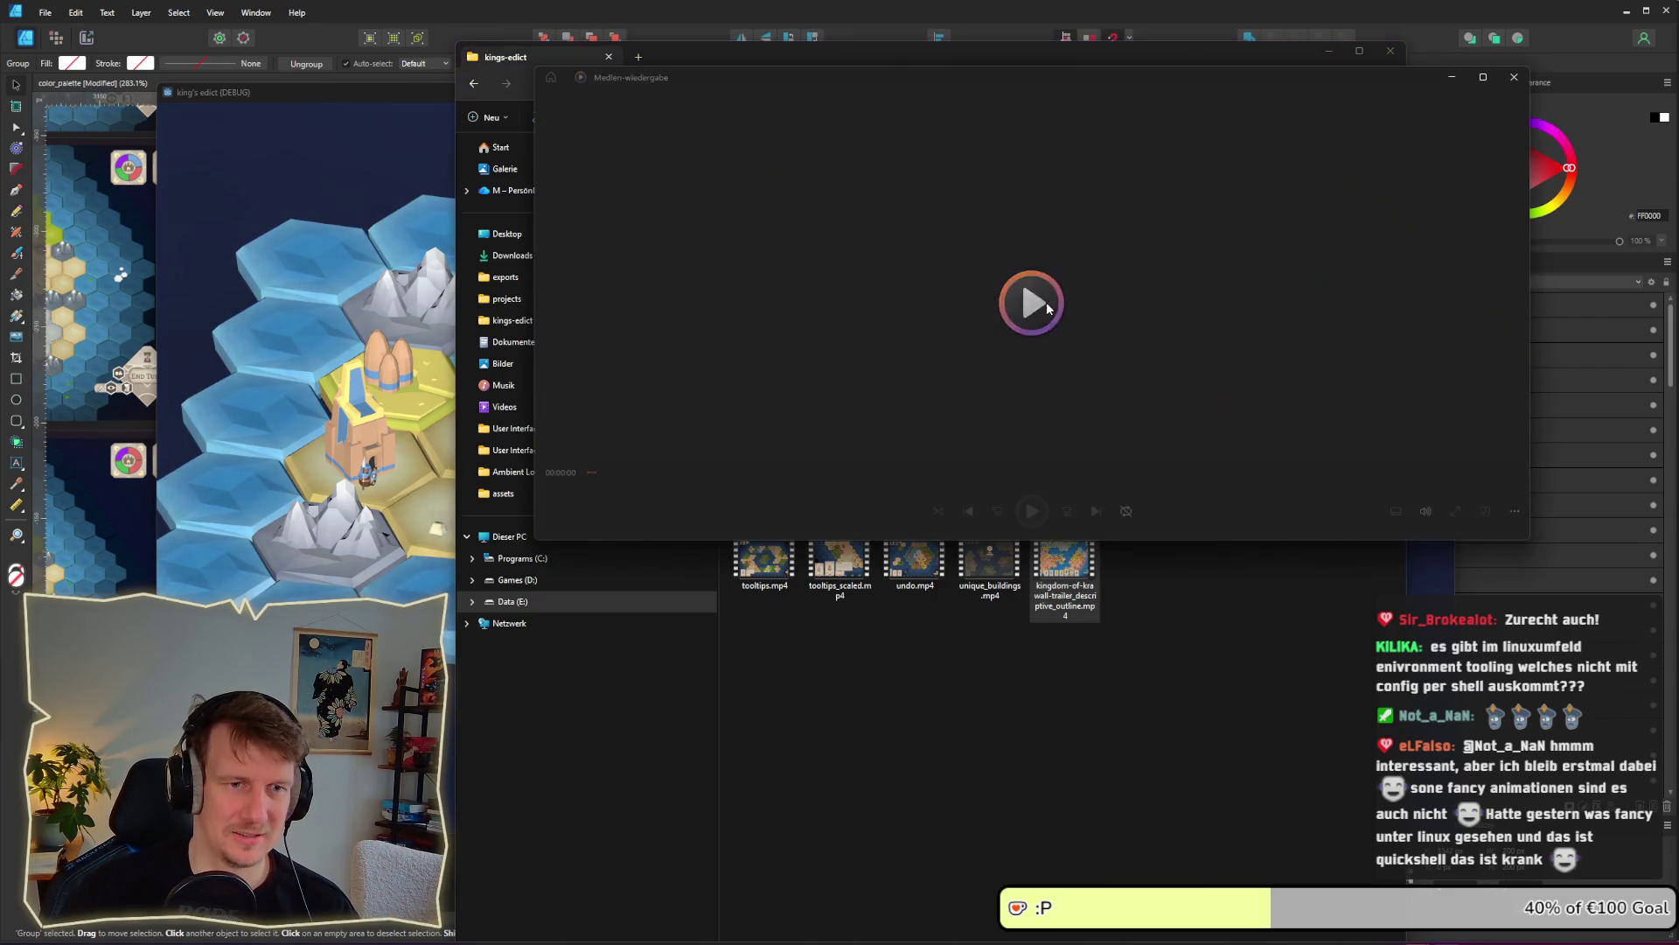
mouse_move(899, 59)
mouse_down()
mouse_move(698, 48)
mouse_move(957, 64)
mouse_up()
click(1504, 169)
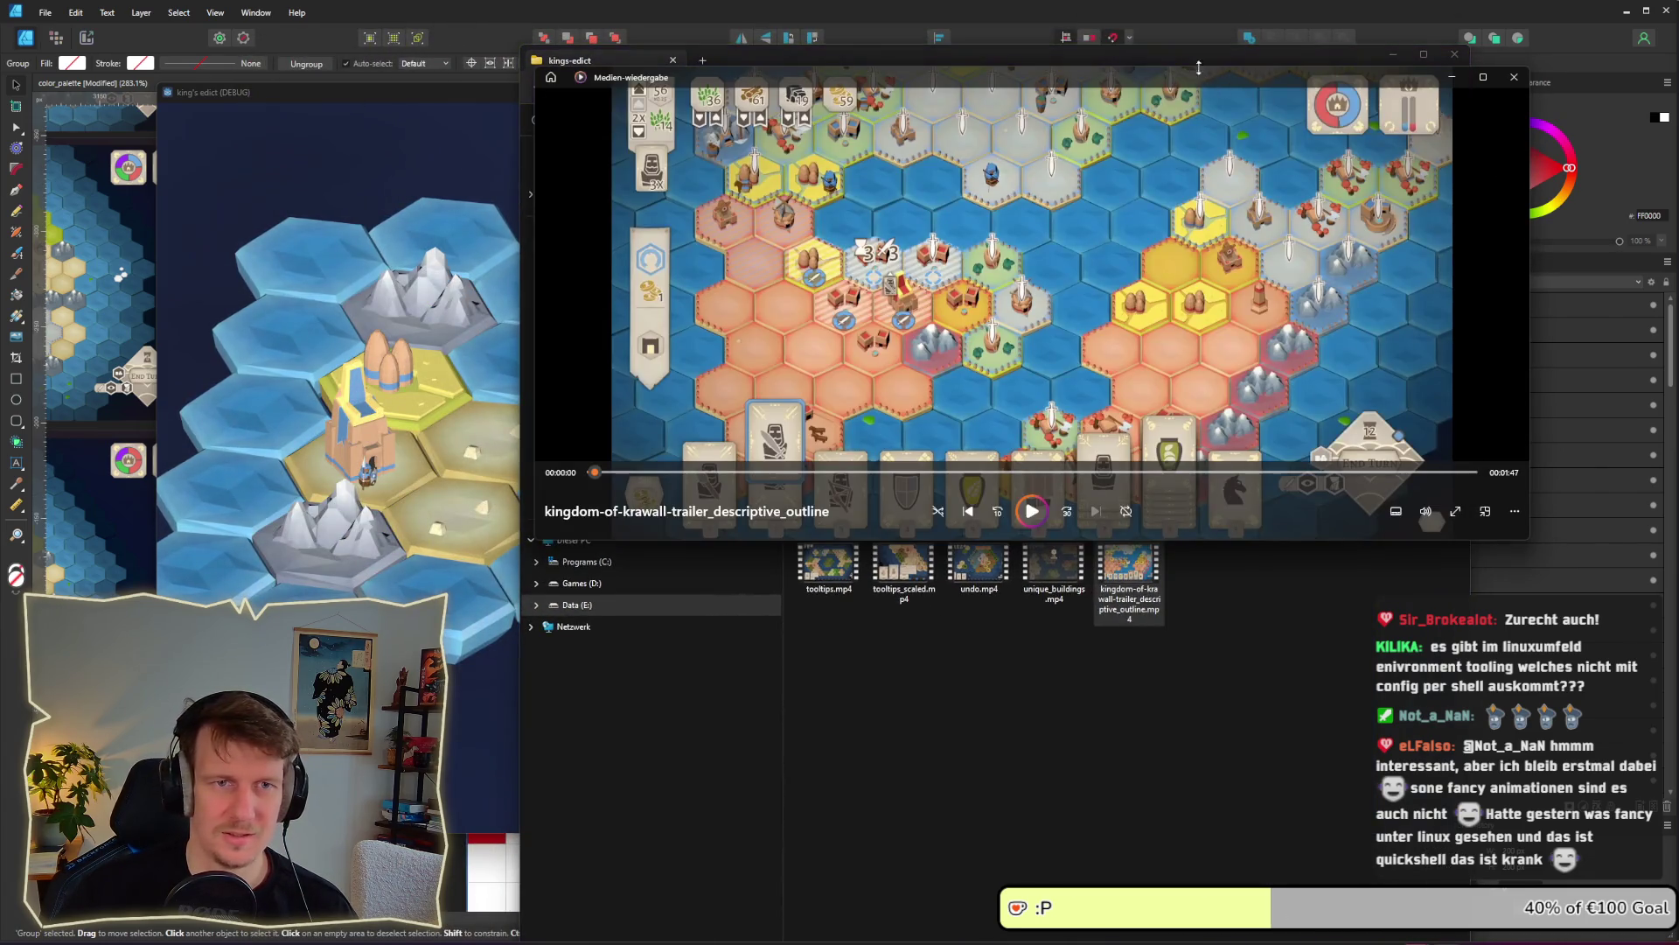
mouse_move(1312, 58)
mouse_down()
mouse_move(1068, 44)
mouse_move(1087, 46)
mouse_up()
click(1298, 81)
drag(1297, 81, 990, 43)
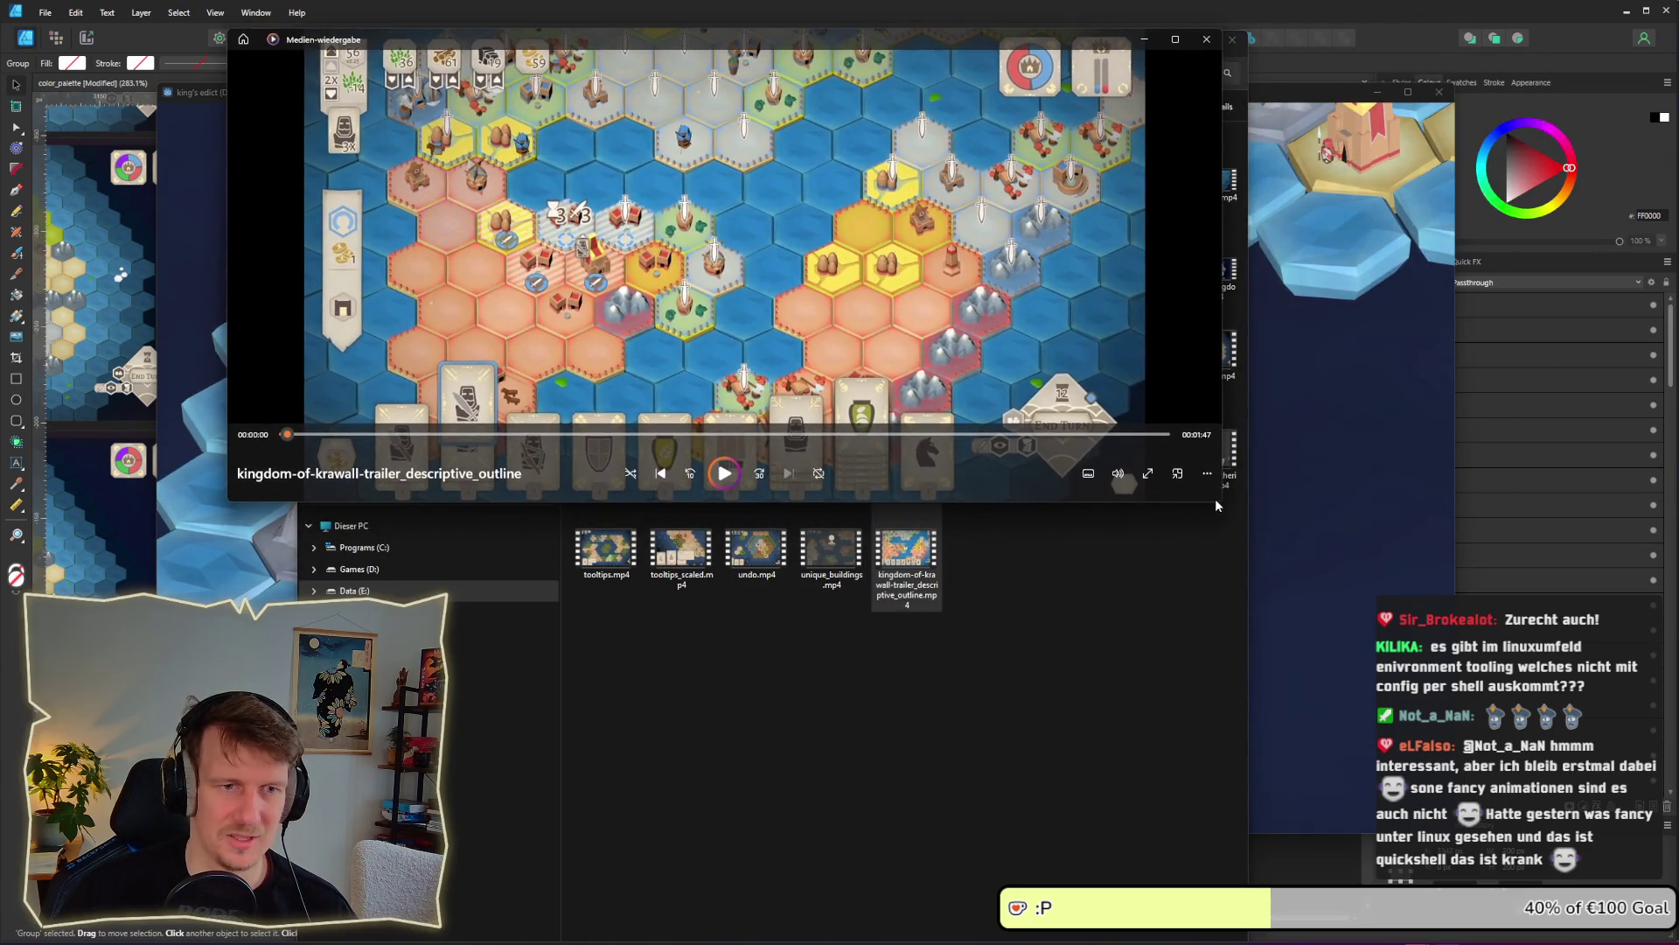
drag(1221, 504, 1457, 725)
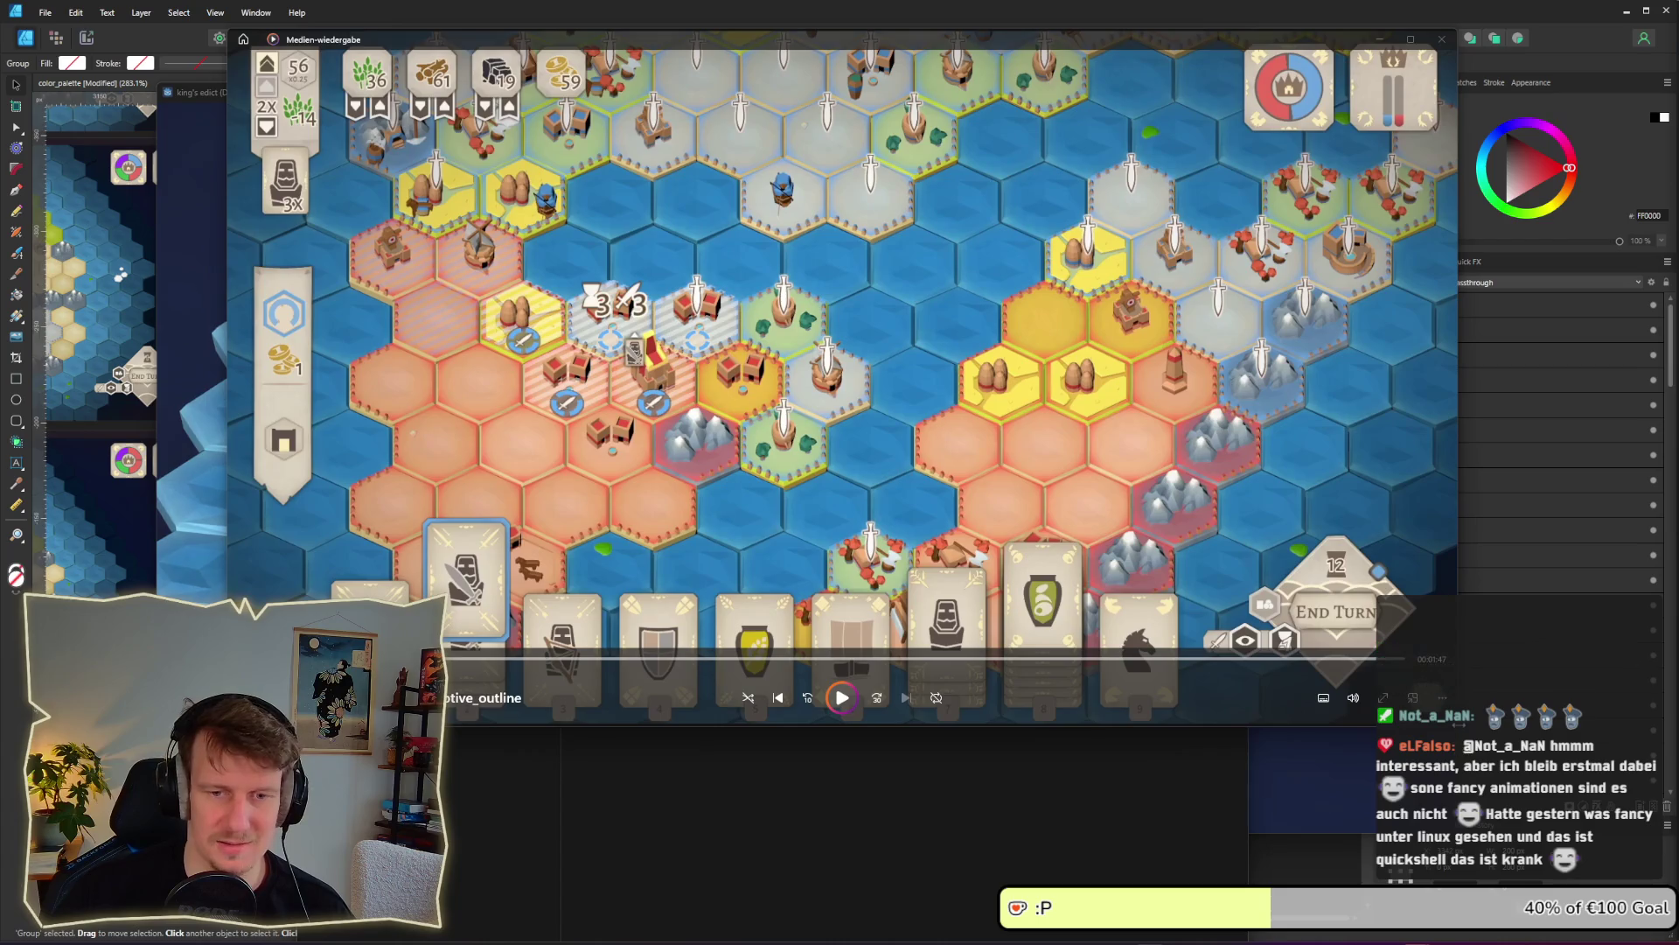
double_click(744, 47)
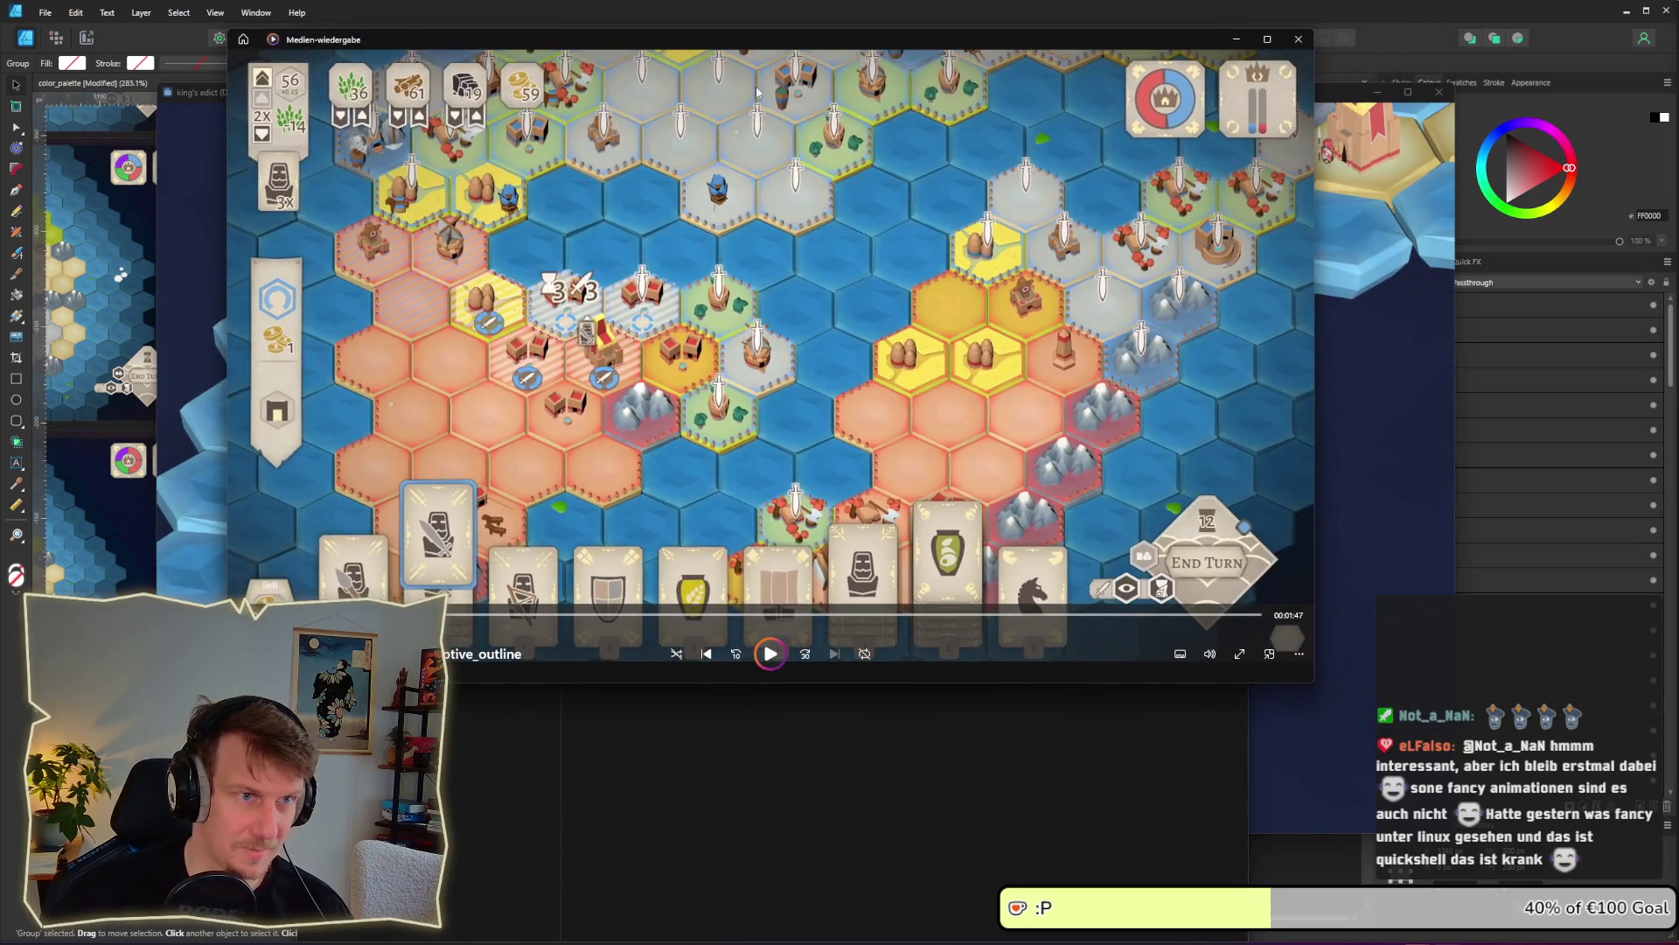
drag(744, 47, 868, 57)
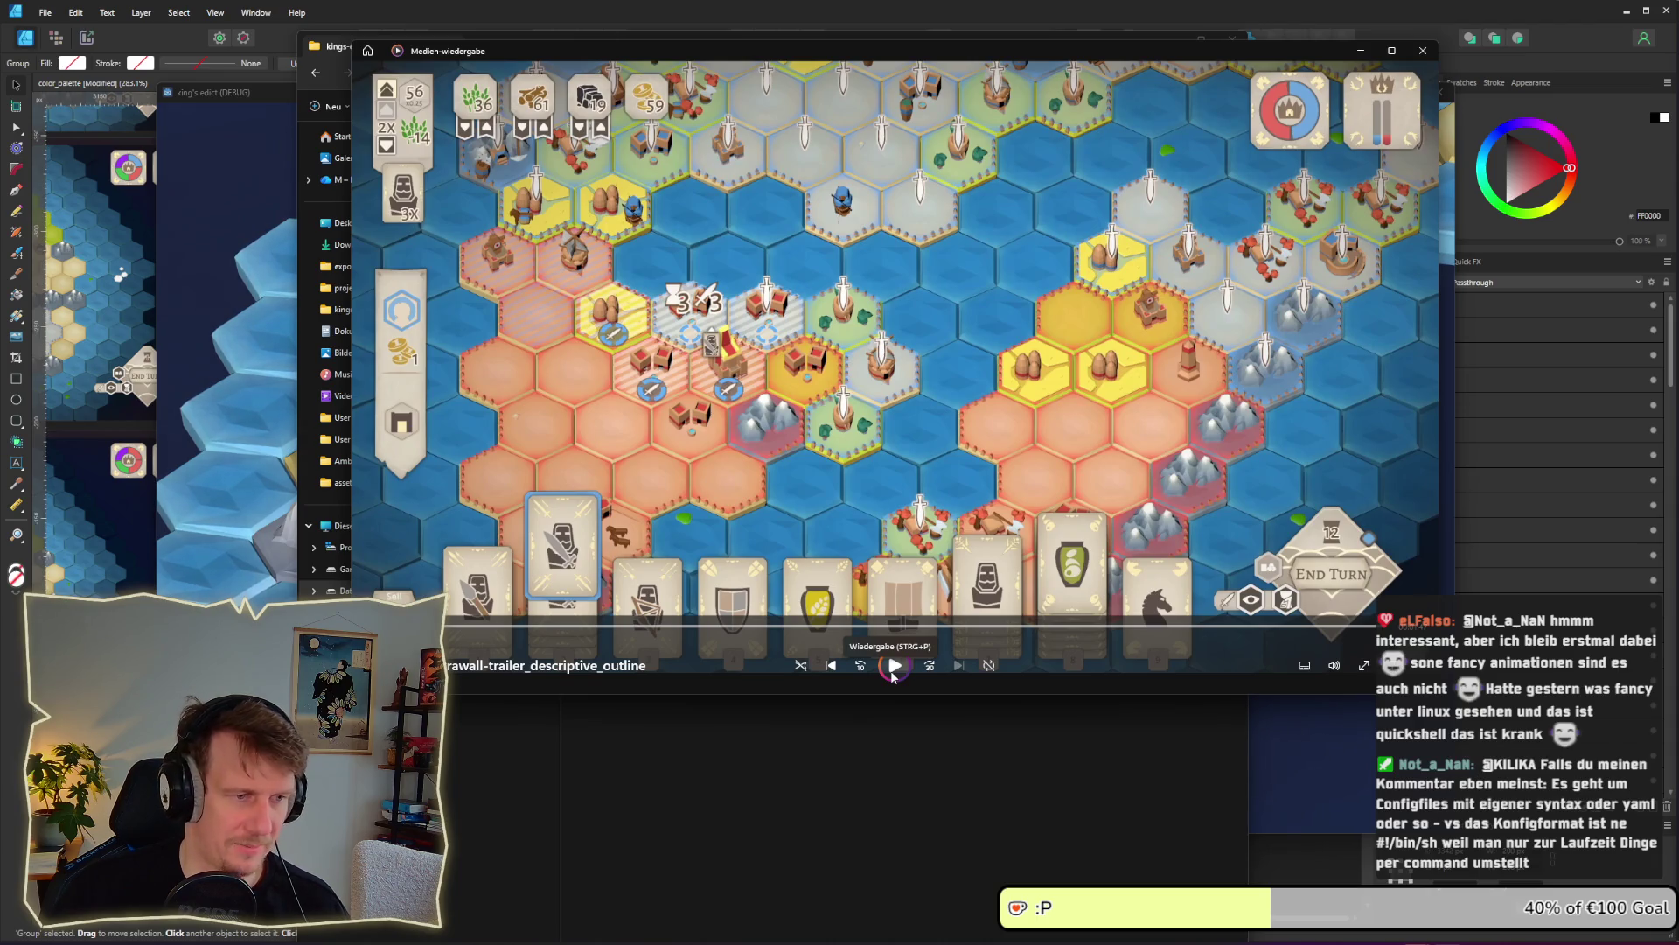
Watch the trailer, pausing and skipping ahead once, then close Media Player
click(894, 667)
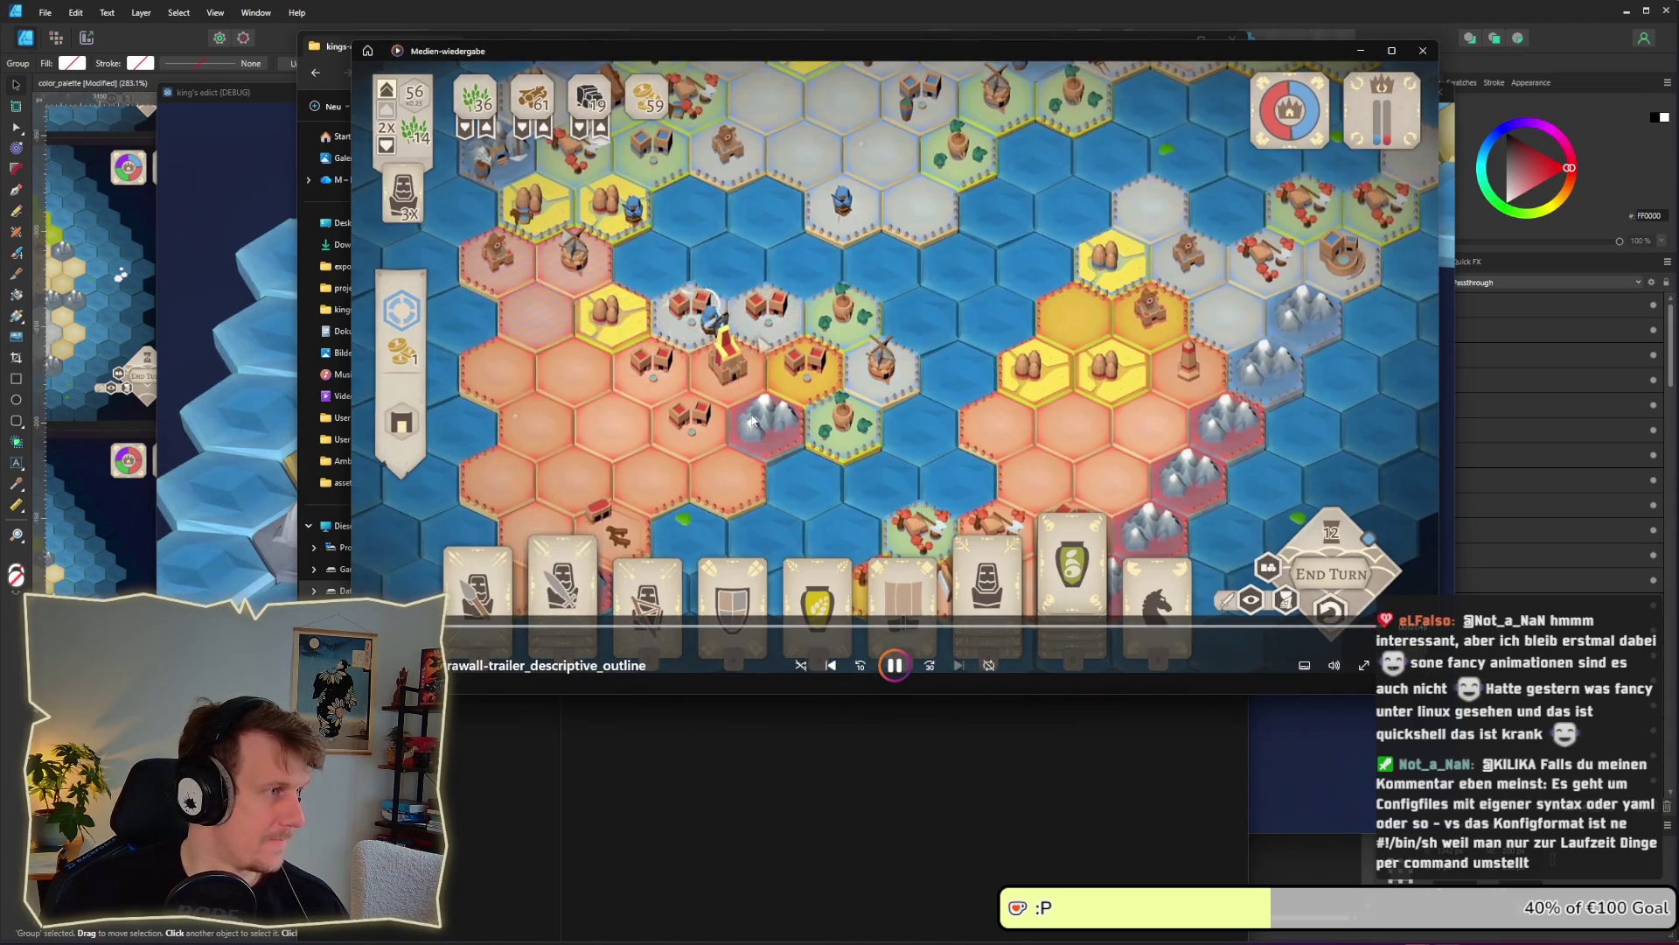
click(894, 666)
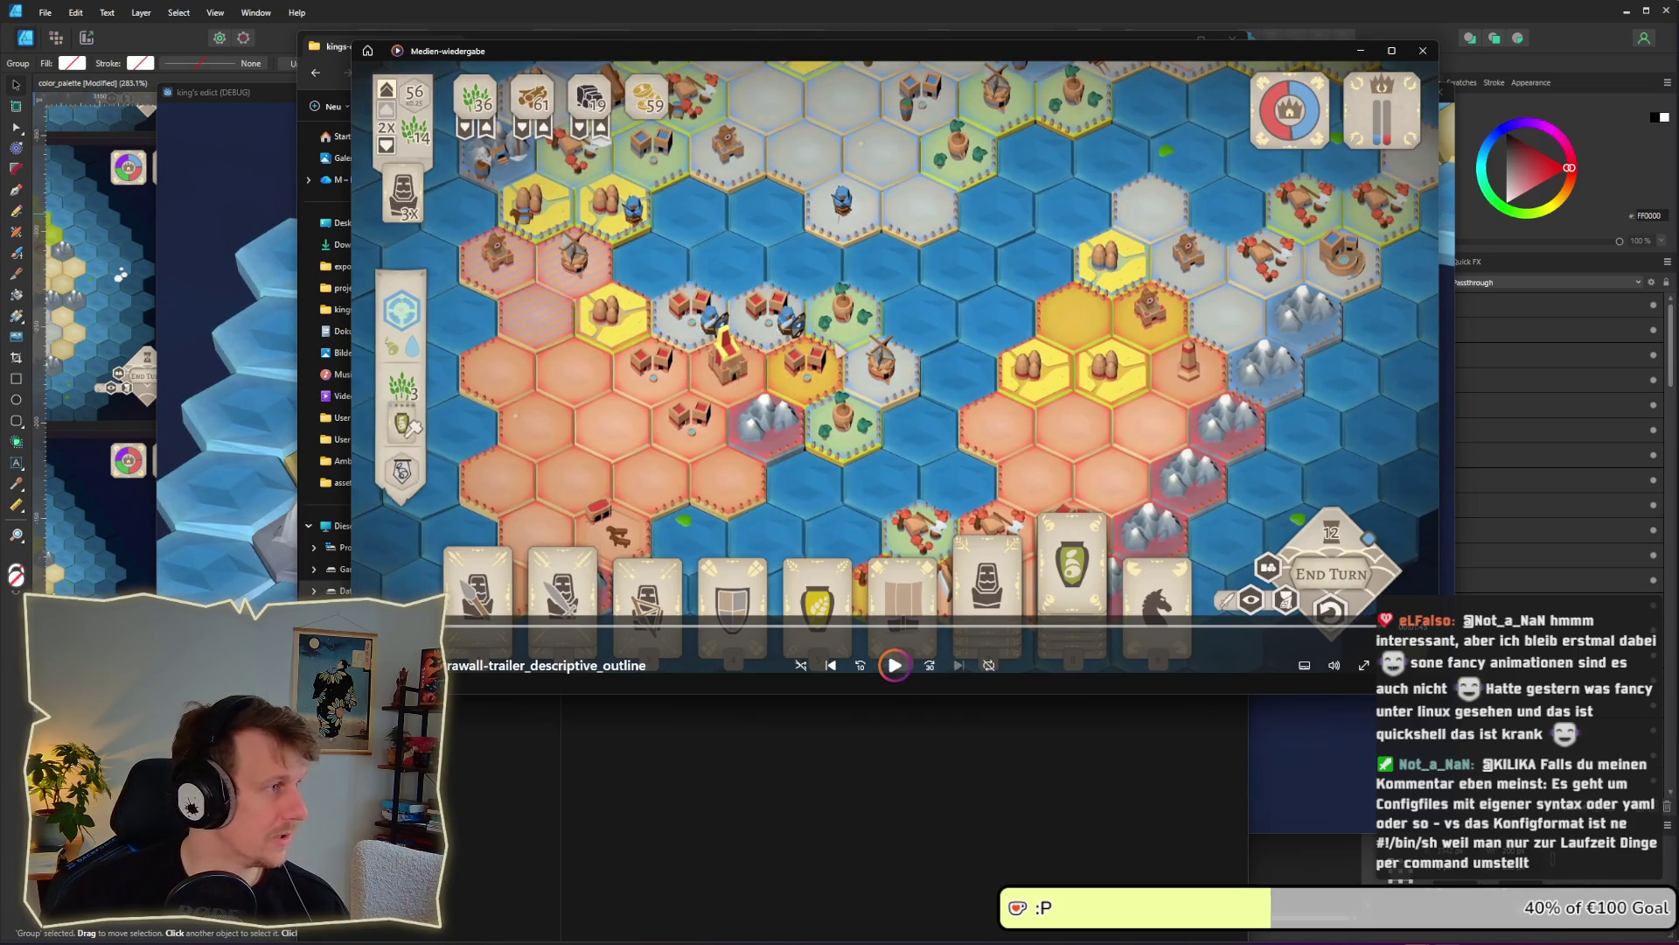
click(894, 665)
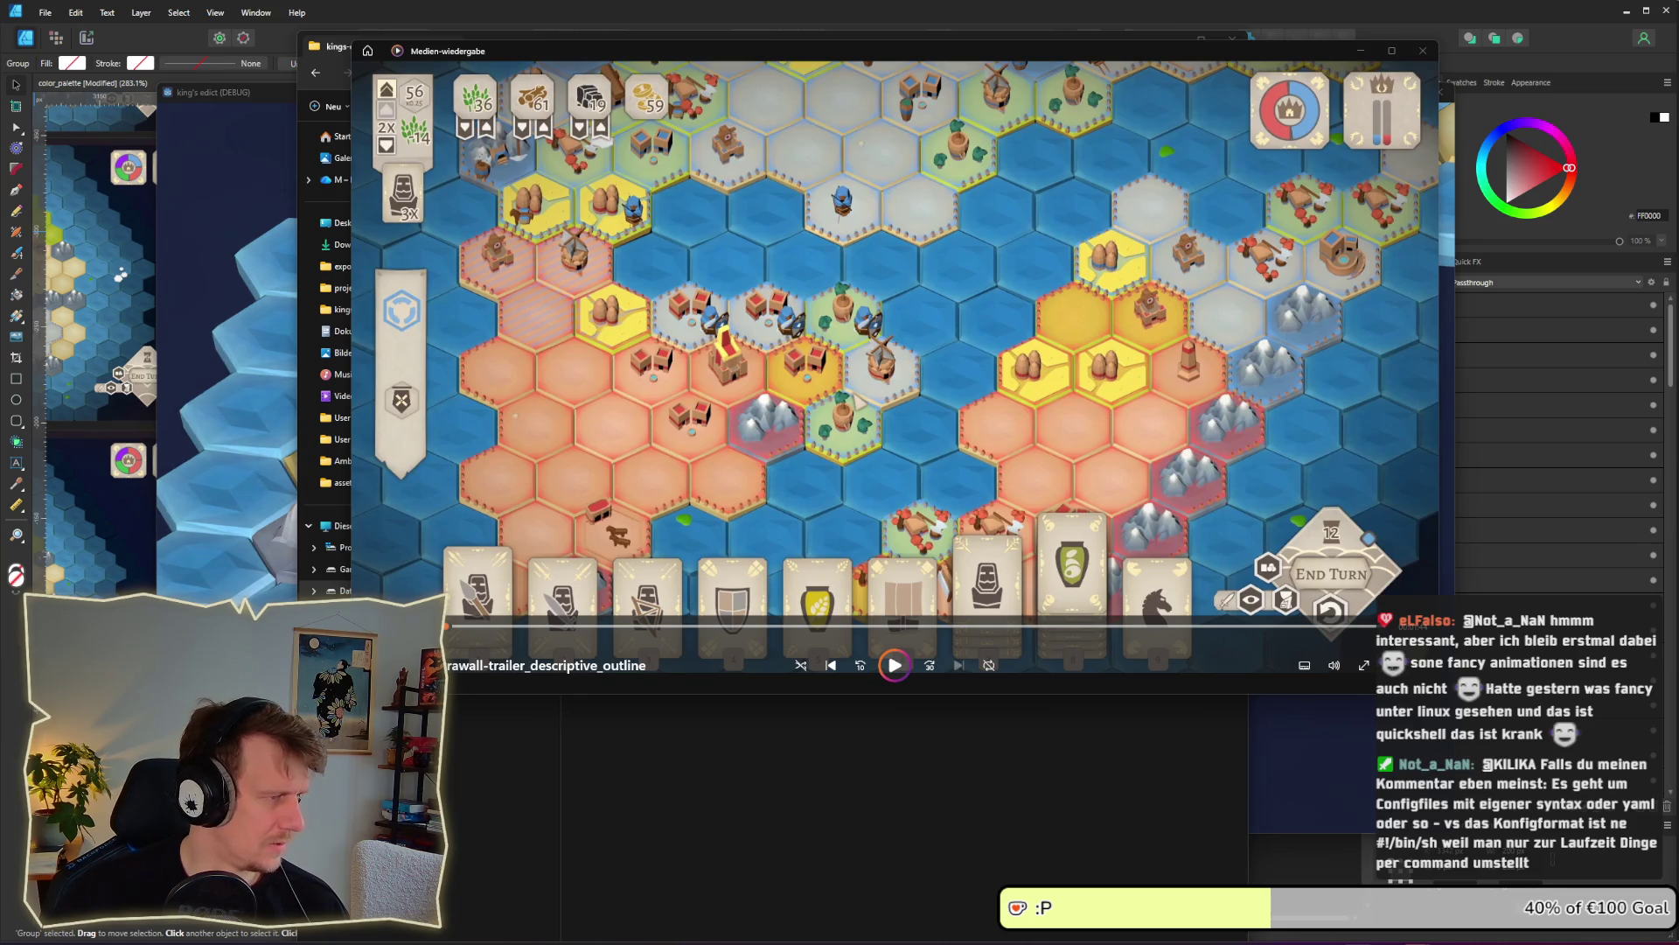
click(894, 665)
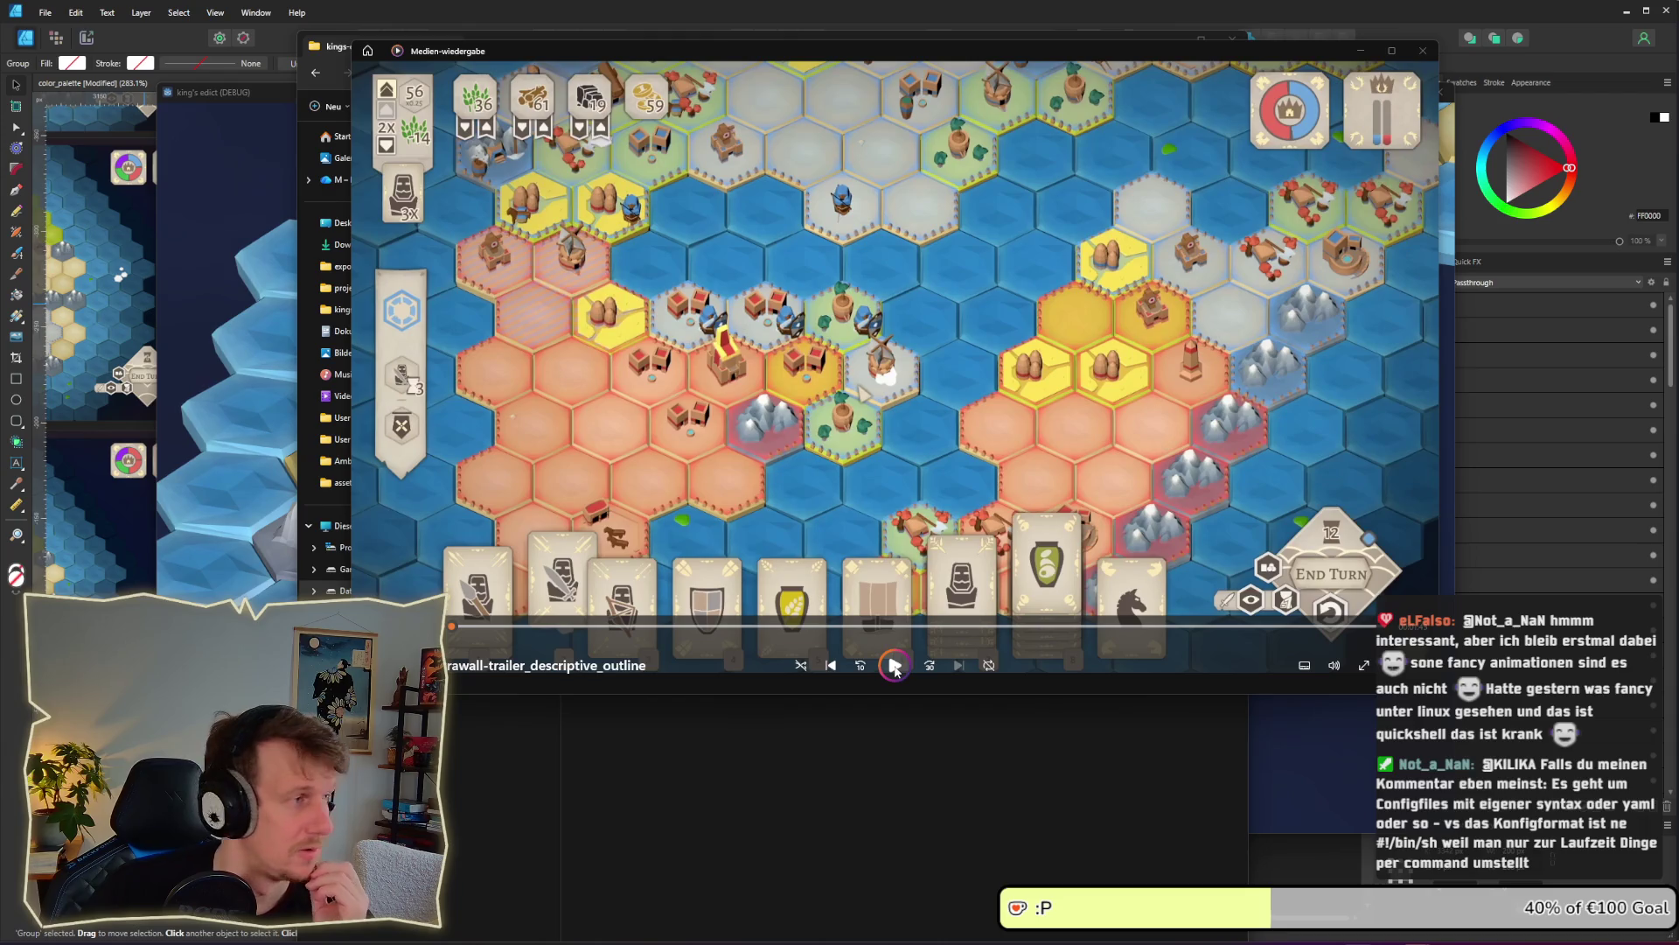
click(895, 666)
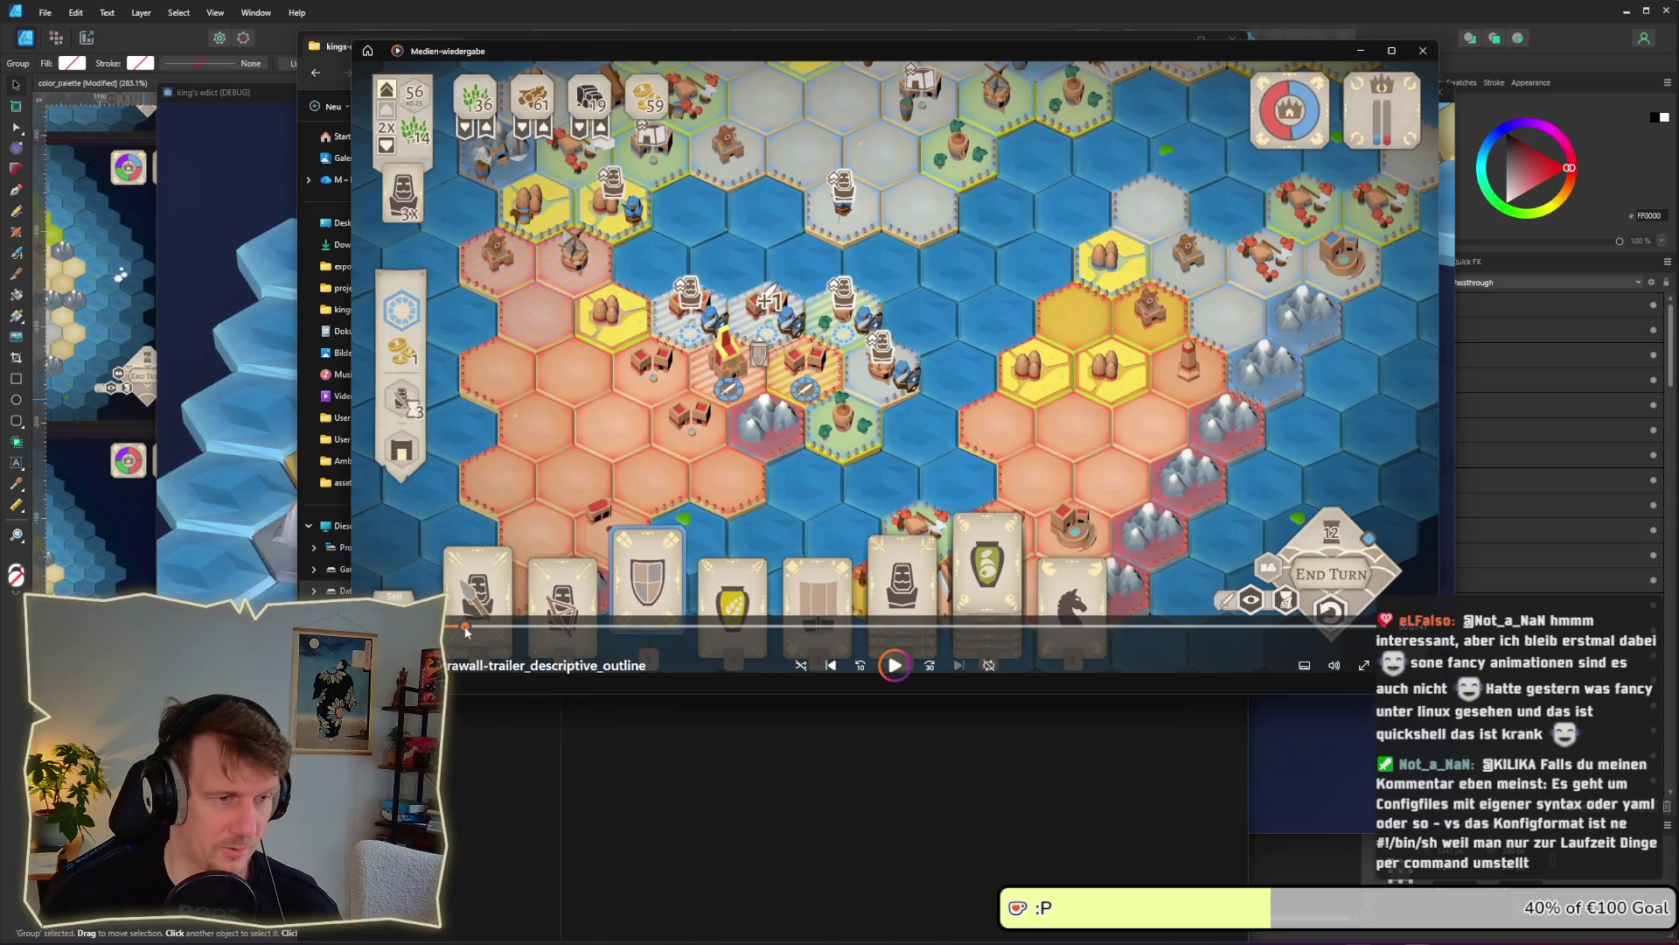
click(618, 627)
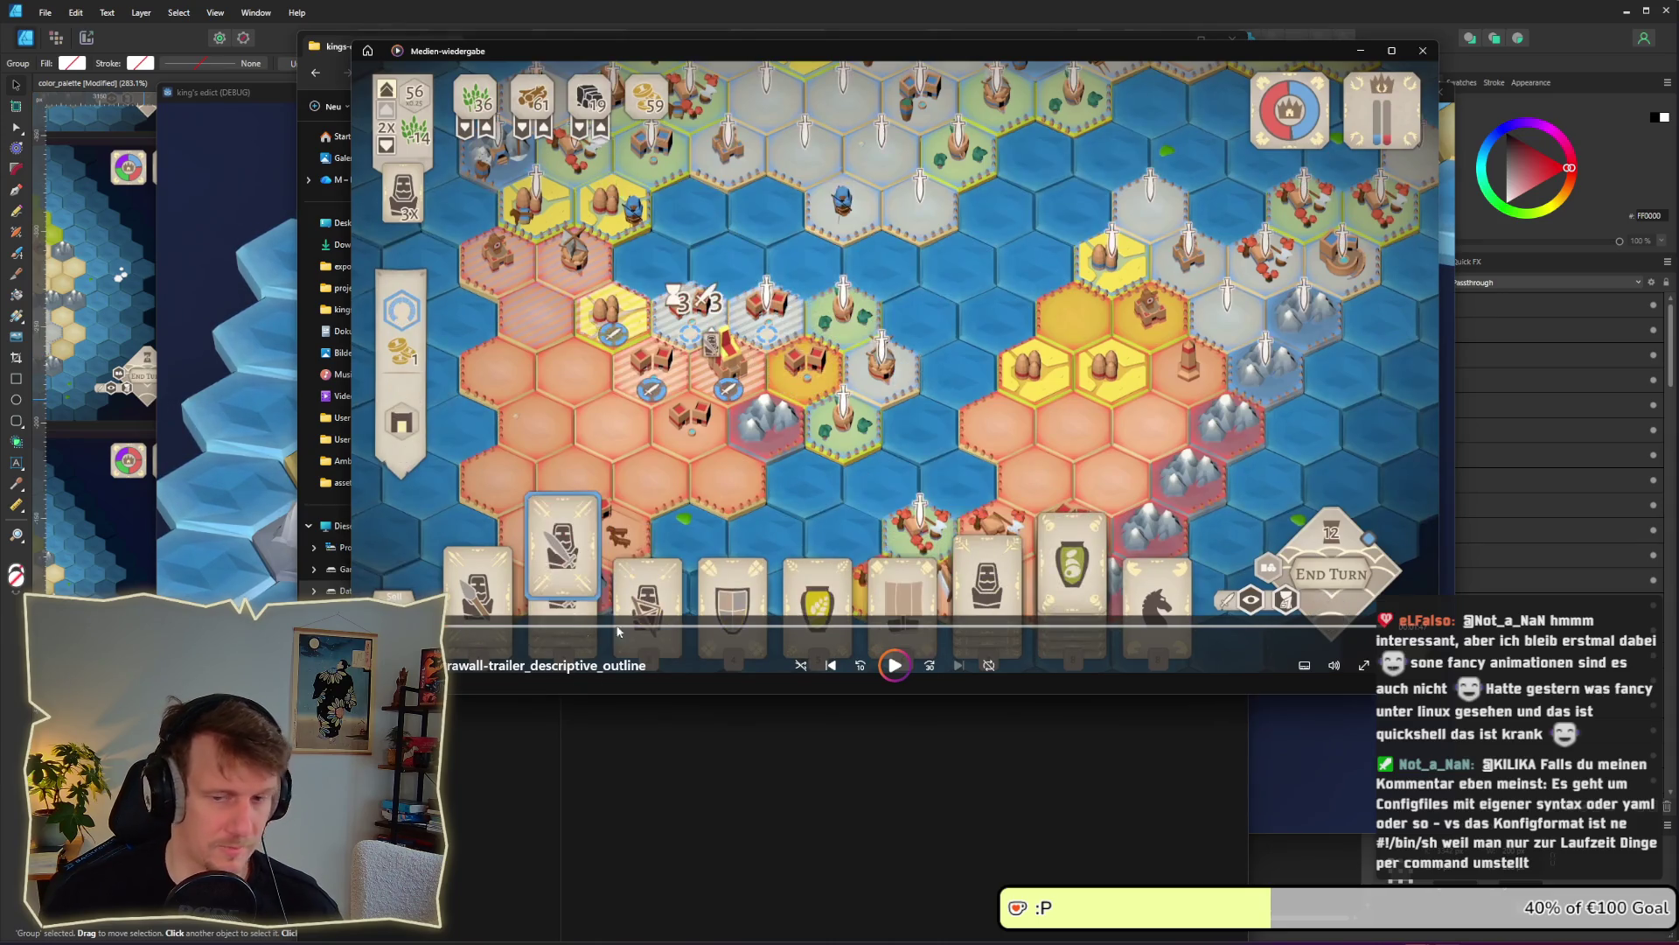
click(897, 668)
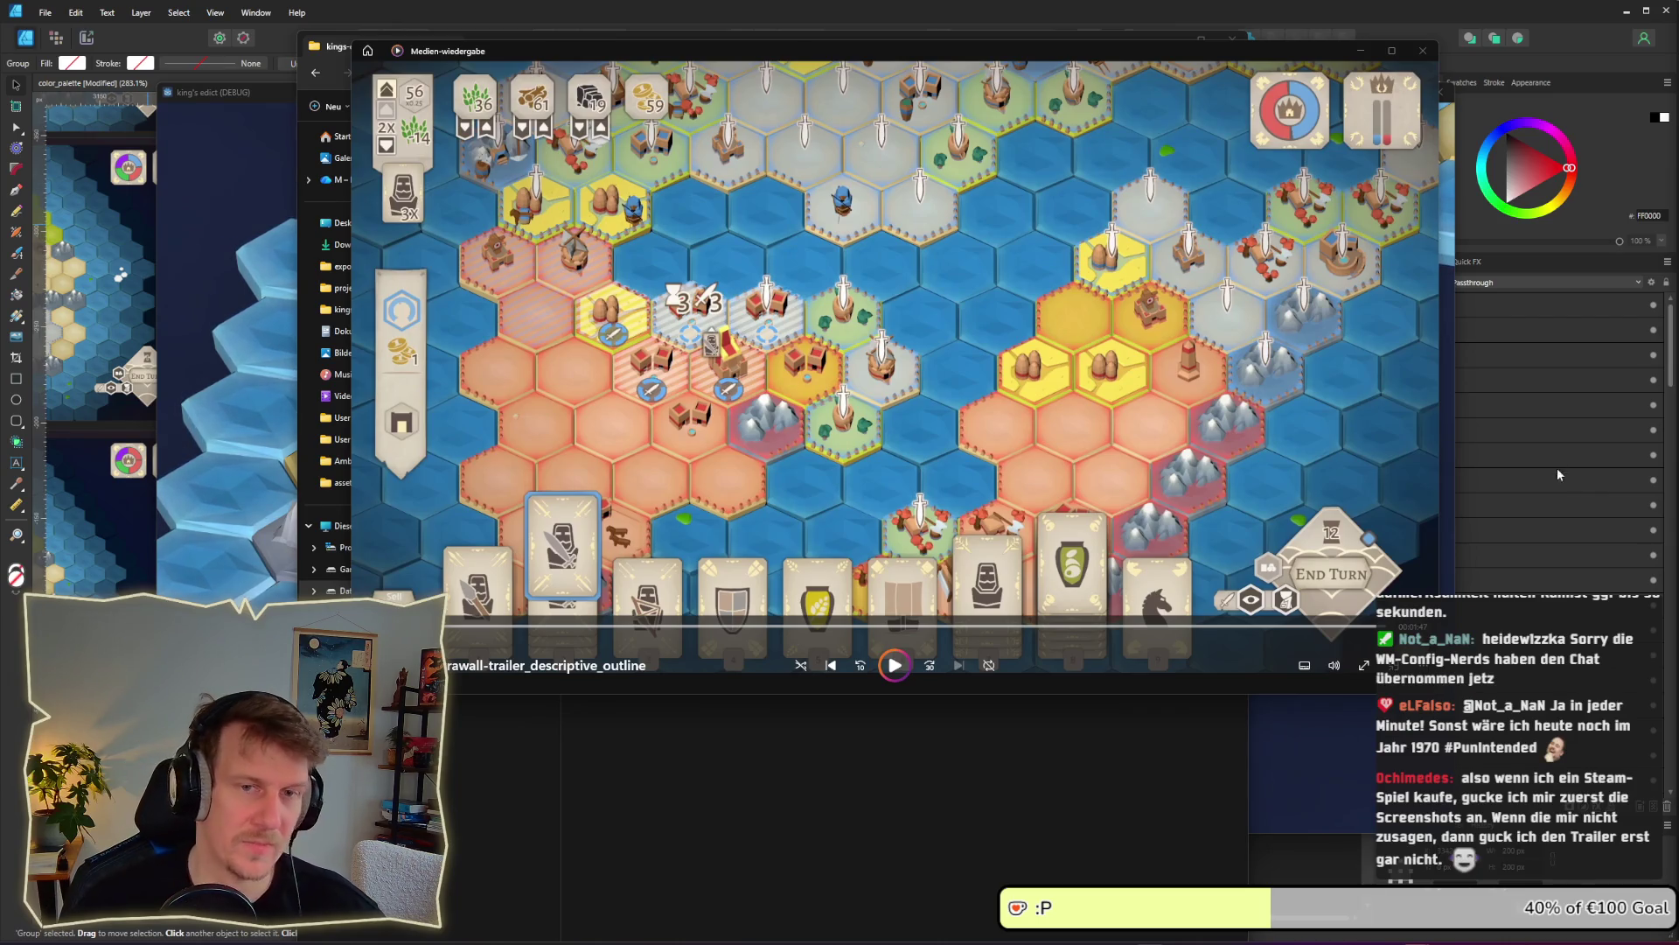
click(1423, 51)
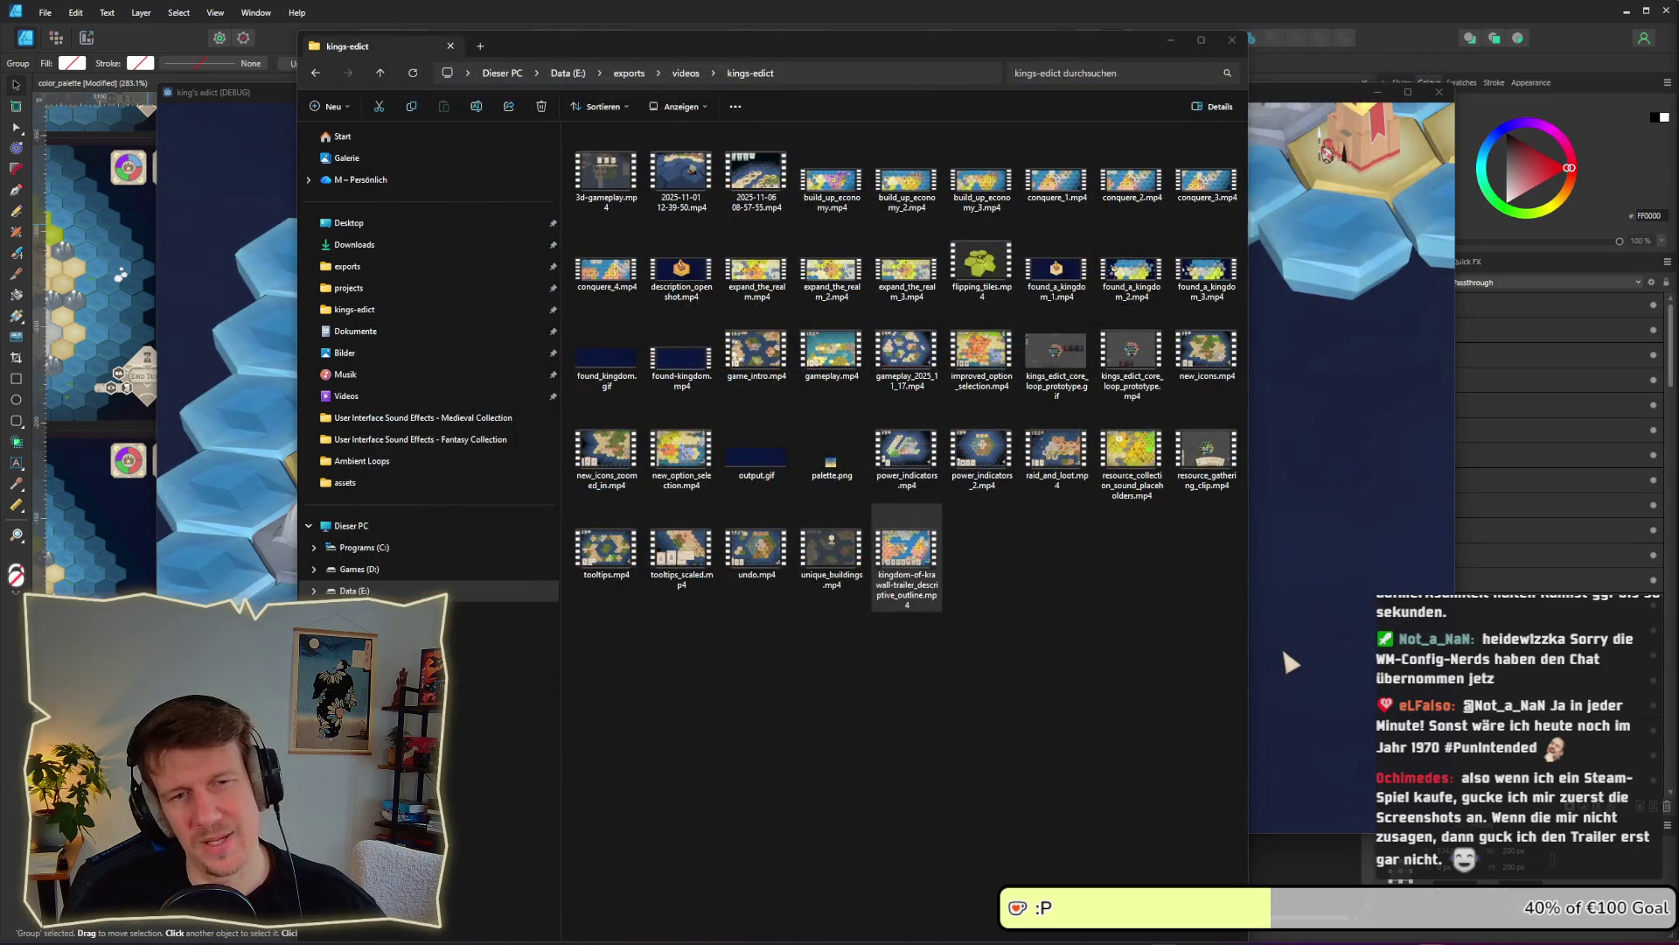
Switch to the King's Edict debug game and choose Multiplayer from its main menu
click(1288, 653)
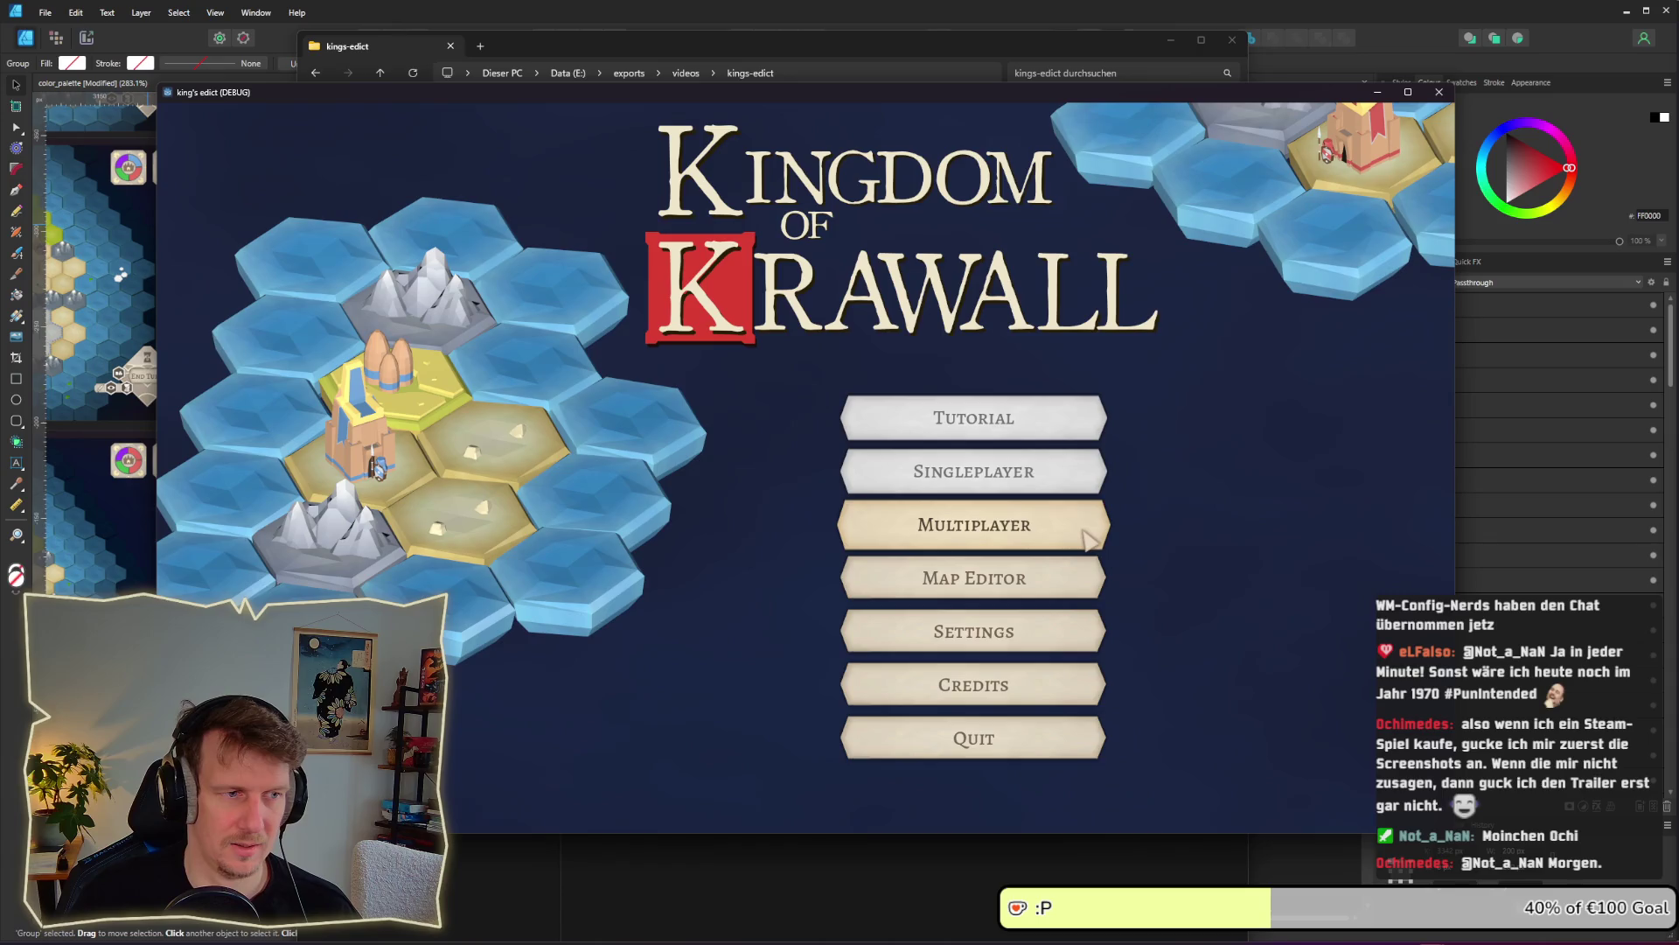
click(1089, 538)
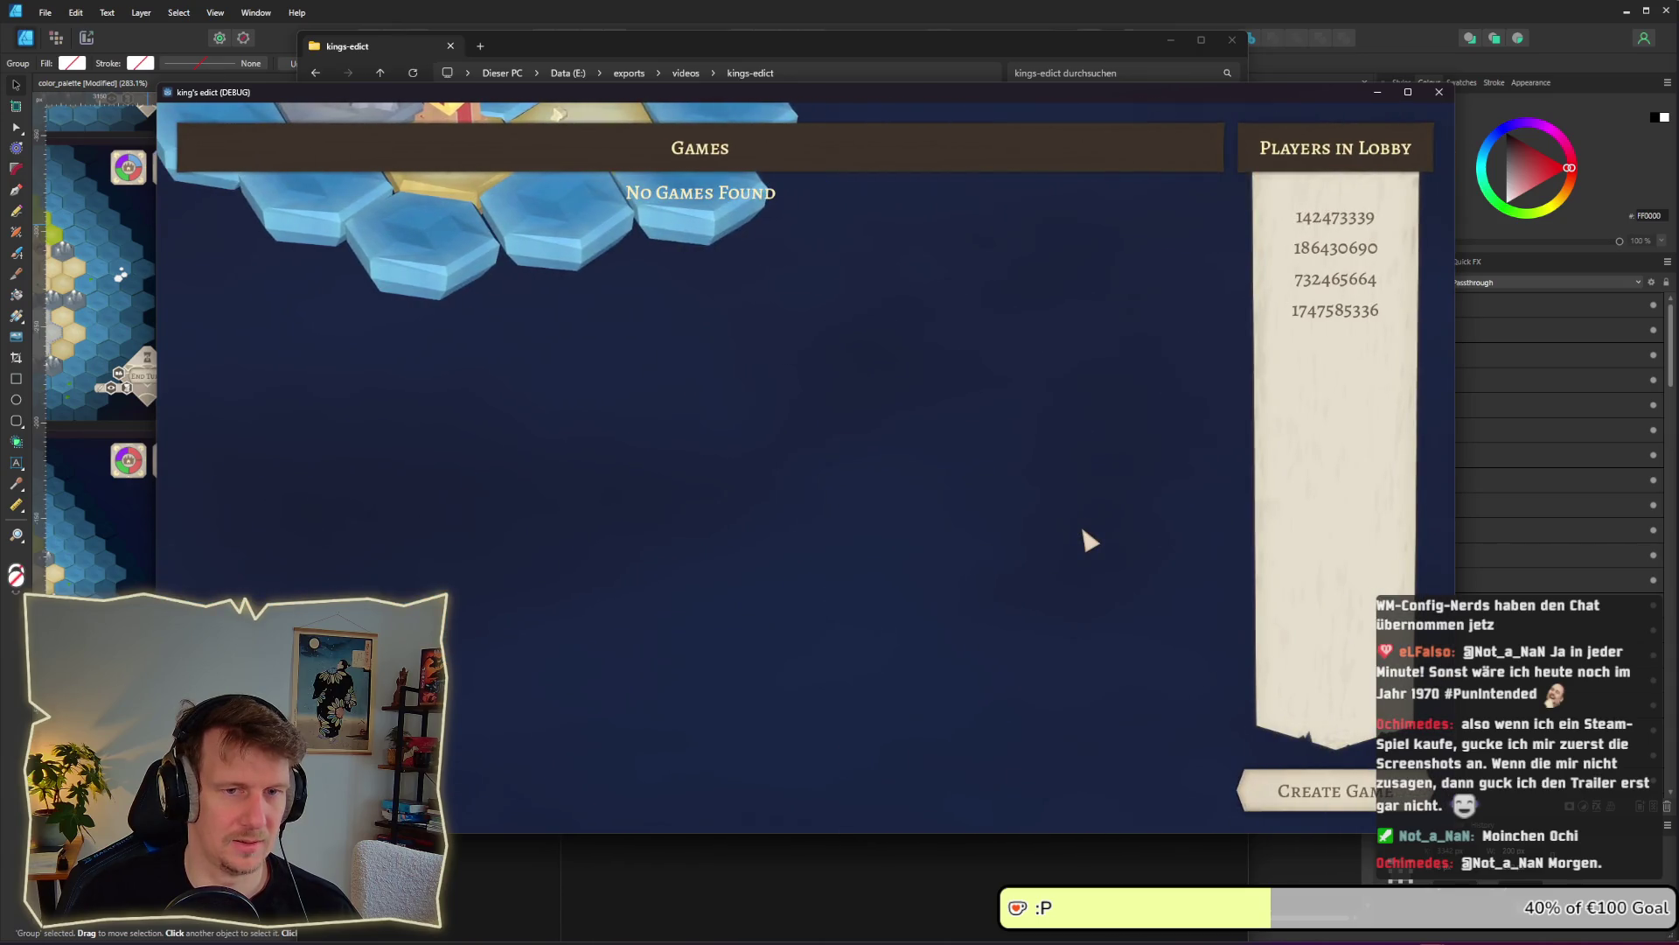
Create a game on I_KNOW_THIS_PLACE.MAP and claim red start position 1
click(1284, 794)
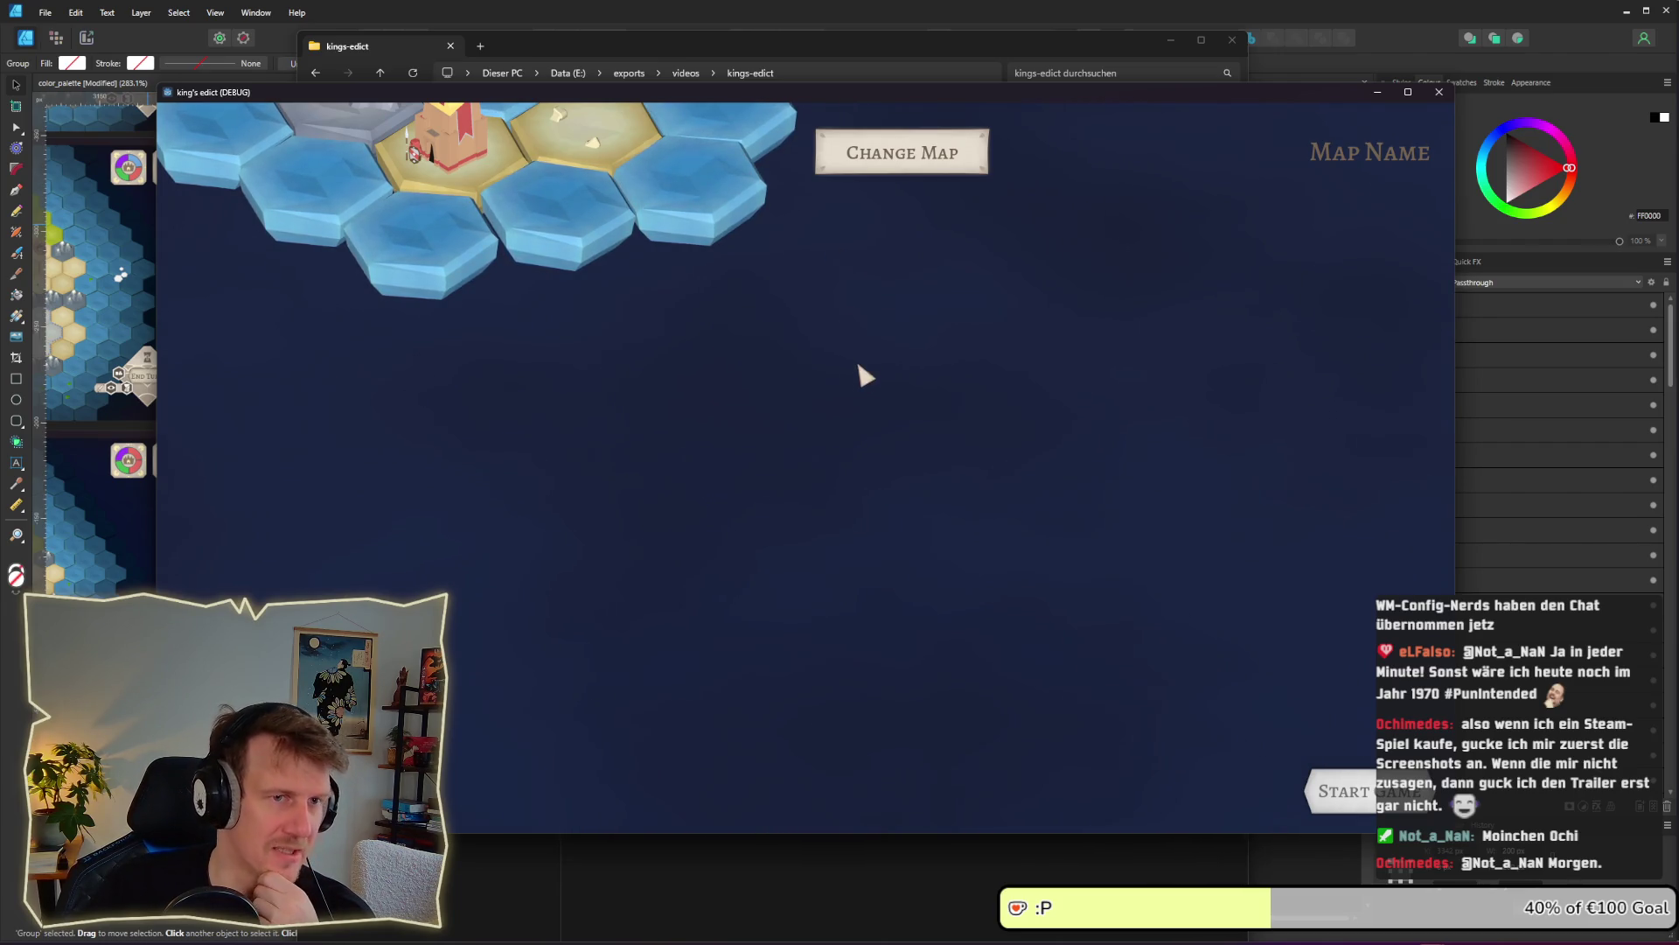
drag(818, 94, 815, 87)
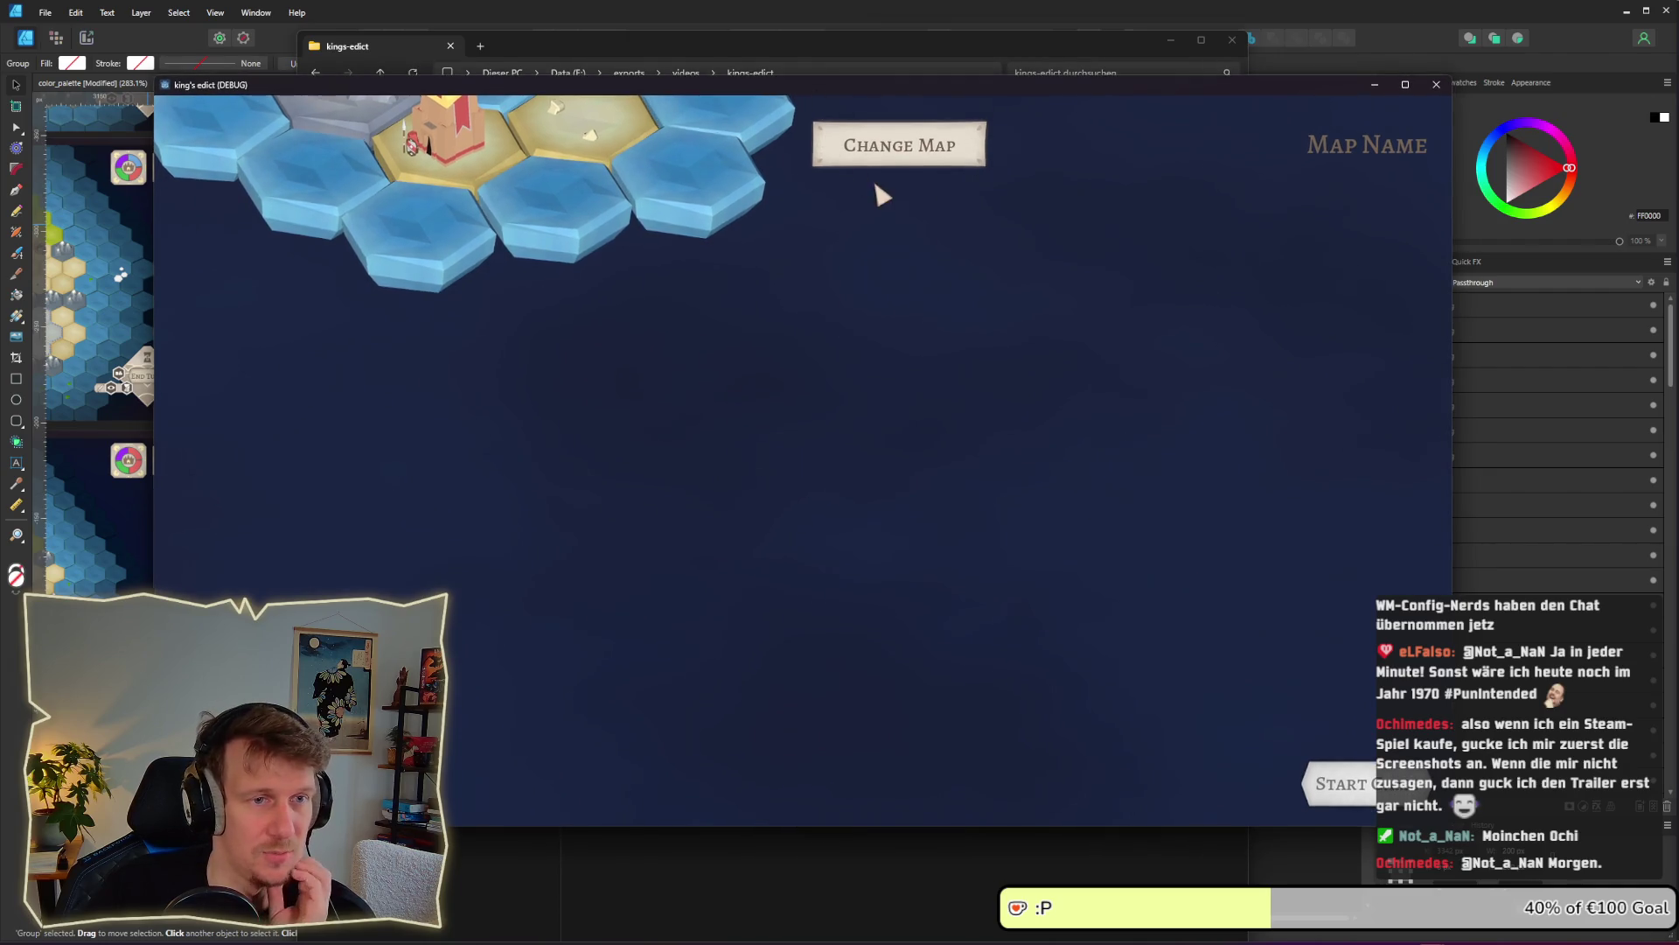
click(885, 148)
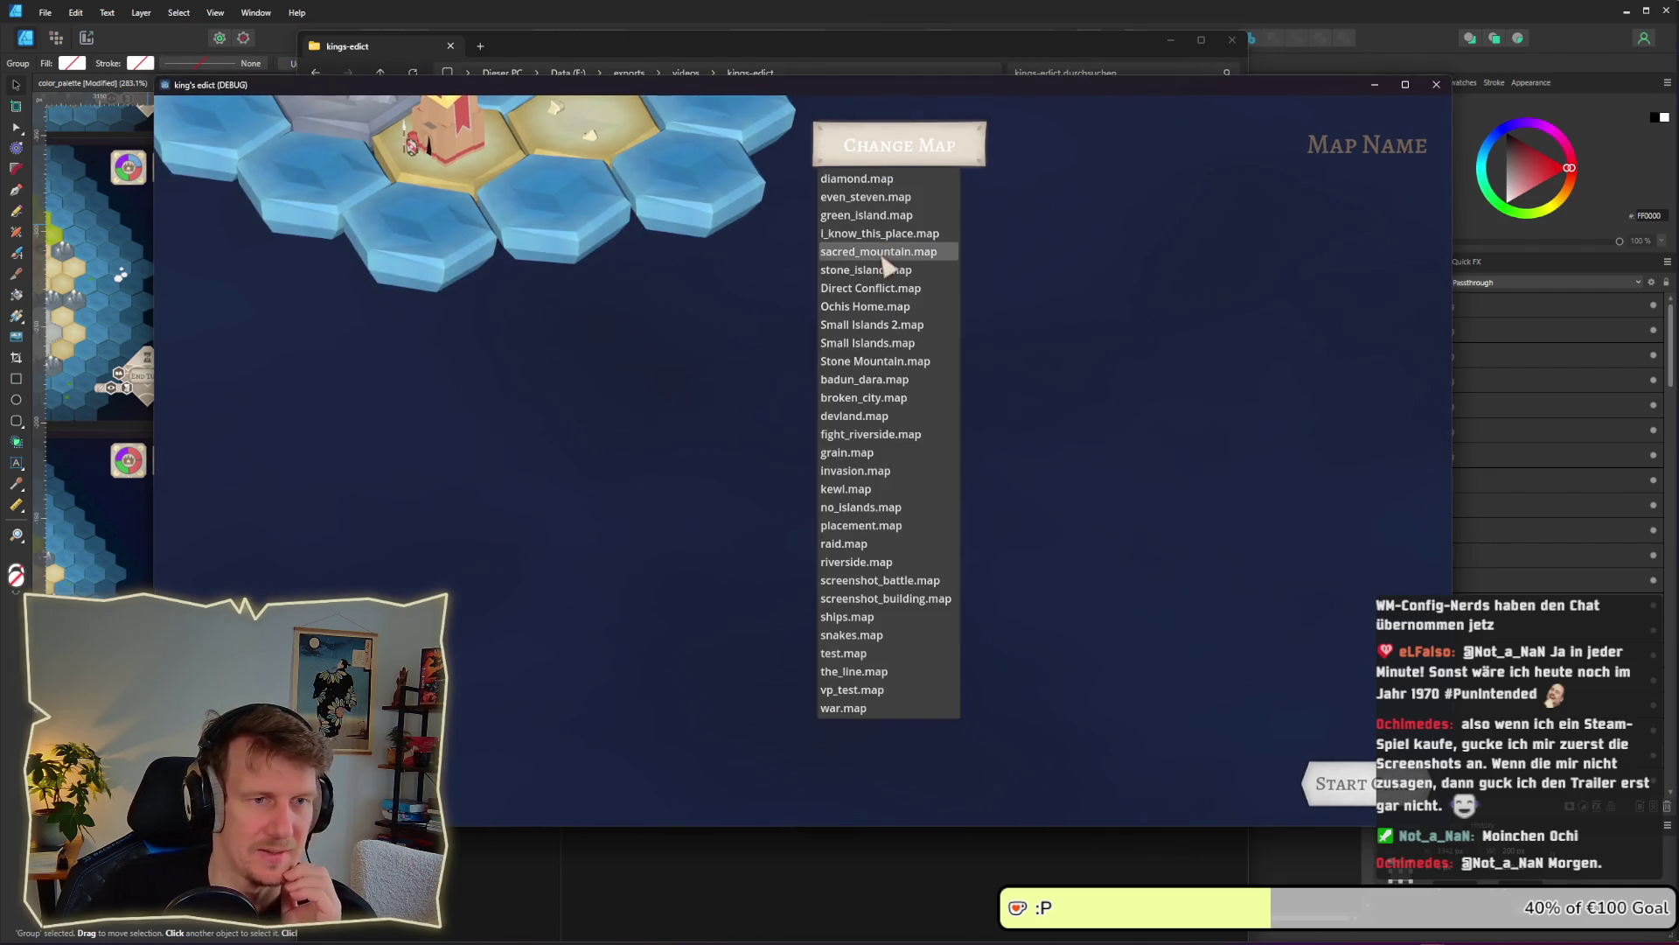
click(875, 244)
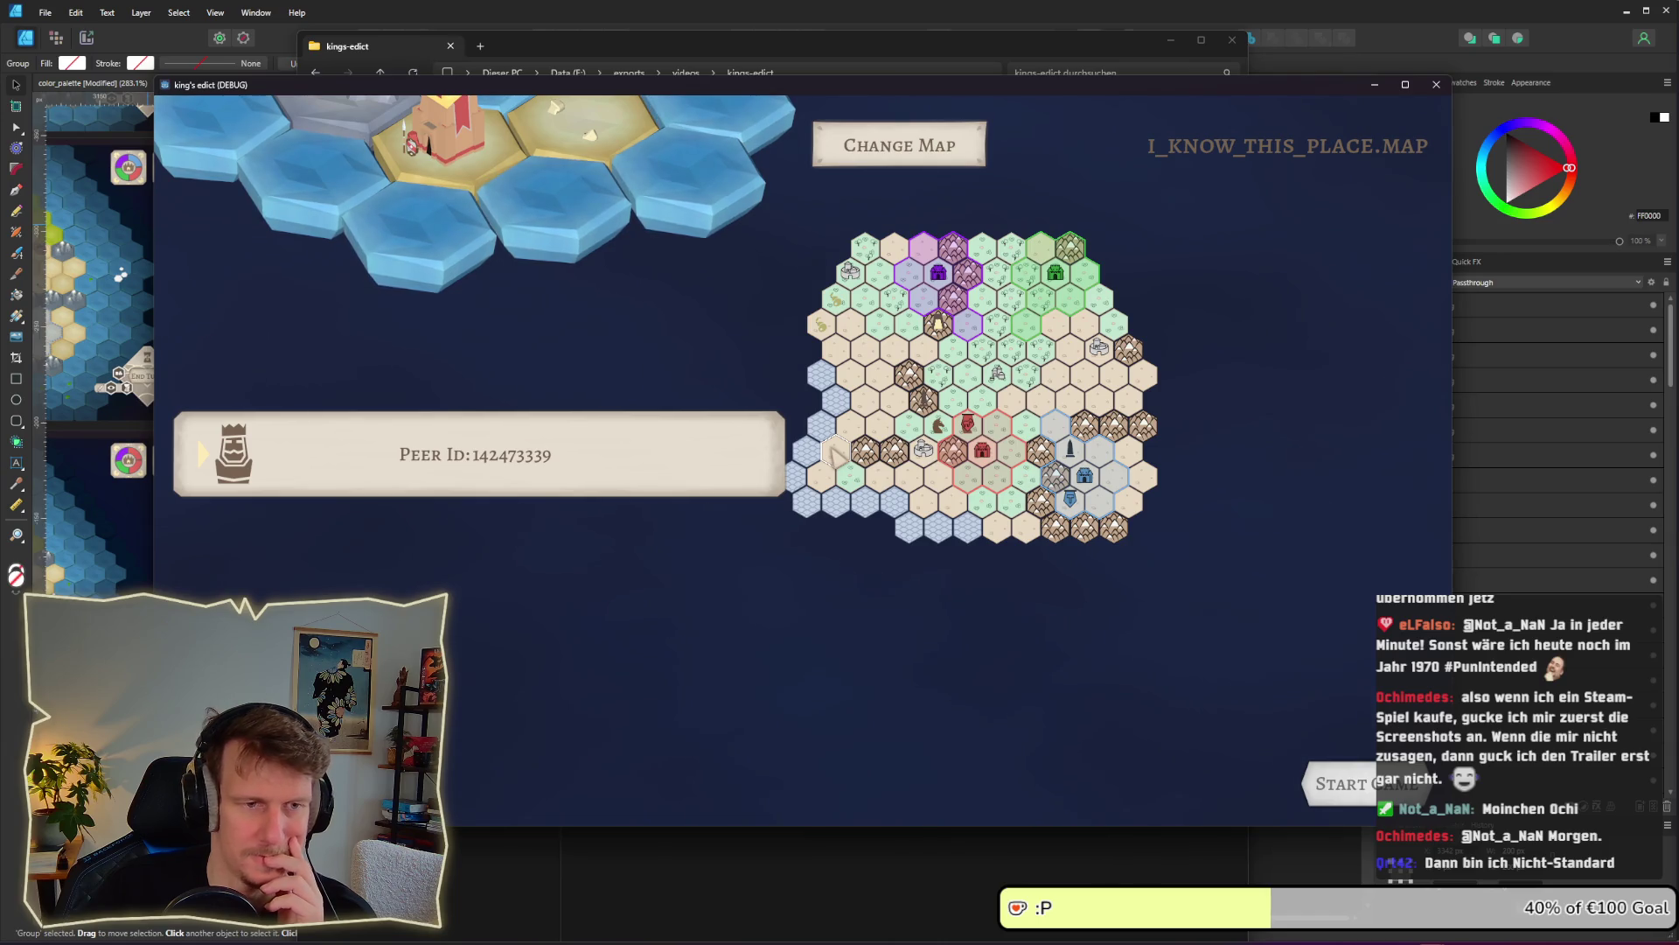
click(936, 287)
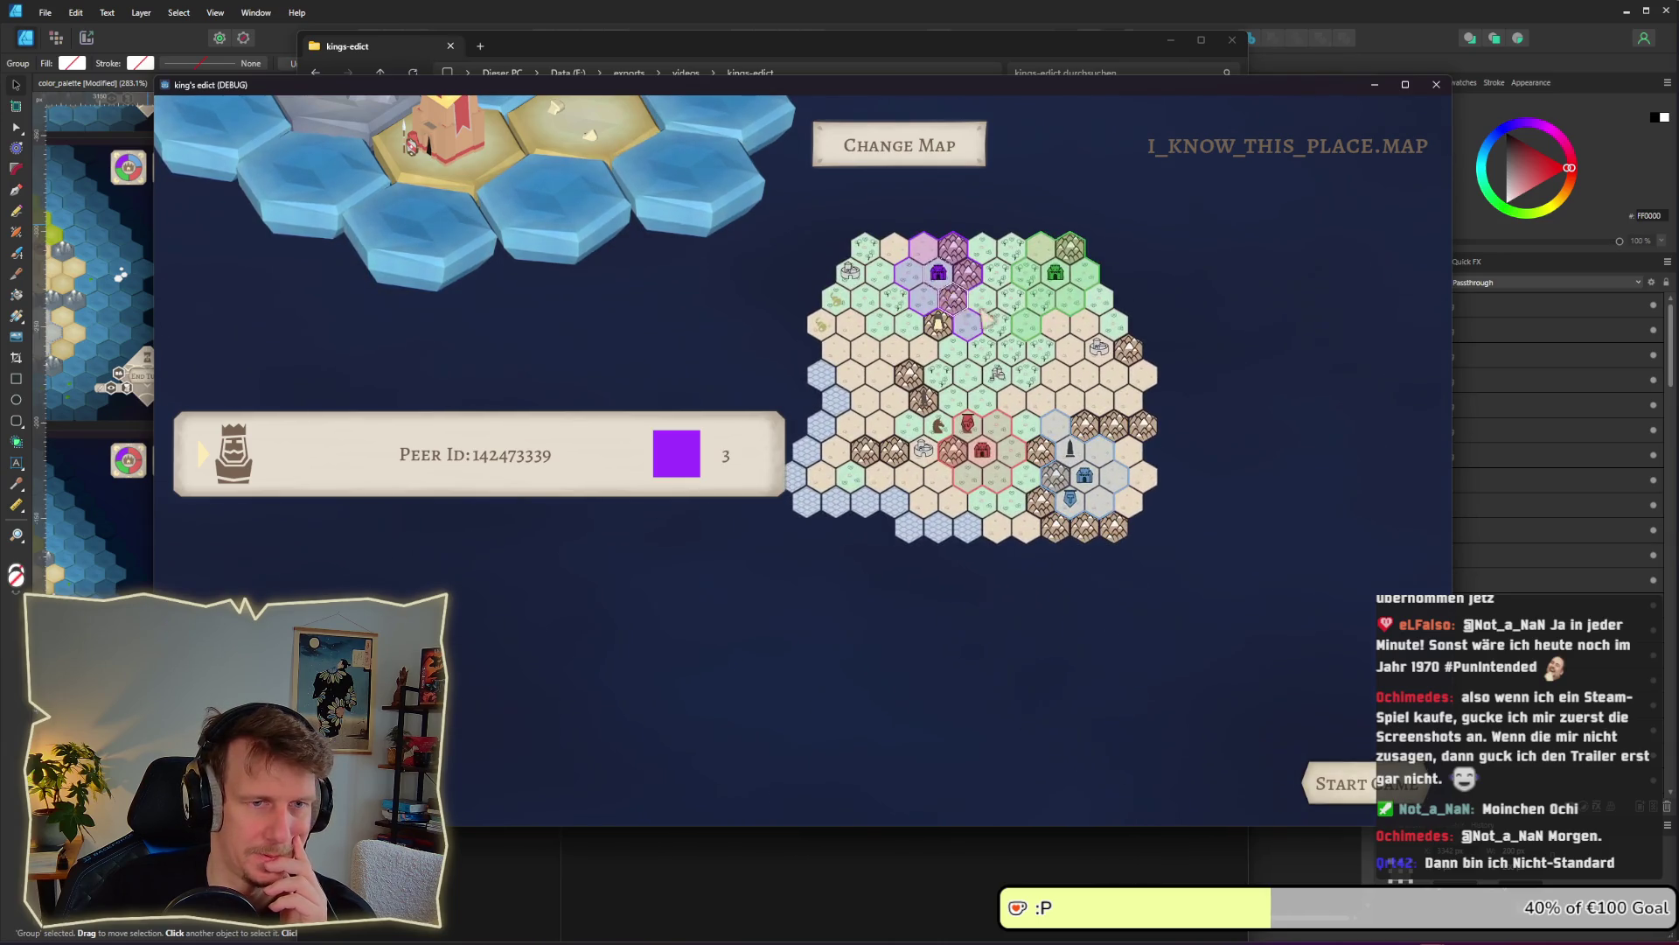
click(1048, 289)
click(1005, 427)
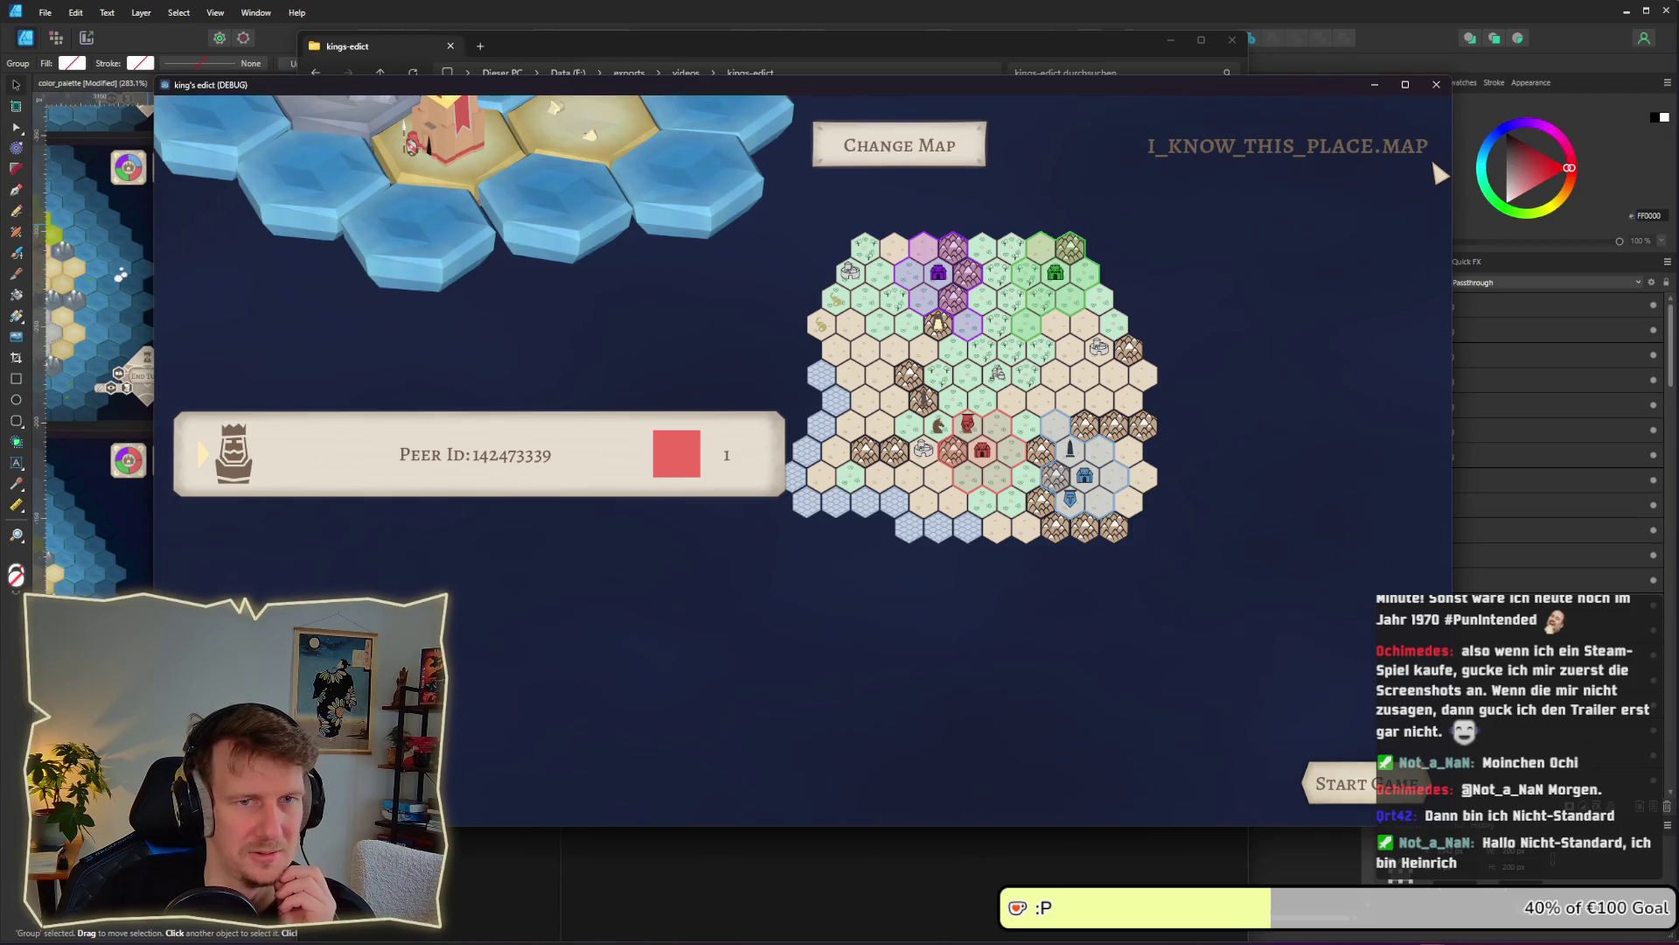
key(alt+Tab)
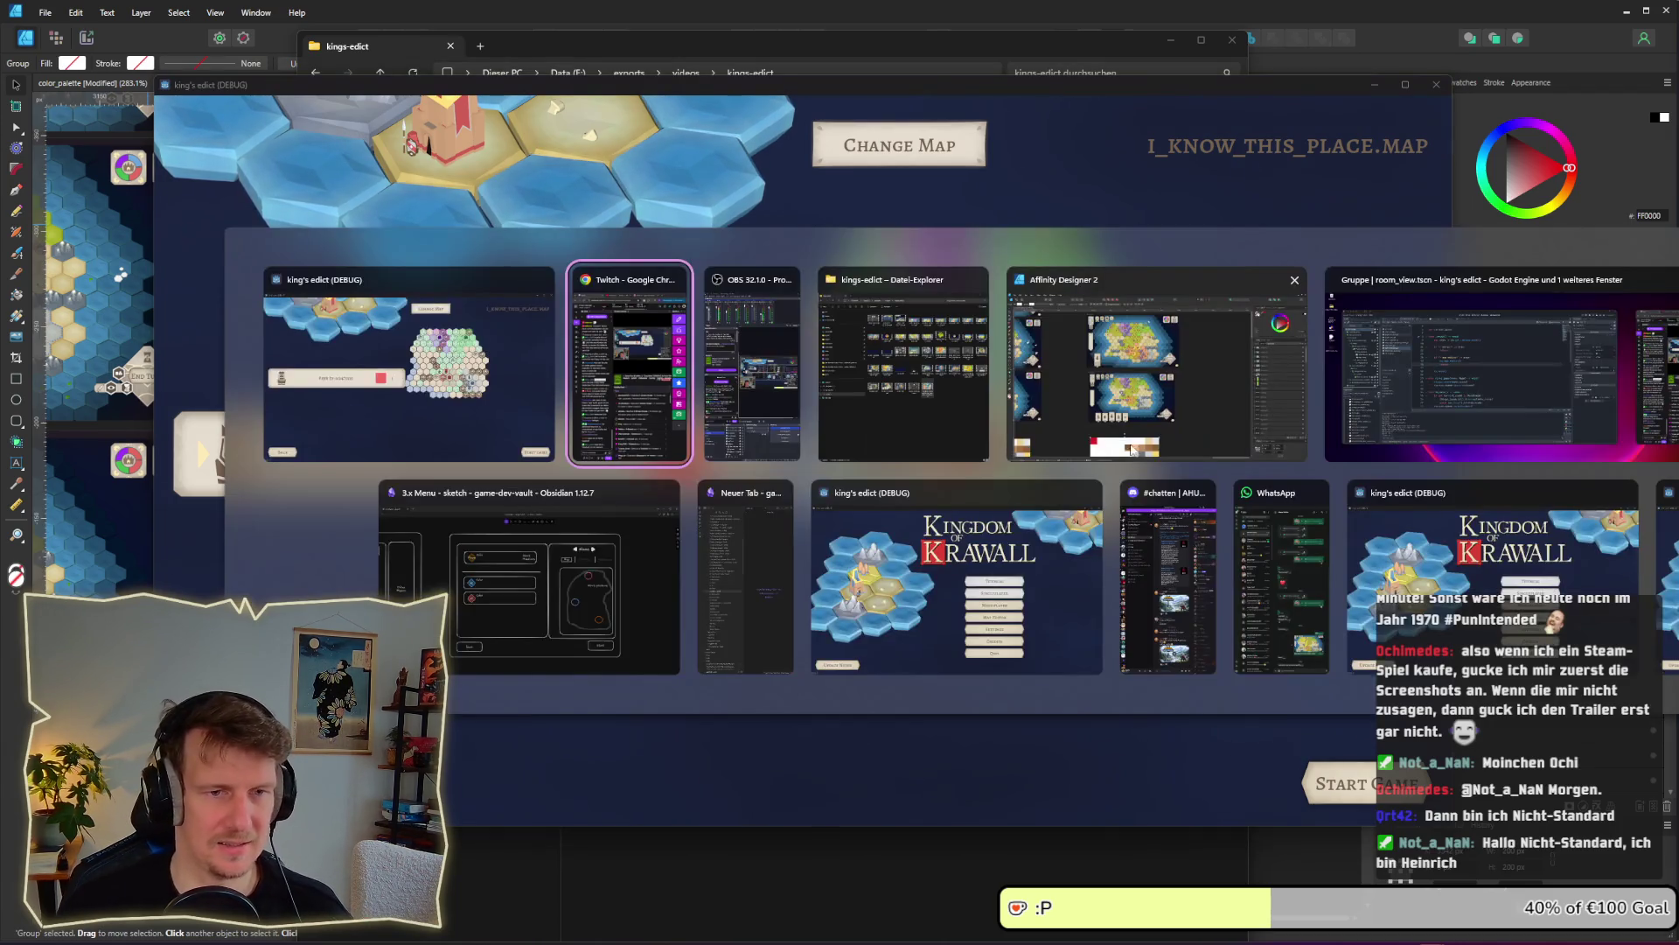
Open the 3.x Menu sketch, clear the Name group selection, zoom in, then return to the game
click(601, 609)
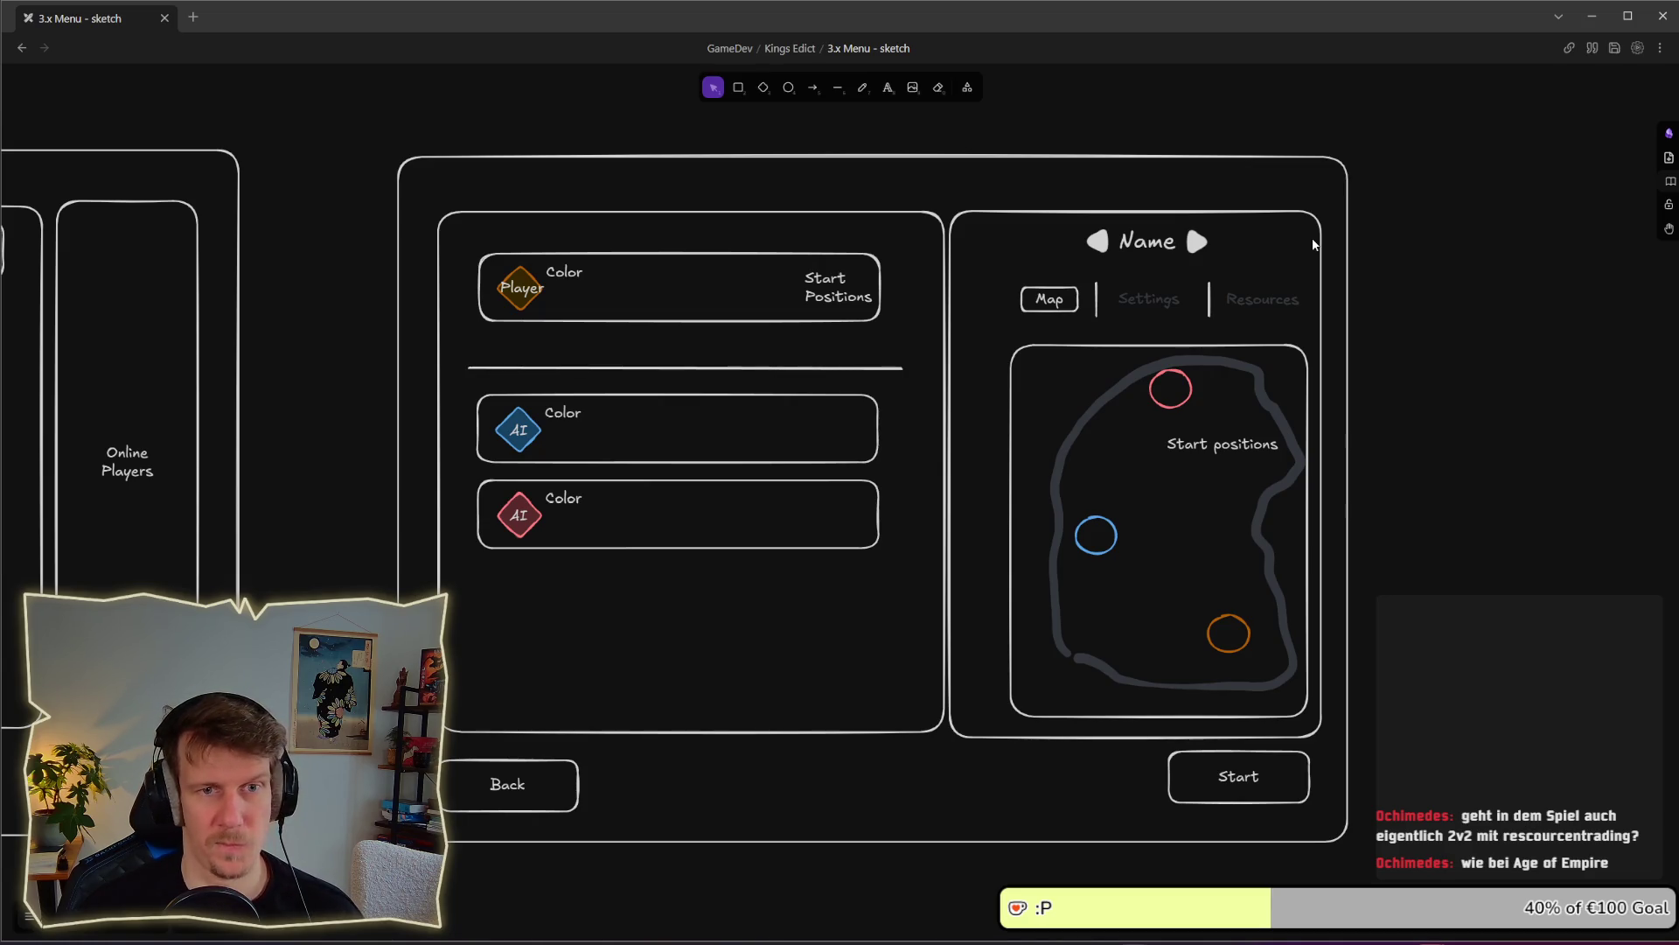
drag(1434, 275, 987, 212)
click(1545, 301)
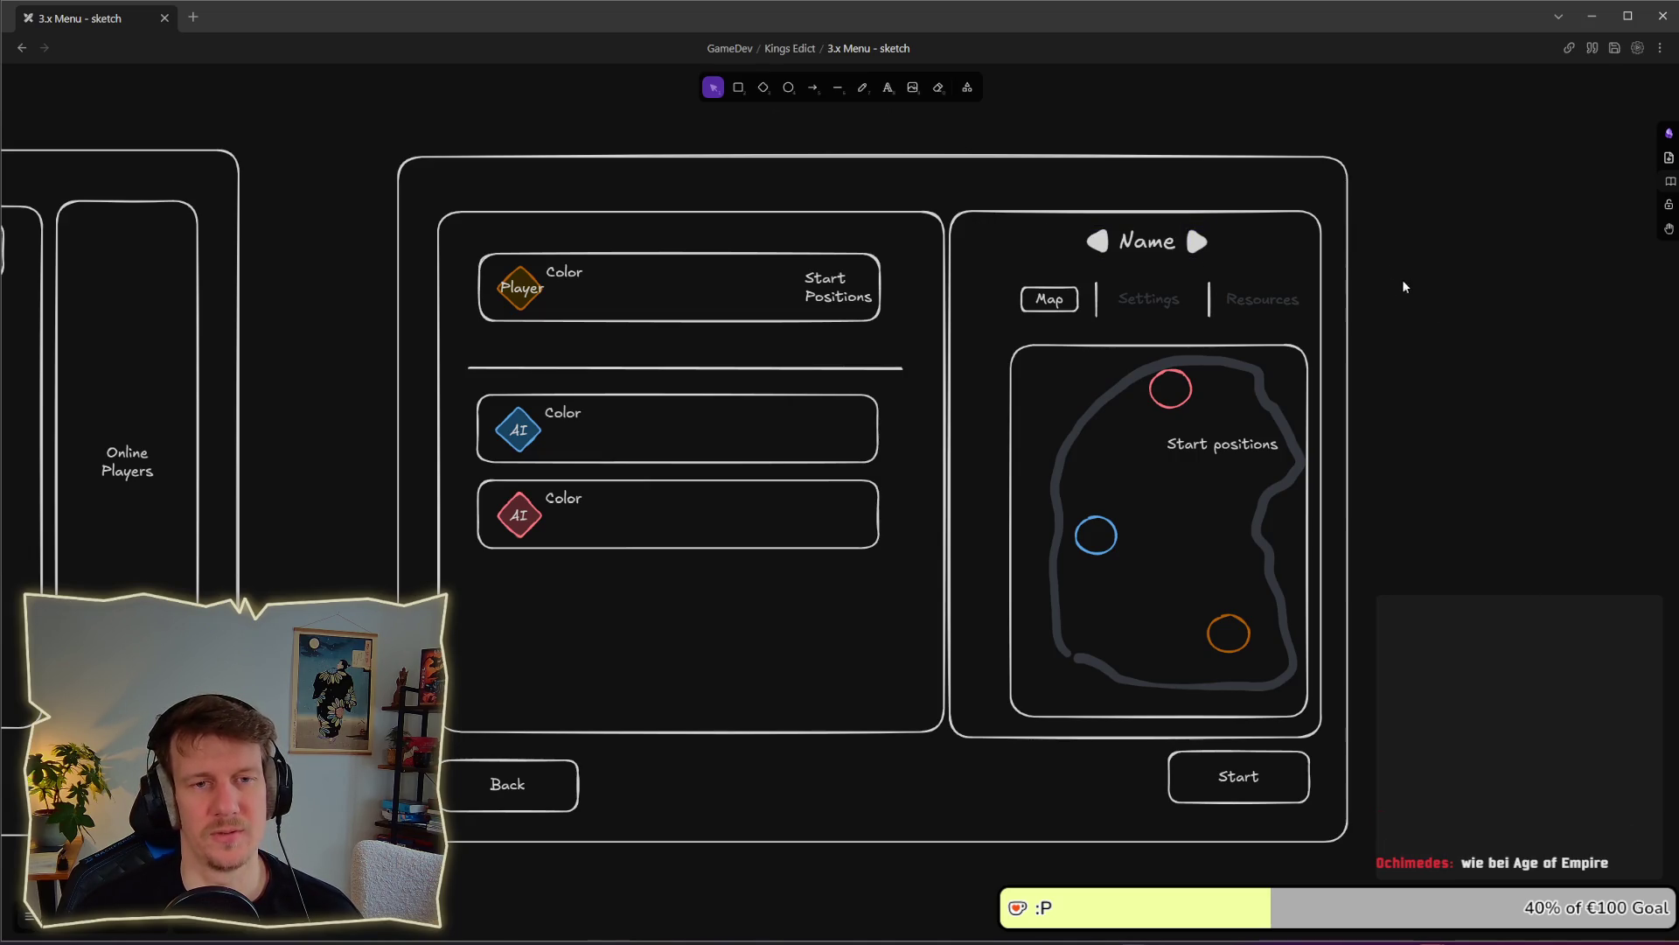
drag(1410, 280, 976, 216)
click(1259, 262)
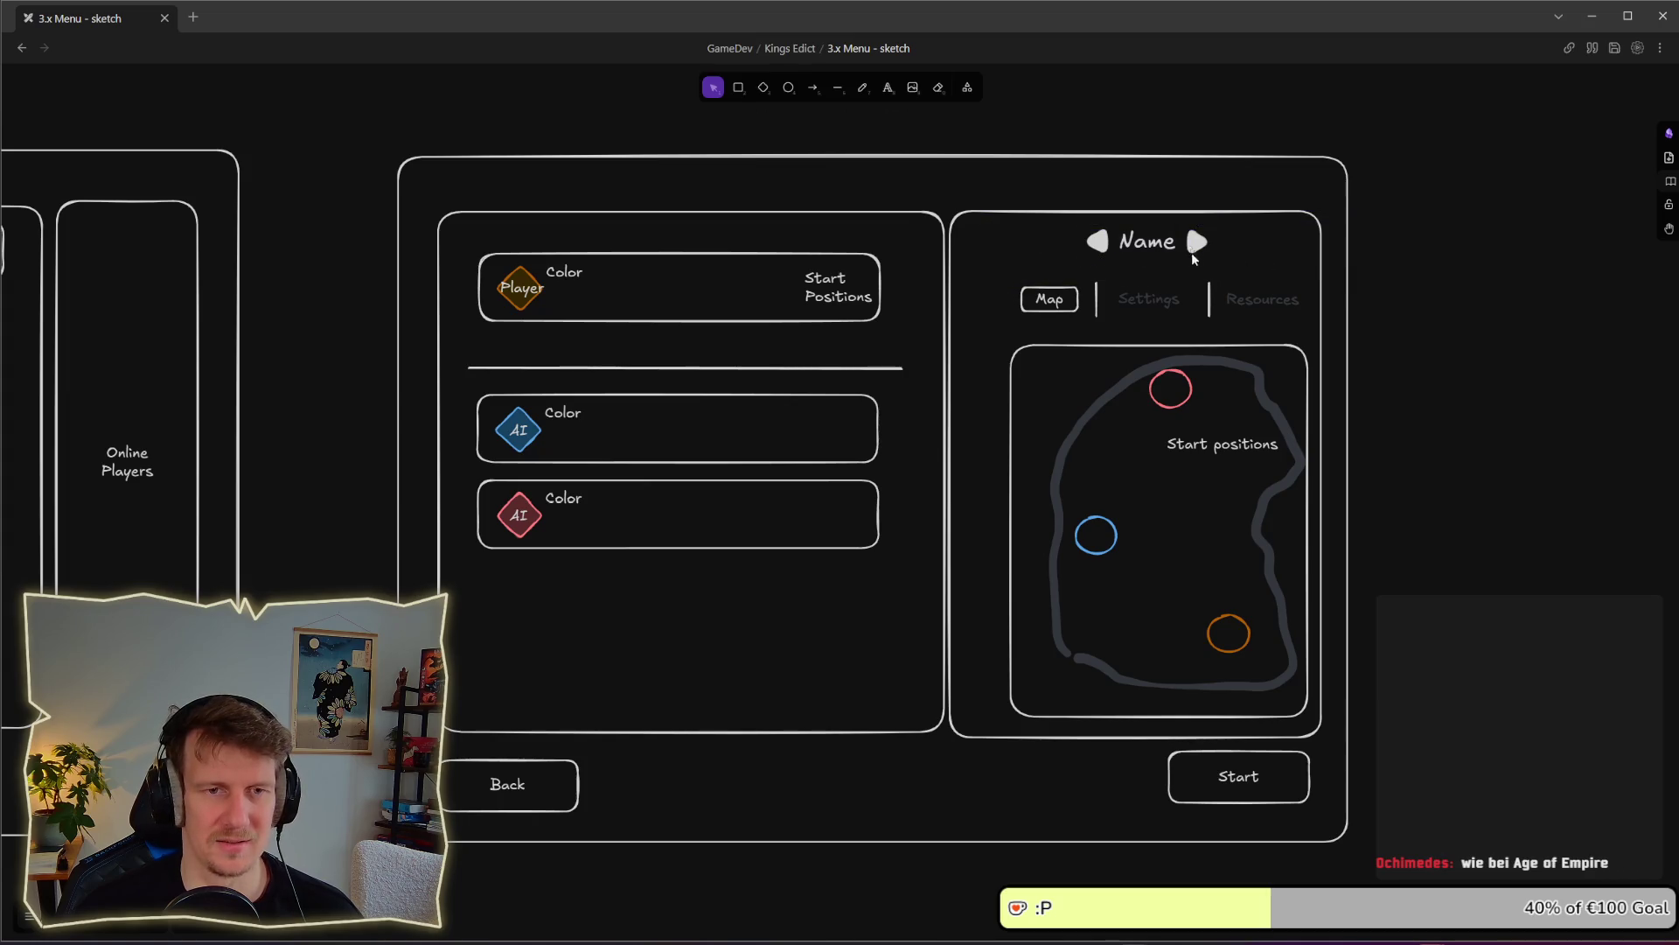
scroll(1172, 244, up, 2)
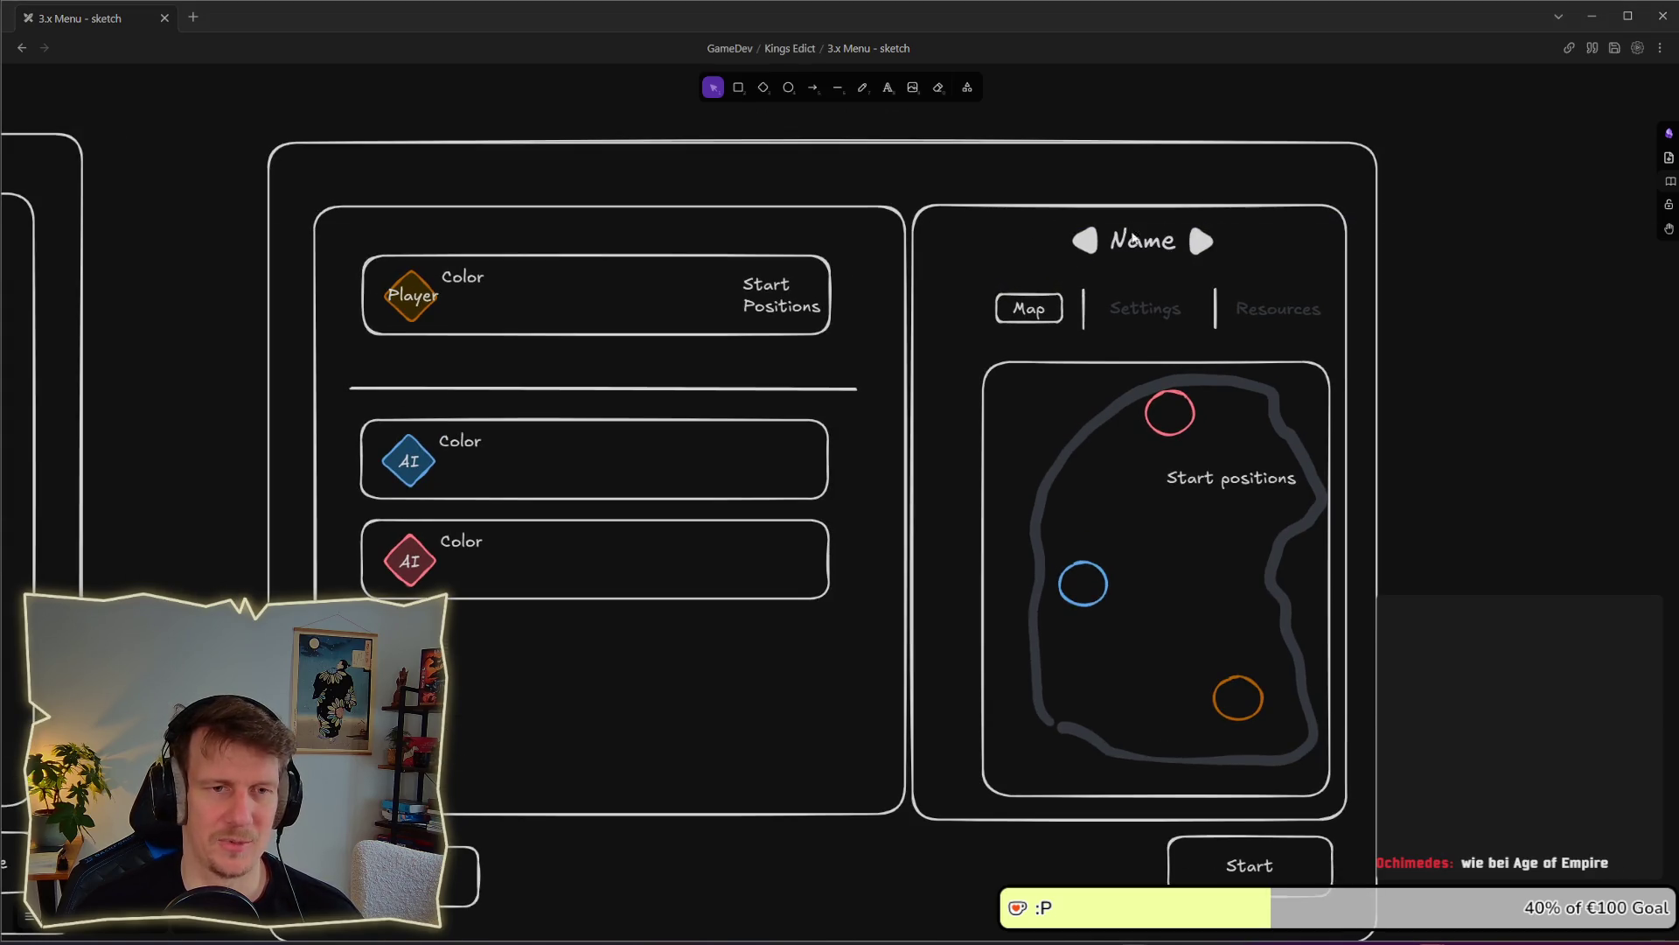
key(alt+Tab)
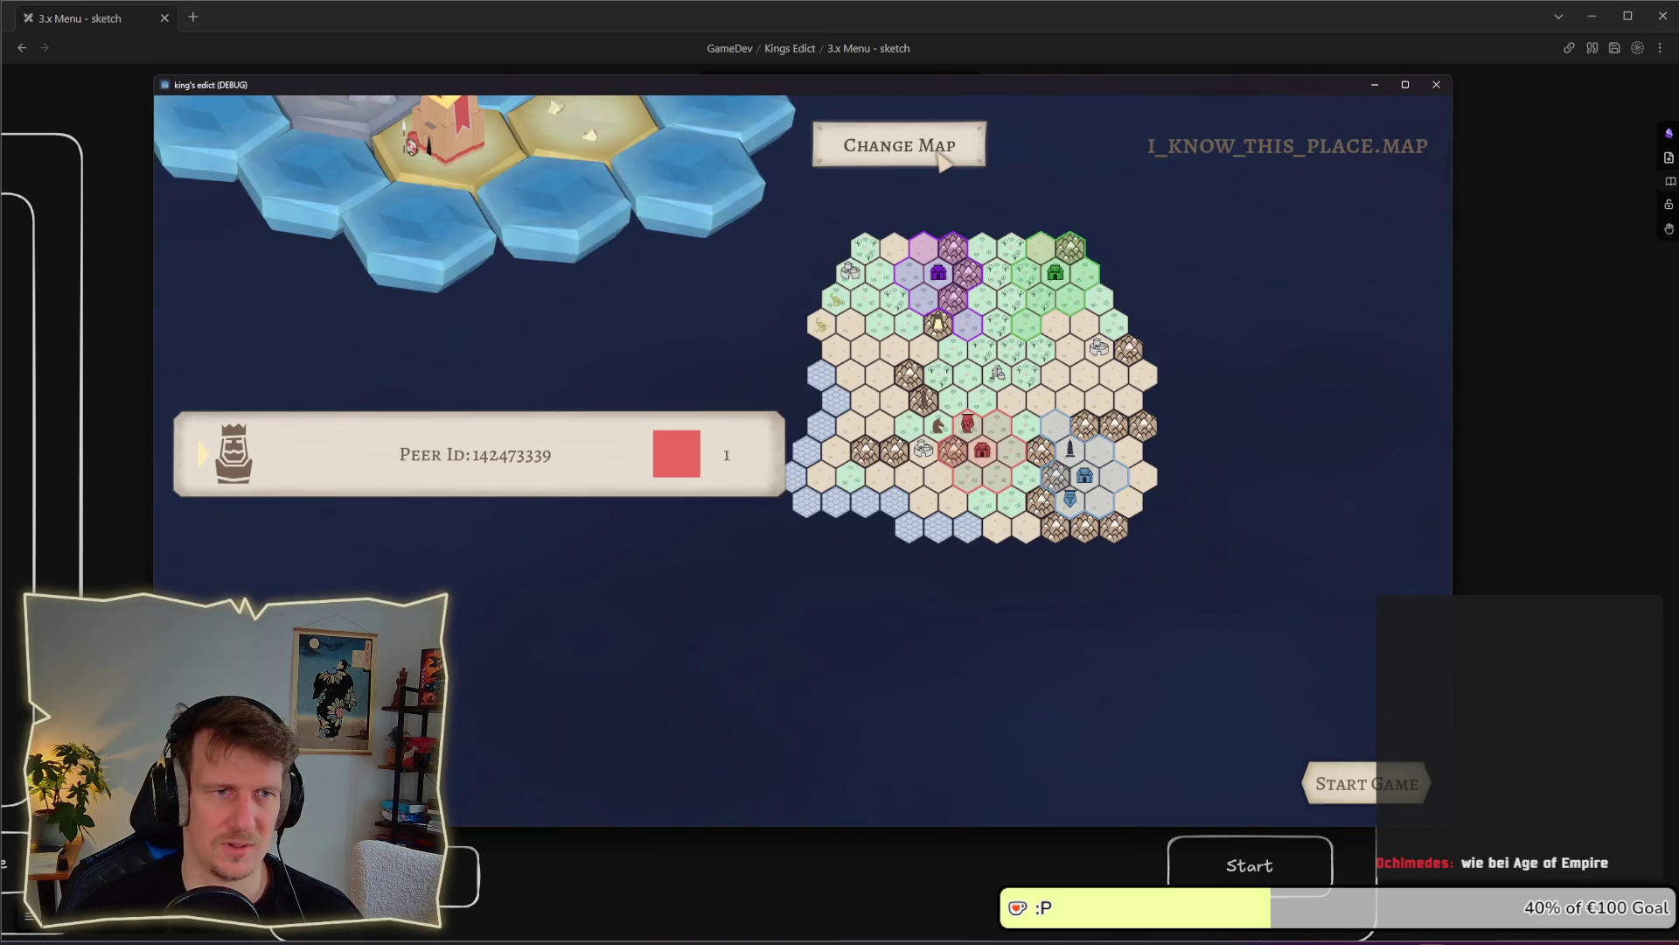
Switch the lobby's match map to EVEN_STEVEN.MAP, then to DIAMOND.MAP
click(945, 157)
click(944, 159)
click(944, 160)
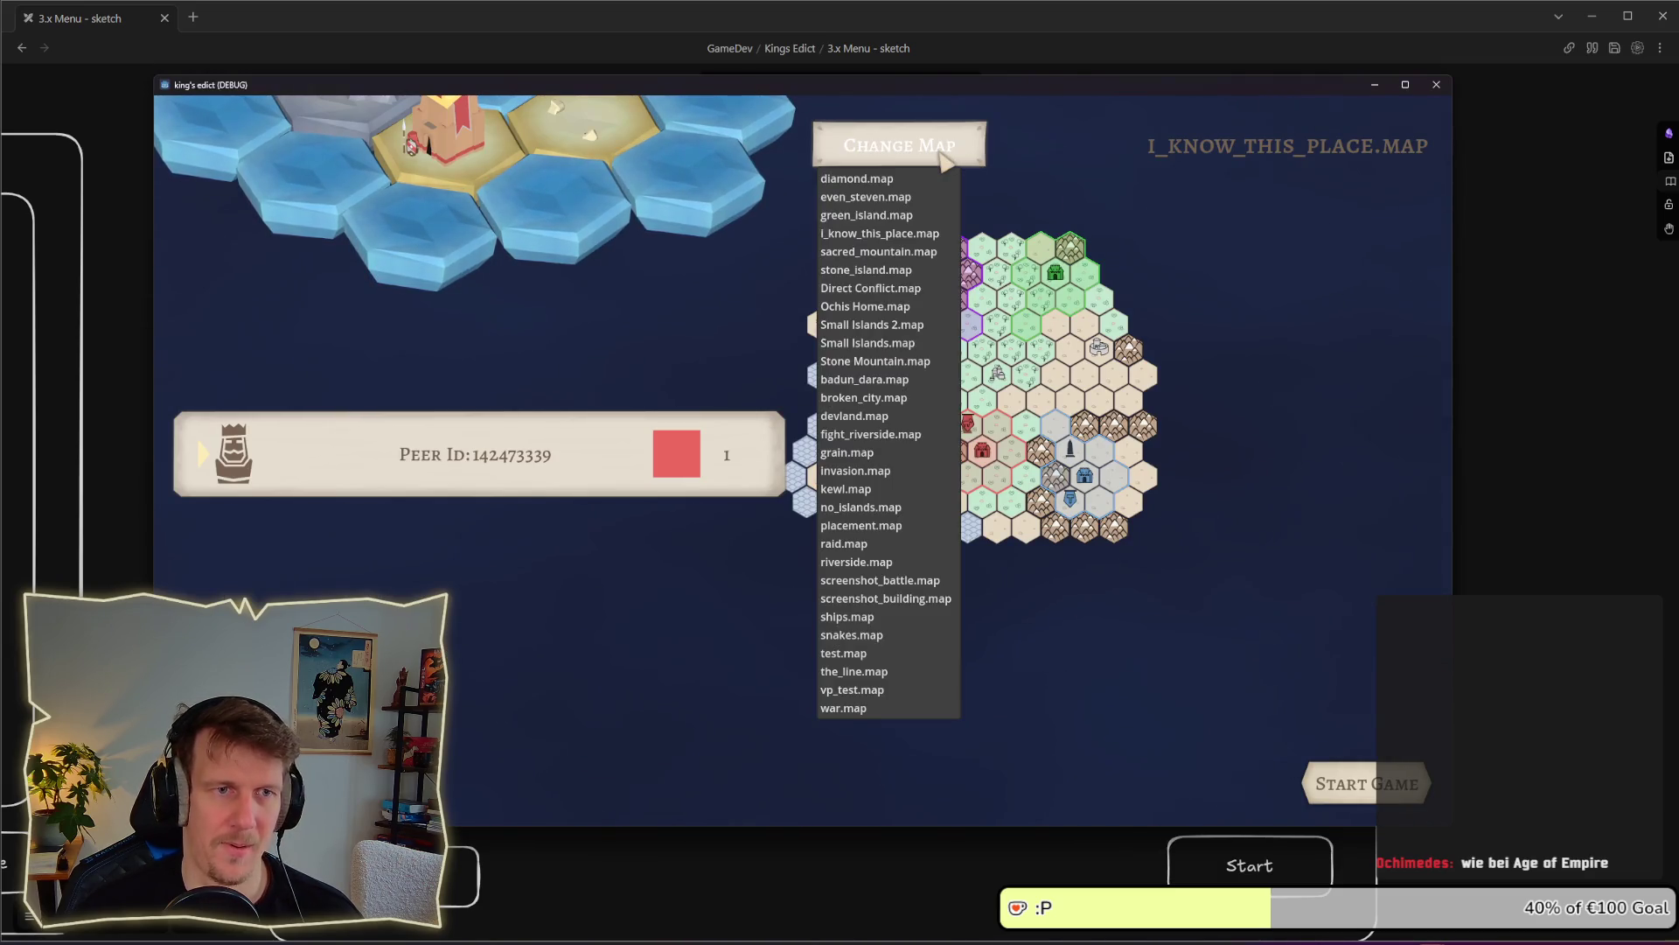
click(1220, 164)
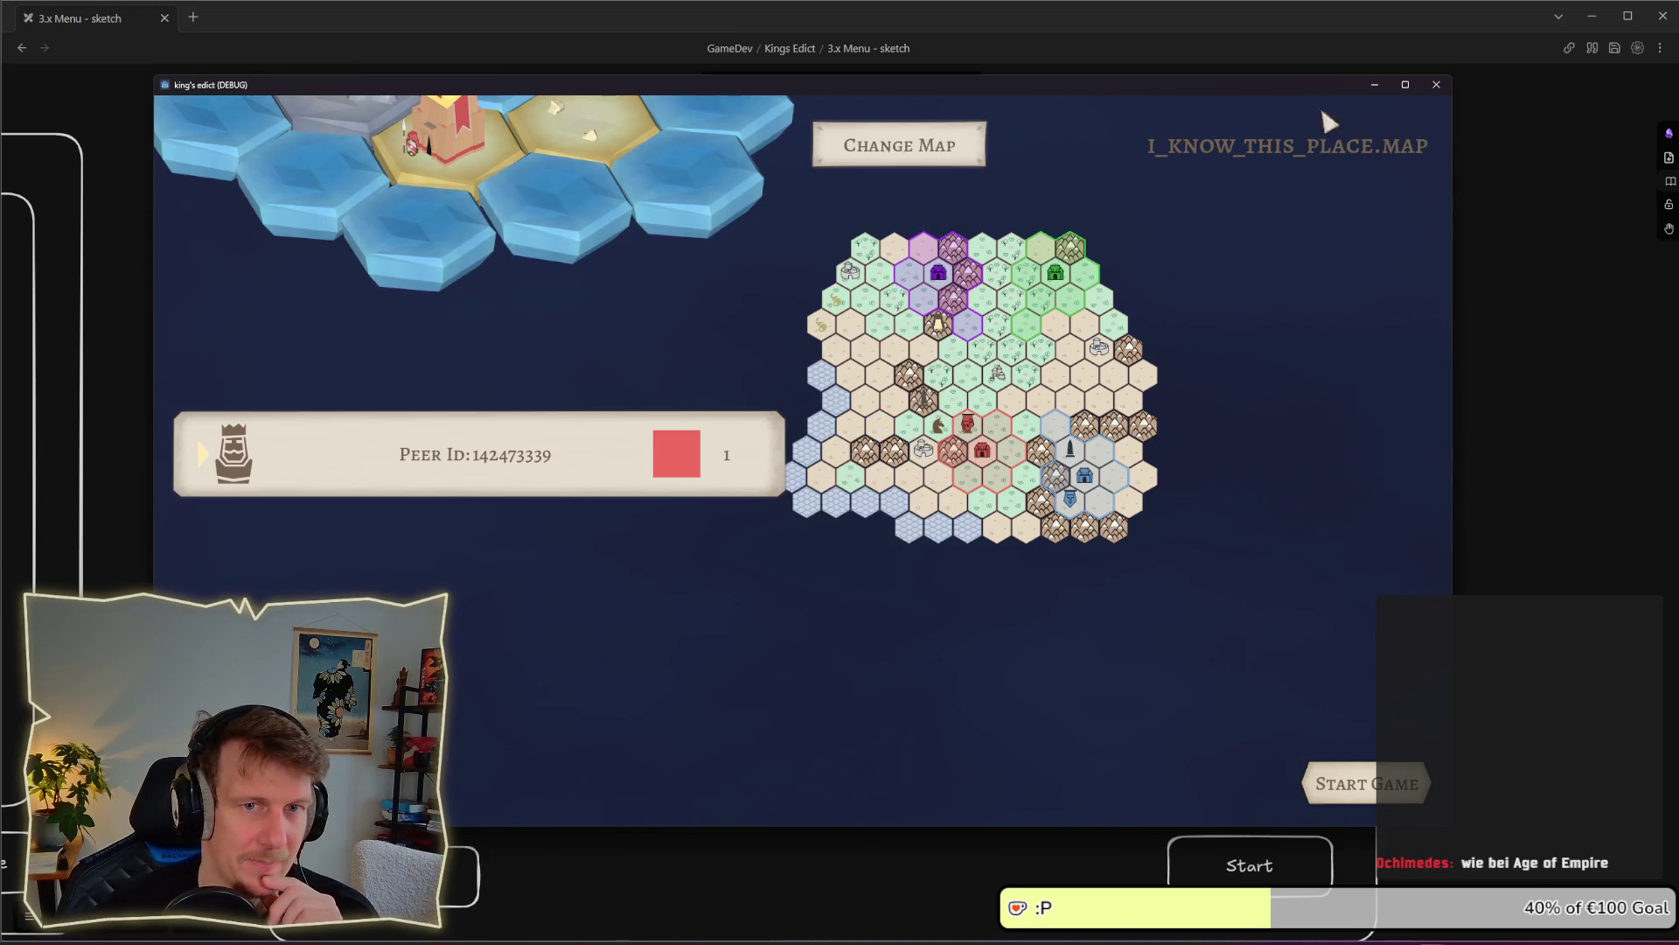
click(853, 163)
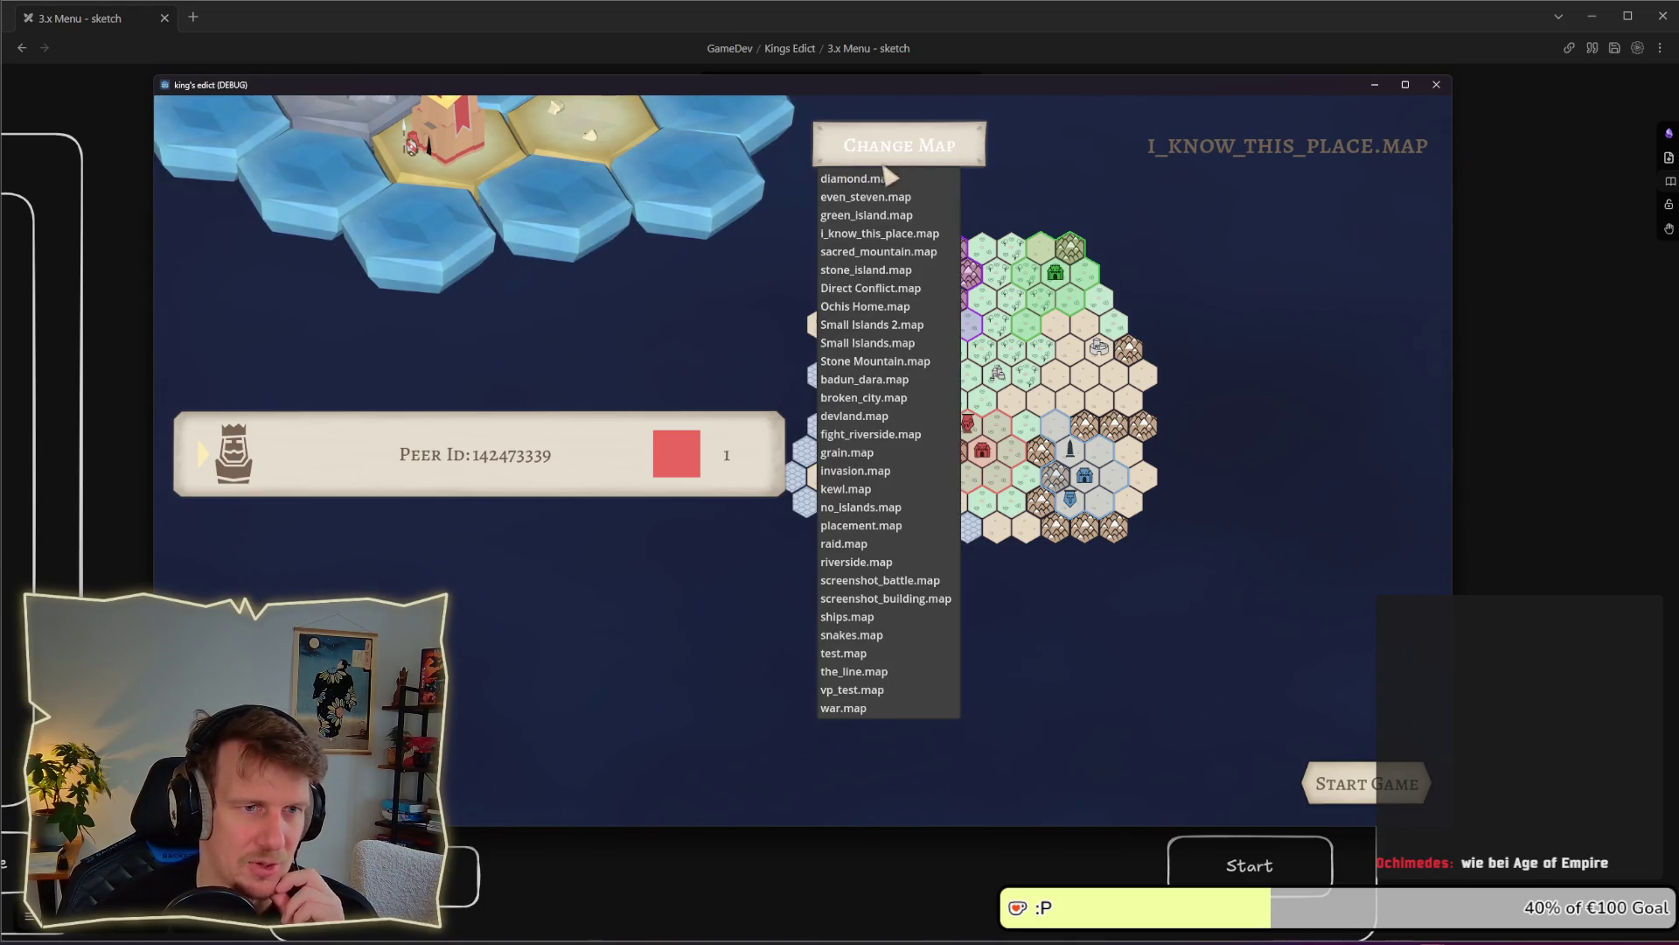
click(1024, 144)
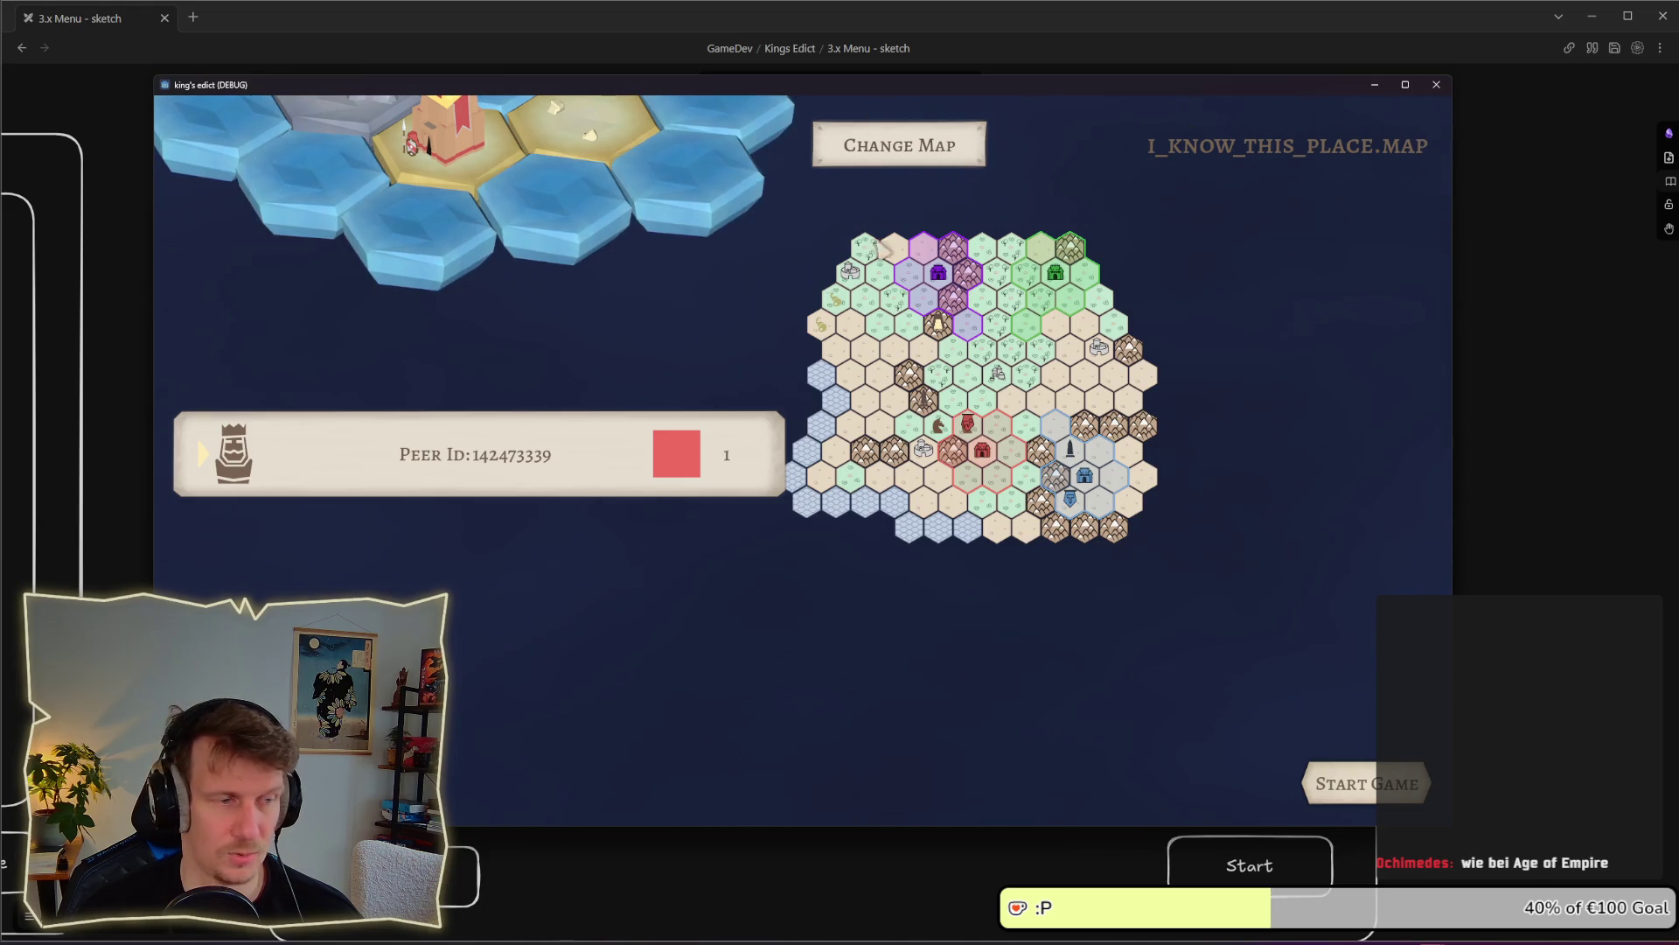
click(962, 156)
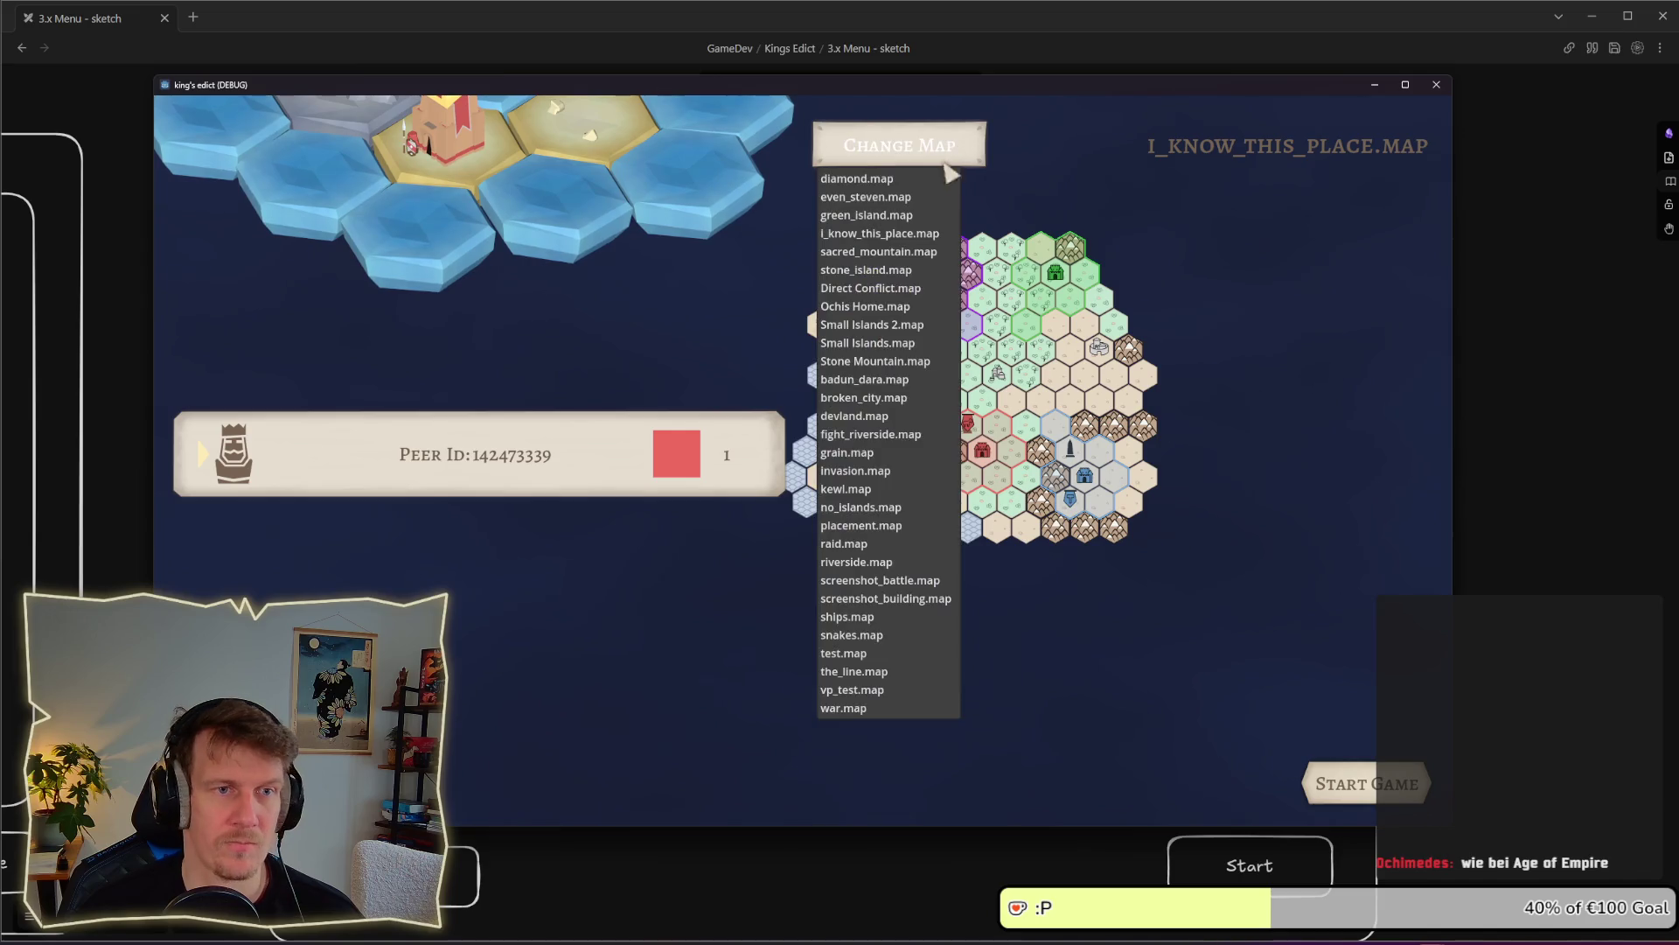
click(900, 197)
click(910, 154)
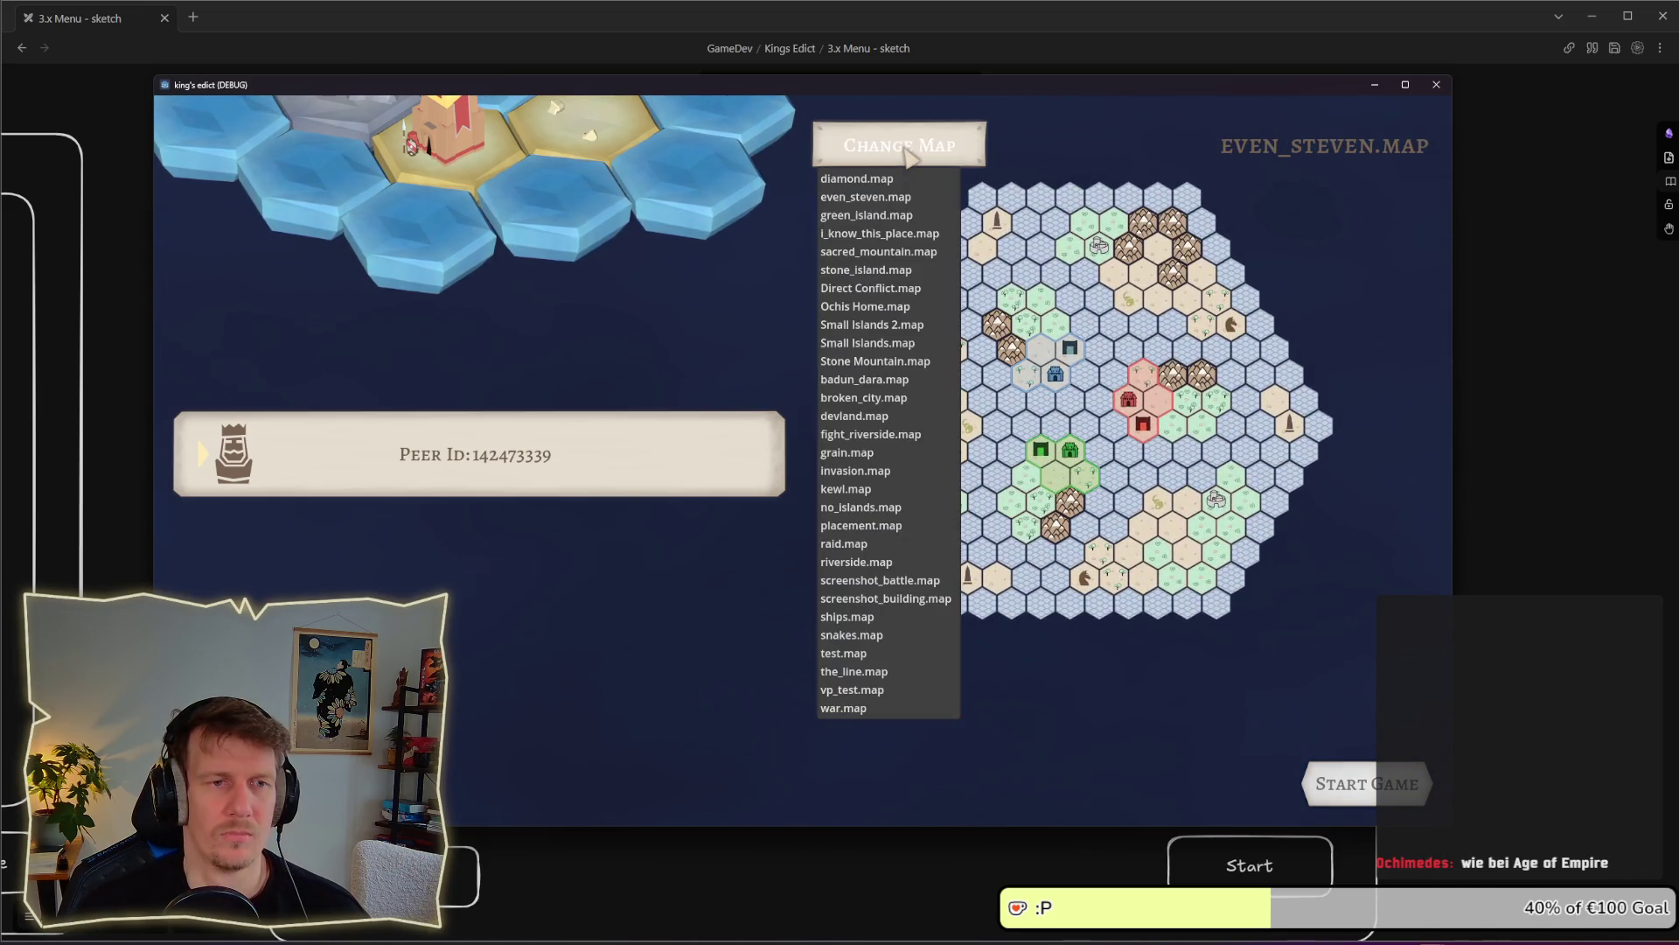
click(900, 179)
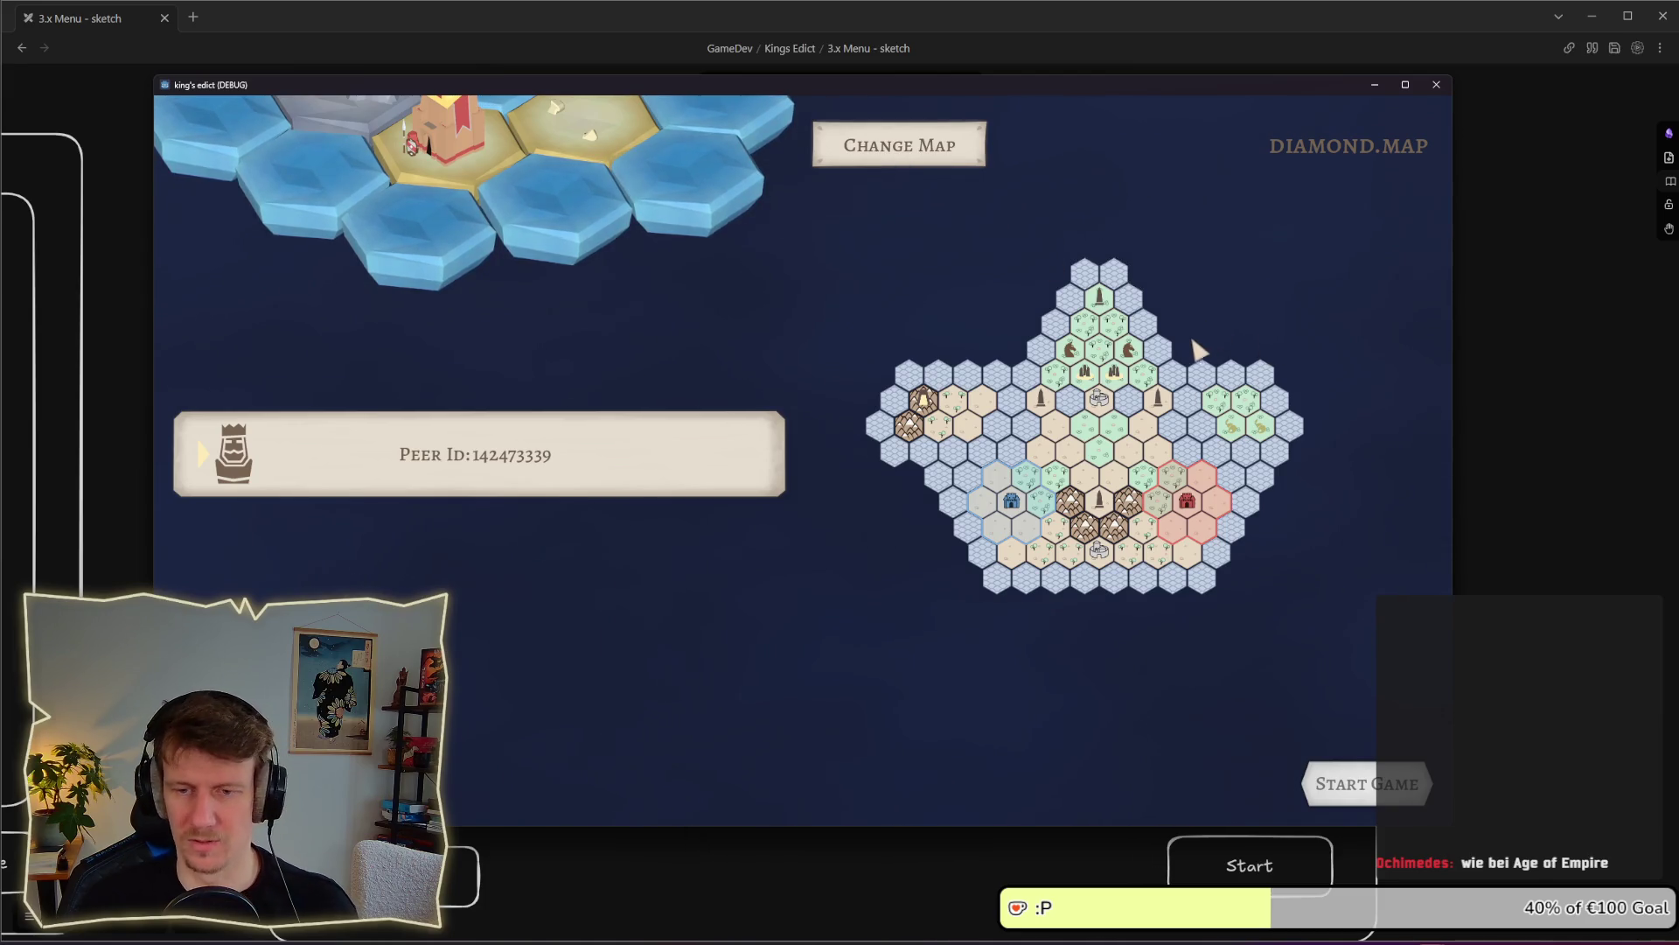
key(alt+Tab)
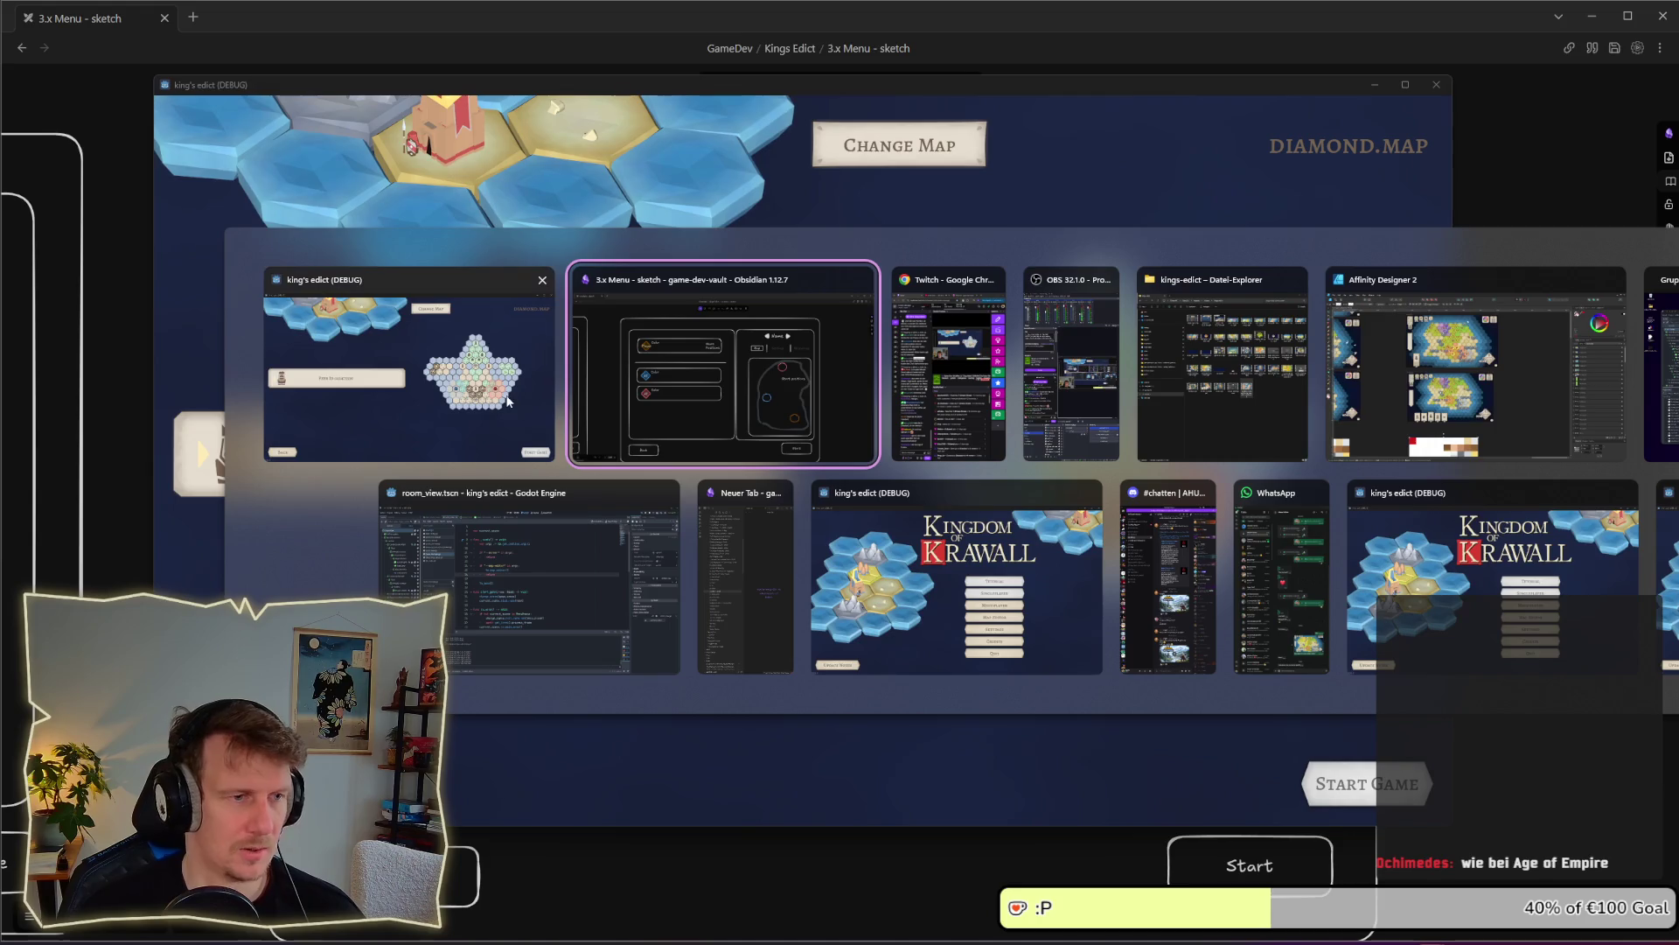
Save room_view, then open SelectMapPanel's scene in its own editor tab from the 2D view
click(529, 577)
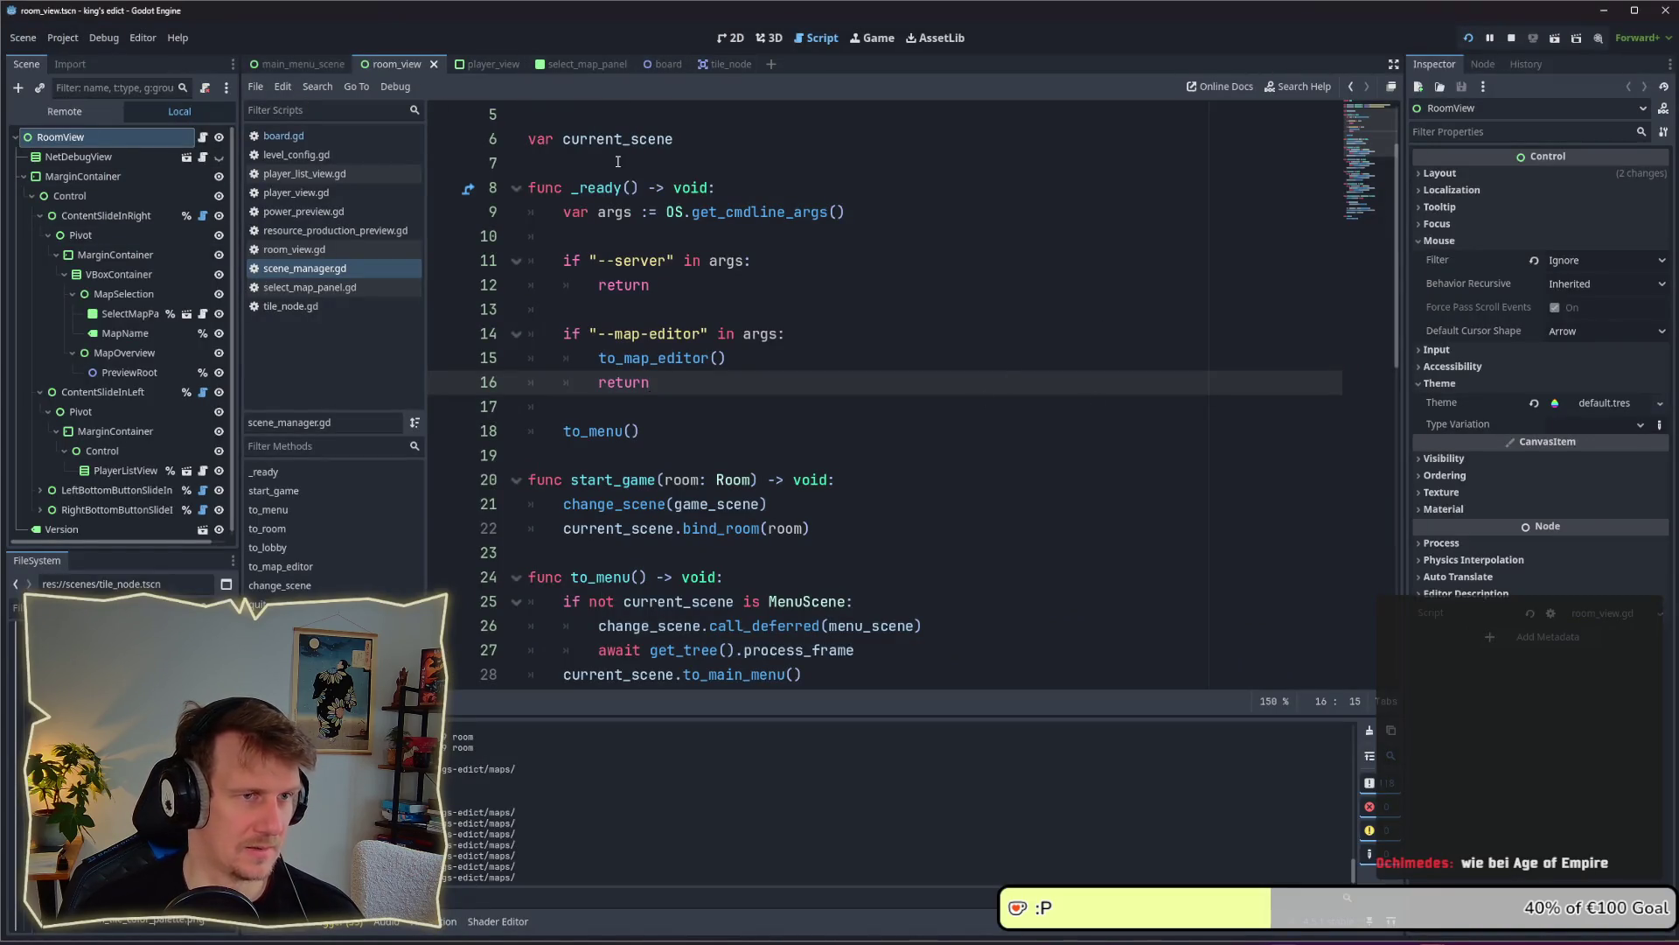
key(ctrl+s)
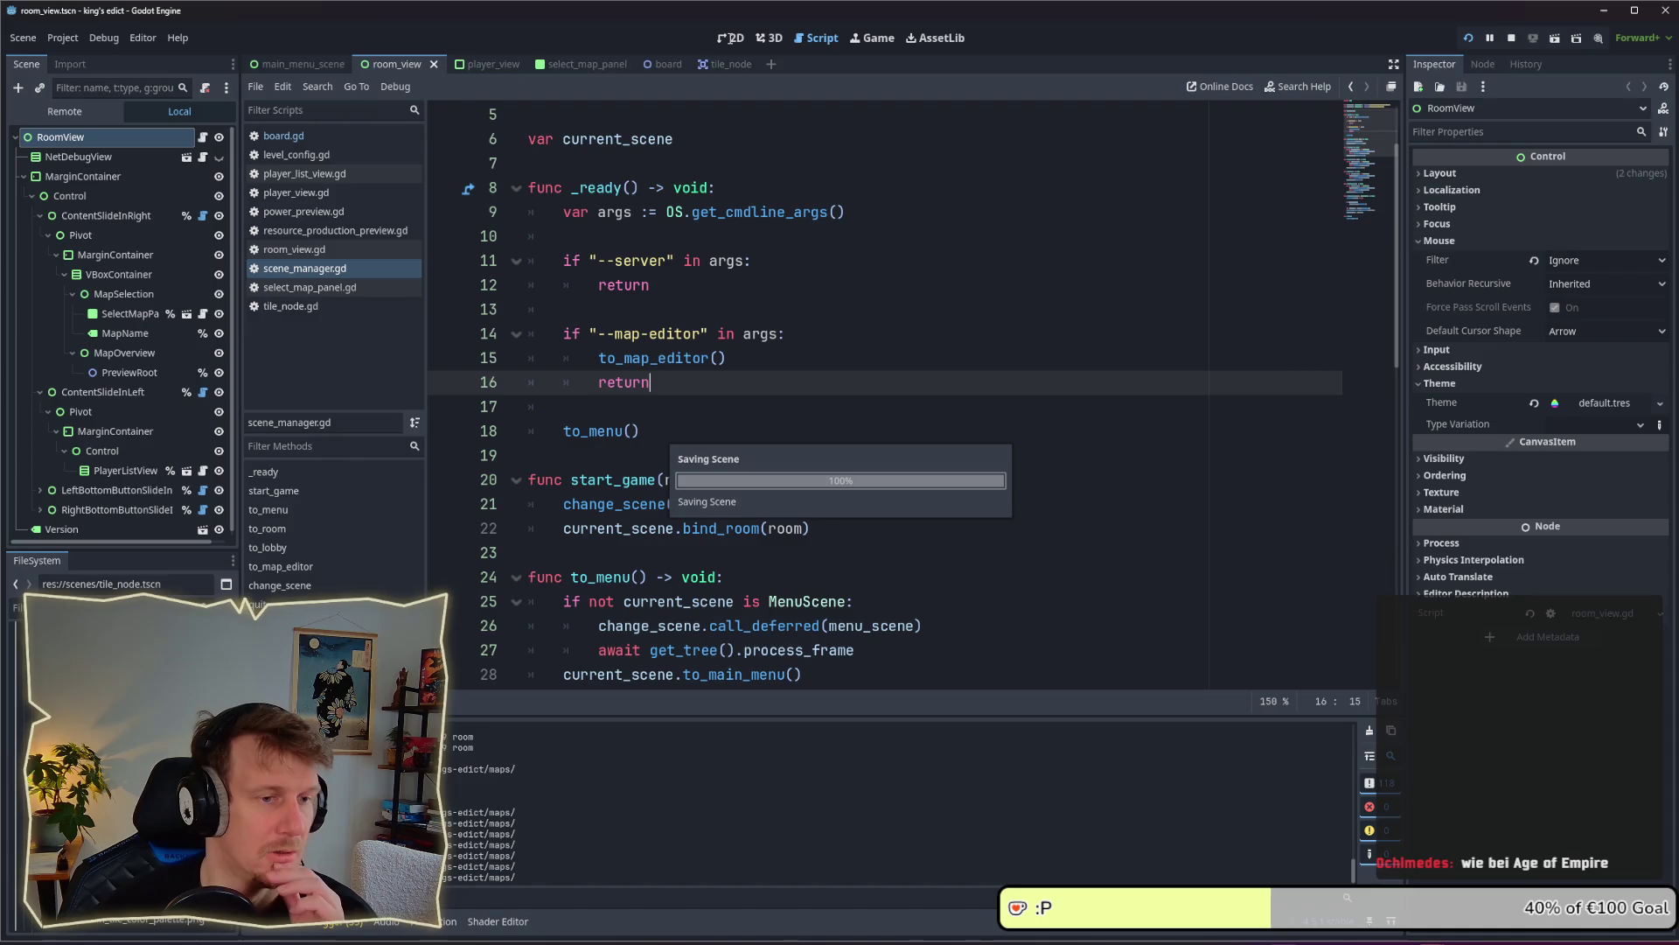
click(731, 39)
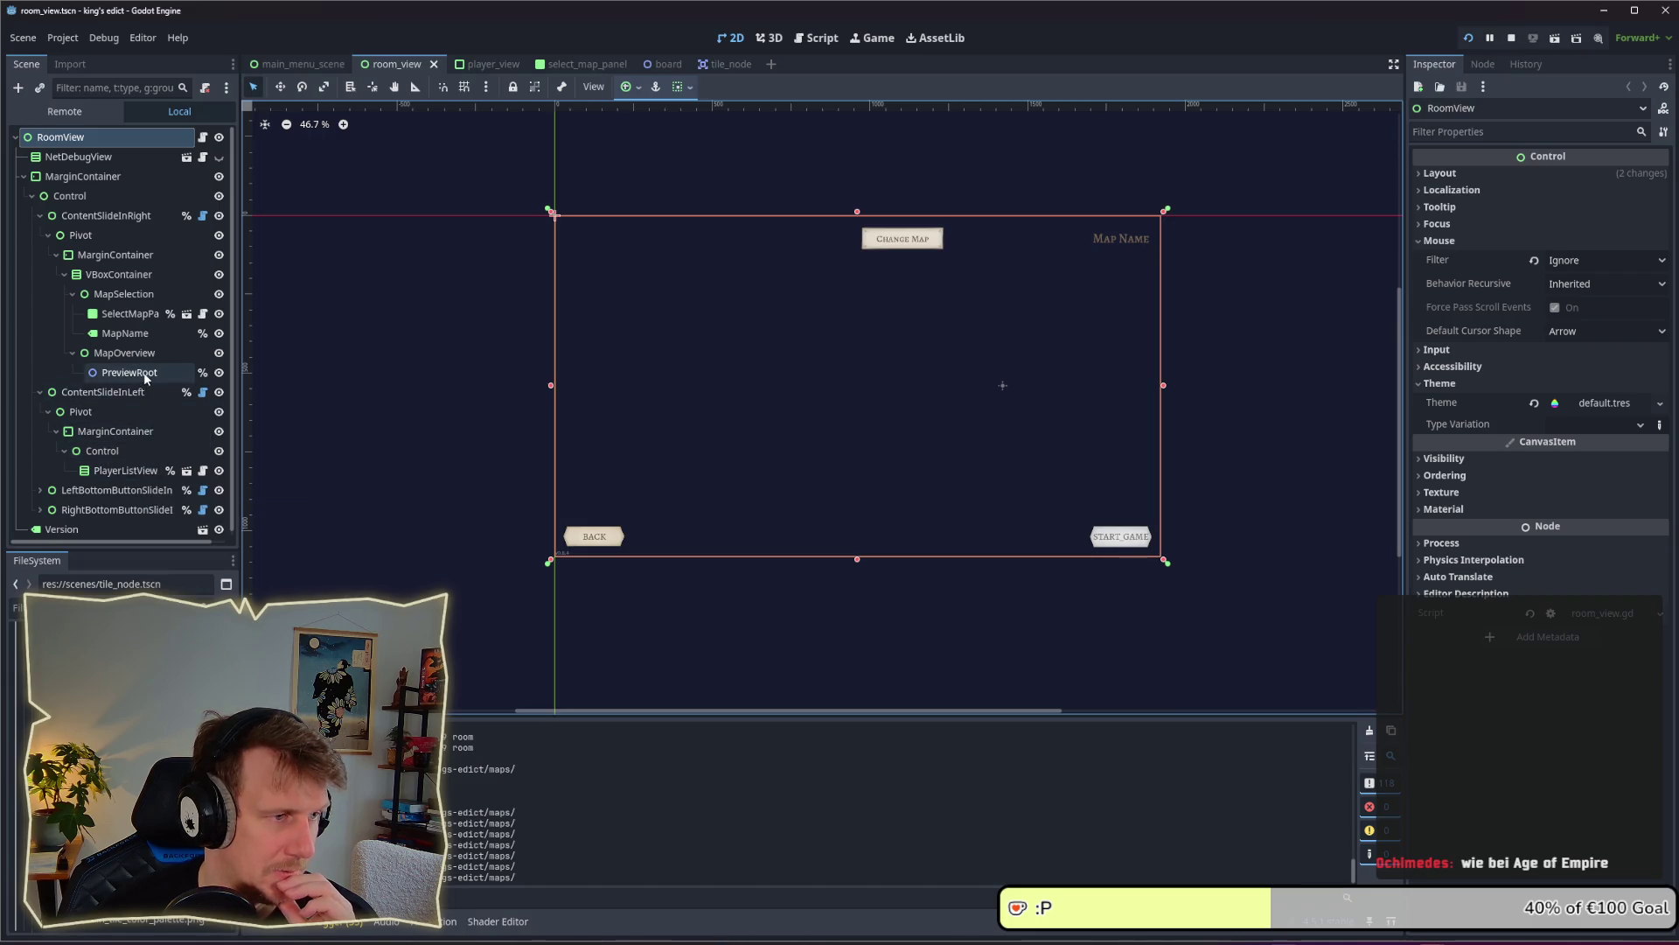
click(130, 313)
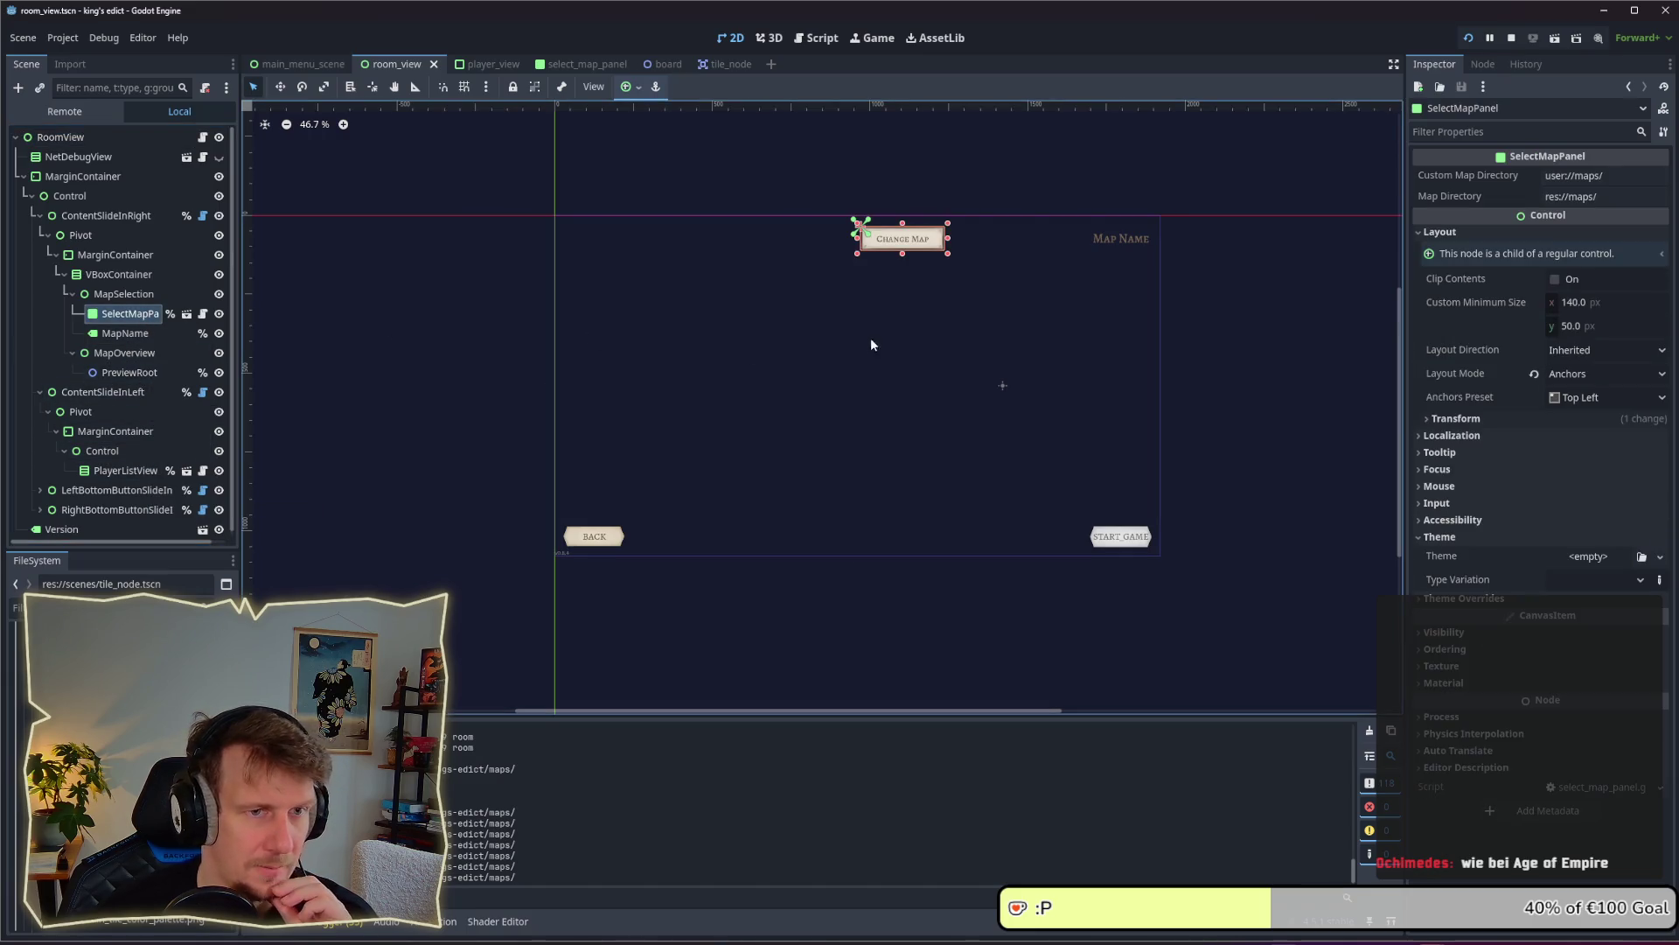
click(187, 314)
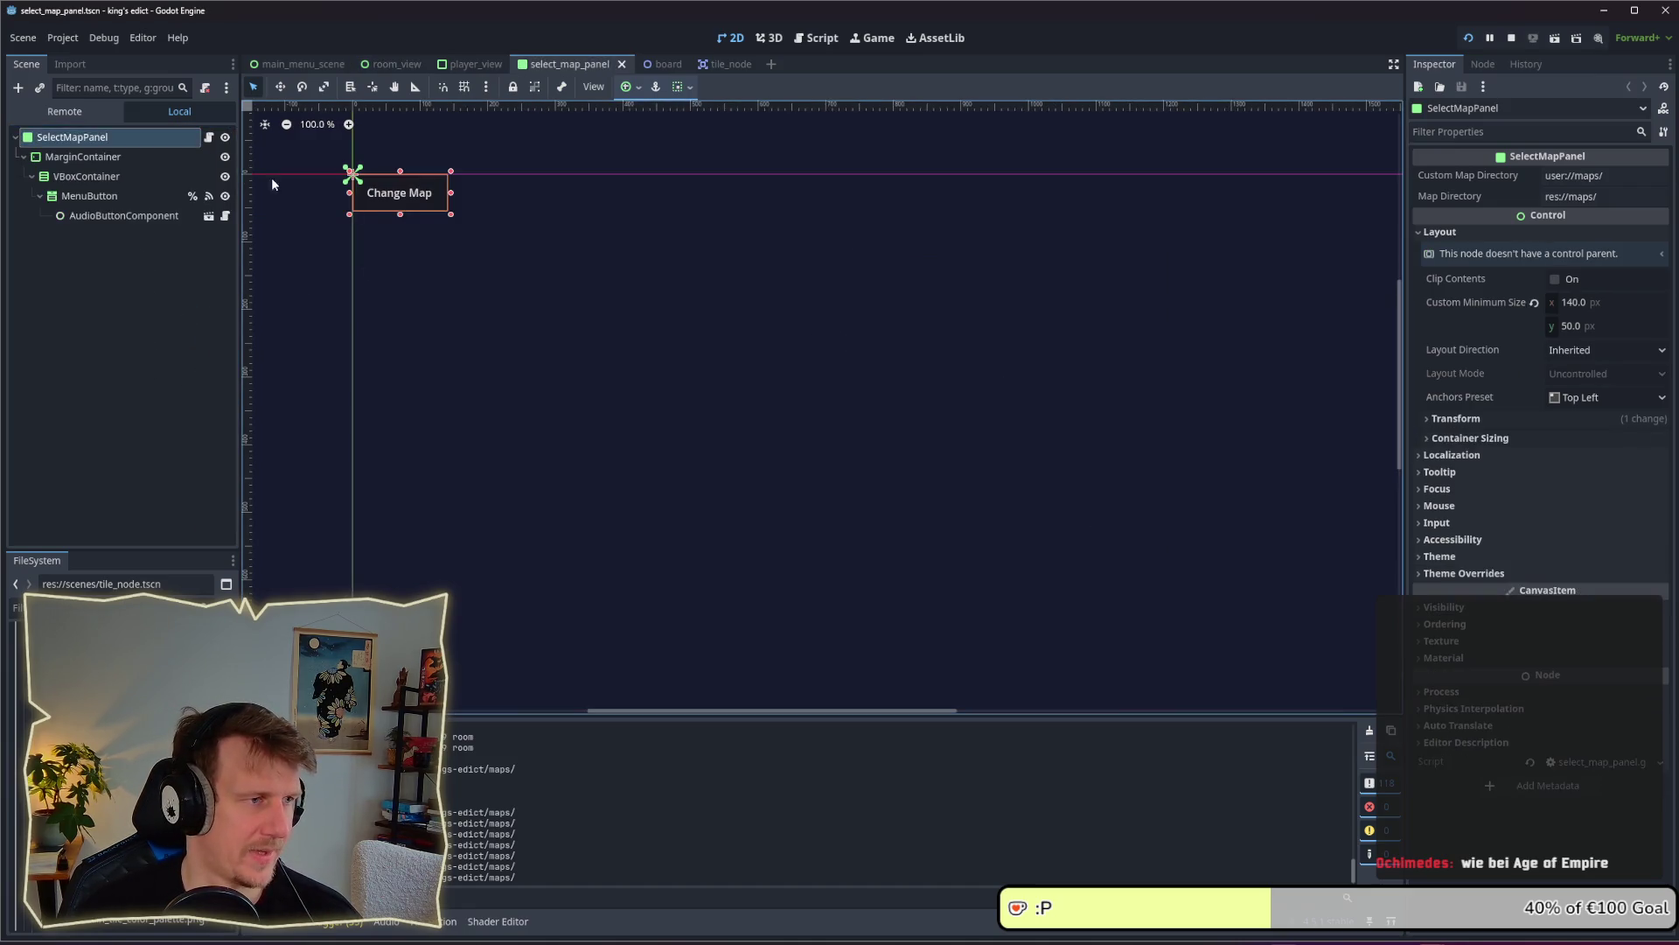
Inspect the MarginContainer, VBoxContainer and MenuButton nodes, then return to the room_view tab
click(144, 159)
click(127, 195)
click(127, 178)
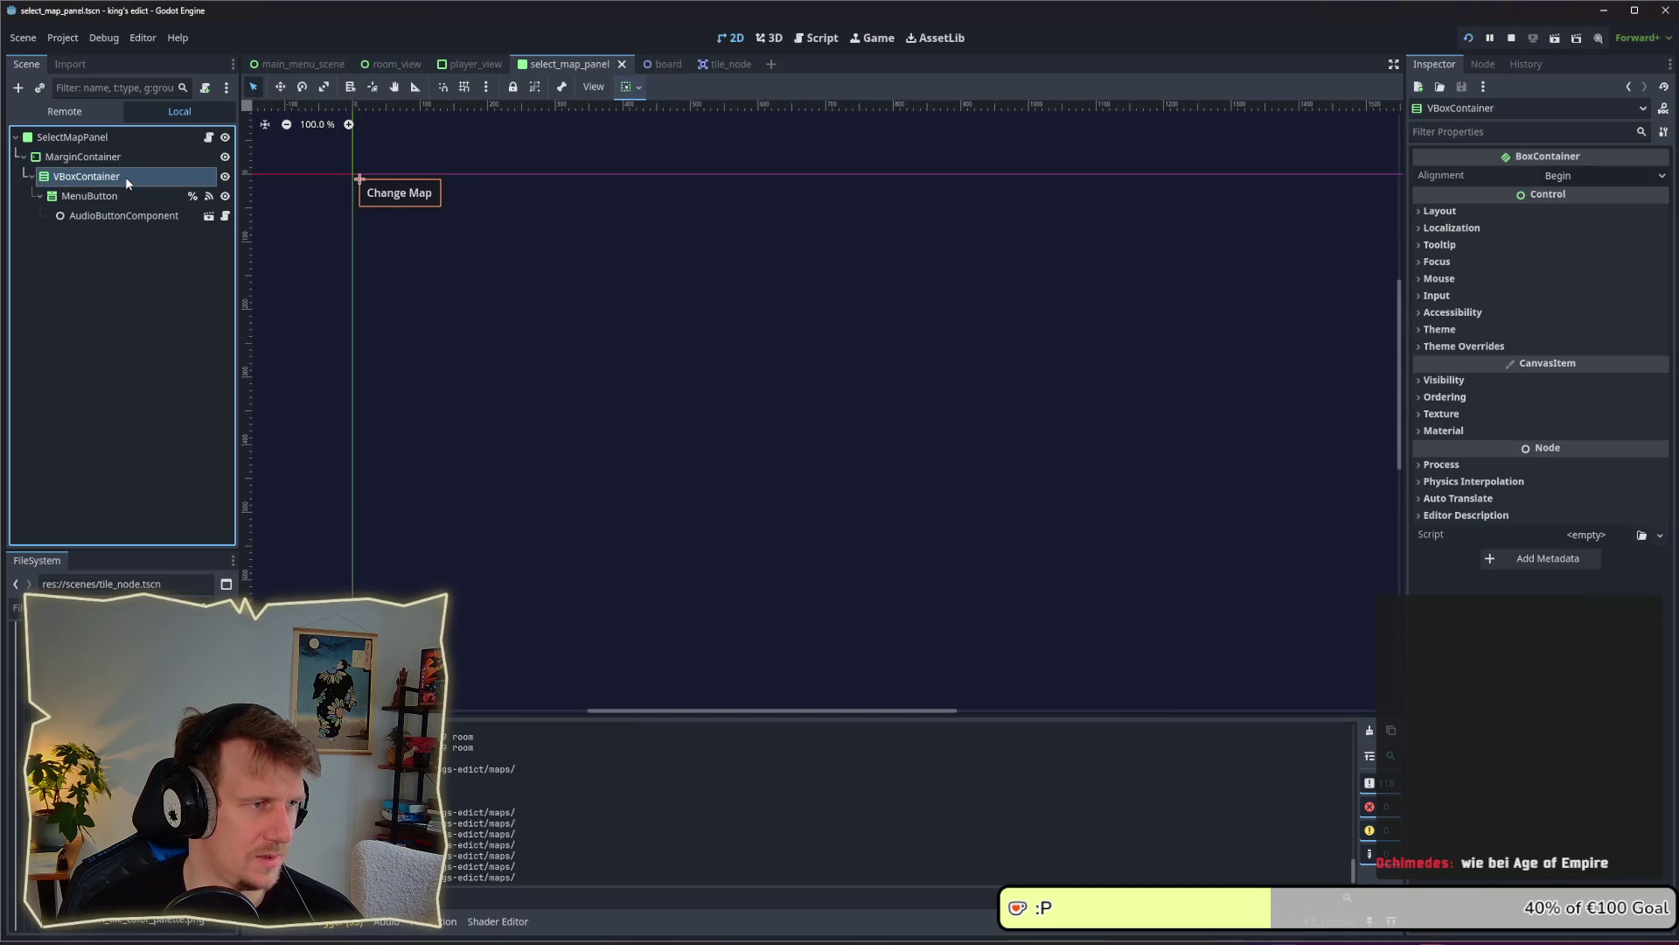
click(131, 196)
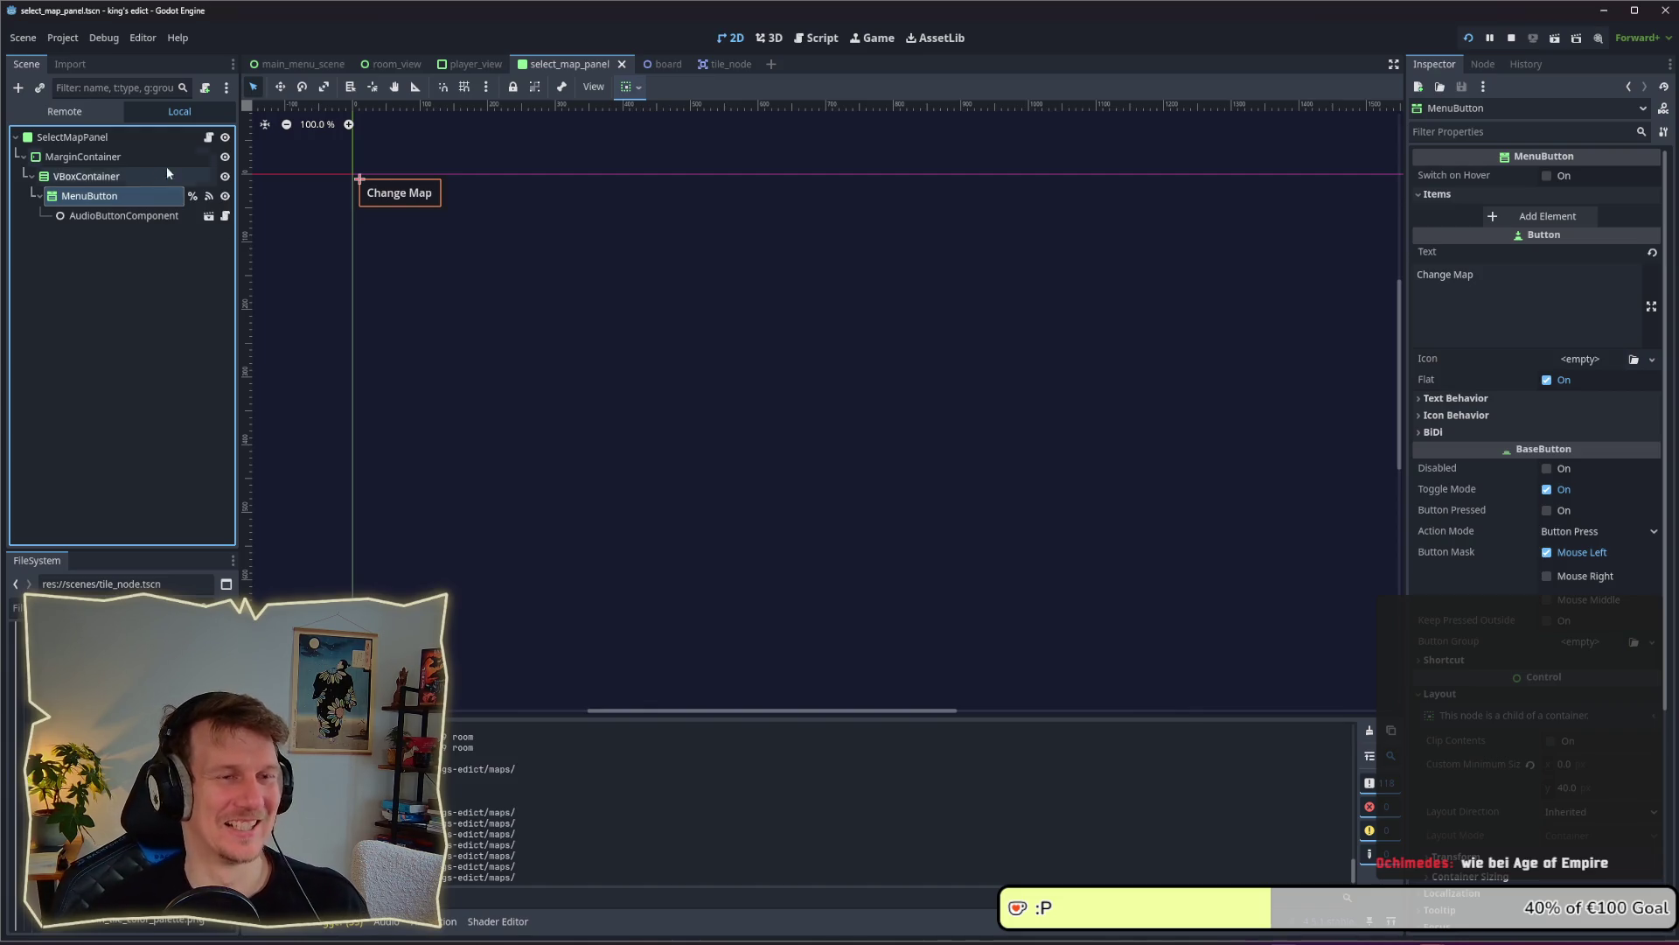
click(409, 64)
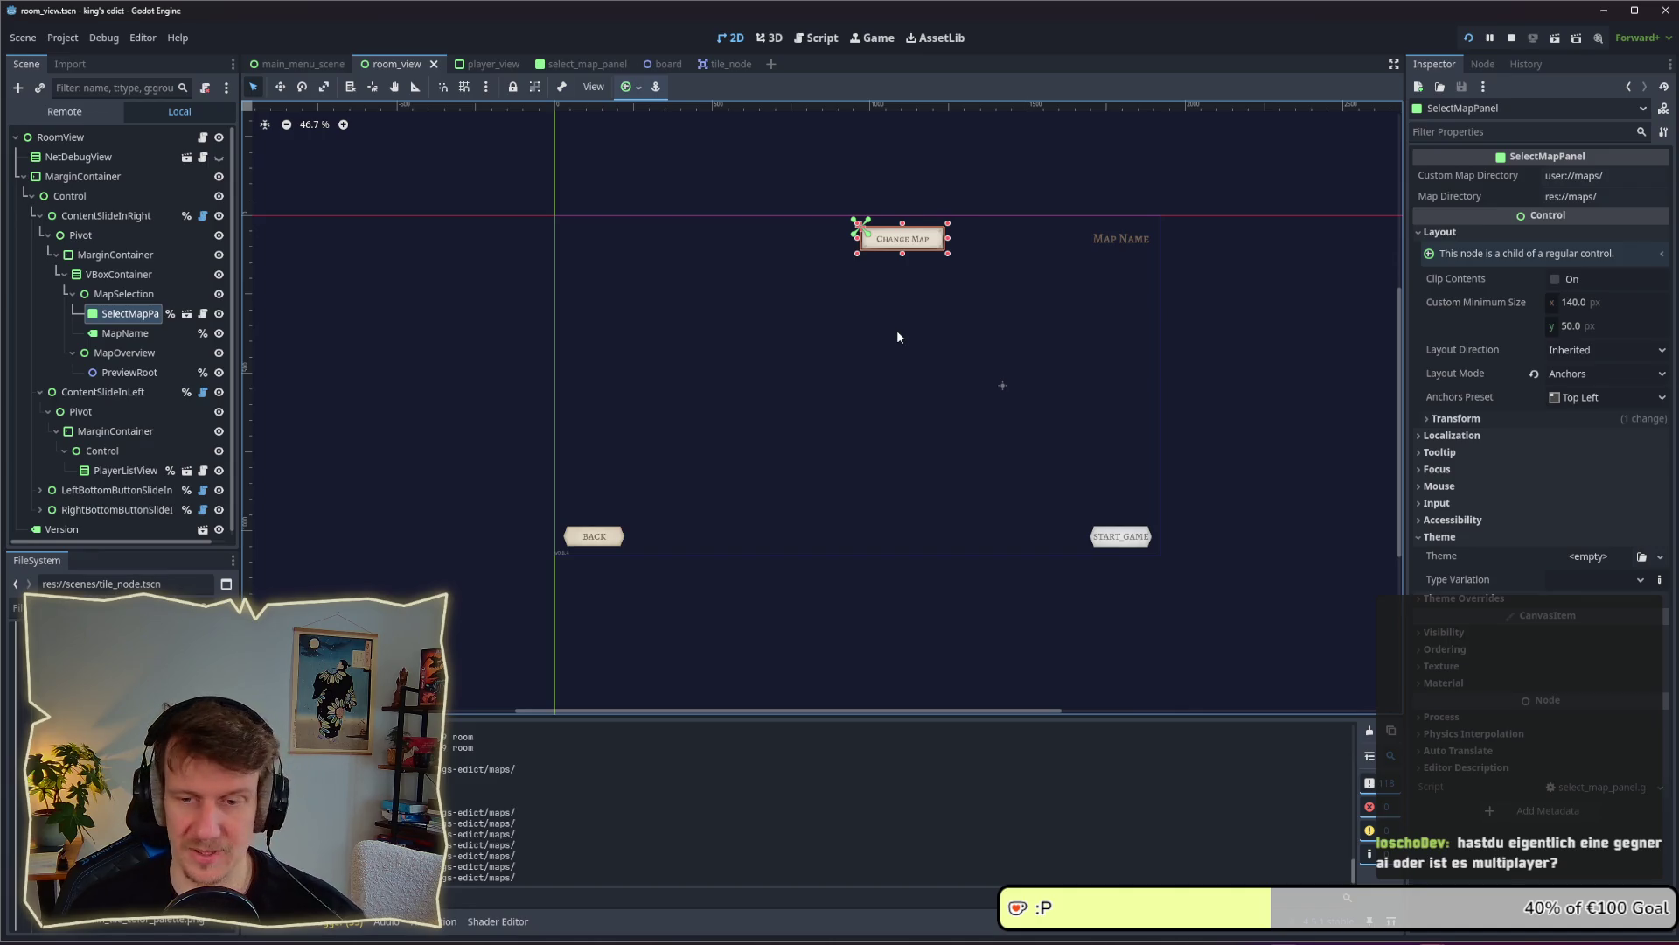
Reopen select_map_panel from room_view's SelectMapPanel node and select its root and MarginContainer
click(160, 335)
click(139, 313)
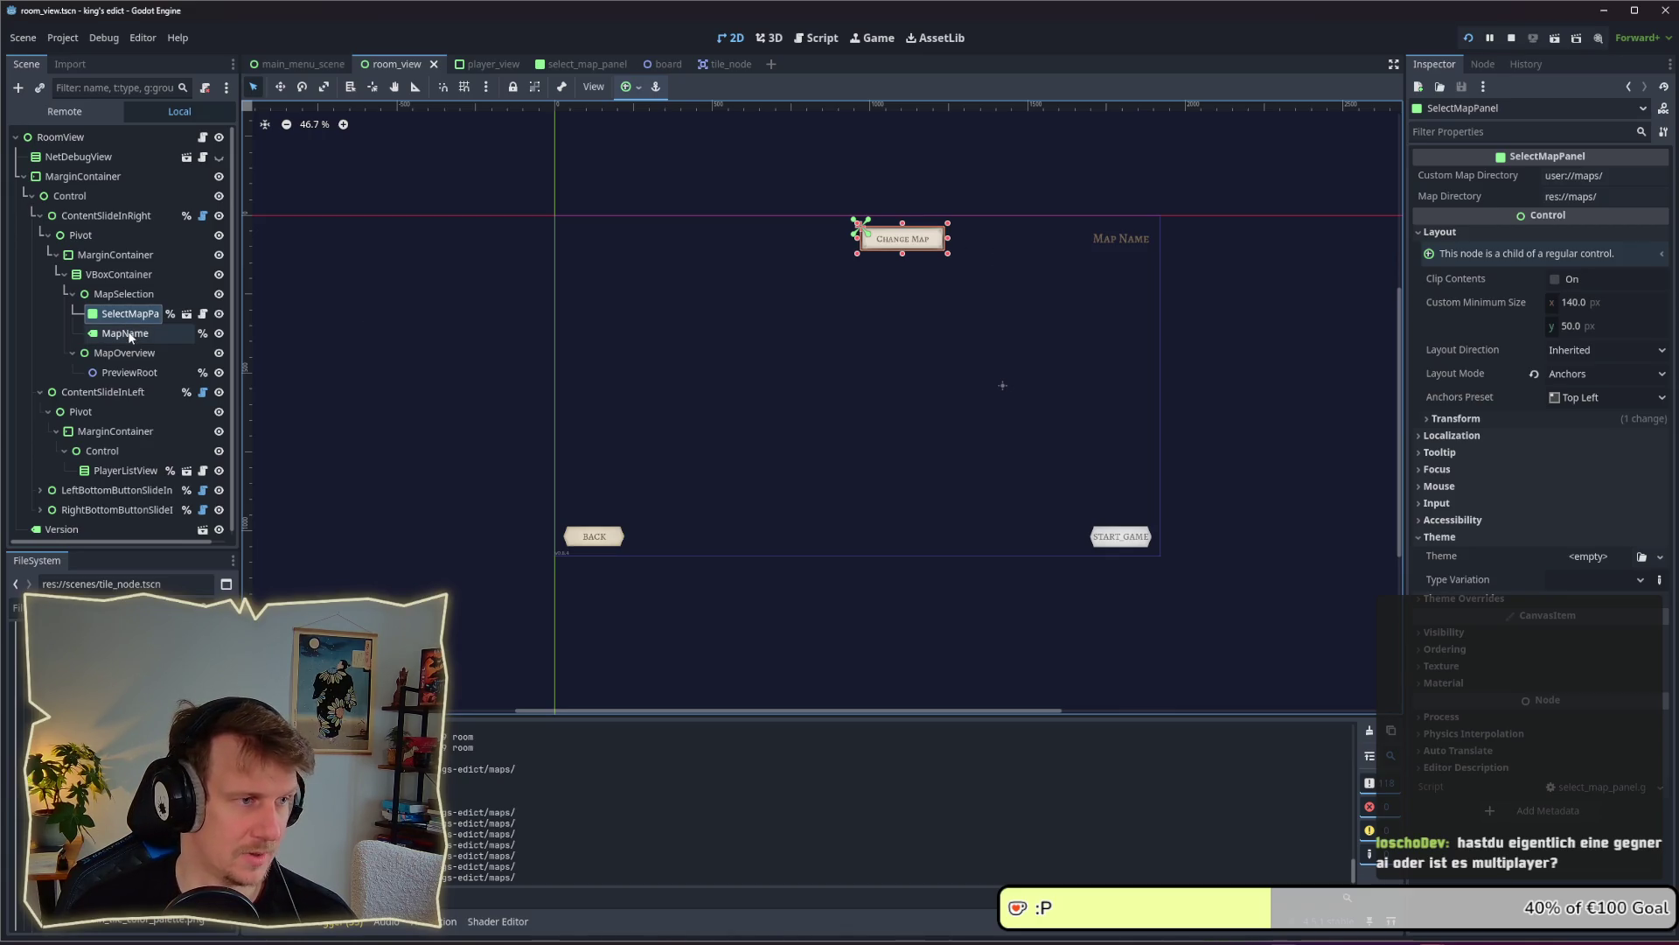
scroll(963, 262, up, 5)
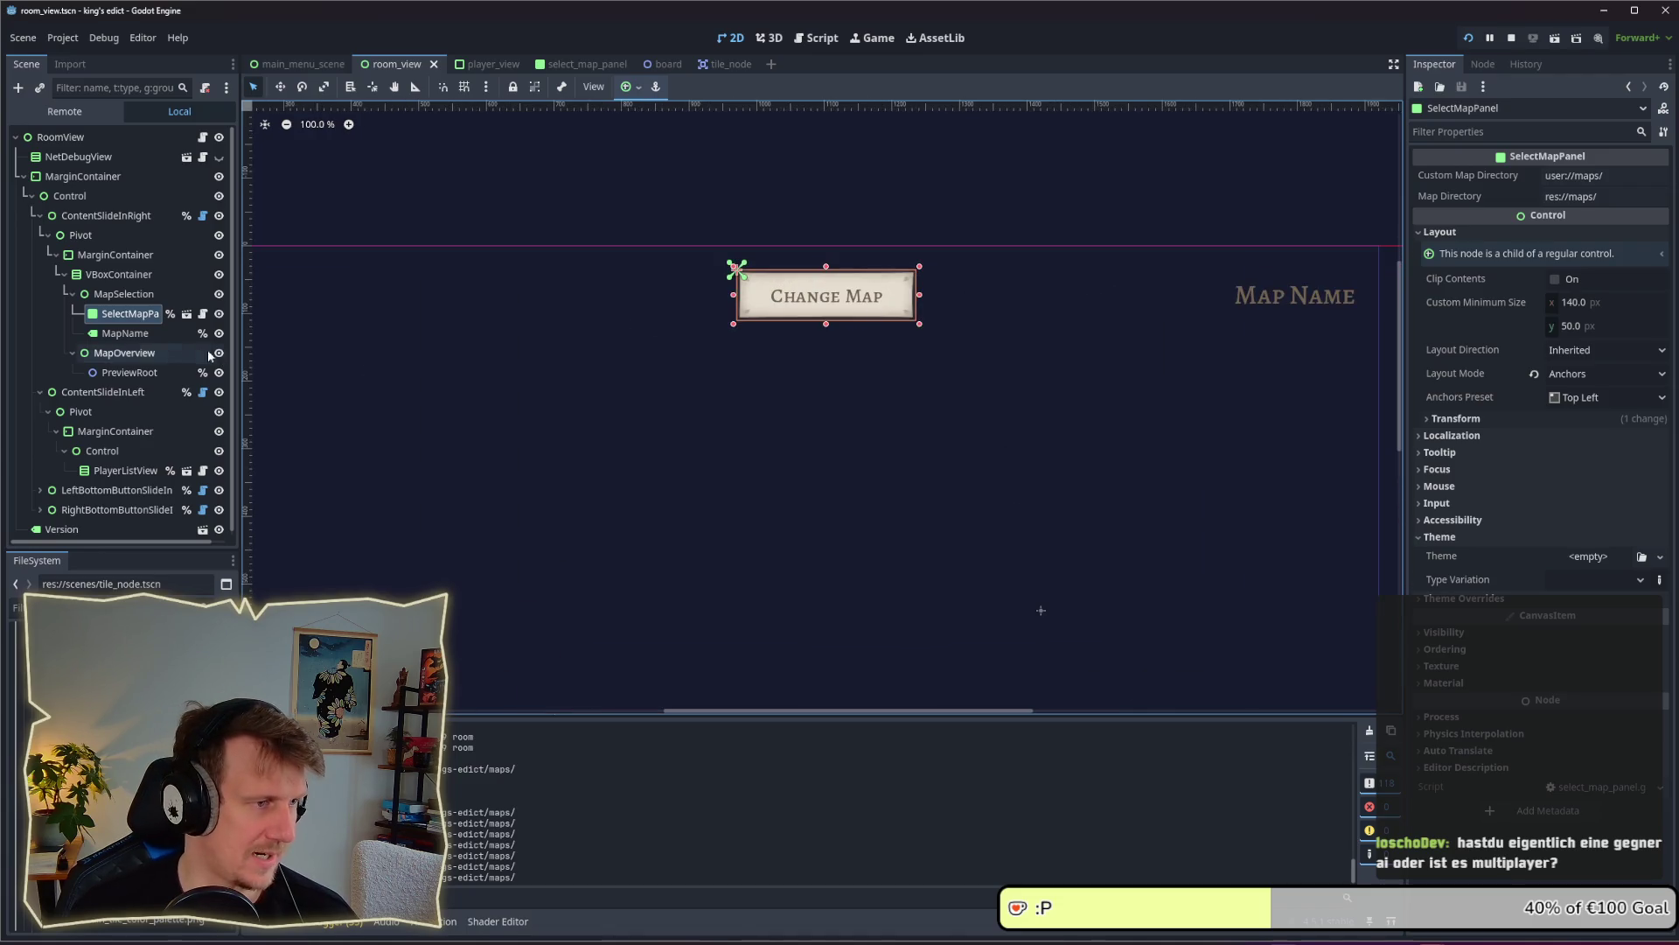
click(125, 332)
click(128, 316)
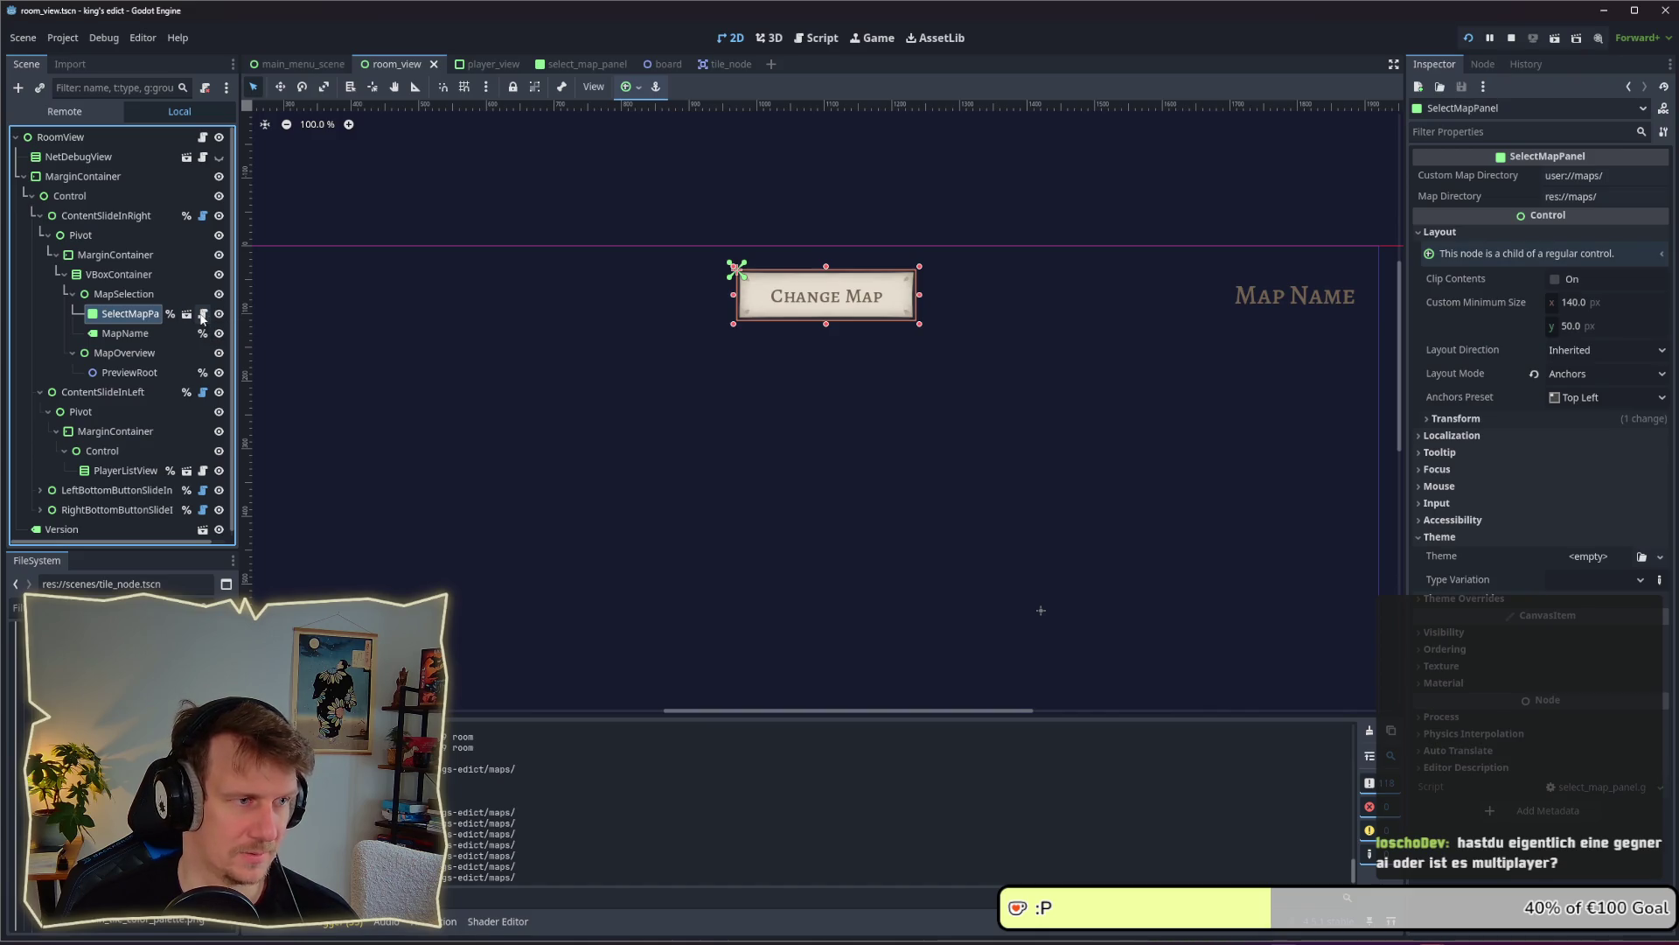
click(190, 316)
click(150, 136)
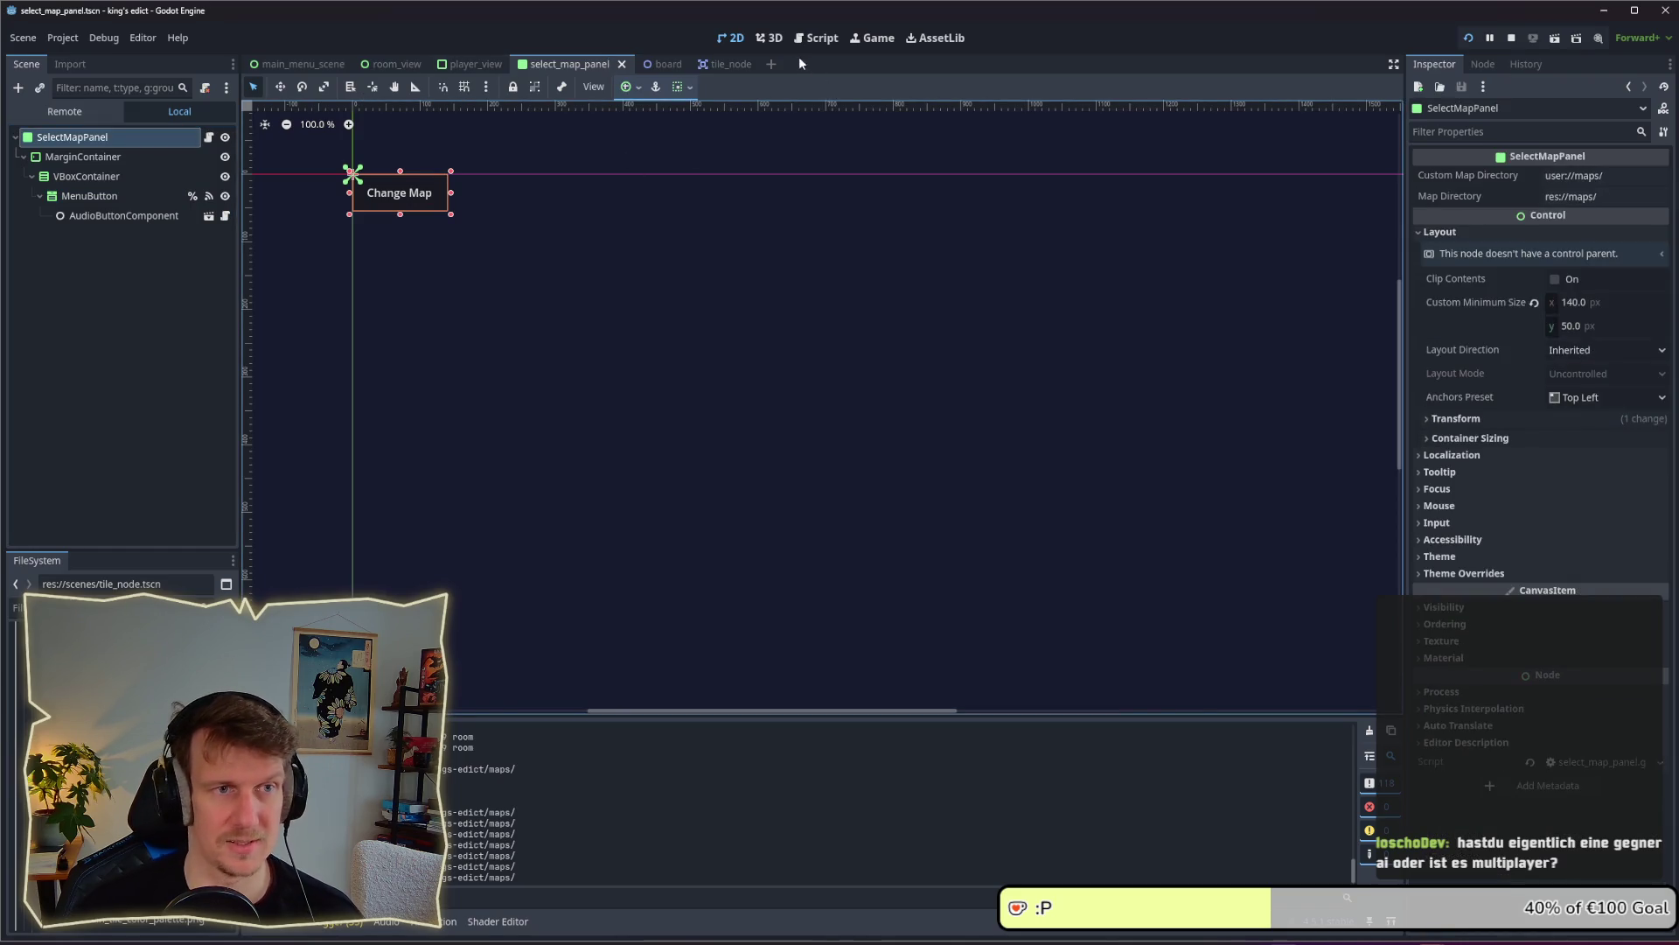
click(119, 159)
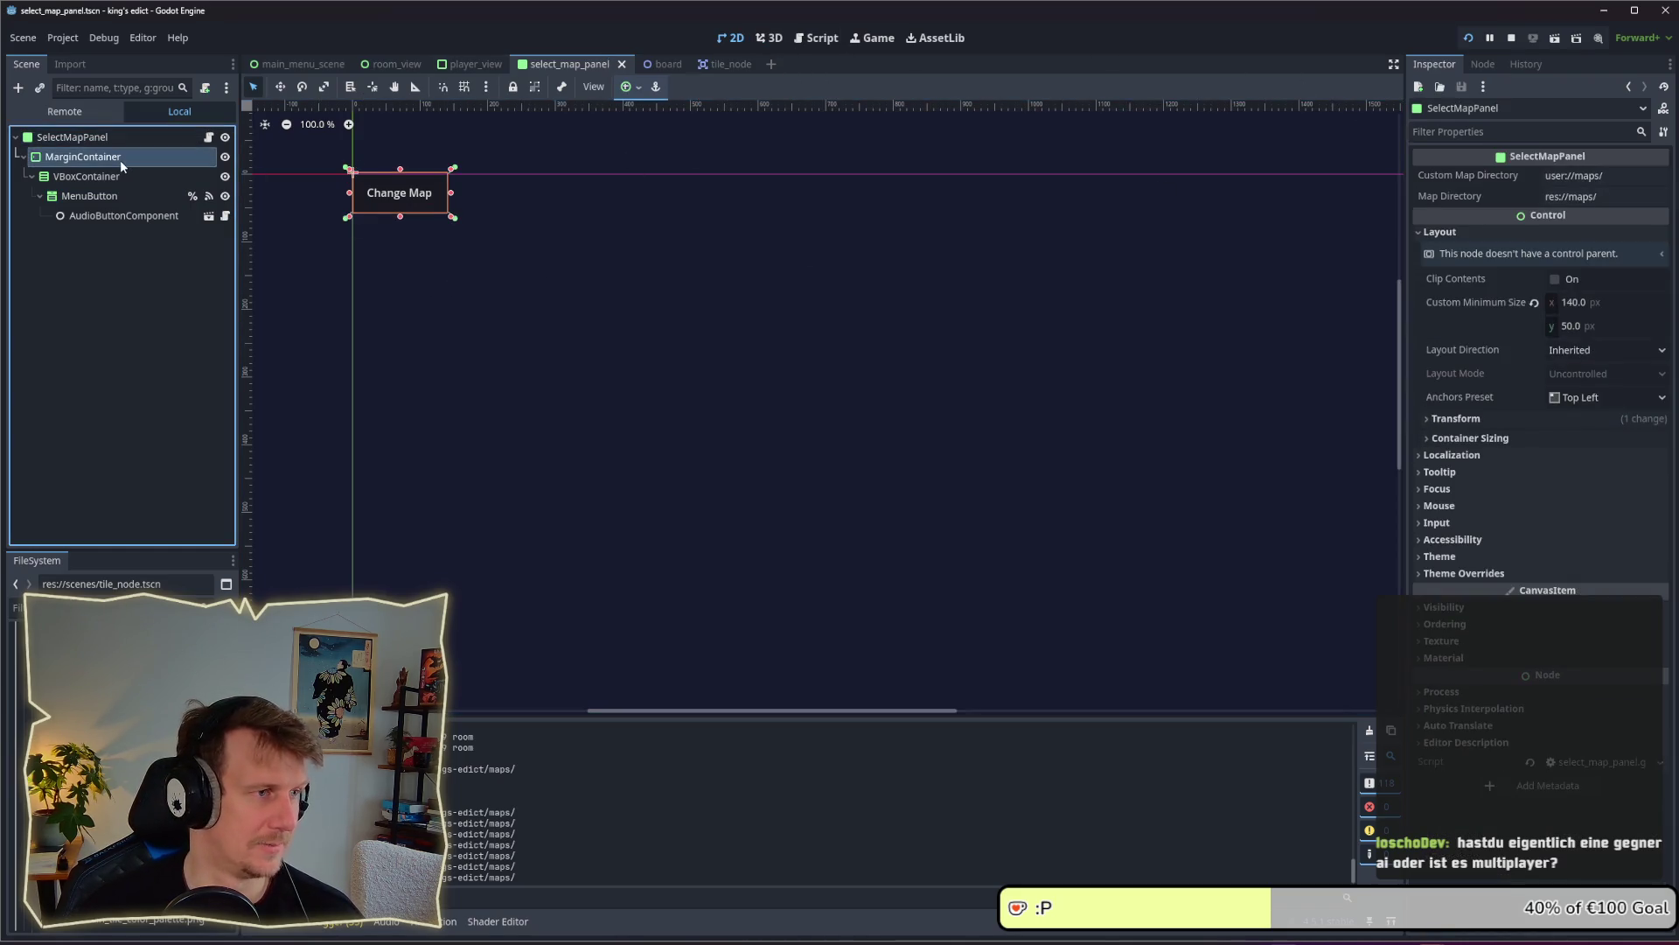
Open select_map_panel.gd from the SelectMapPanel root's script icon and scroll through its code
click(119, 144)
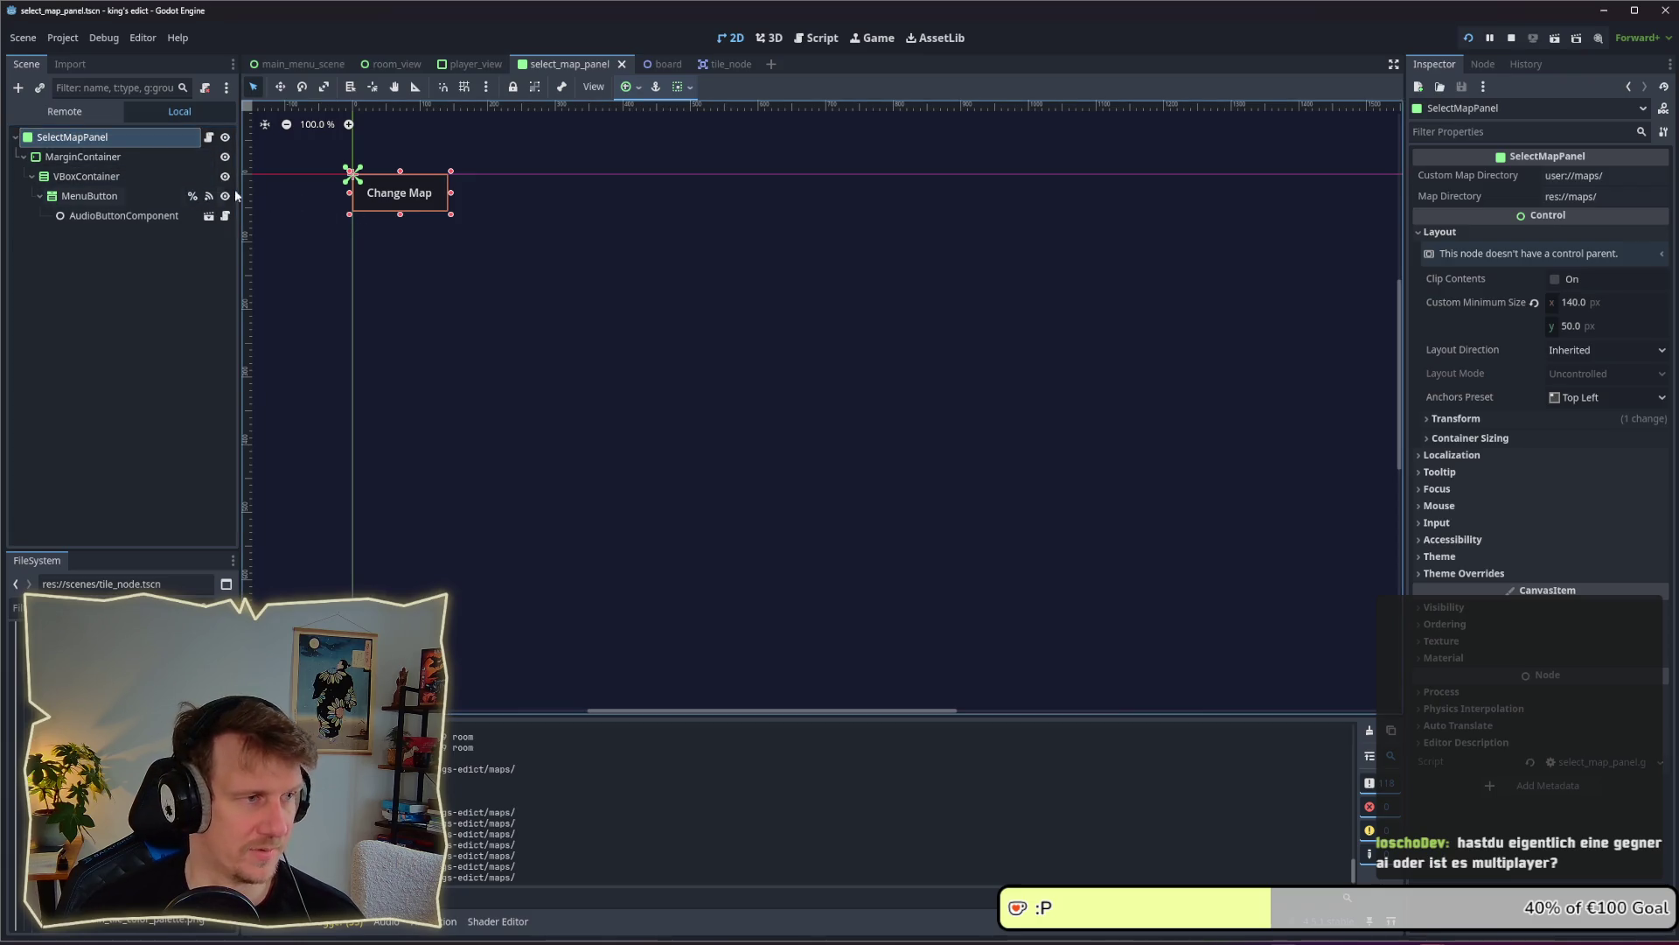
click(208, 137)
scroll(741, 391, down, 3)
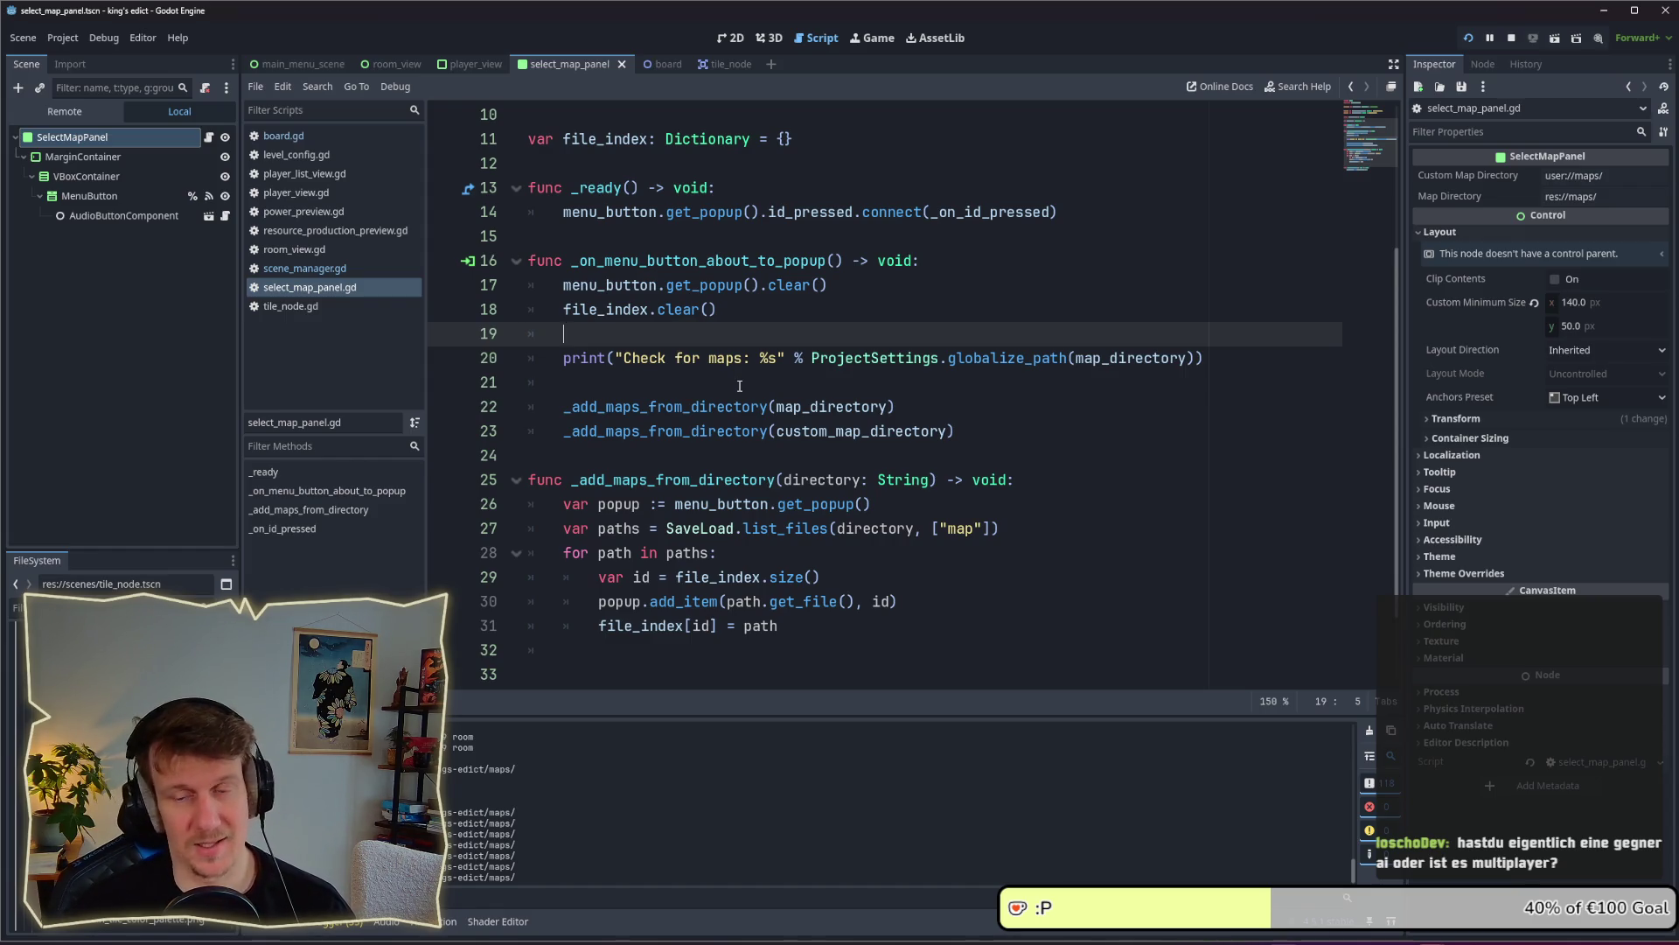
scroll(739, 386, up, 3)
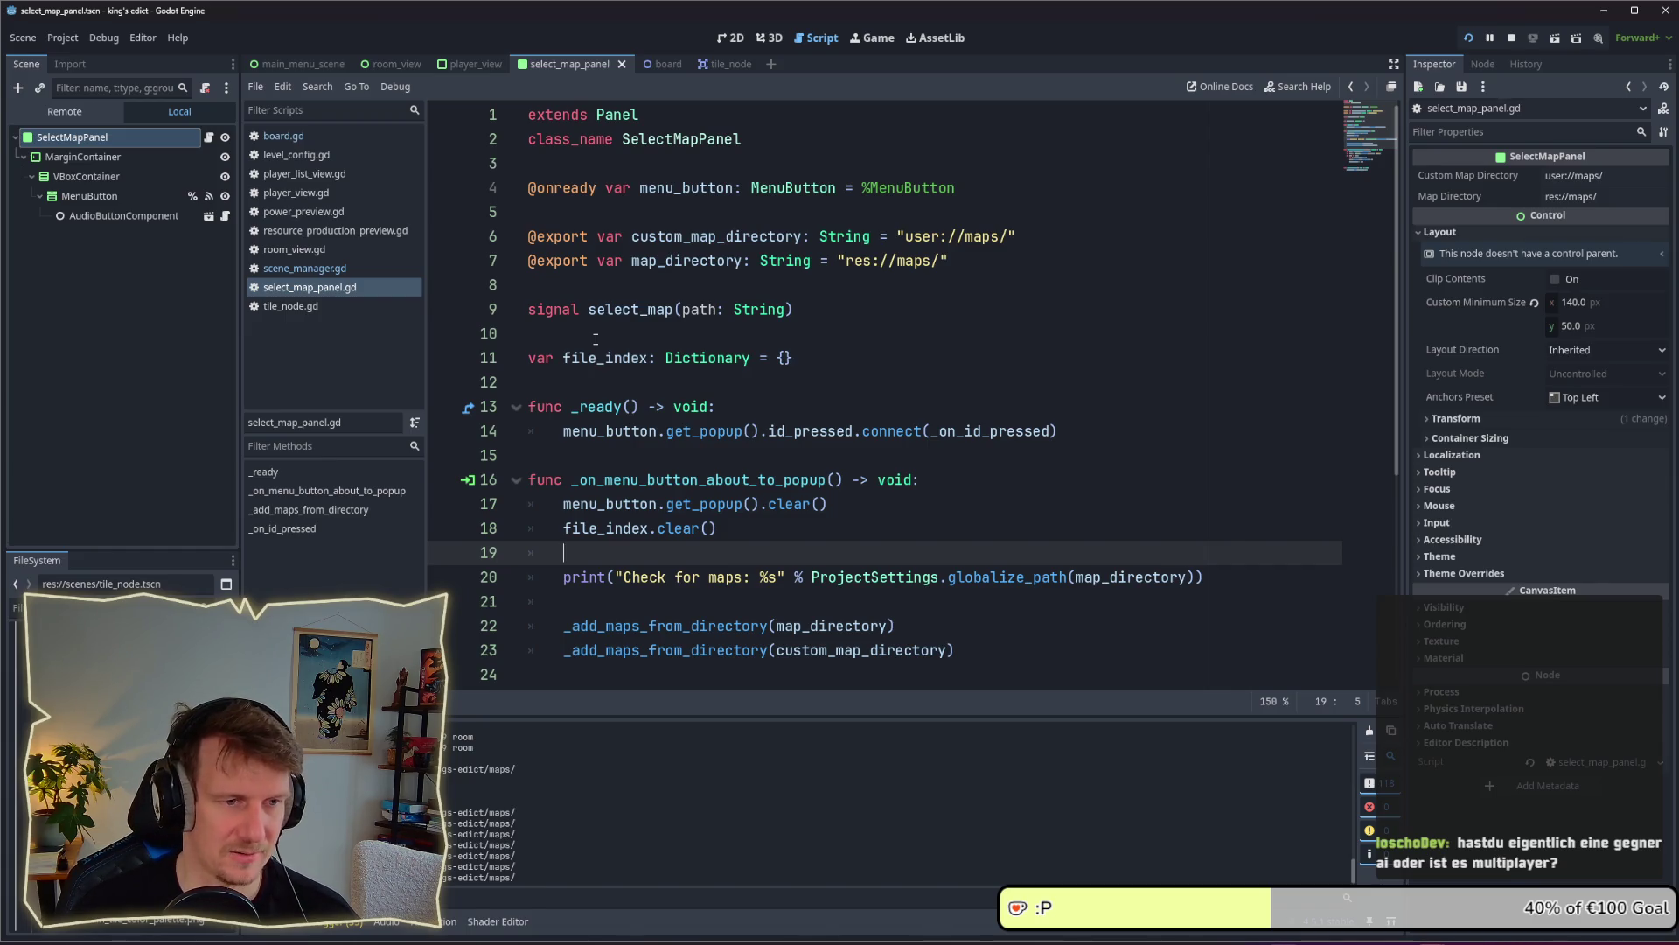
scroll(595, 340, down, 1)
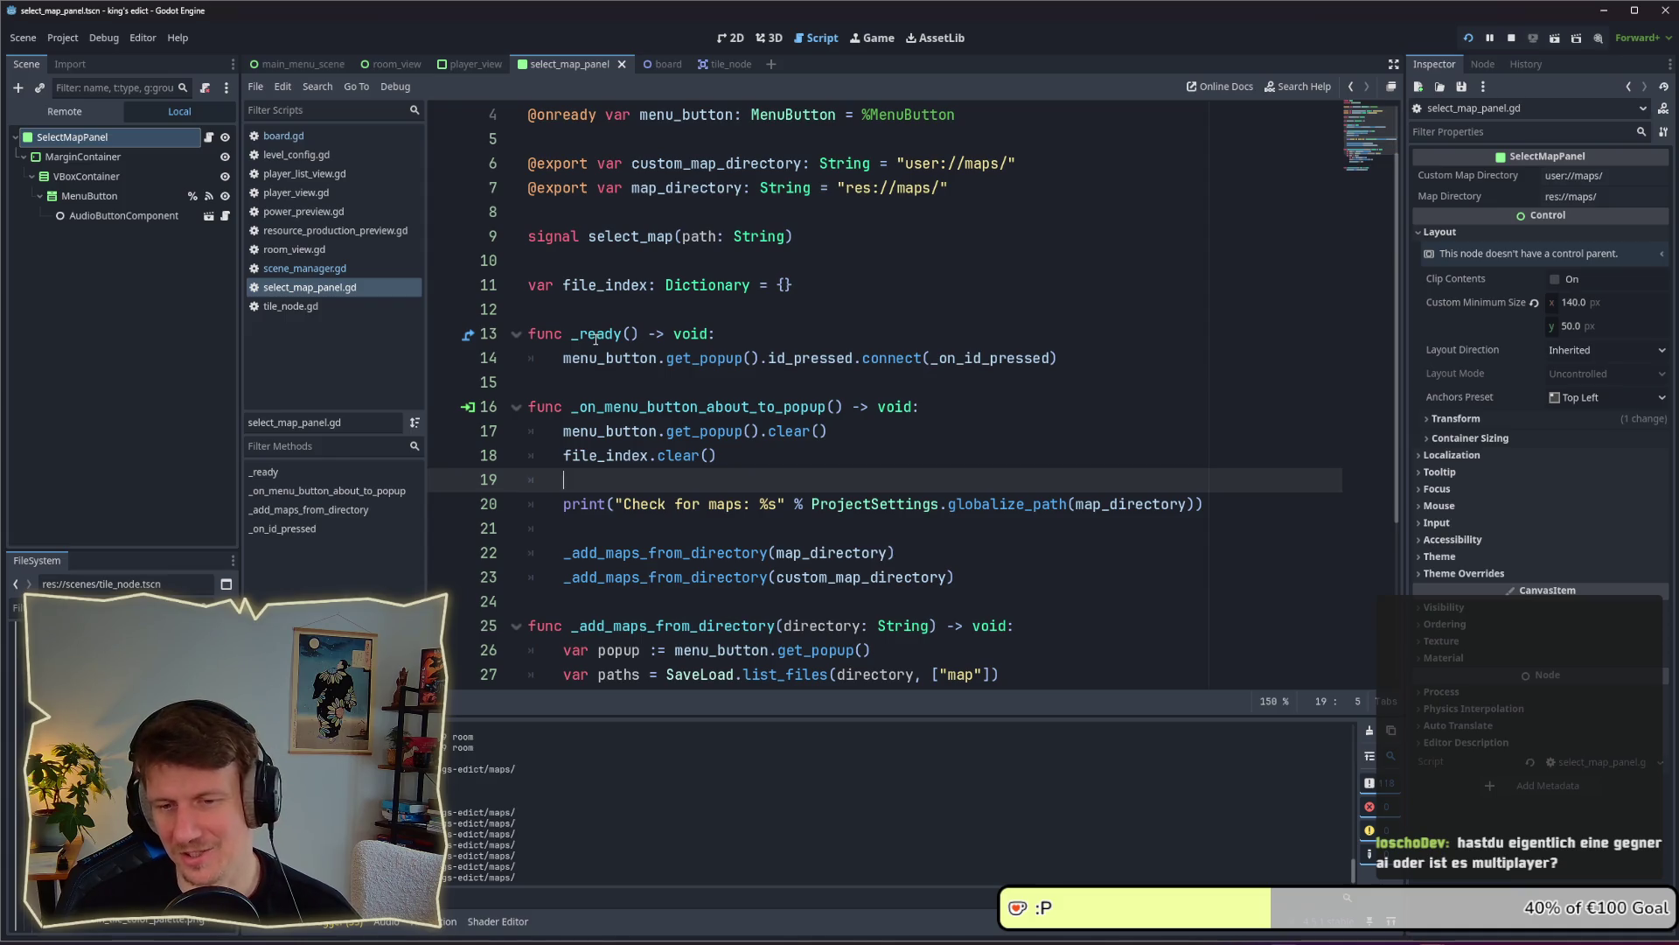
scroll(596, 339, down, 1)
scroll(573, 308, down, 1)
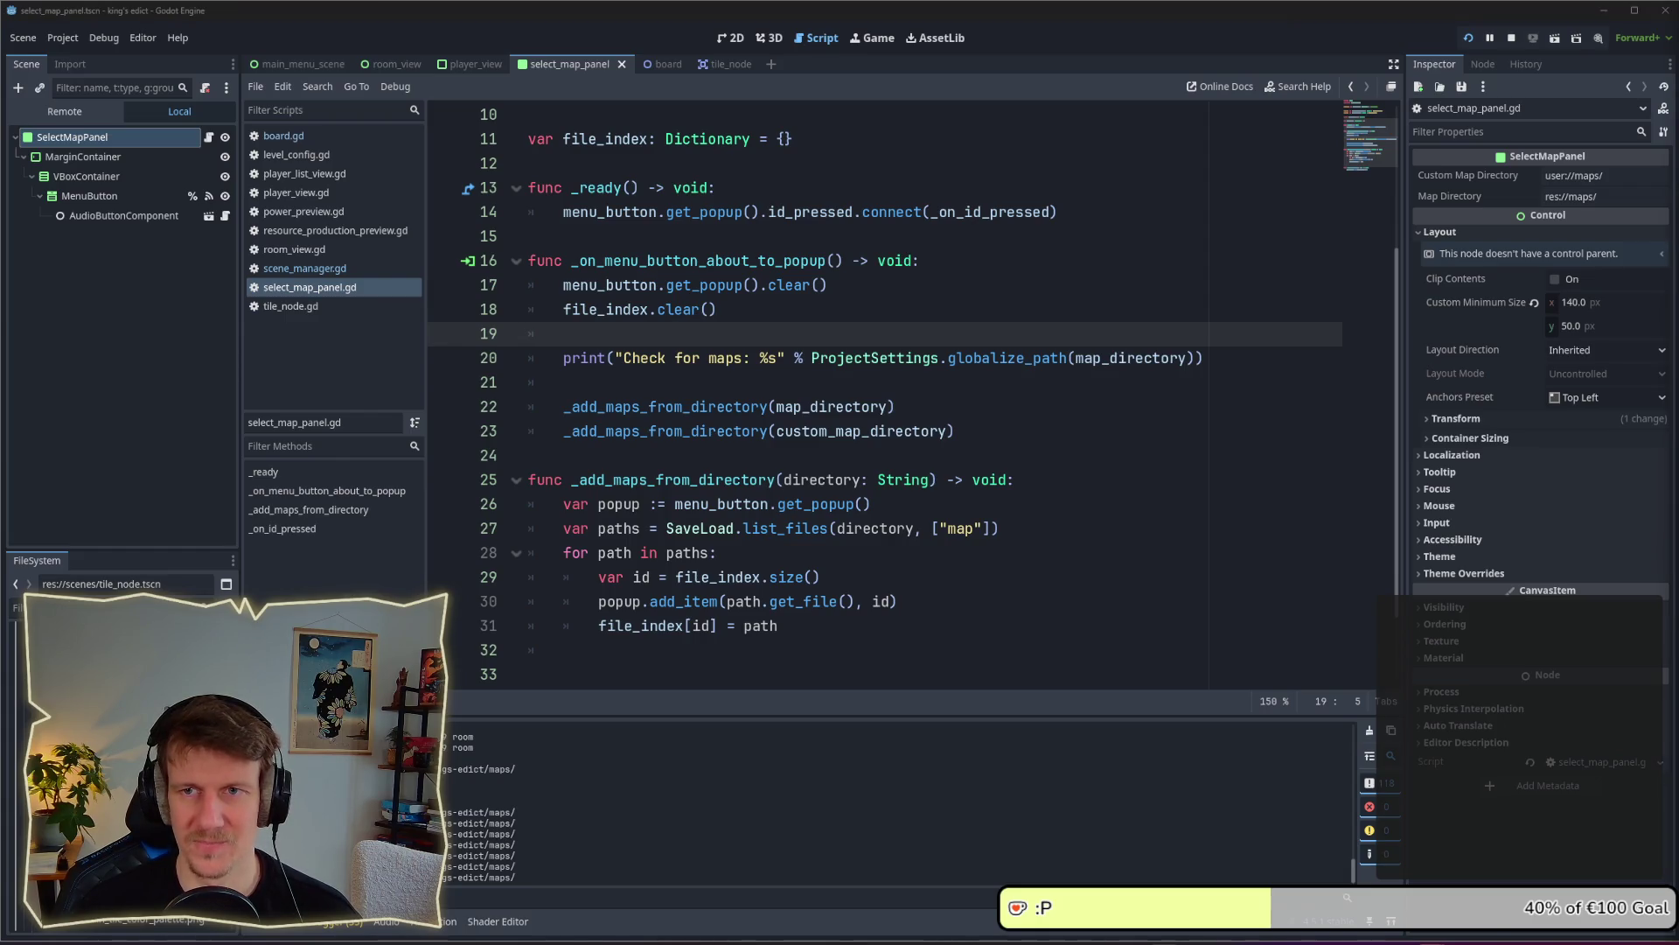
click(696, 381)
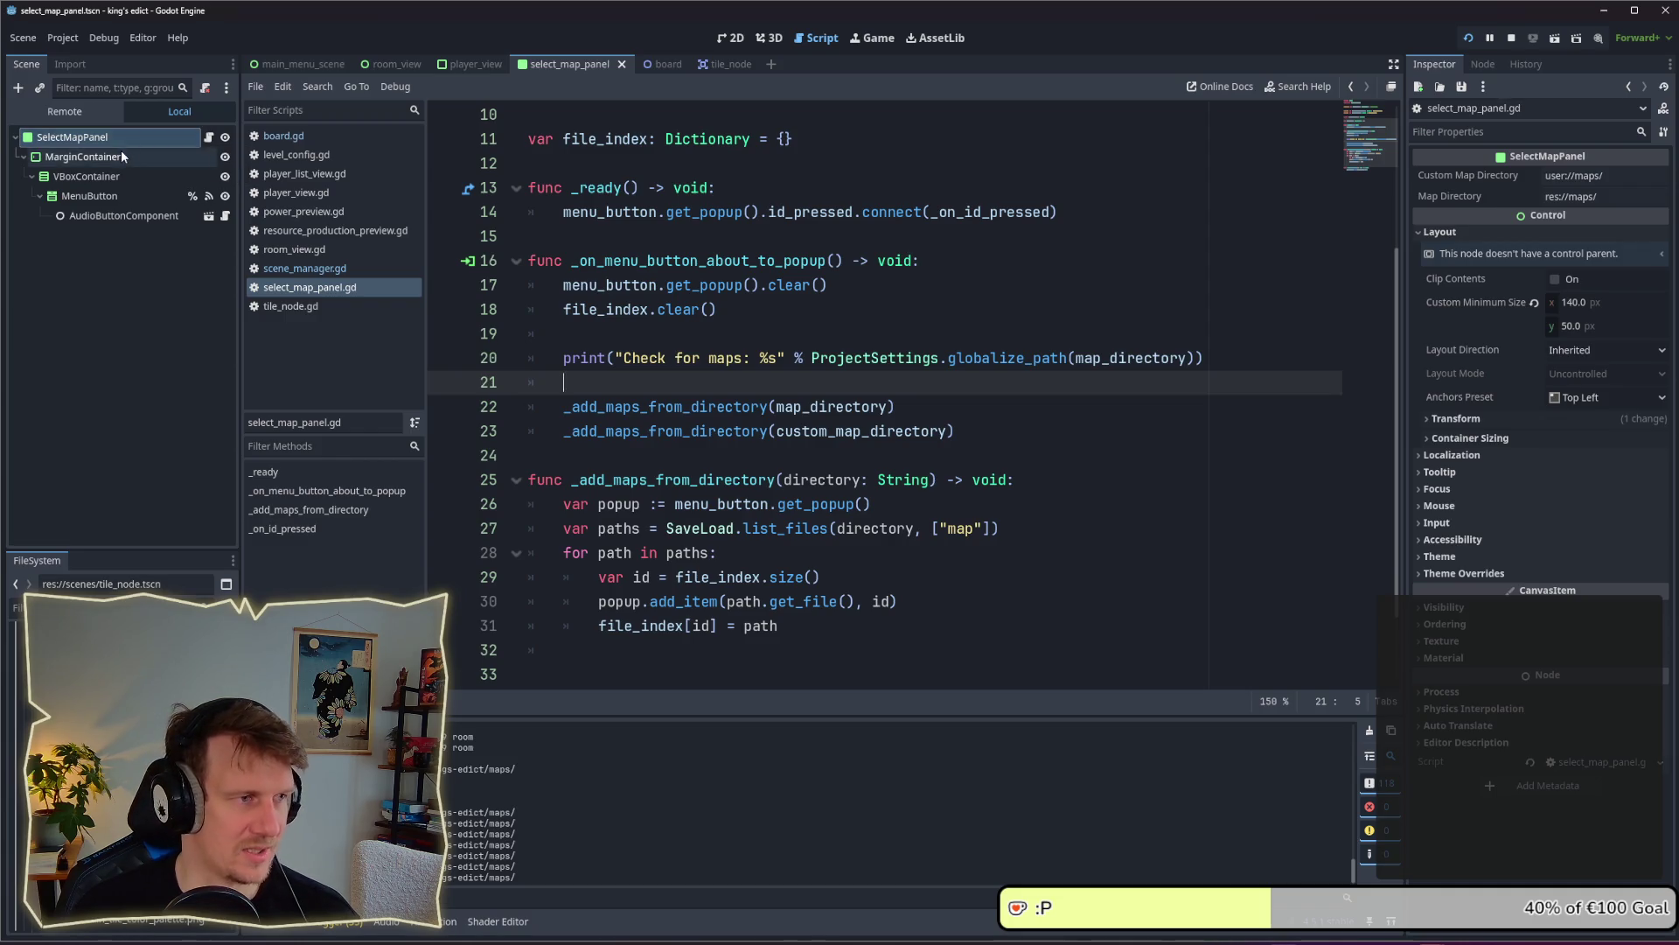
click(122, 140)
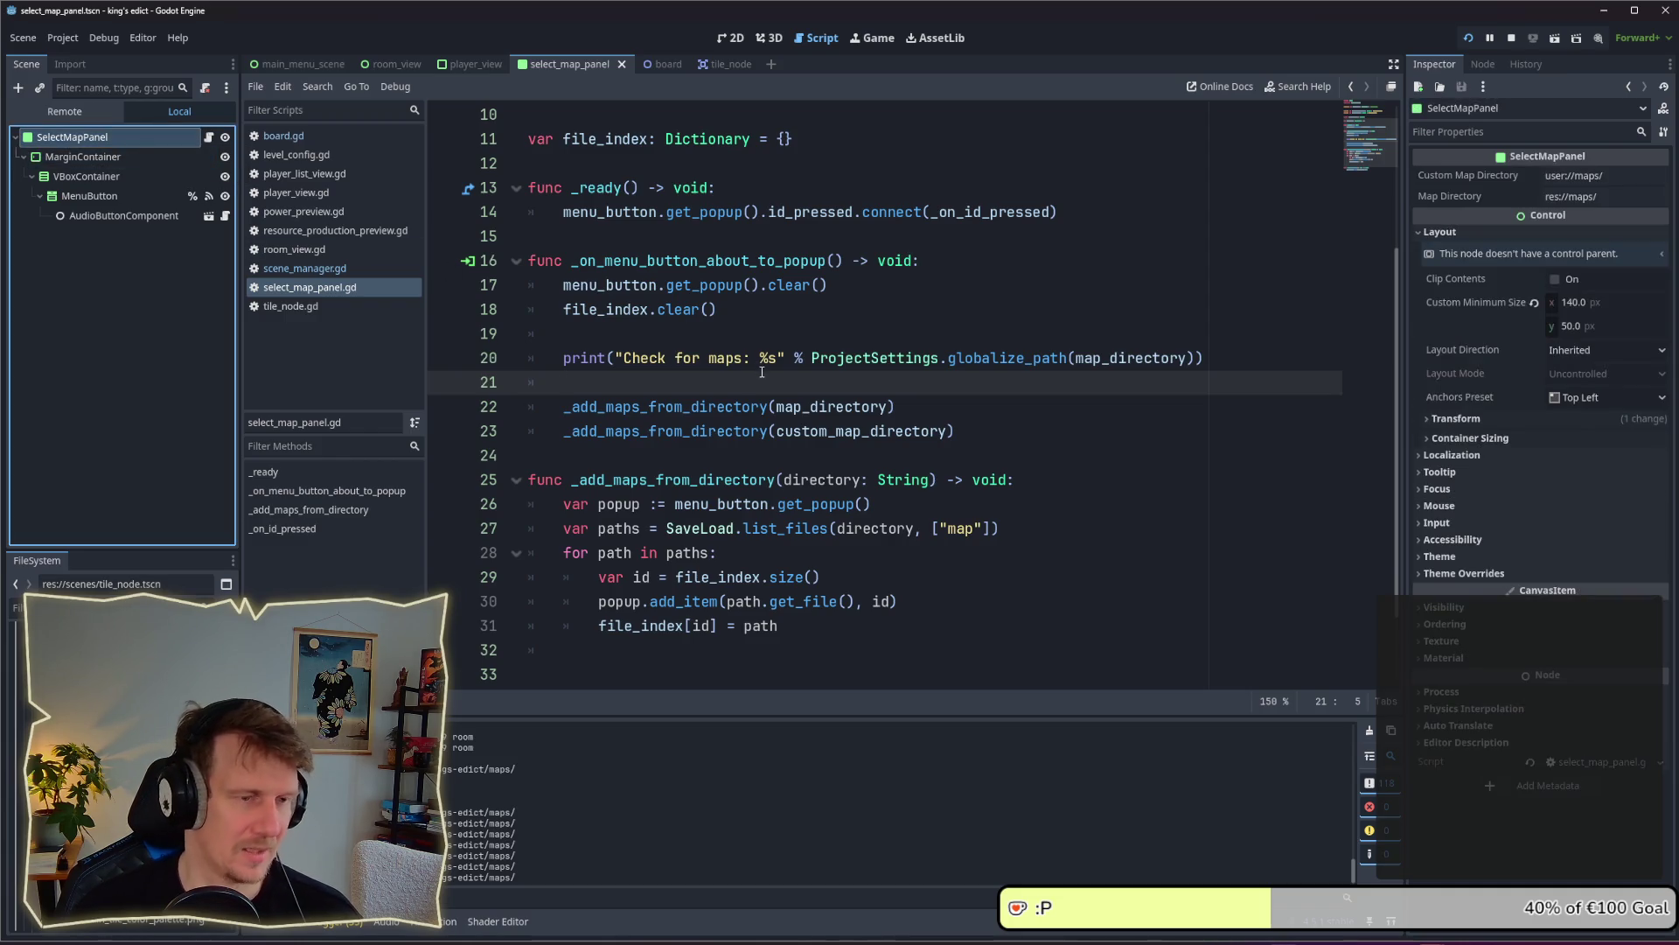
scroll(726, 371, up, 3)
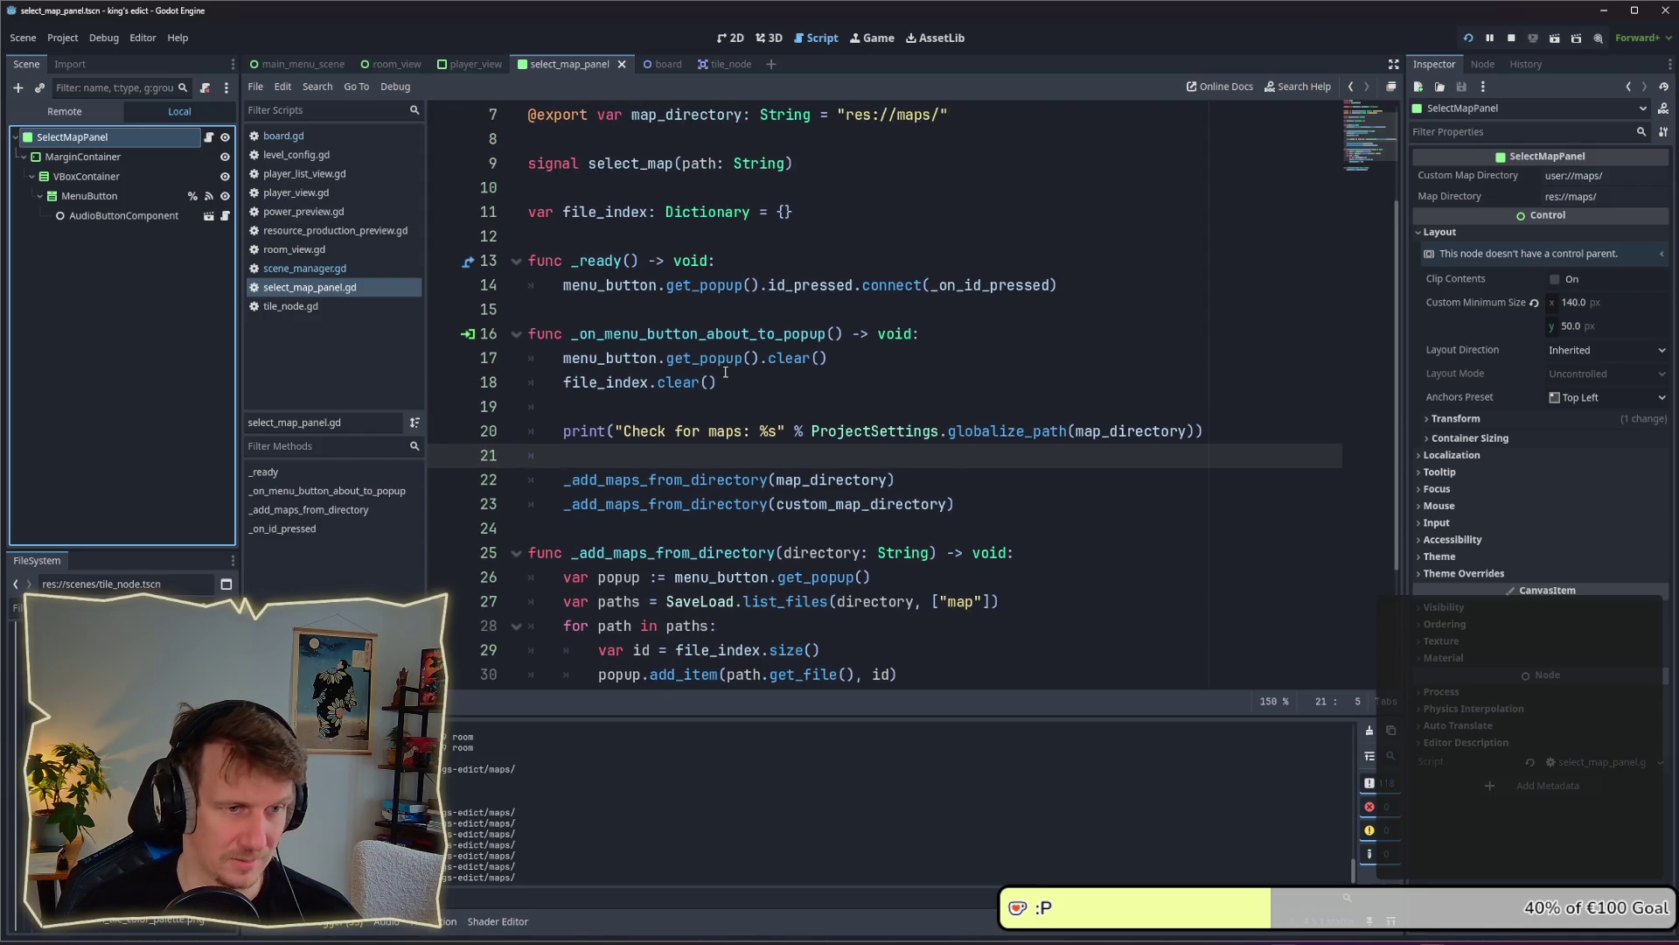
click(123, 154)
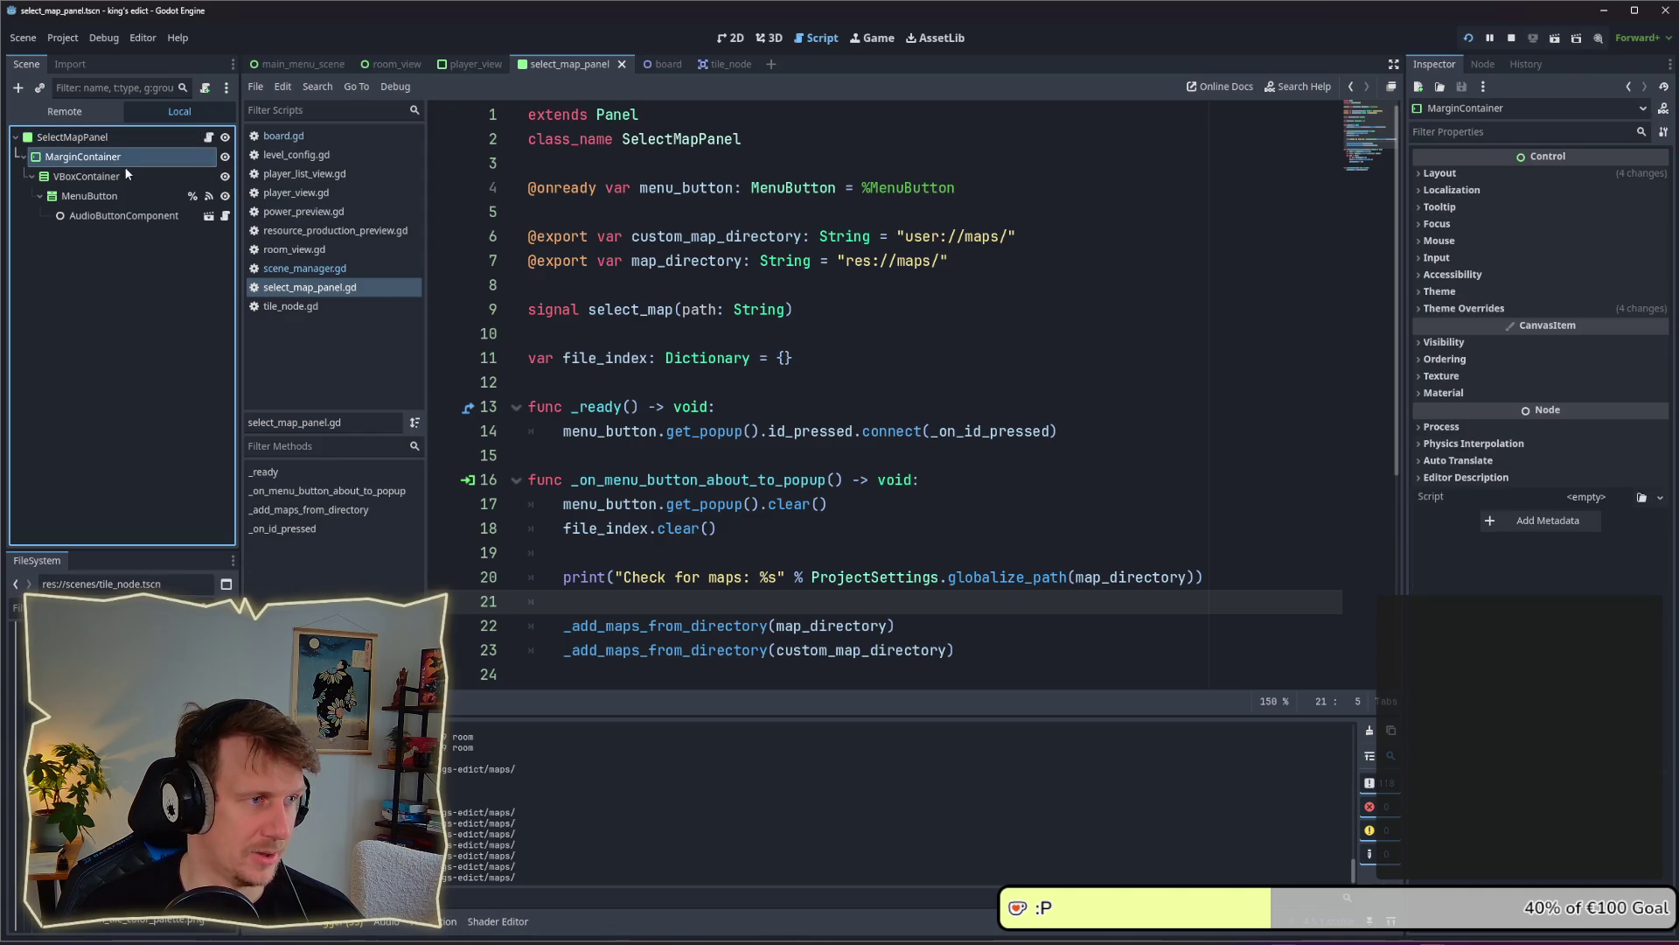
Return to the 2D view of select_map_panel and select the SelectMapPanel root node
key(F2)
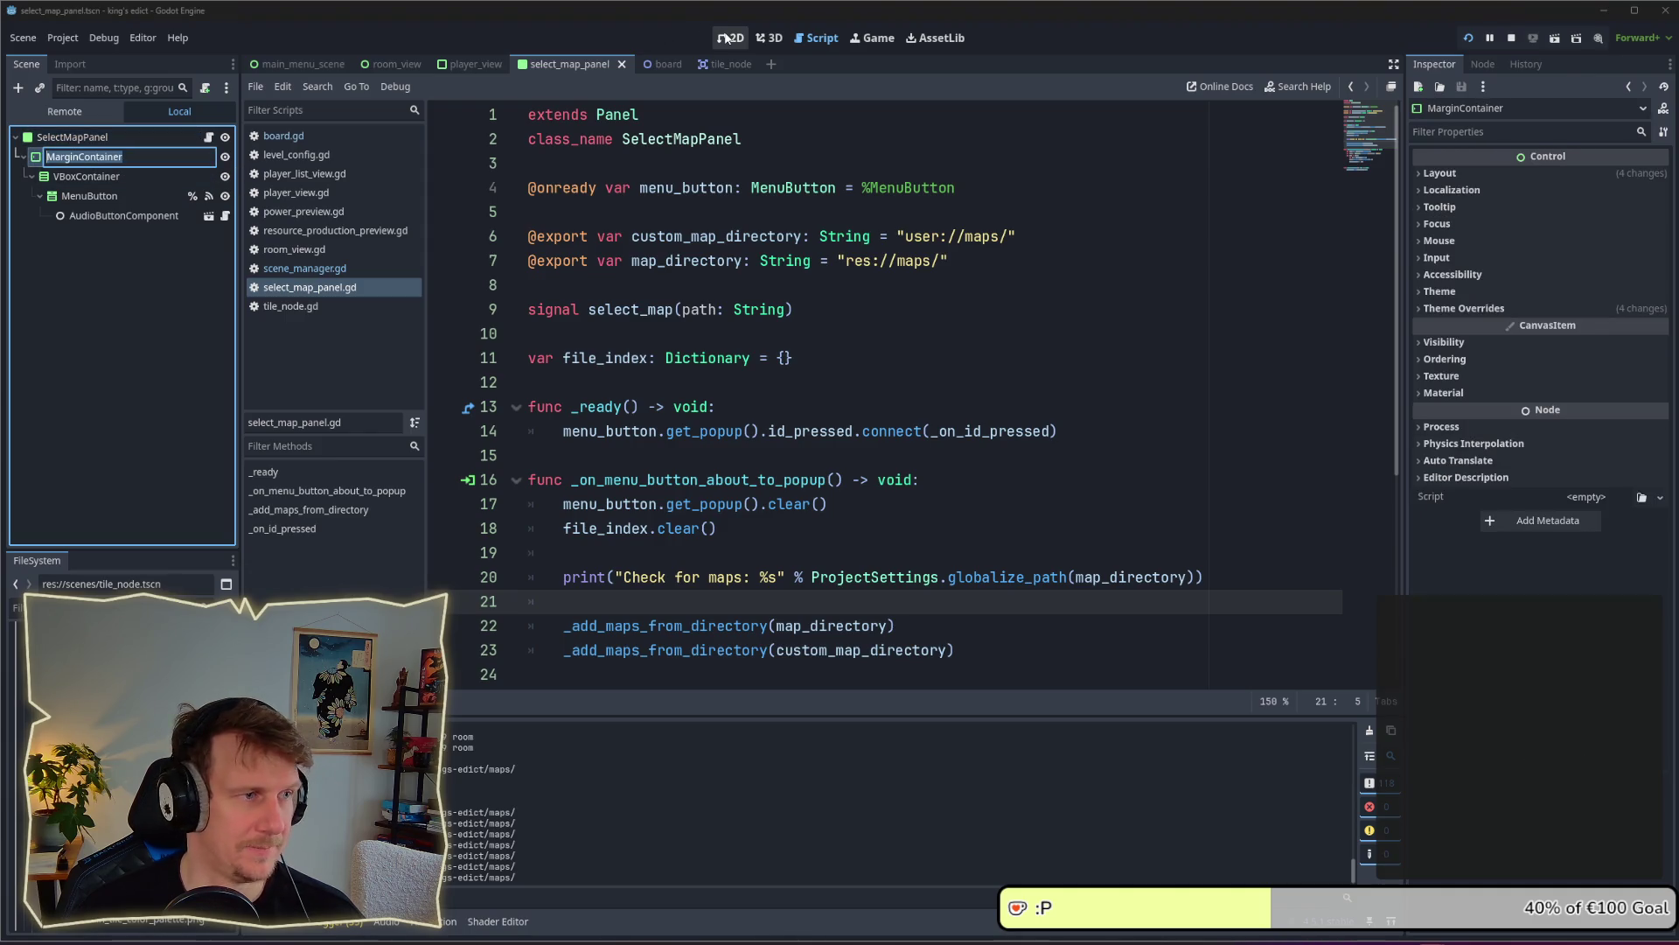
click(725, 37)
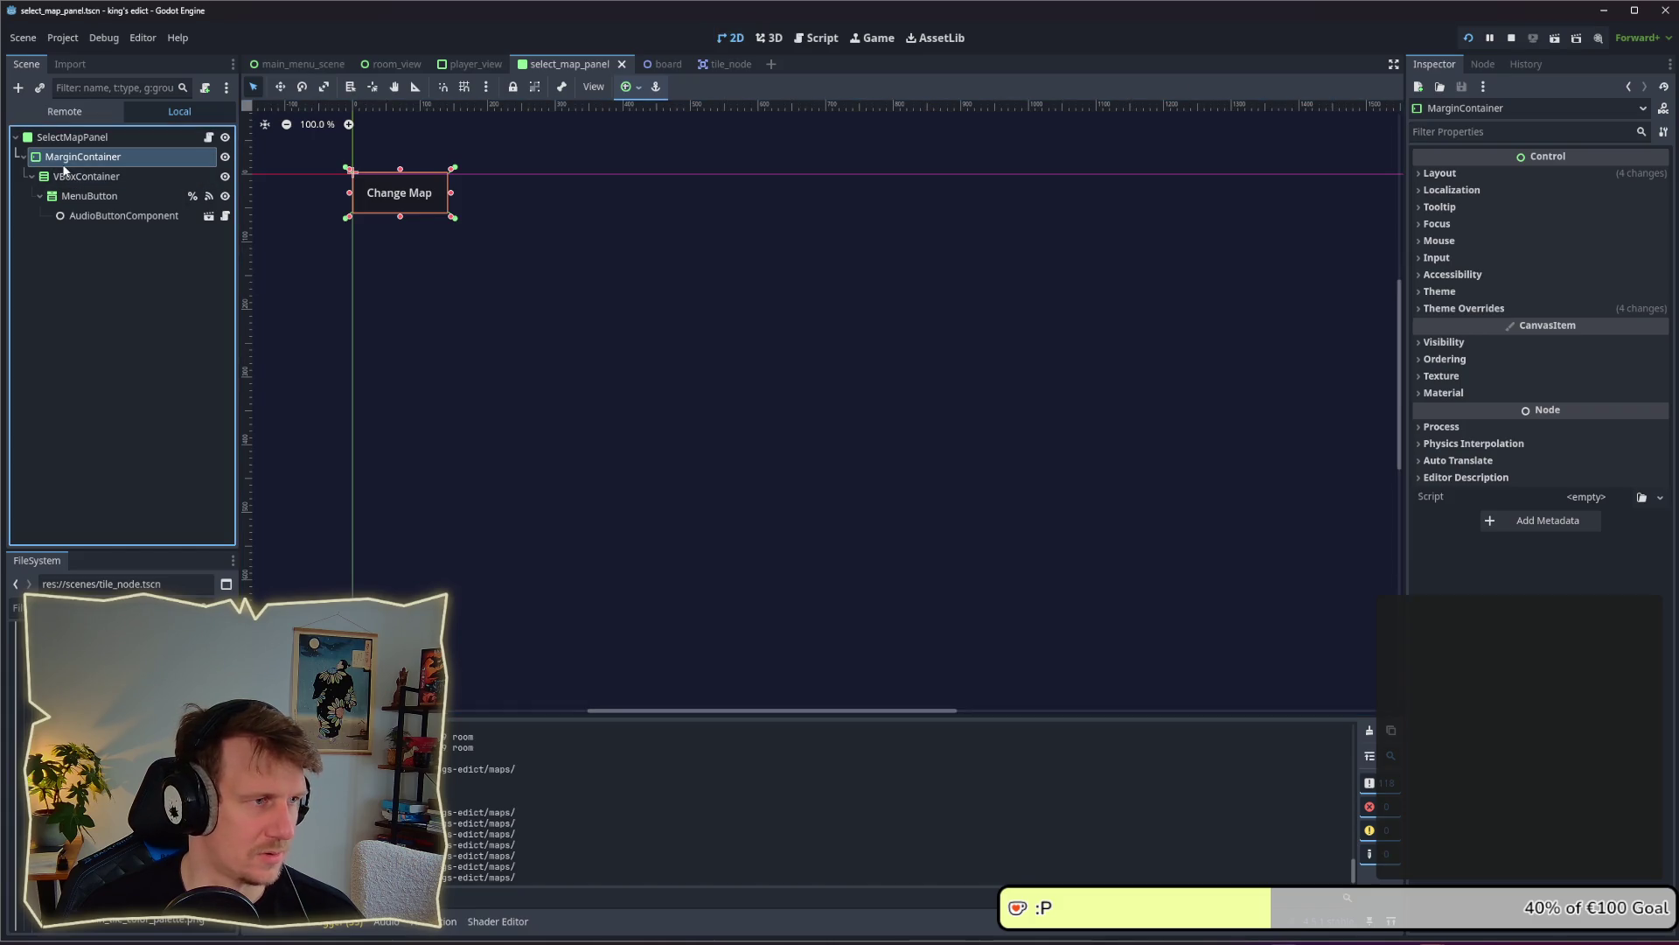
click(62, 138)
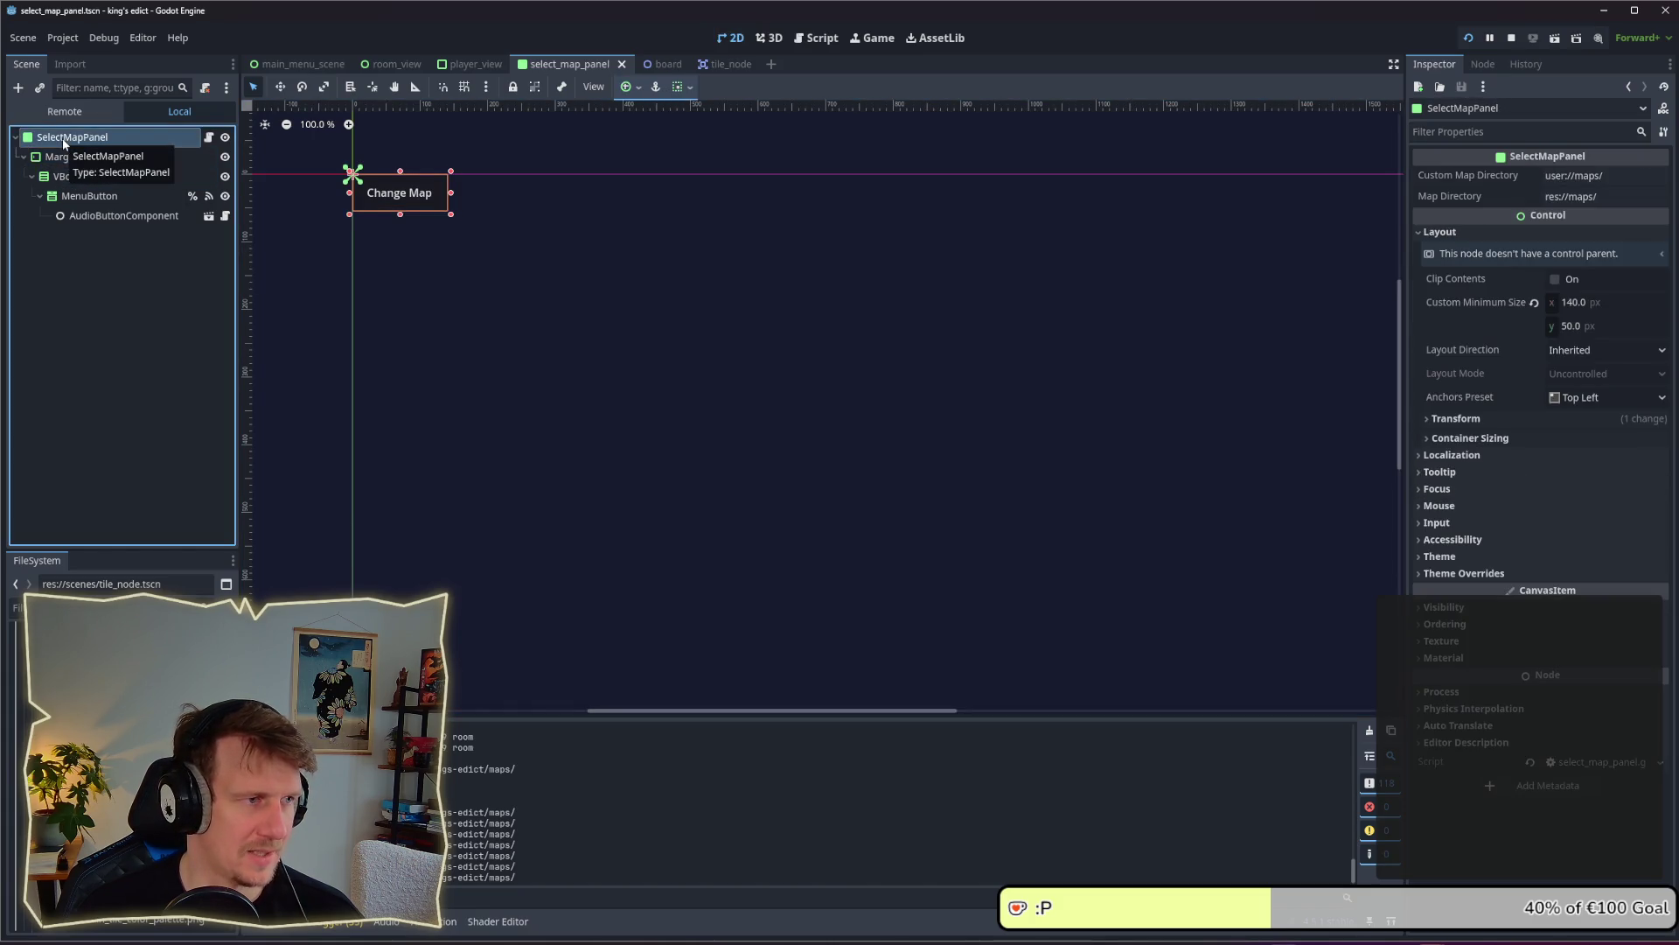
right_click(129, 135)
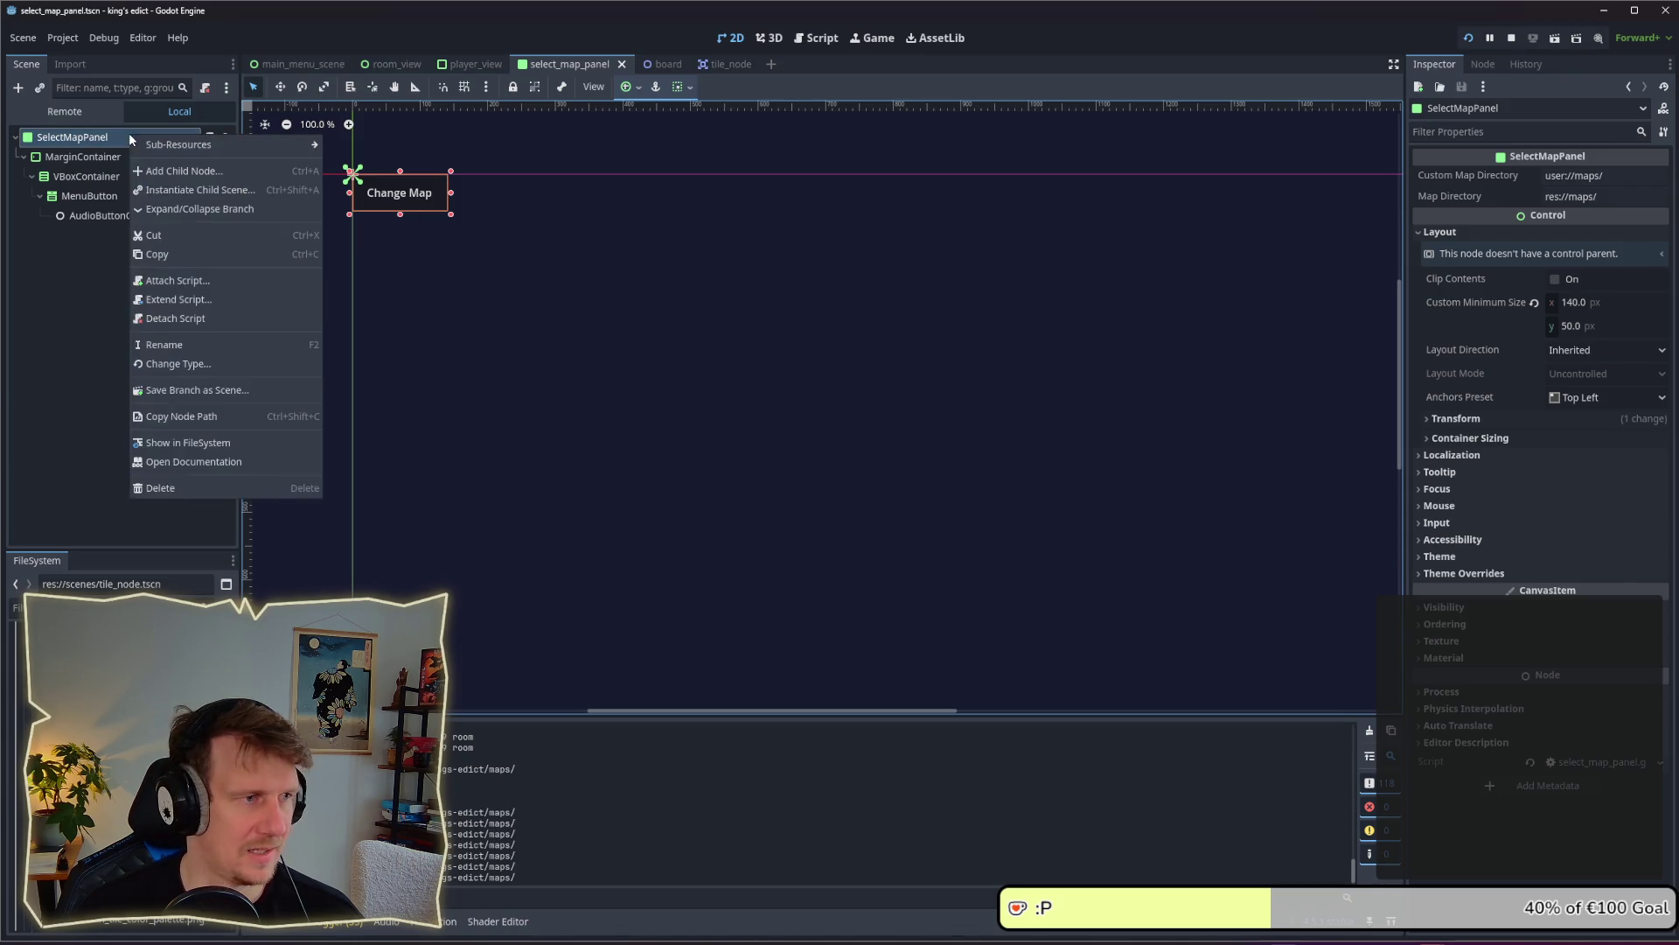
Change the SelectMapPanel root's type to PanelContainer and widen the Change Map panel
click(194, 361)
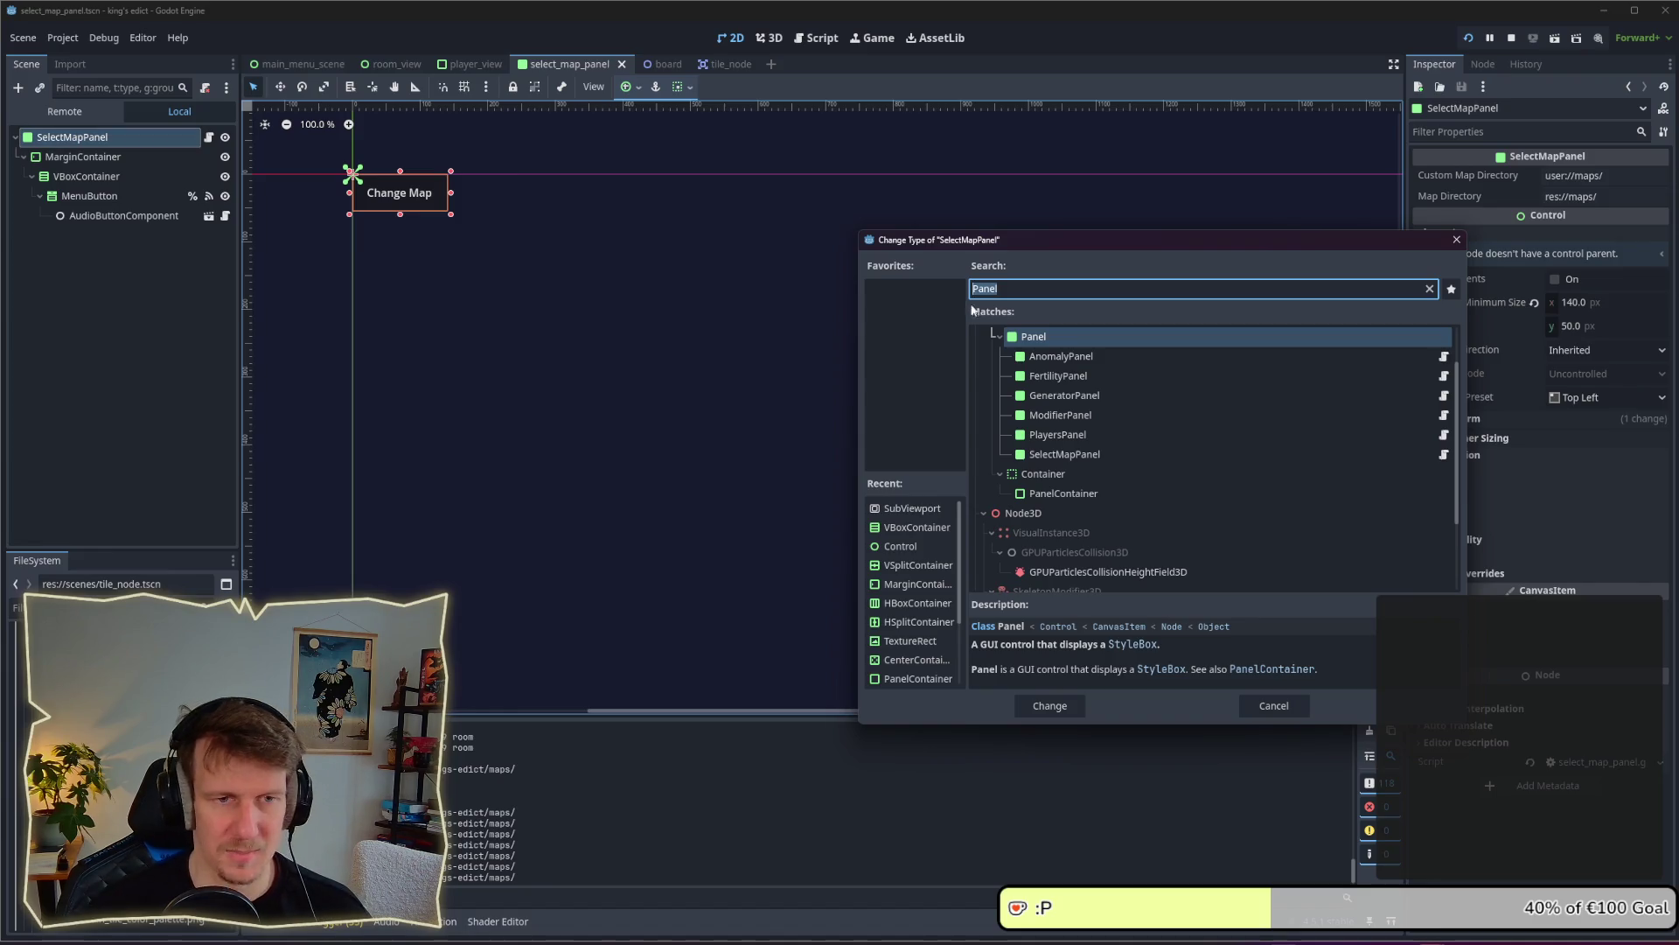
click(1078, 496)
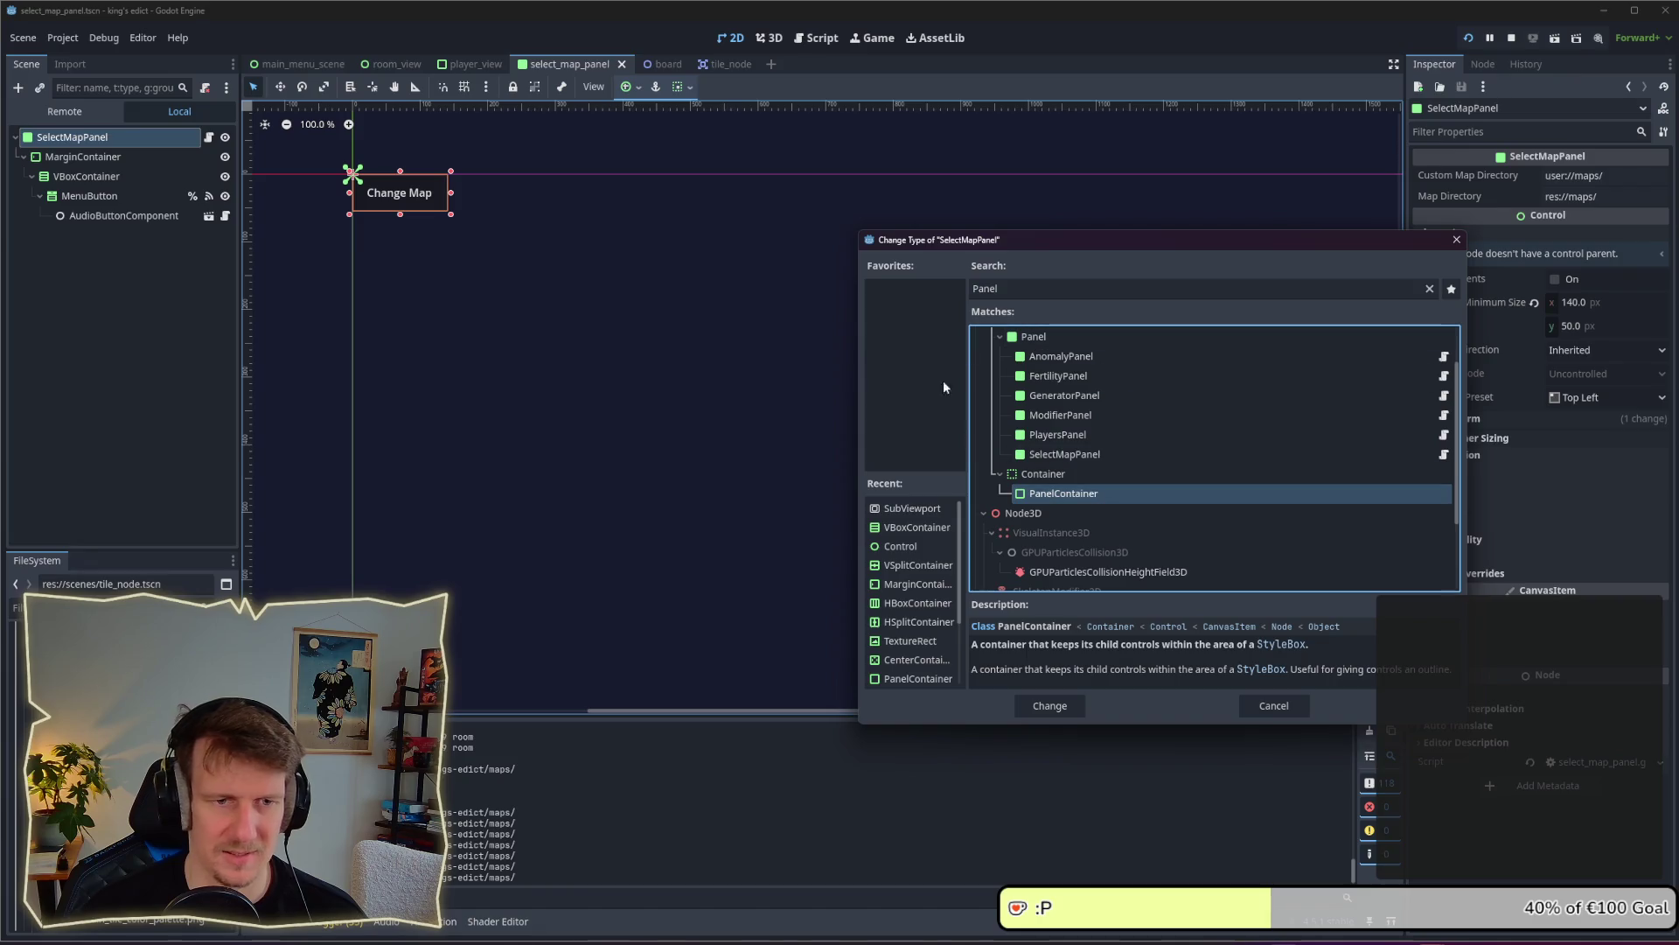
click(1054, 705)
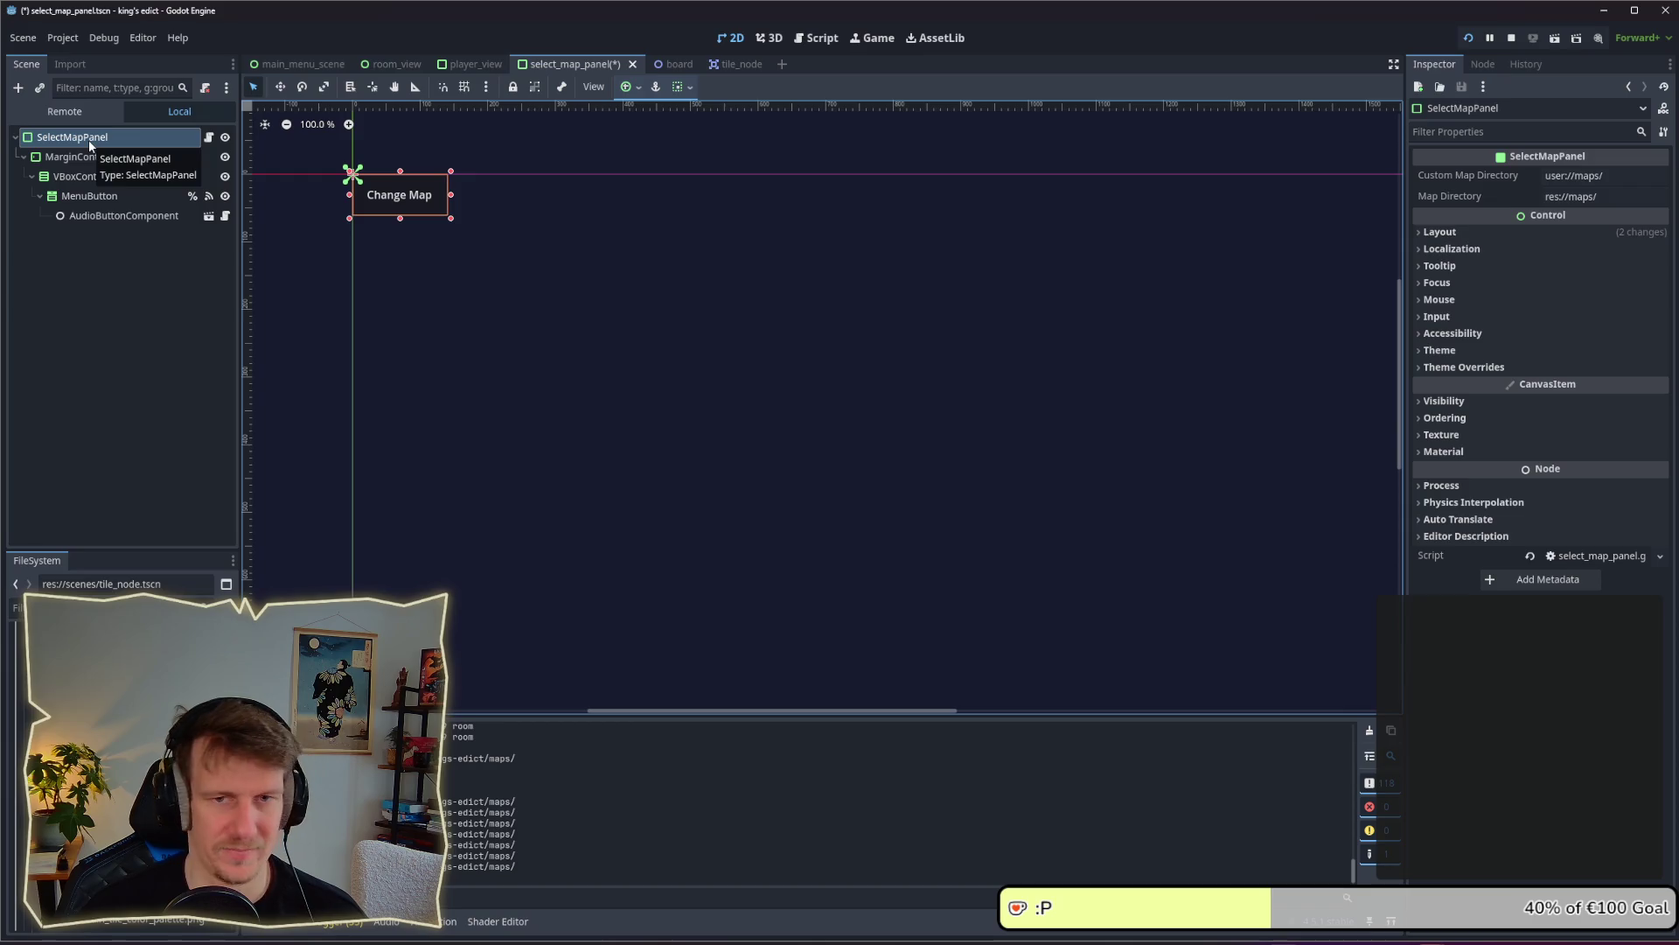
click(1475, 348)
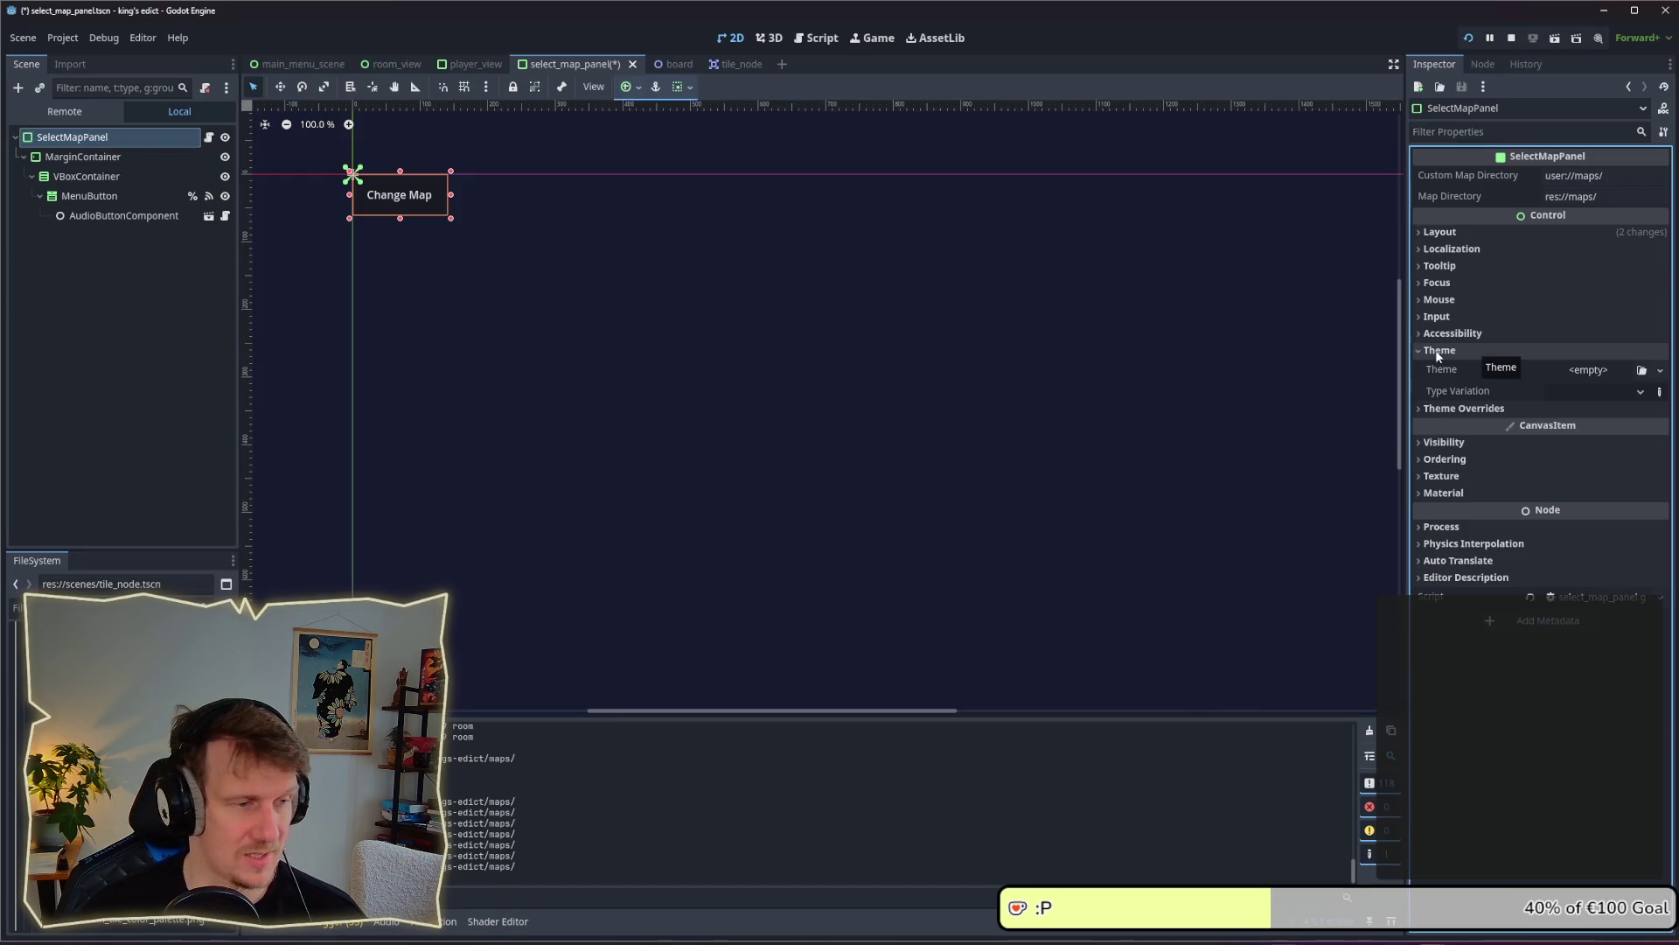
mouse_move(453, 218)
mouse_down()
mouse_move(940, 258)
mouse_move(956, 219)
mouse_move(825, 225)
mouse_up()
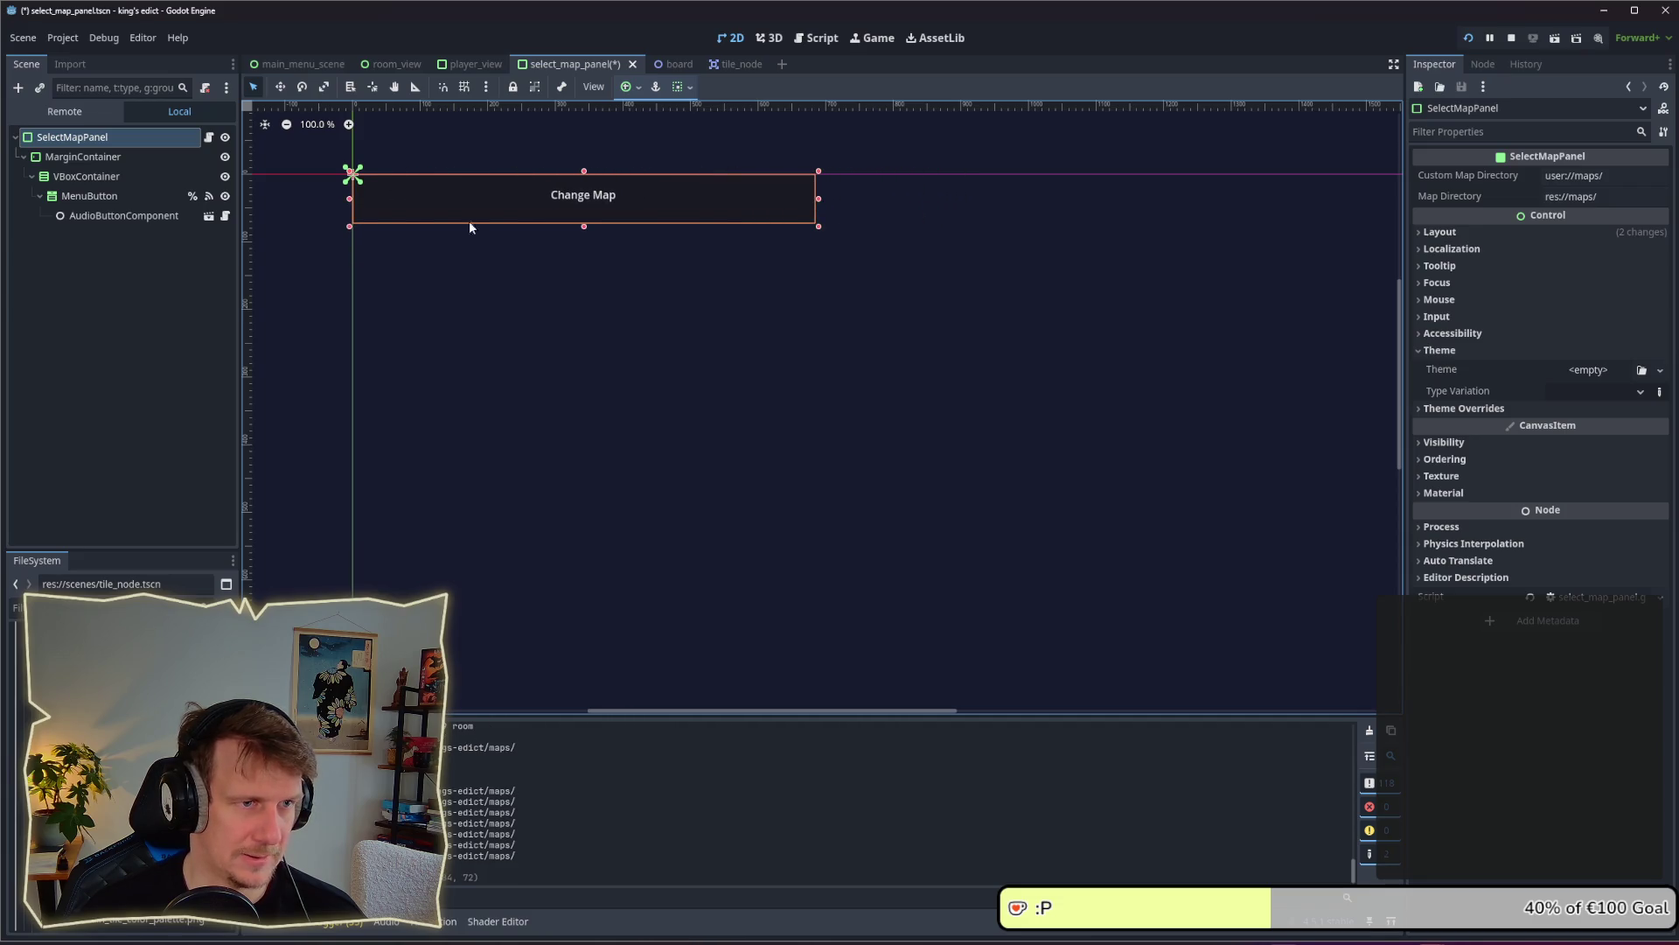
Check the MarginContainer's theme override margin constants, each set to 10
click(105, 175)
click(105, 156)
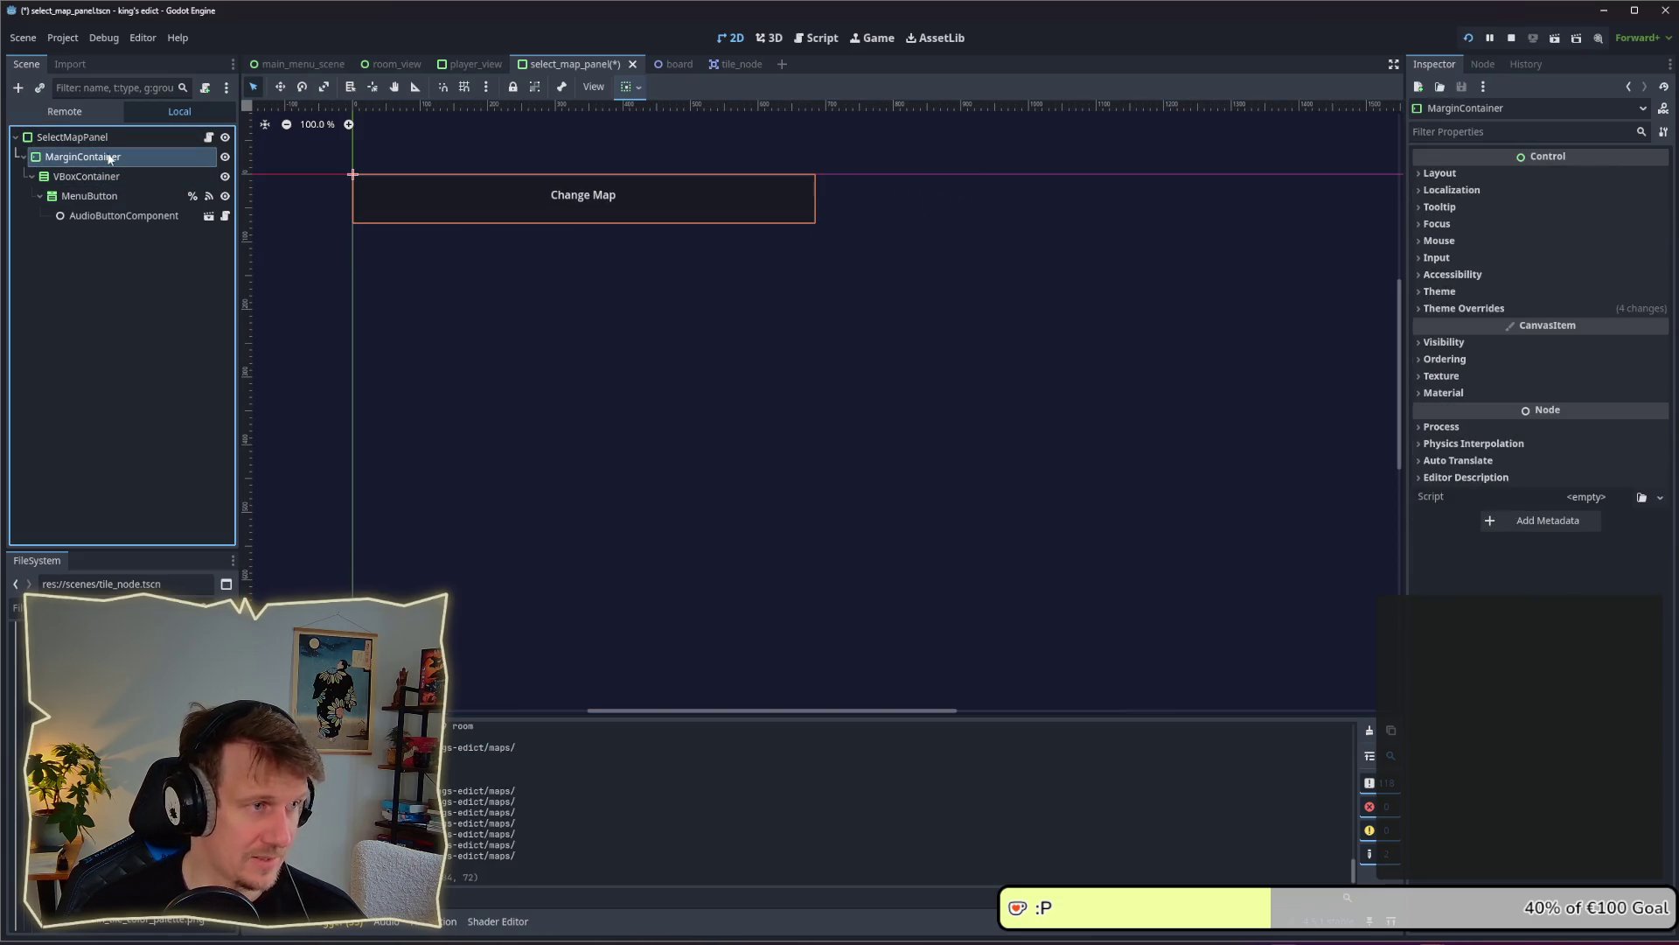
click(1466, 308)
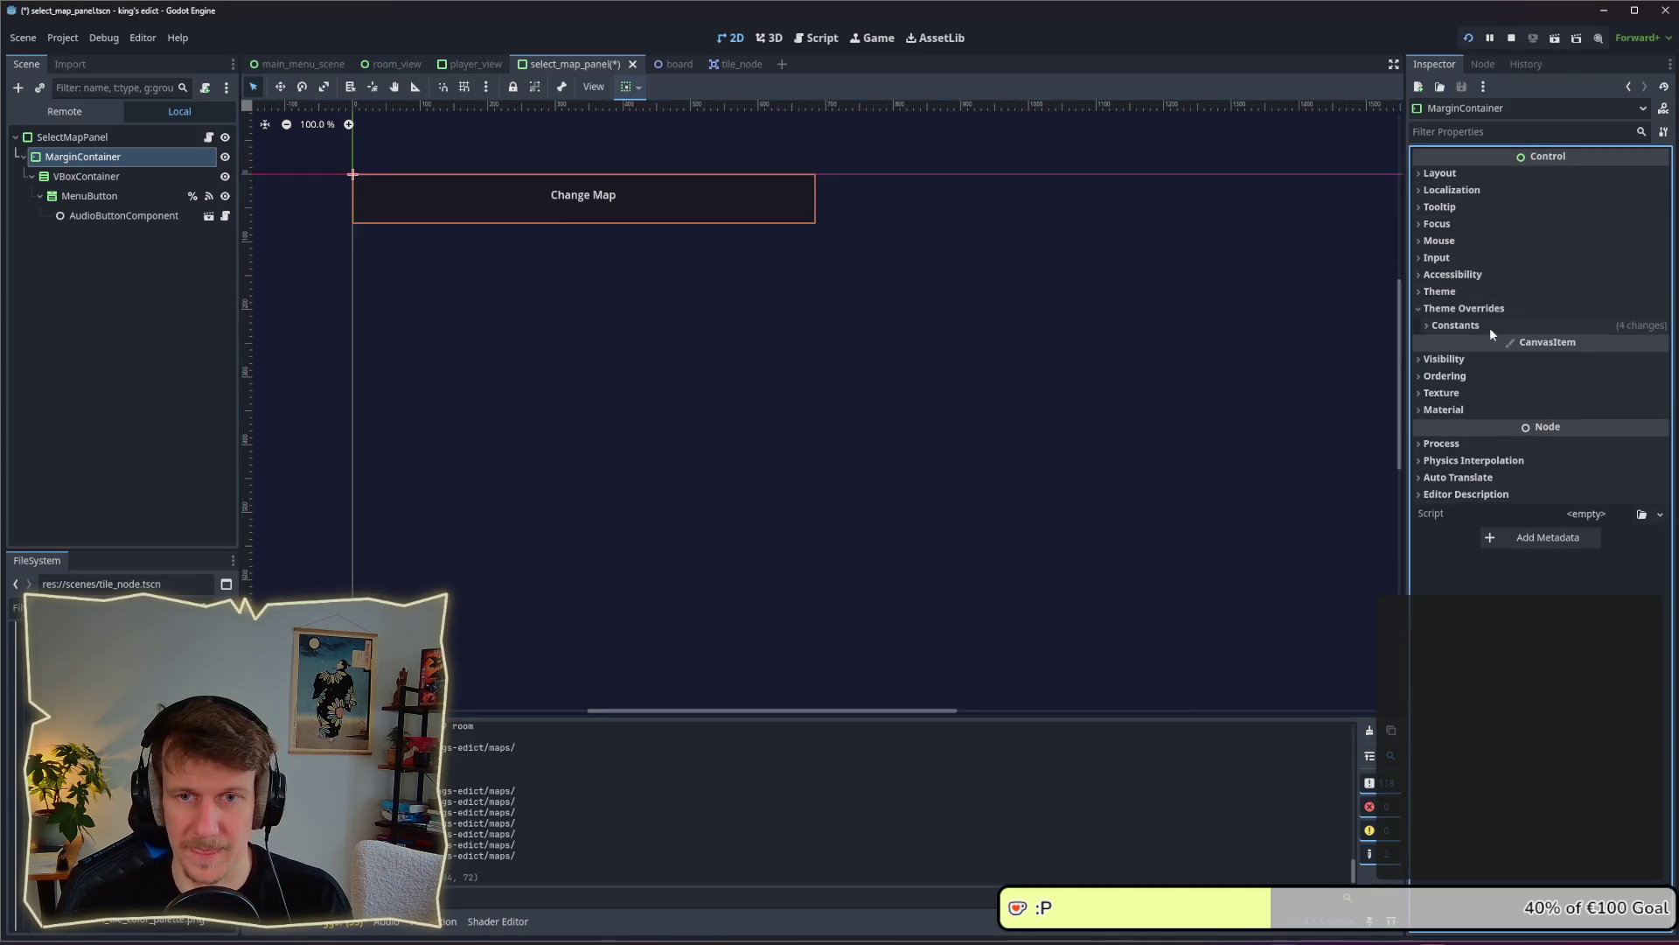
click(1478, 326)
click(124, 175)
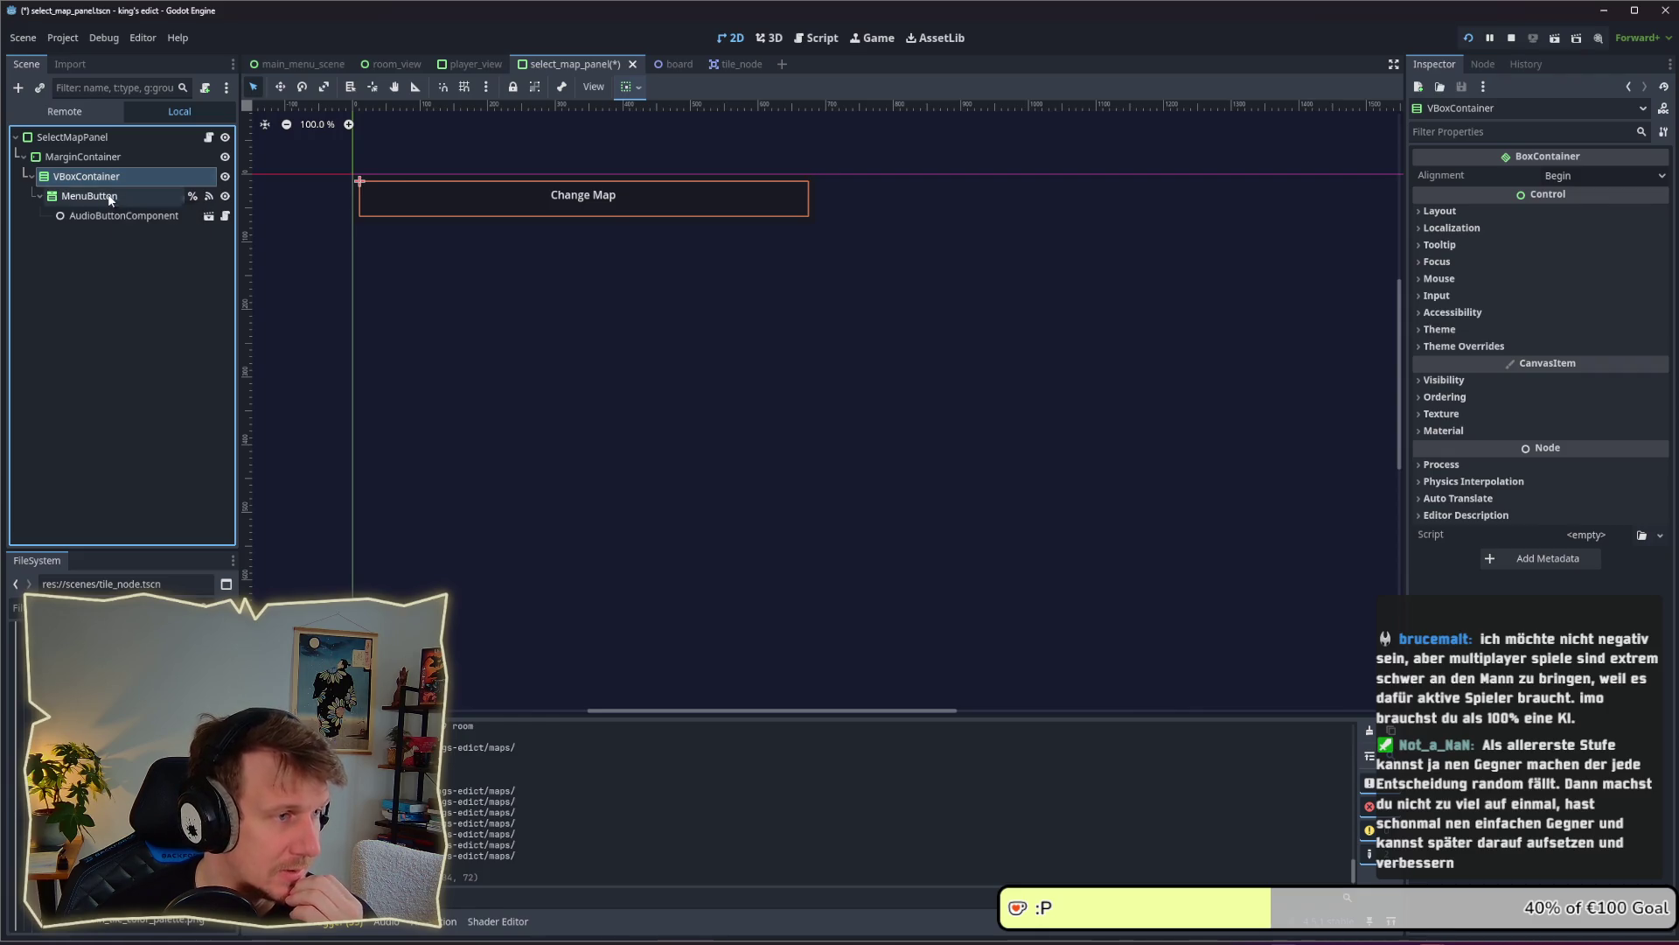
click(111, 199)
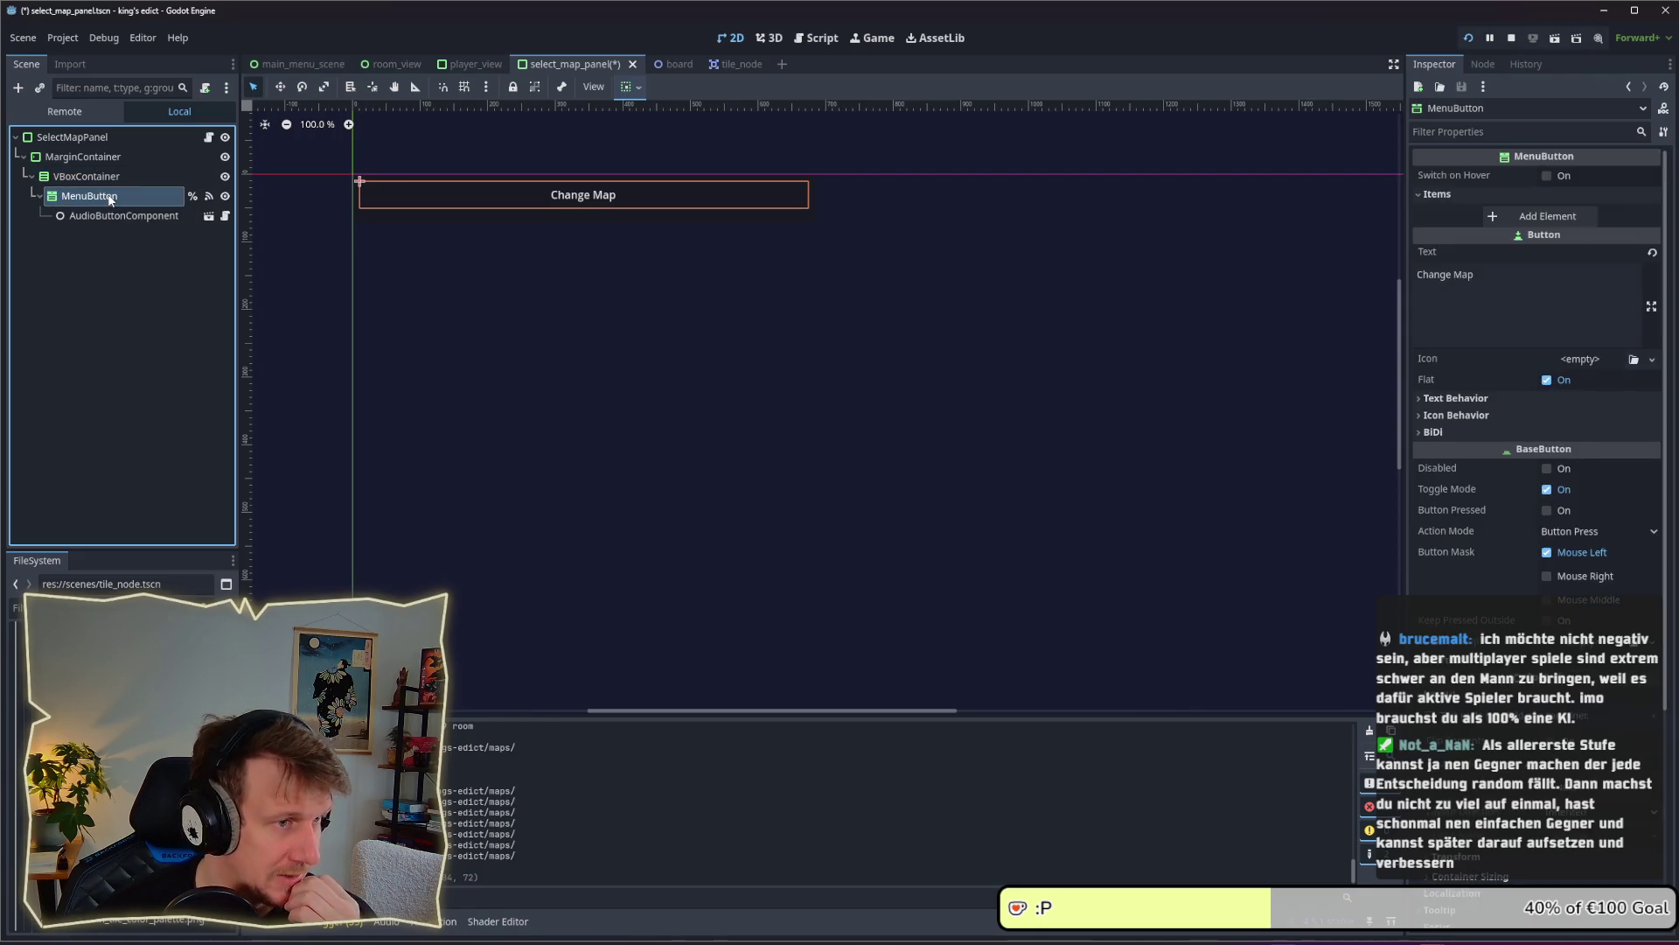
click(78, 157)
right_click(79, 158)
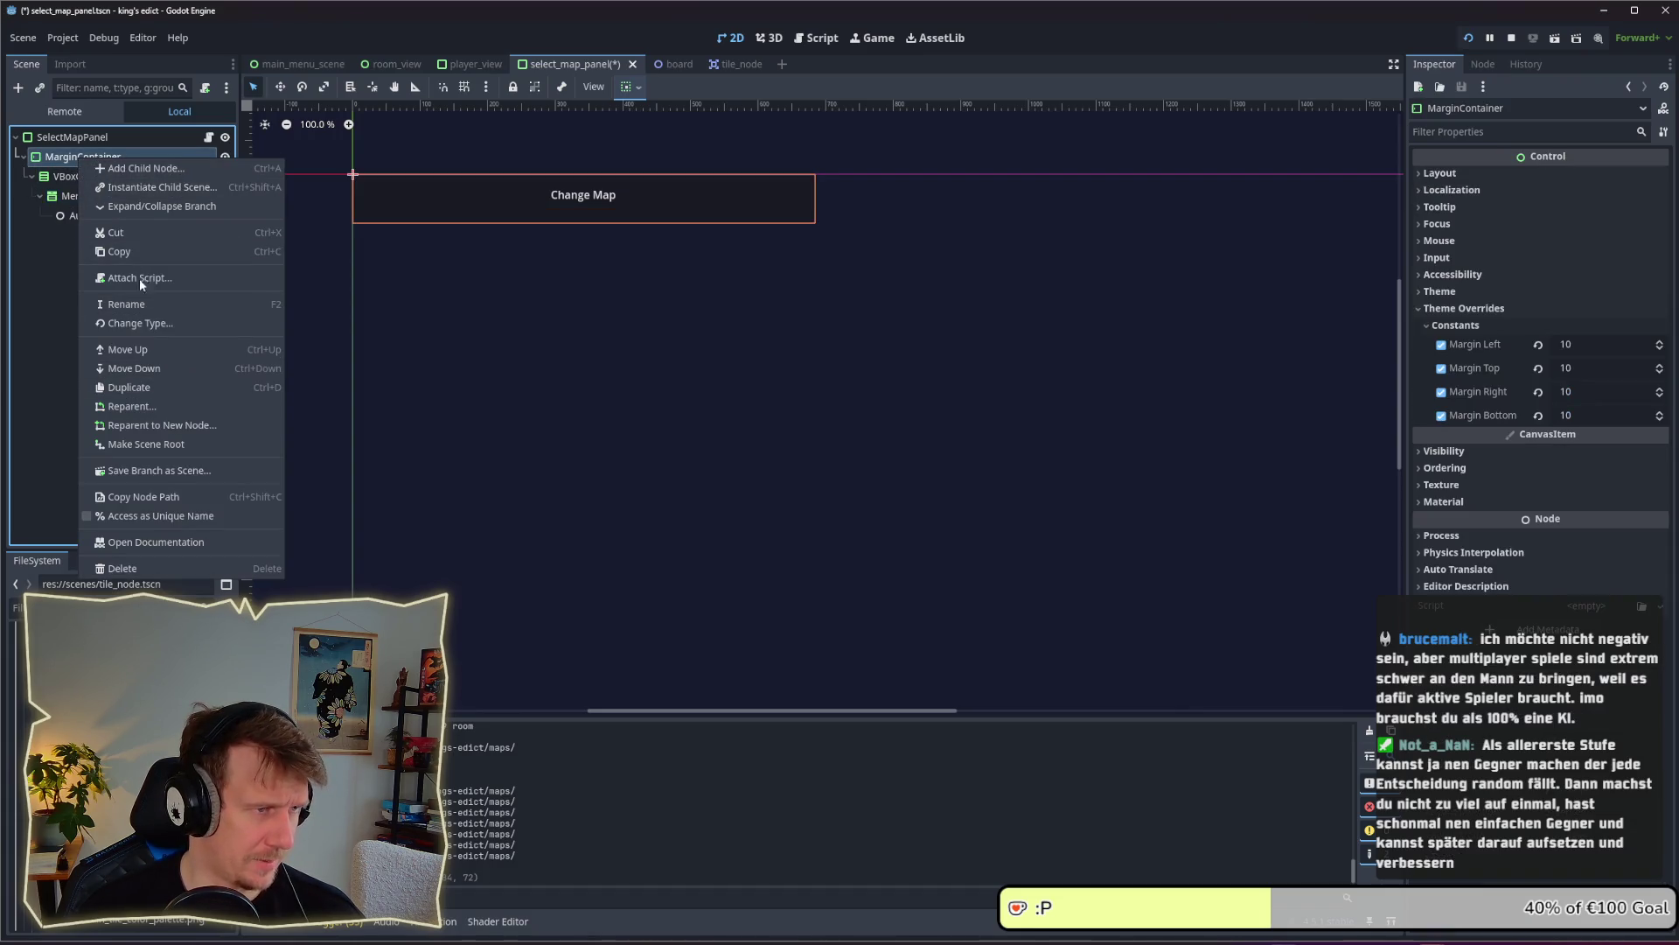
Replace the VBoxContainer with a new Control node holding the MenuButton
click(140, 170)
text(Control)
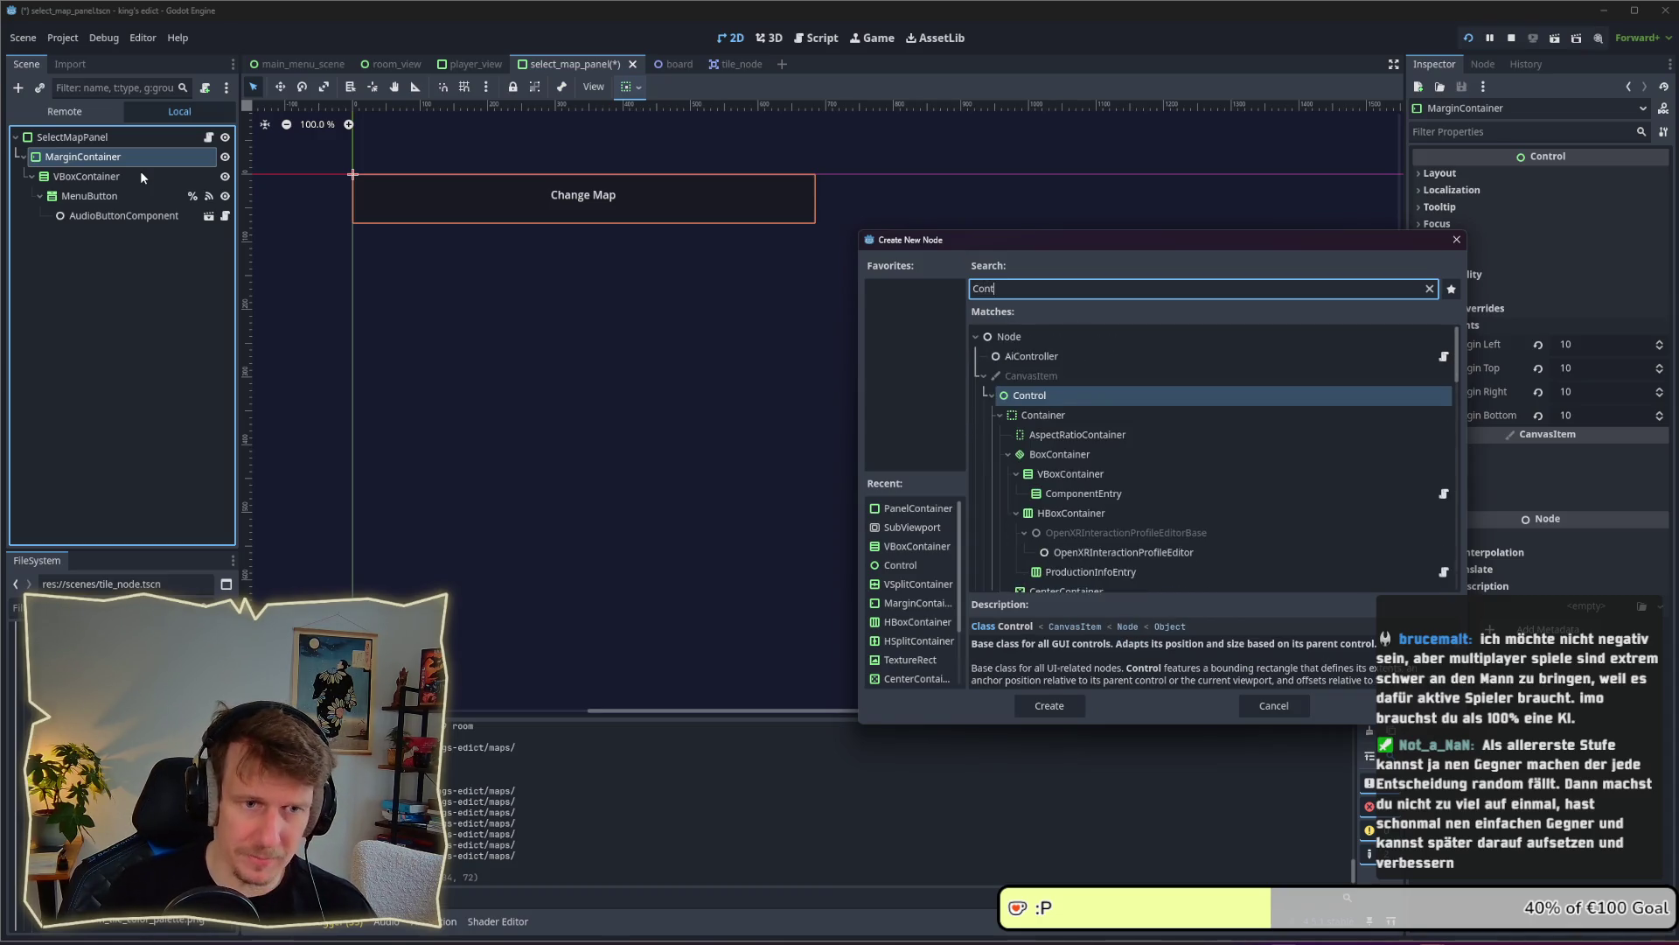
key(Return)
drag(90, 196, 93, 233)
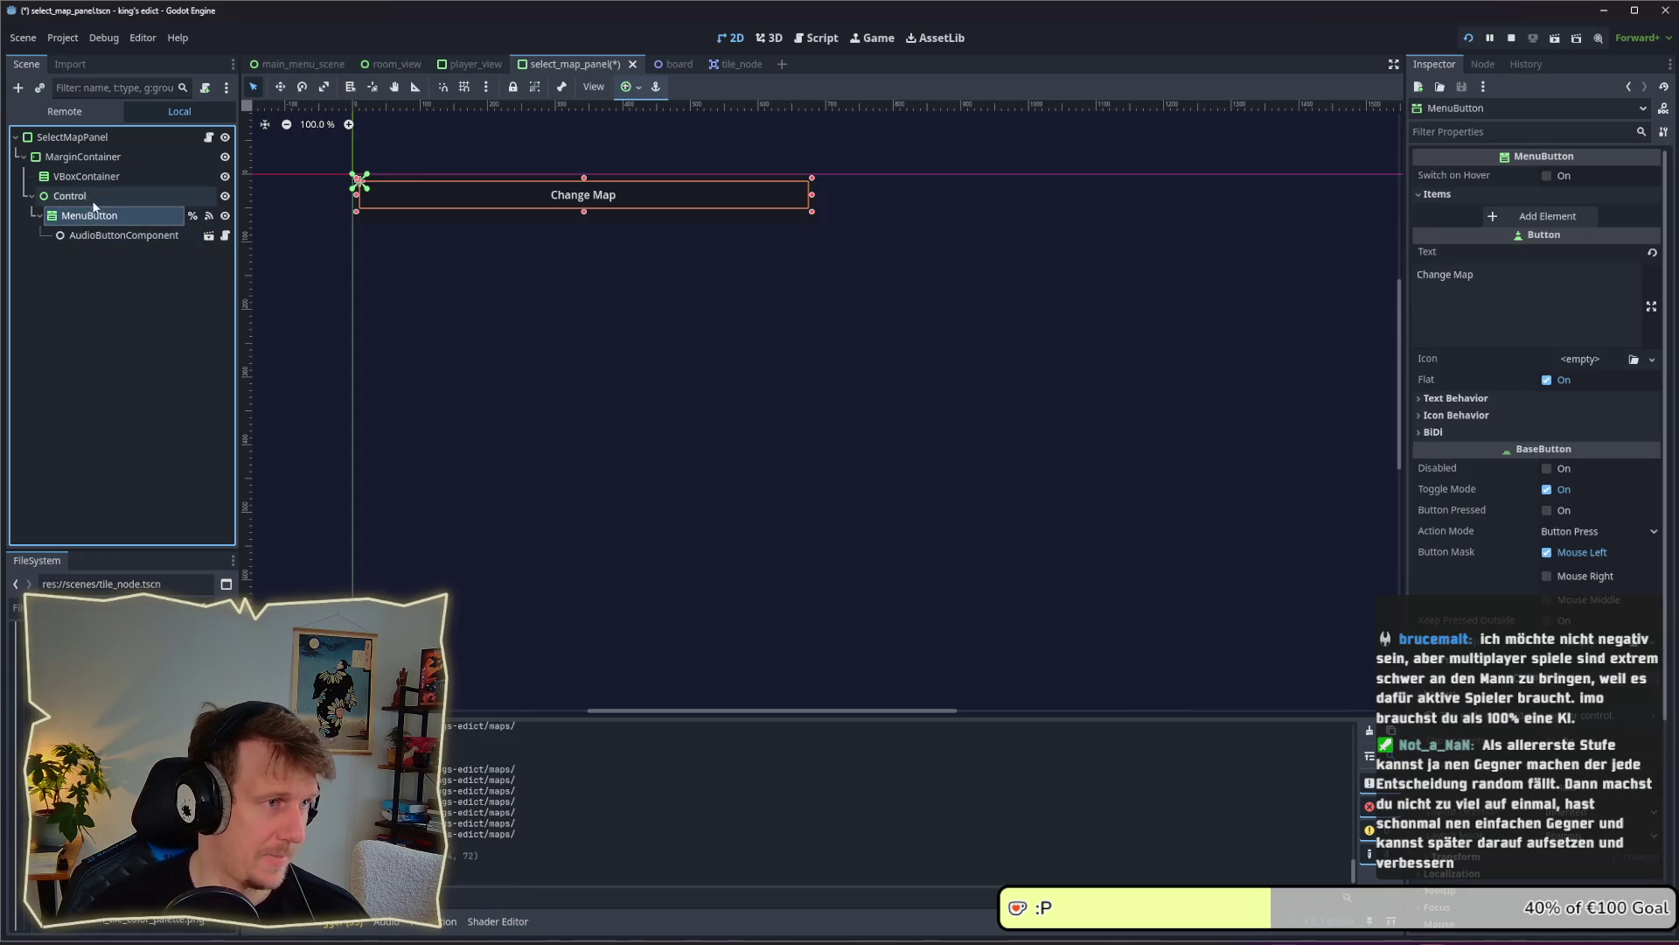
click(145, 178)
key(Return)
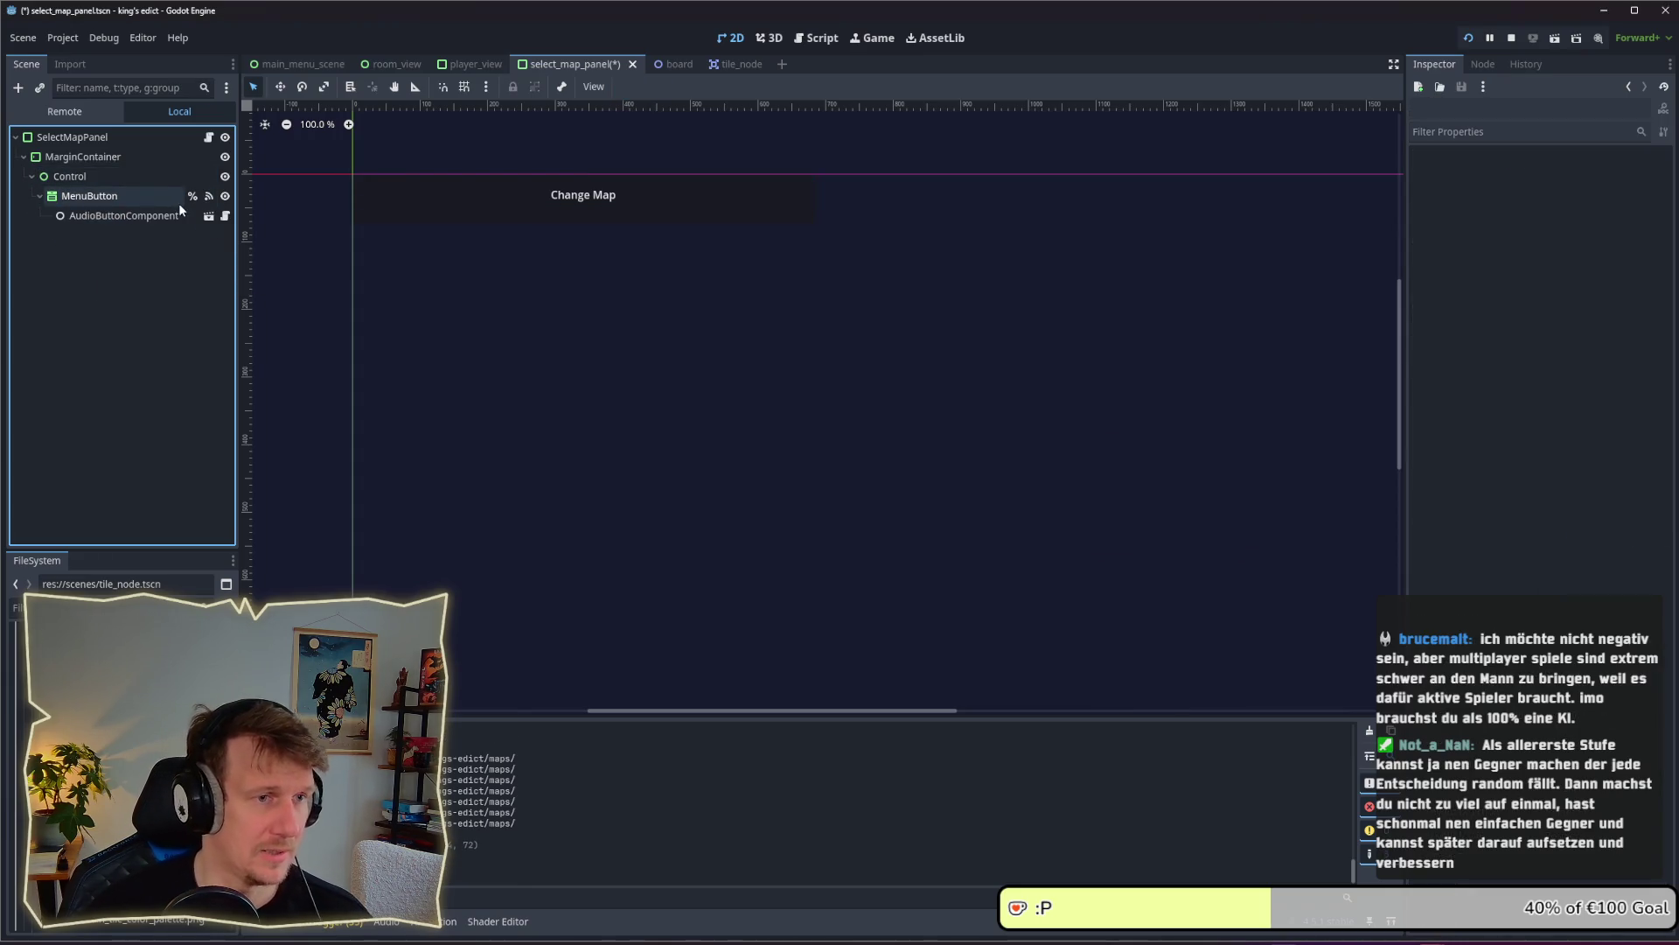
click(178, 201)
Set the MenuButton's anchor preset to VCenter Wide and save the scene
click(123, 176)
click(122, 192)
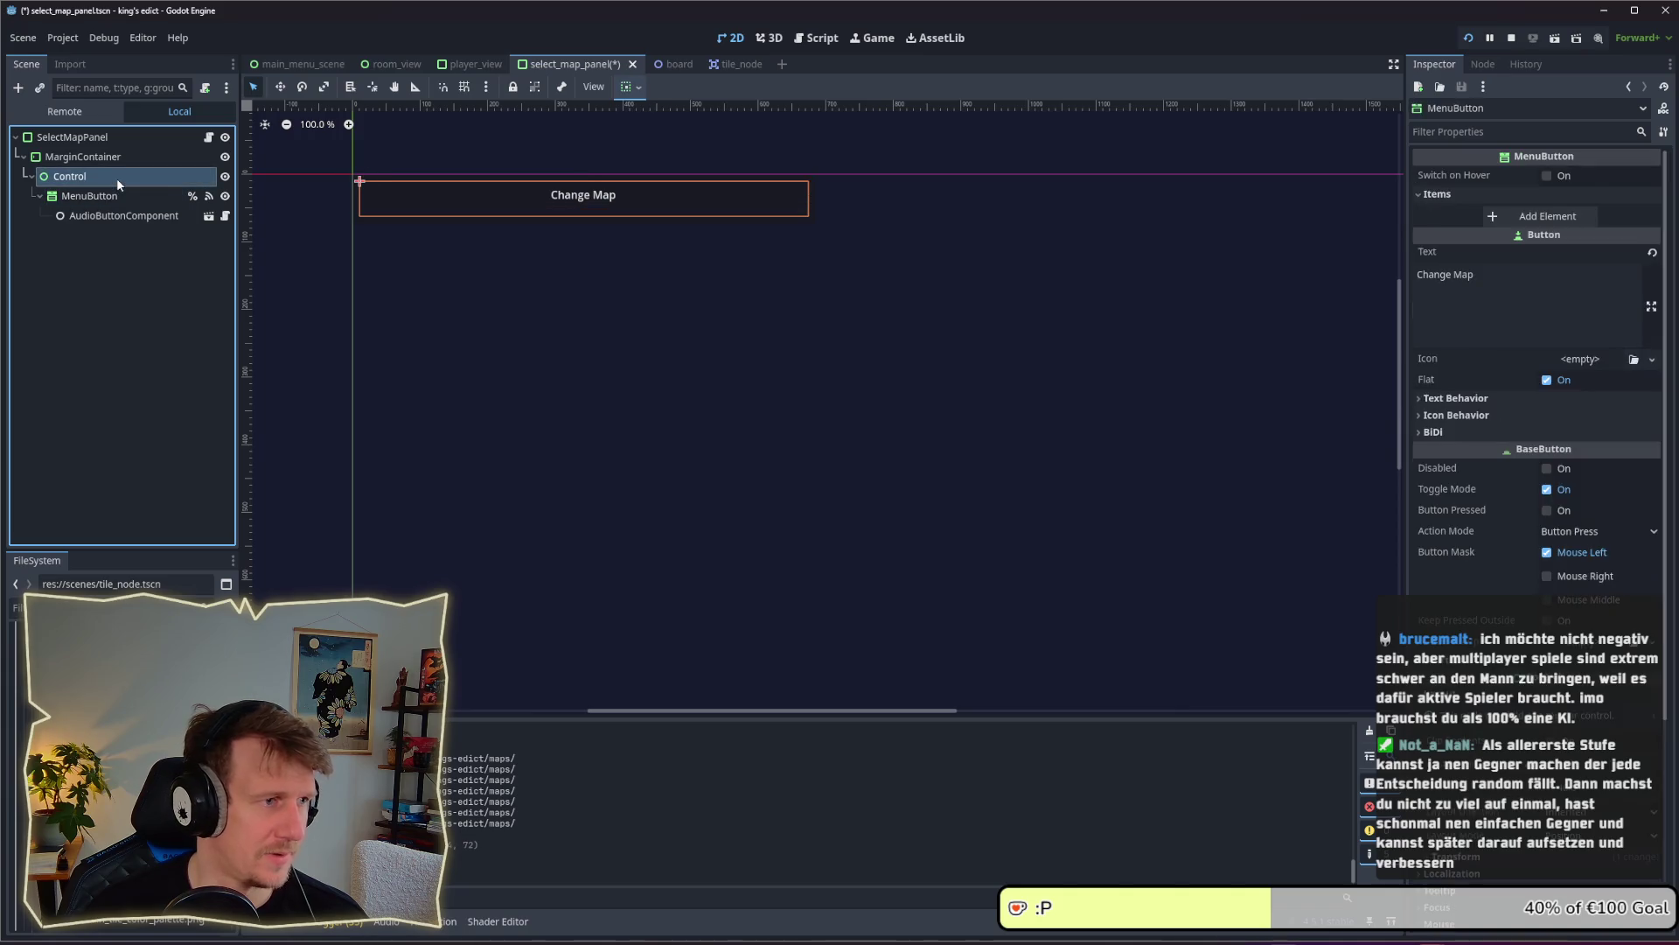
click(117, 177)
click(97, 197)
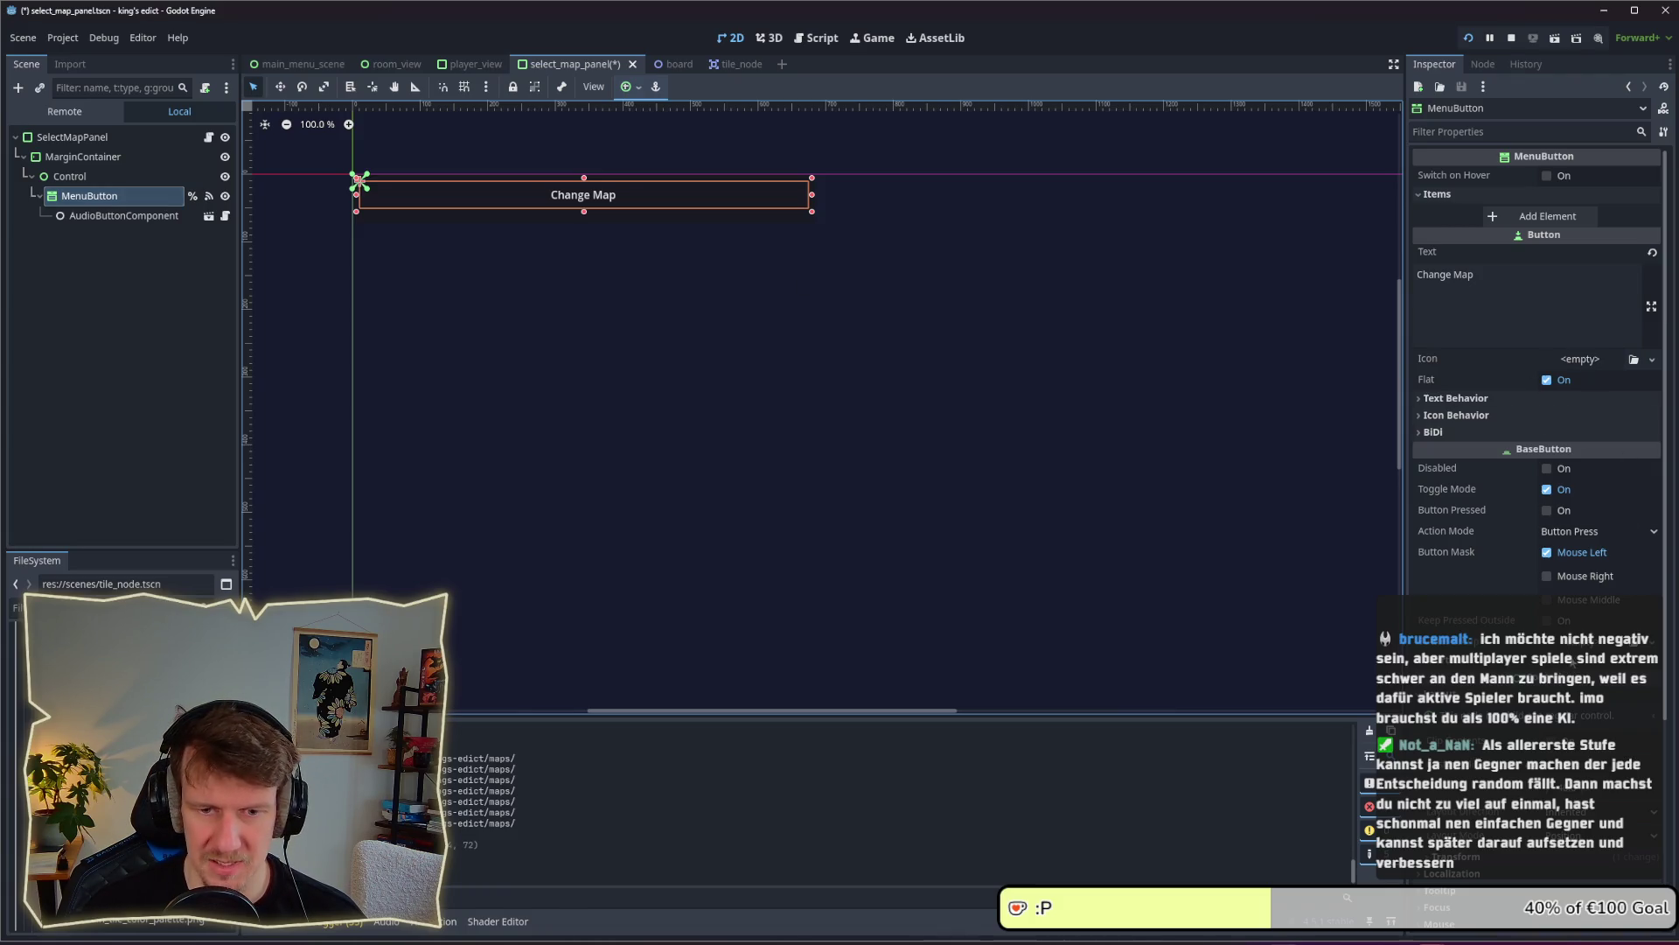
click(1603, 718)
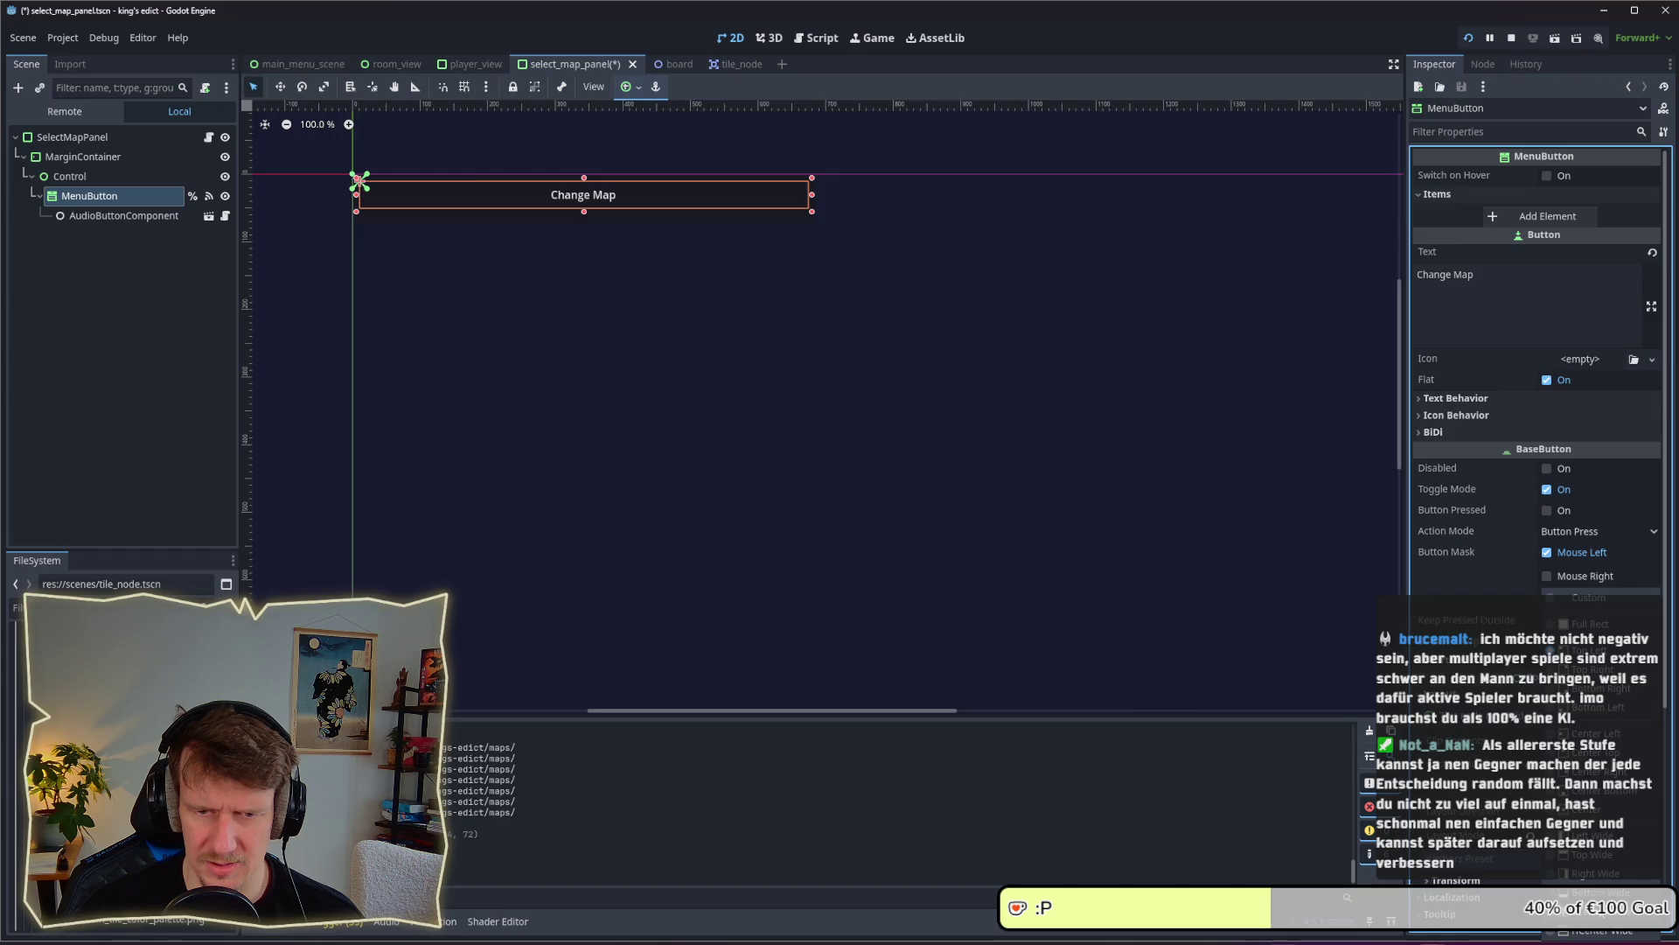
click(1596, 912)
key(ctrl+s)
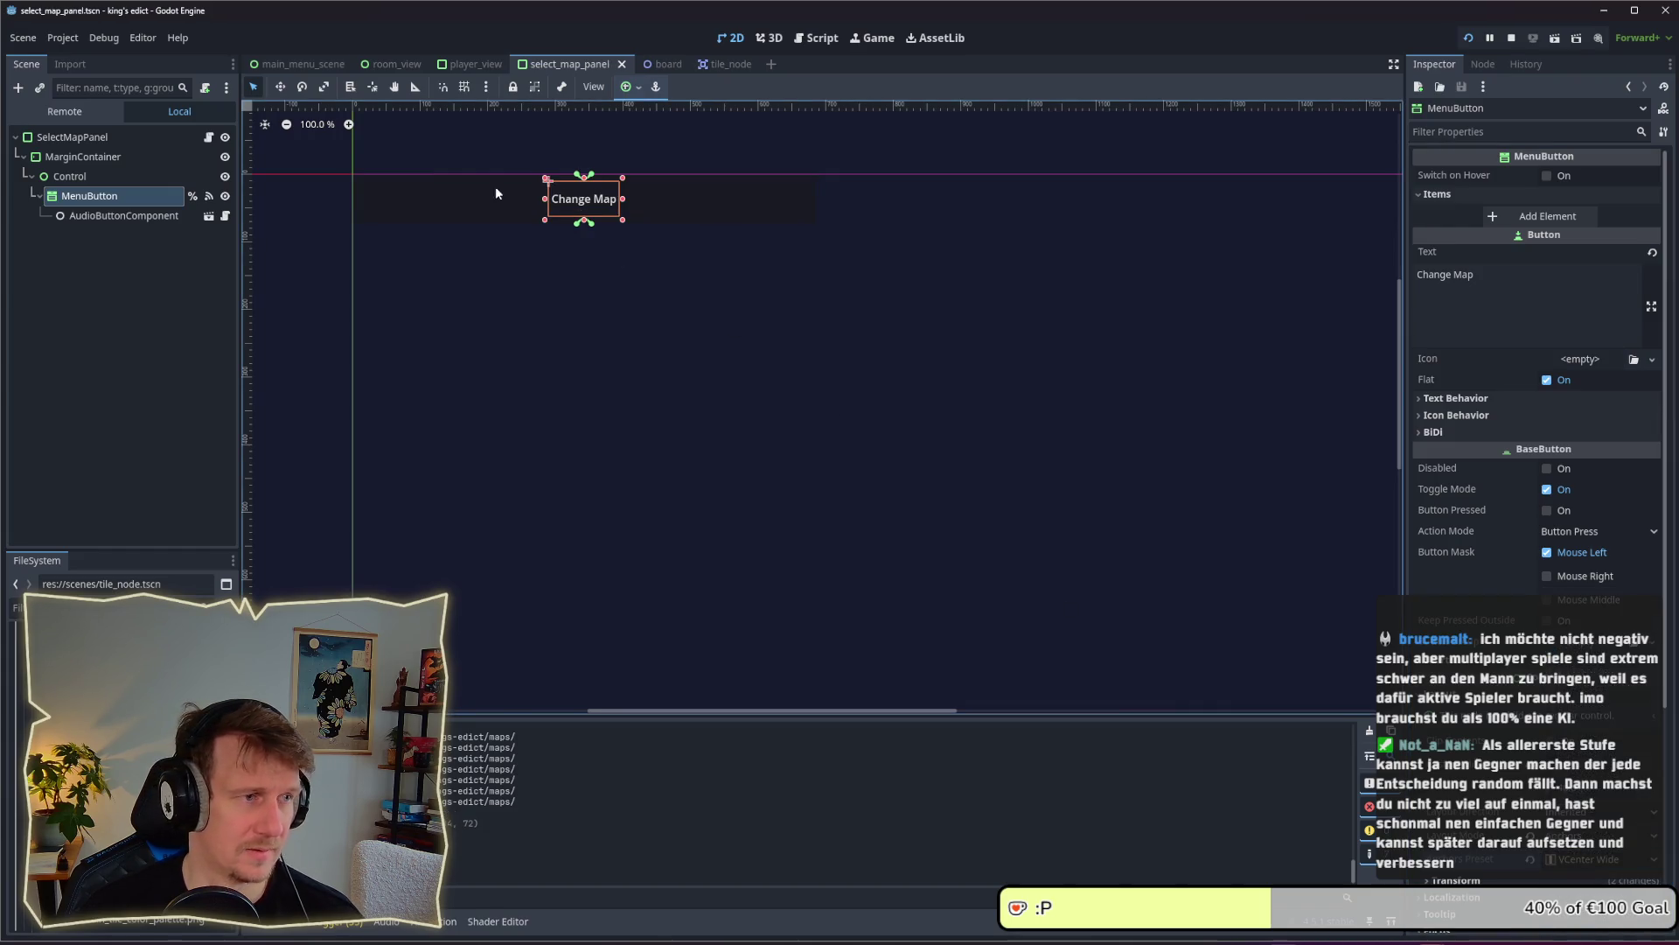
click(110, 182)
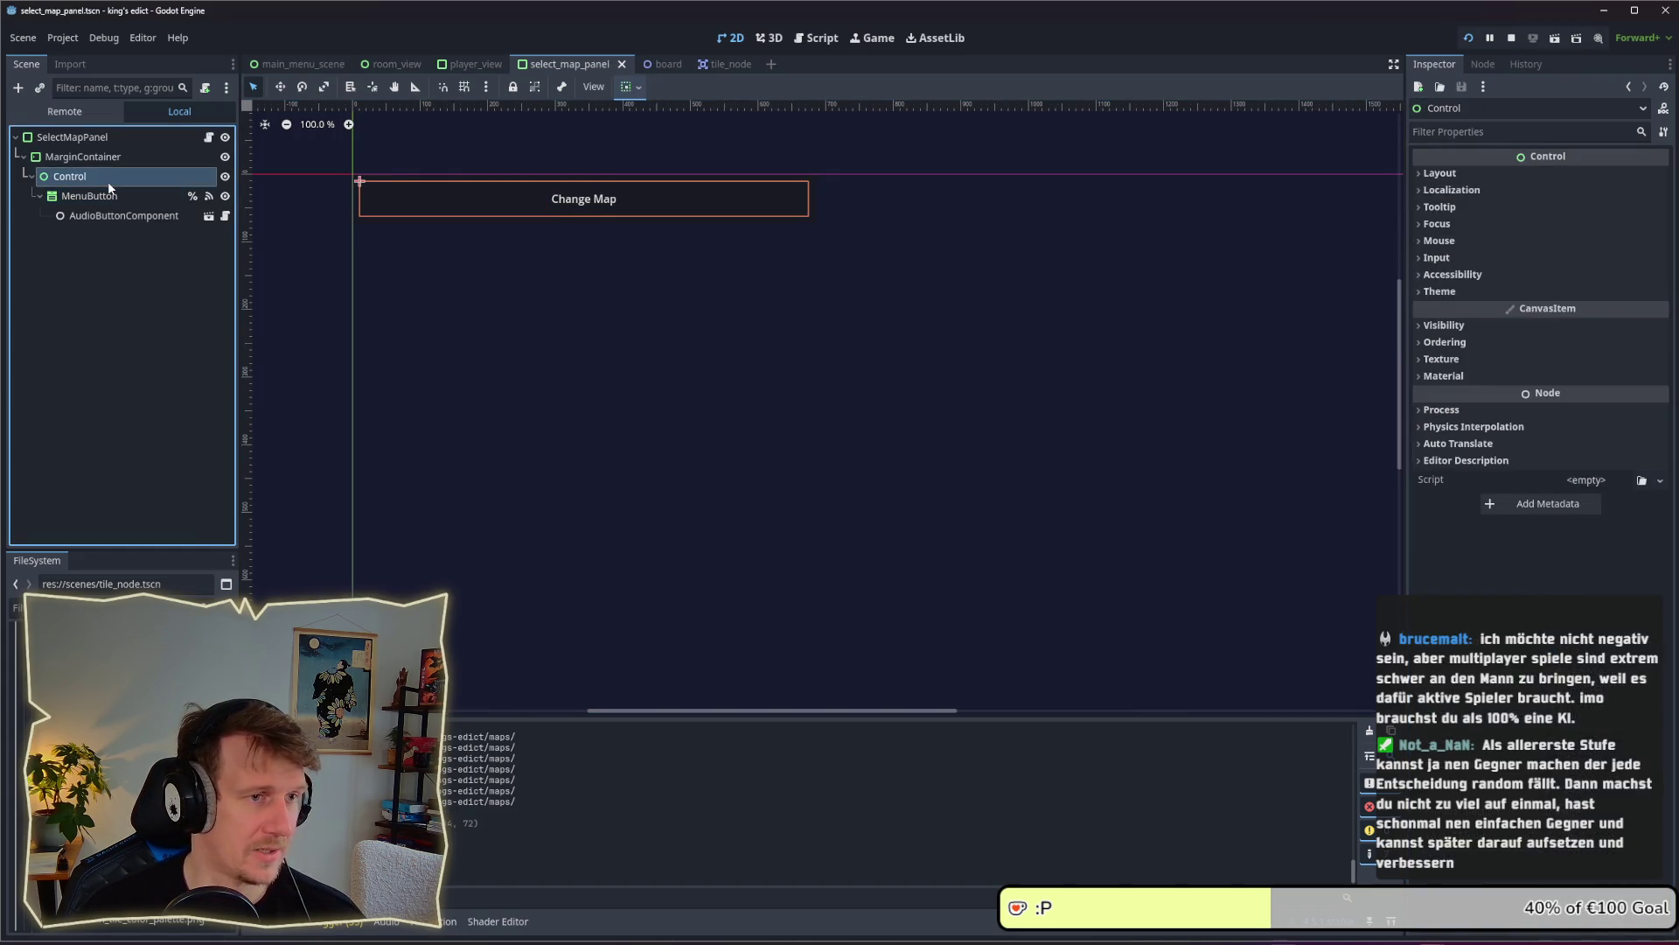
Add a TextureButton as a child of the Control node
right_click(109, 187)
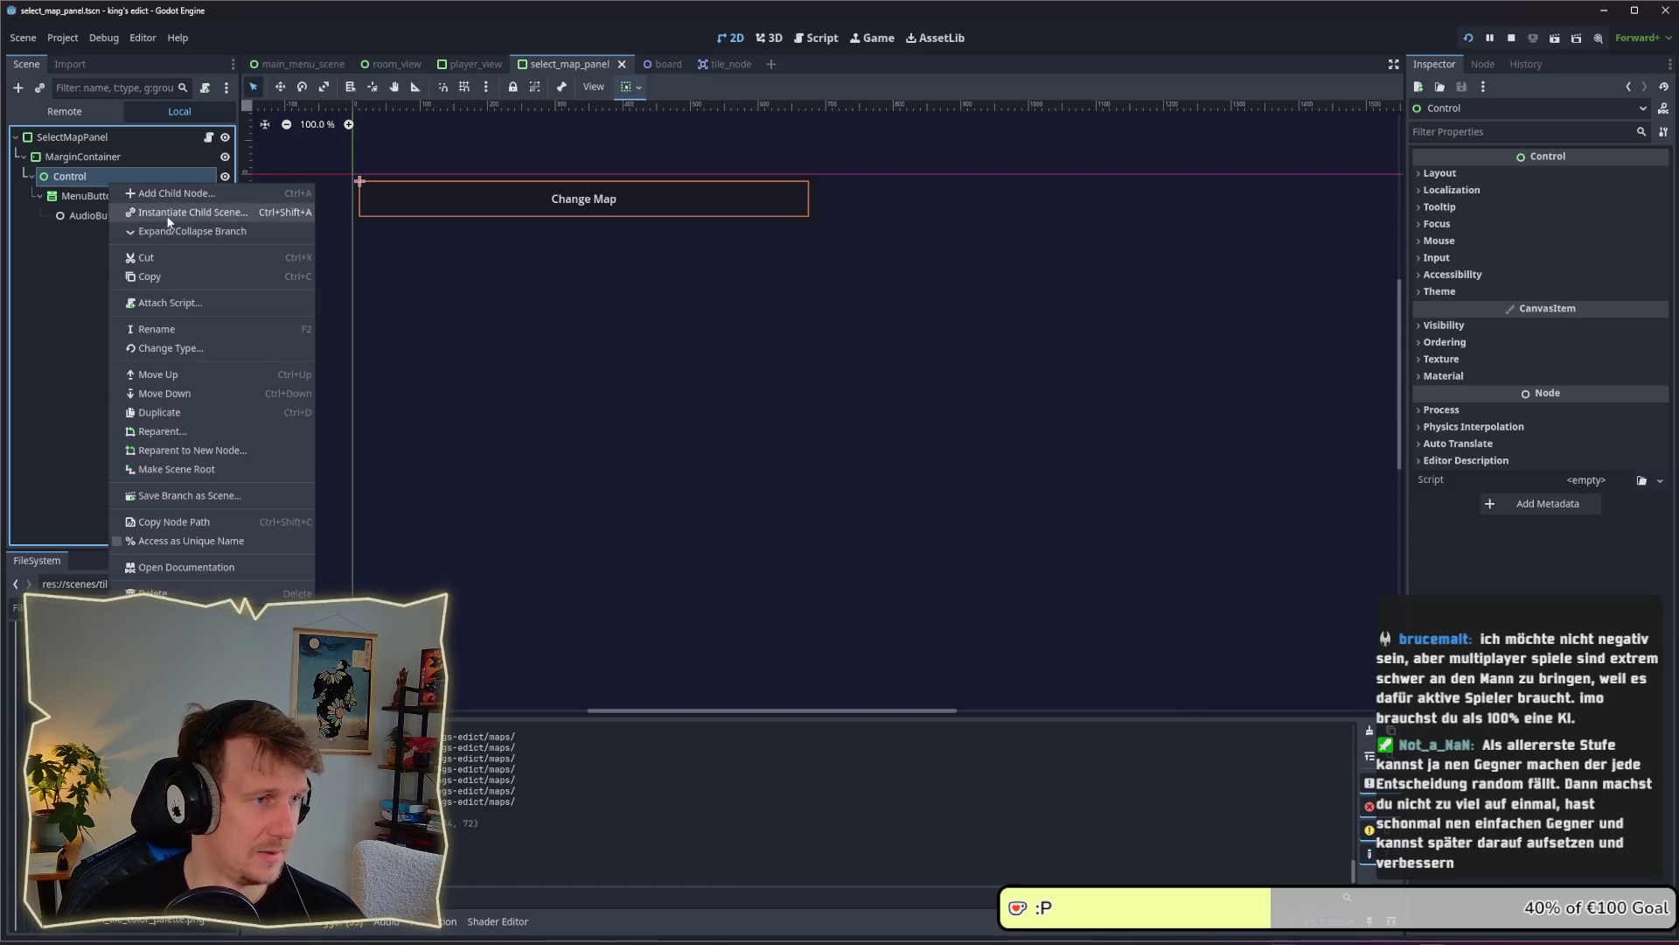
click(172, 193)
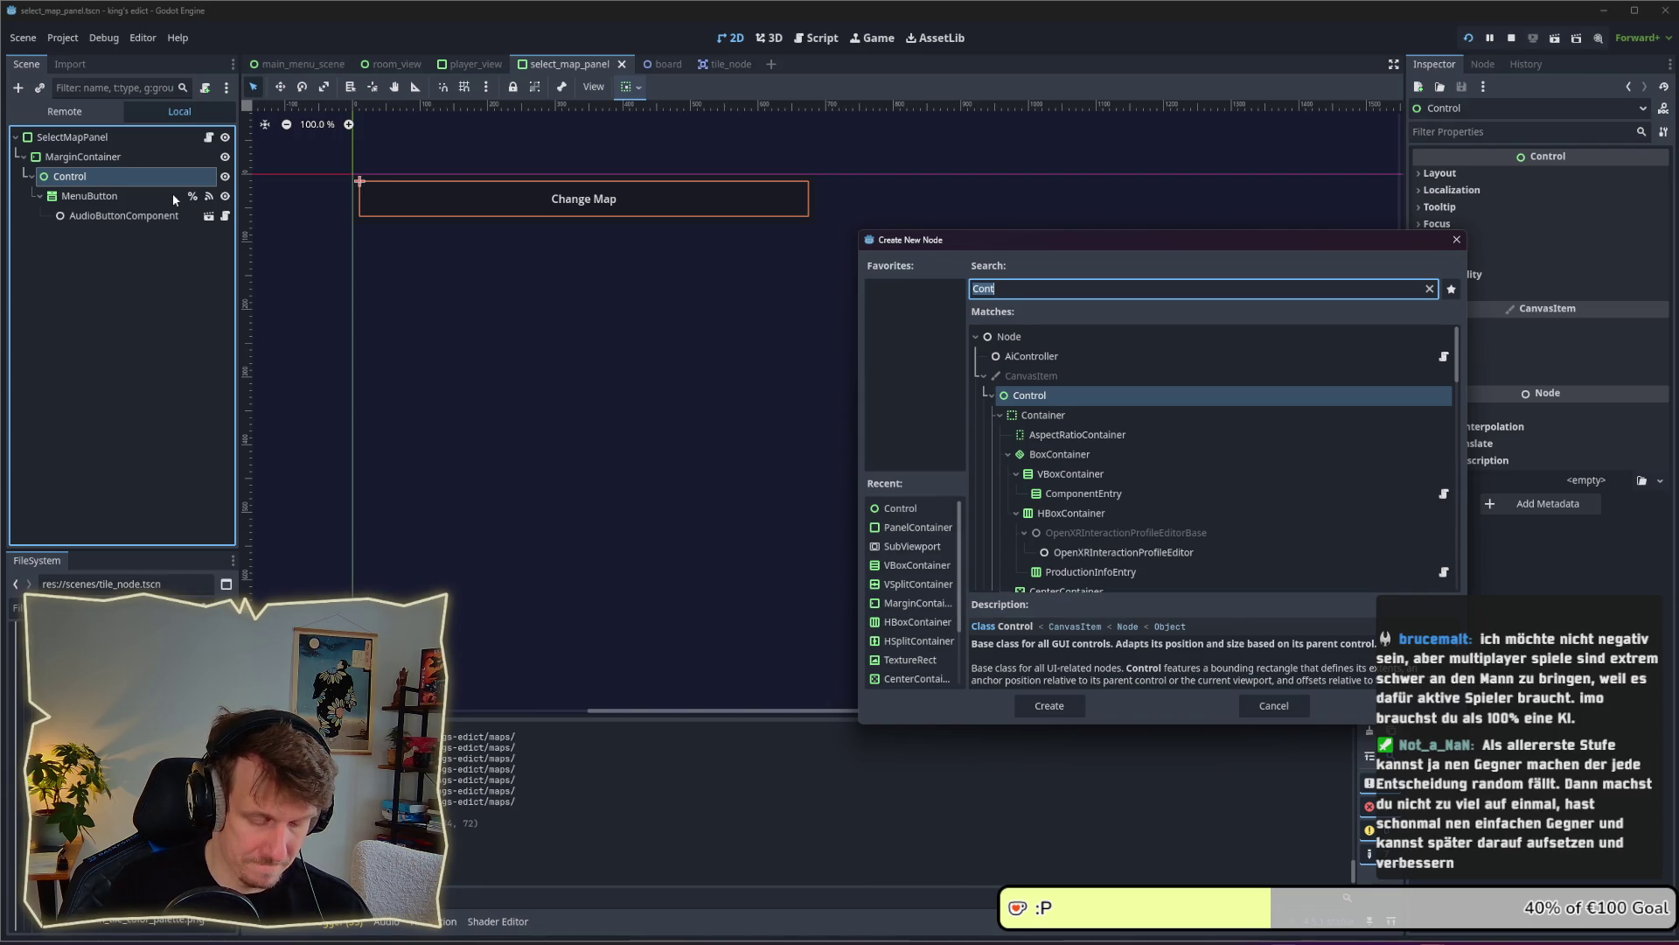
text(But)
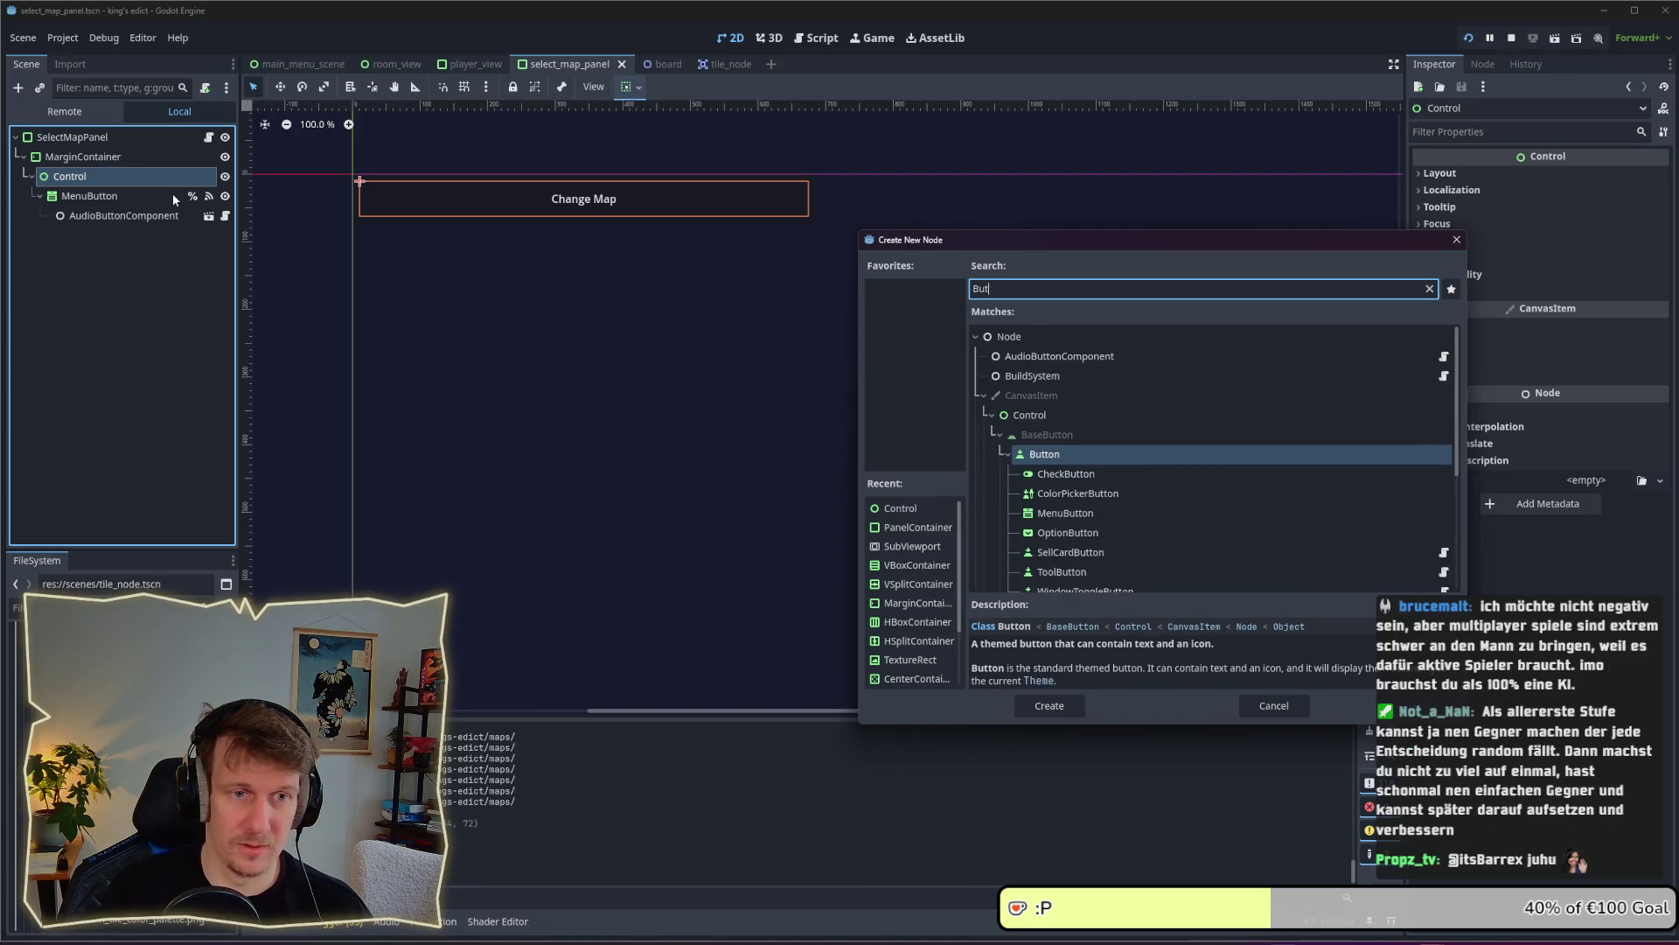
text(ton)
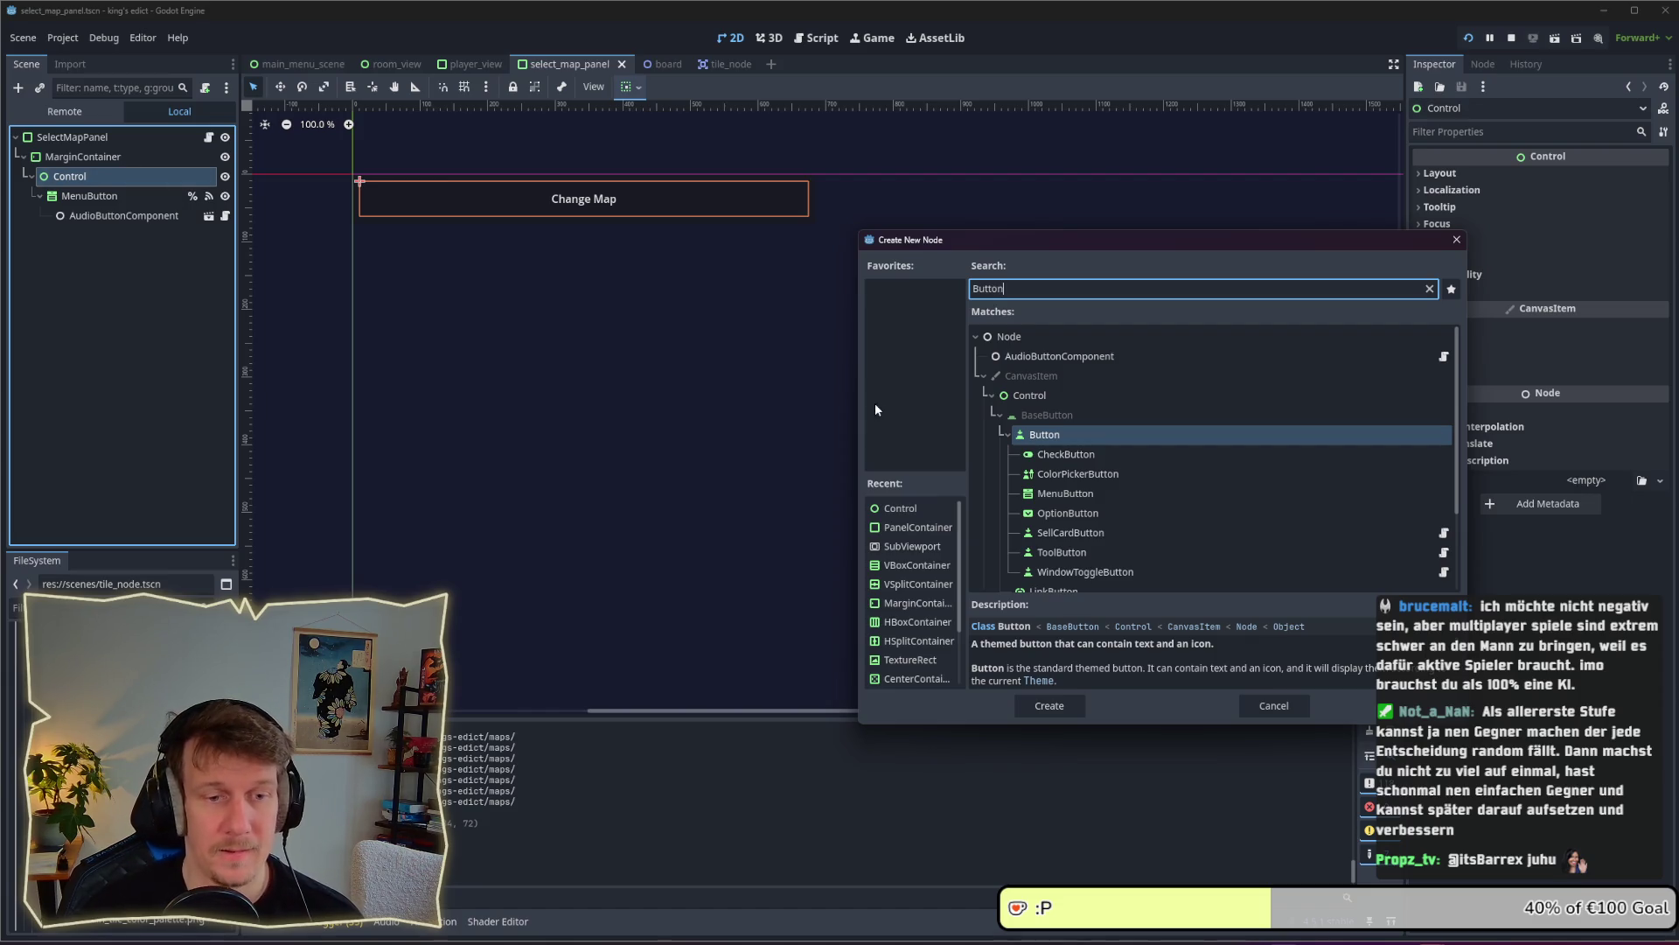
scroll(1068, 490, down, 3)
click(1071, 511)
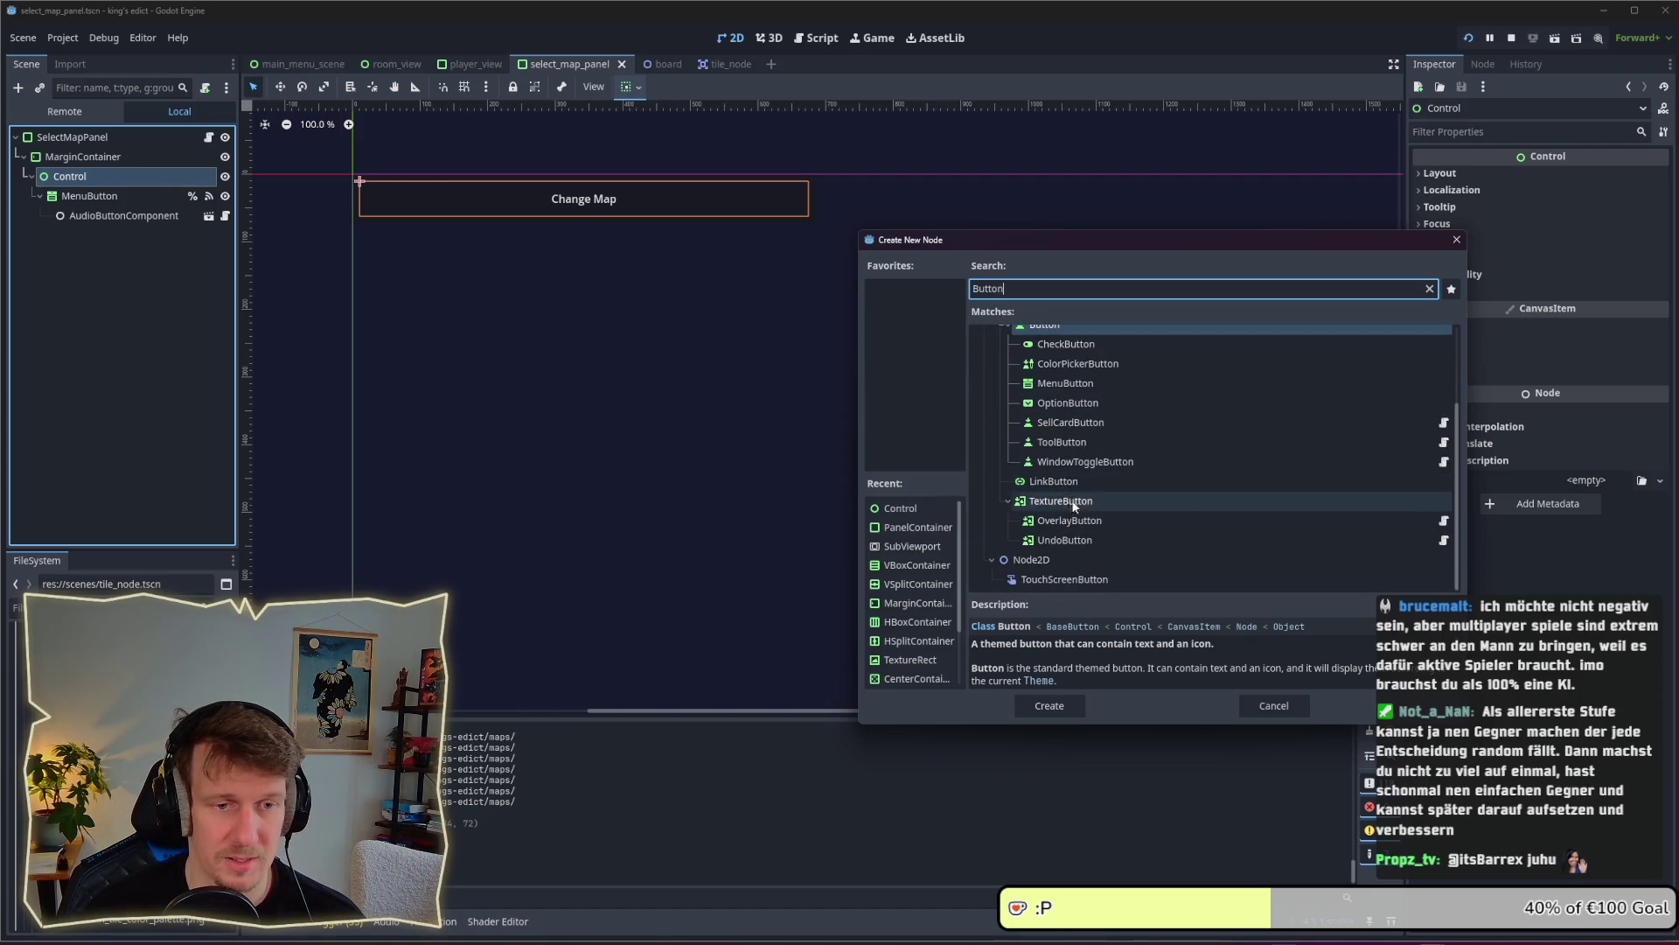
click(1062, 709)
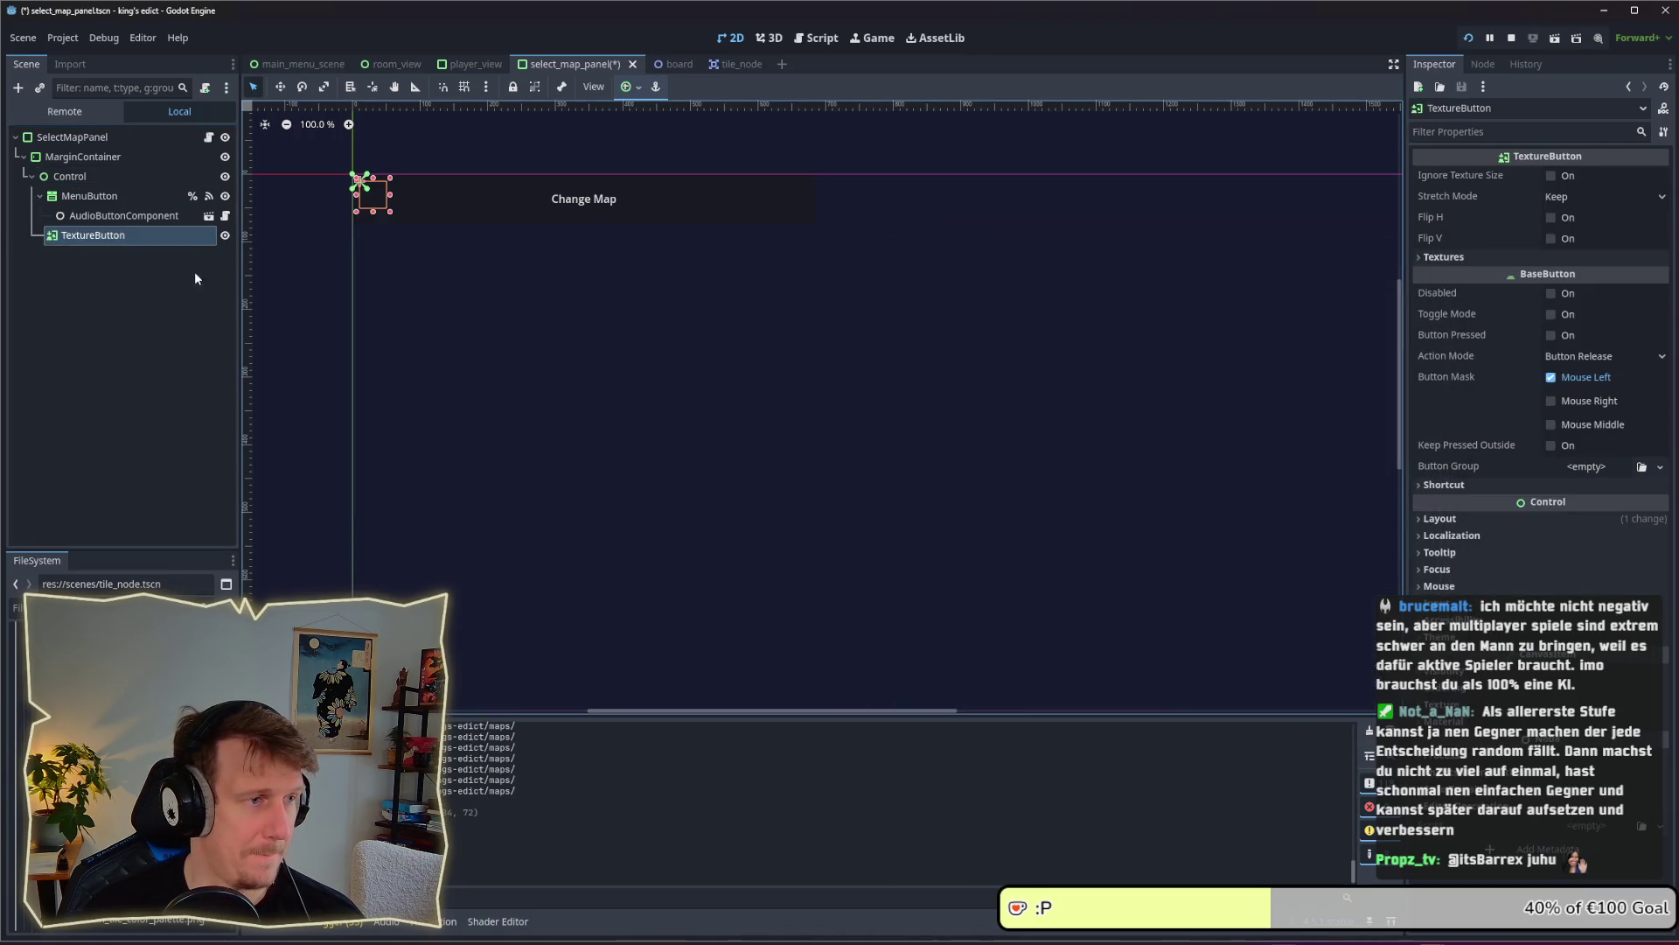
Rename the TextureButton to ButtonLeft and duplicate it as ButtonRight
double_click(125, 238)
text(Lif)
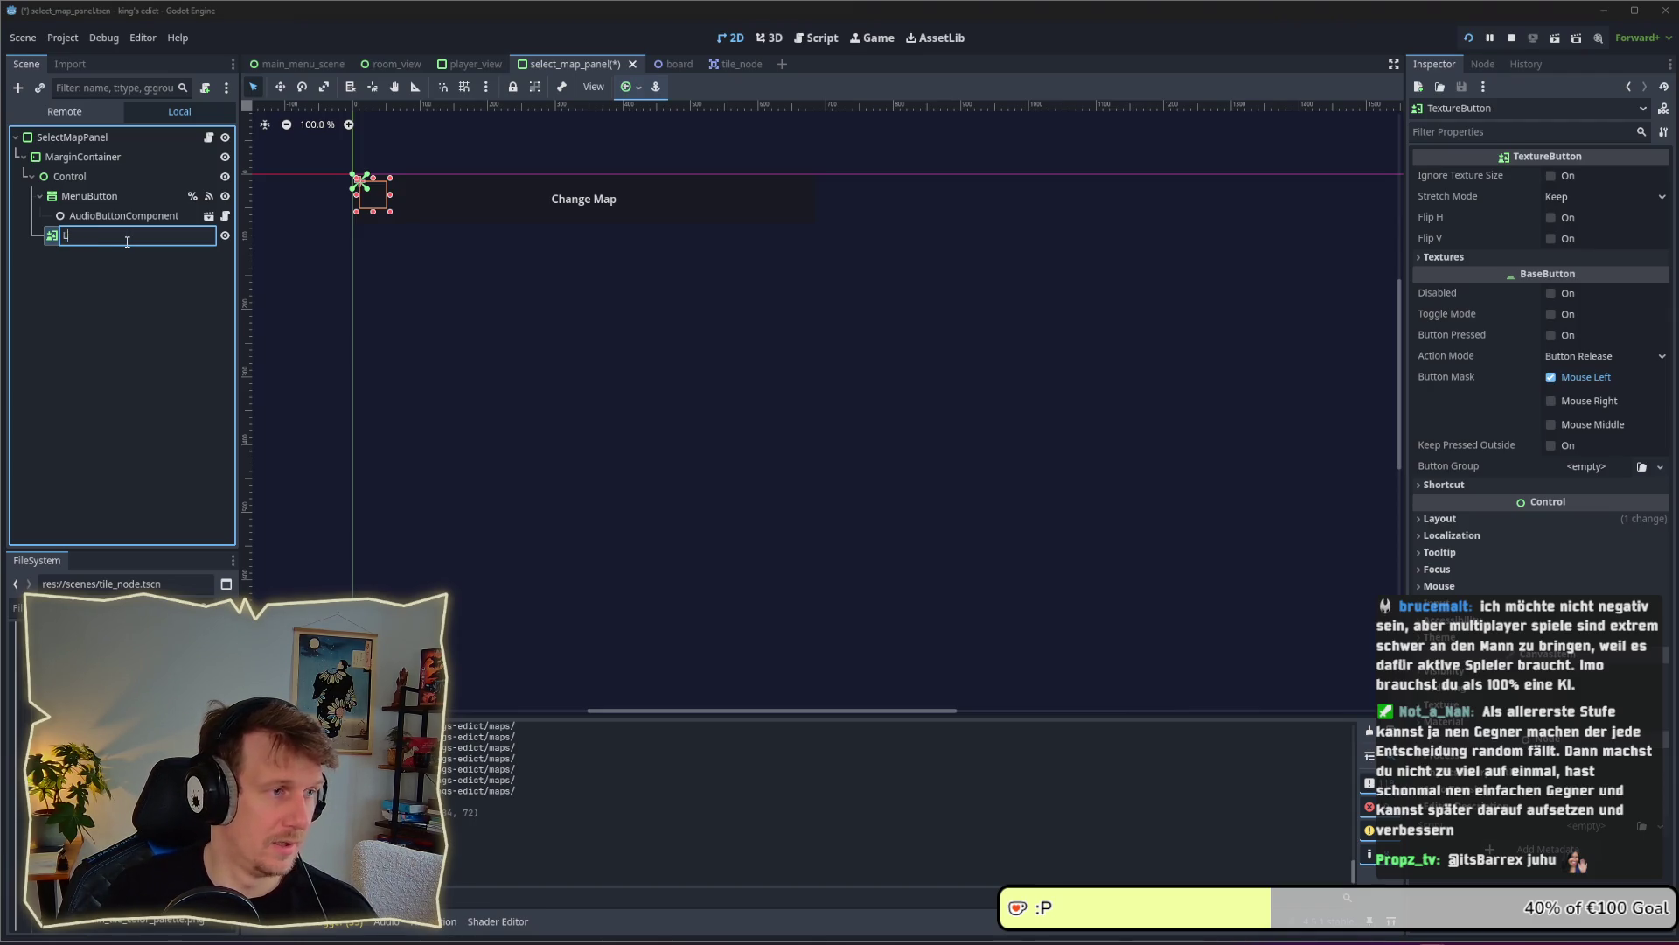
text(tton)
text(Left)
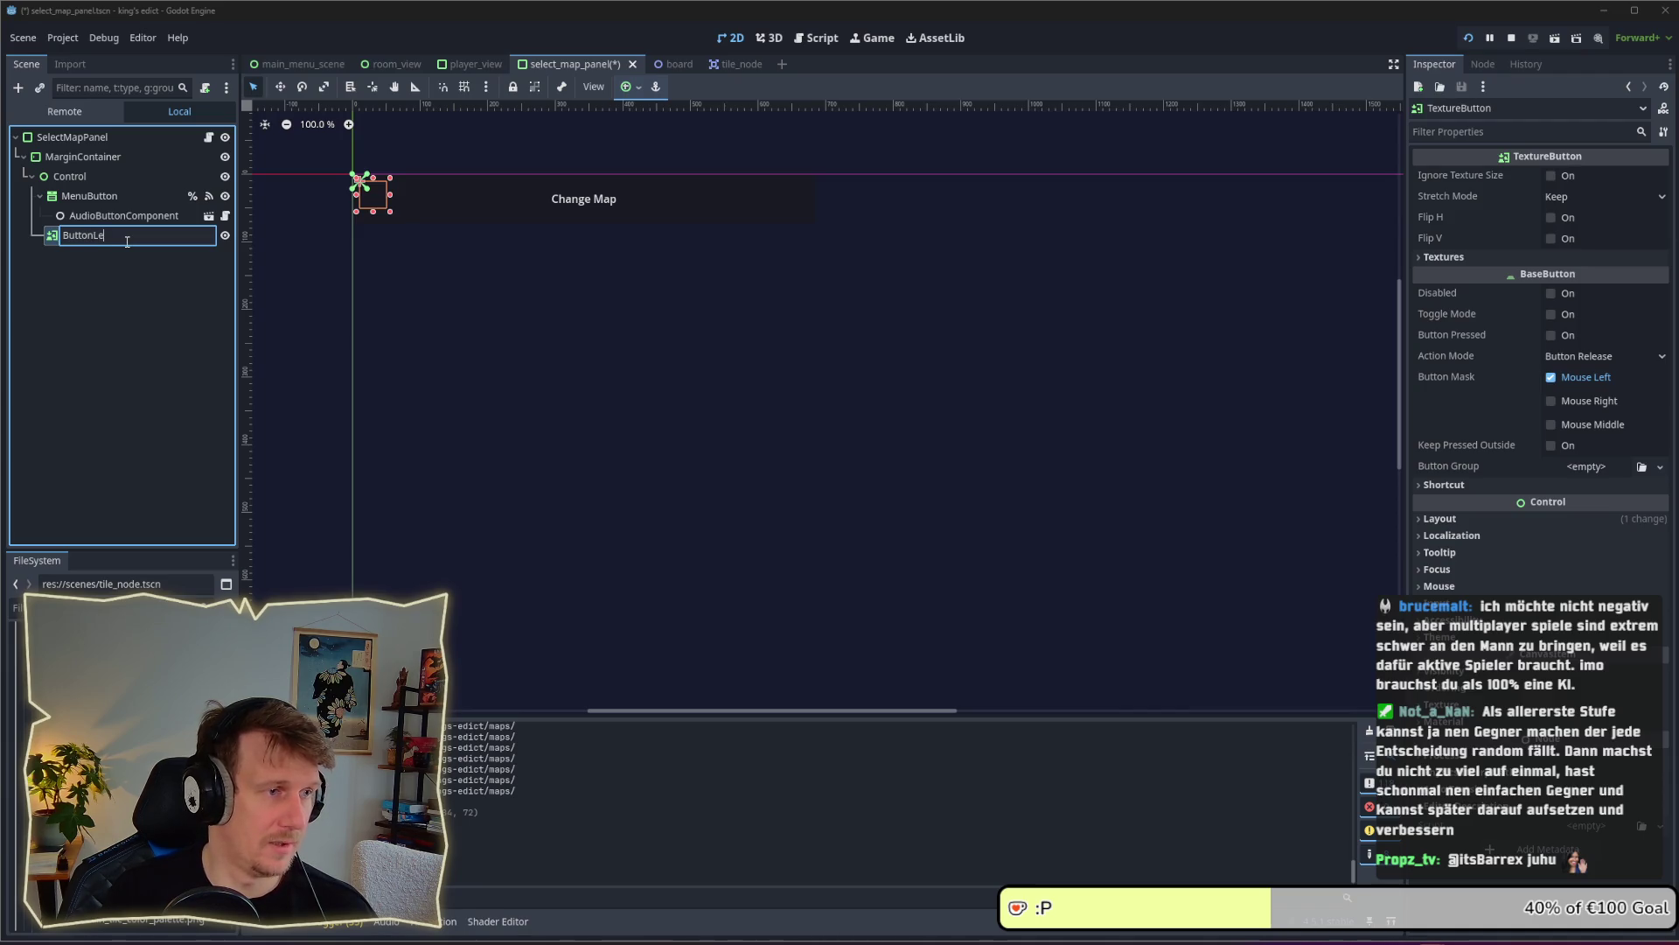
key(Return)
key(ctrl+d)
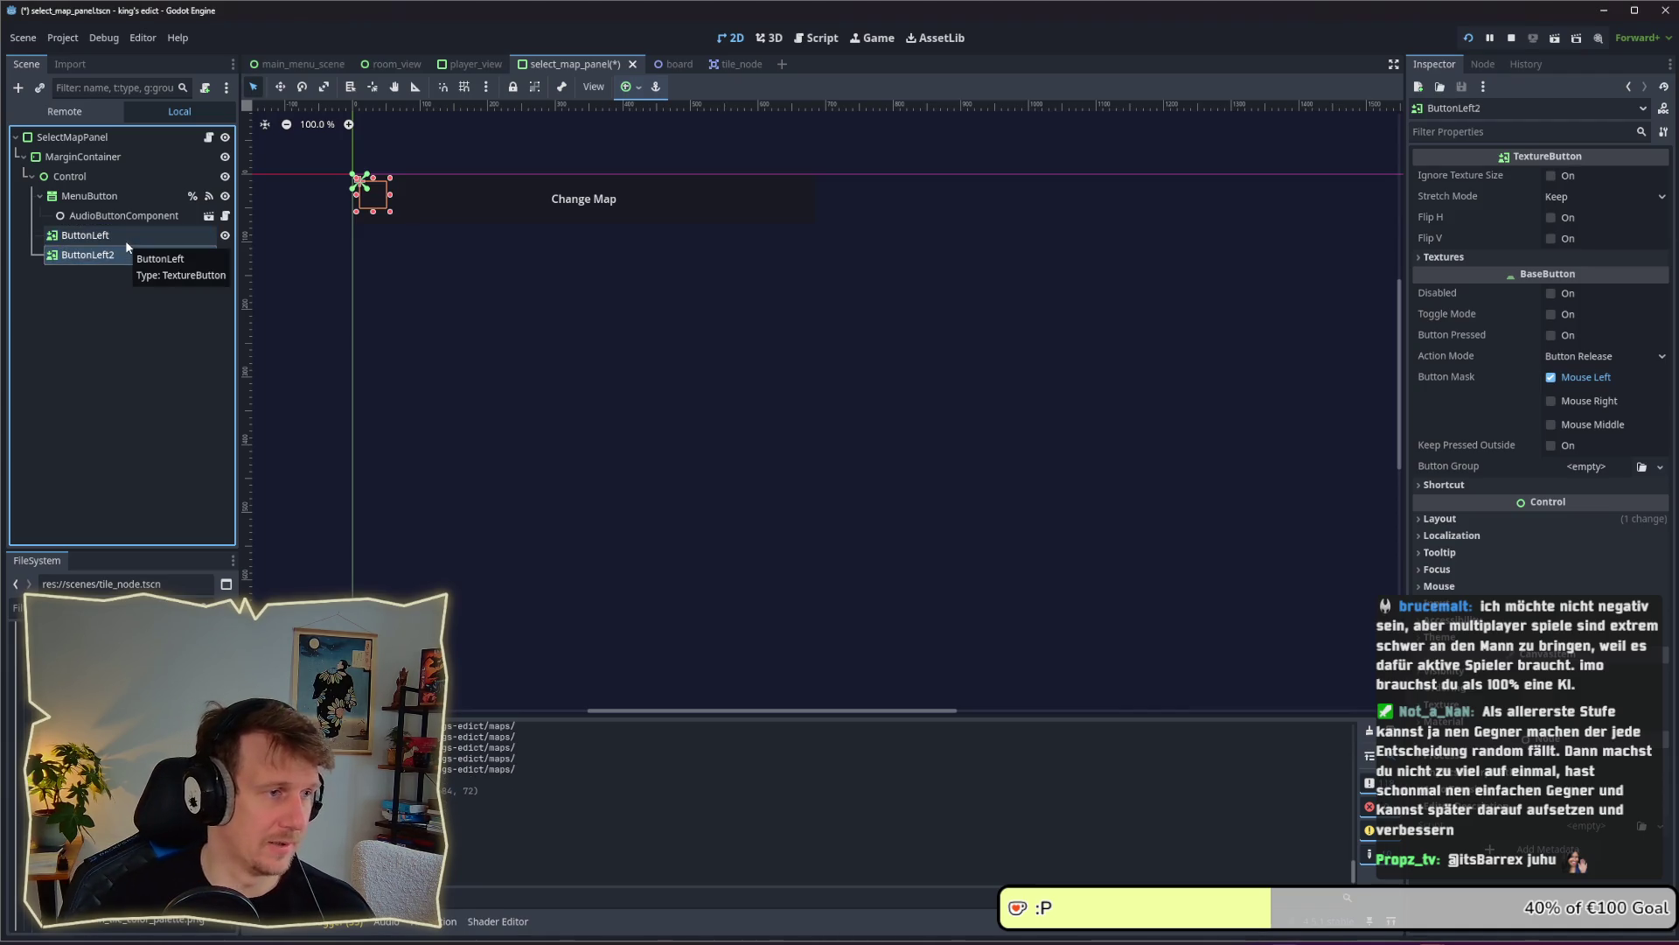
key(F2)
key(BackSpace)
text(Righ)
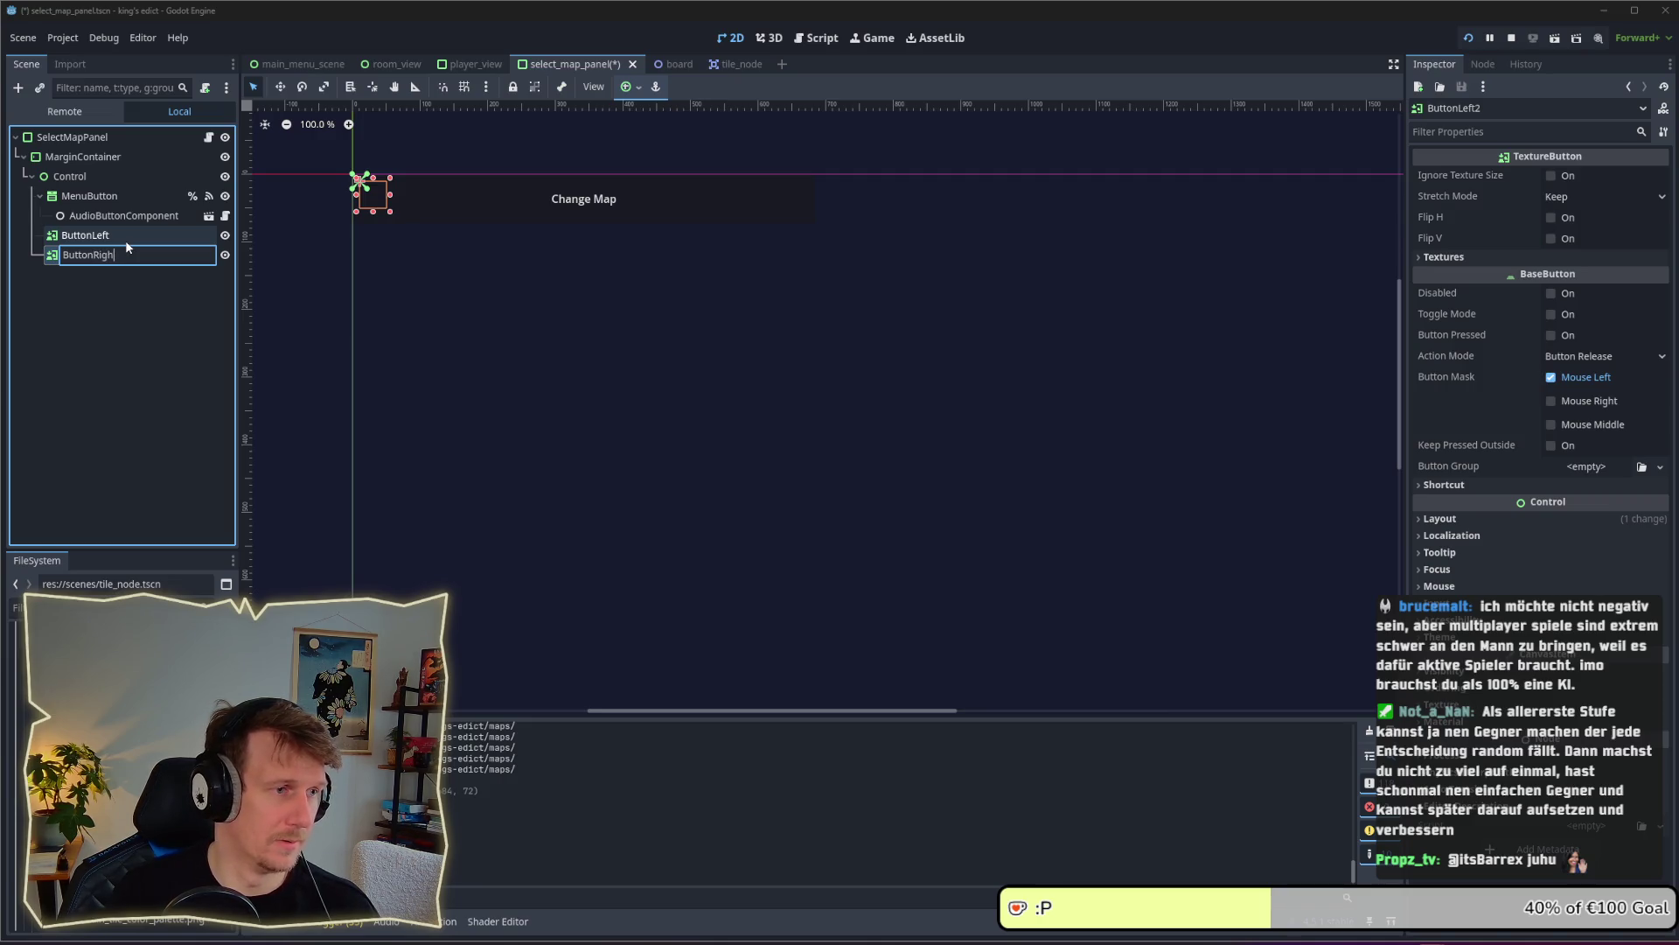
text(t)
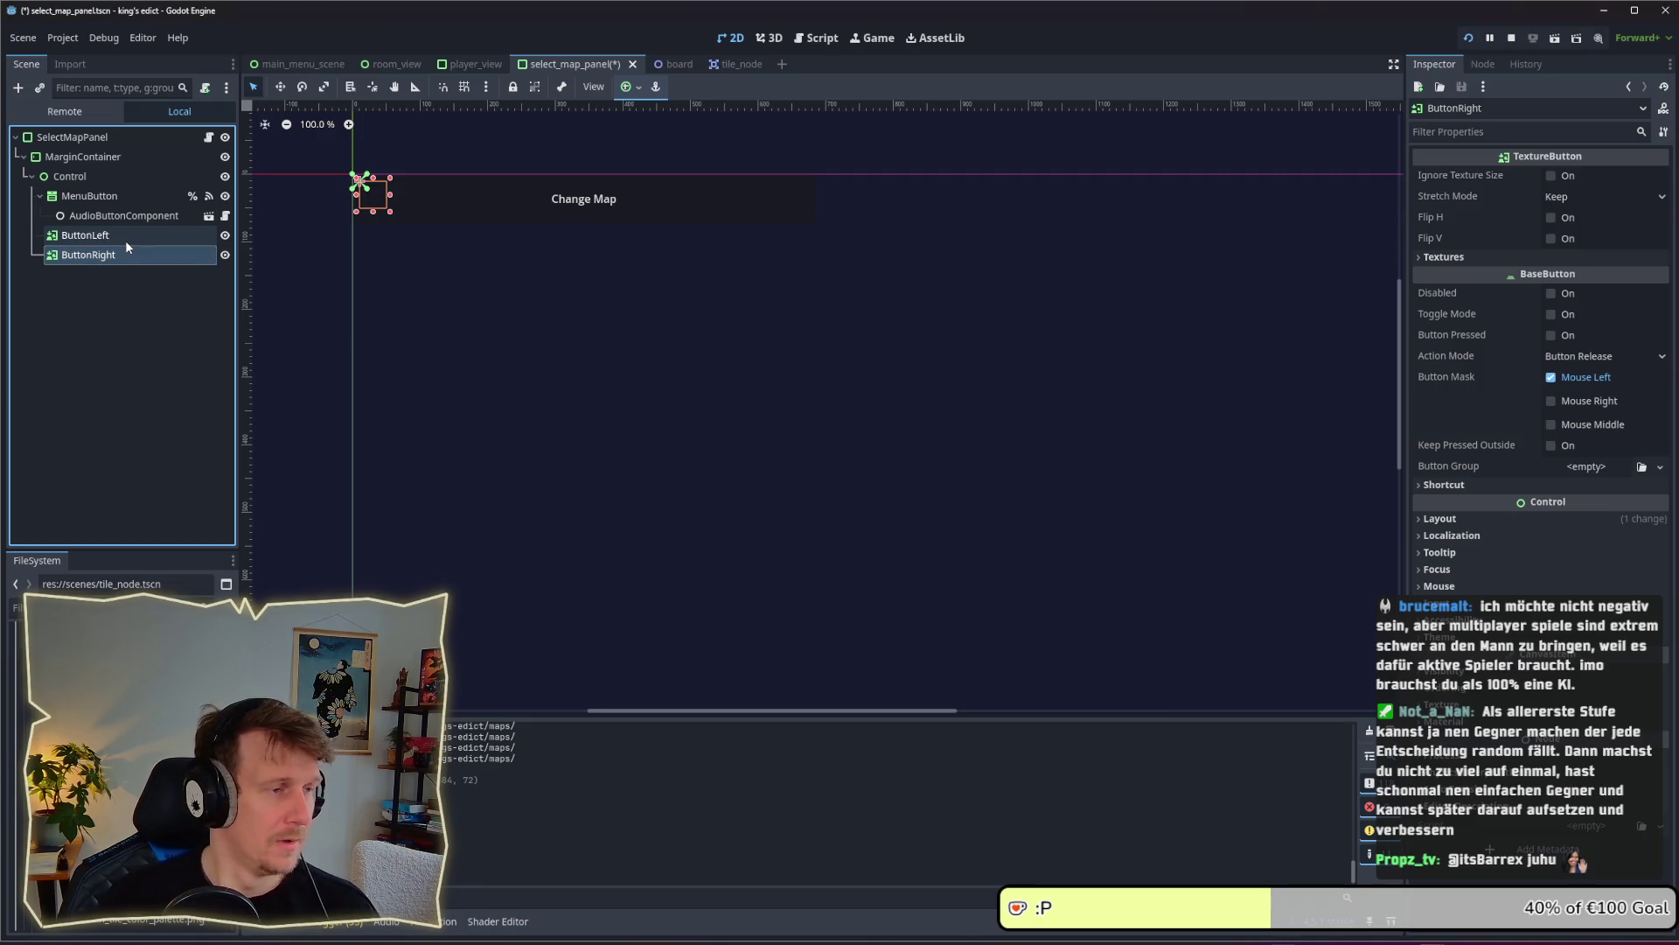
key(Return)
click(124, 235)
click(123, 196)
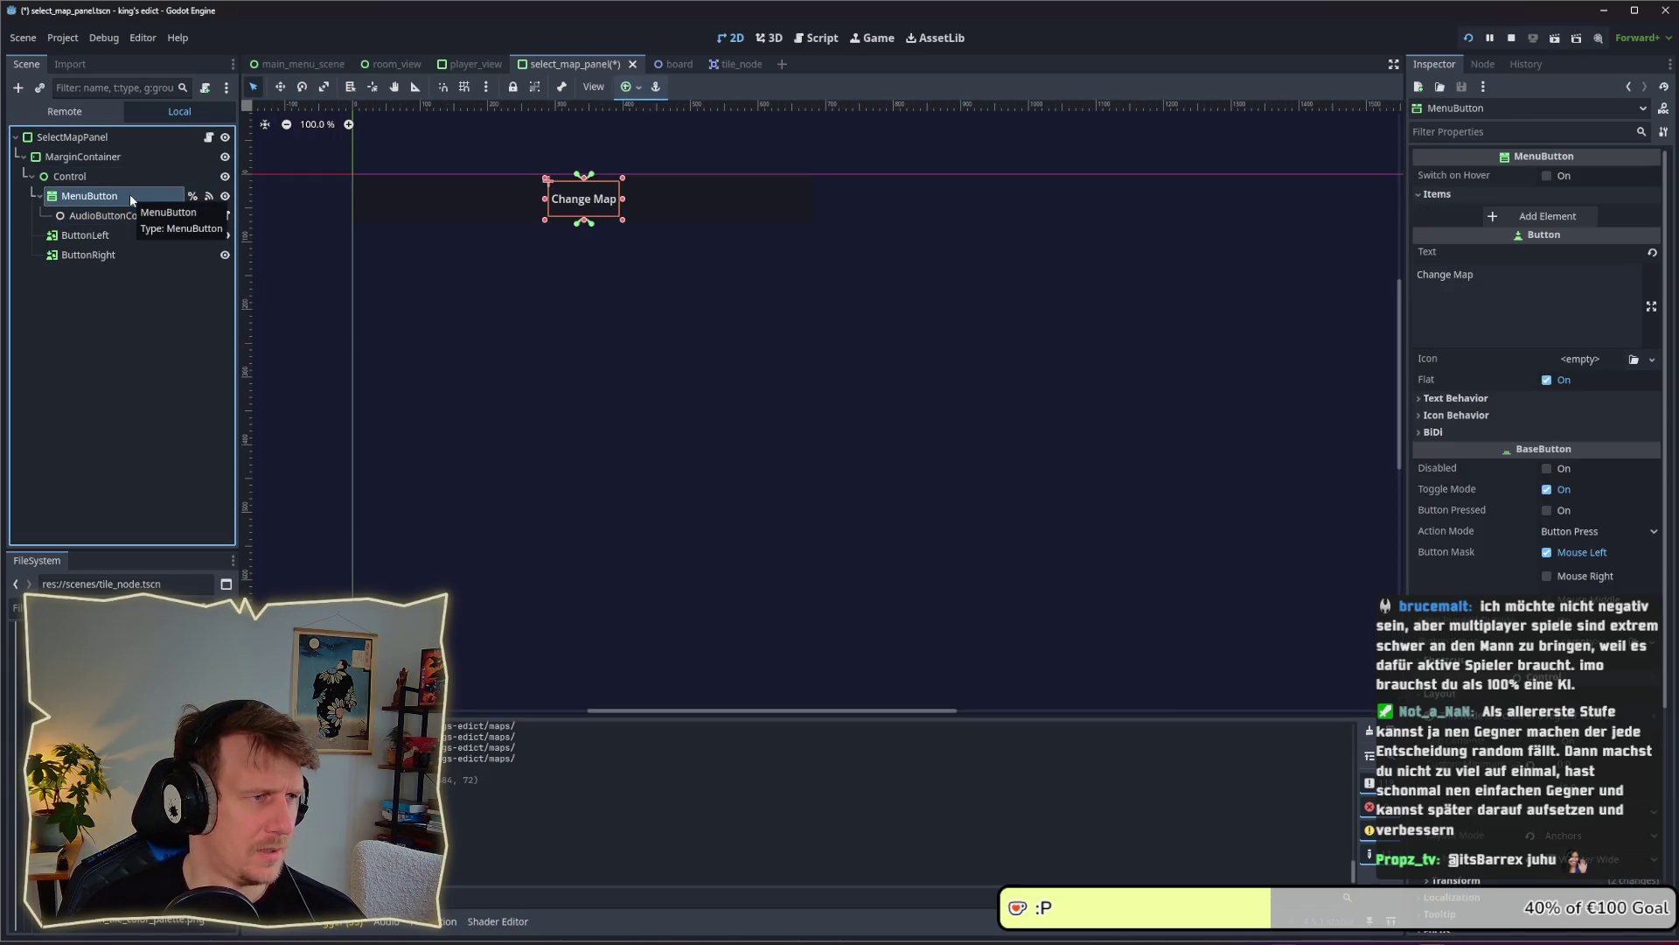
Add an HBoxContainer under Control and move MenuButton, ButtonLeft and ButtonRight into it
right_click(98, 176)
click(164, 187)
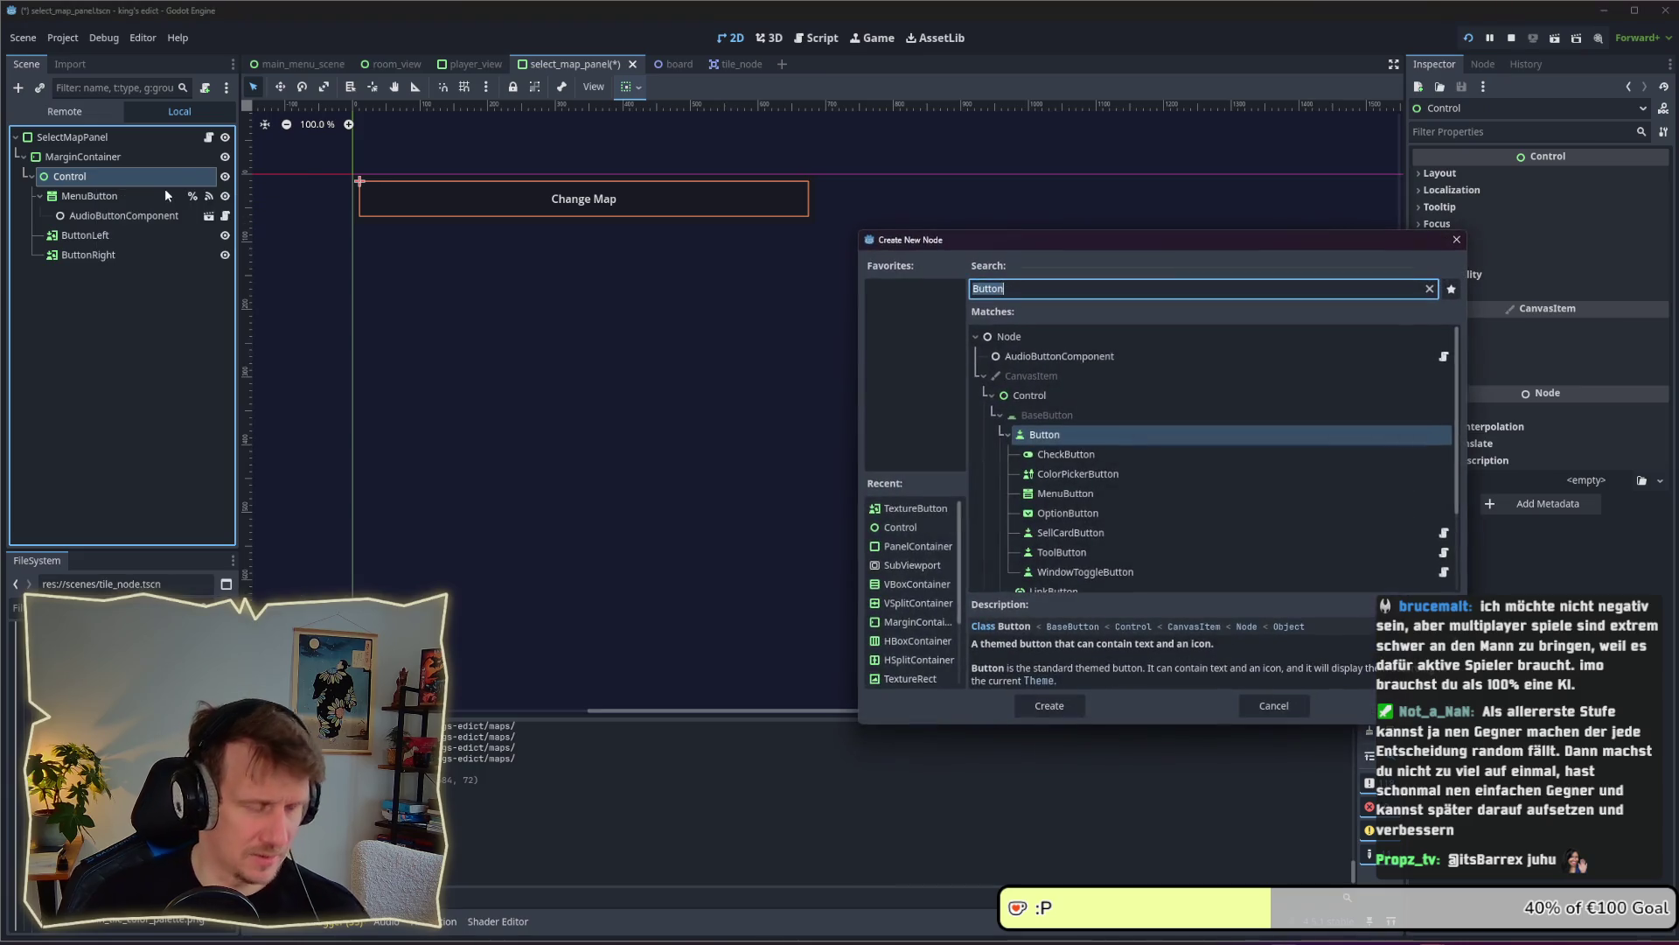
text(VB)
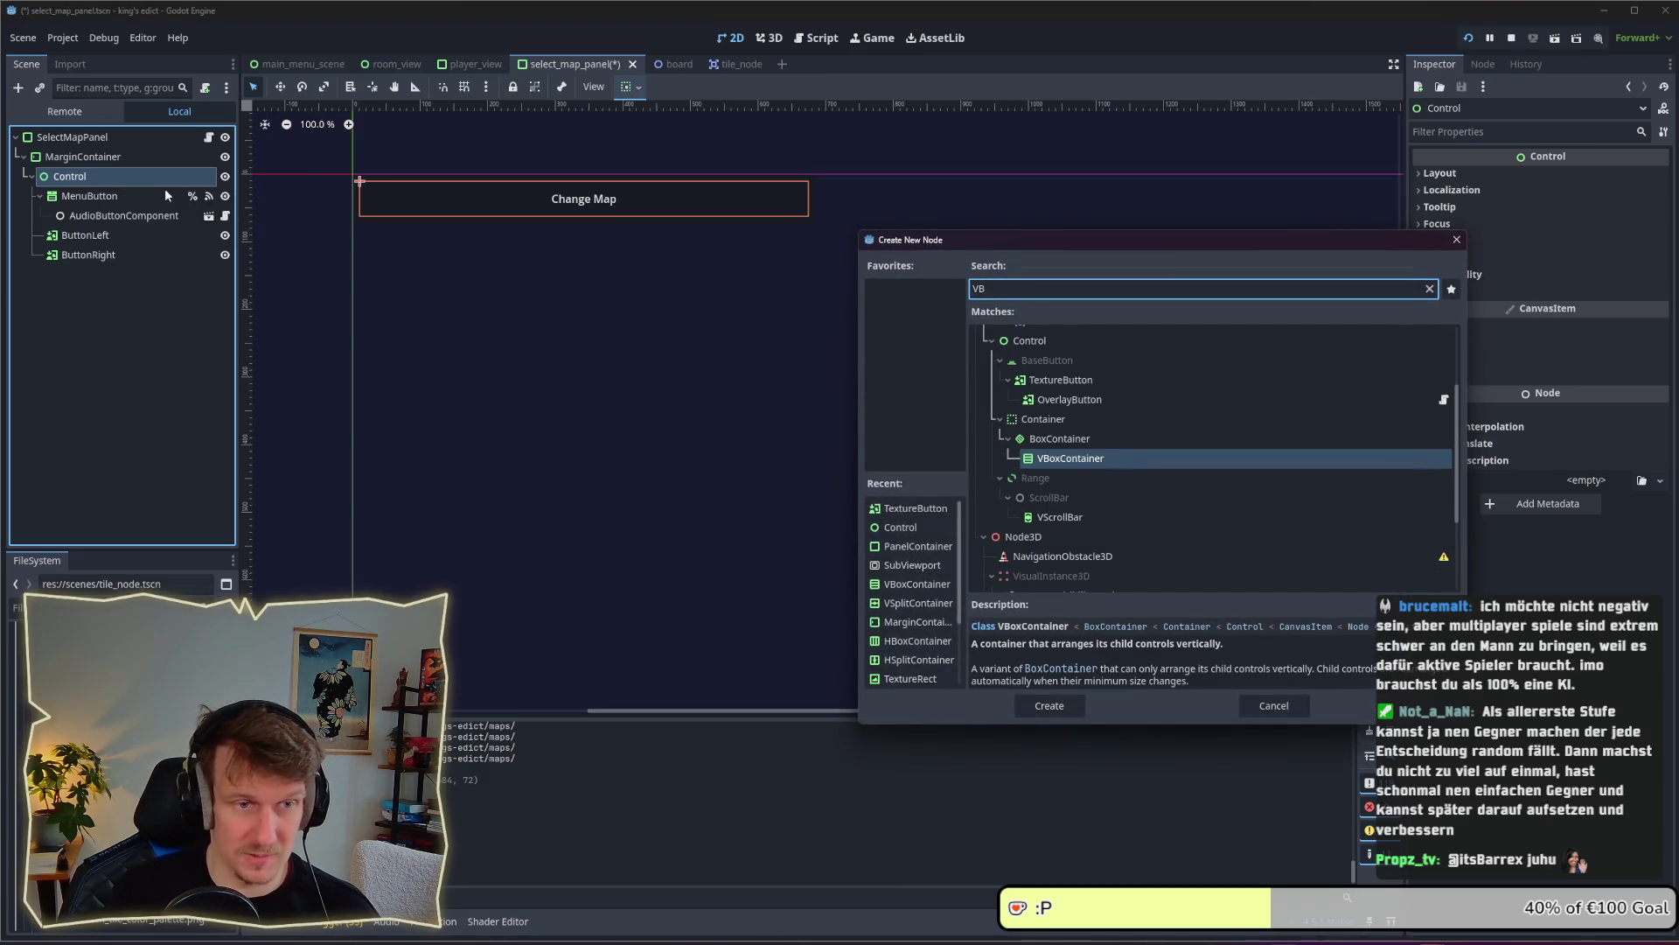
key(BackSpace)
key(BackSpace)
text(HBox)
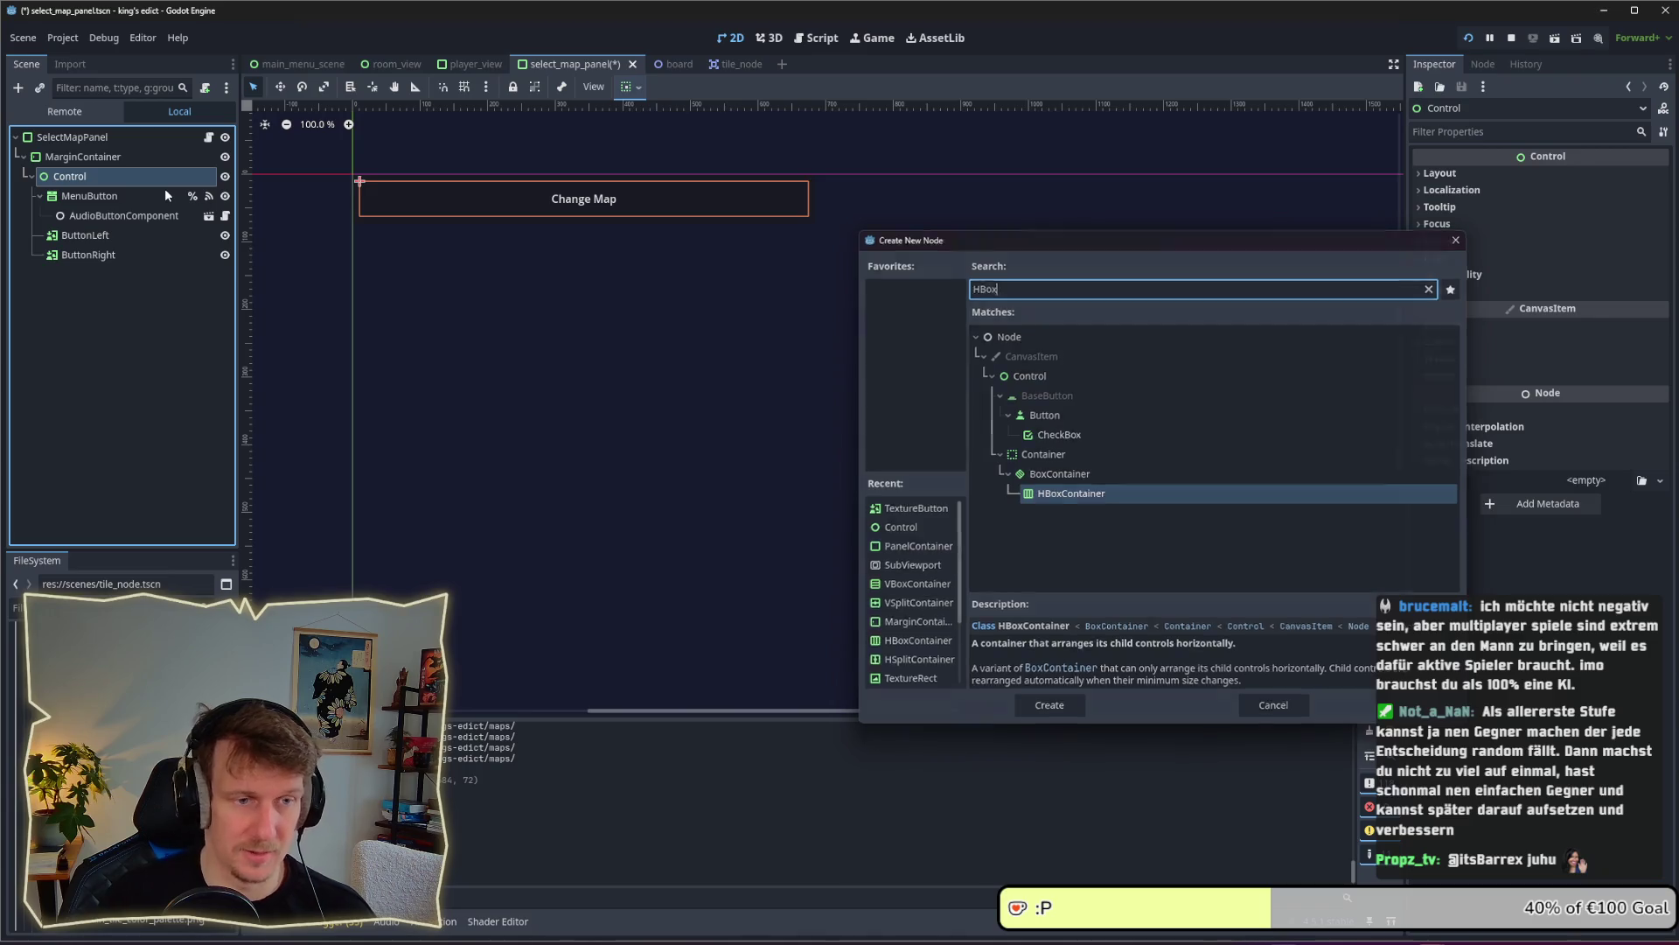
key(Return)
key(Up)
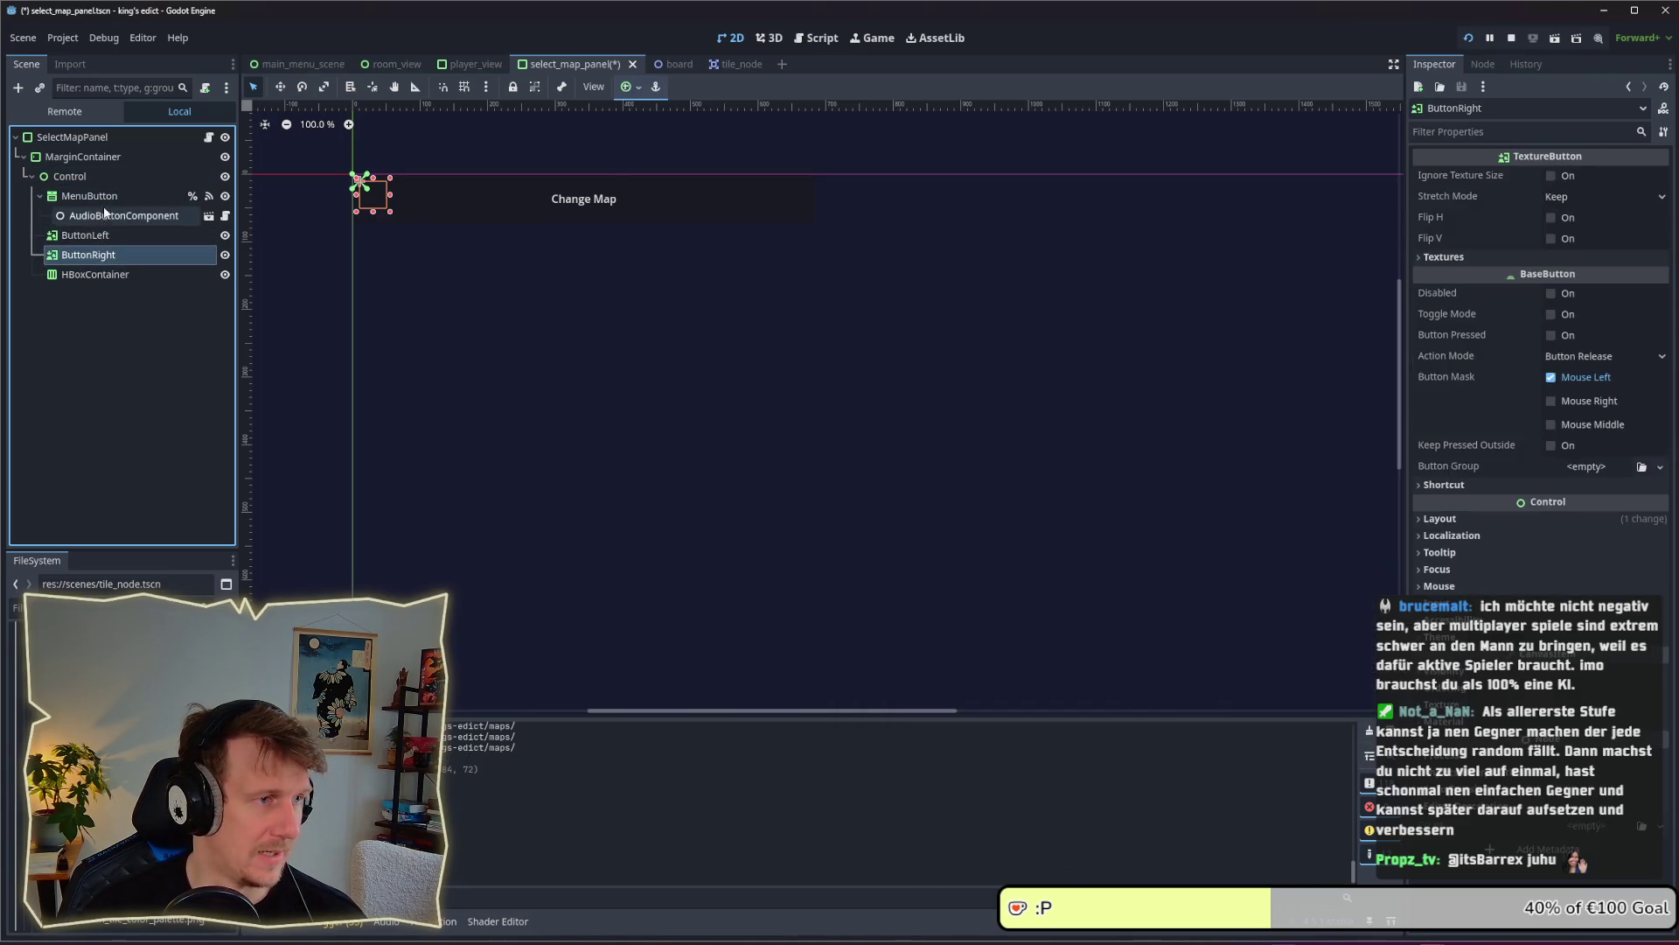
shift+click(97, 197)
drag(96, 196, 94, 274)
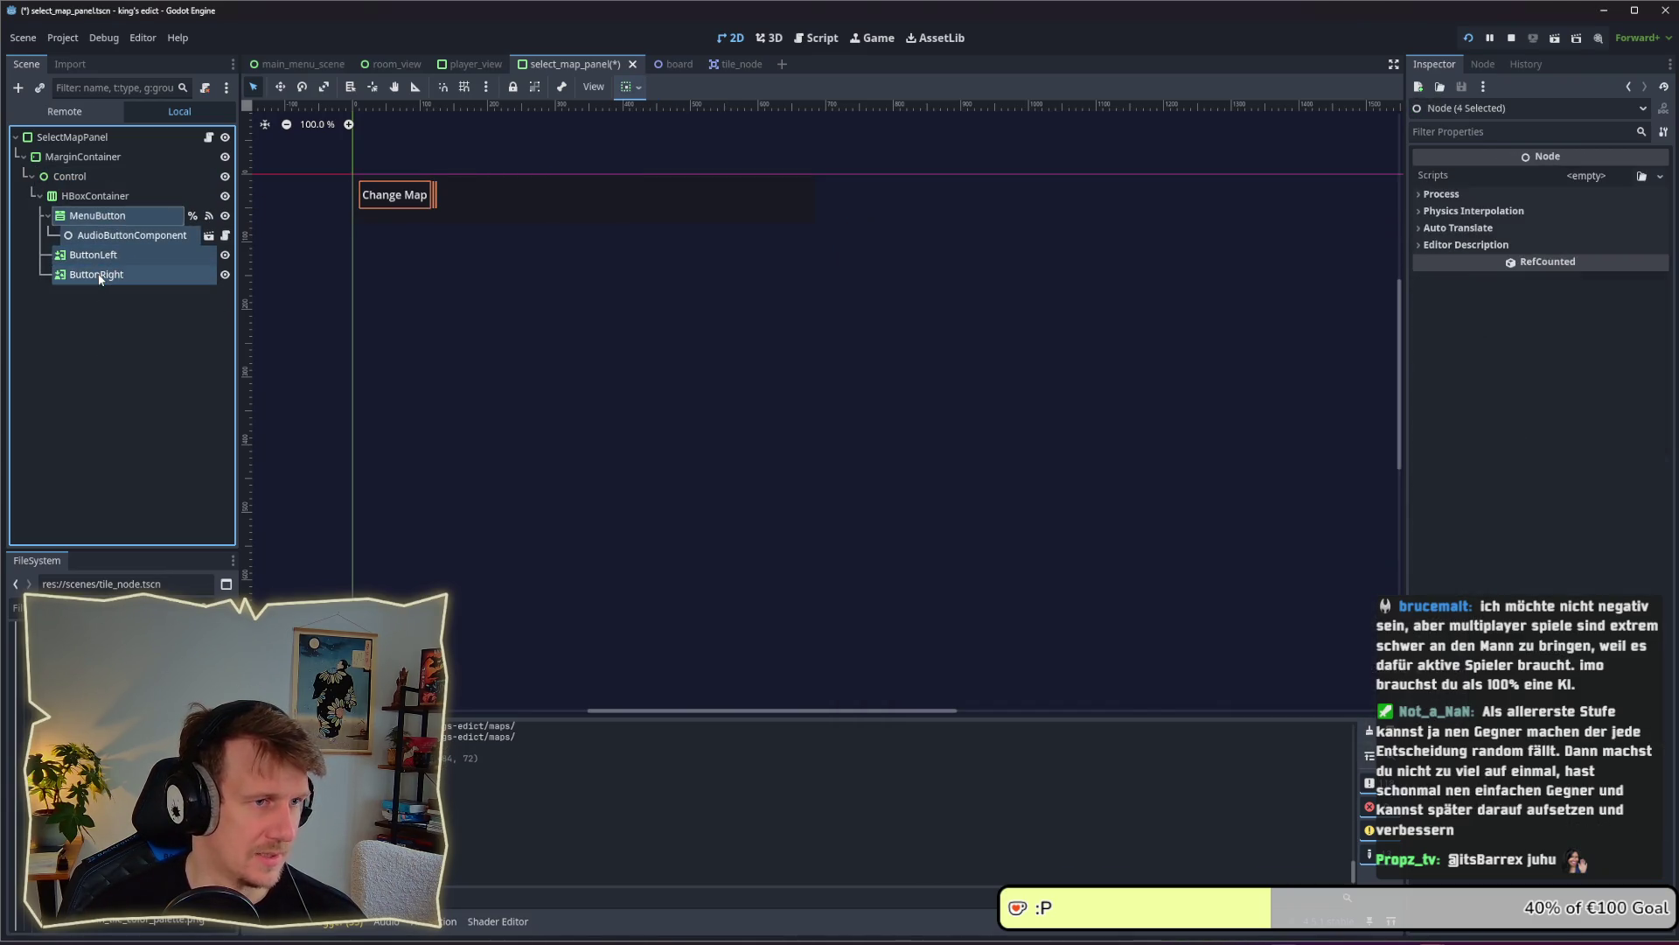
Set the HBoxContainer's layout mode to Anchors with the VCenter Wide preset
click(83, 196)
click(1540, 211)
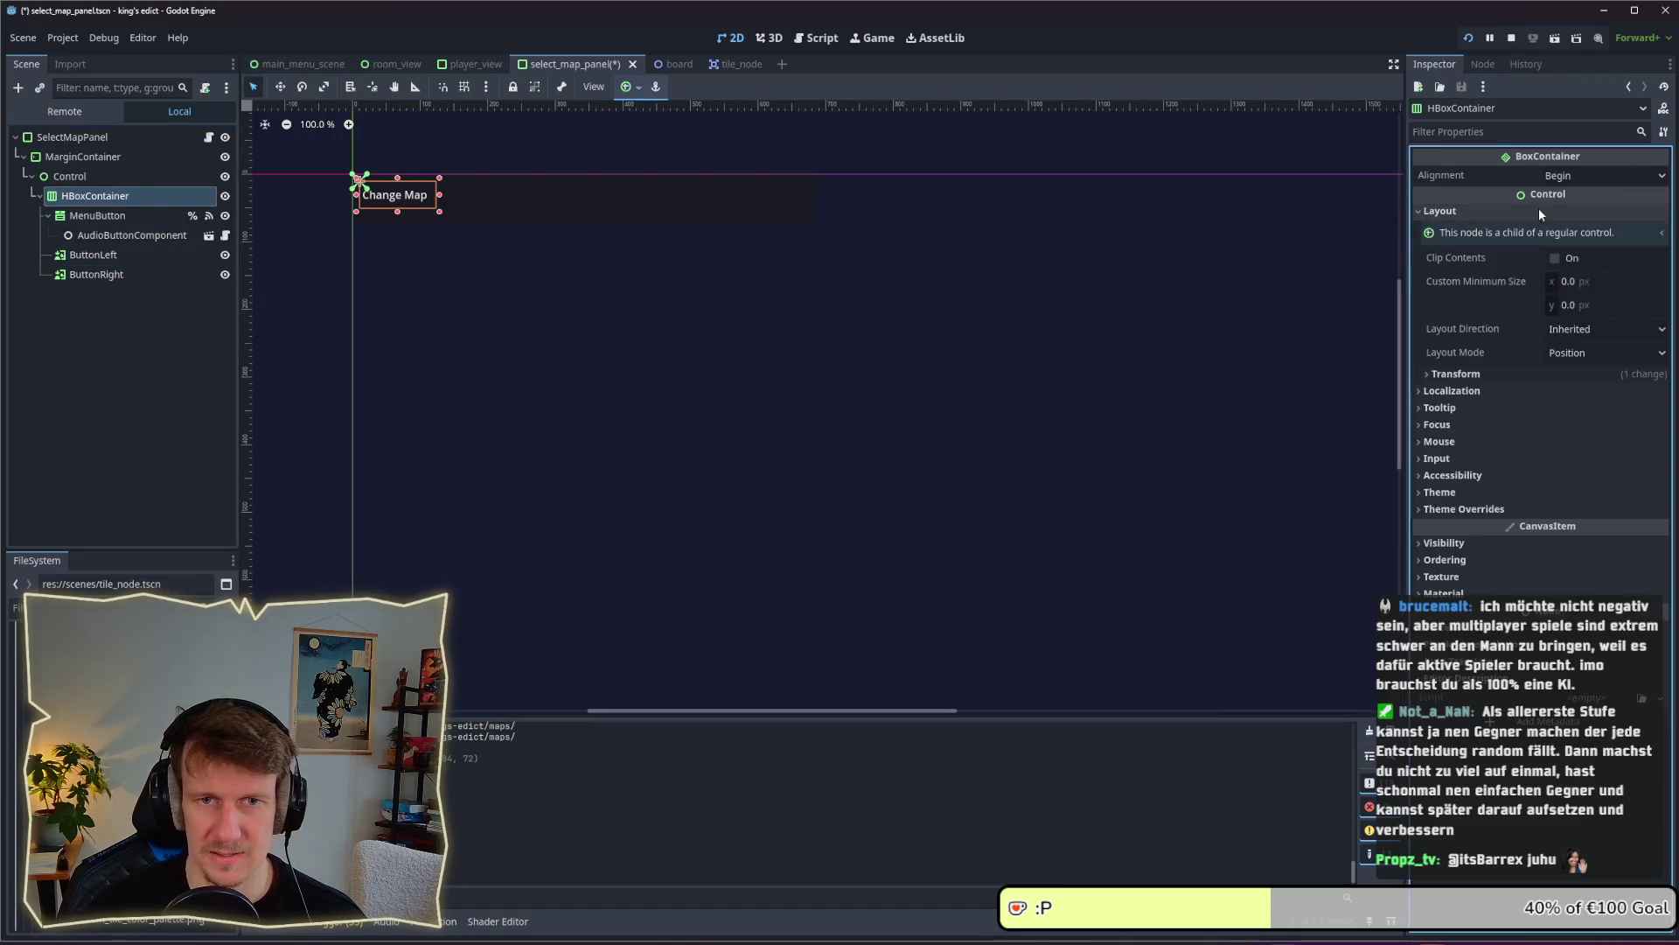
click(1587, 352)
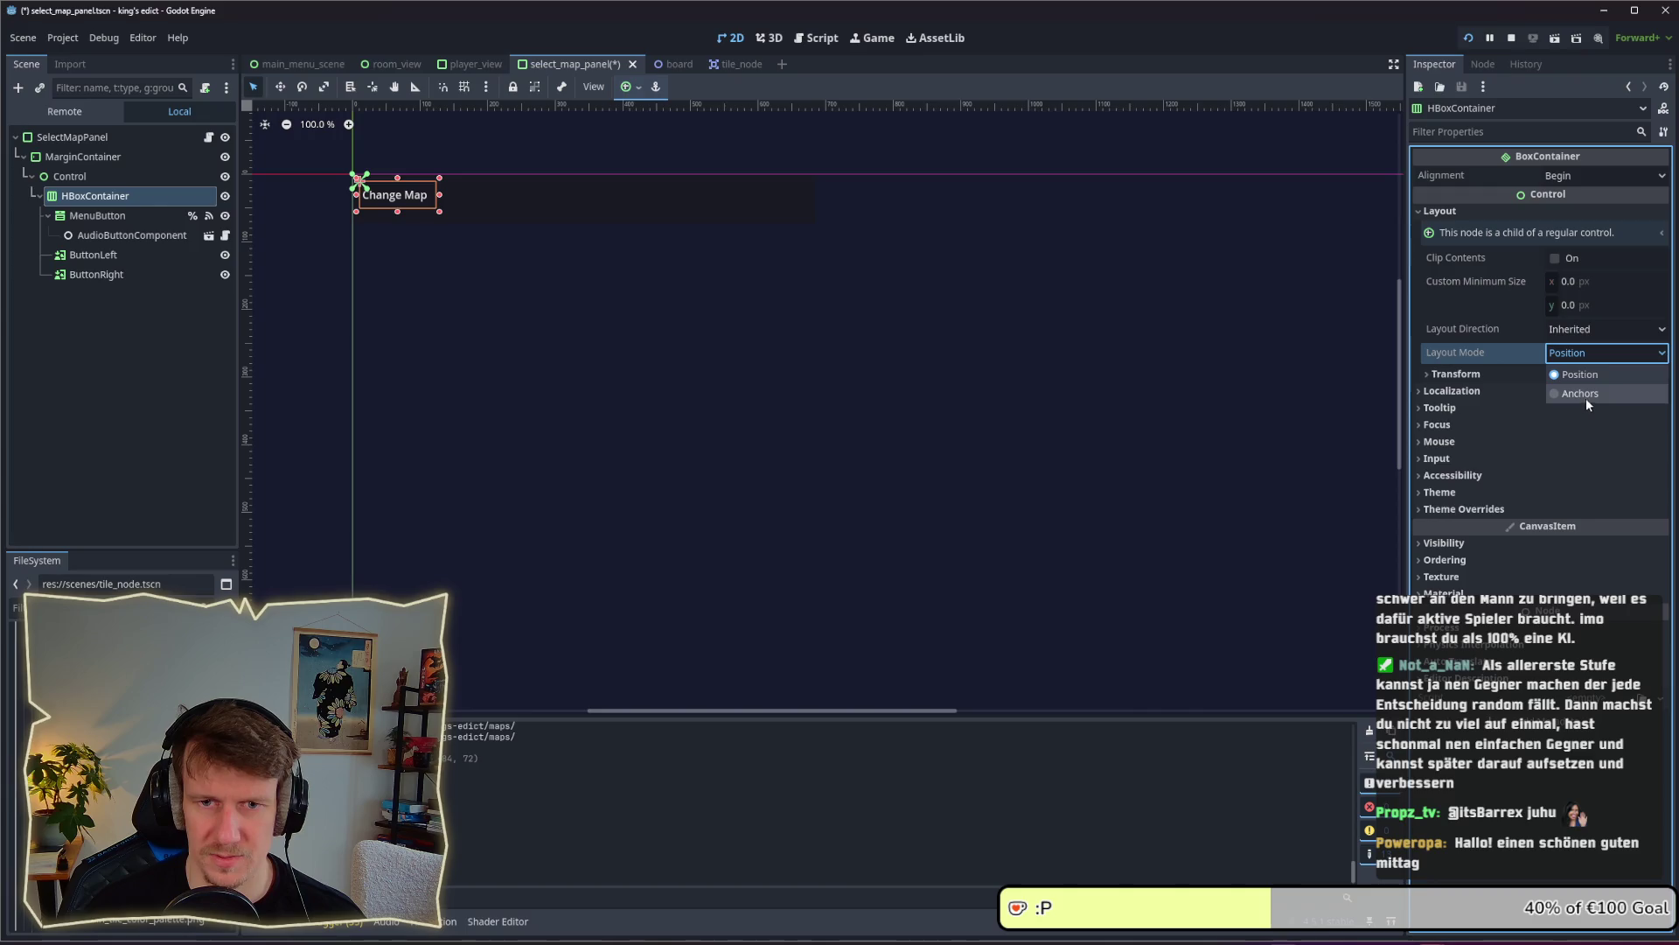
click(1587, 396)
click(1580, 378)
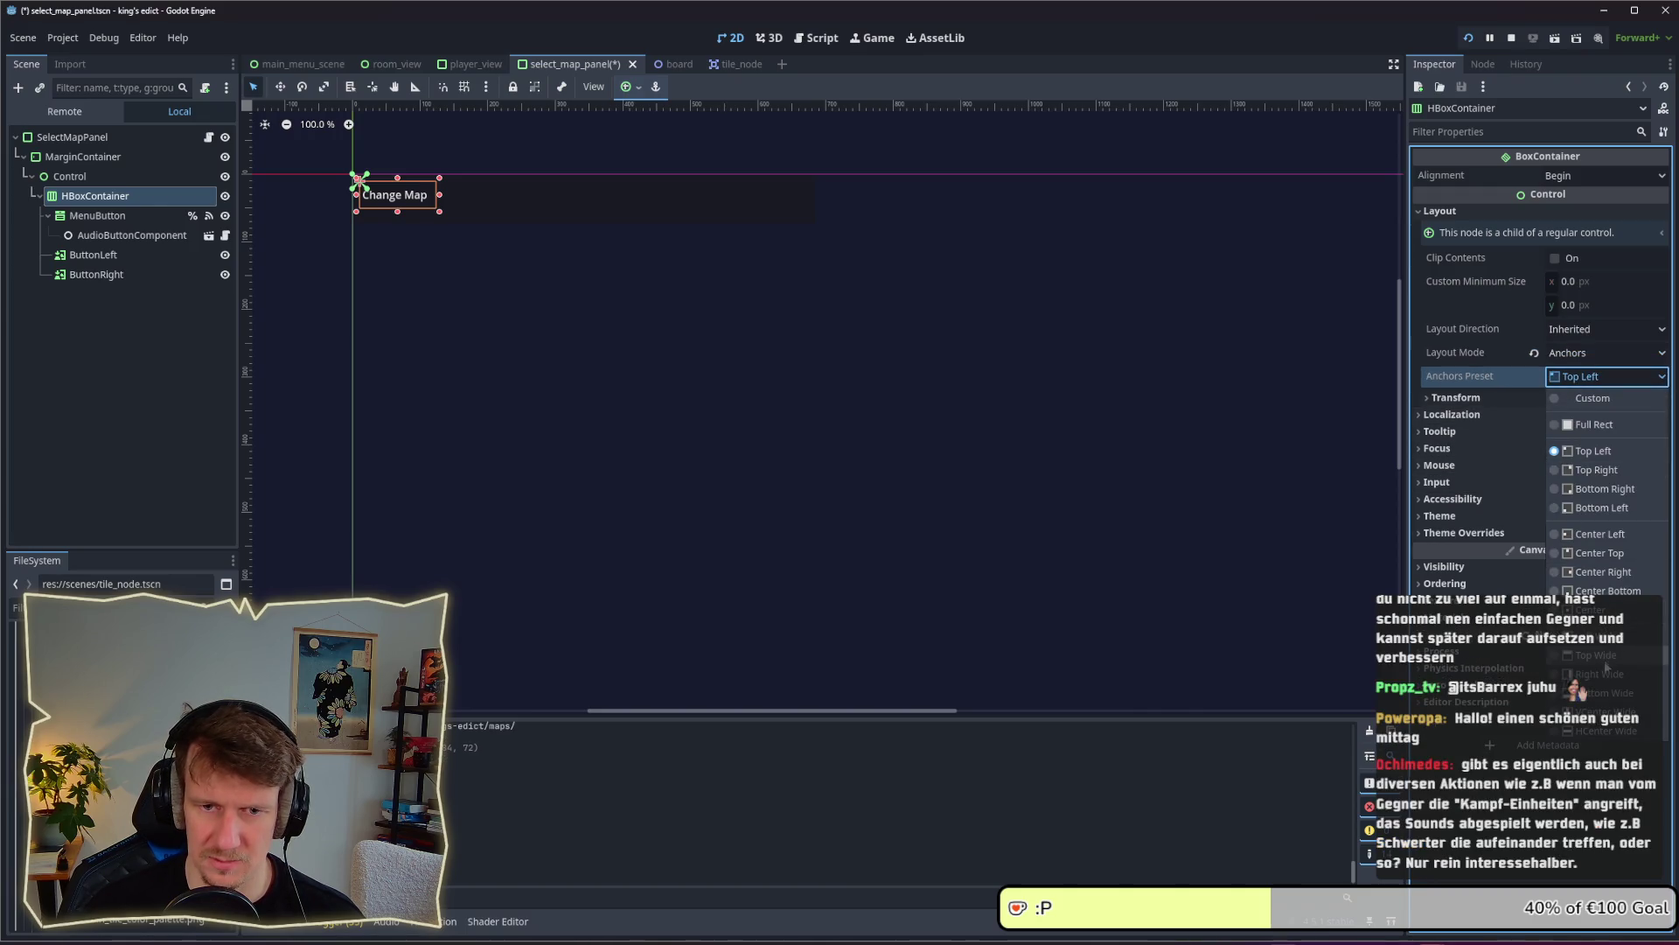
scroll(1606, 666, down, 2)
click(1606, 710)
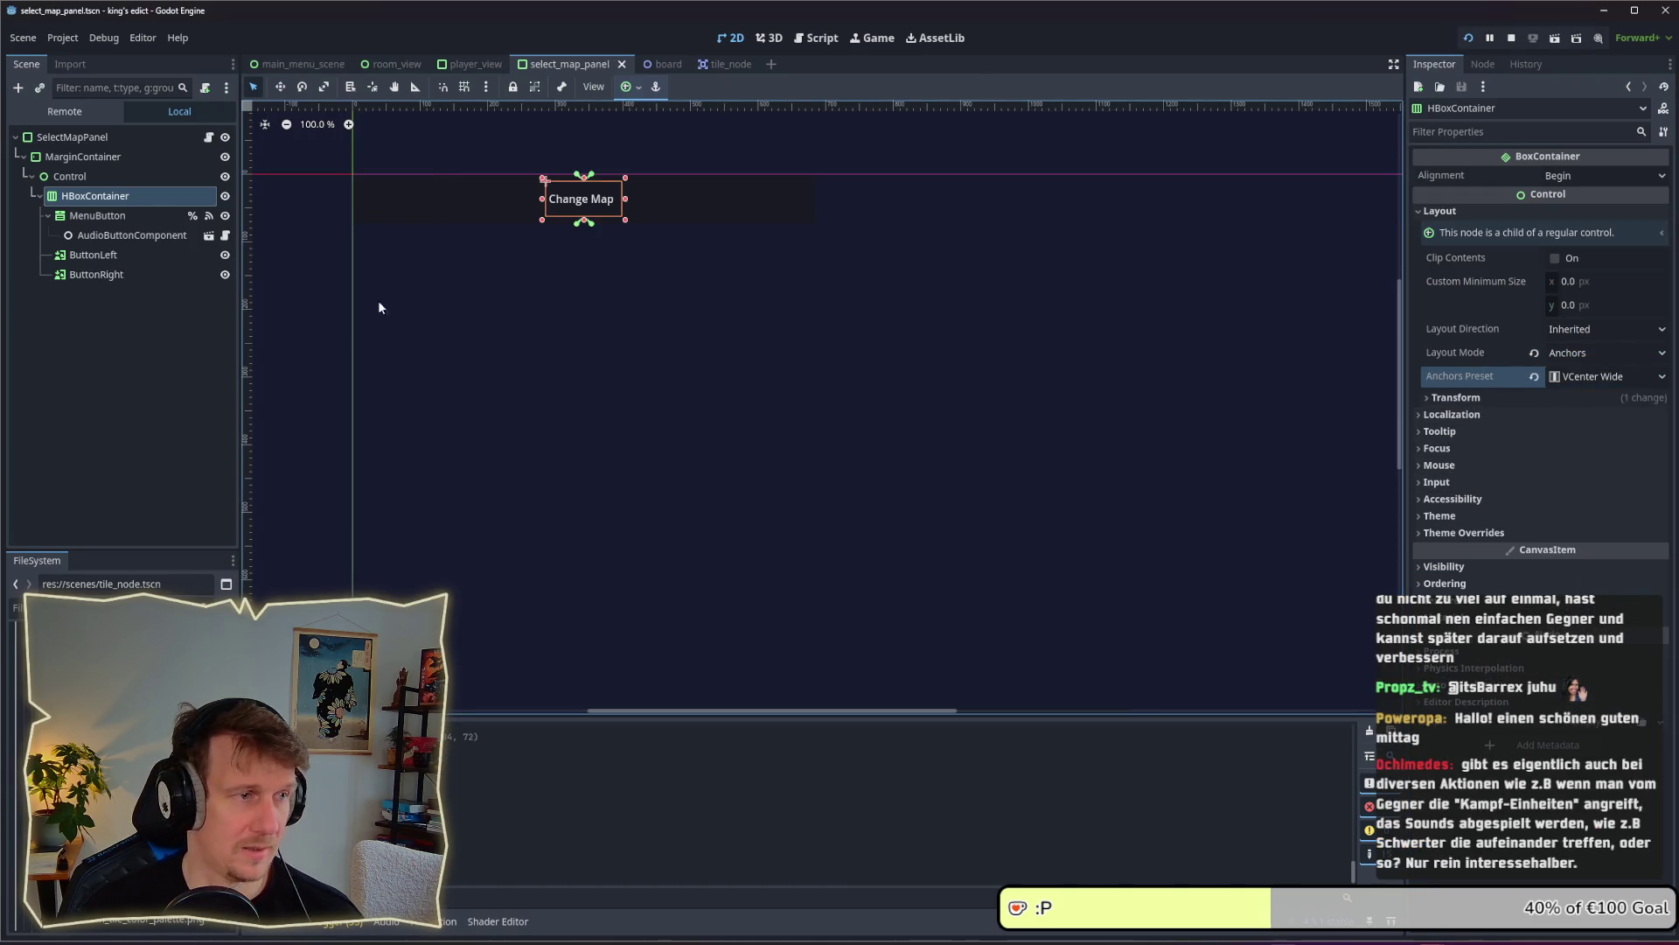
Move ButtonLeft above MenuButton so the order is ButtonLeft, MenuButton, ButtonRight
click(97, 215)
drag(90, 254, 94, 209)
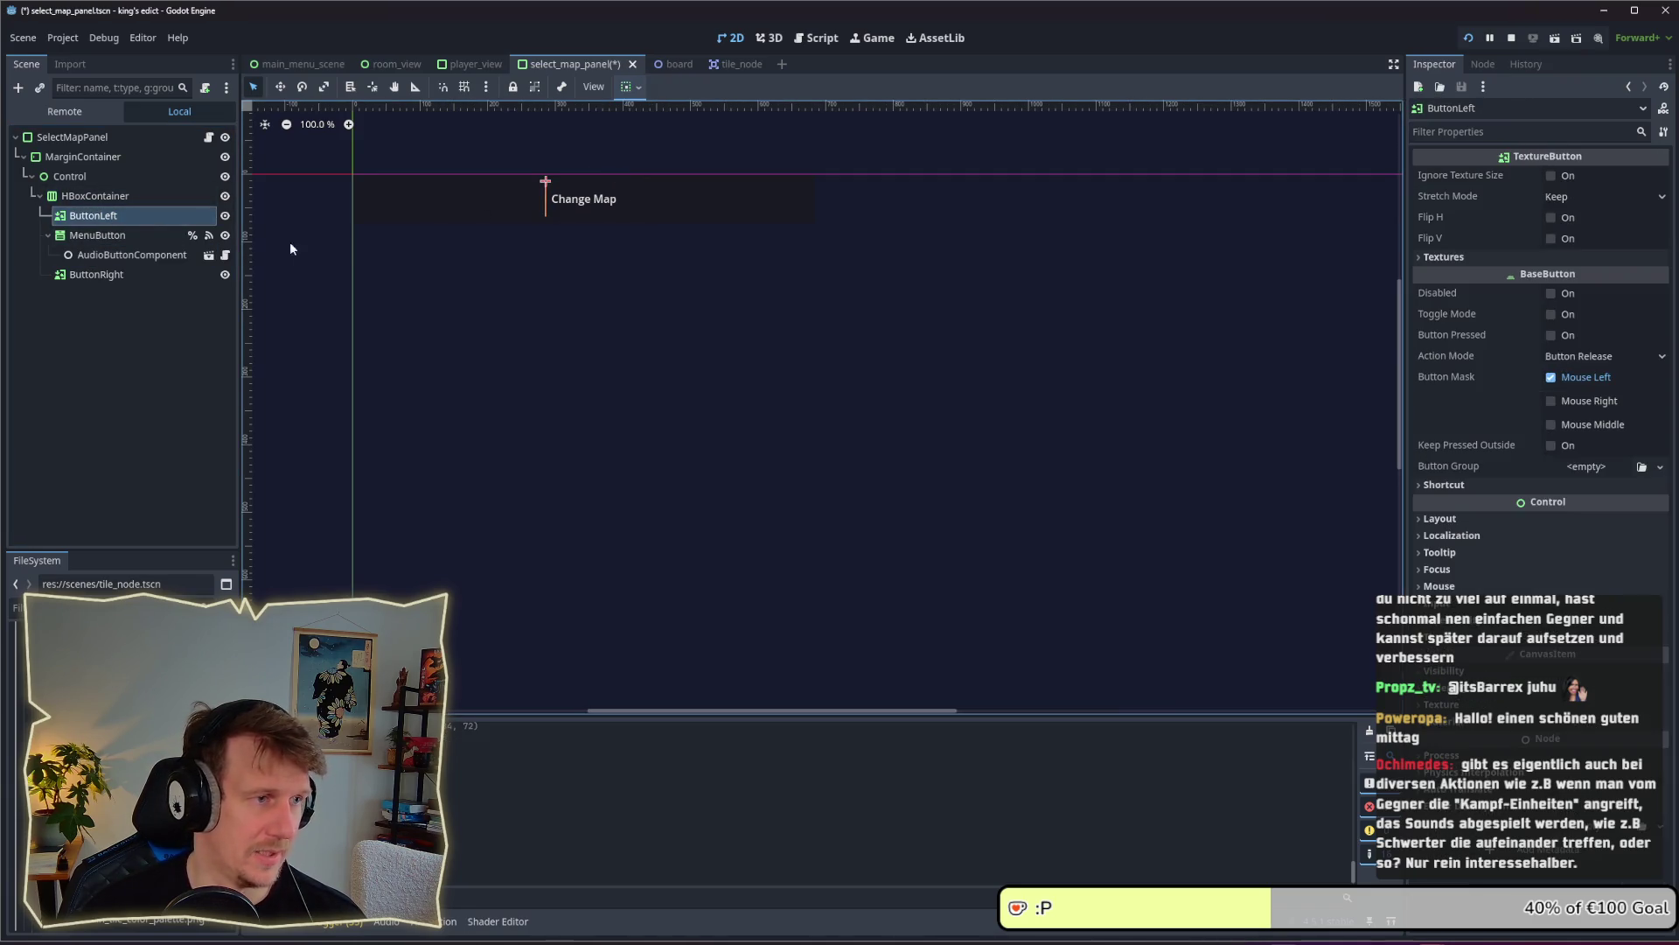
click(97, 236)
click(97, 273)
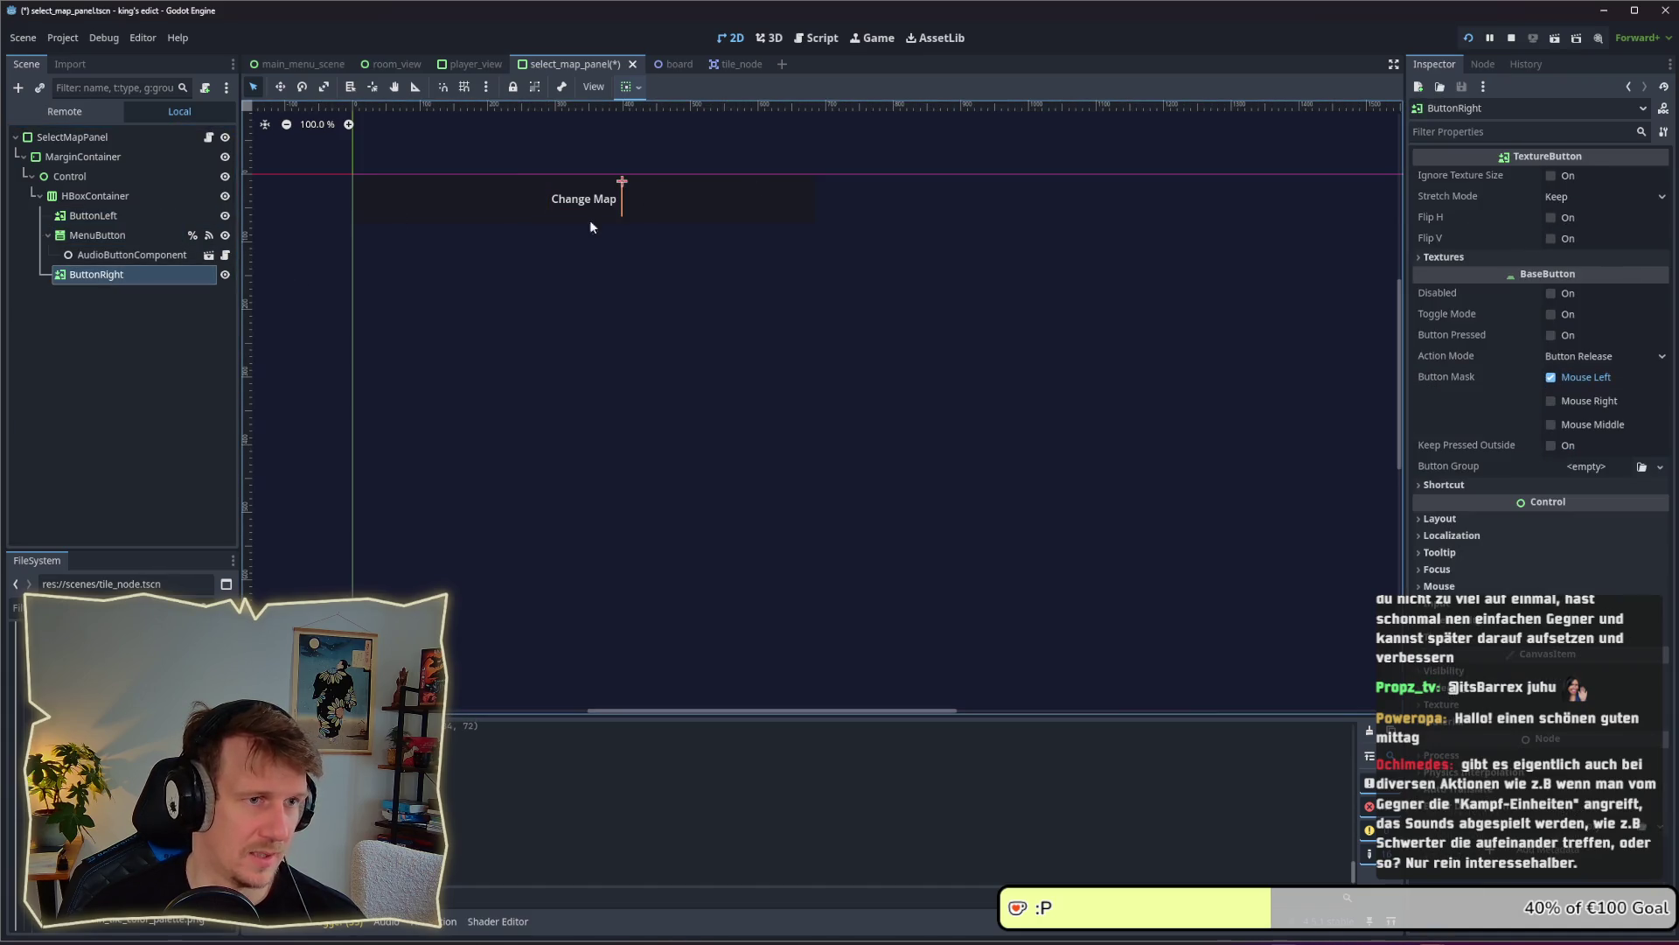
key(alt+Tab)
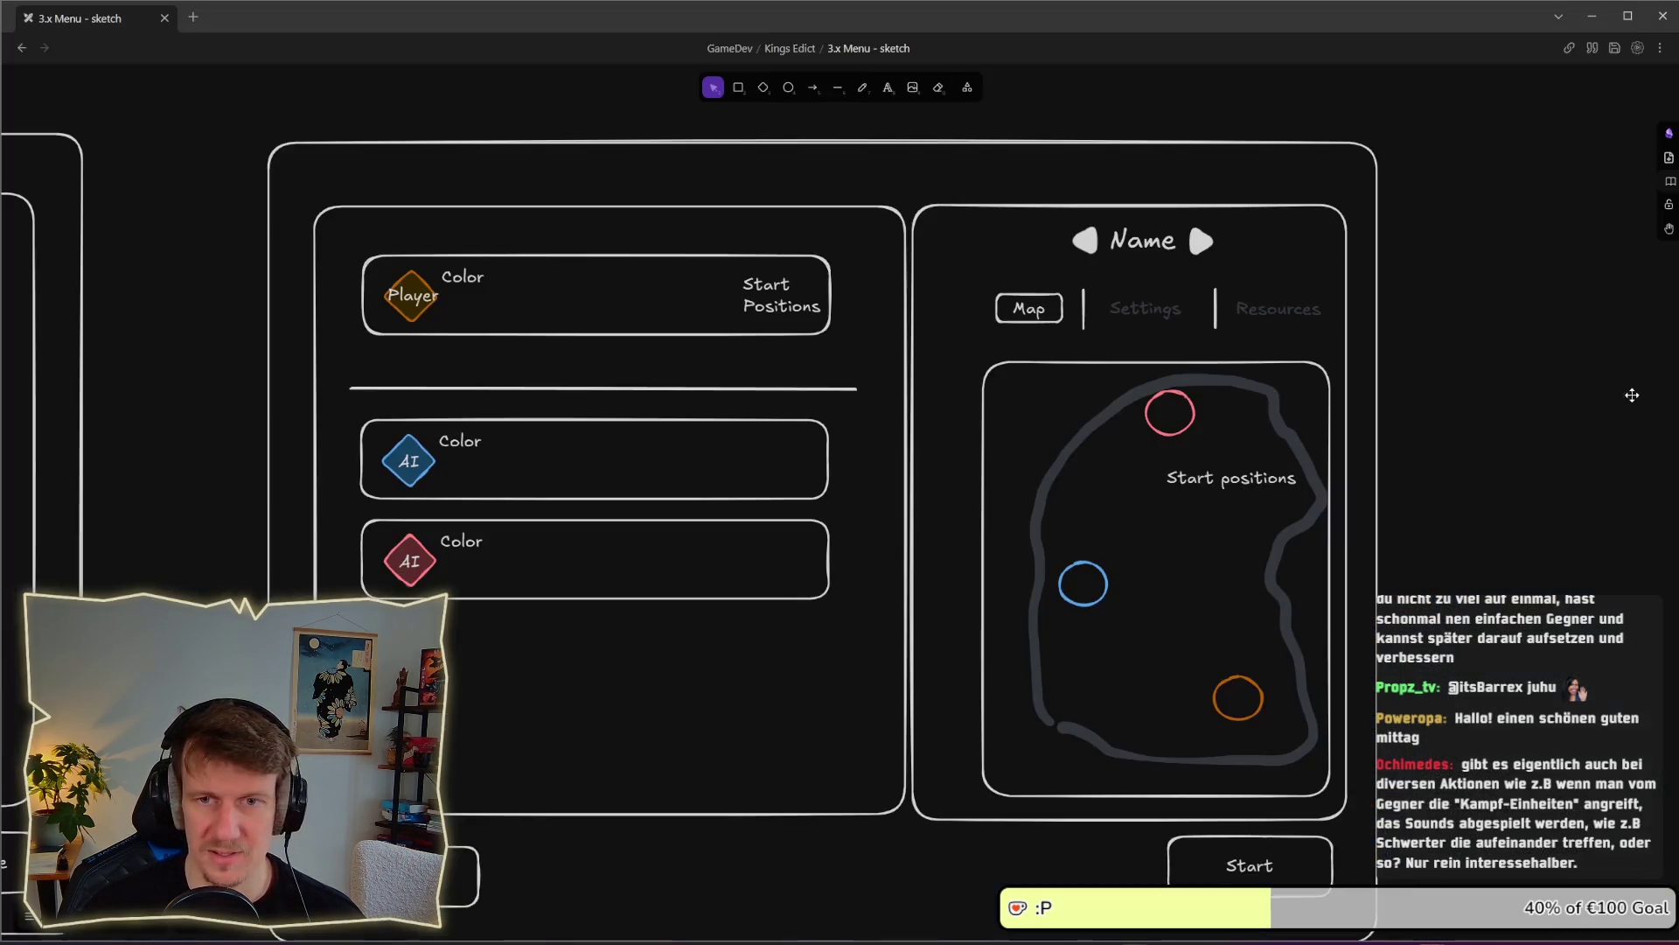
Leave the Excalidraw 3.x Menu sketch and return to the Godot editor's select_map_panel scene
key(alt+Tab)
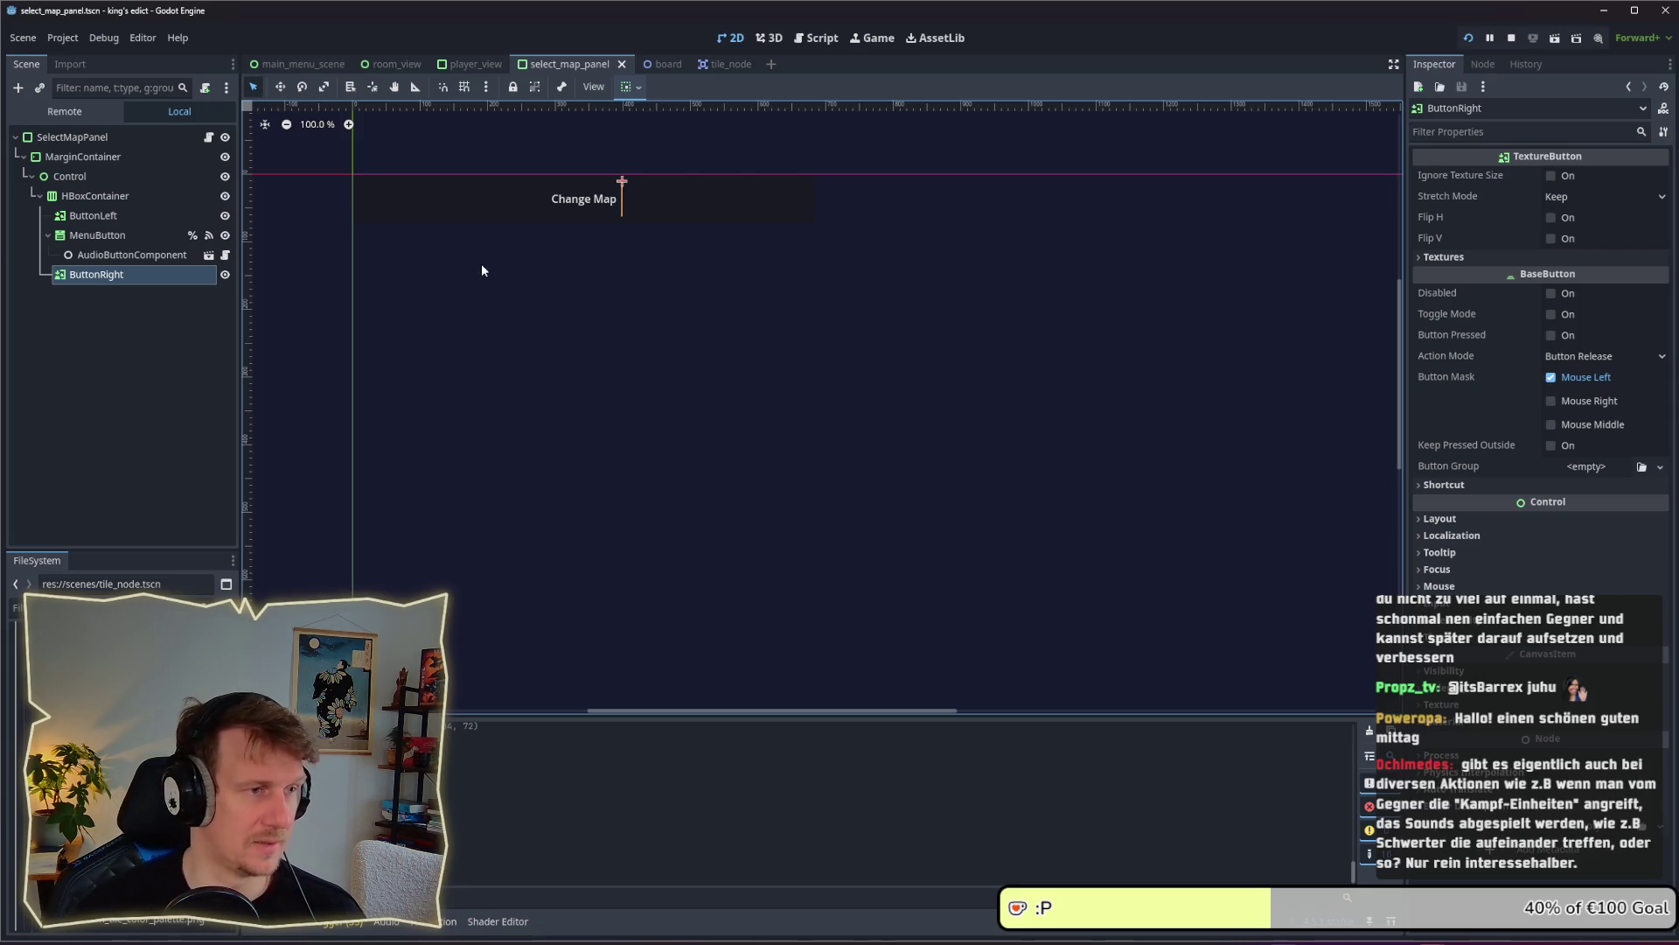
Filter the FileSystem dock by 'ar', then move over to Affinity Designer's color_palette document
click(17, 607)
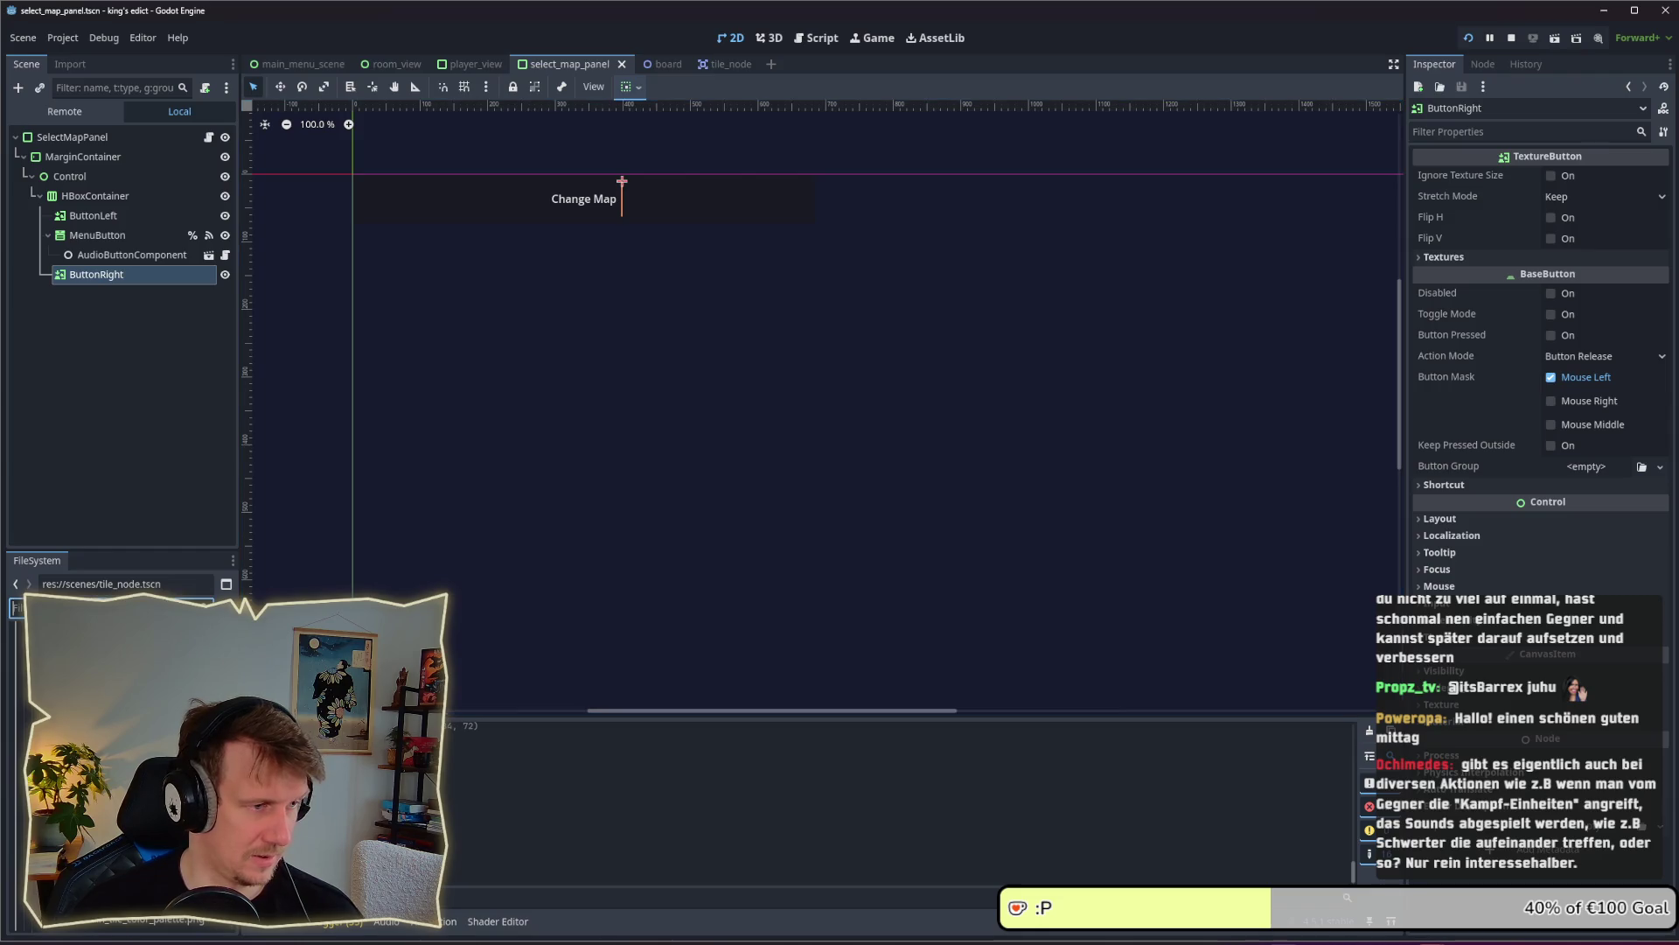
text(ar)
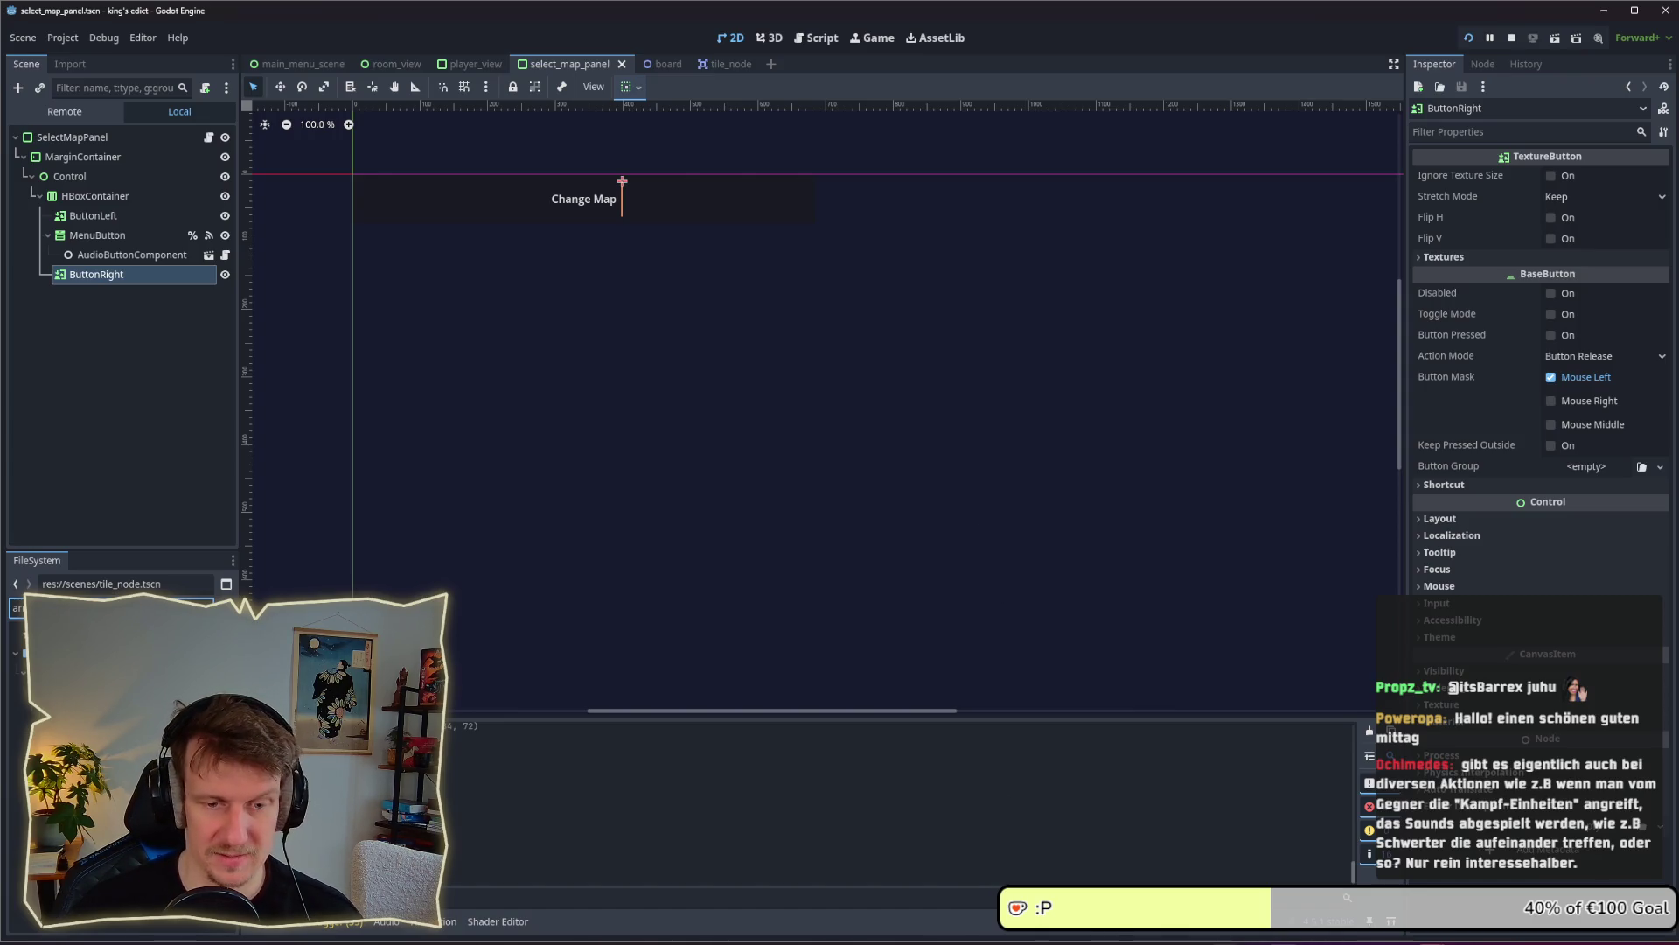
key(alt+Tab)
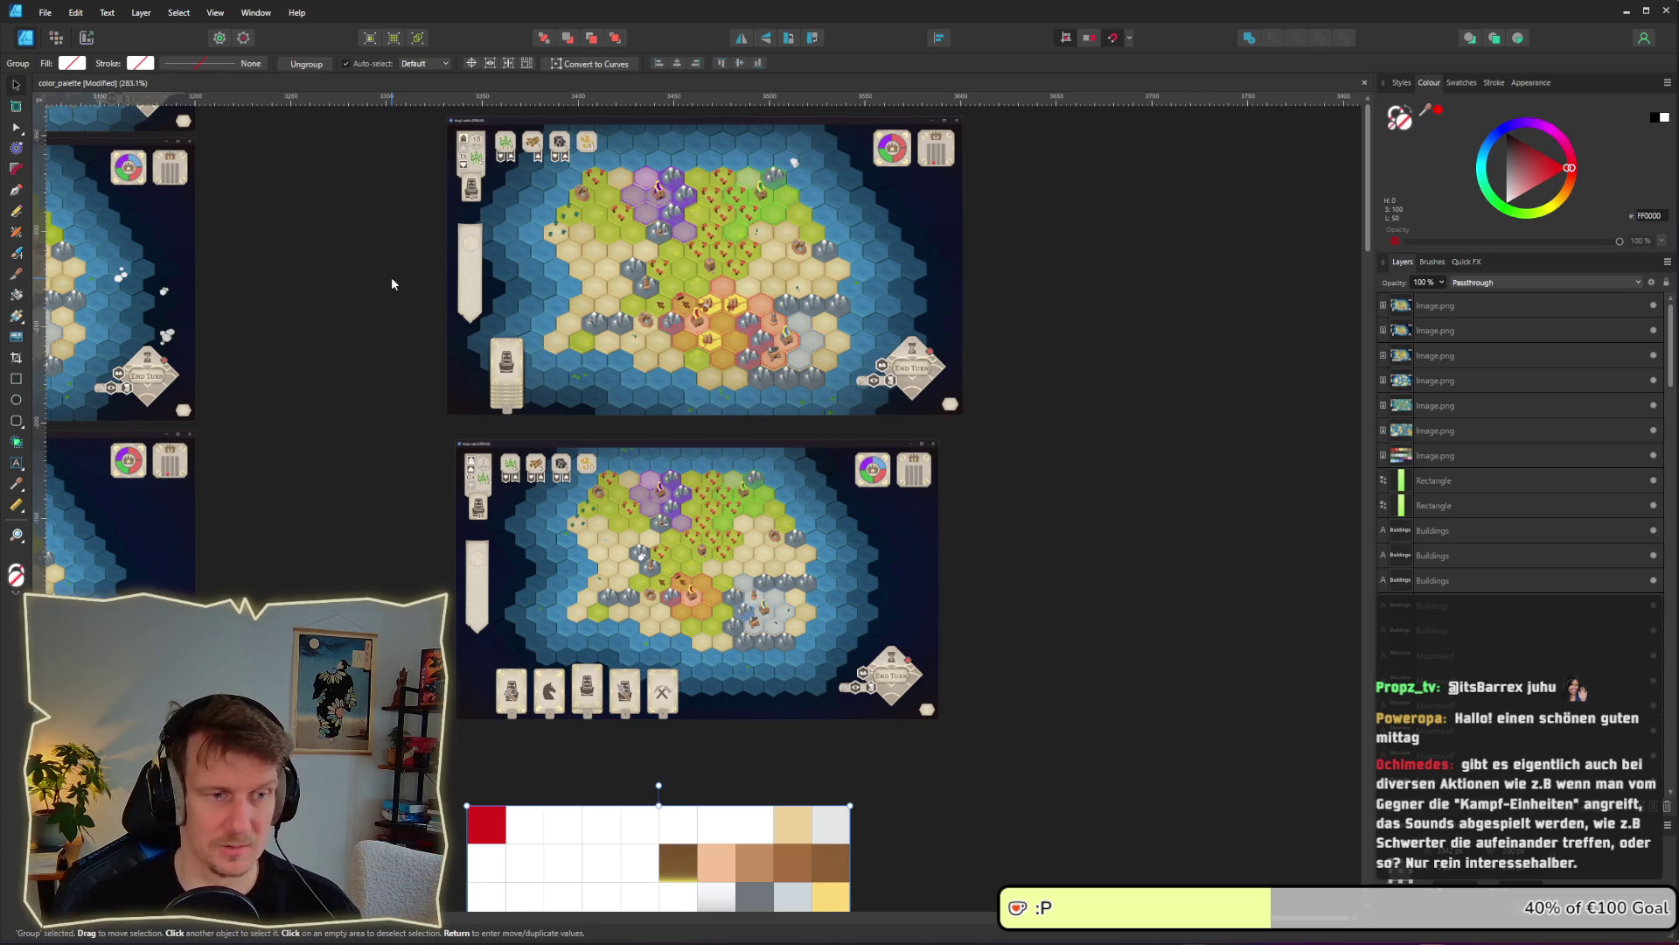
Reopen assets_2.afdesign from File > Open Recent
click(45, 12)
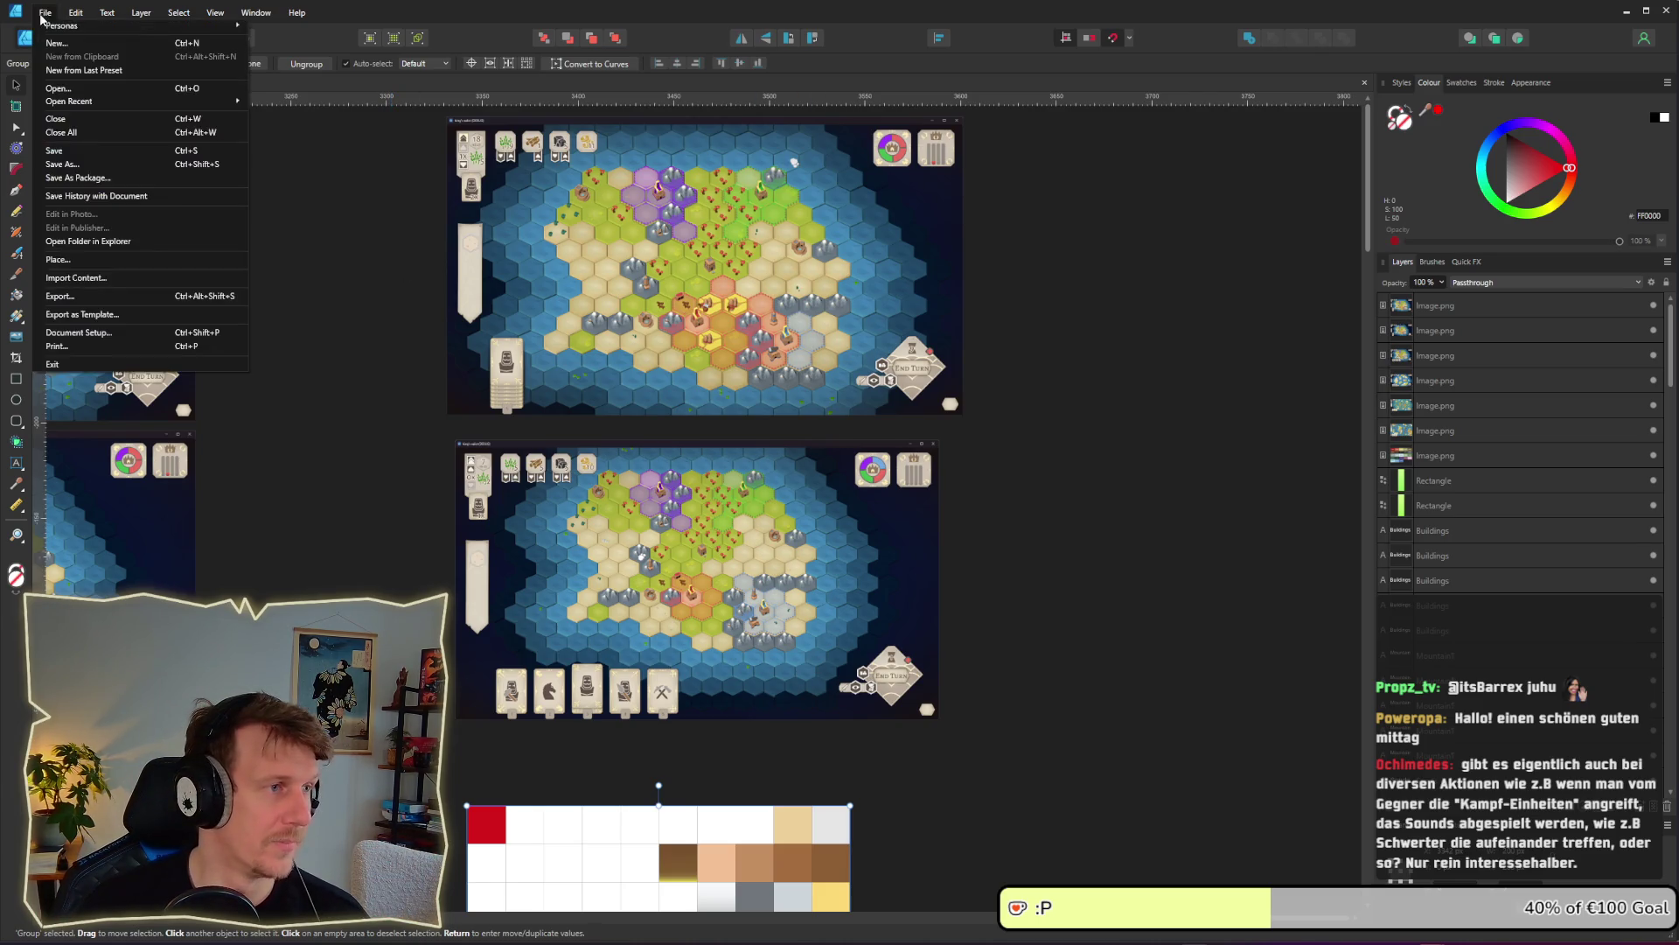
mouse_move(84, 104)
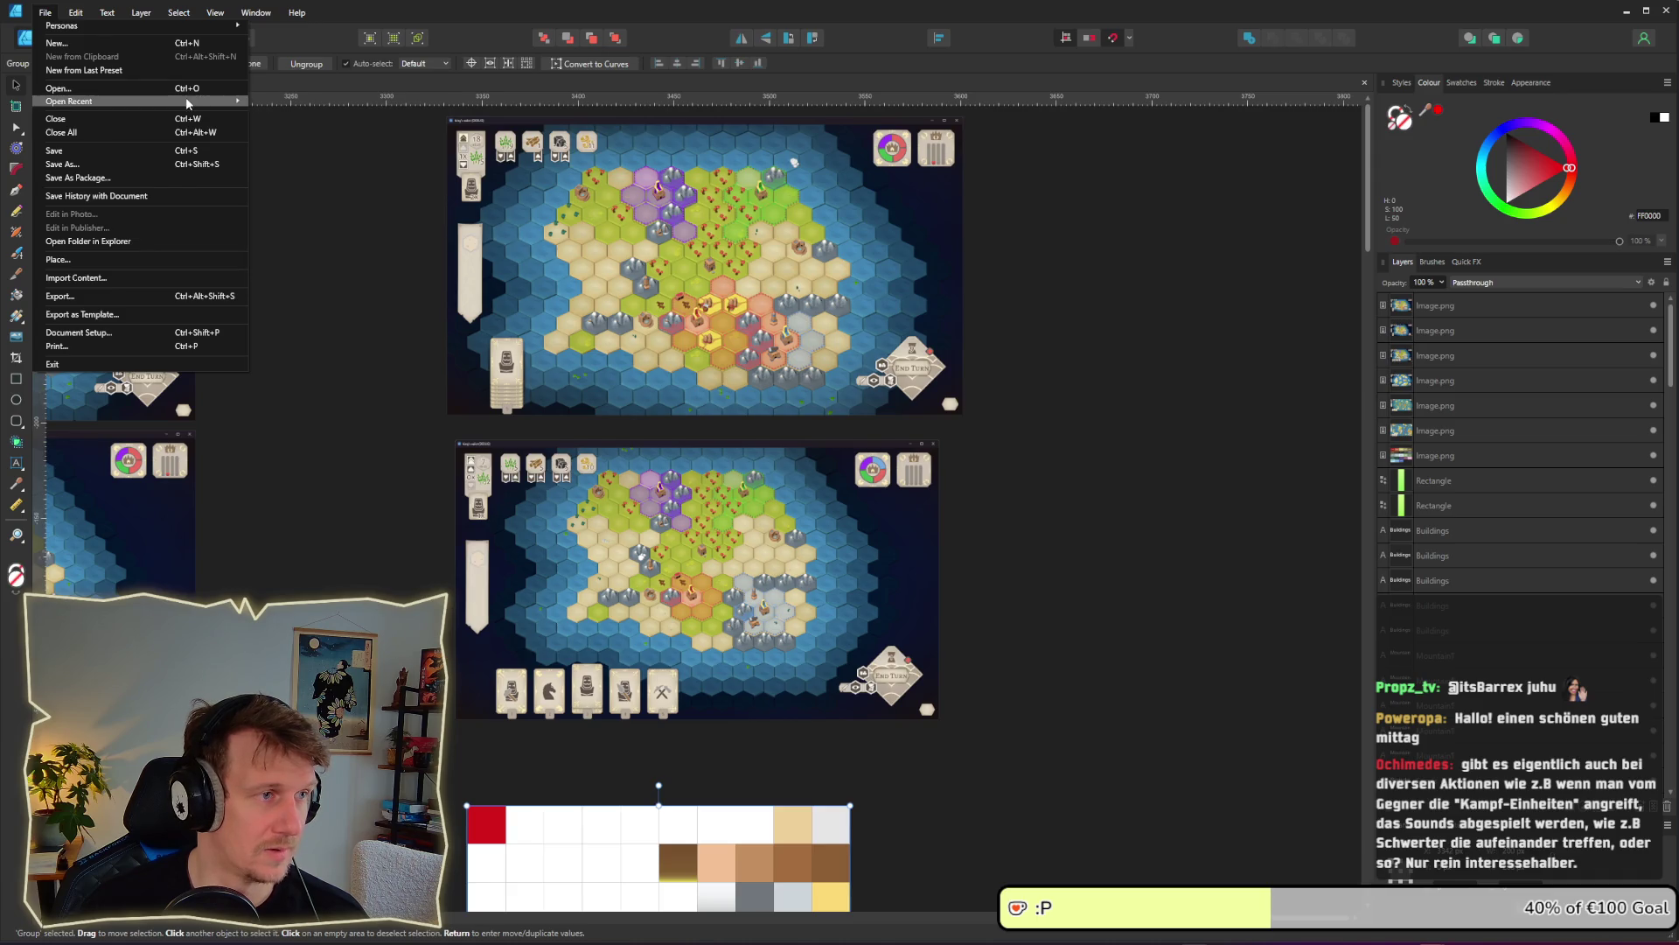
click(321, 130)
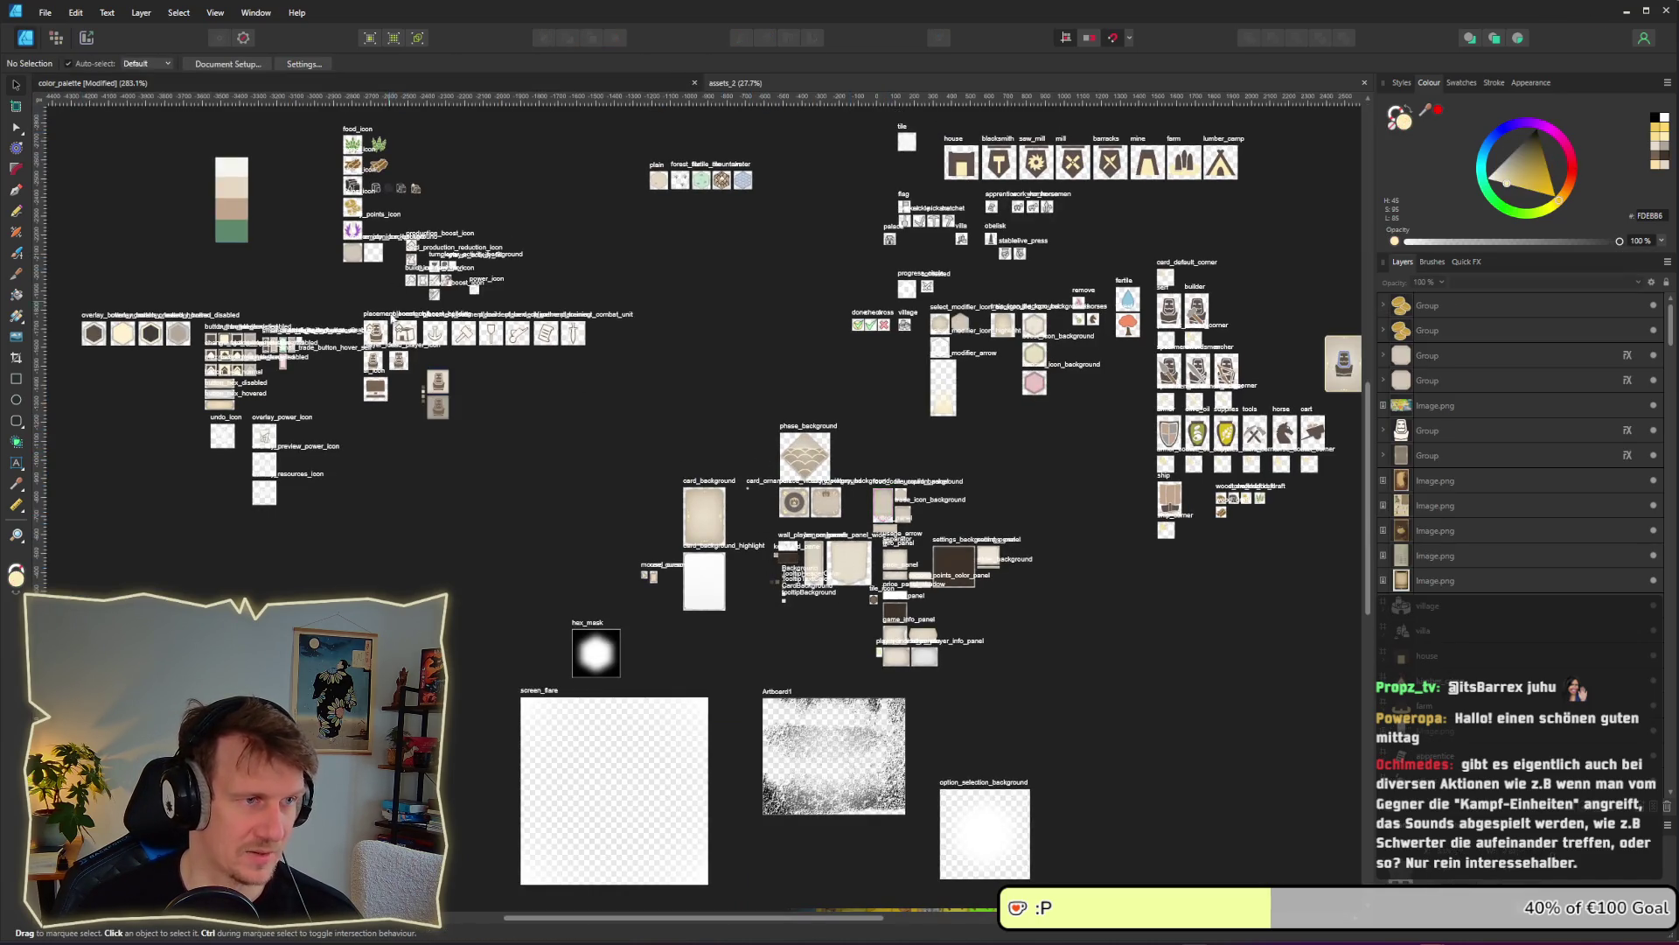
scroll(834, 557, up, 8)
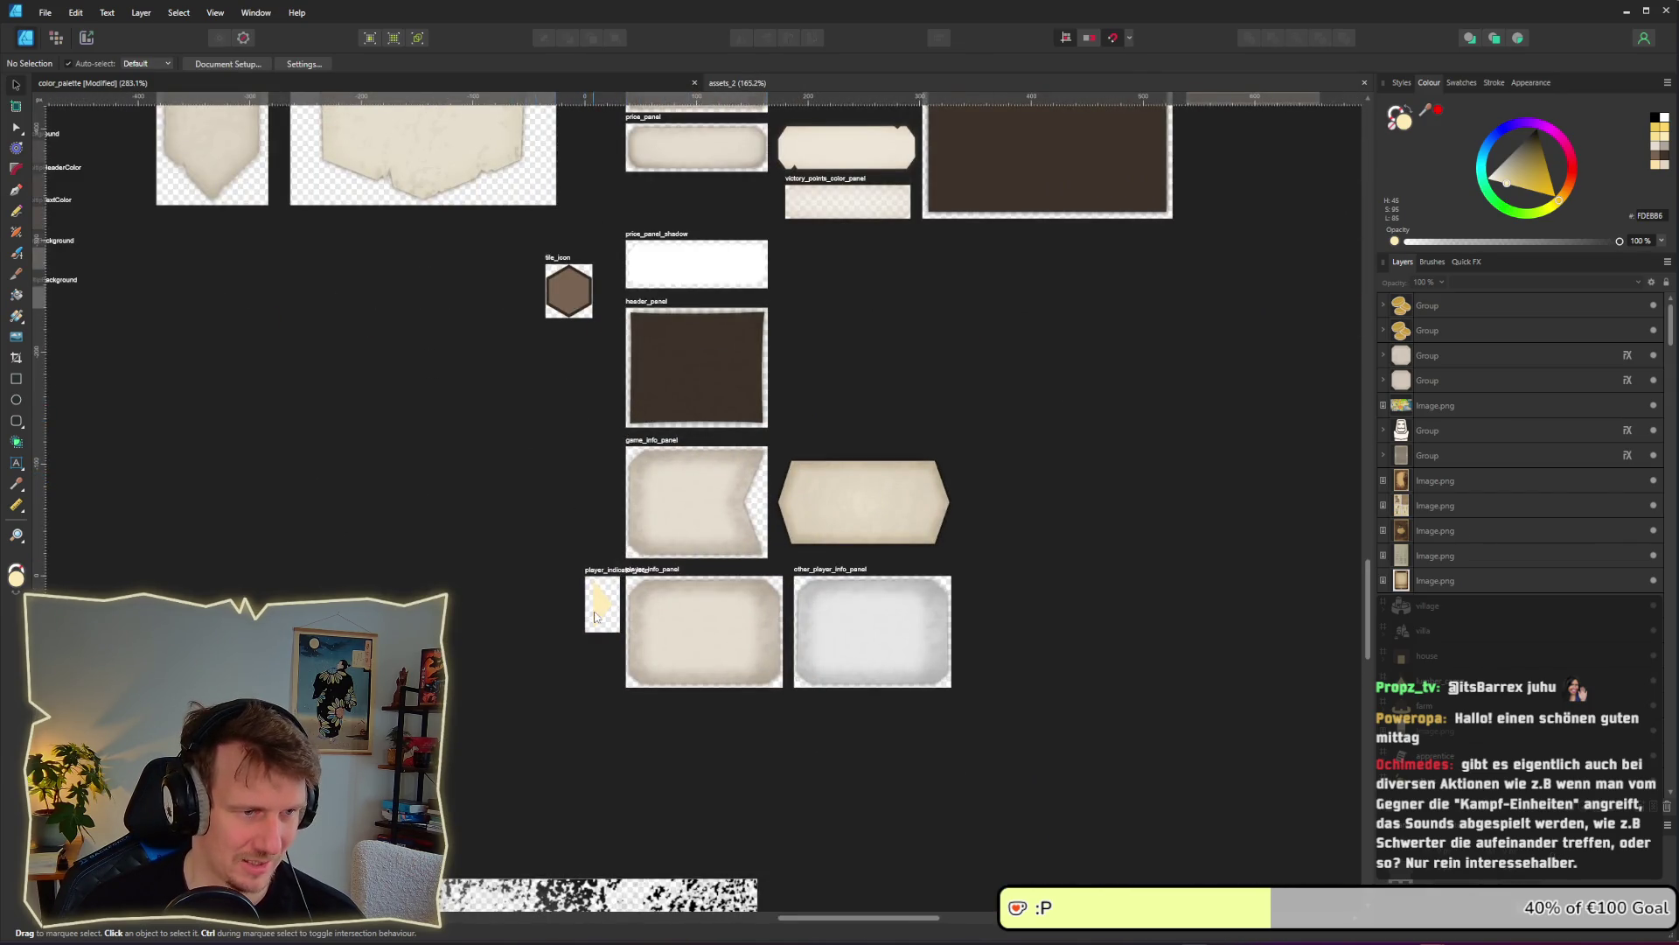
scroll(386, 338, down, 4)
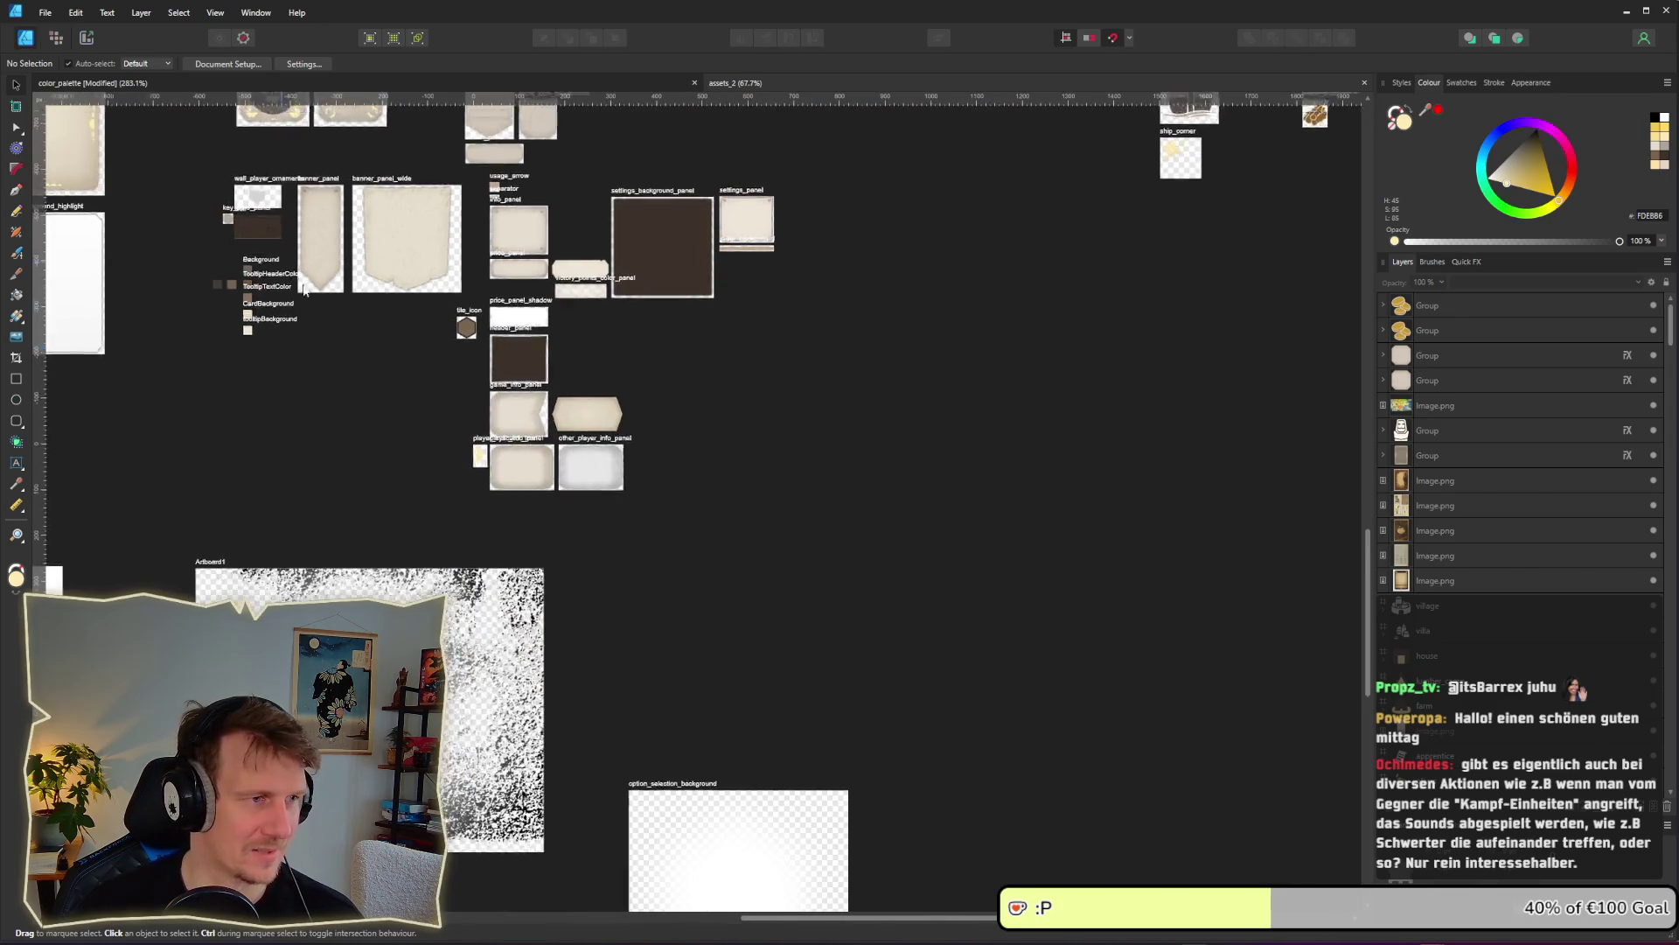
scroll(780, 498, left, 10)
scroll(779, 499, up, 4)
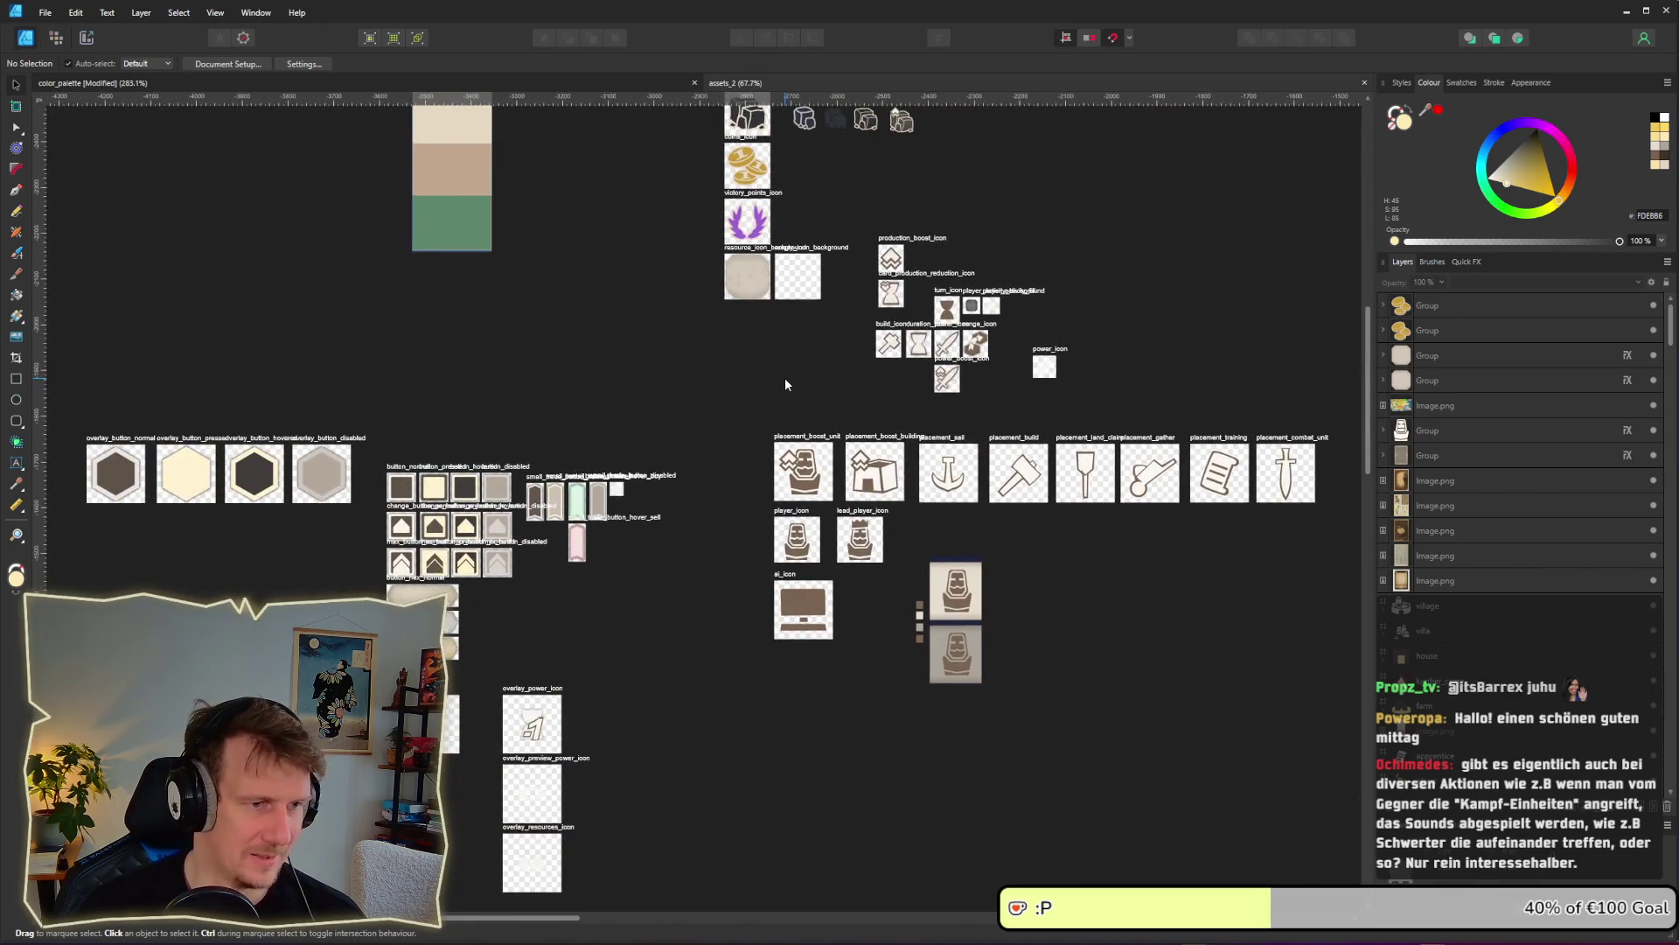
scroll(814, 387, right, 3)
scroll(700, 446, up, 2)
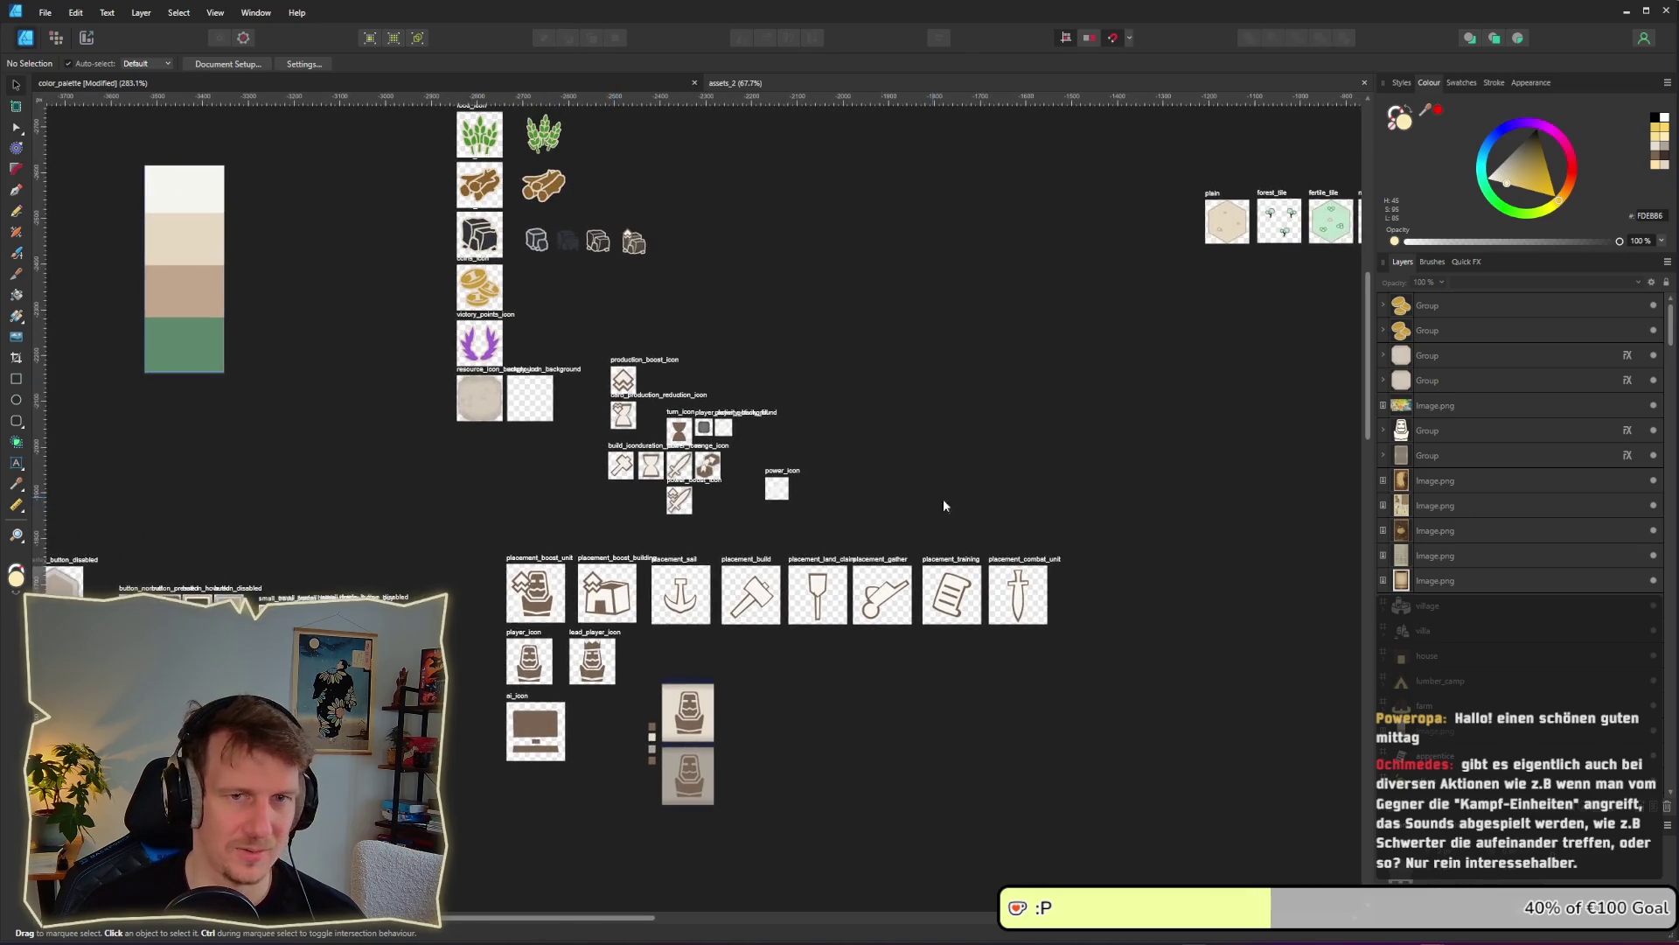
scroll(943, 506, down, 2)
scroll(901, 545, left, 3)
scroll(1101, 716, down, 5)
scroll(1100, 717, right, 3)
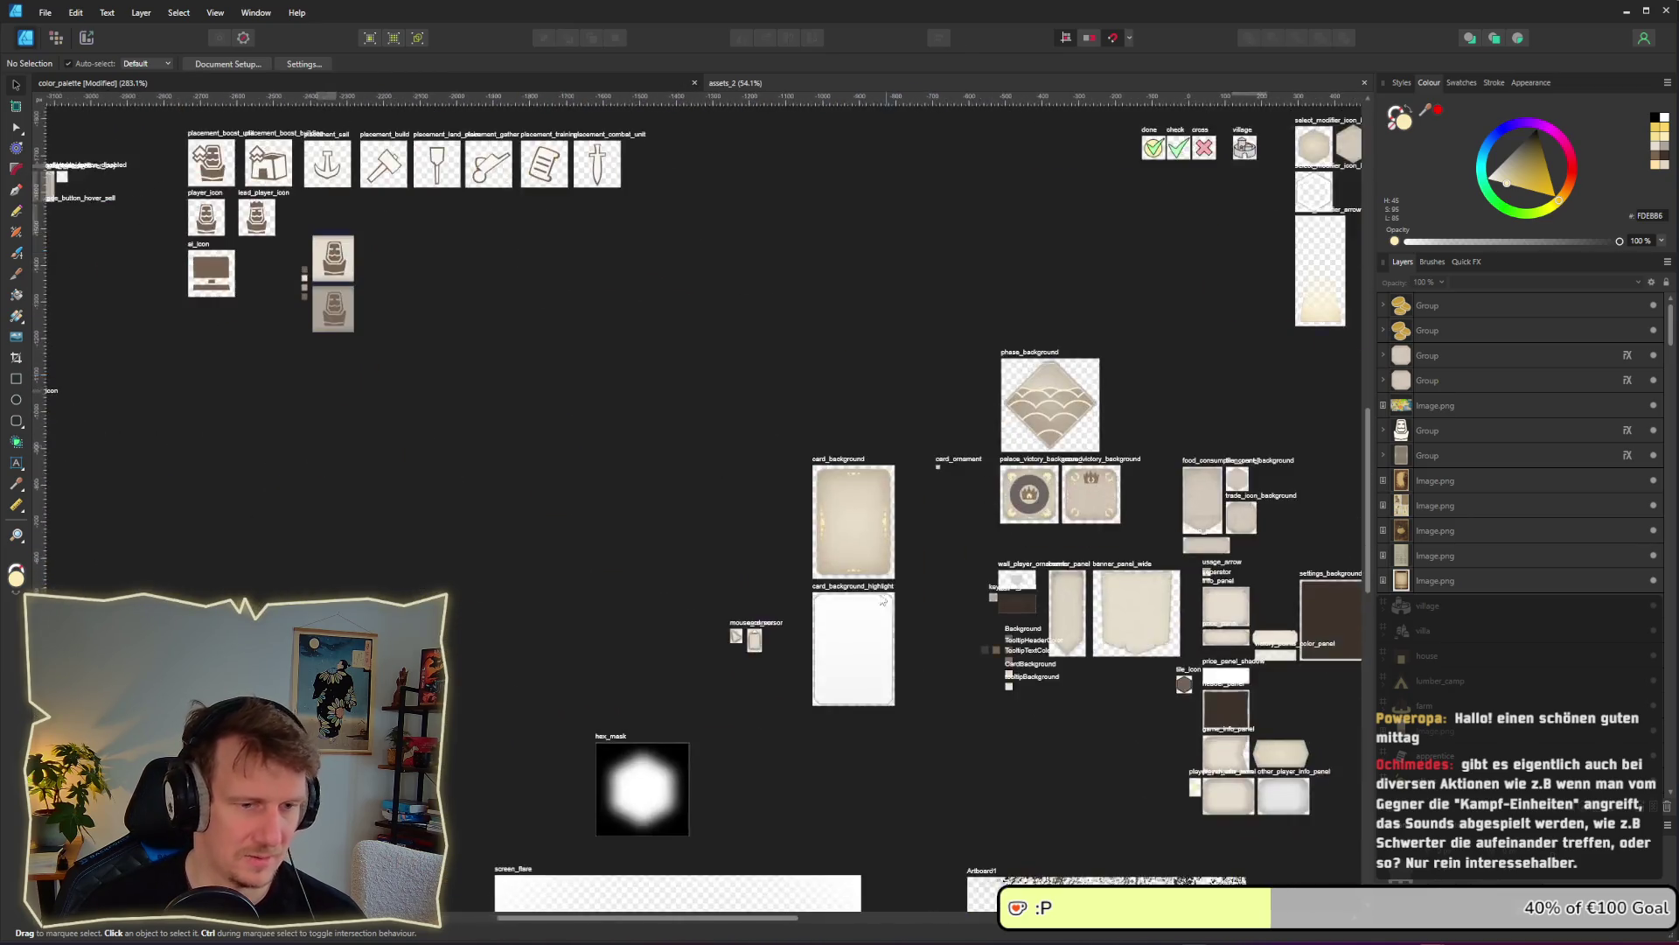
scroll(883, 601, down, 3)
scroll(883, 601, right, 3)
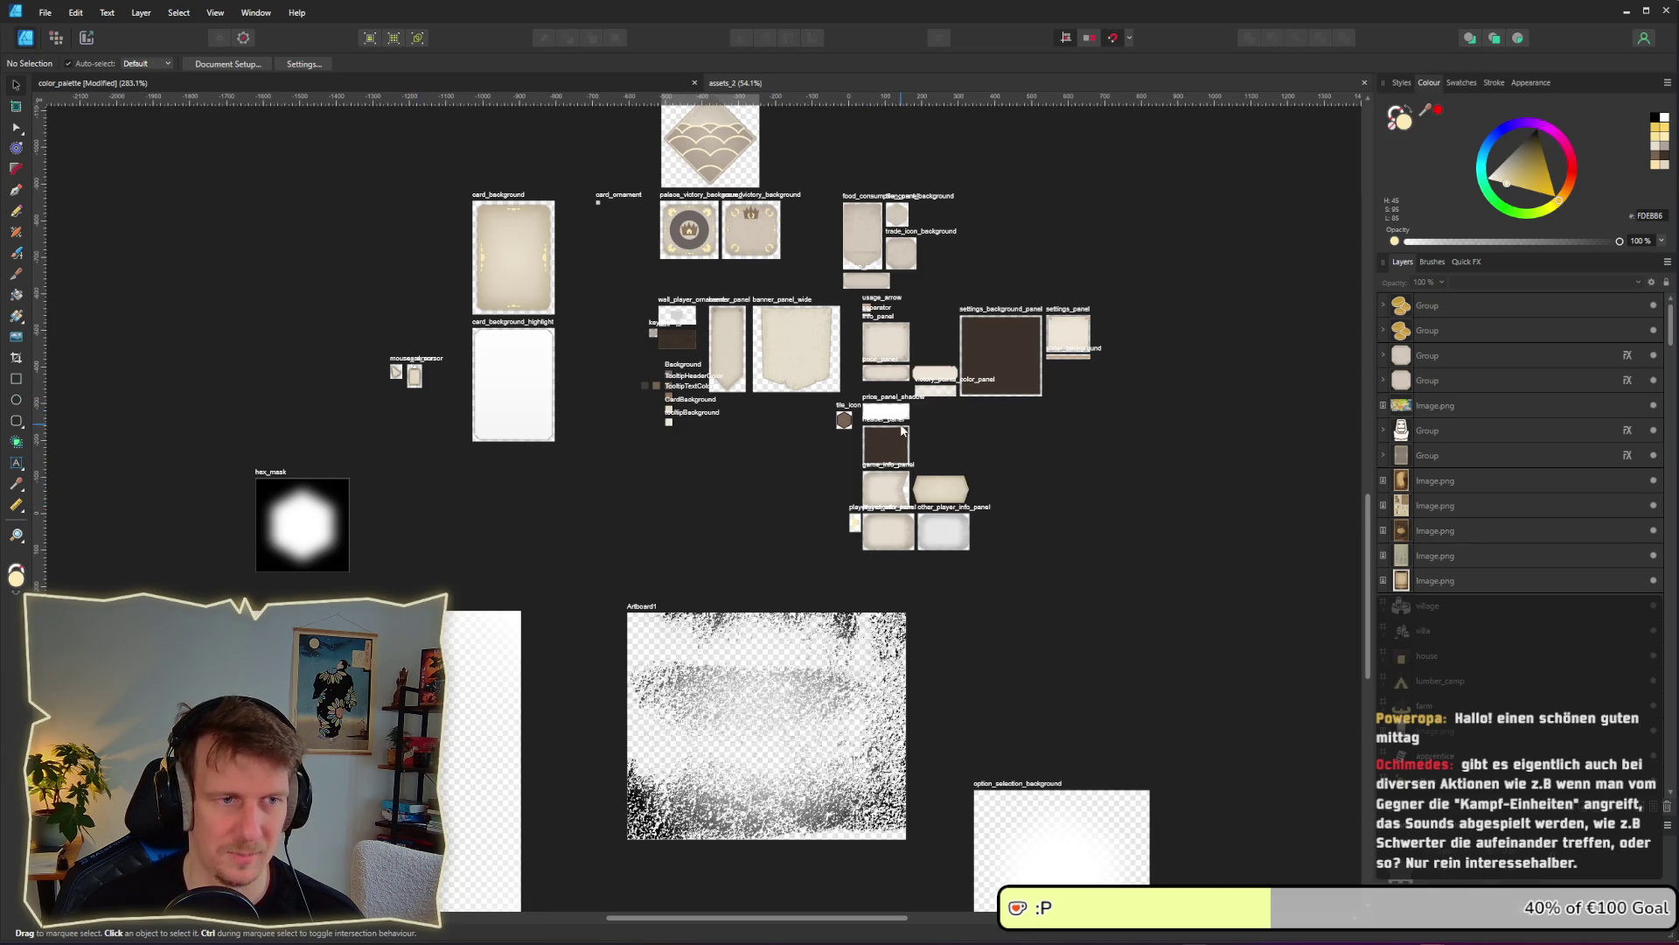
scroll(904, 430, up, 4)
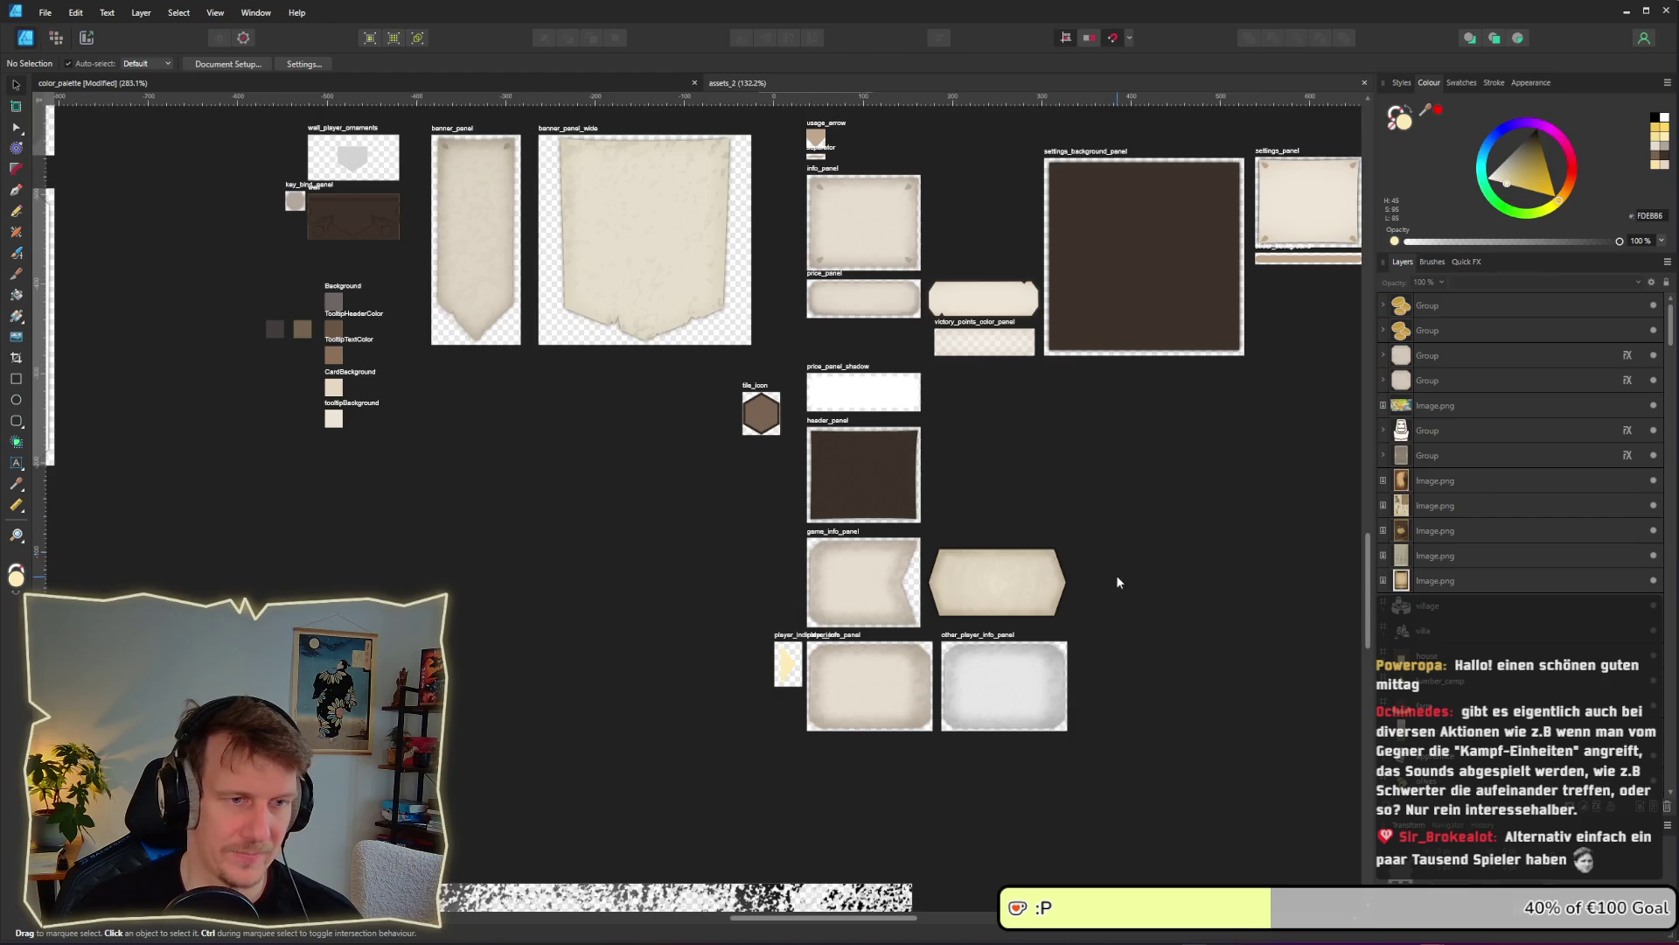
drag(1117, 576, 985, 469)
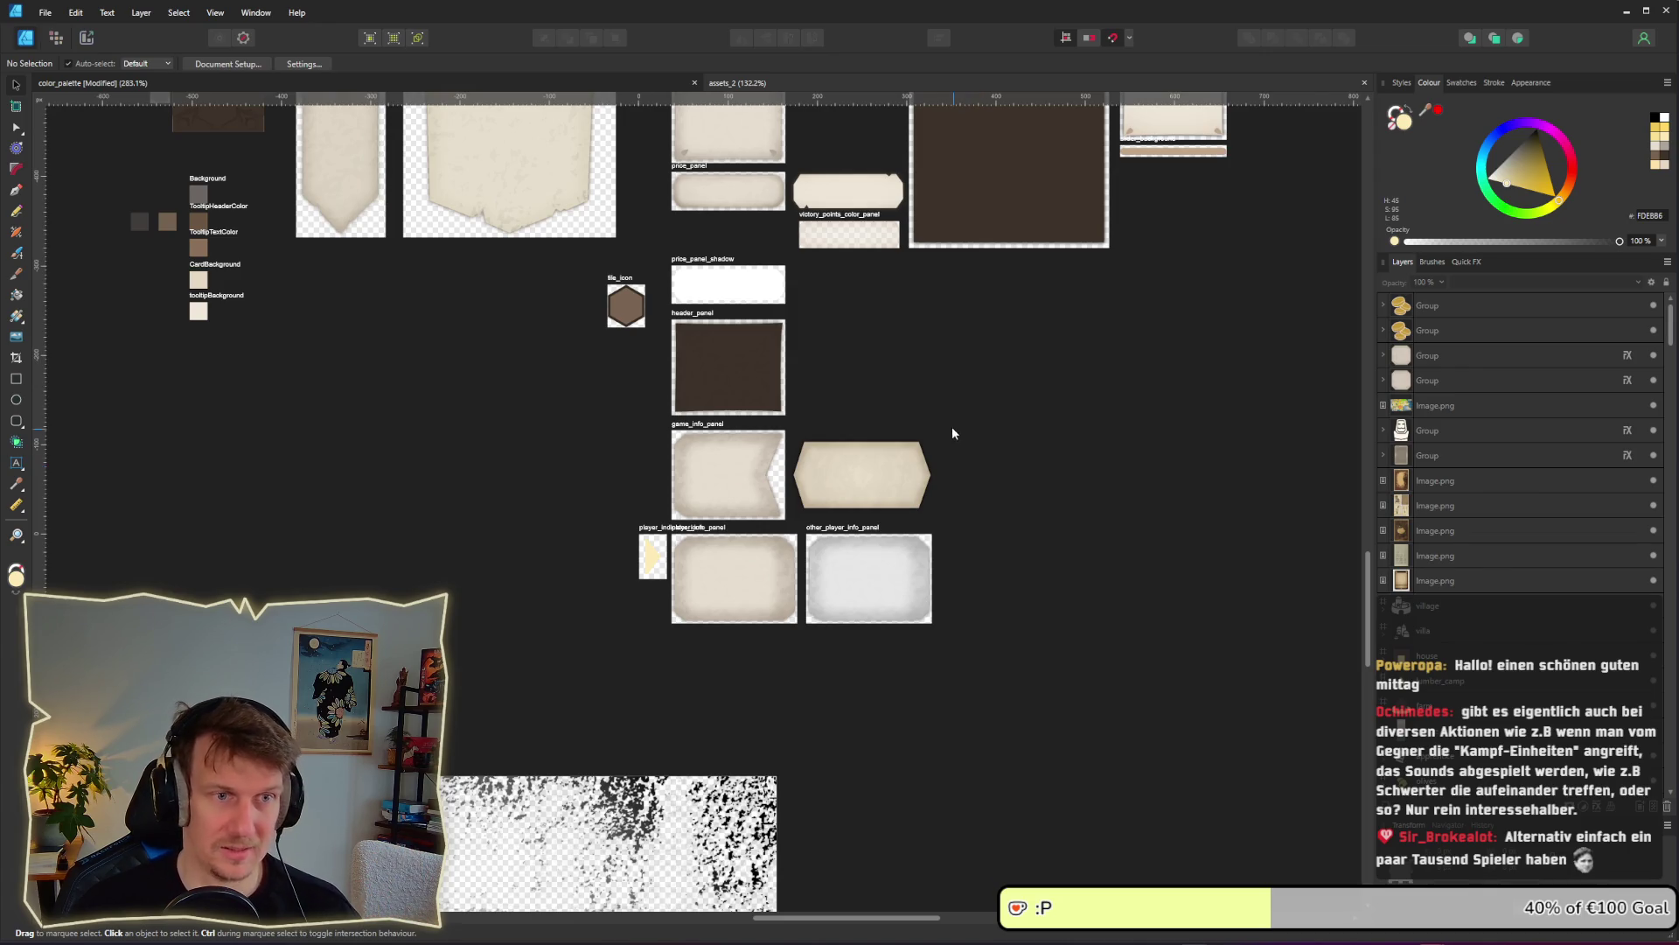
drag(950, 399, 916, 438)
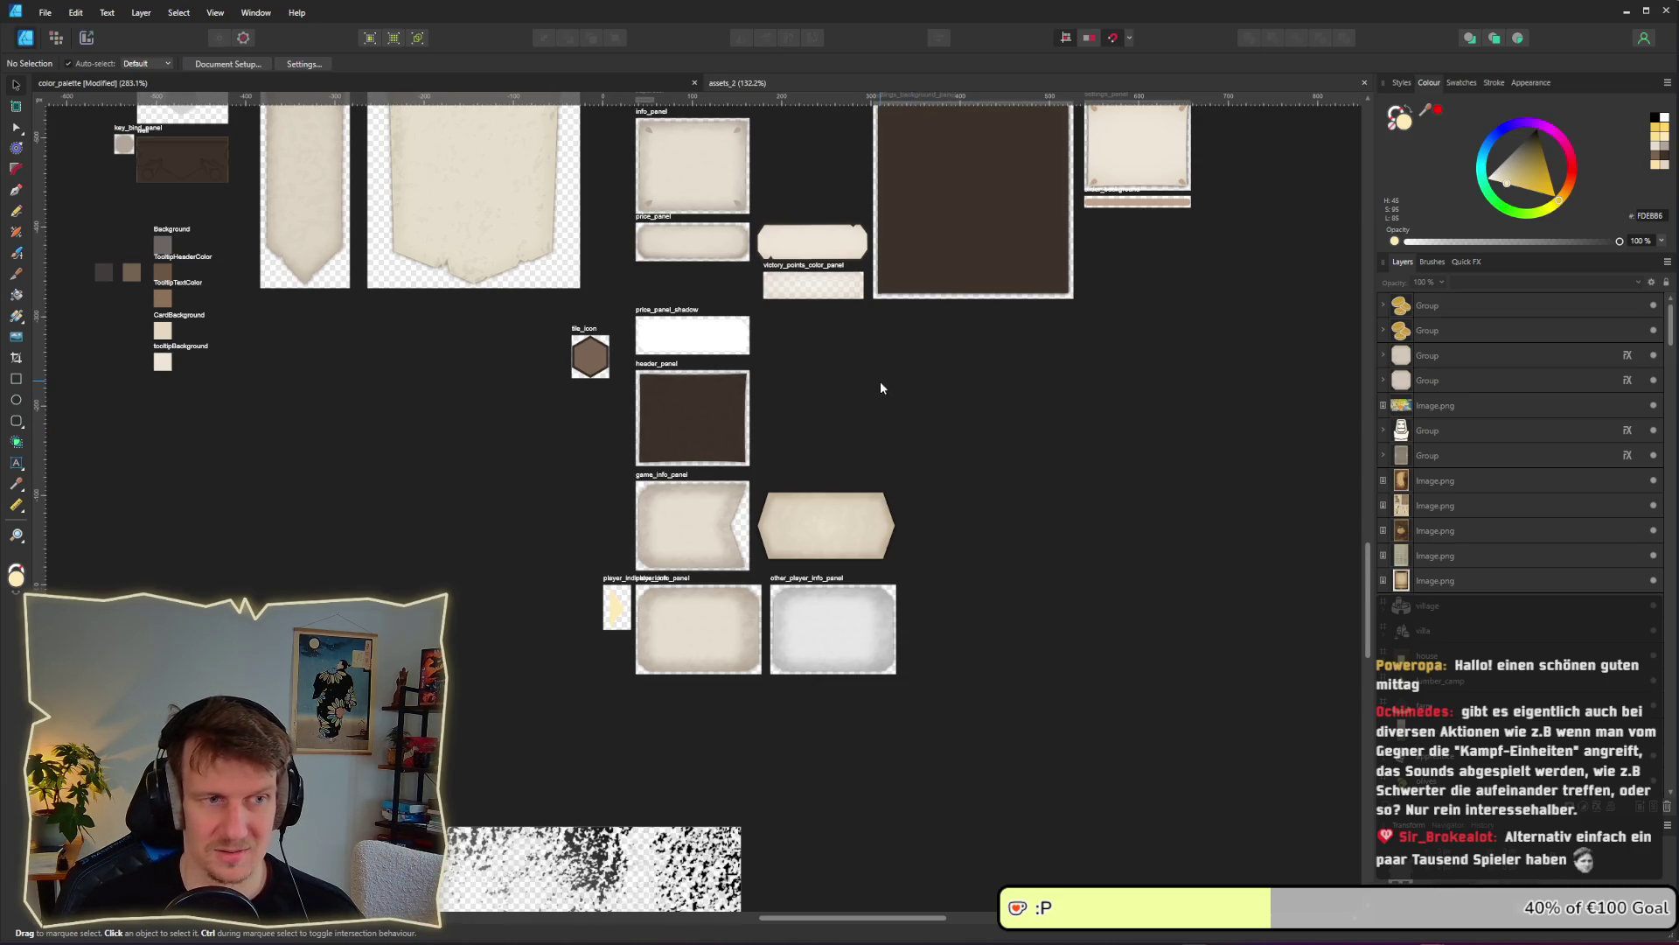
drag(880, 382, 877, 451)
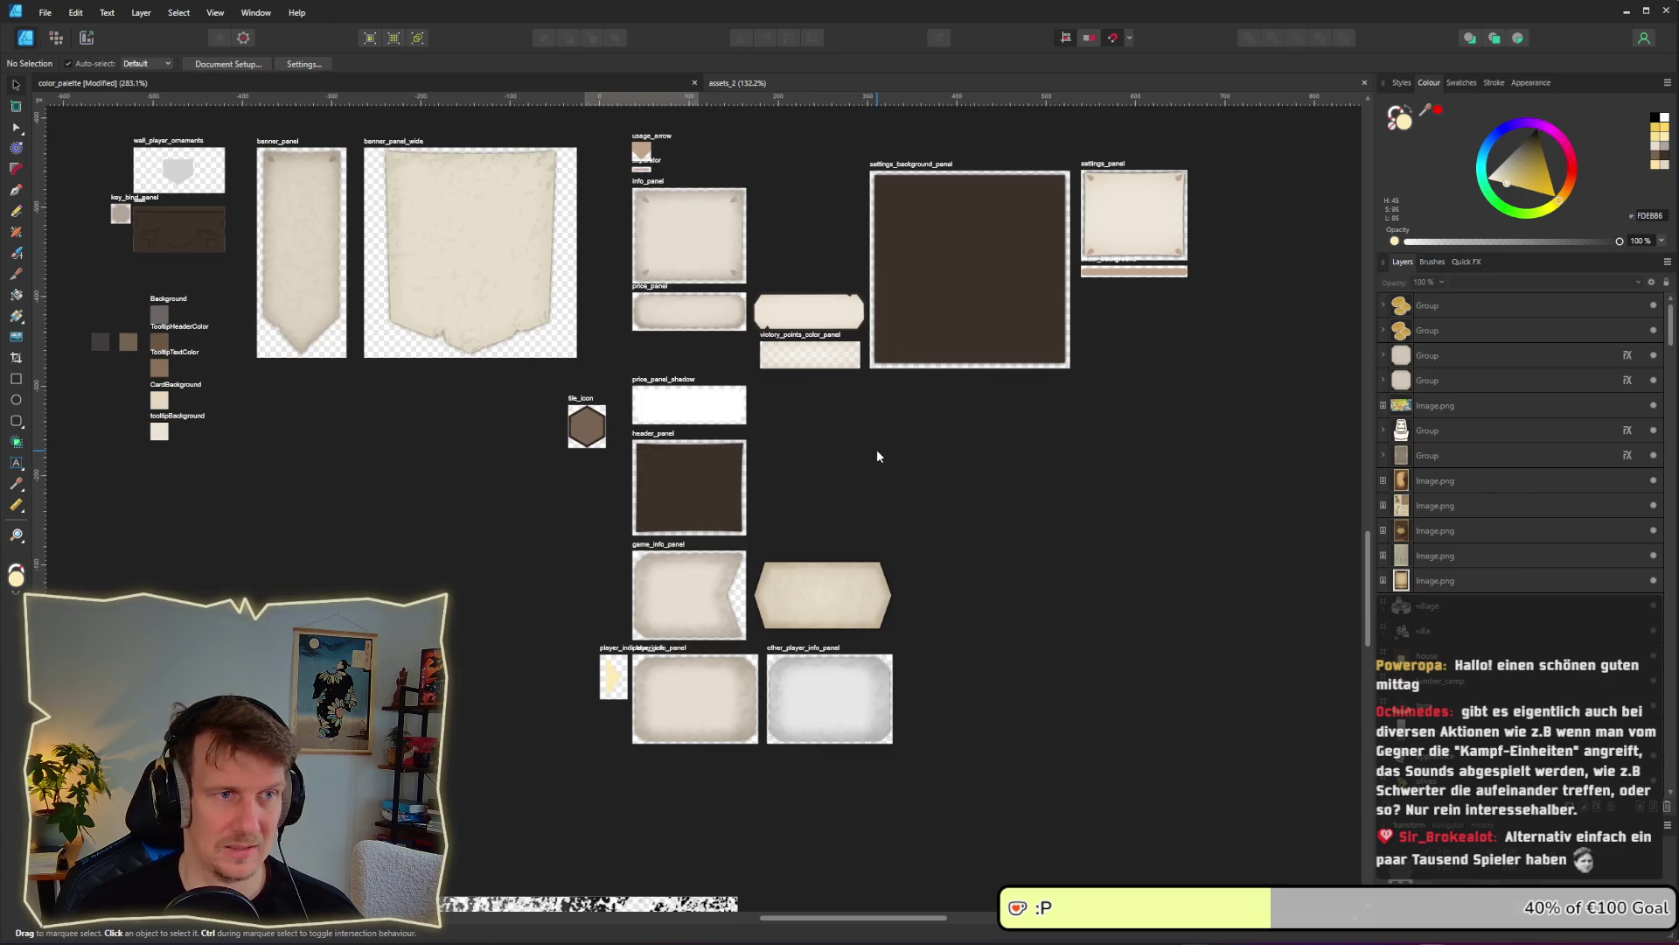
drag(719, 161, 731, 257)
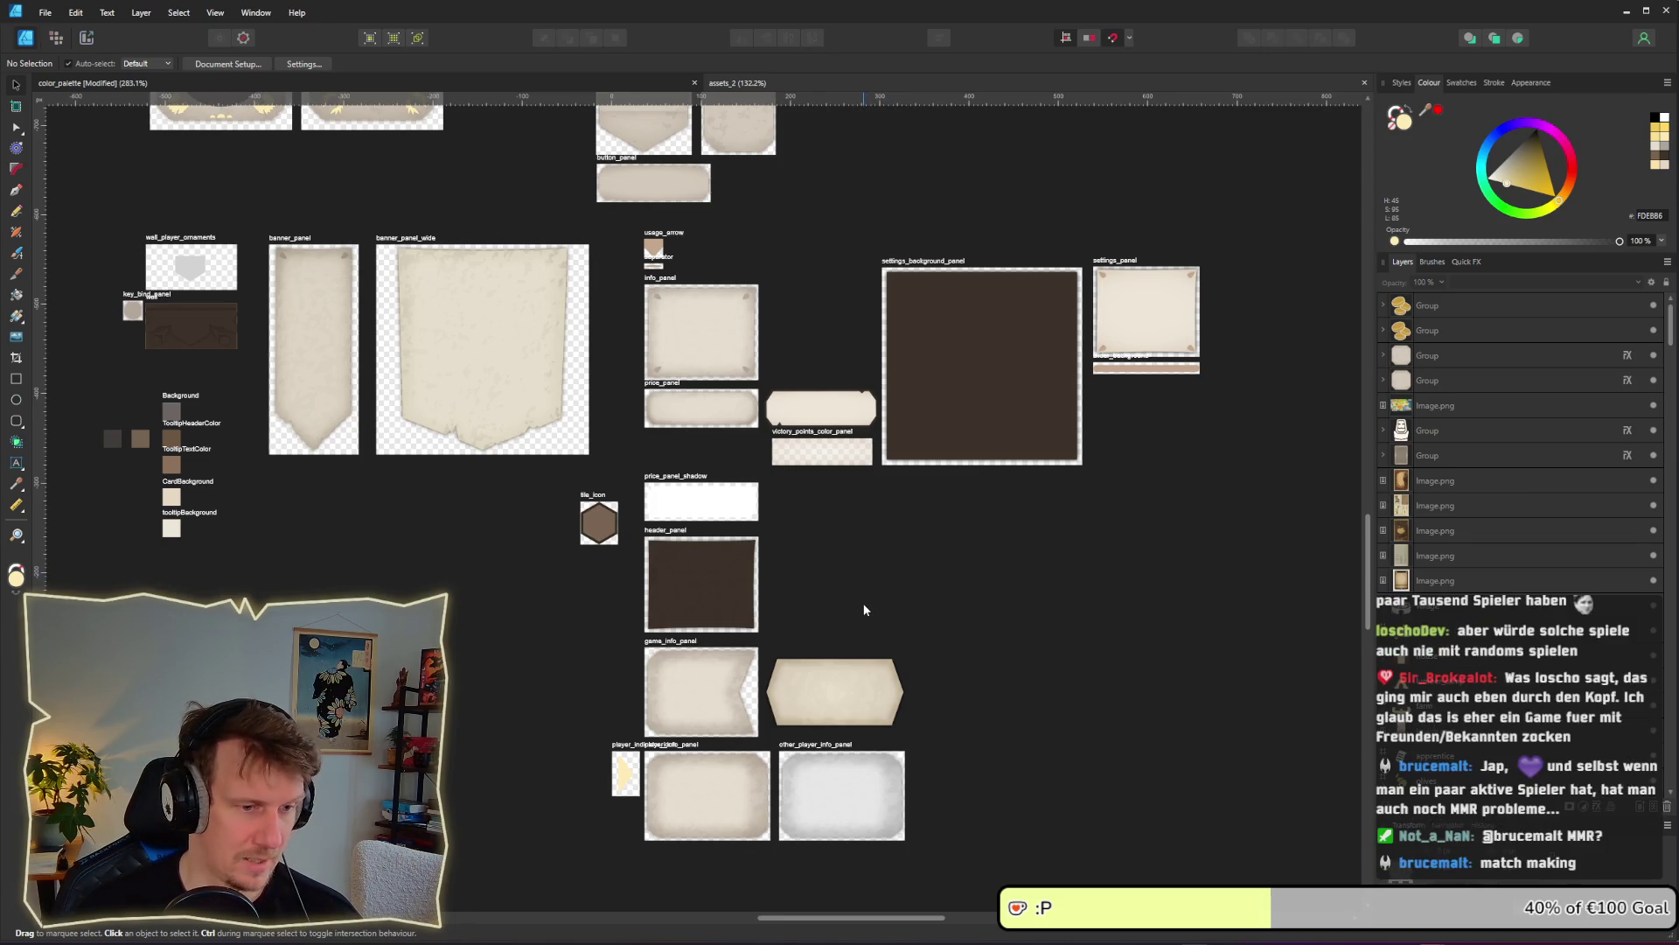
Duplicate the player_indicator_icon artboard, placing the copy below the original
scroll(720, 472, up, 3)
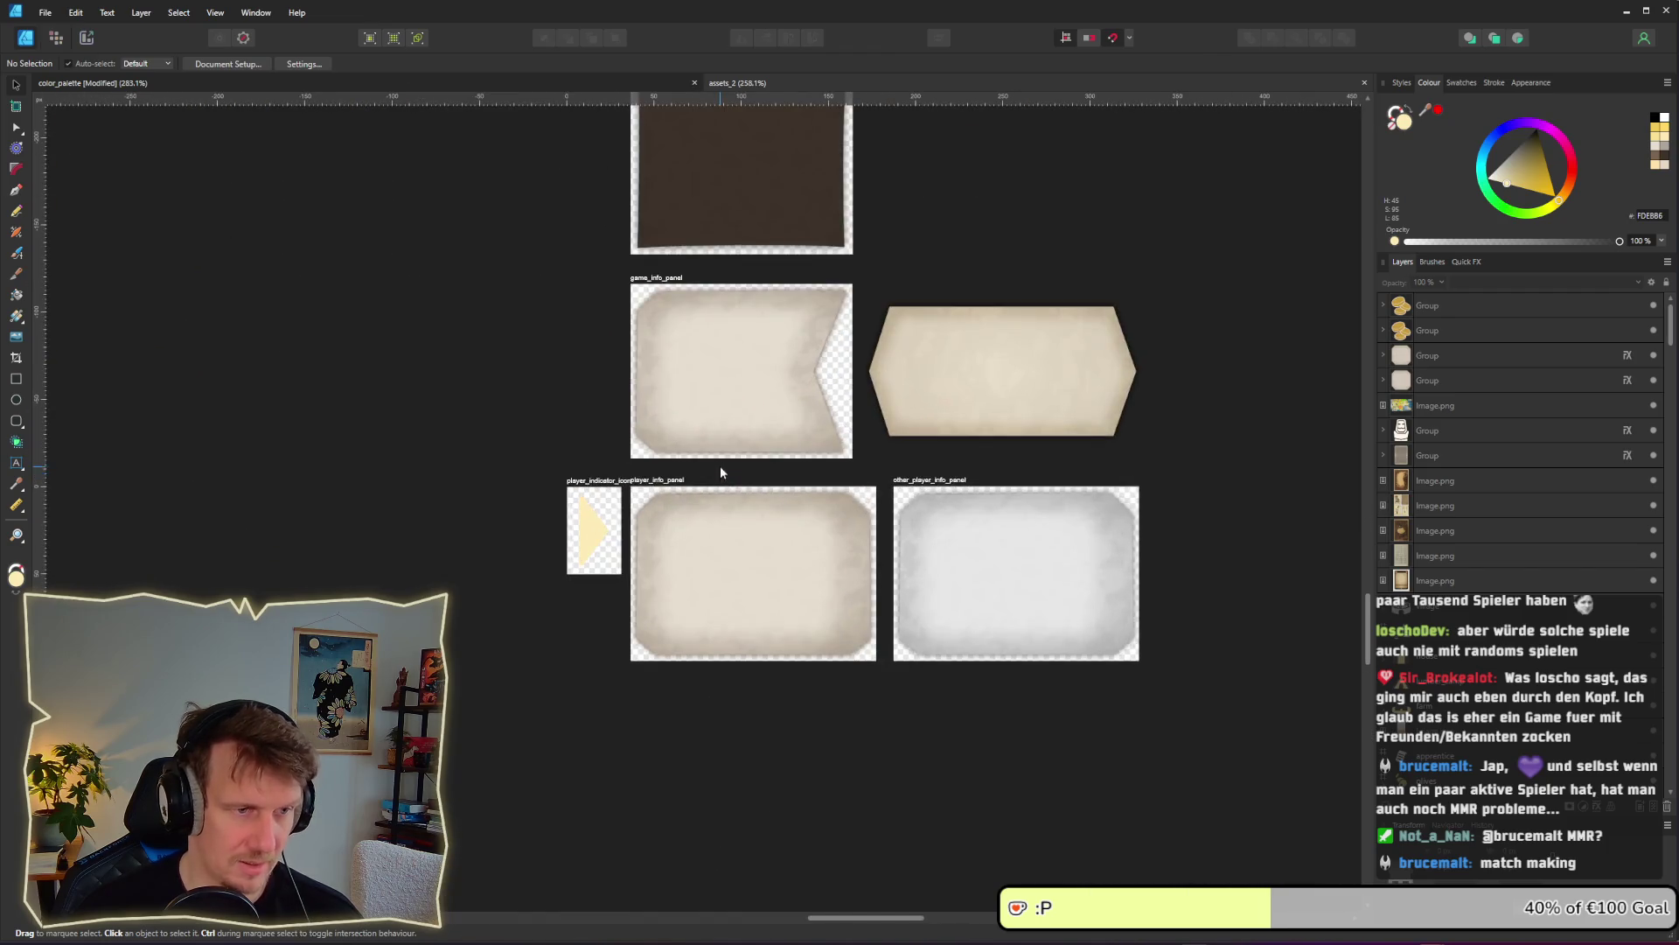
scroll(651, 496, up, 2)
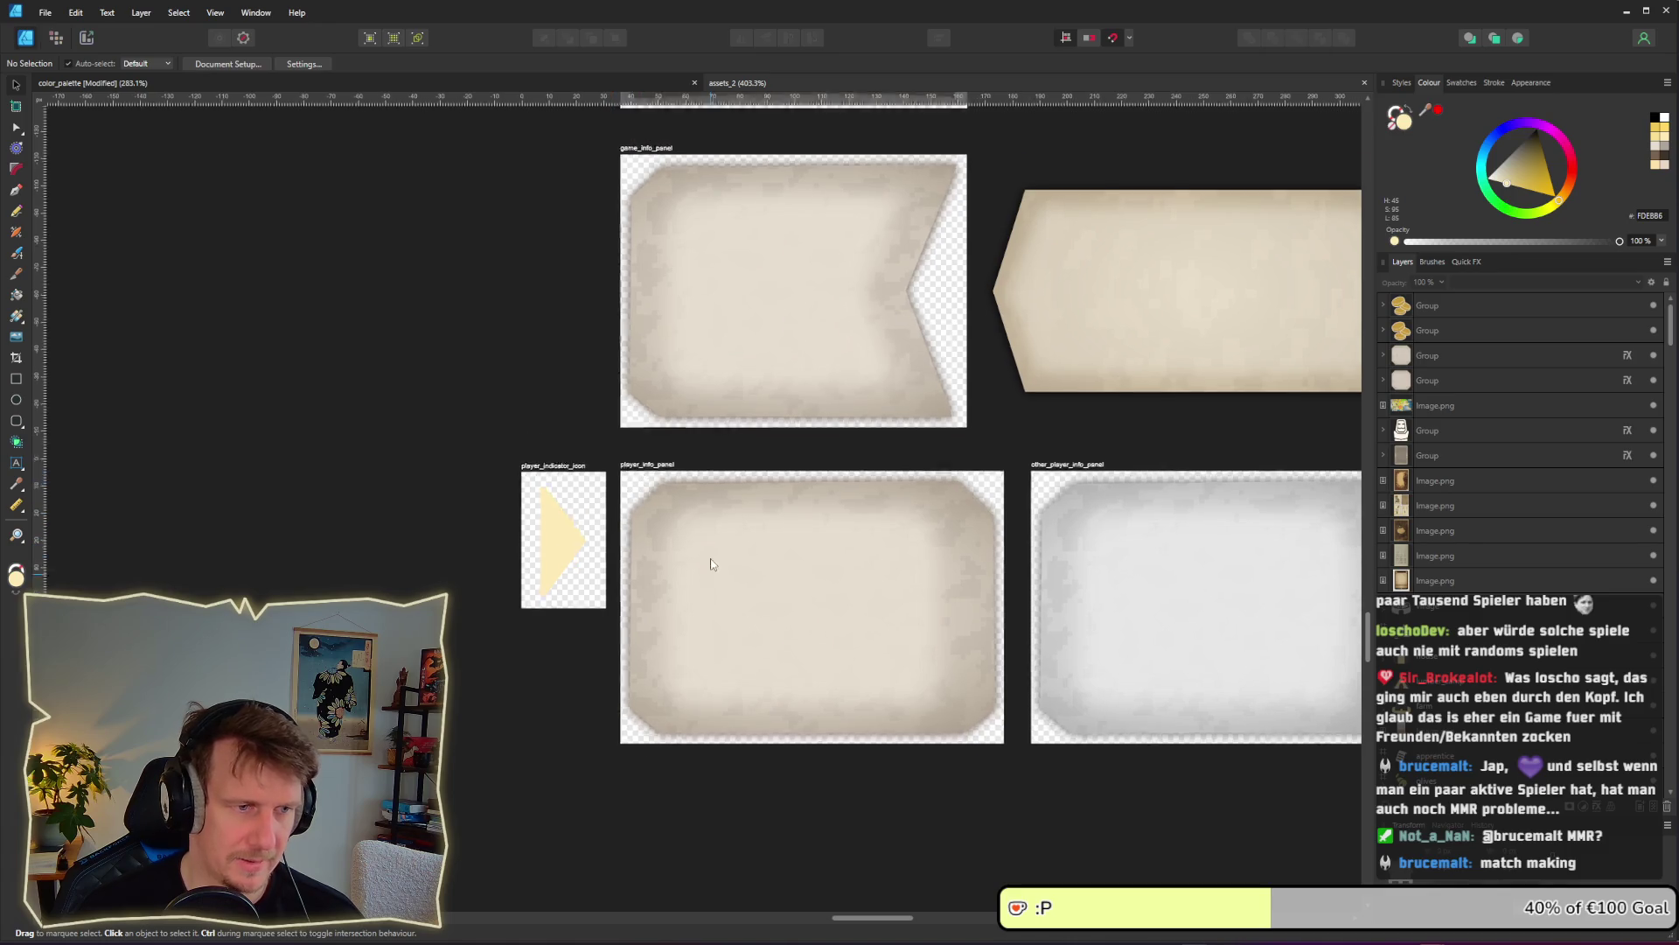
scroll(664, 317, down, 3)
click(655, 296)
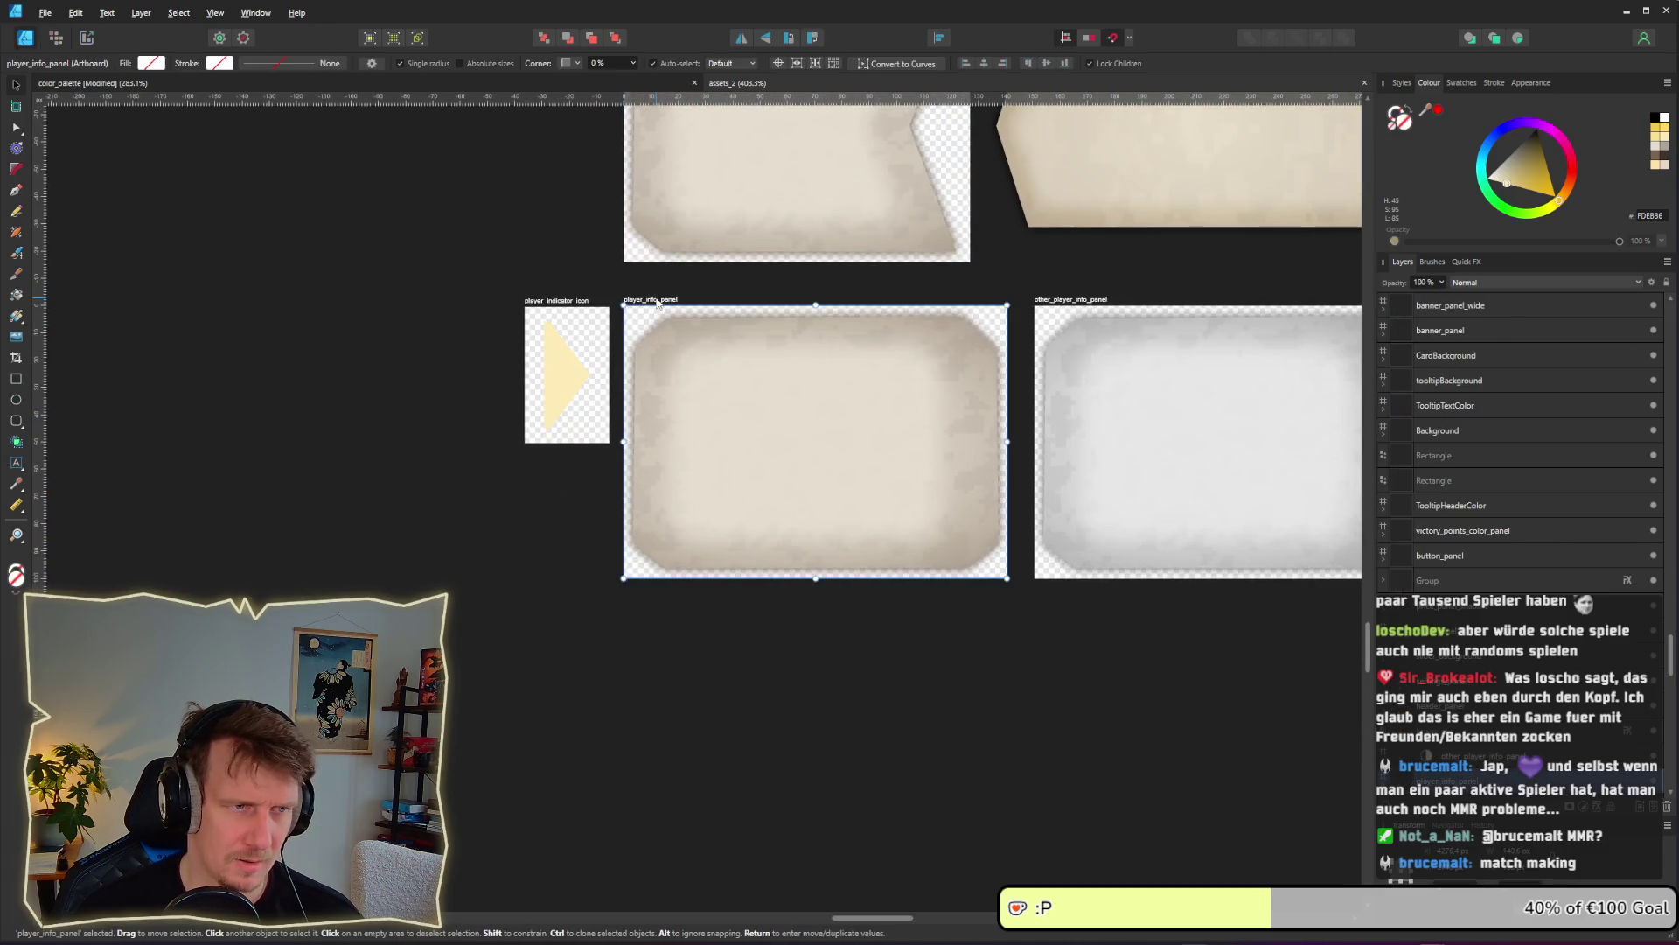
click(569, 299)
key(Return)
key(Escape)
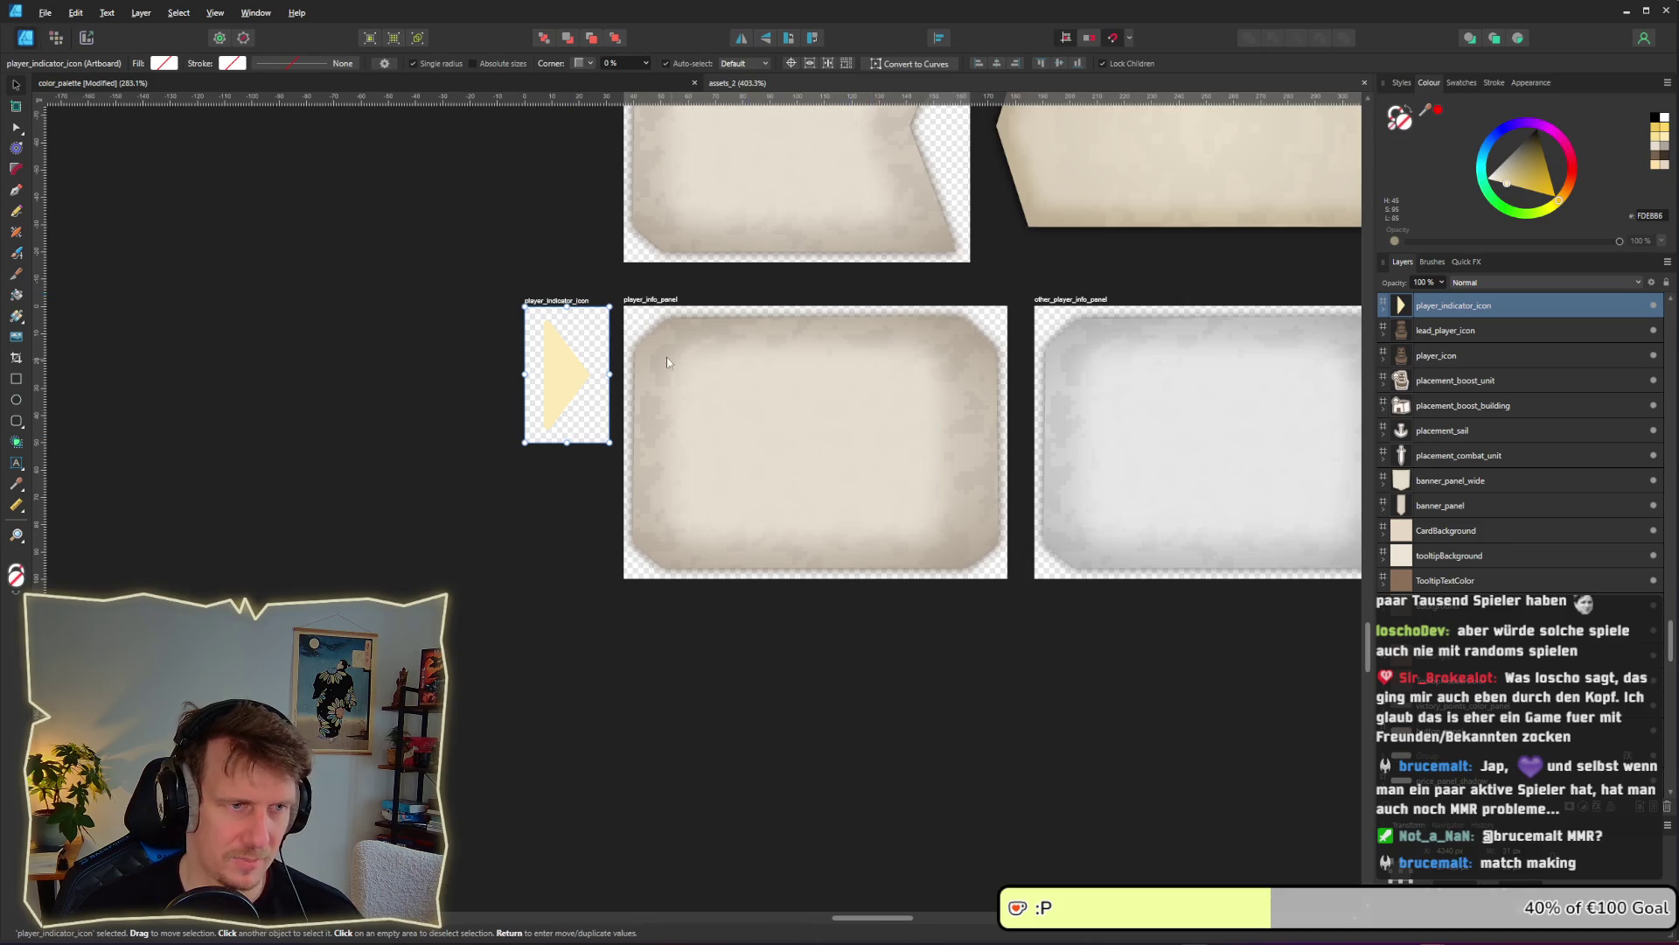
drag(570, 324, 573, 484)
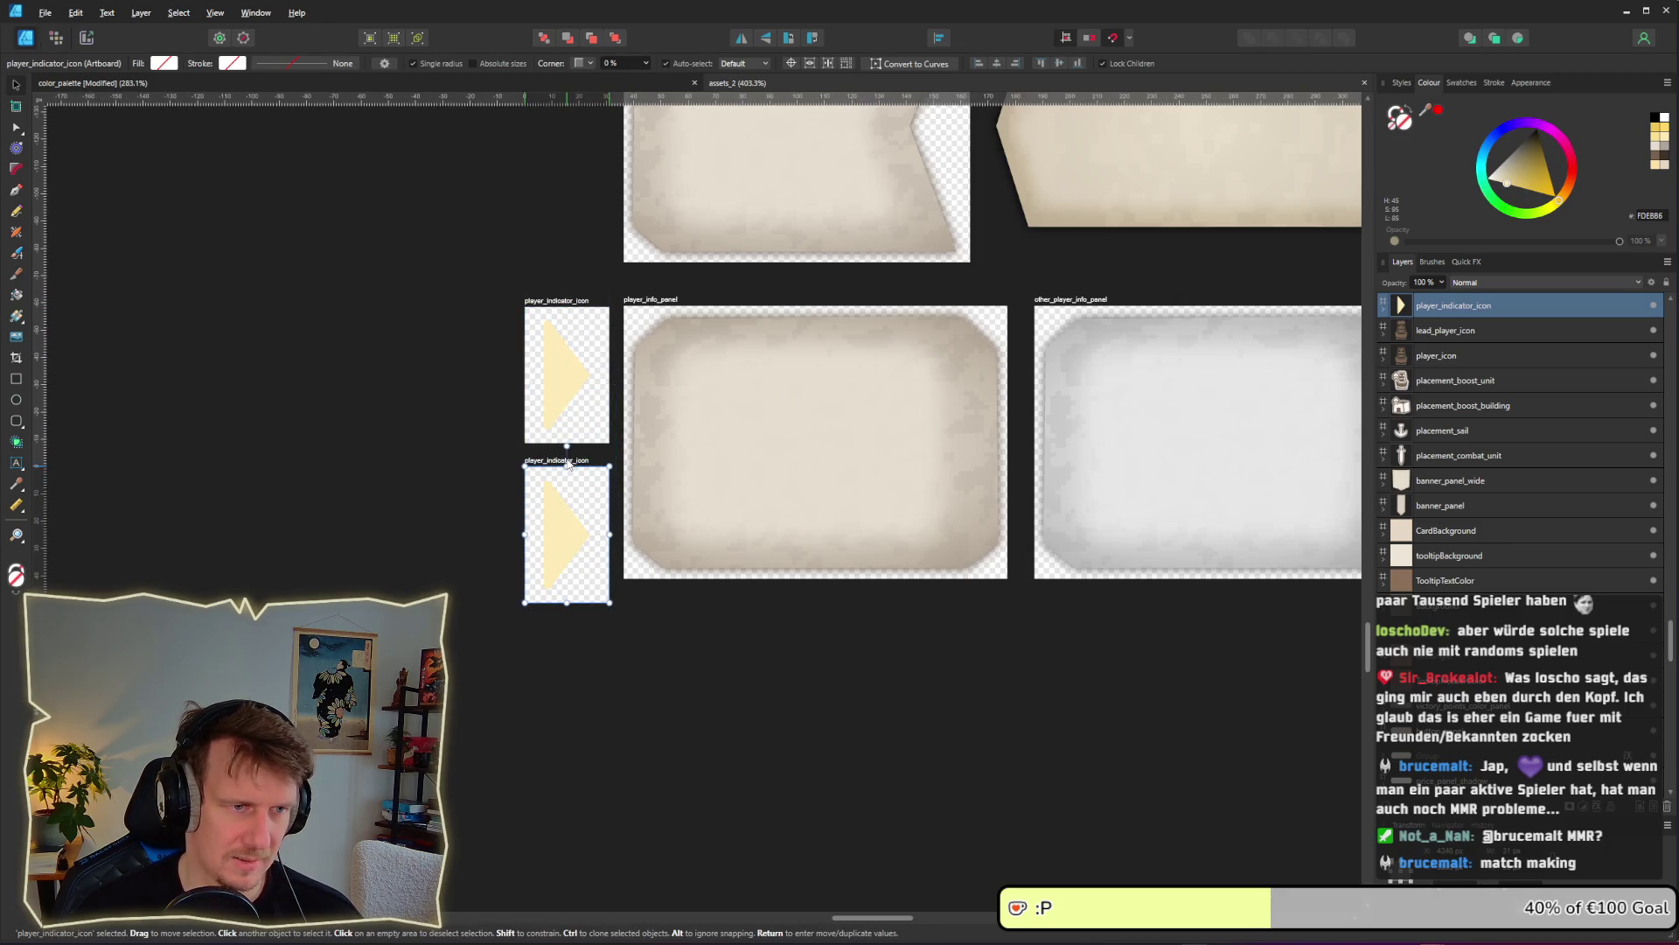
Fill the copied triangle with dark brown sampled from the canvas, then start renaming its artboard
scroll(577, 529, down, 2)
double_click(577, 529)
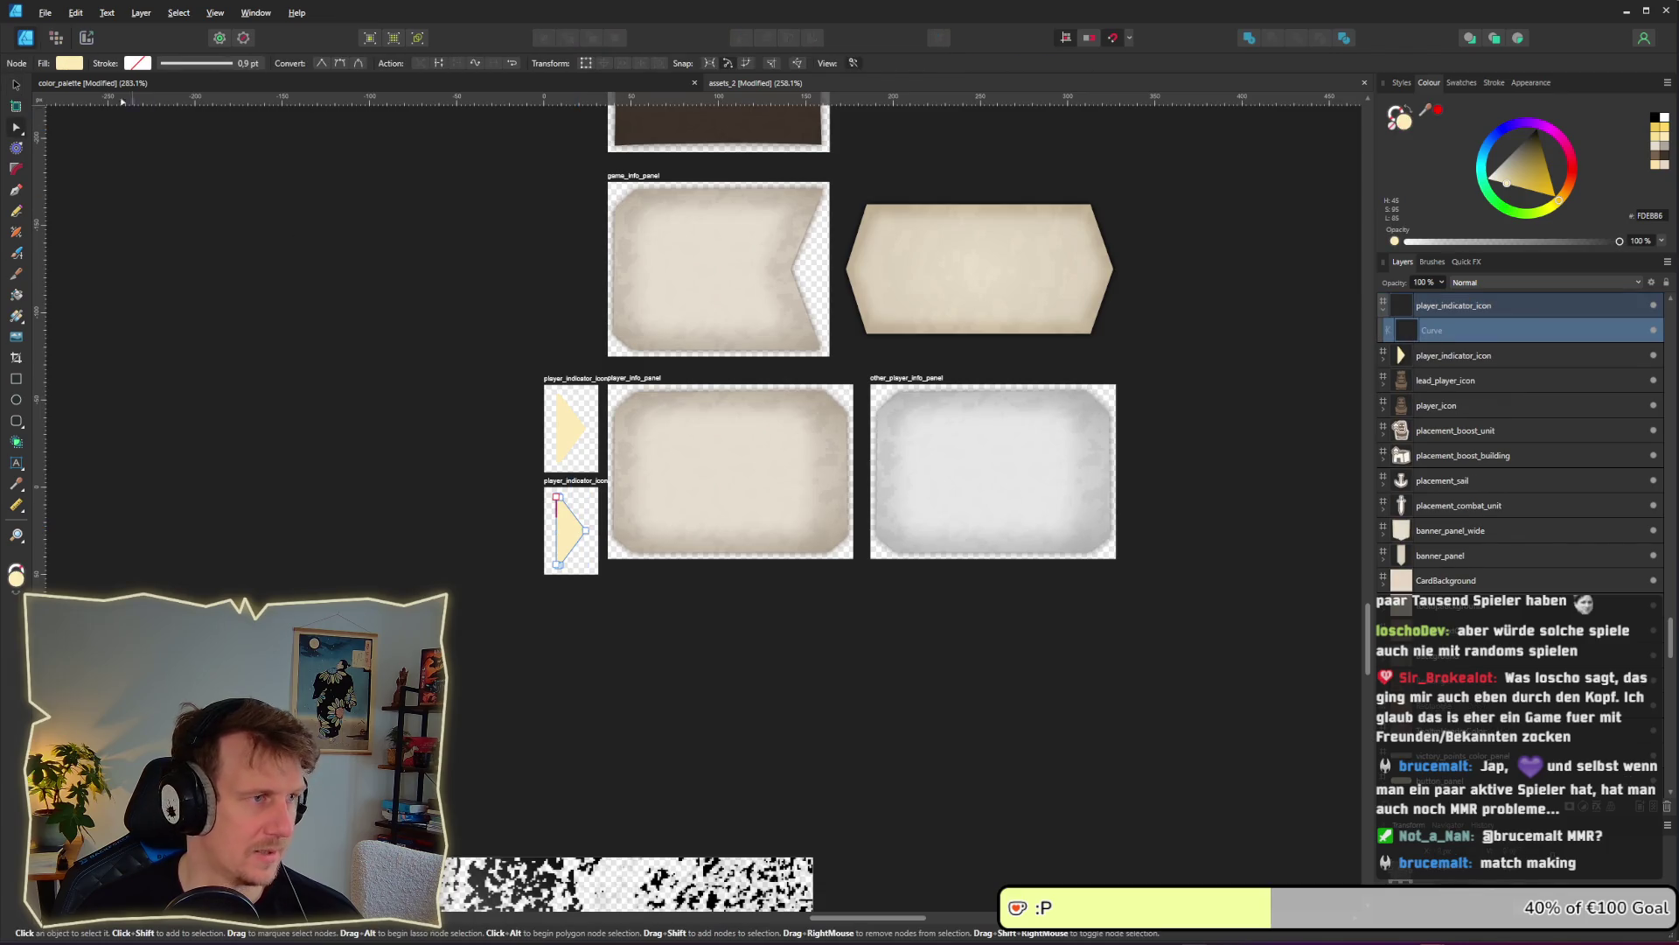
click(69, 63)
scroll(537, 385, down, 2)
scroll(537, 385, down, 1)
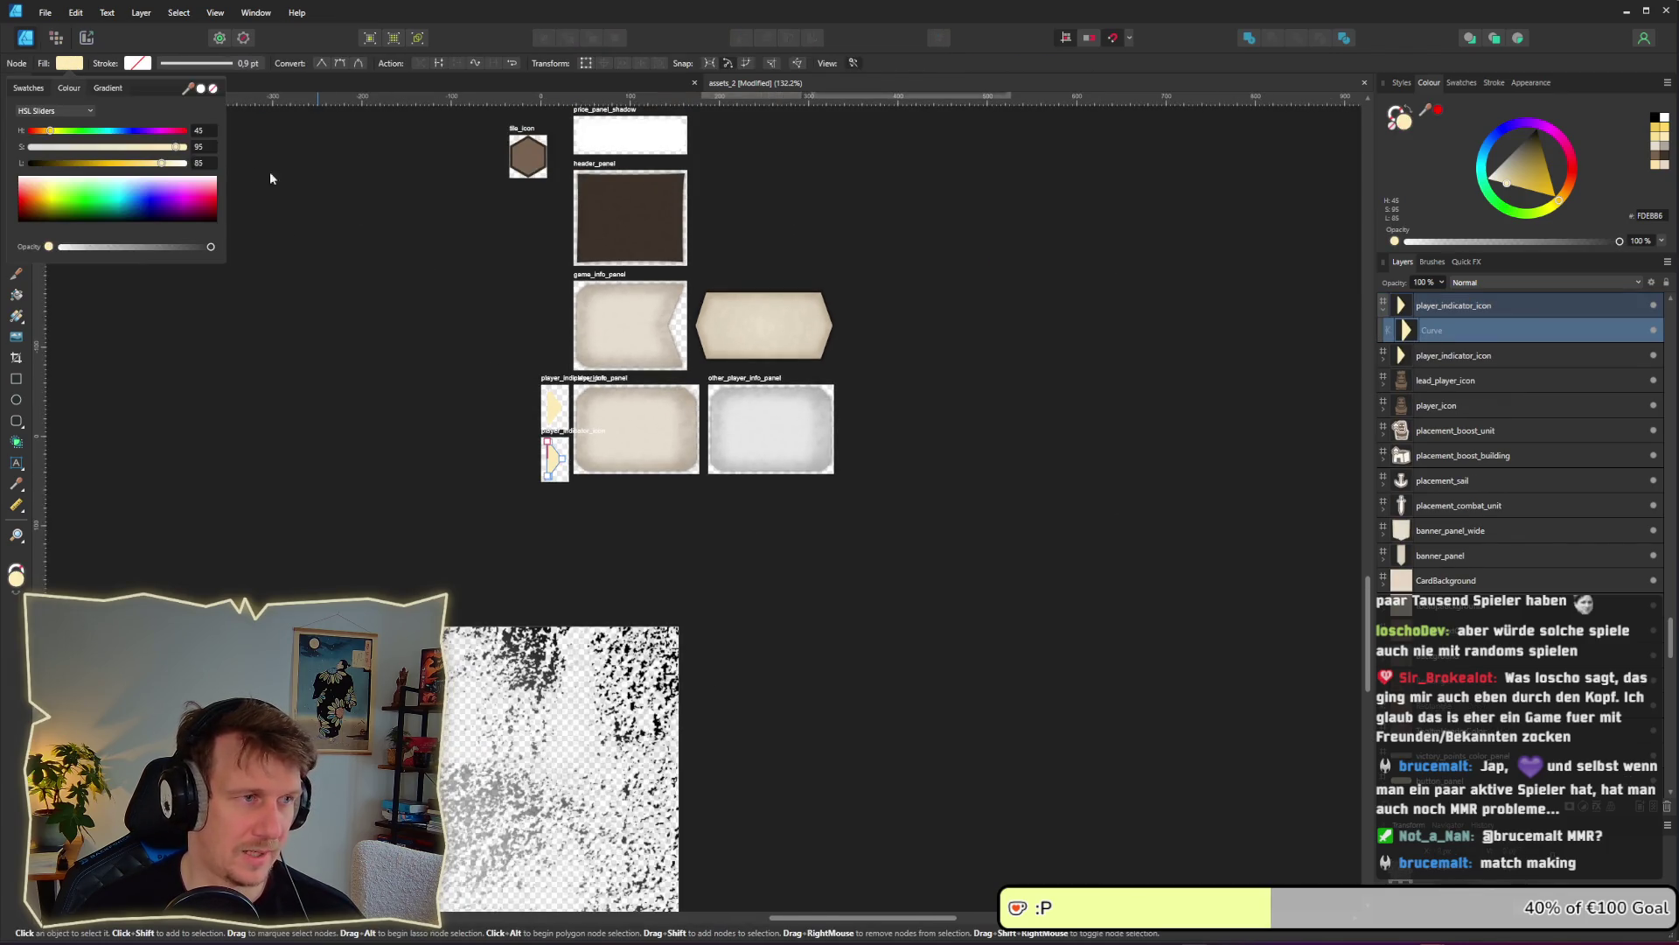
drag(271, 178, 767, 556)
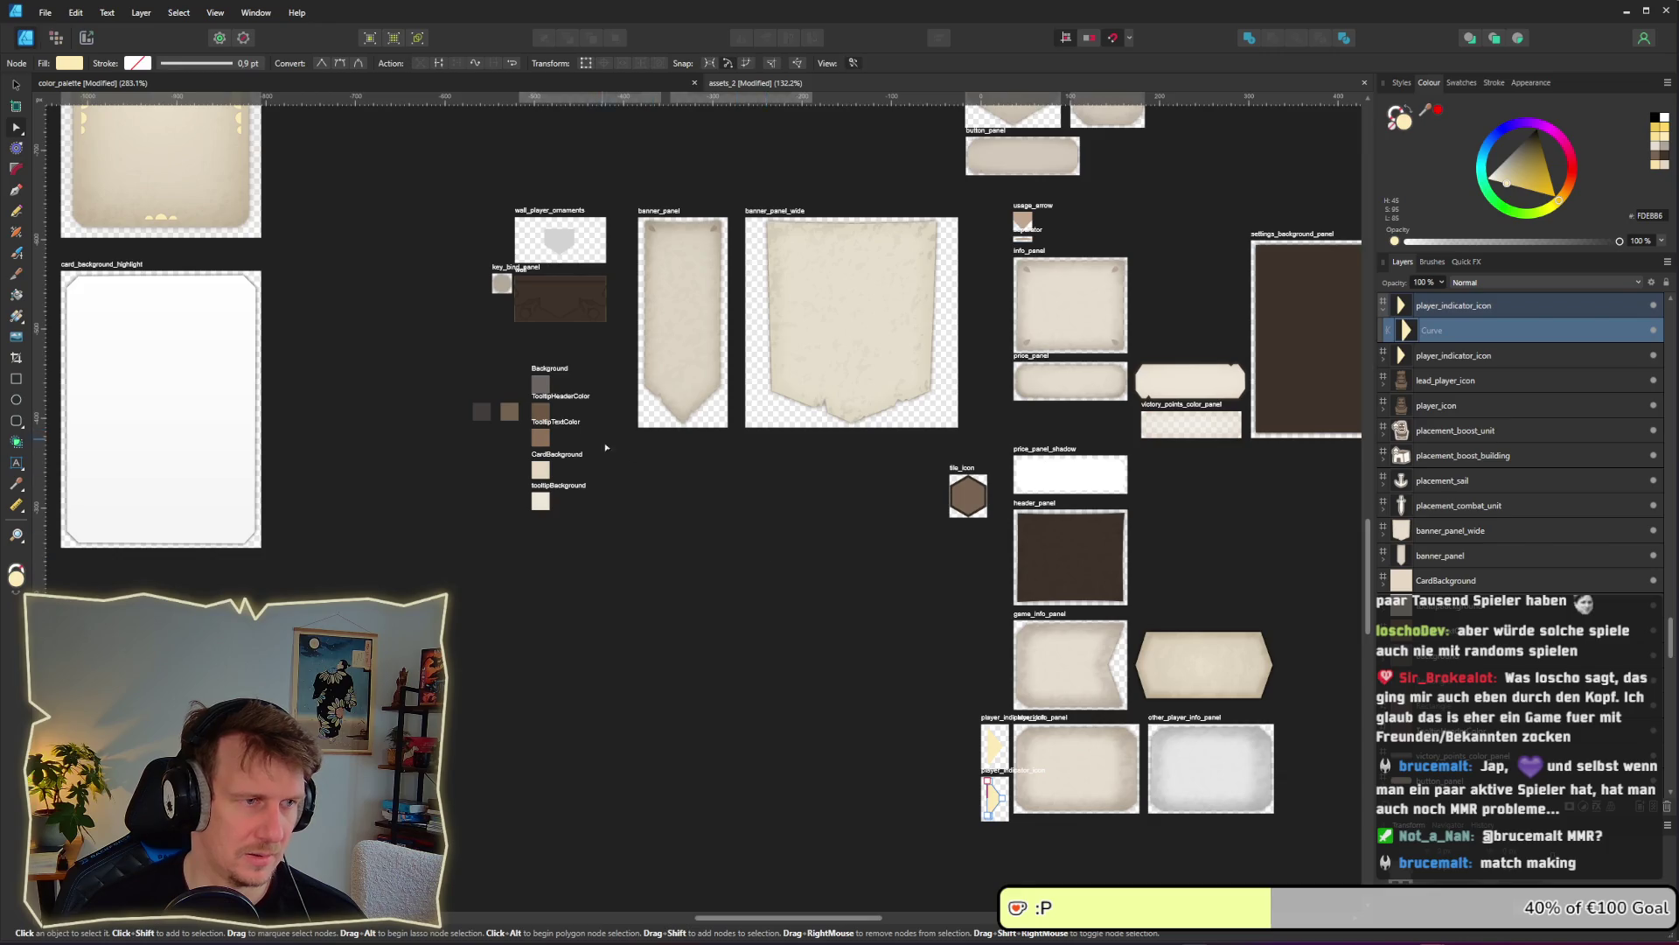
scroll(607, 448, down, 3)
scroll(642, 520, down, 2)
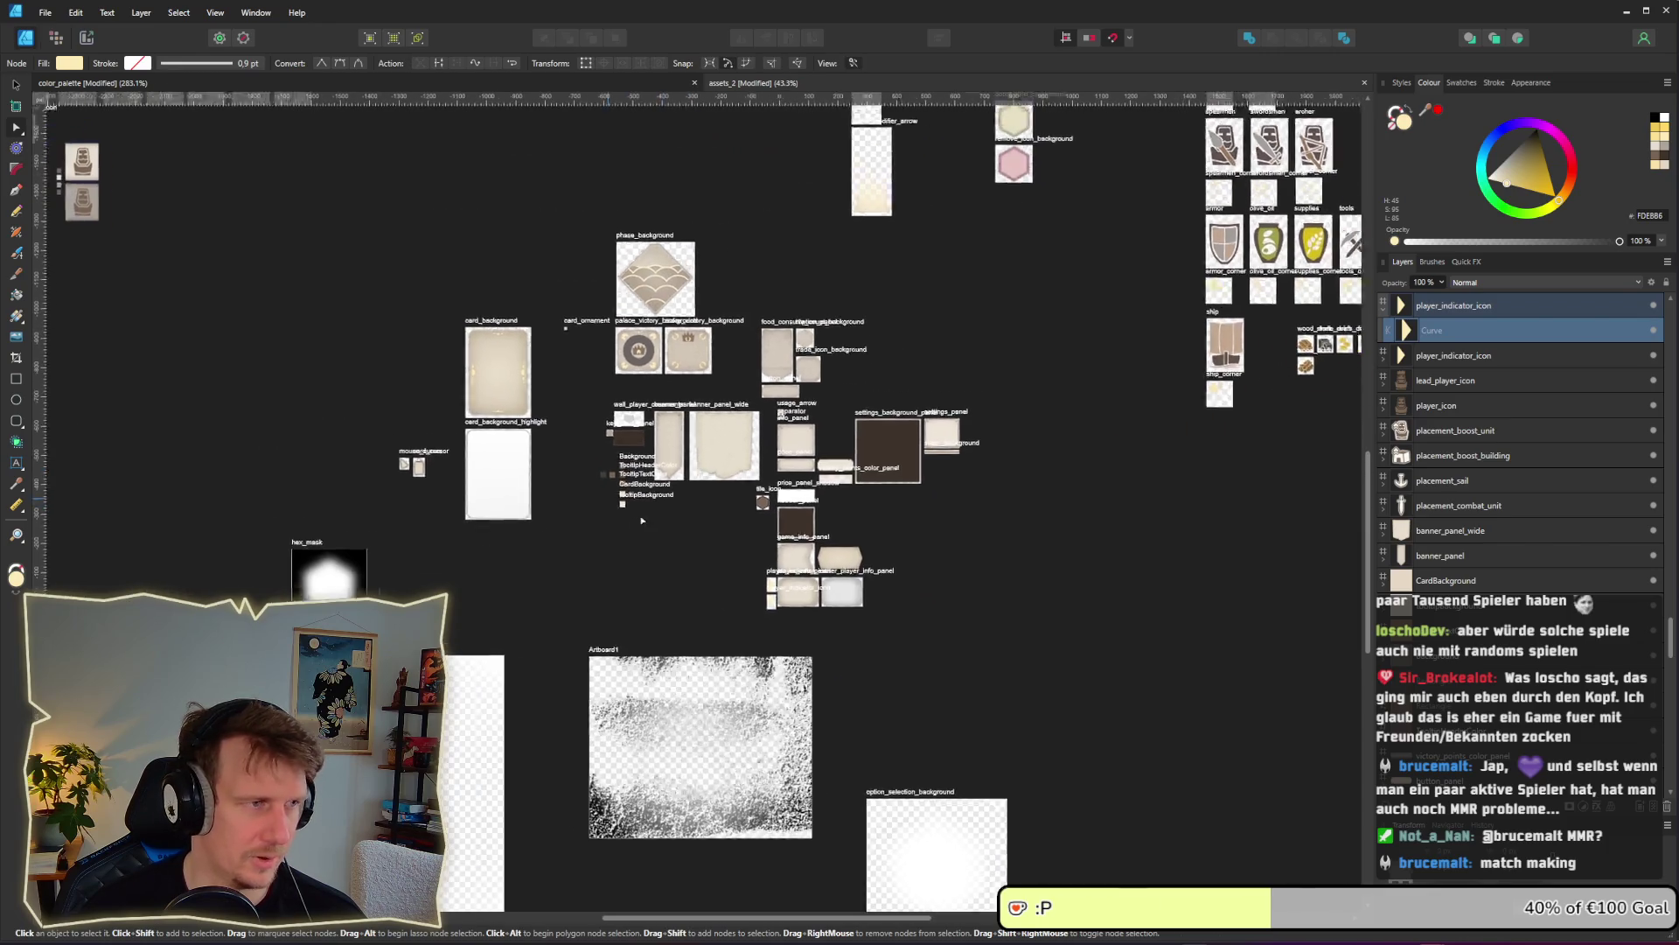
drag(642, 521, 778, 566)
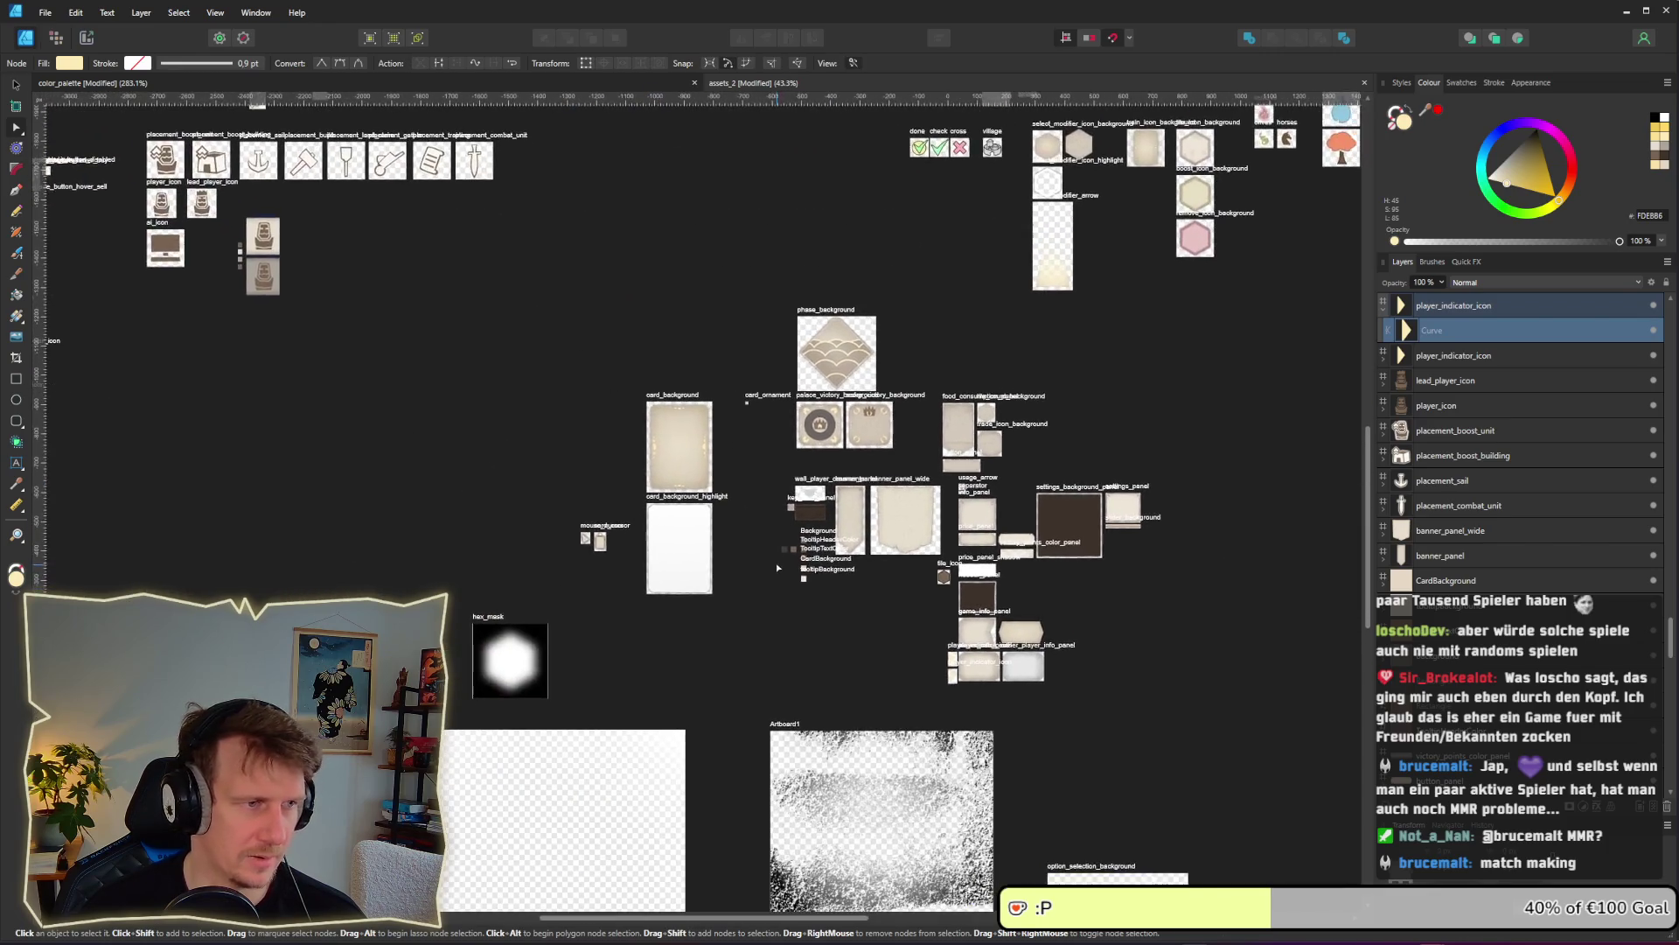
click(69, 63)
drag(187, 89, 263, 249)
scroll(1000, 682, up, 10)
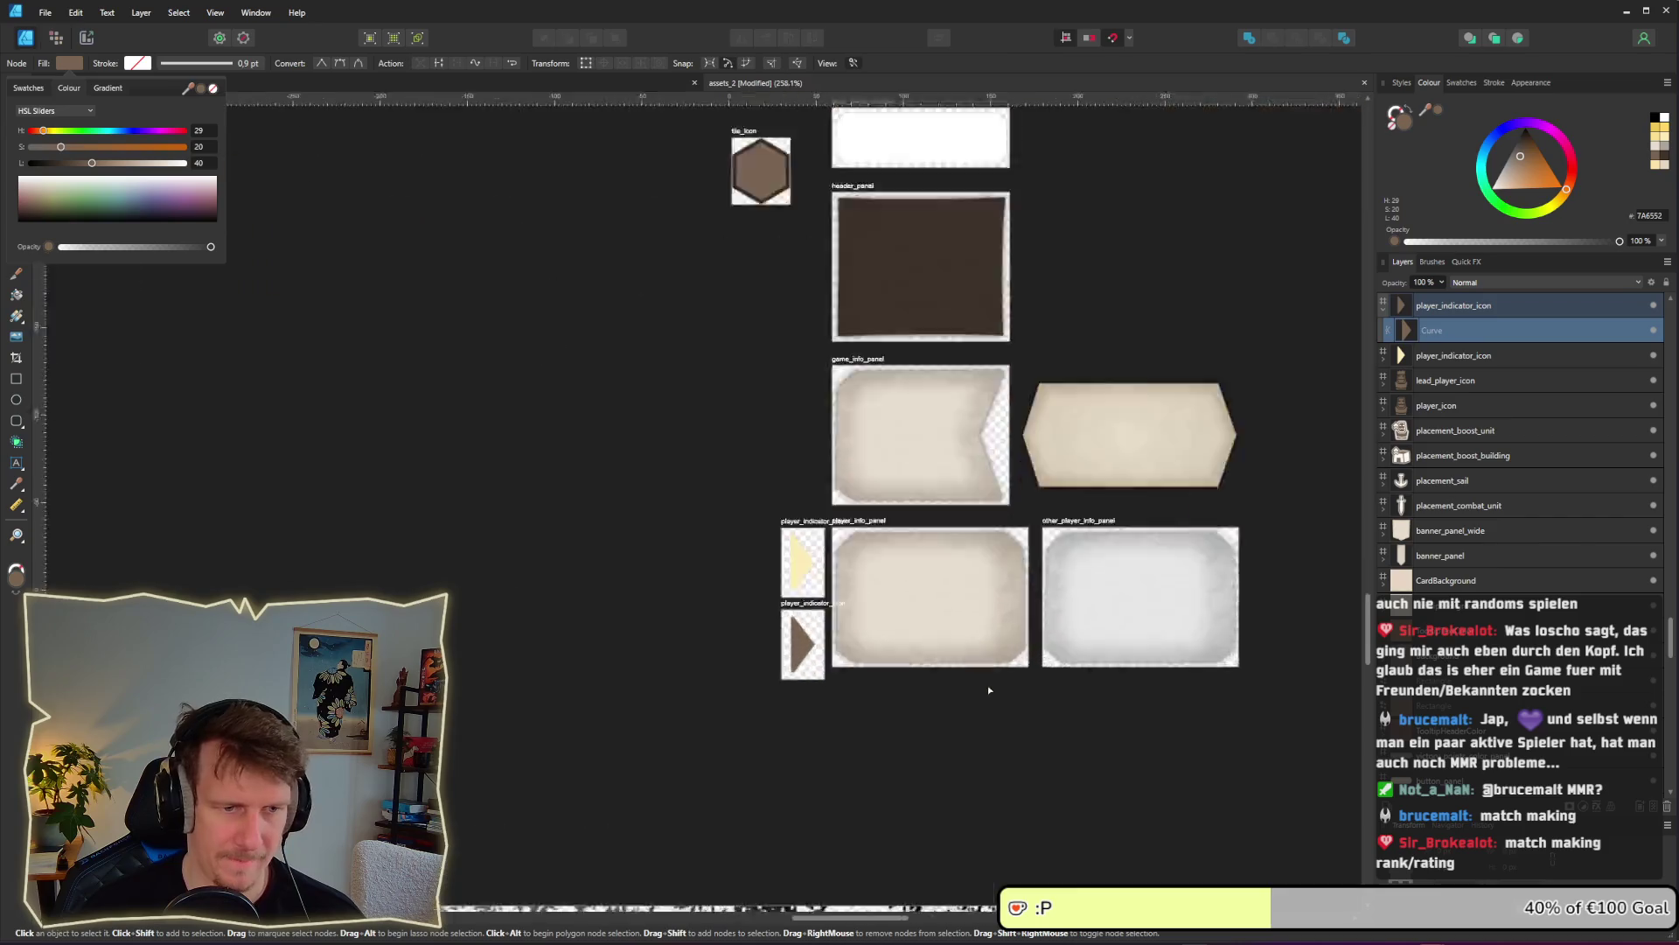
double_click(401, 440)
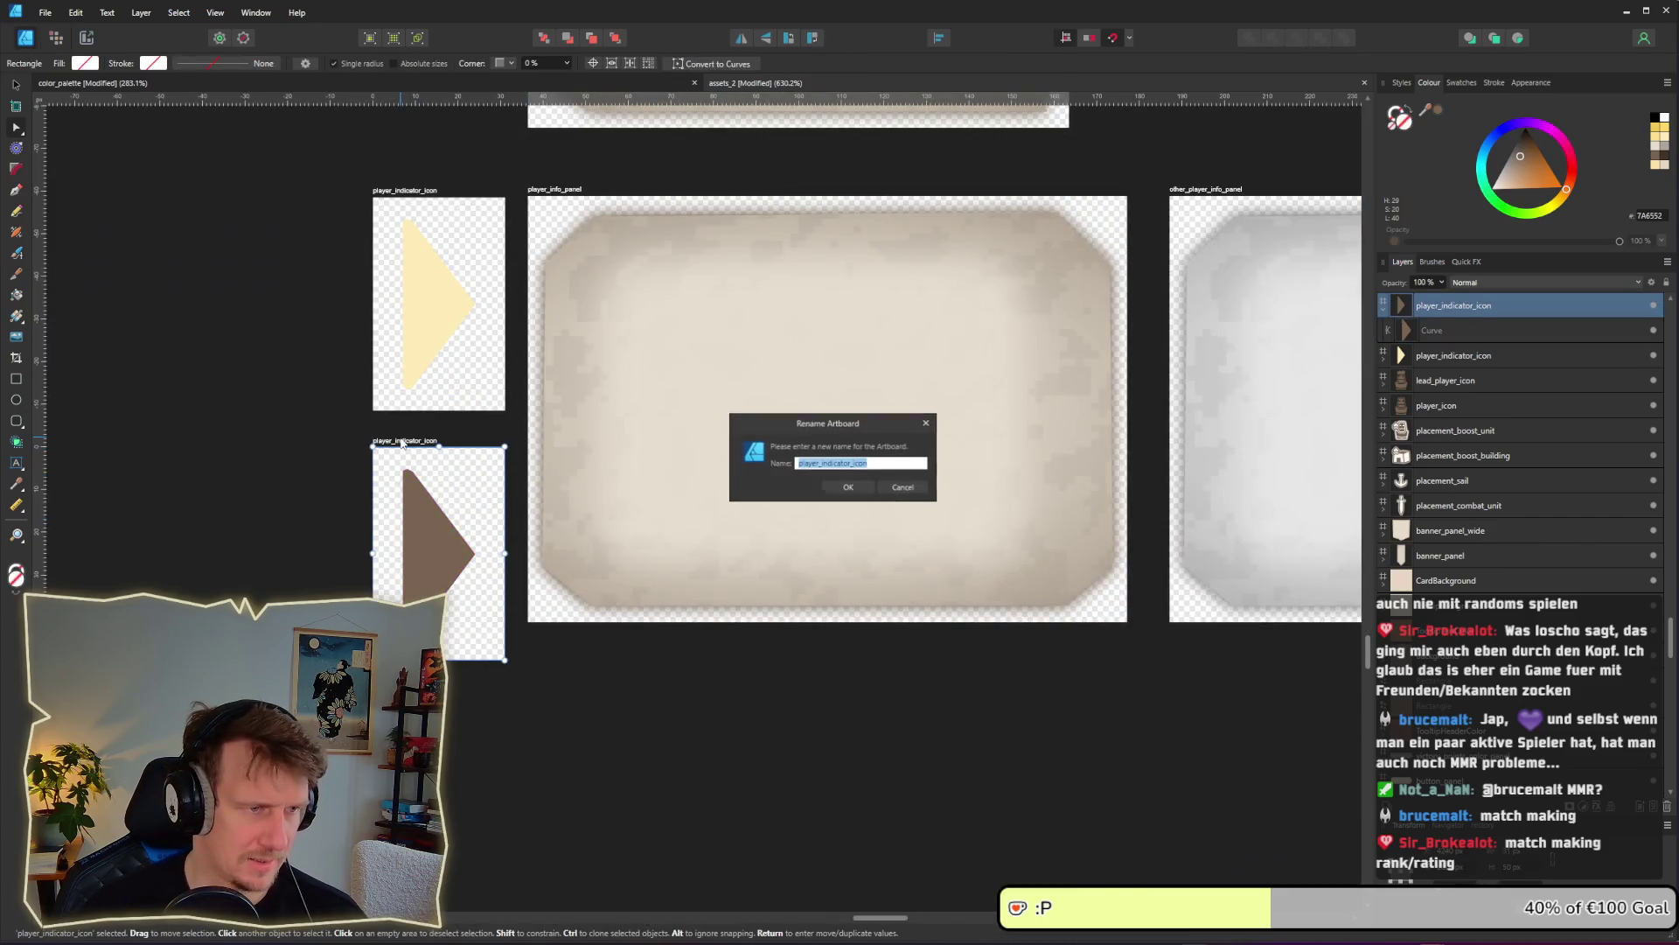
Name the copied artboard selection_arrow
text(selection_)
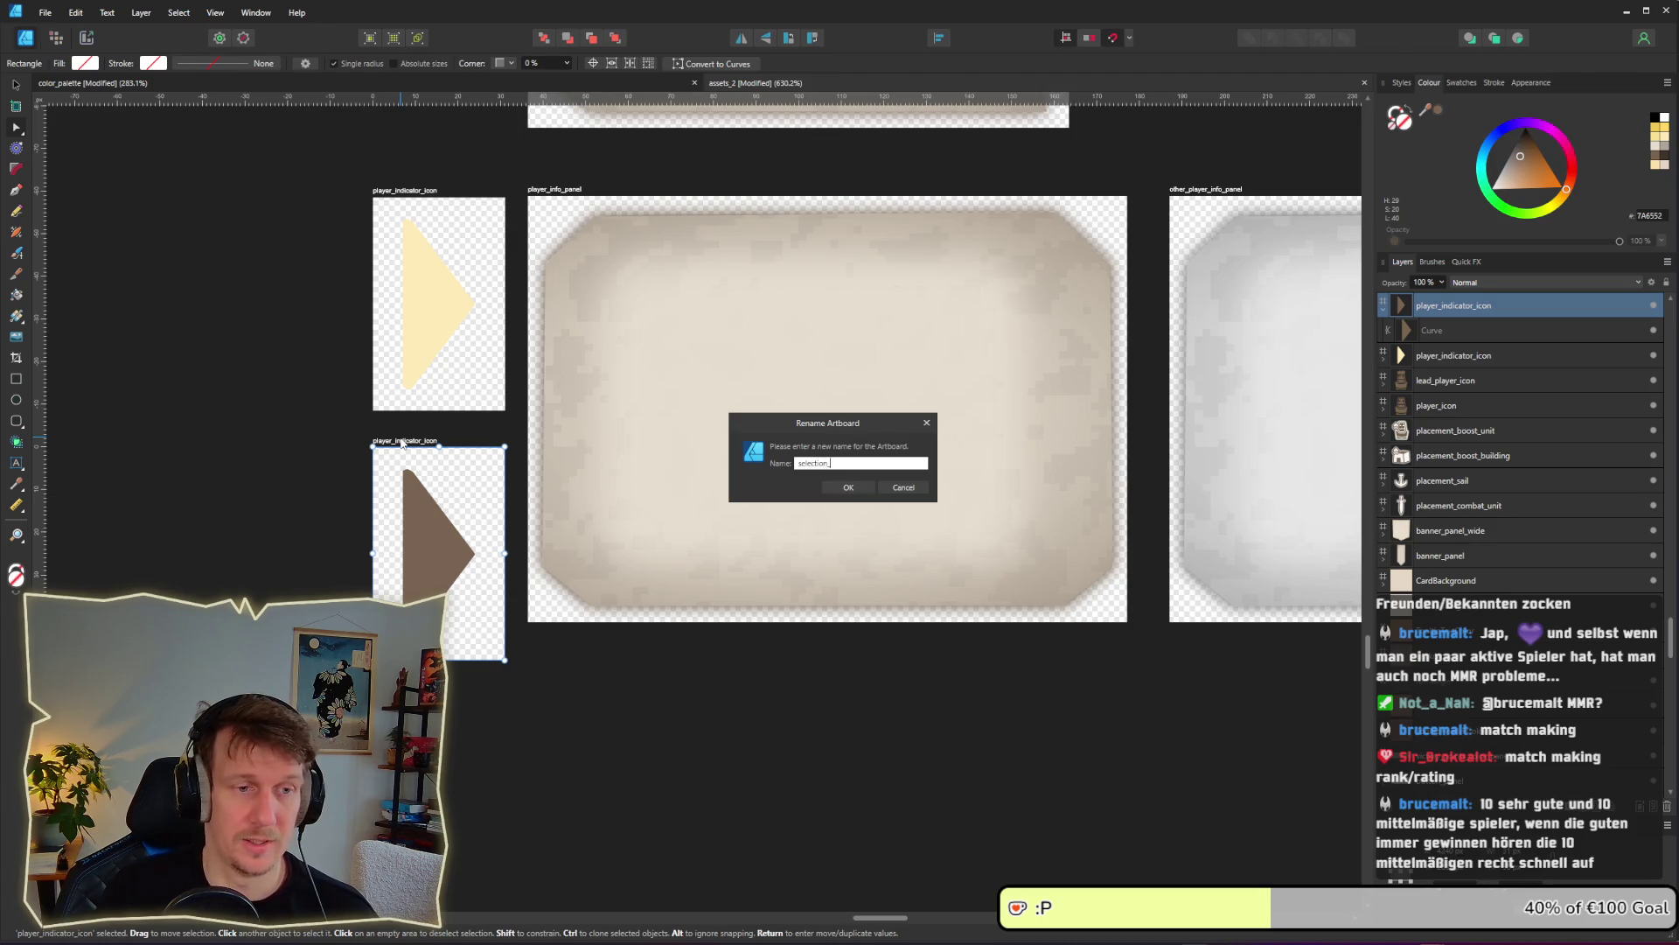
text(arrow)
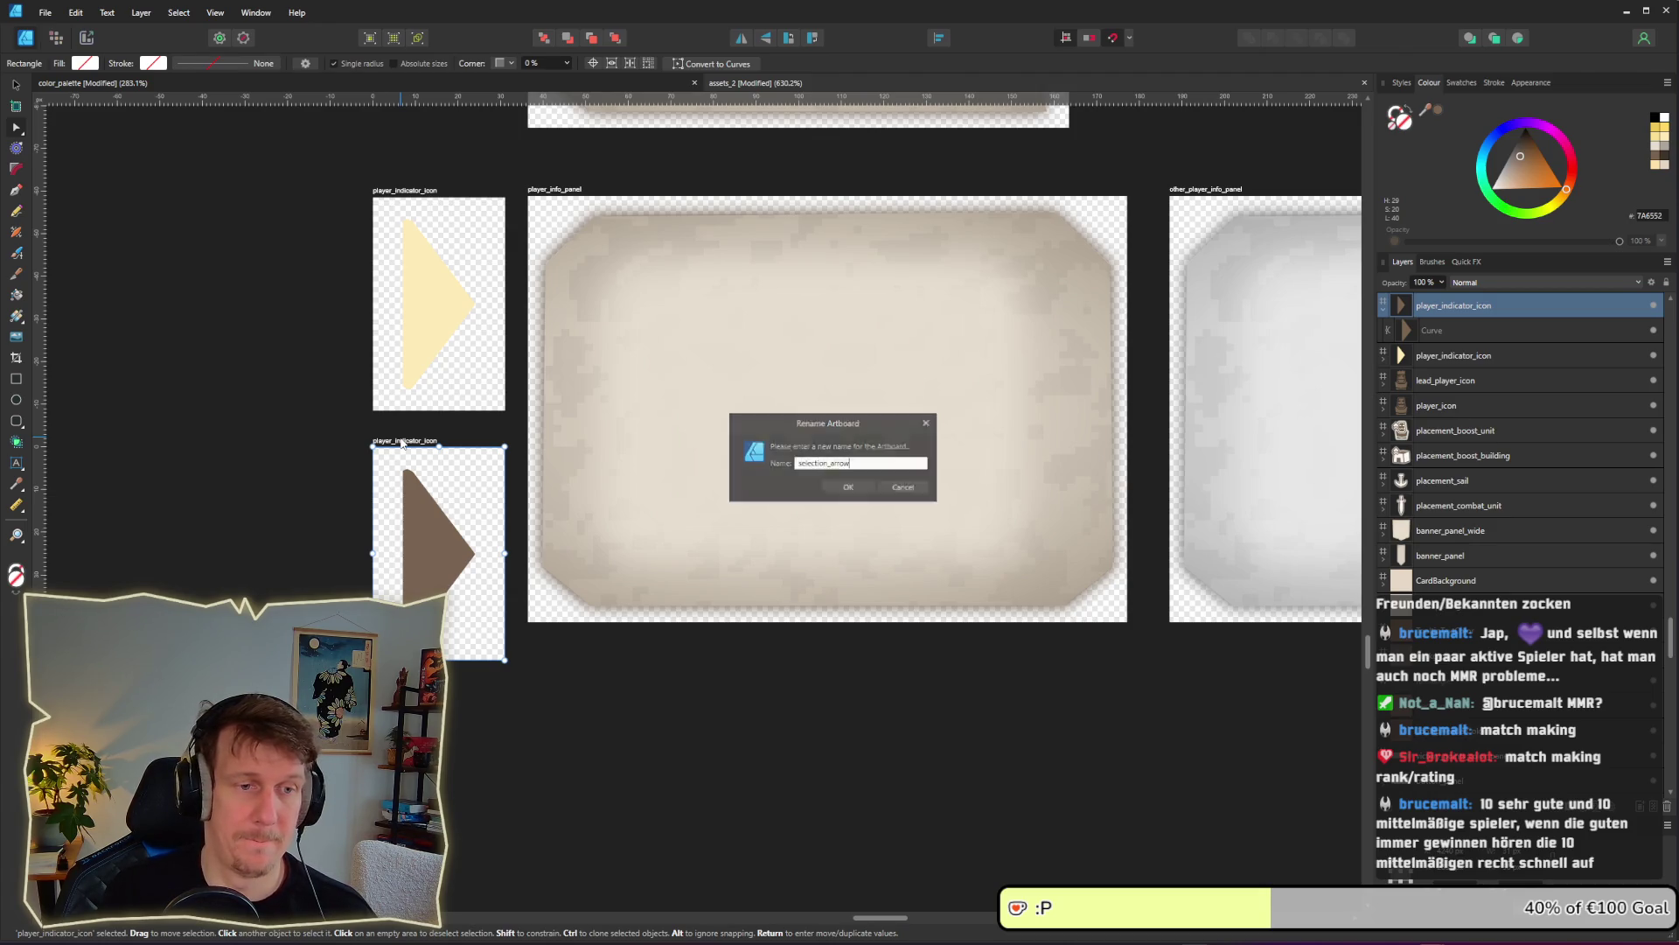
key(Return)
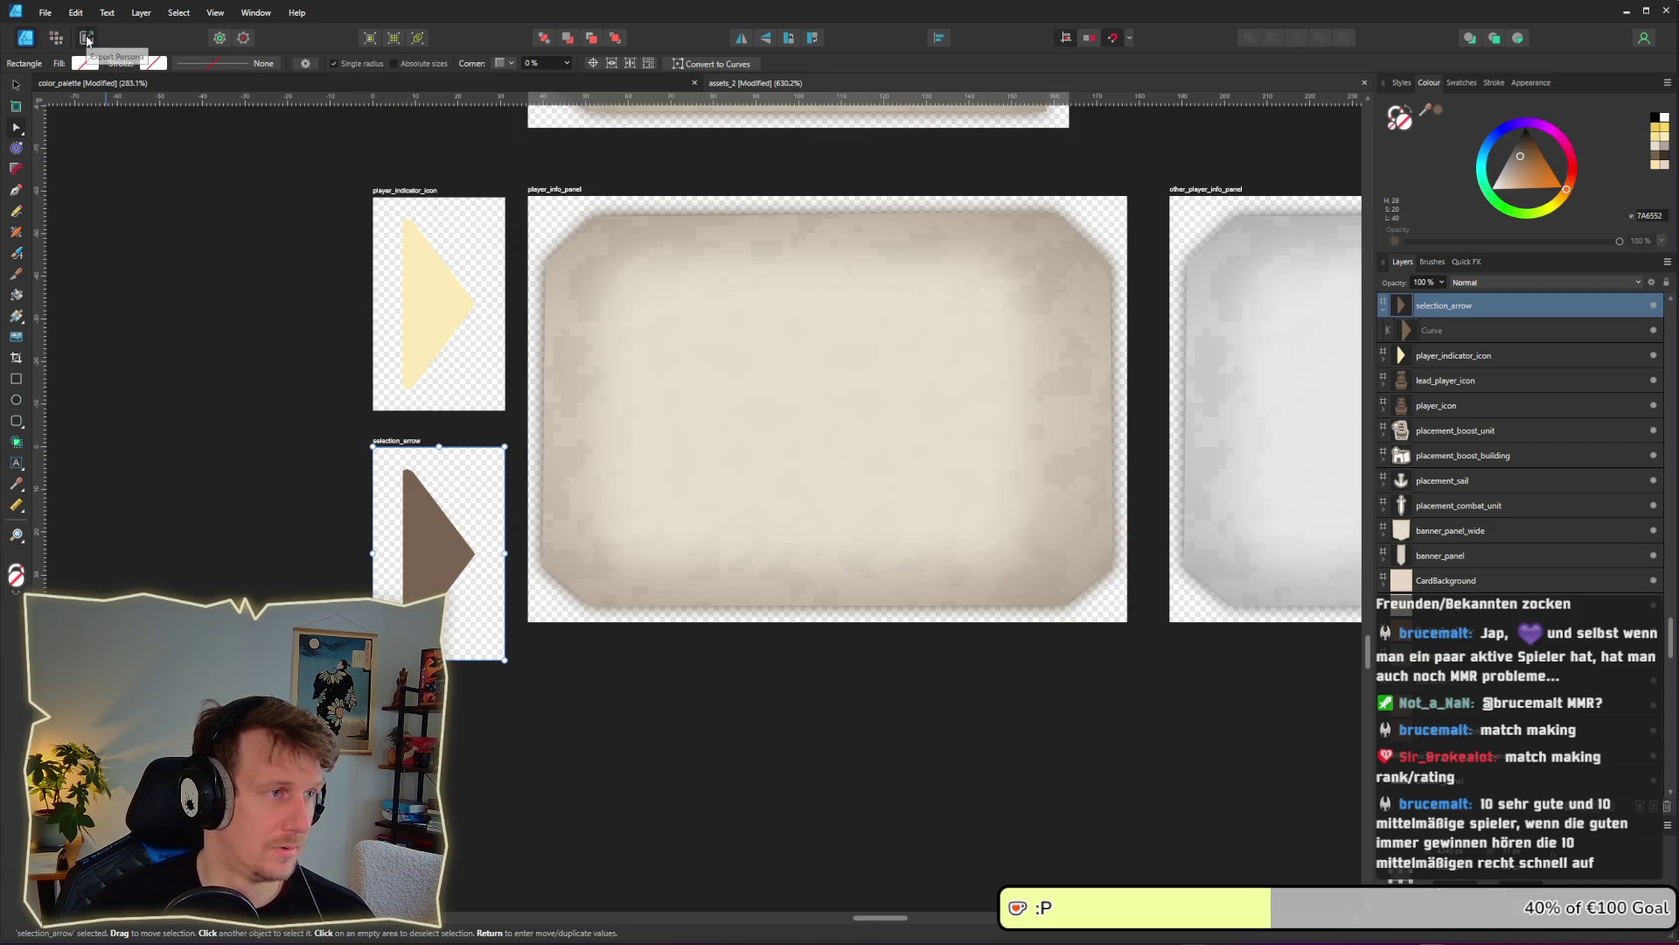
In the Export Persona, trim the player_indicator_icon slice's bottom edge to 31x50
click(84, 37)
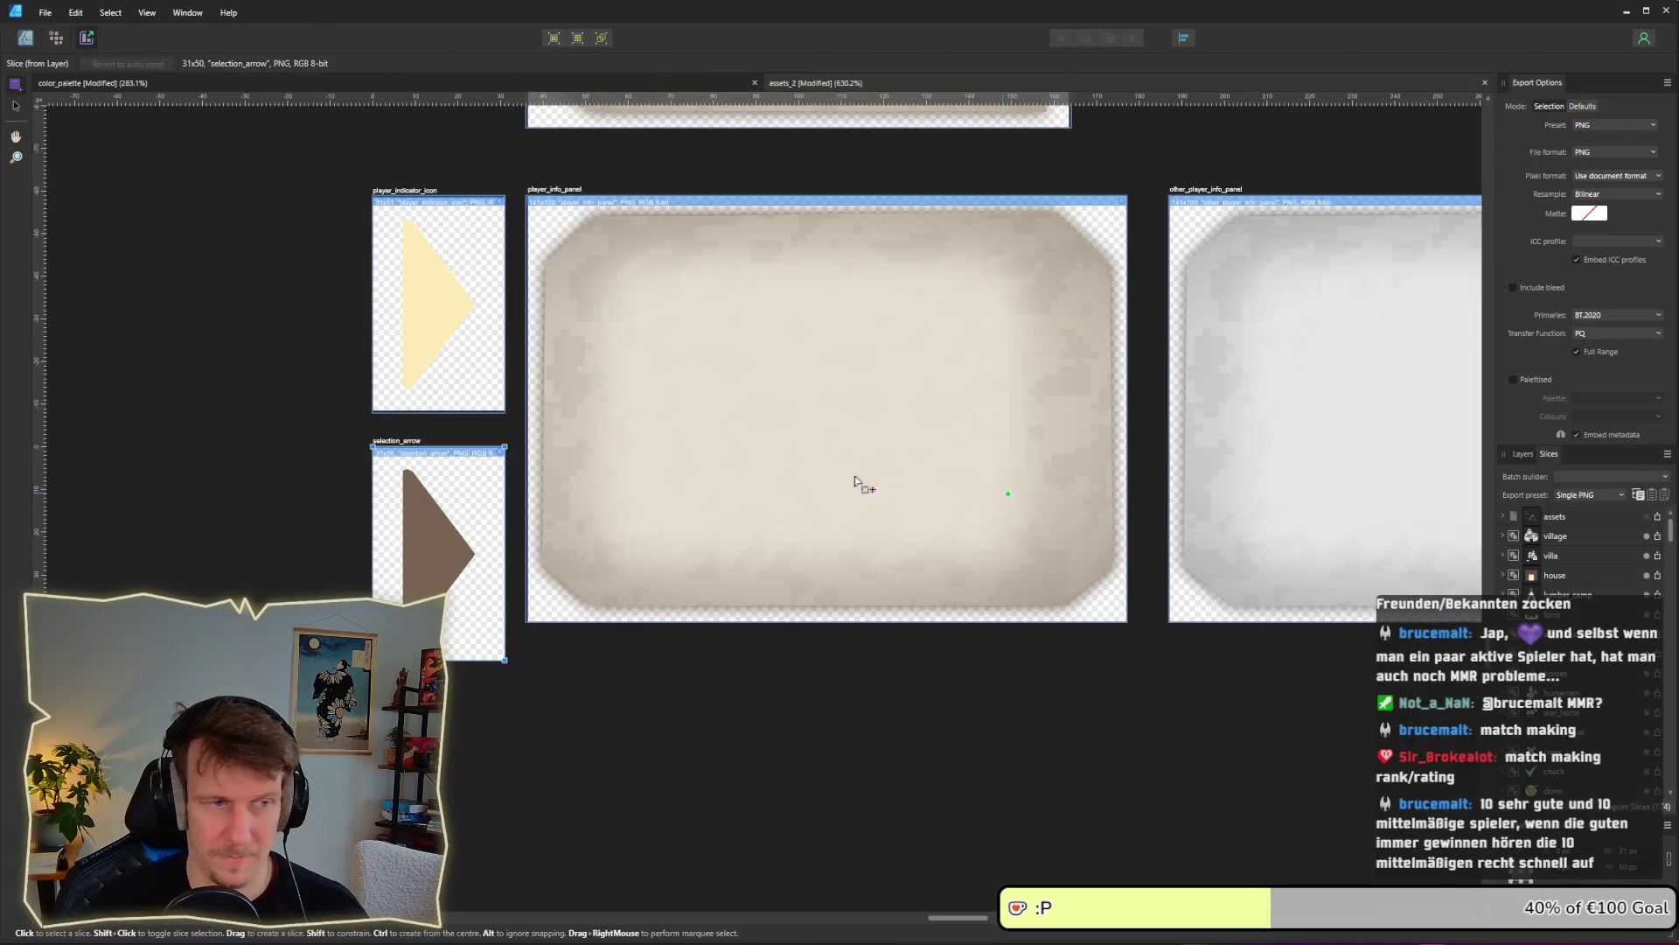
click(494, 337)
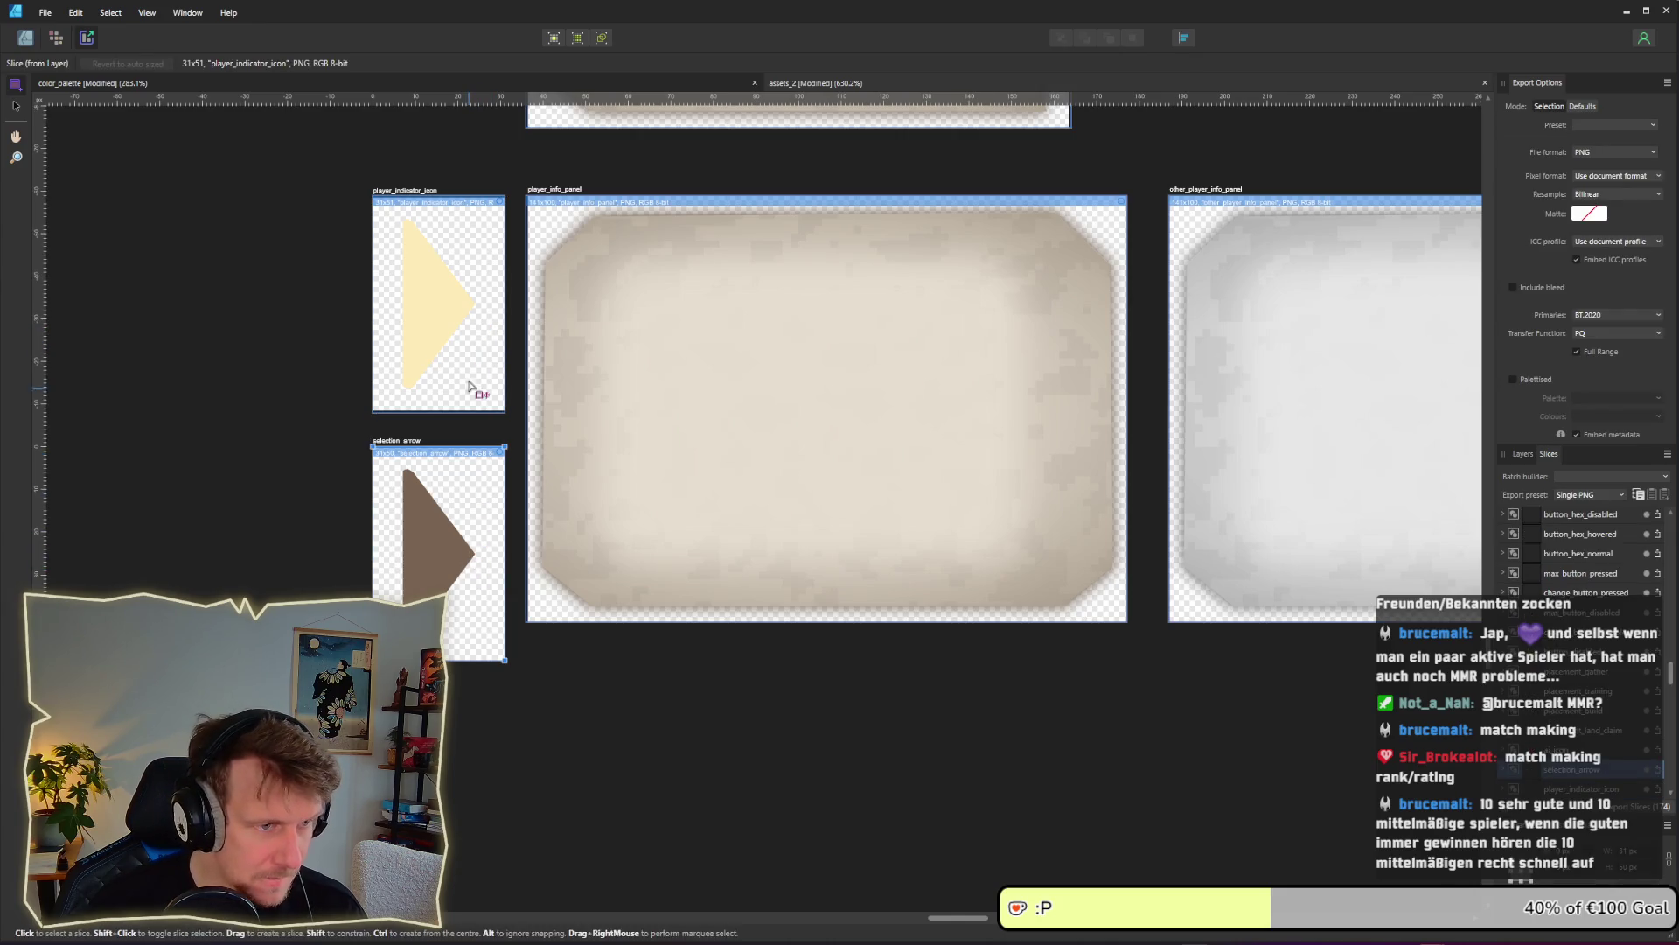
scroll(419, 378, up, 5)
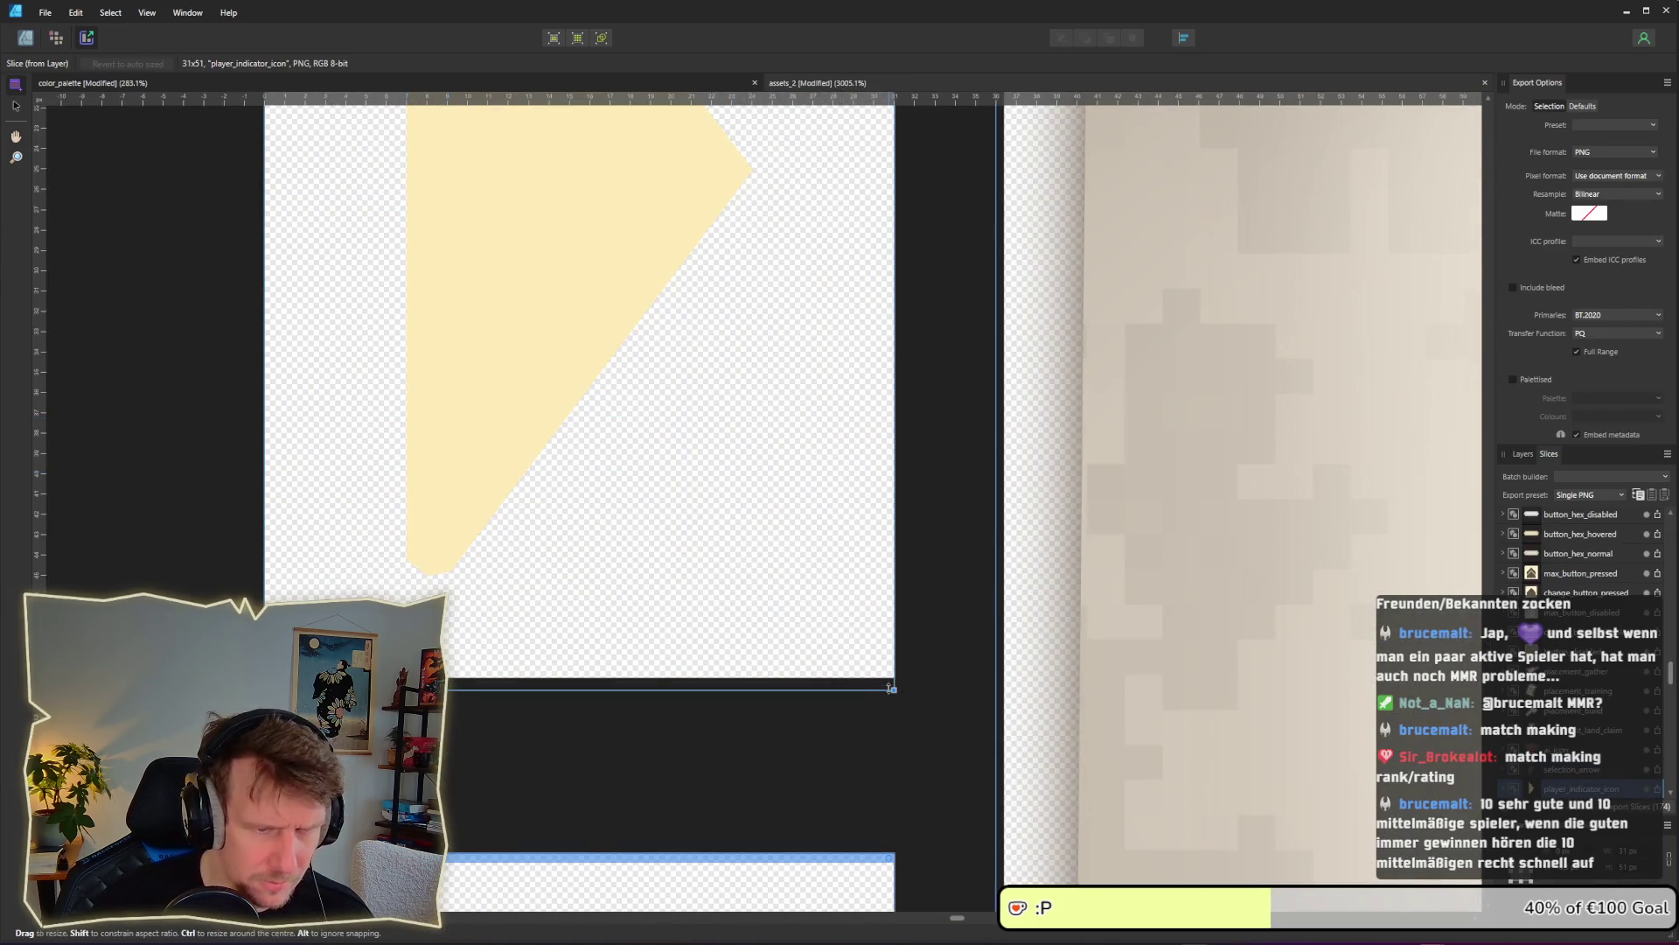
drag(894, 691, 894, 688)
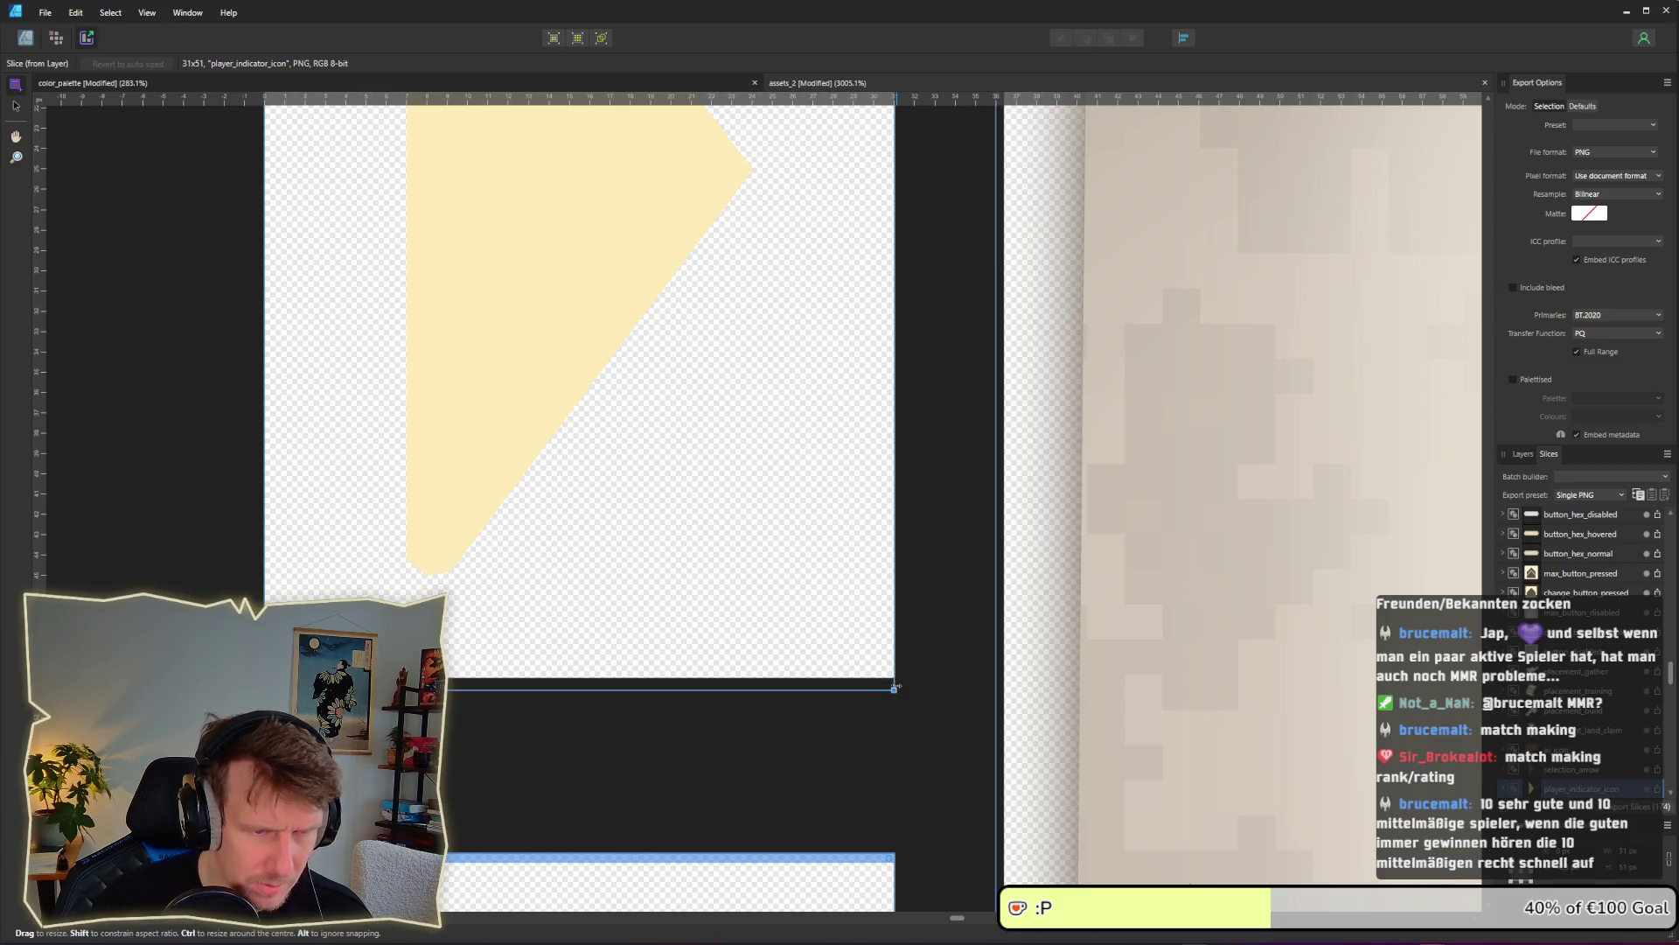
scroll(779, 506, down, 2)
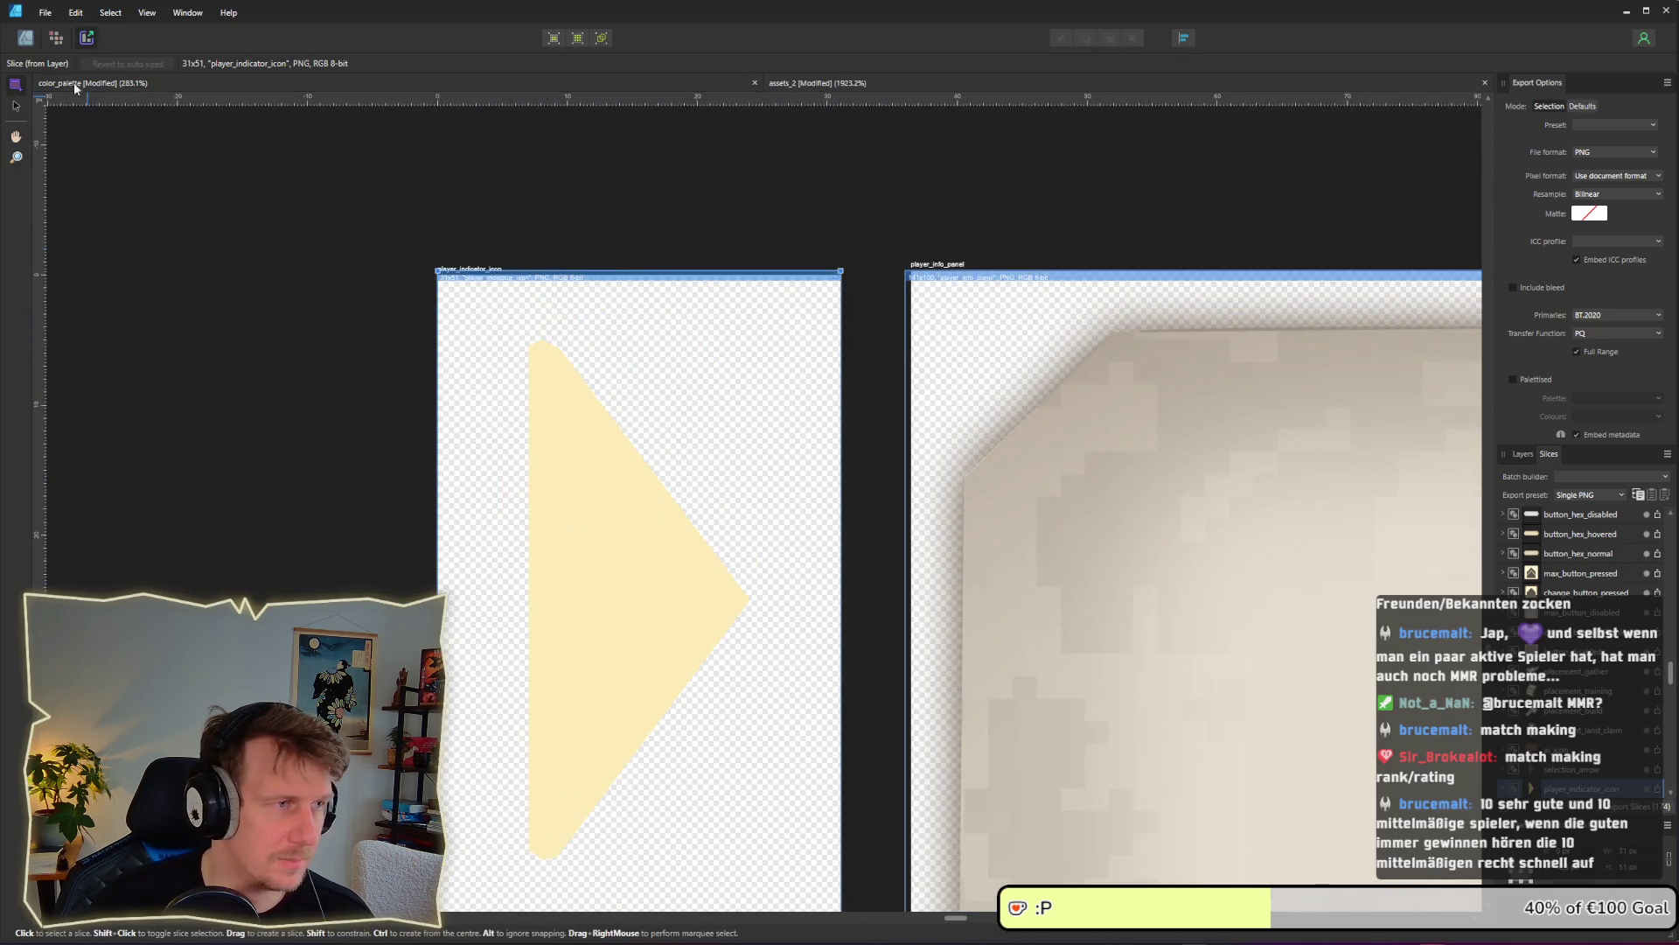
key(ctrl+1)
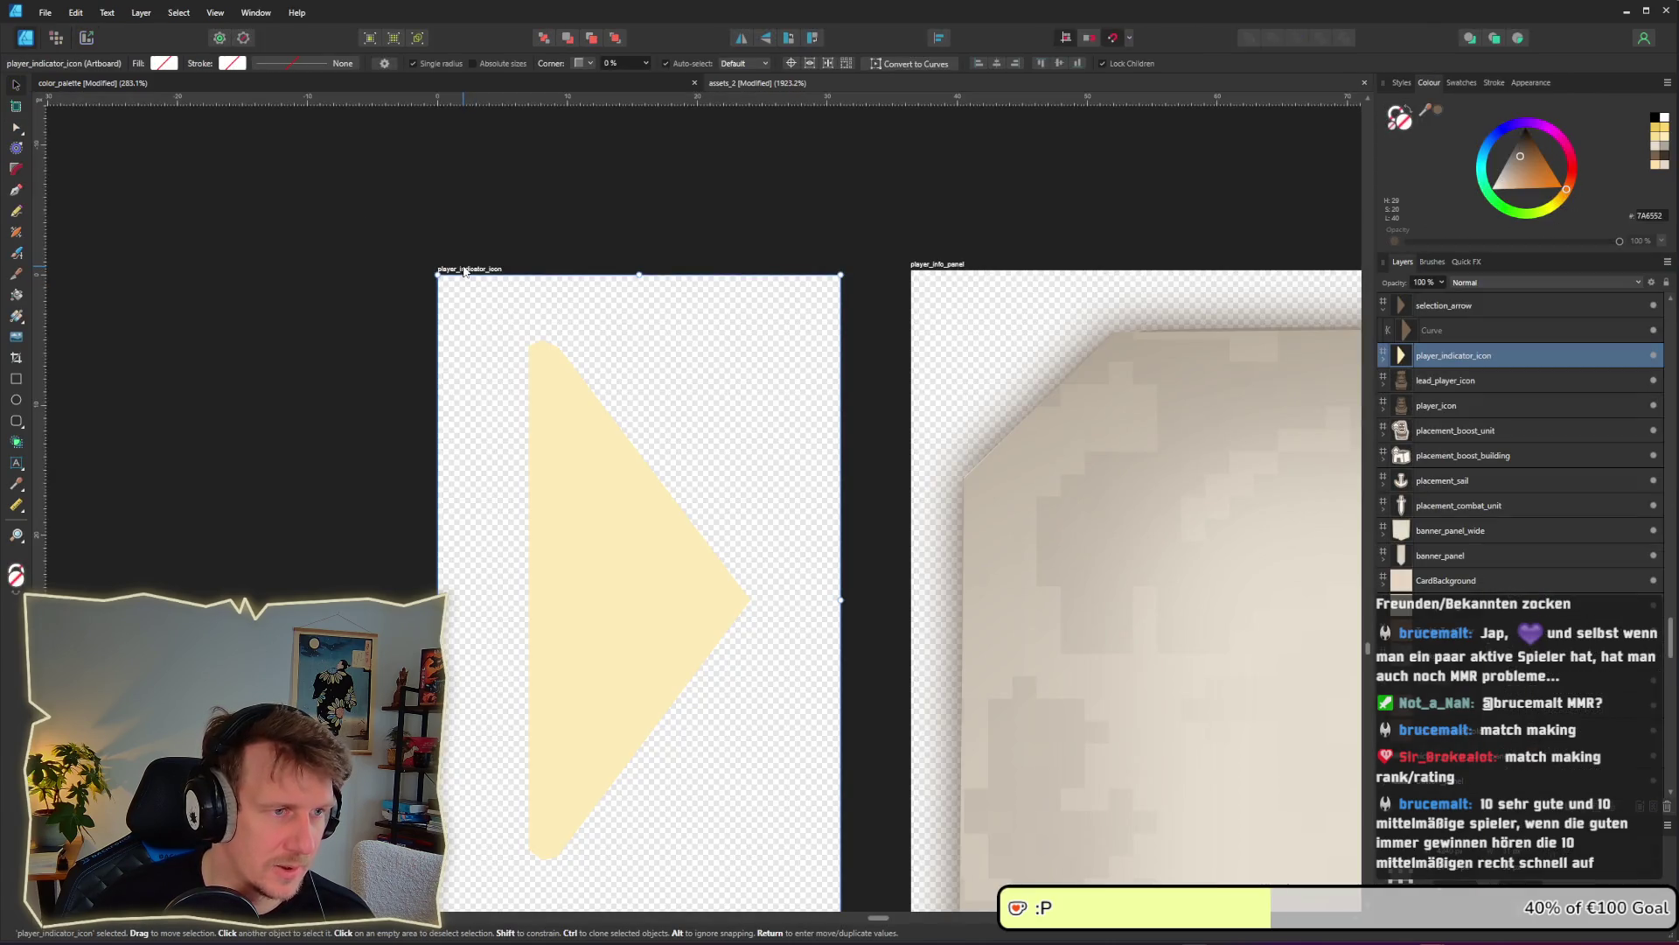
key(a)
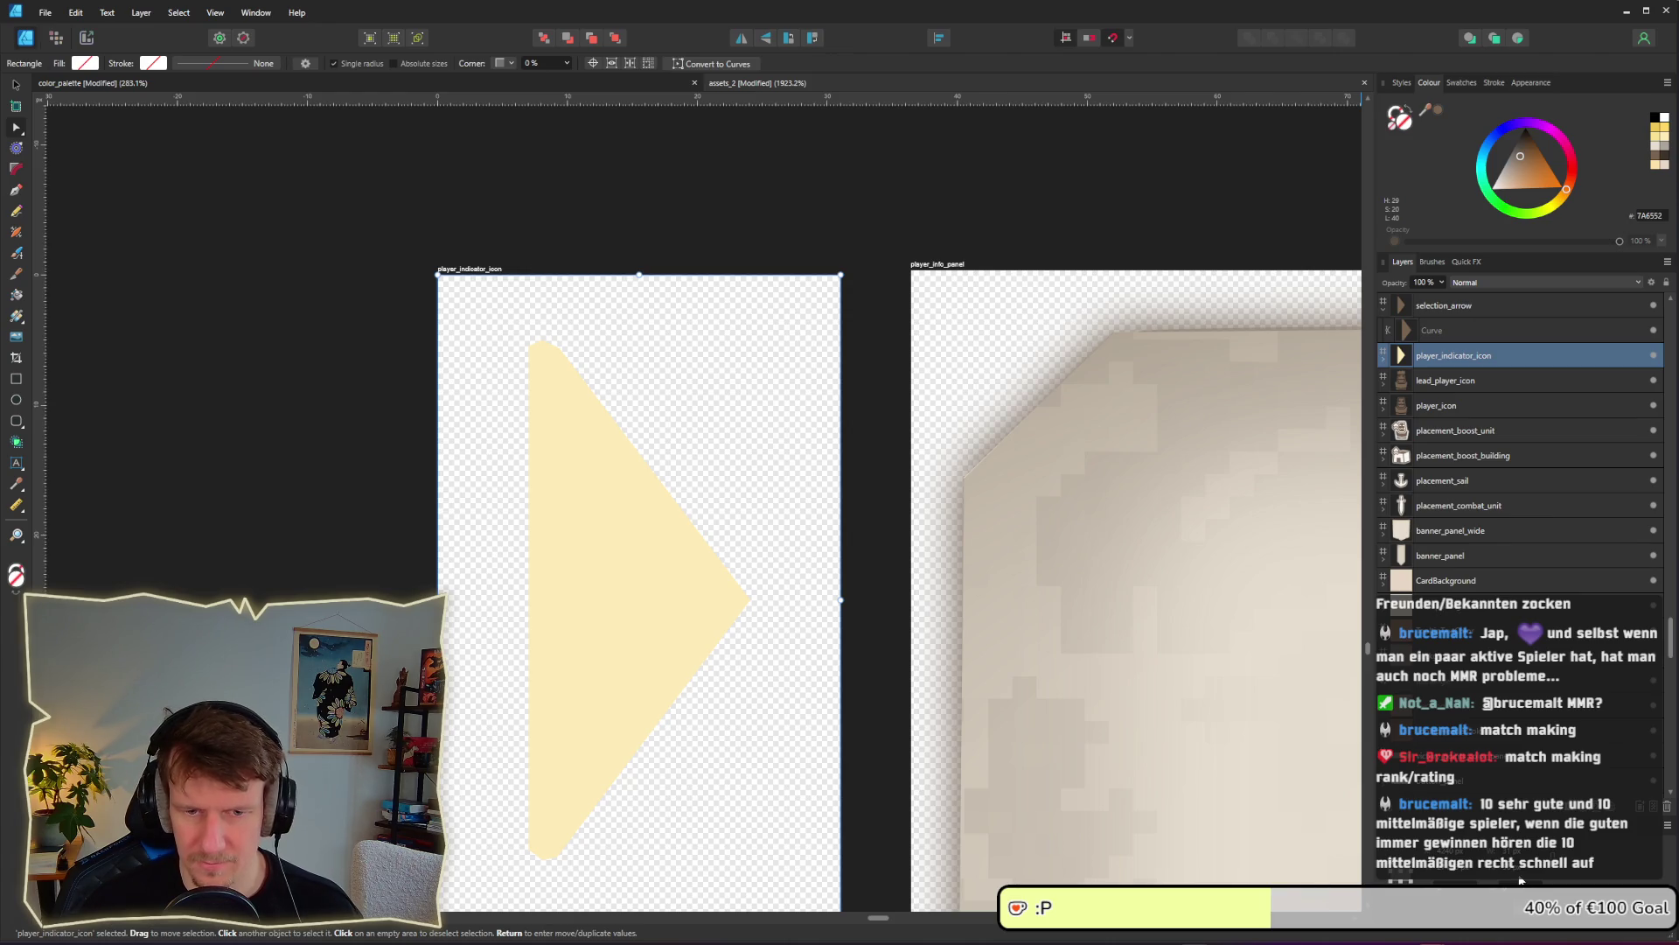
scroll(873, 531, down, 3)
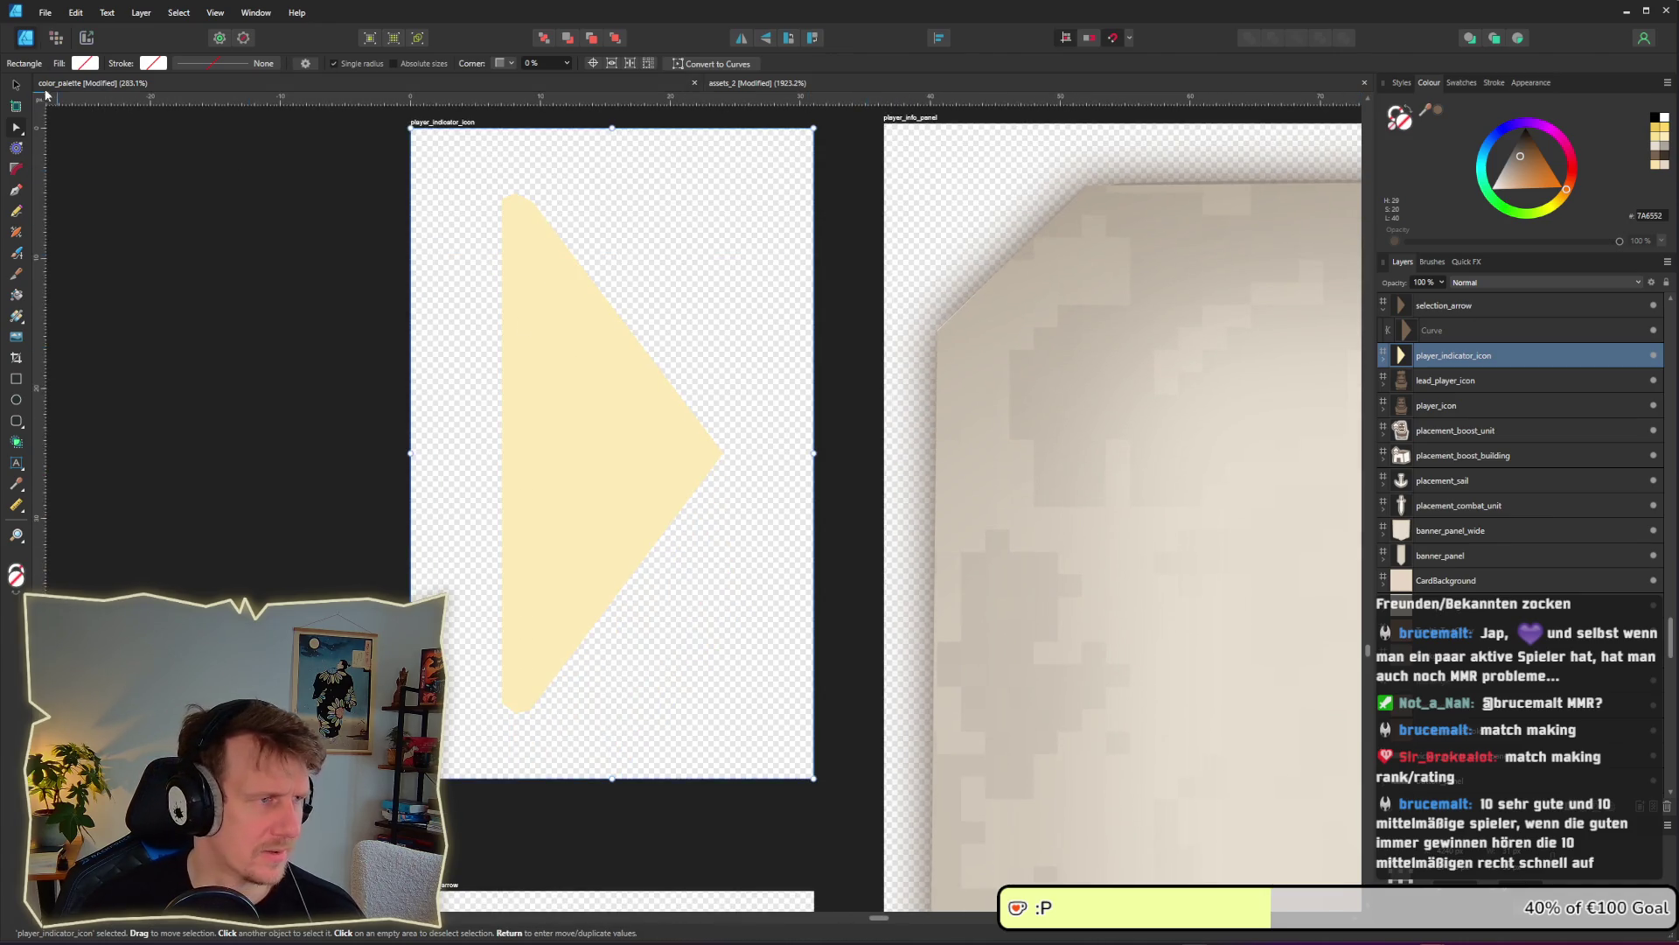
click(85, 38)
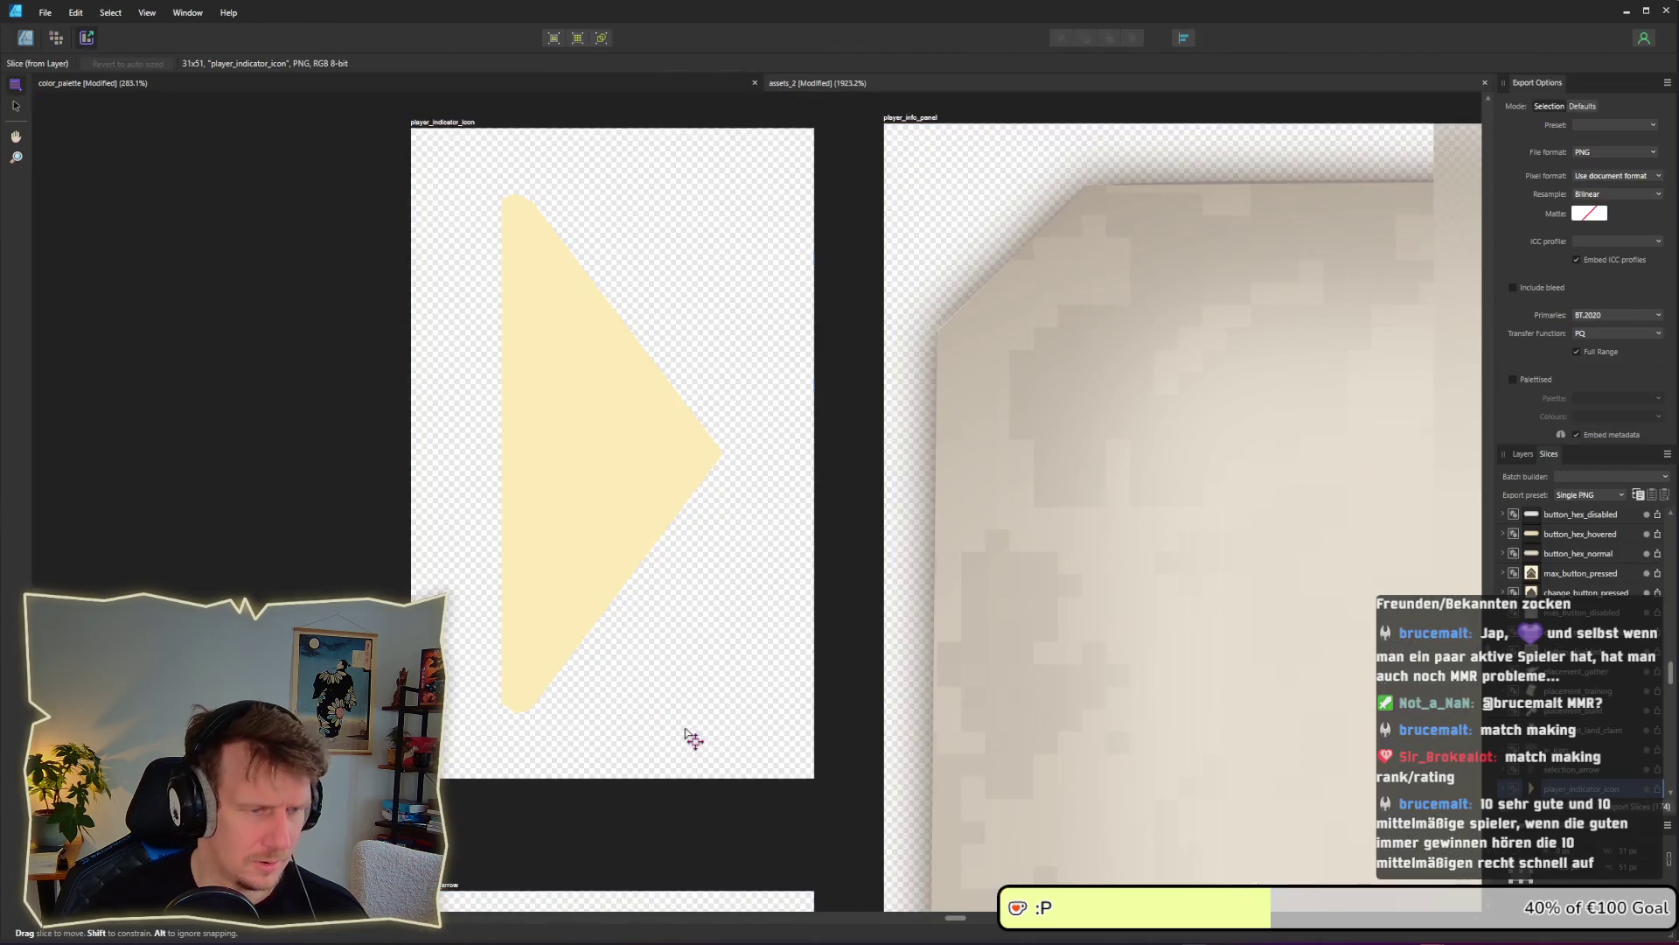
drag(814, 786, 815, 786)
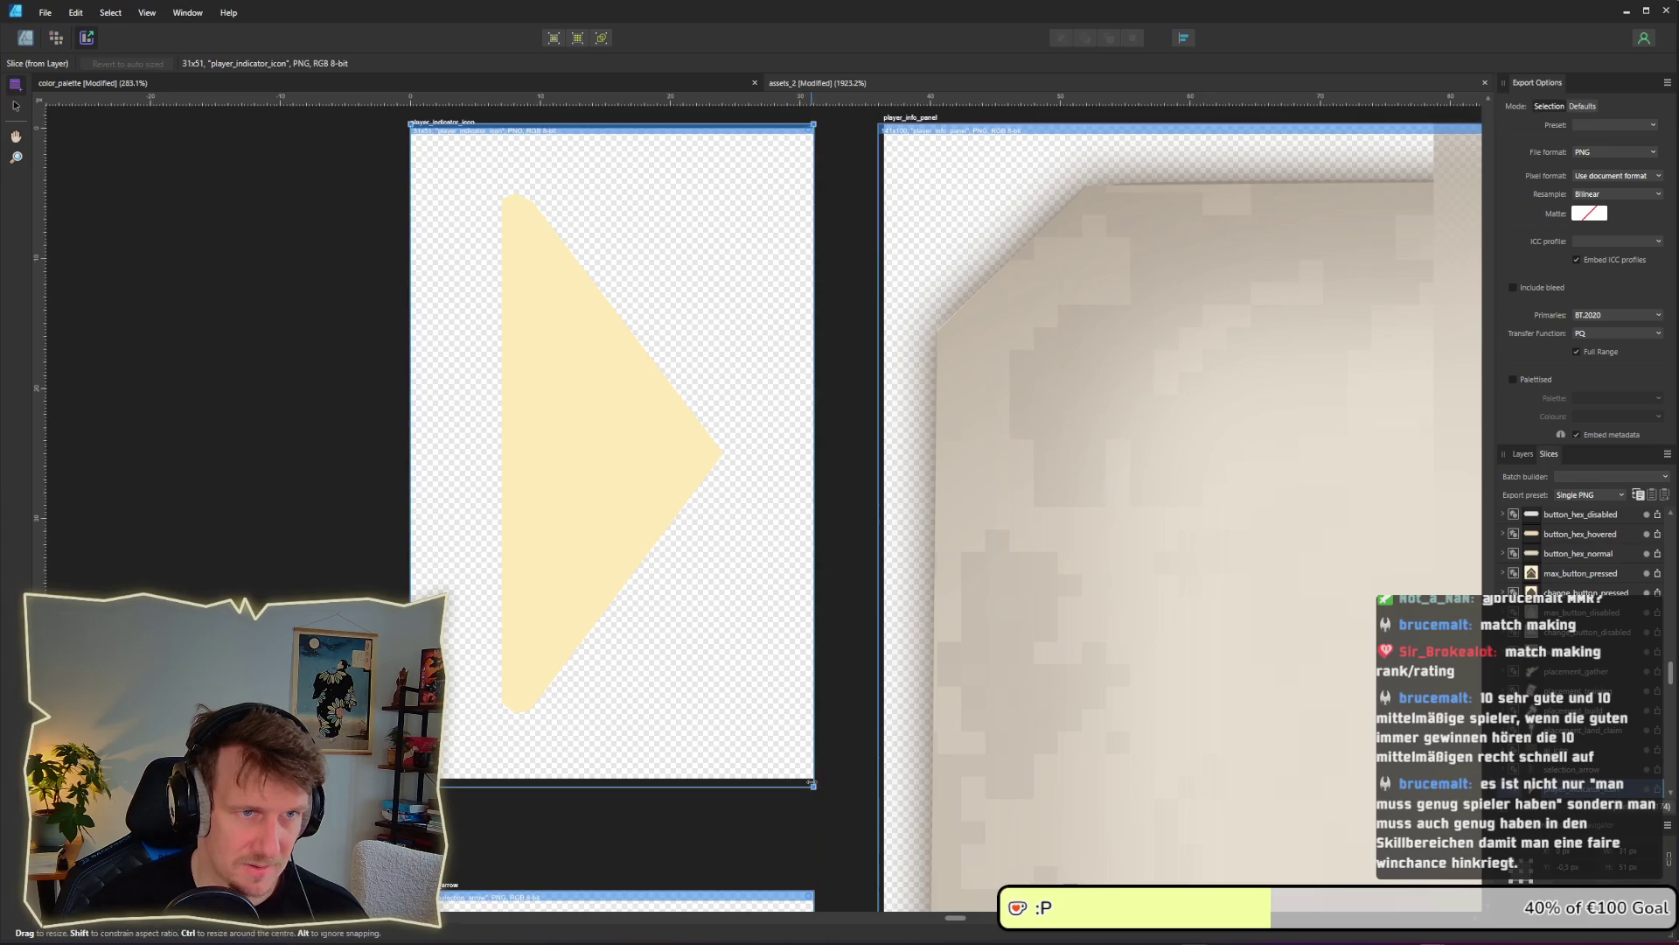
Reselect the player_indicator_icon artboard and go back to the Export Persona's slice list
click(27, 40)
click(611, 448)
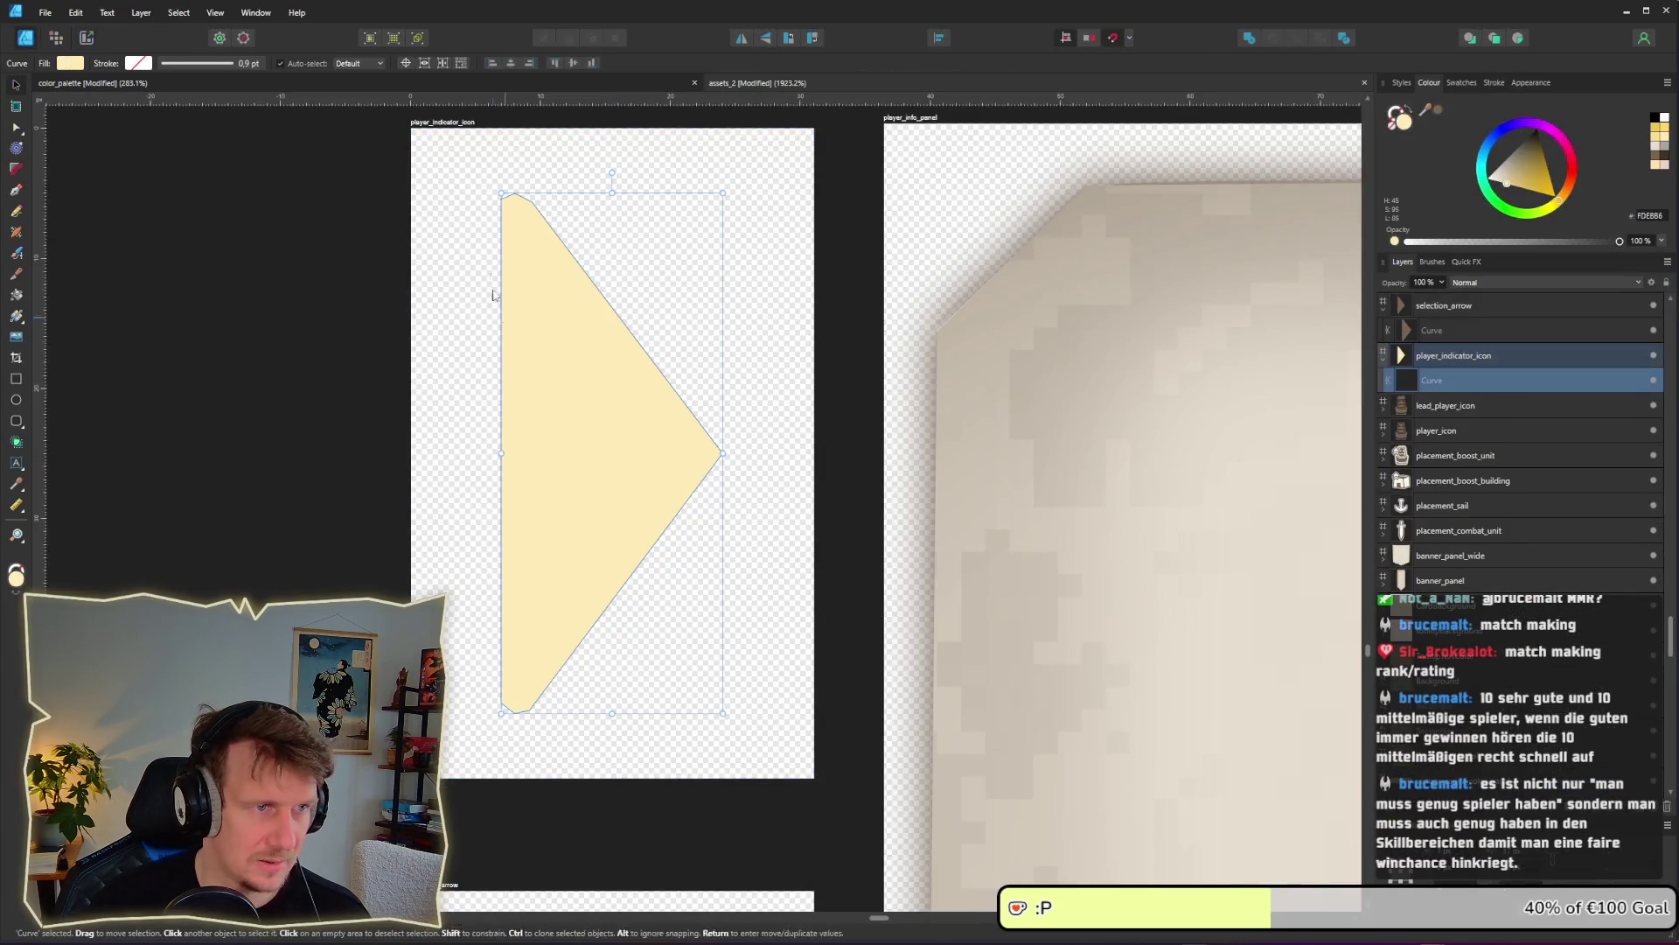
click(429, 124)
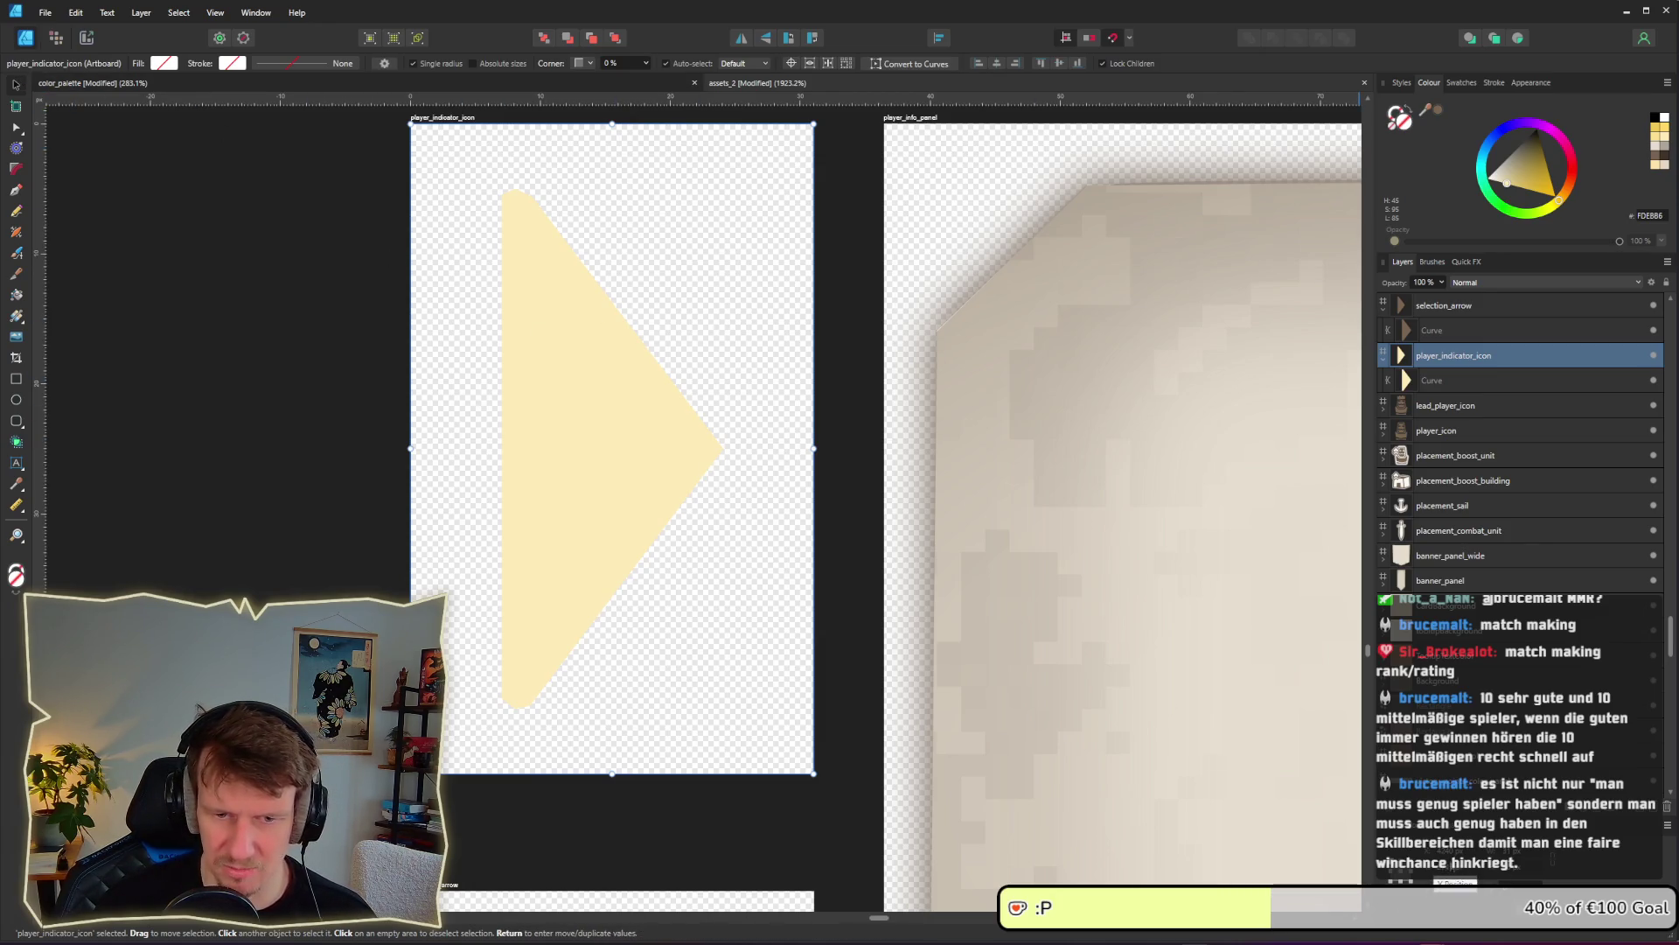
click(326, 254)
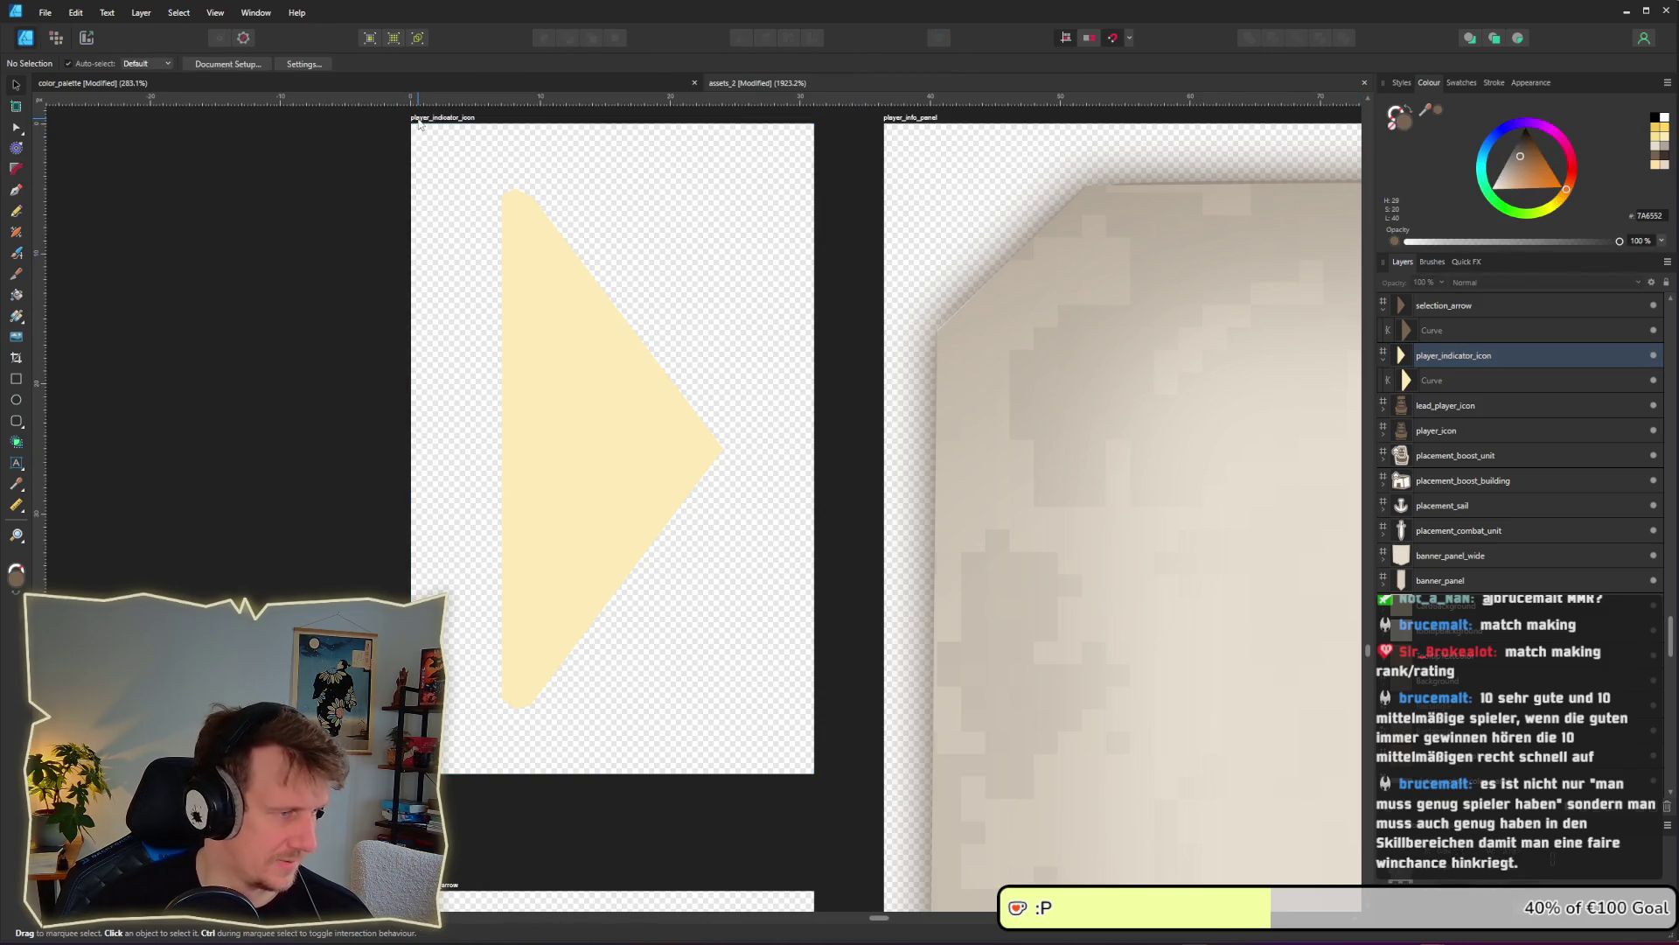
click(419, 124)
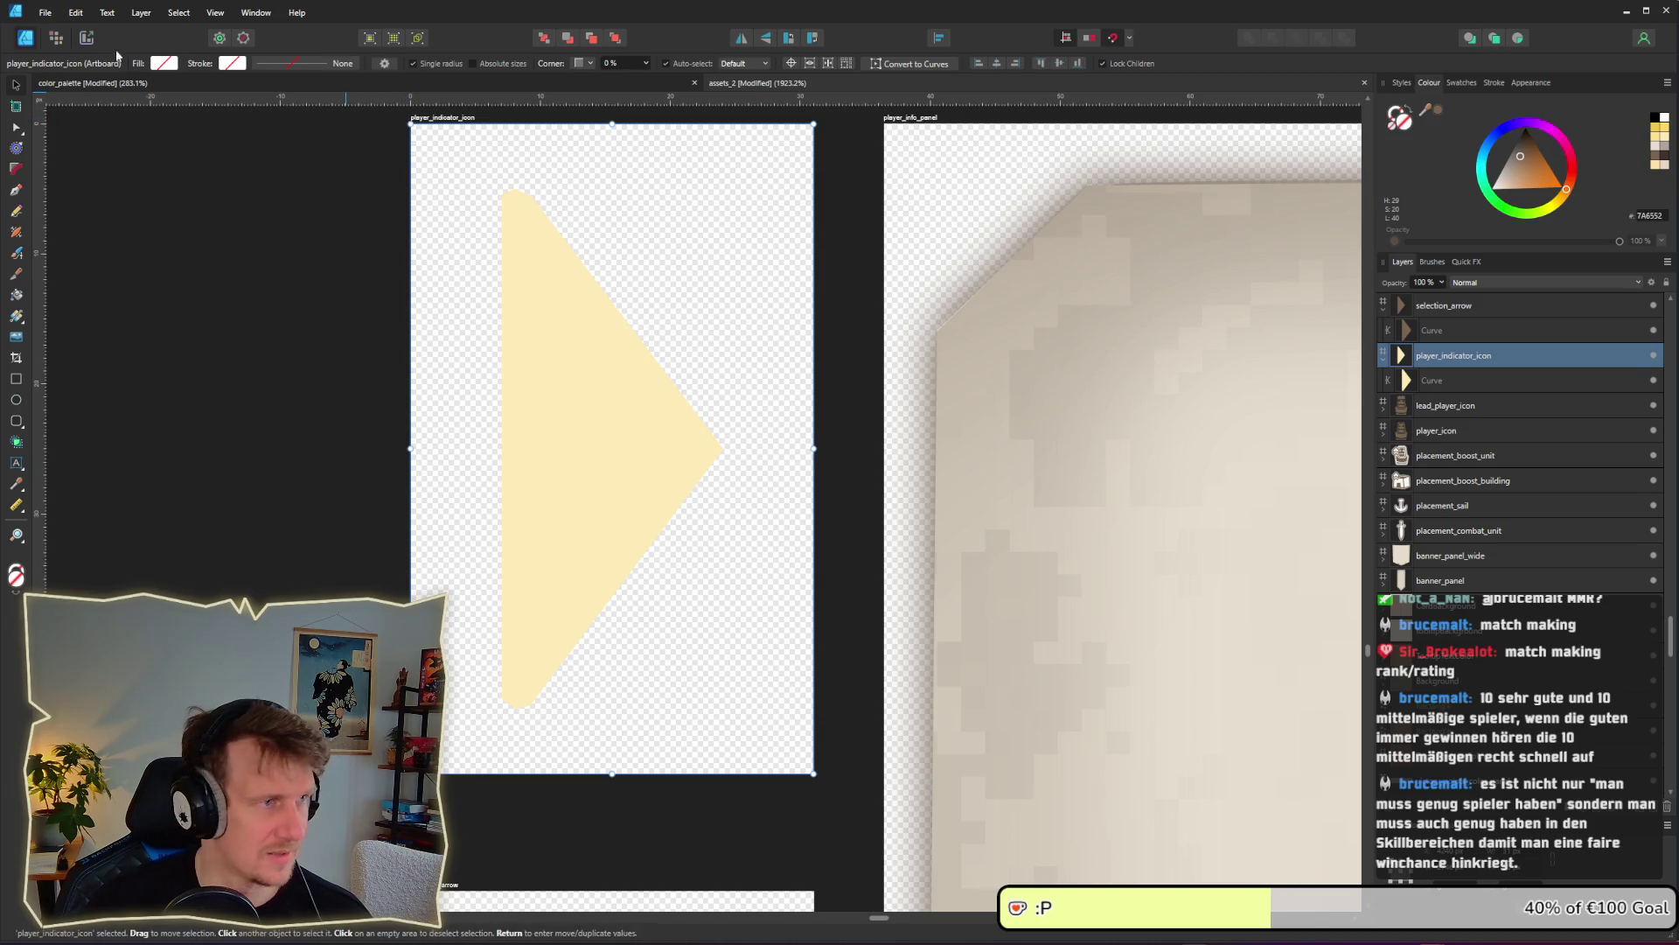
click(84, 41)
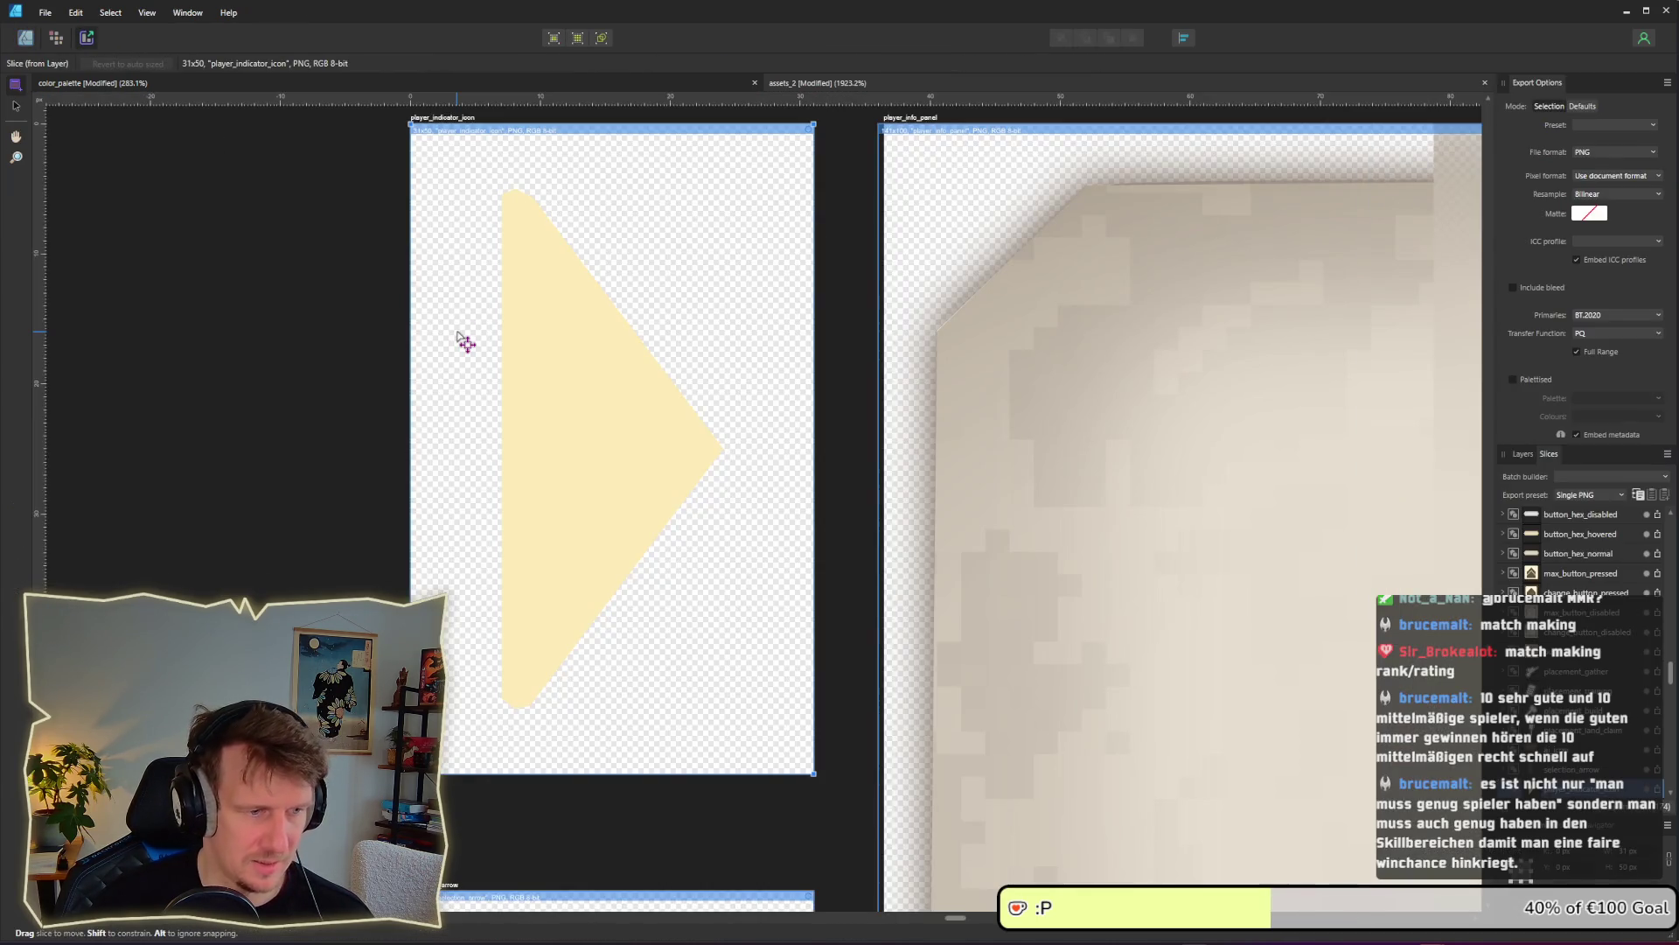
Return to the Designer view, deselect the brown arrow, and bring up the game's lobby window
drag(636, 693, 559, 153)
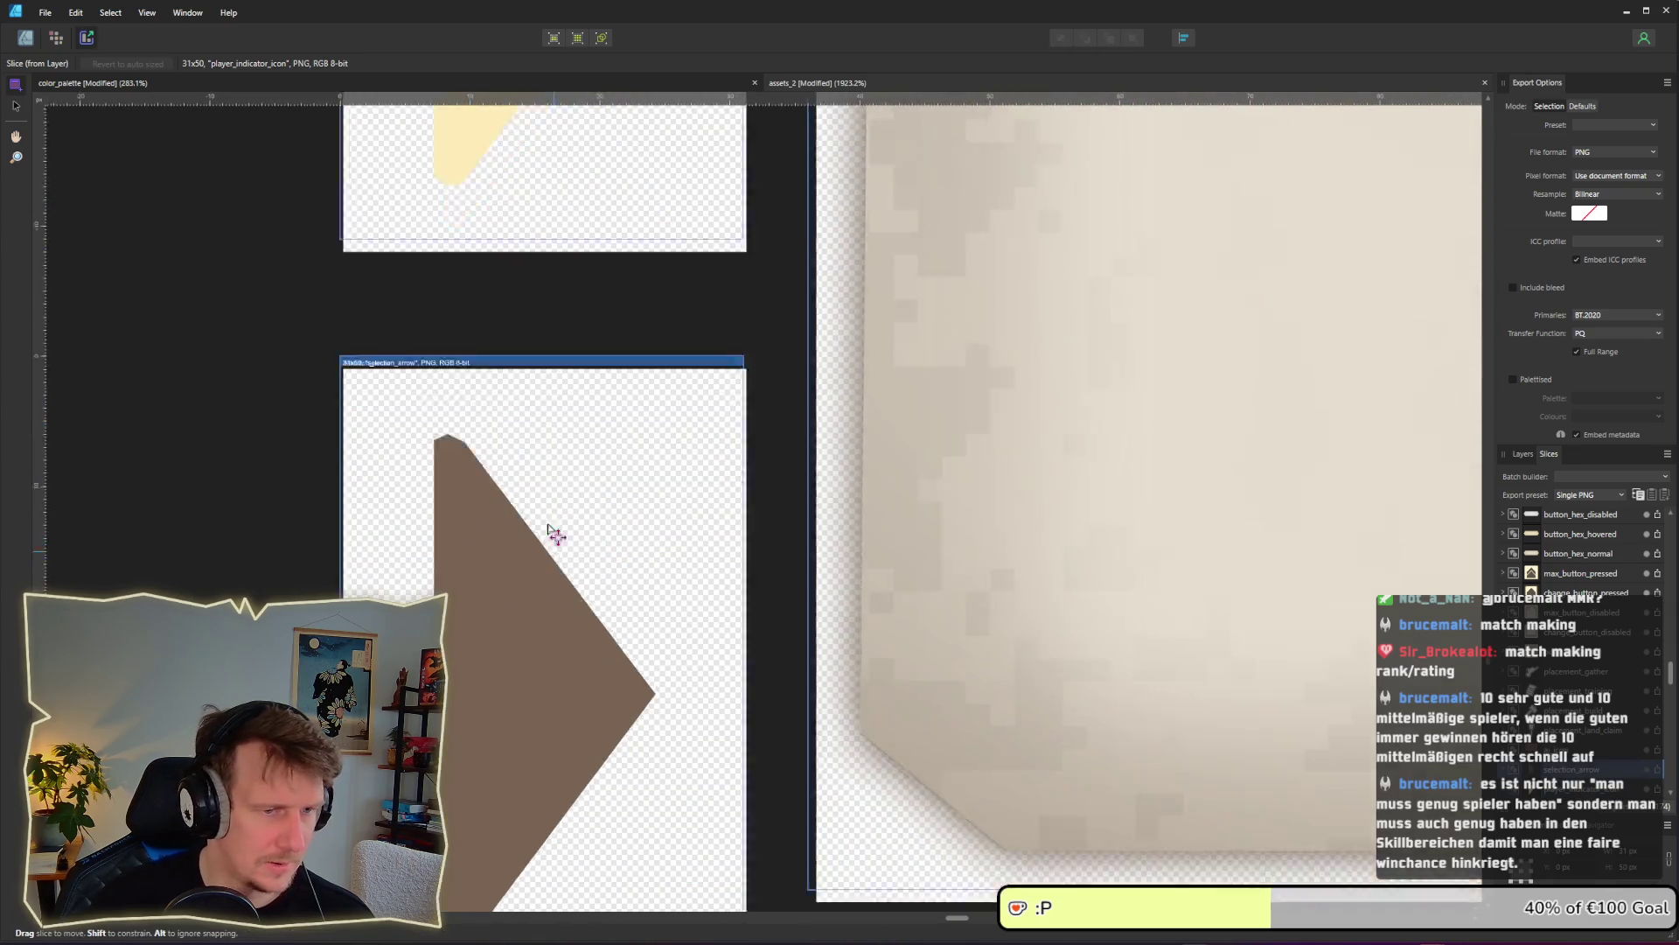
drag(557, 536, 528, 338)
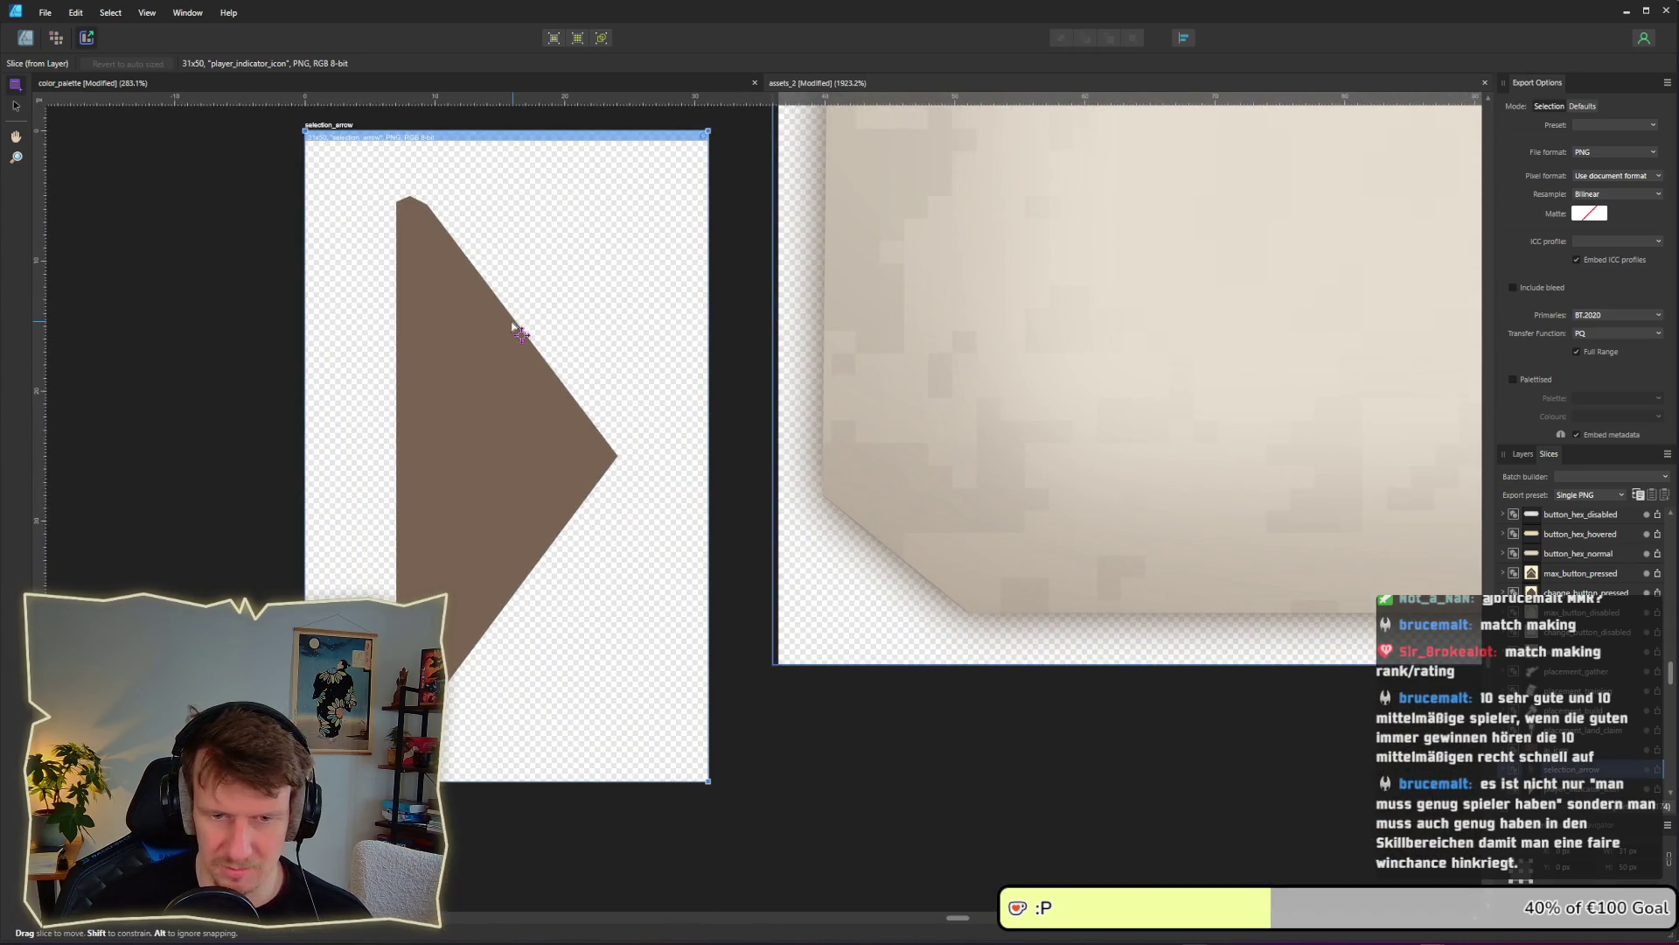
click(338, 138)
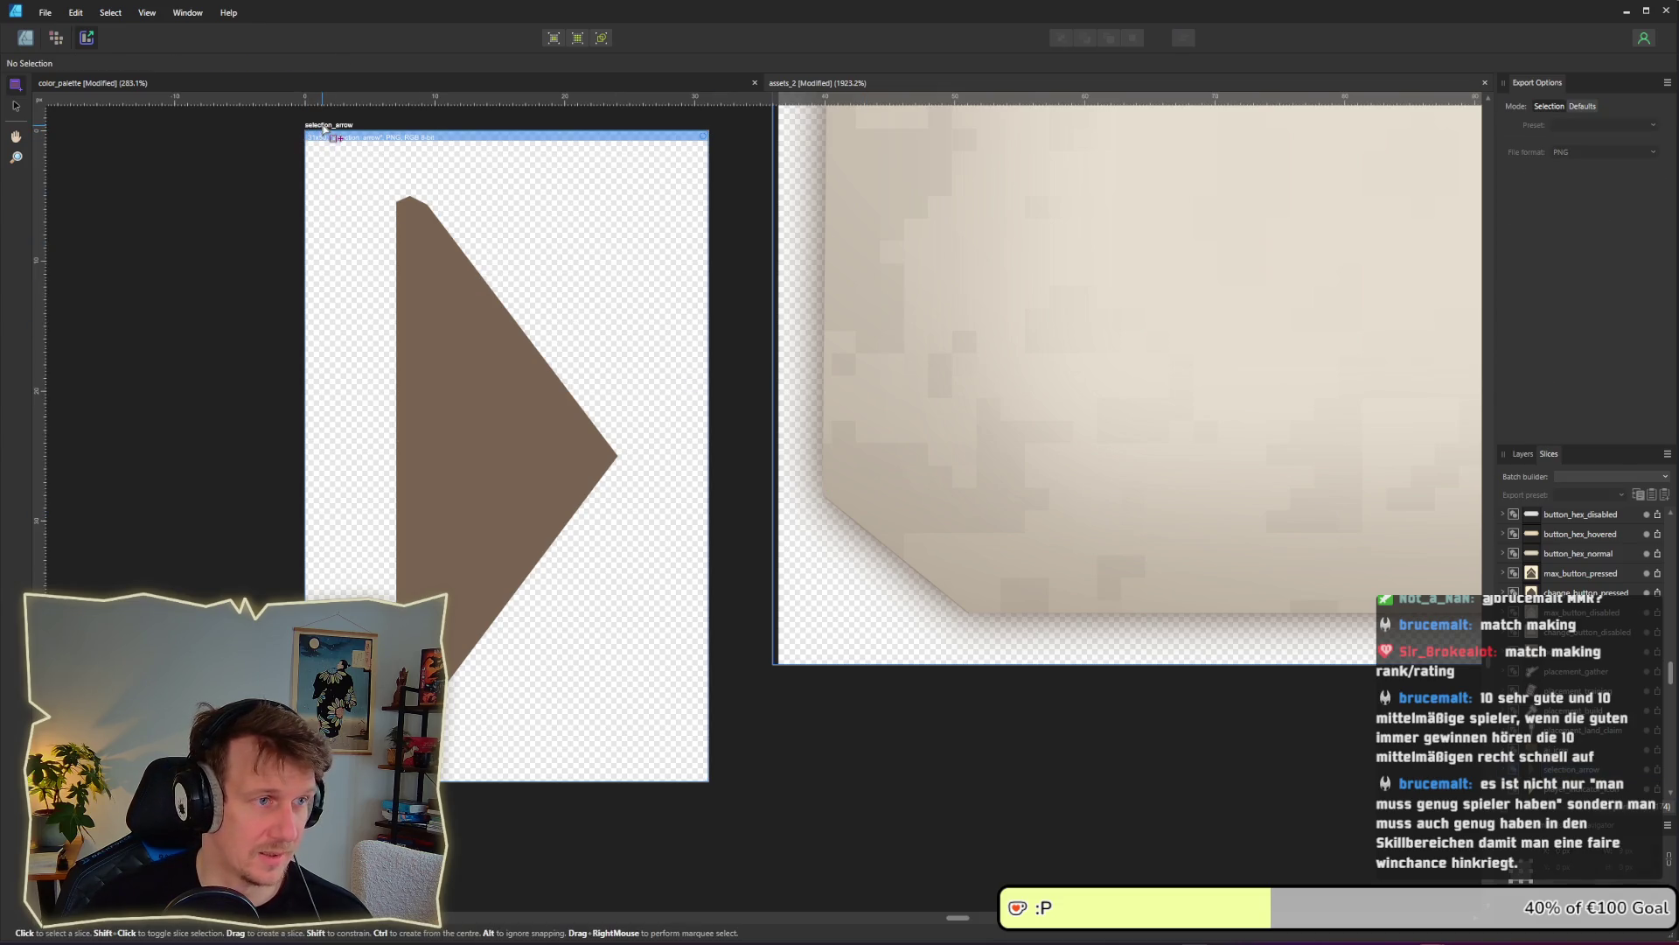
click(26, 44)
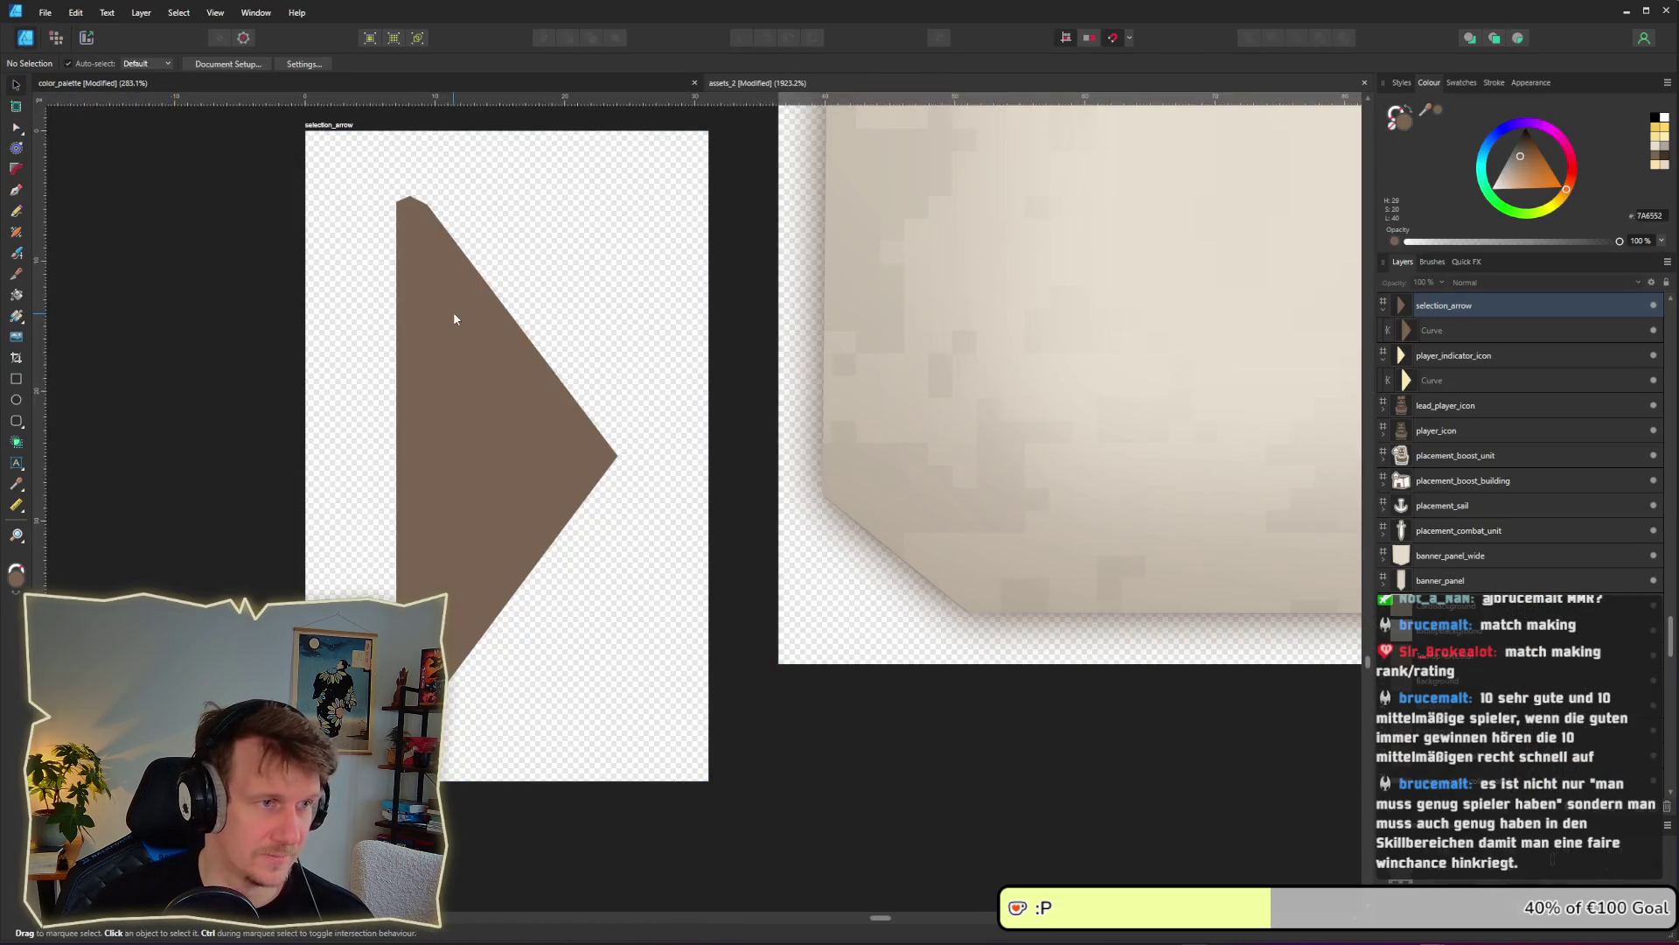
click(453, 312)
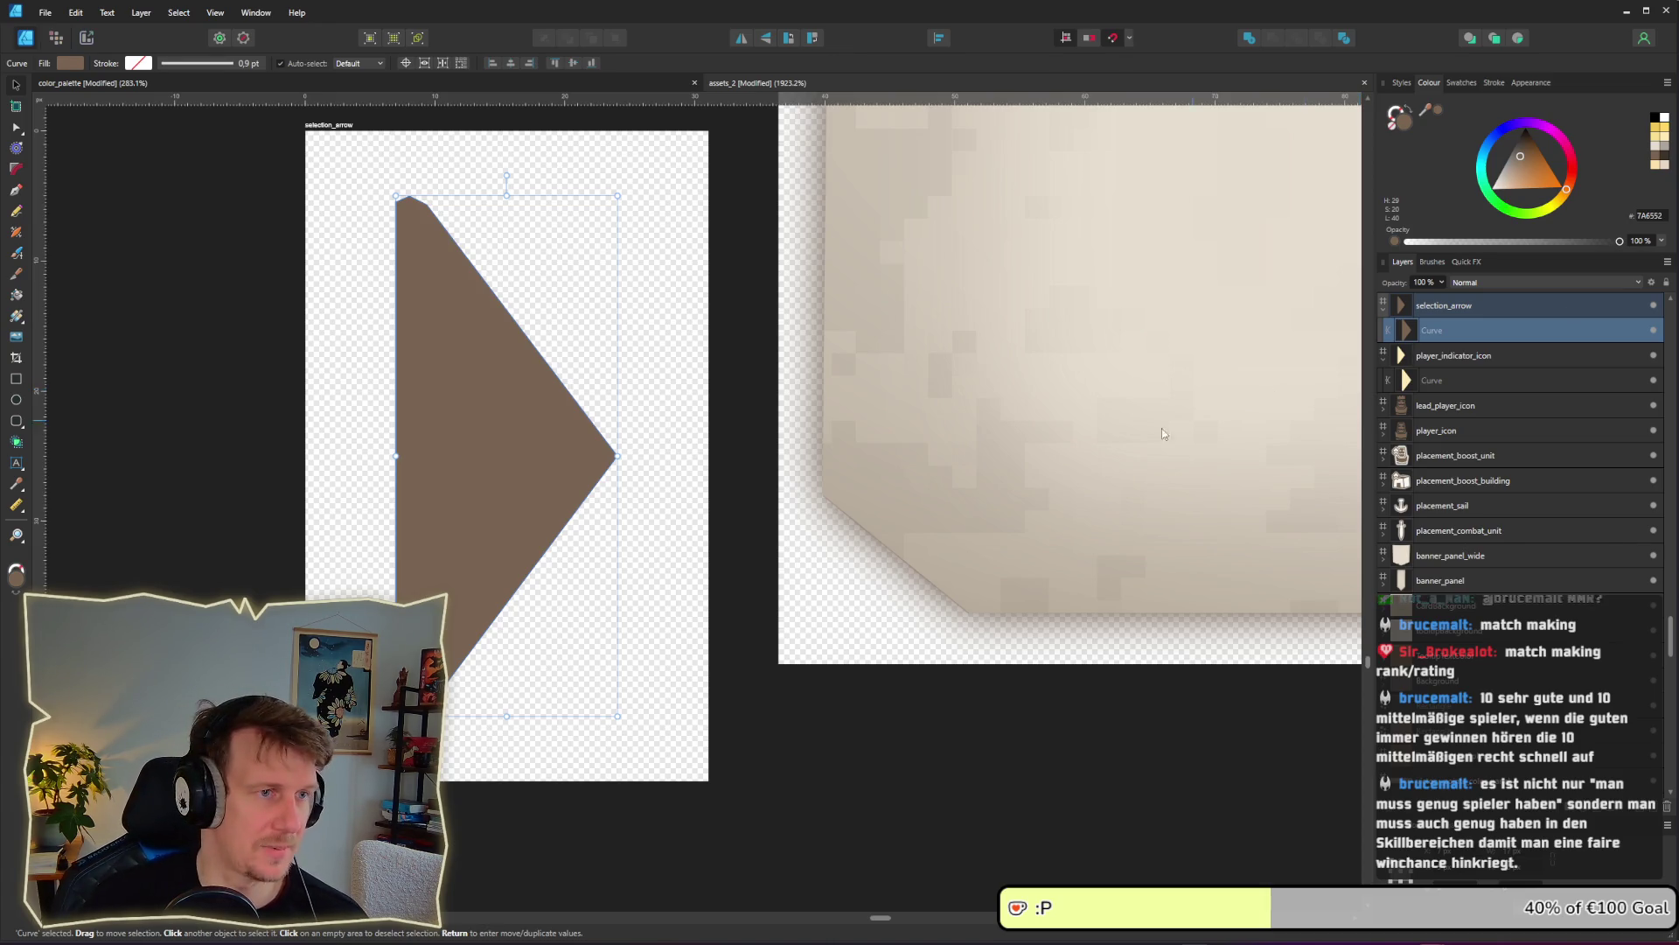
key(ctrl+d)
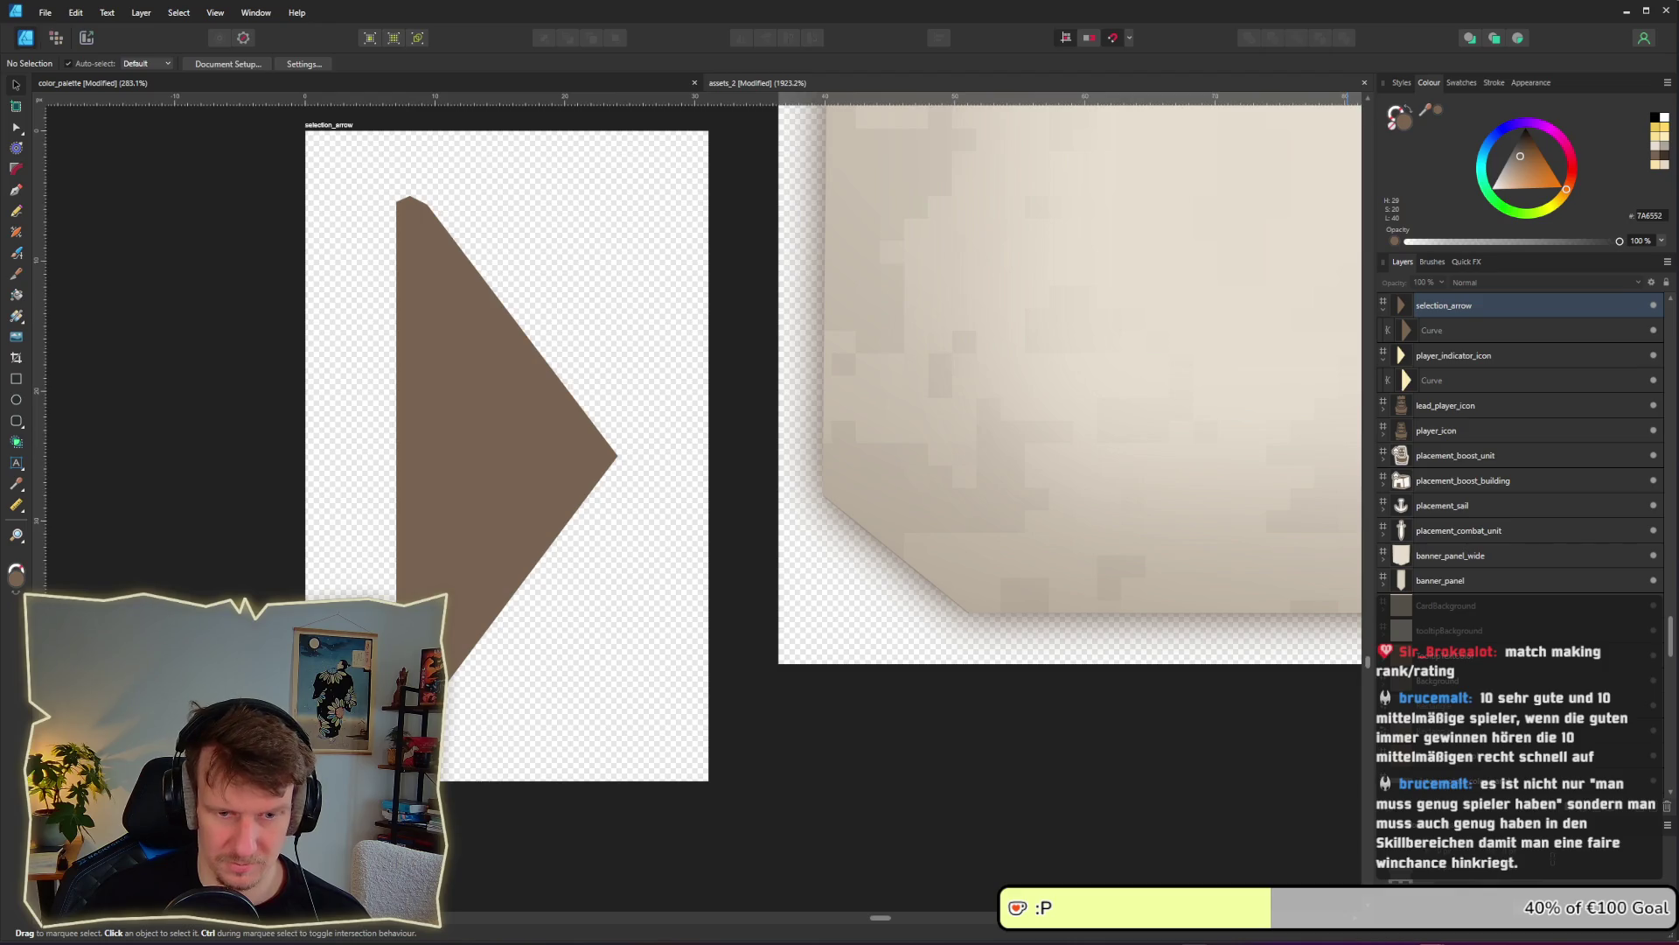
mouse_move(1312, 932)
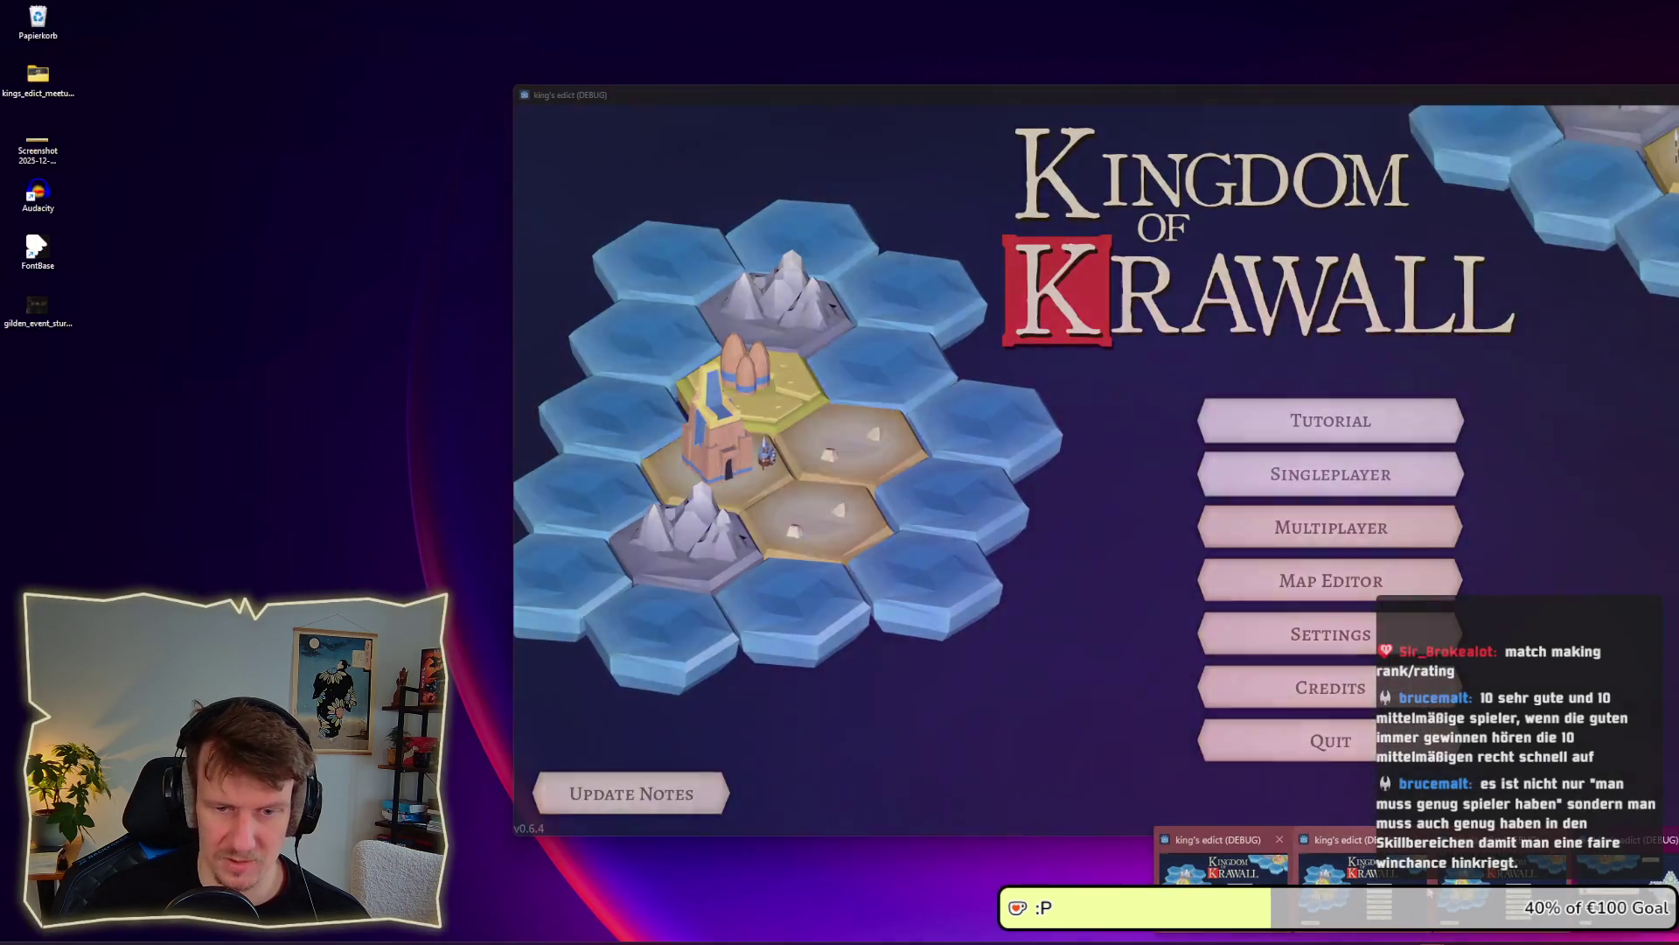
click(1224, 862)
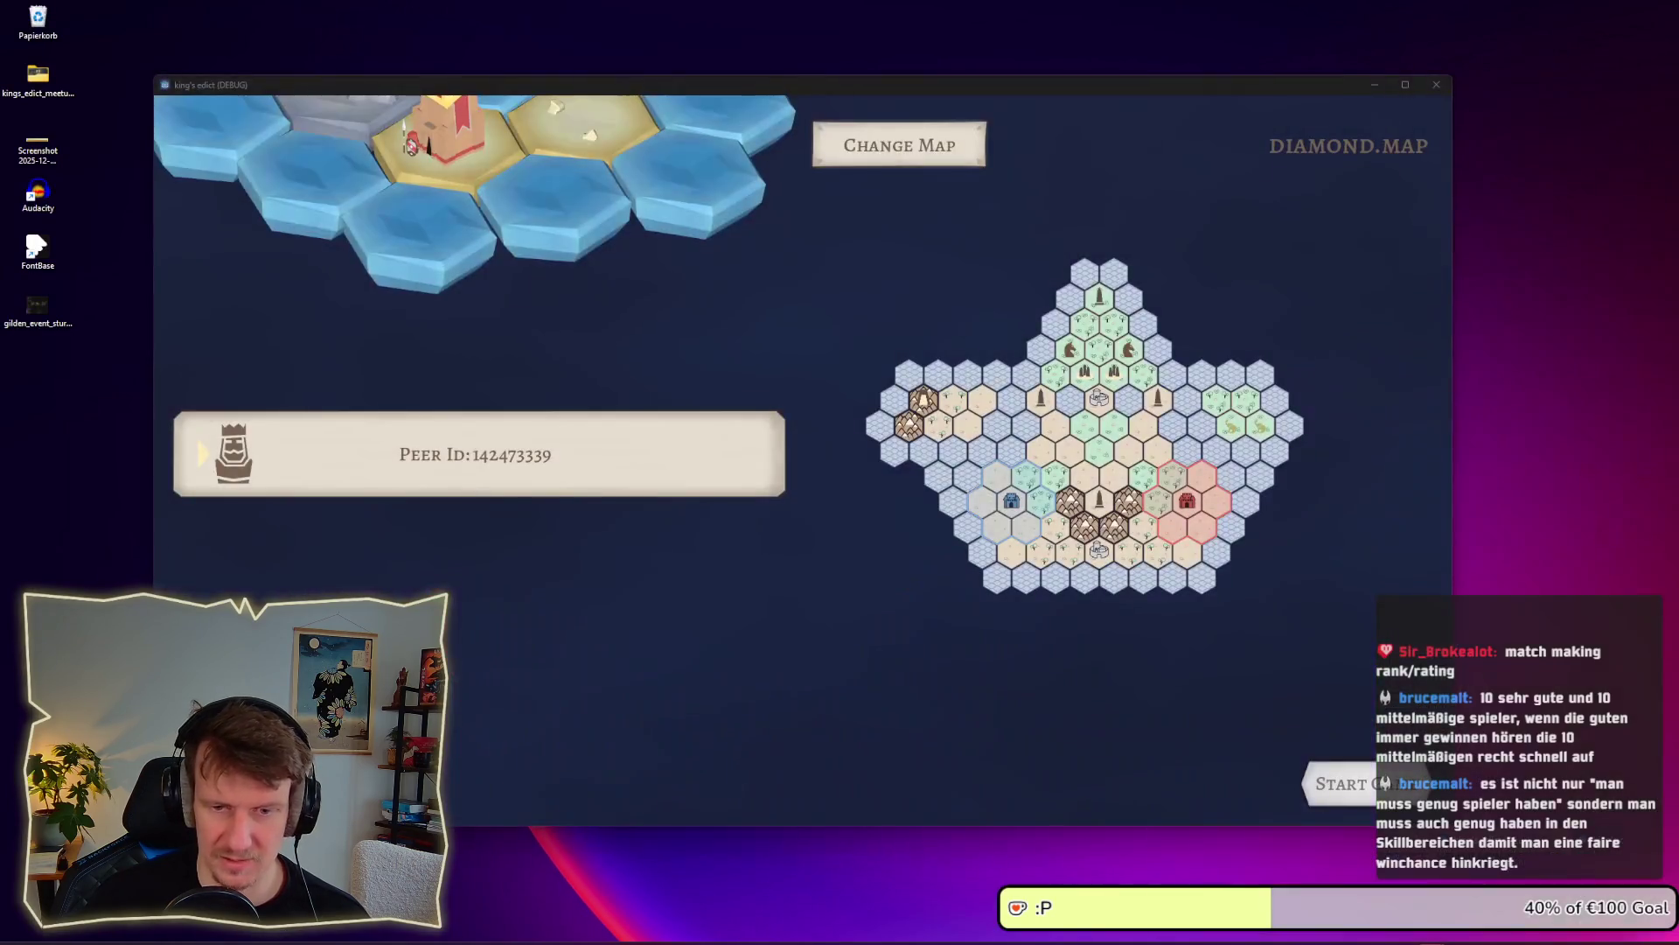
Set the lobby map to i_know_this_place.map and bring the second game client forward
click(887, 155)
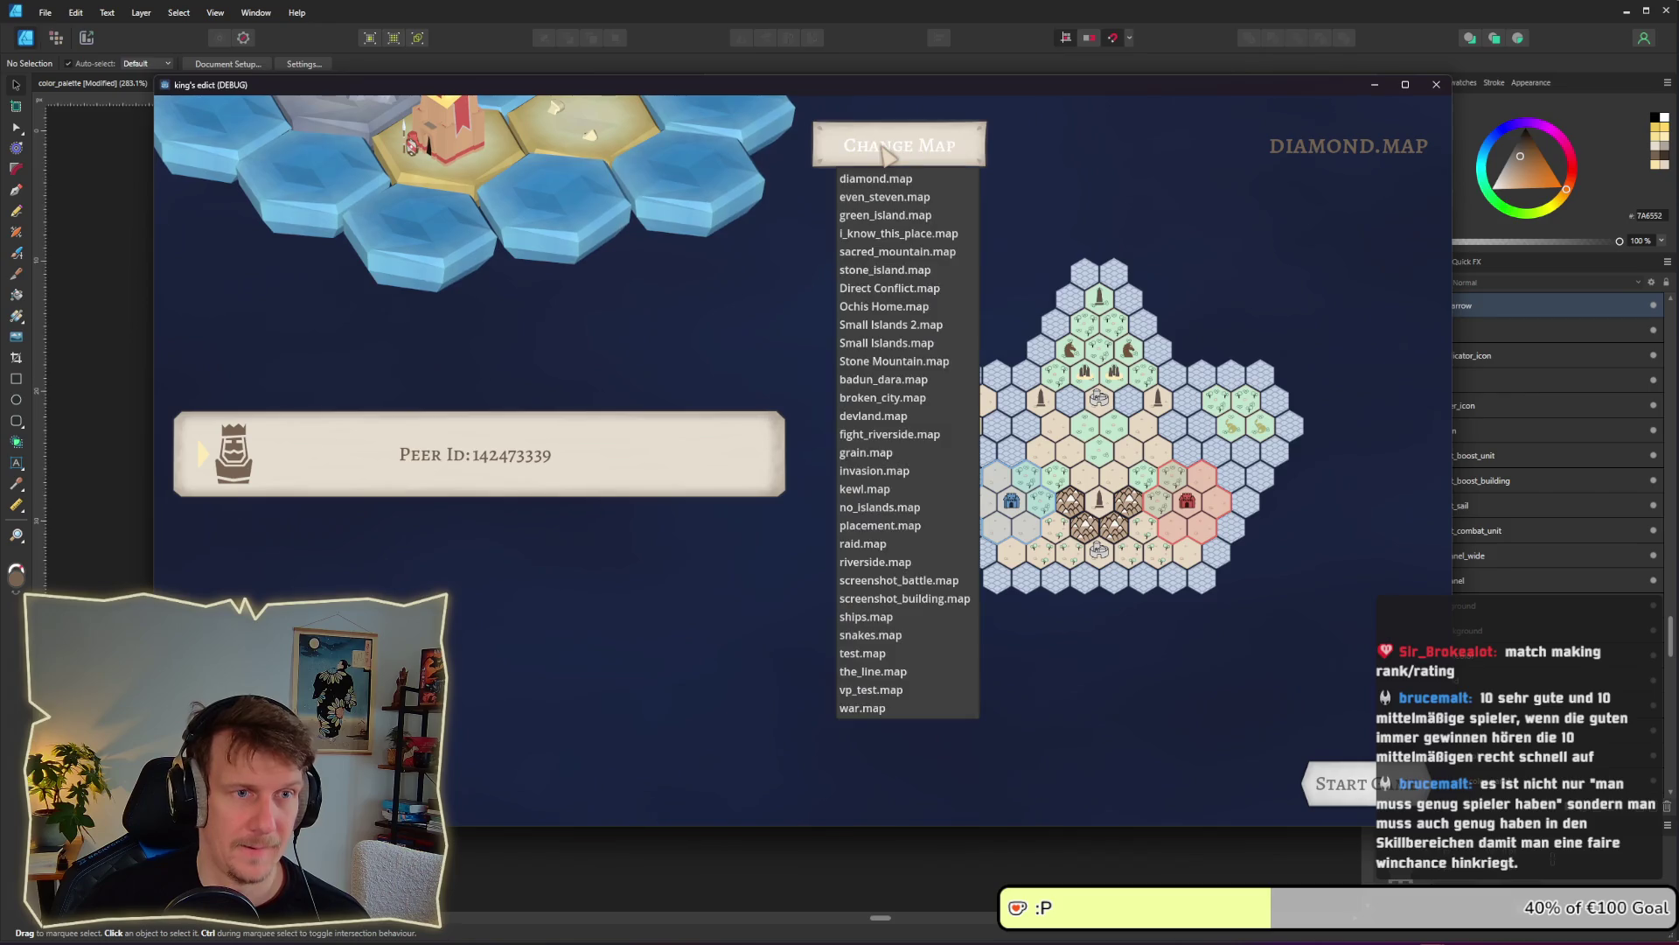
click(888, 156)
click(887, 155)
click(901, 234)
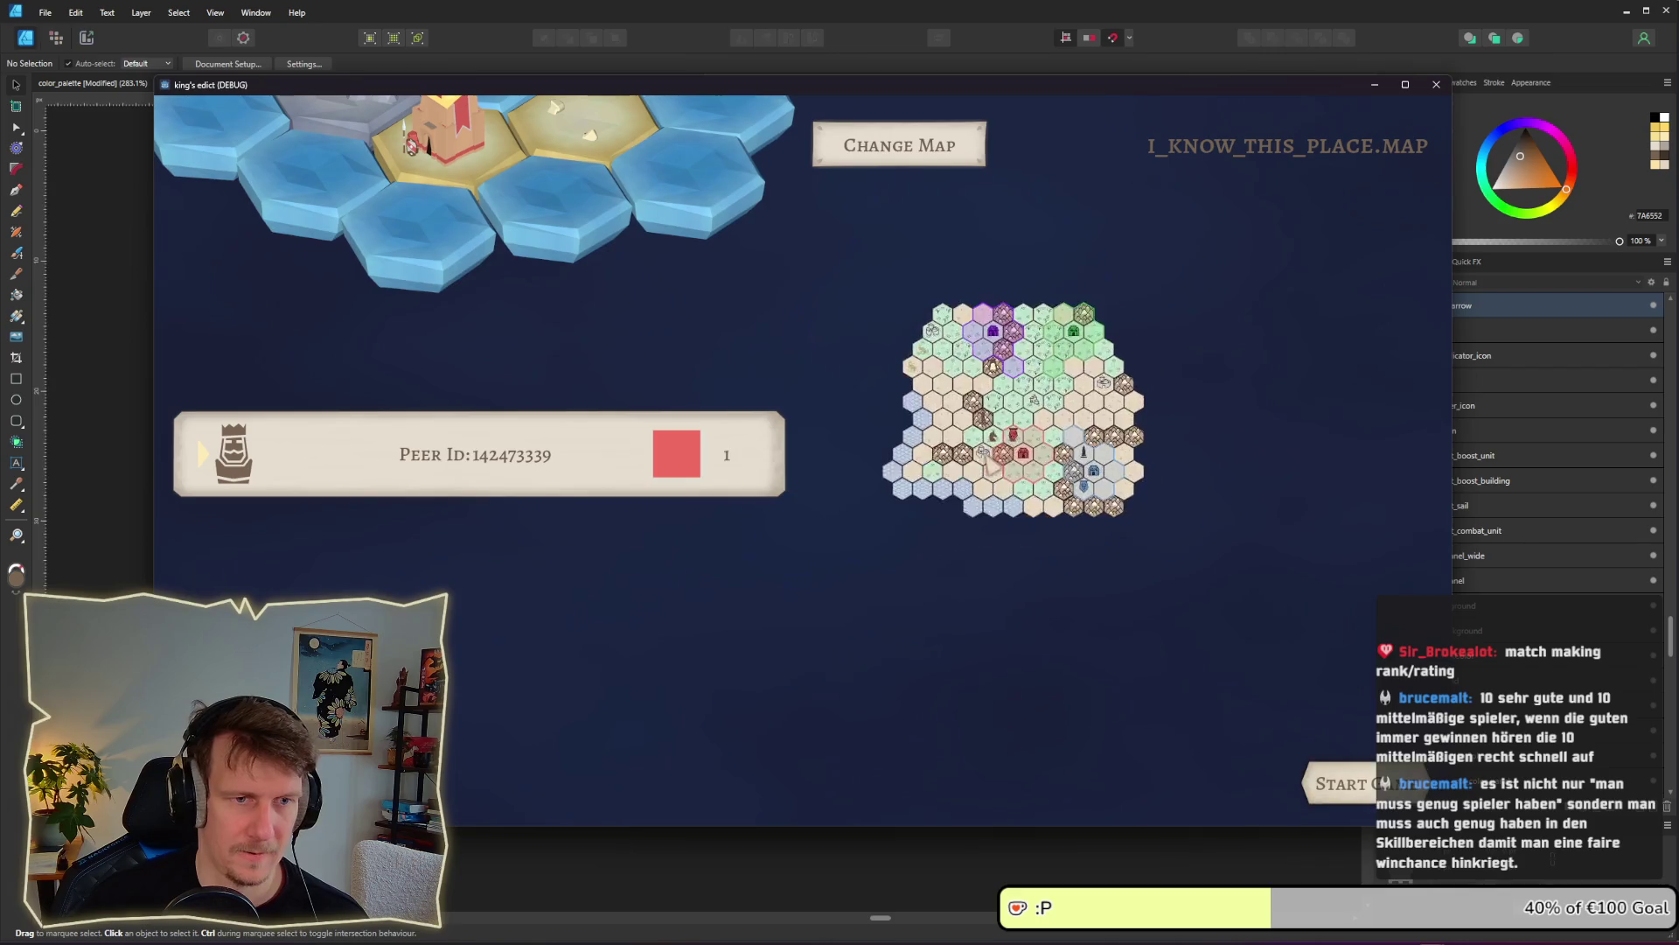
key(alt+Tab)
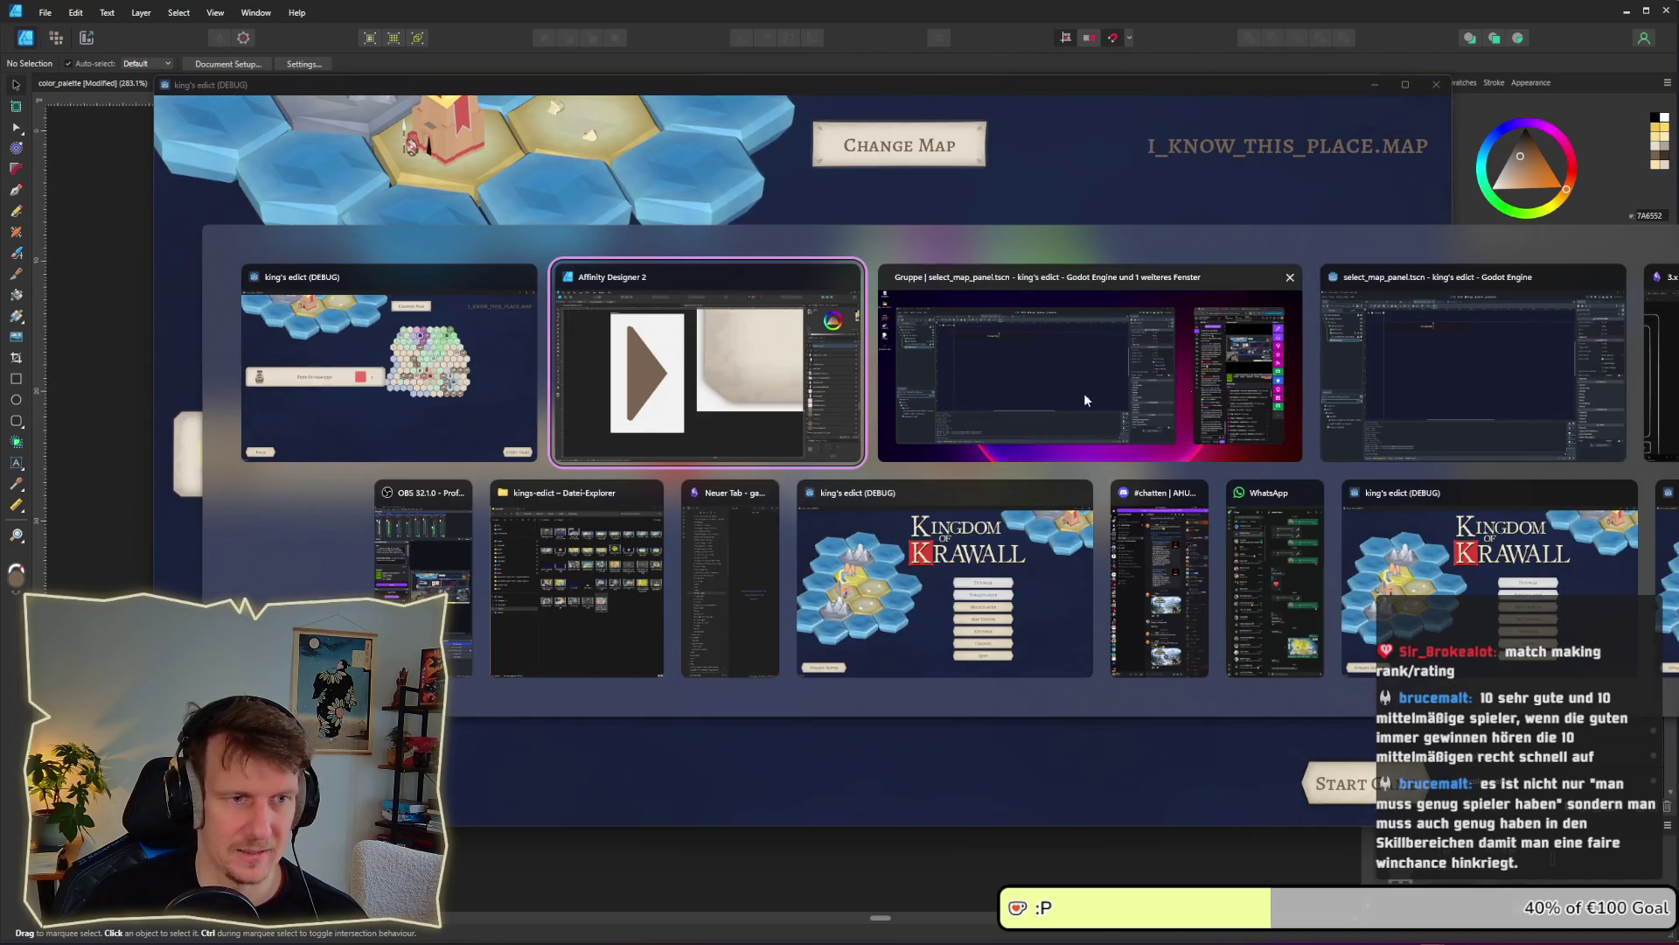
click(1012, 611)
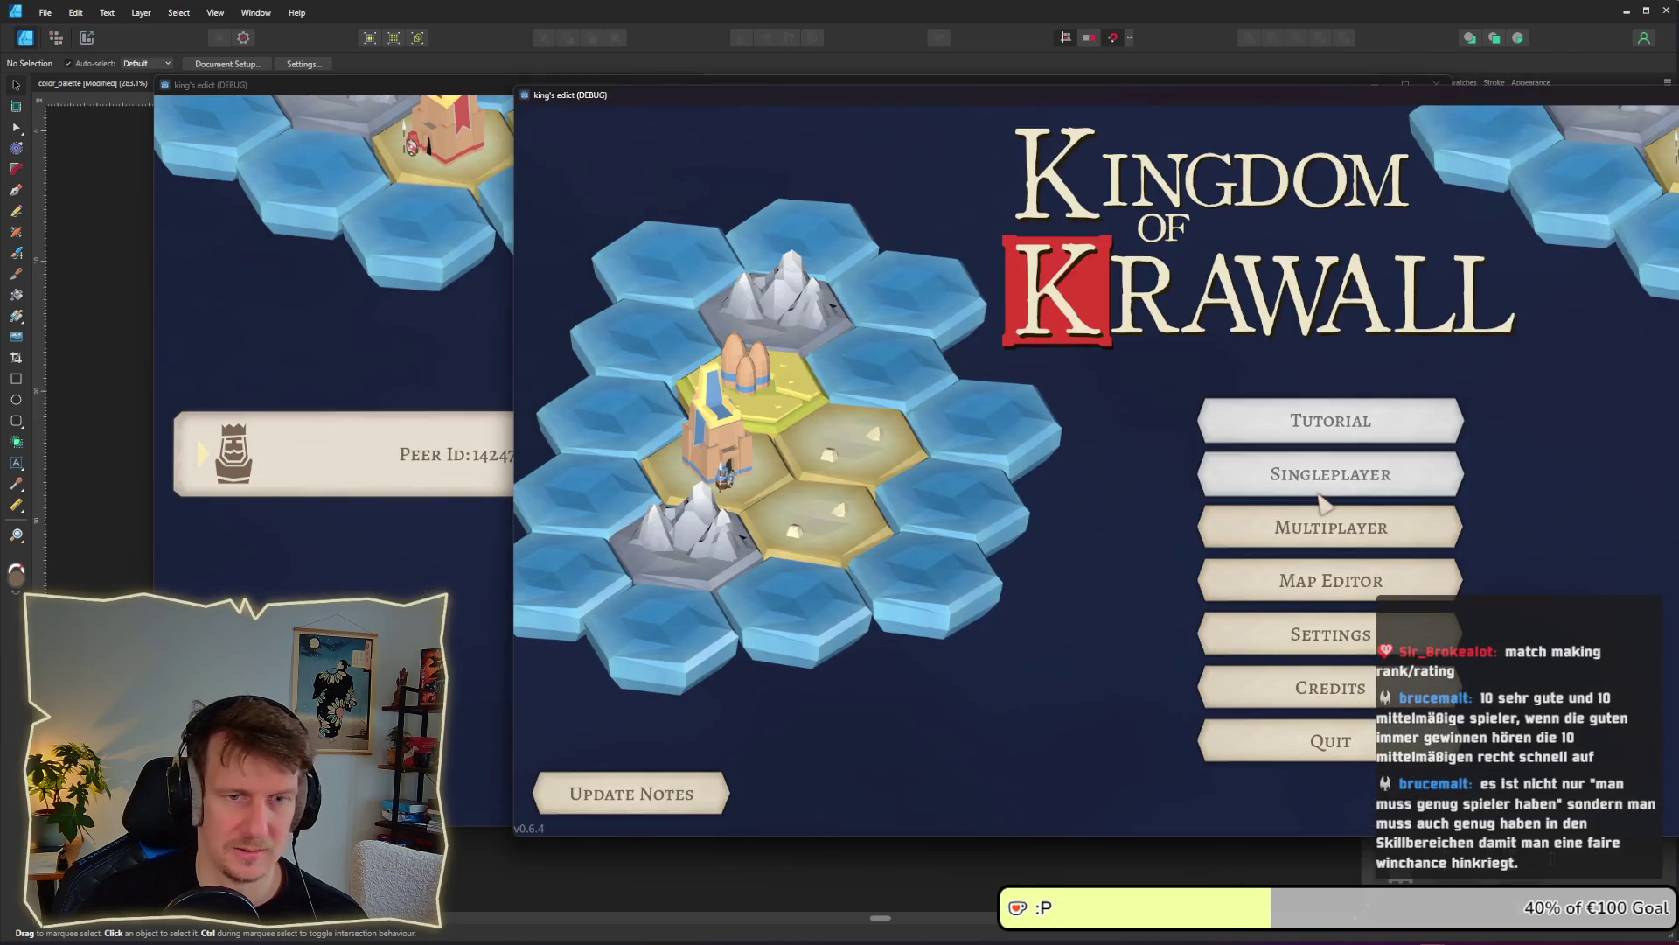
Join the open room from the second client as blue 0, then start the match from the host
click(1325, 528)
click(1506, 221)
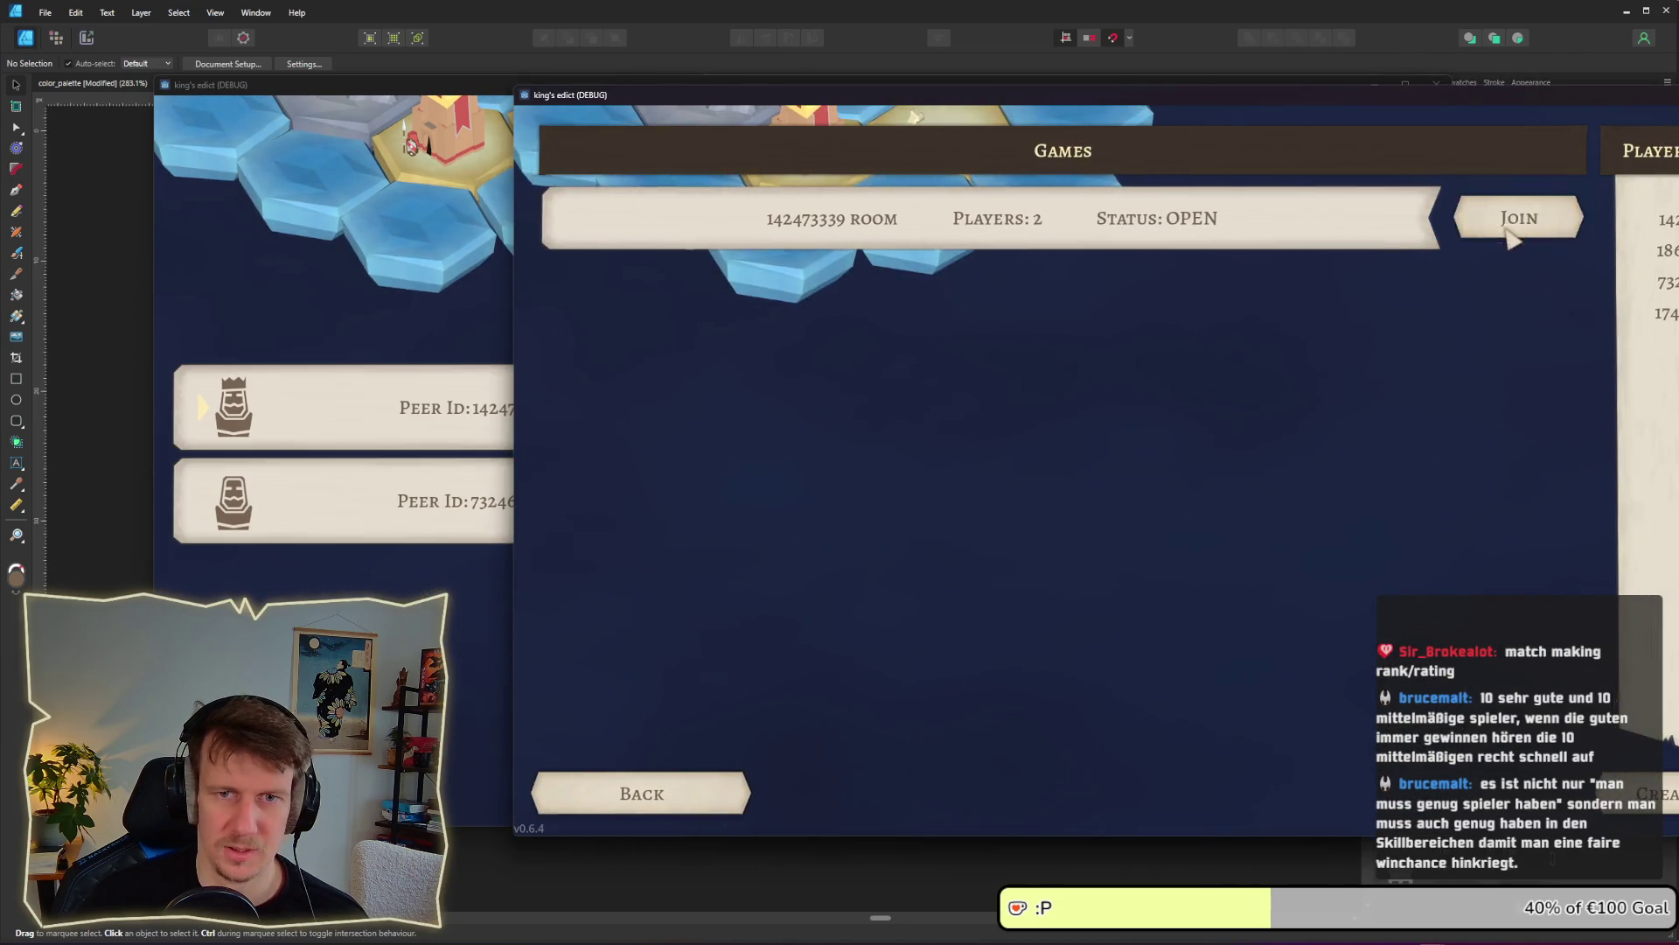
click(382, 451)
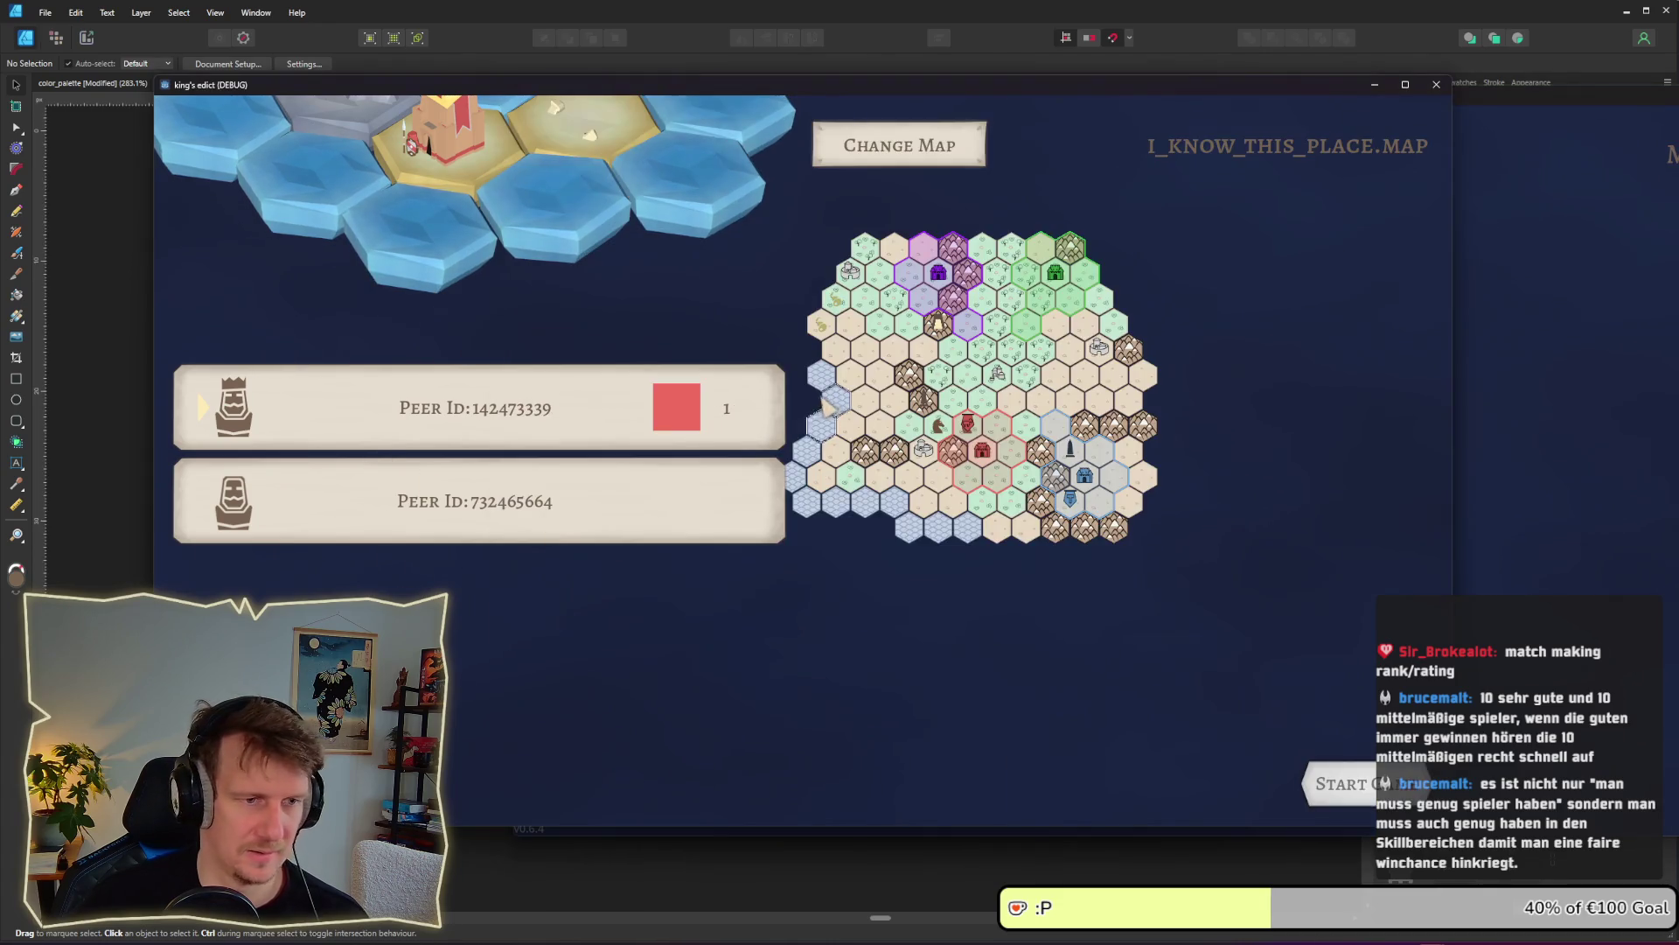
key(alt+Tab)
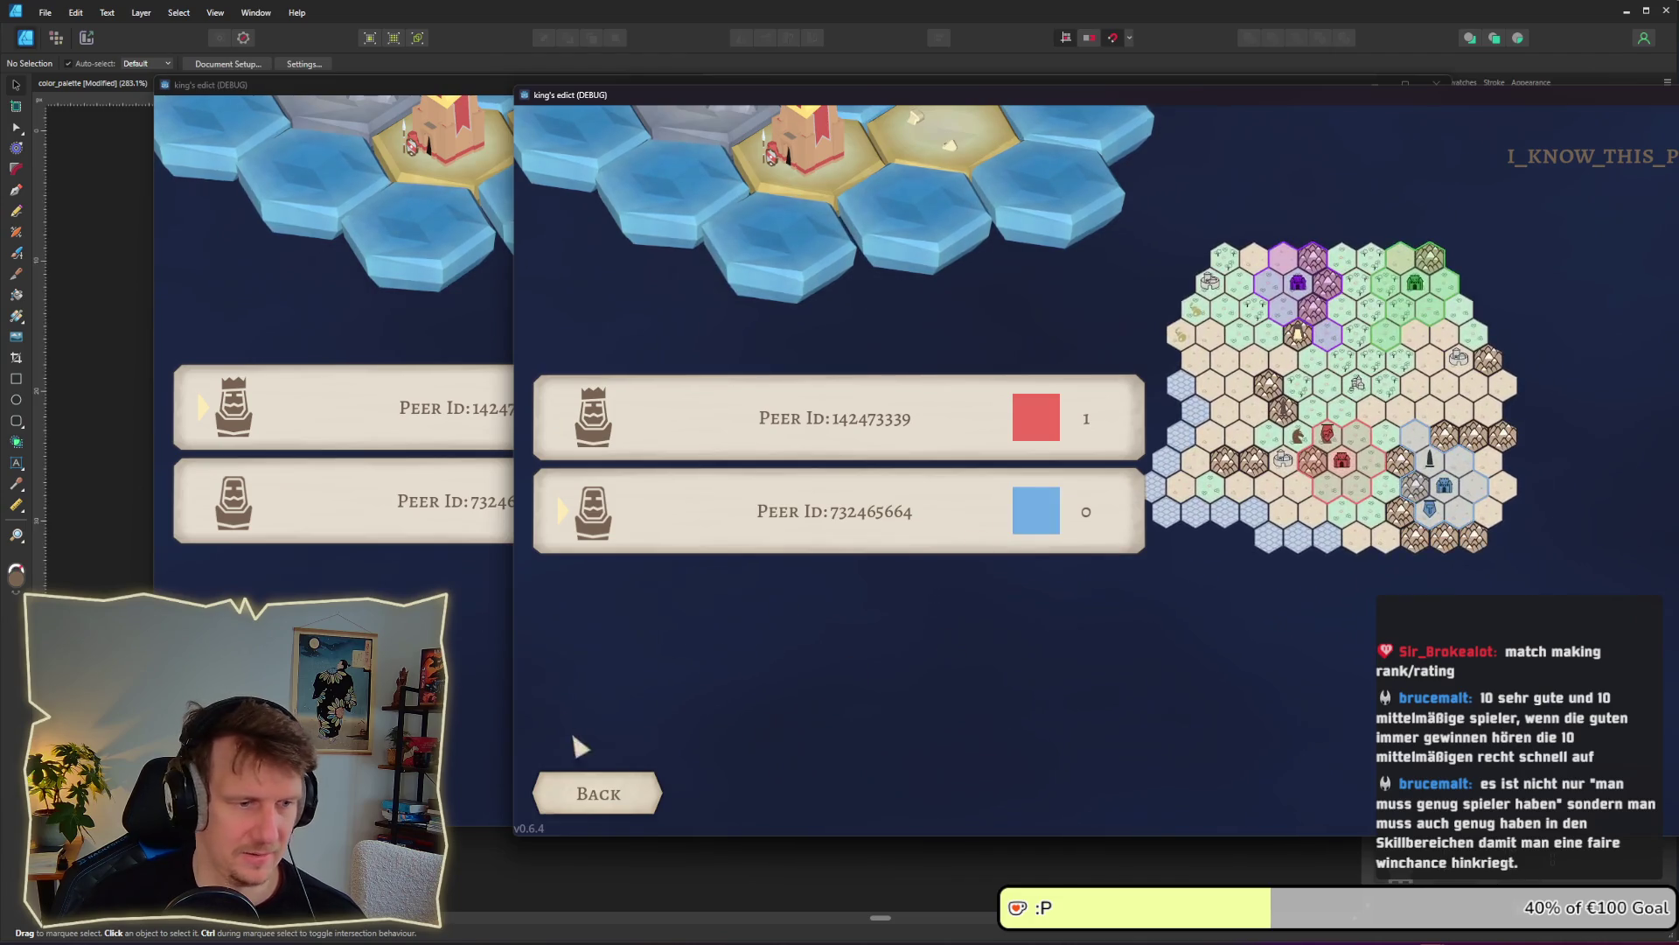
click(479, 680)
click(1338, 783)
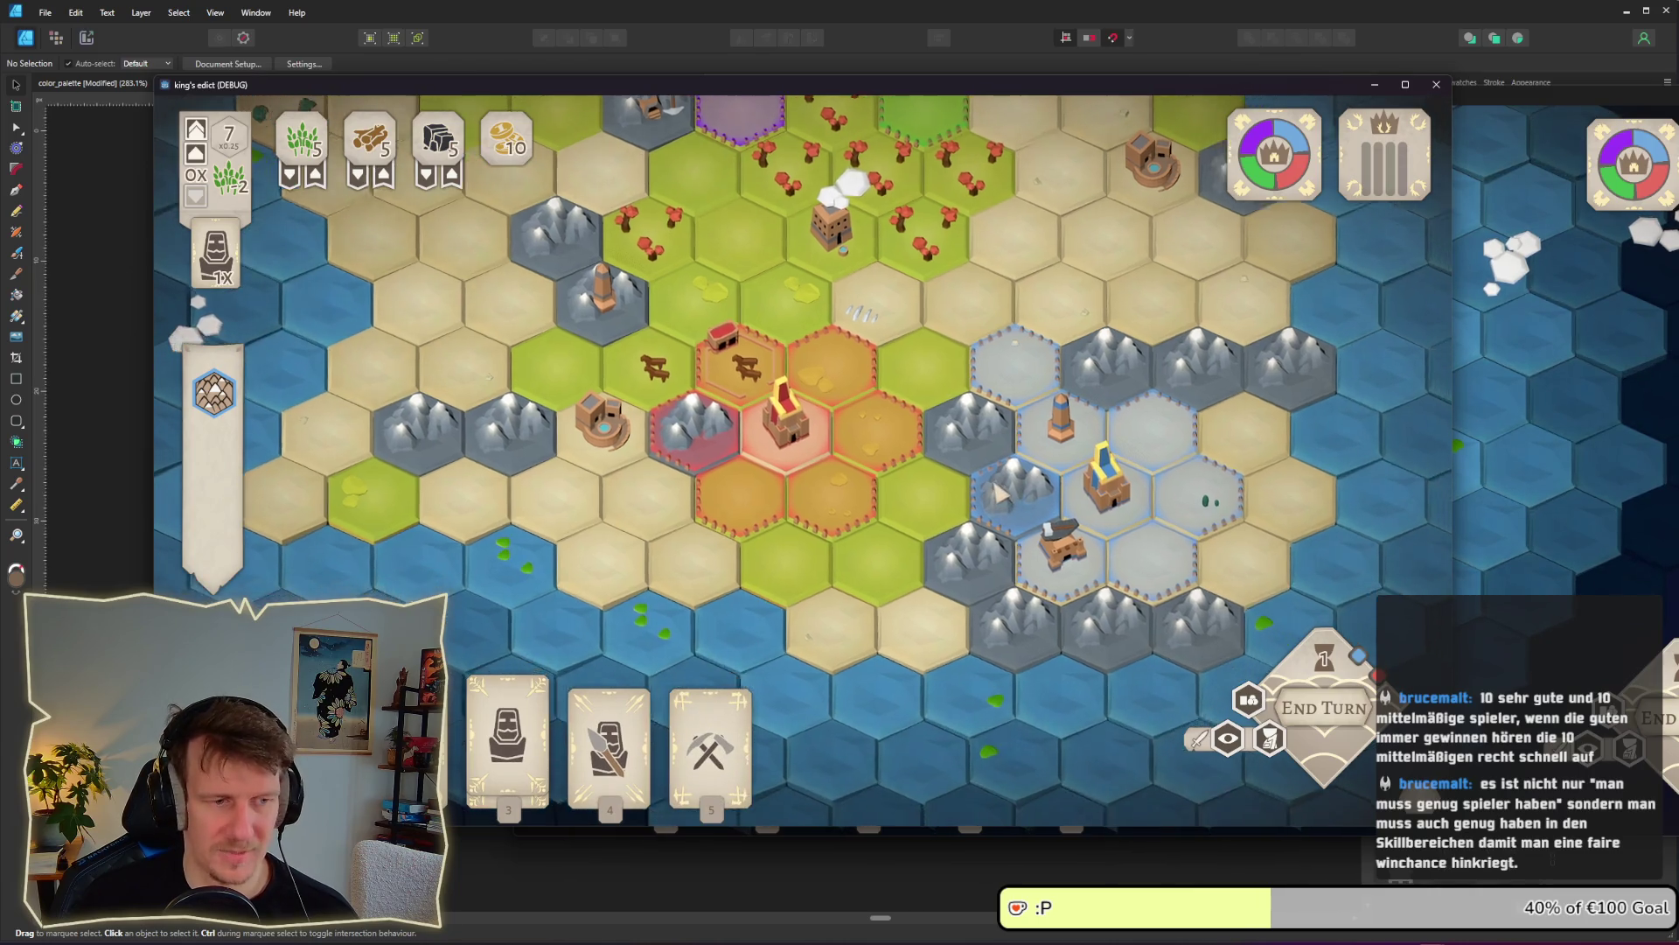
Place a unit and then the Spearmen card on the mountain hex bordering blue territory
click(507, 717)
click(962, 420)
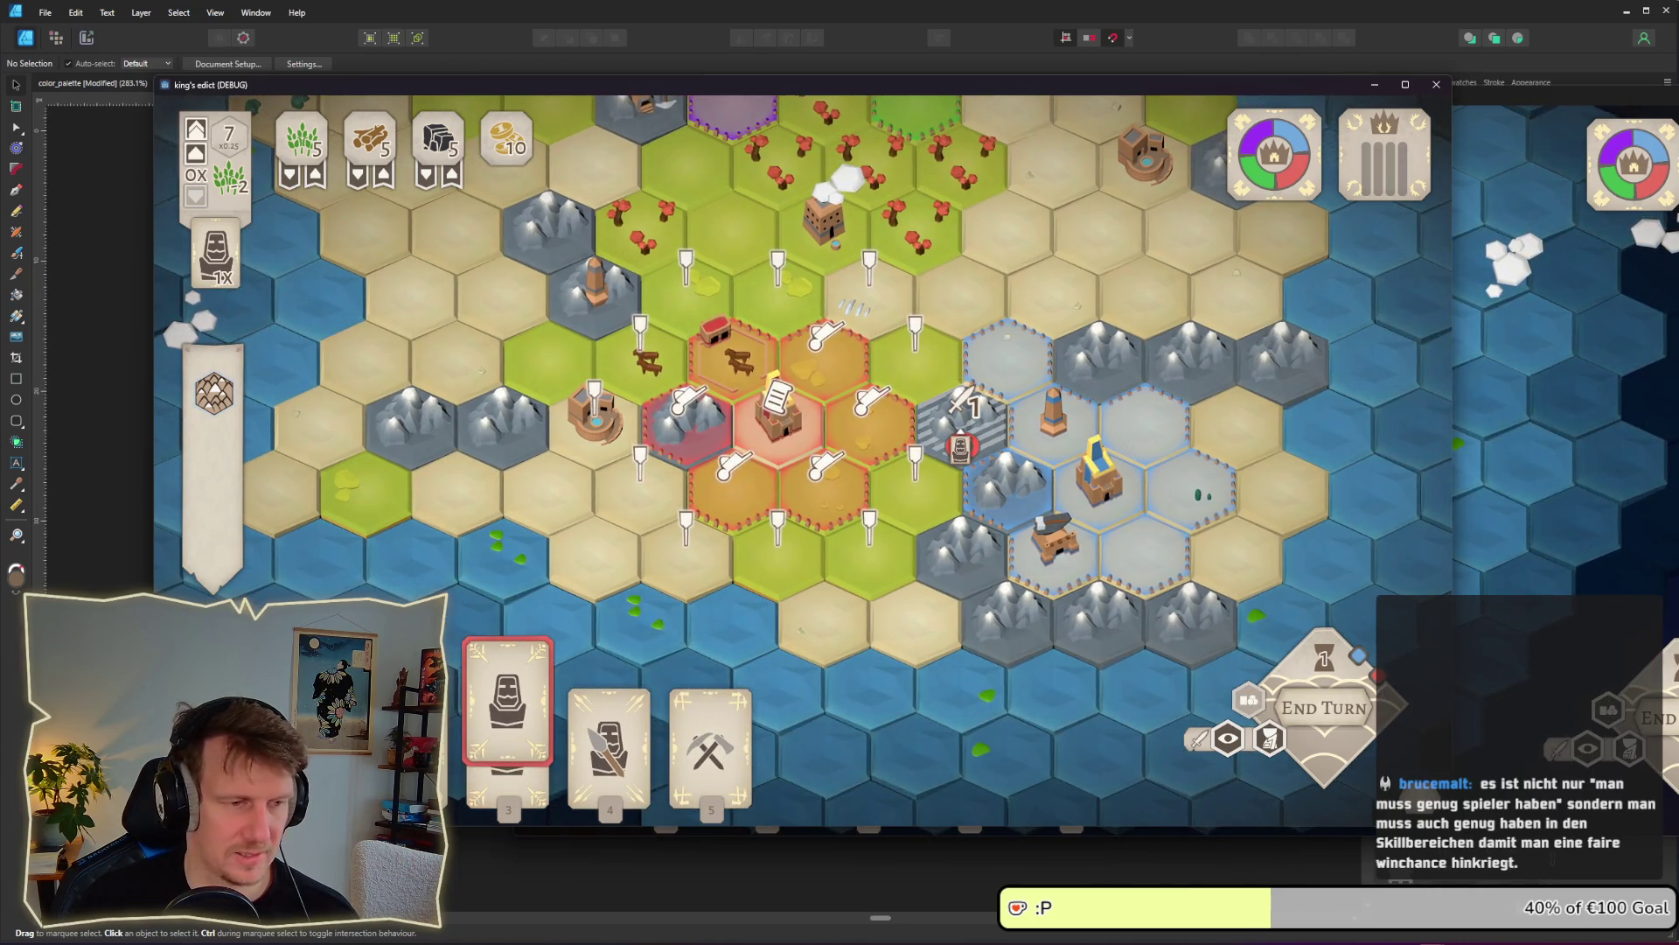
click(962, 420)
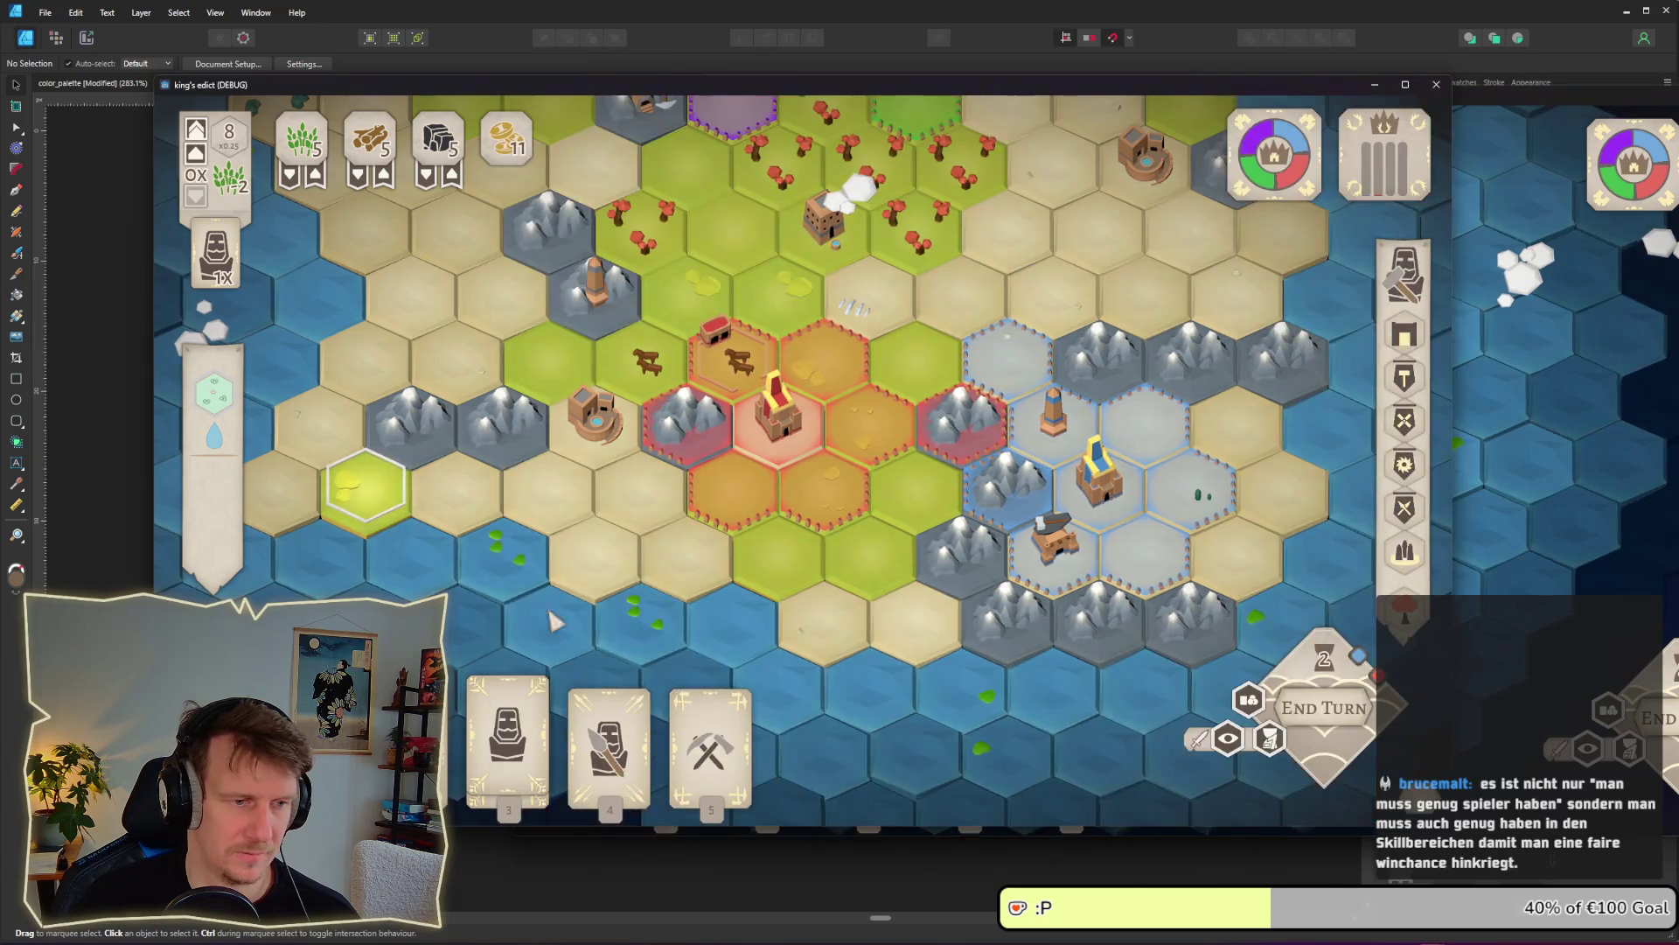
click(597, 725)
mouse_move(597, 724)
mouse_down()
mouse_move(770, 543)
mouse_move(965, 442)
mouse_up()
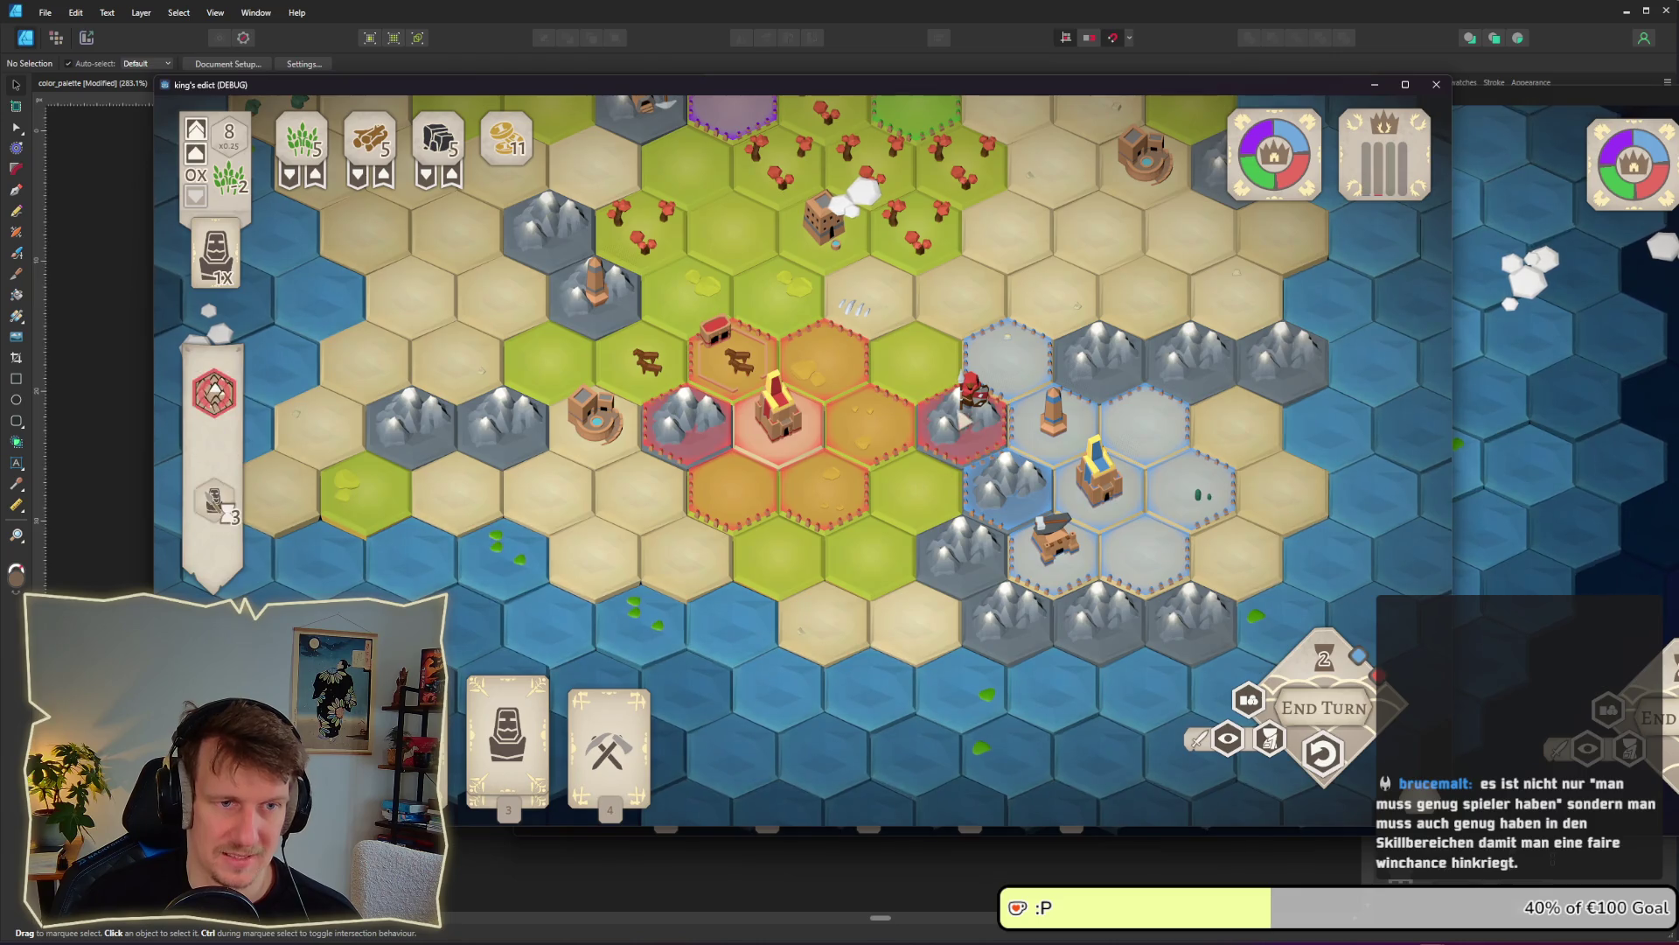
click(962, 438)
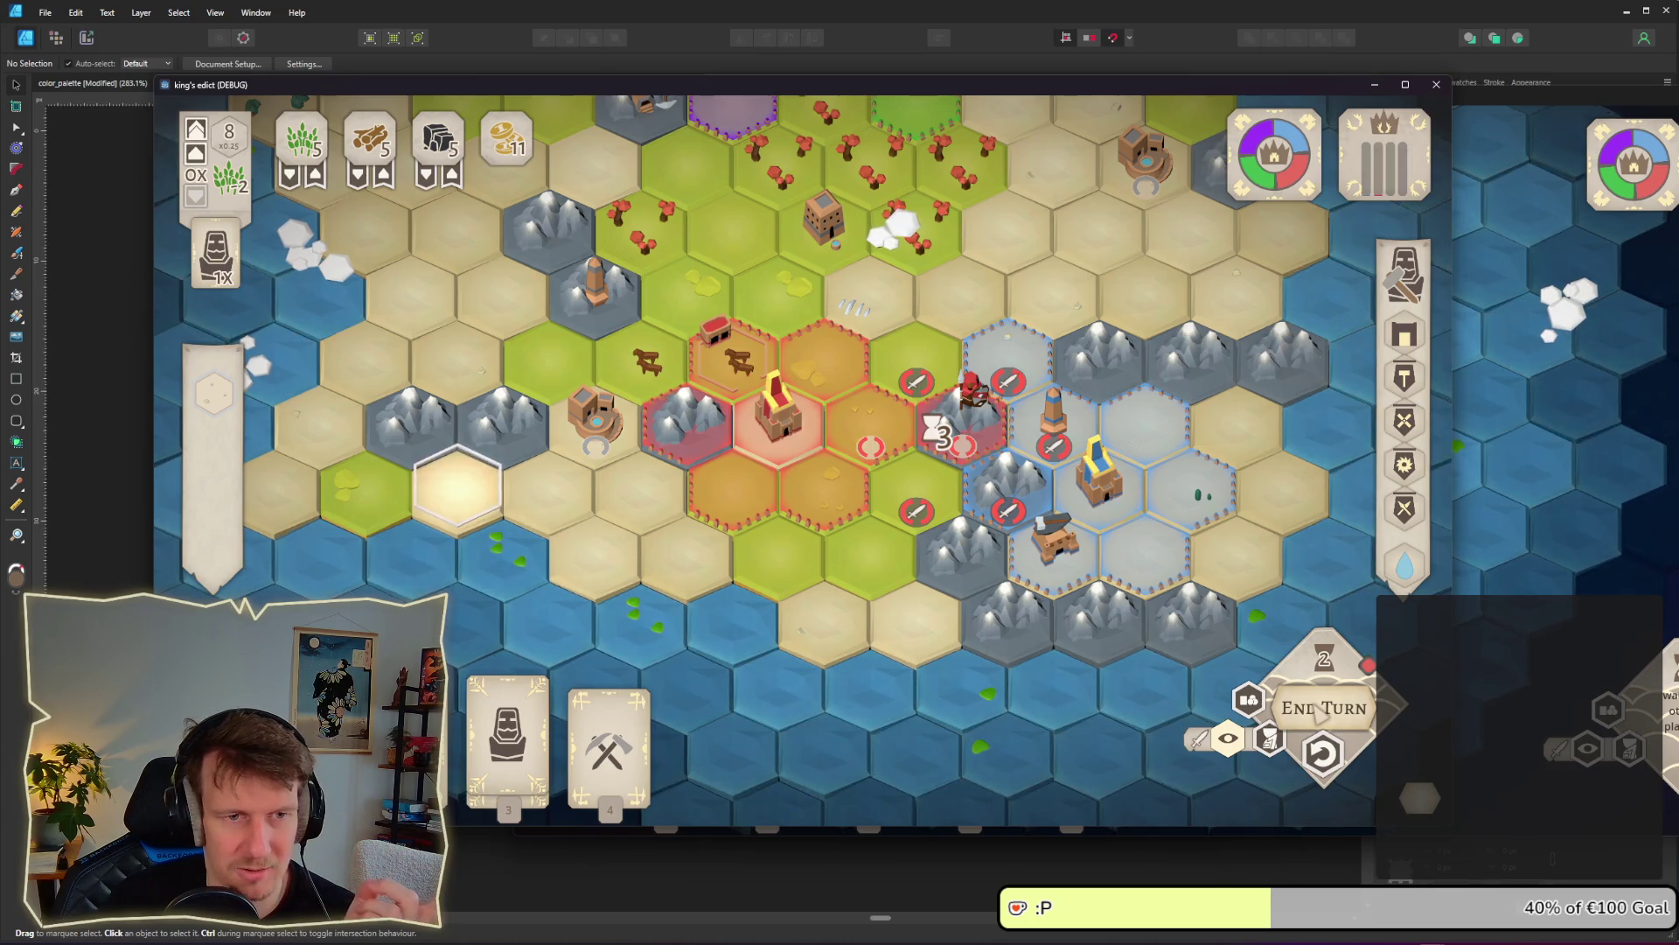
End the turn, then play the Servant on the castle hex and the Builder on the border hex
click(1321, 710)
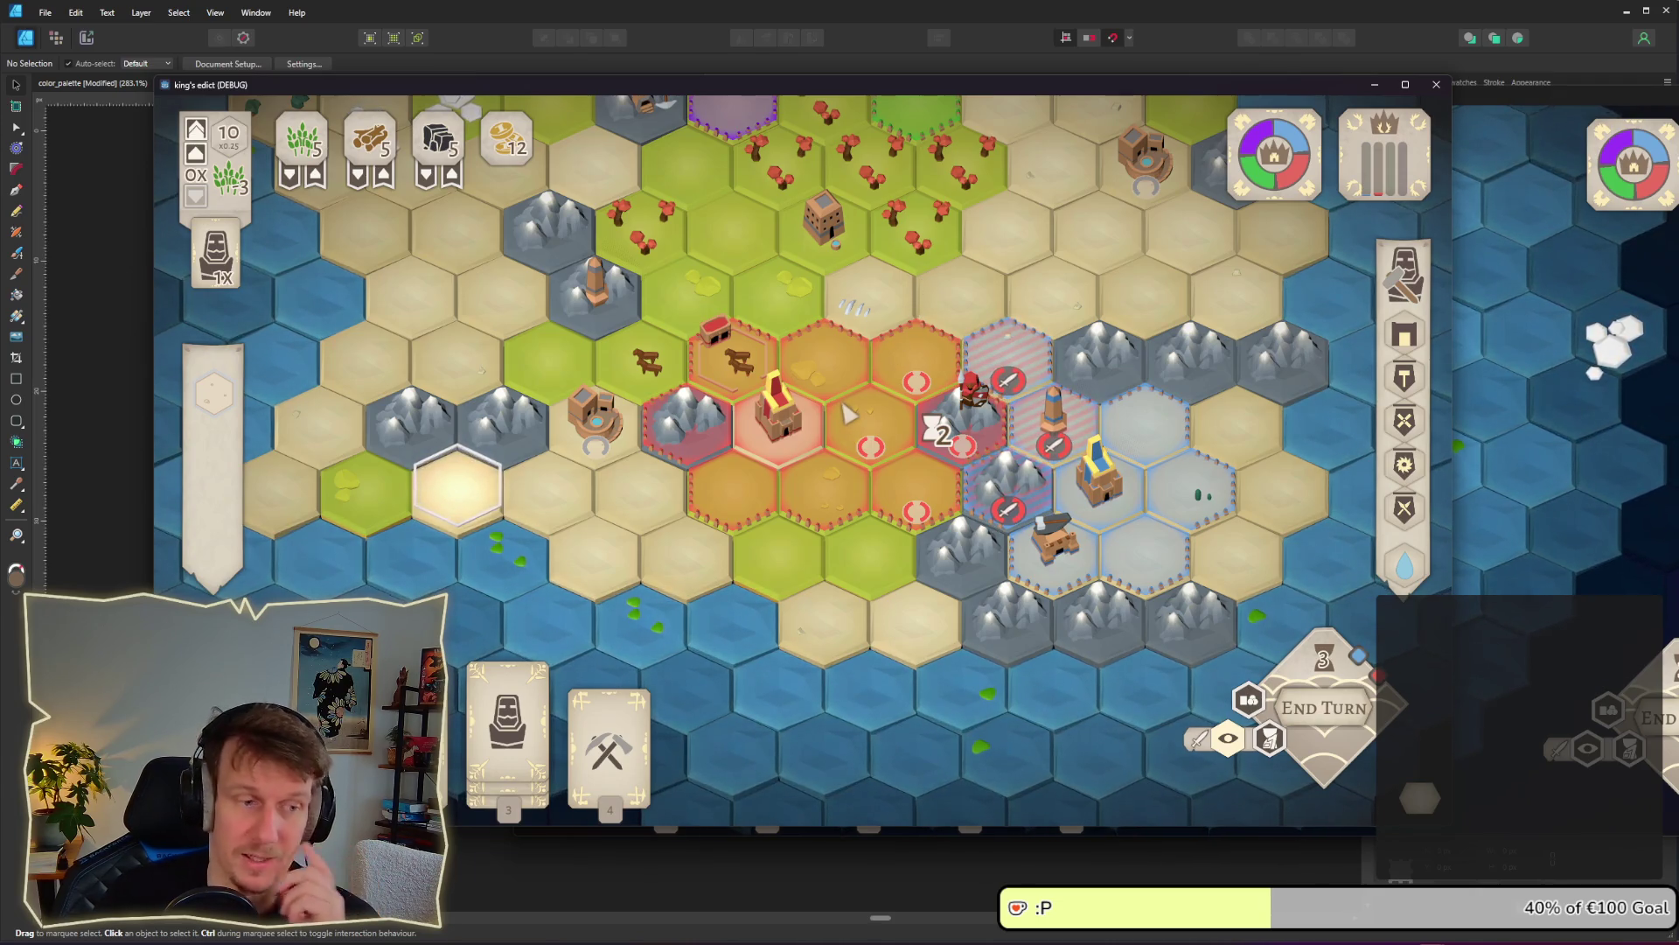
click(508, 700)
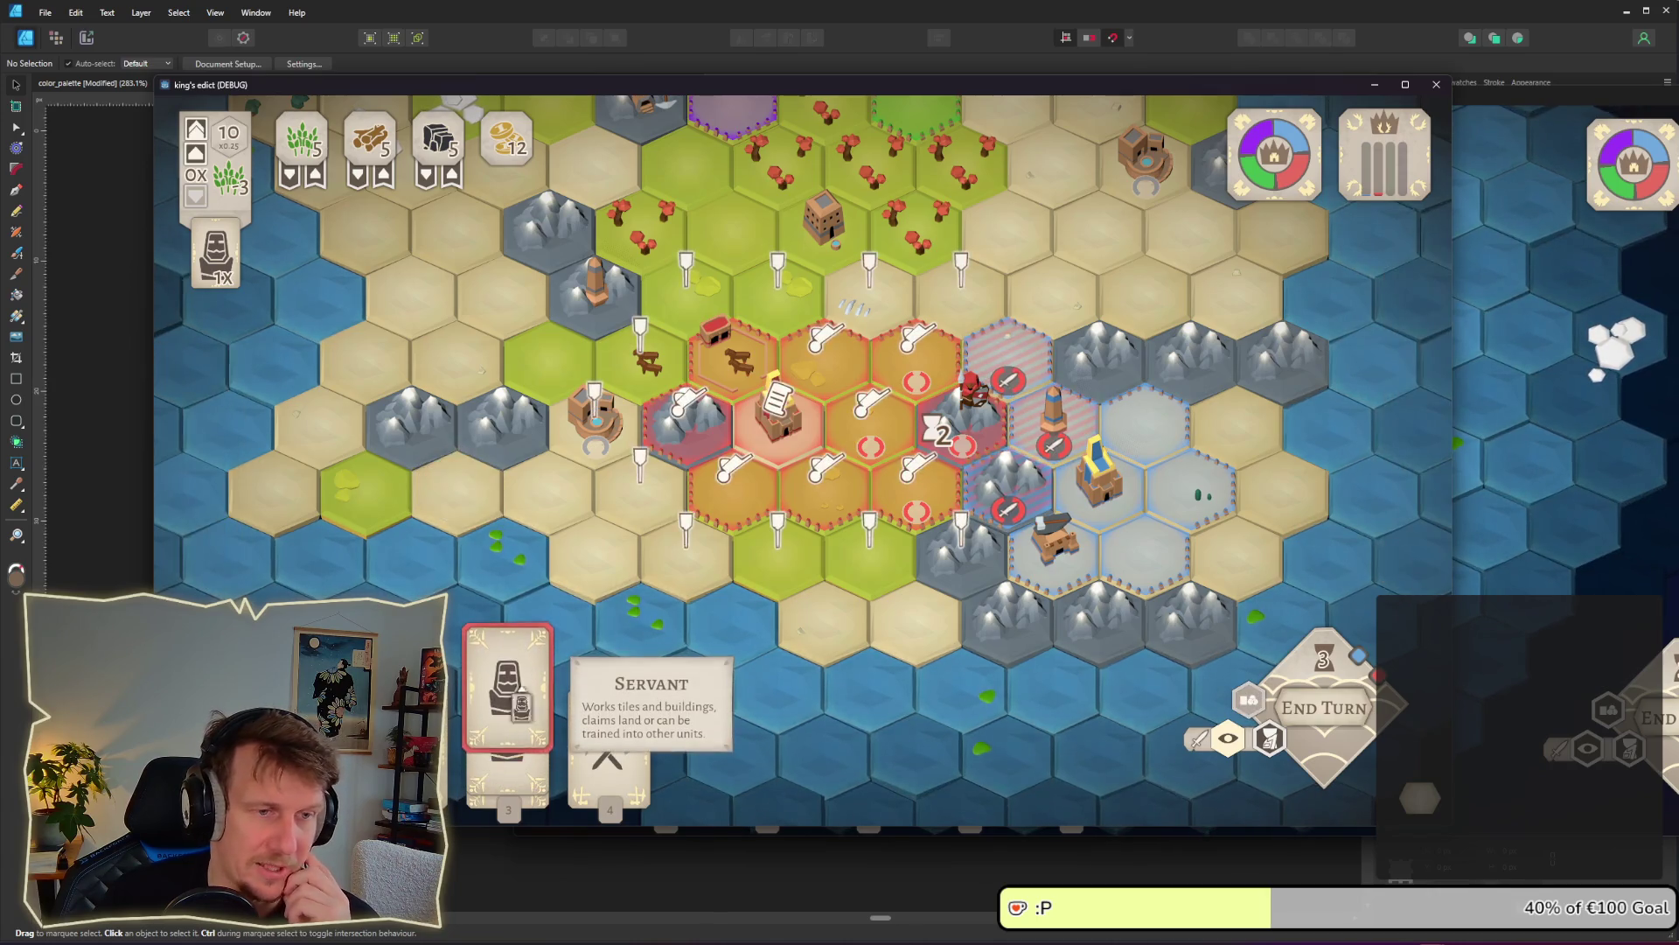
click(776, 420)
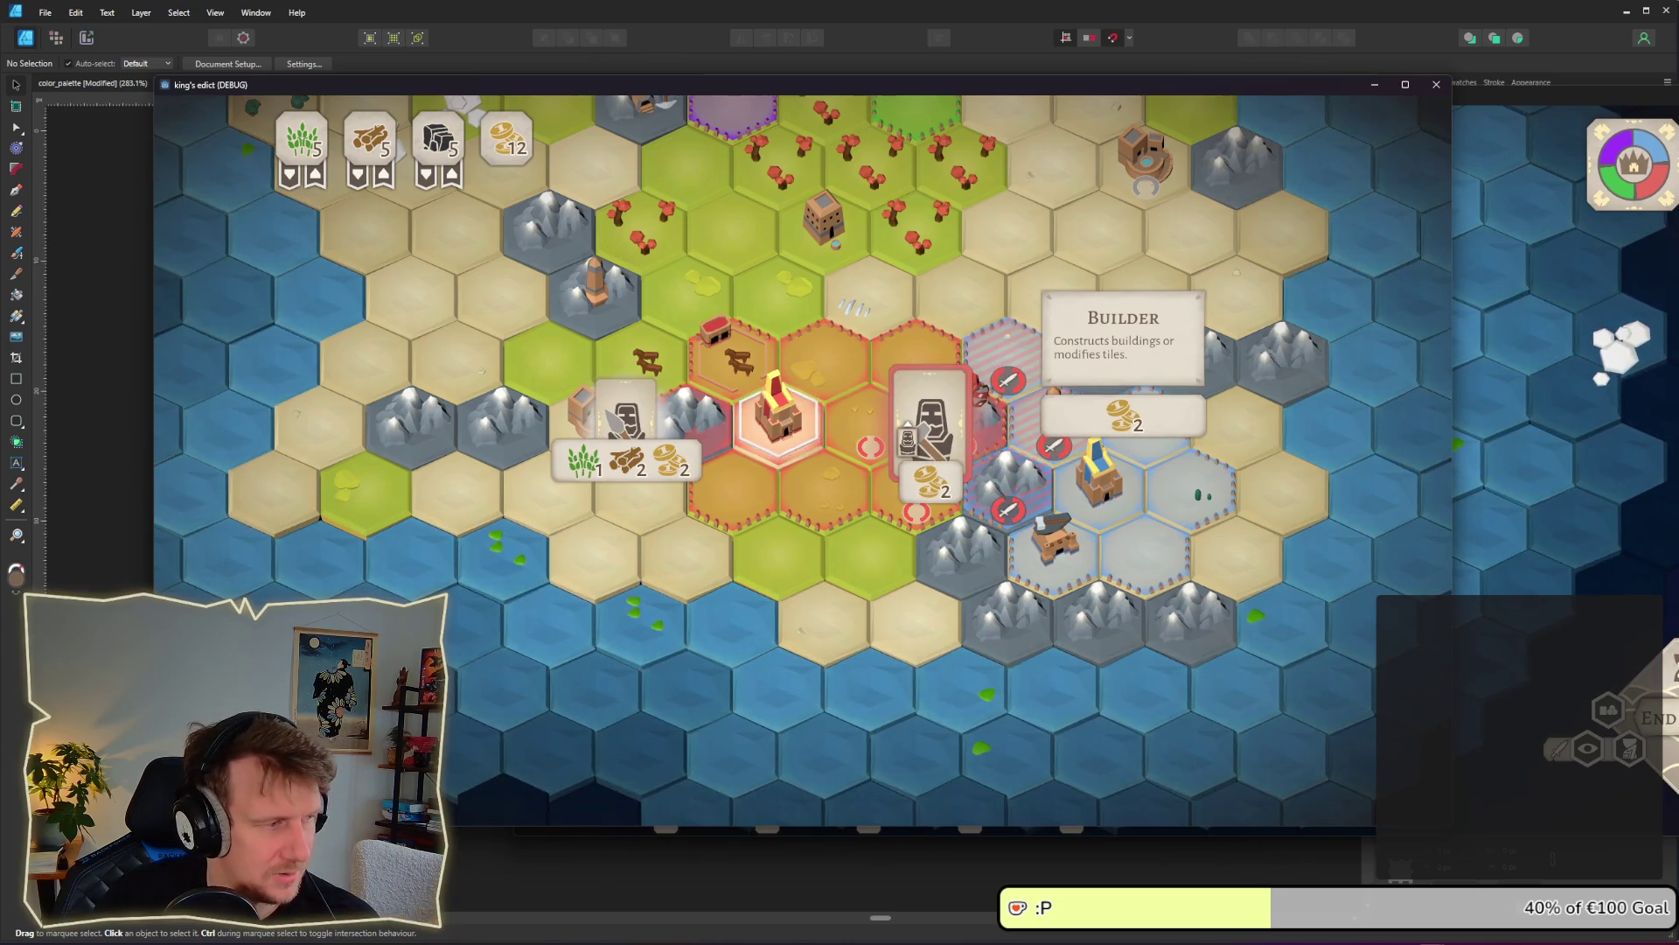
click(929, 420)
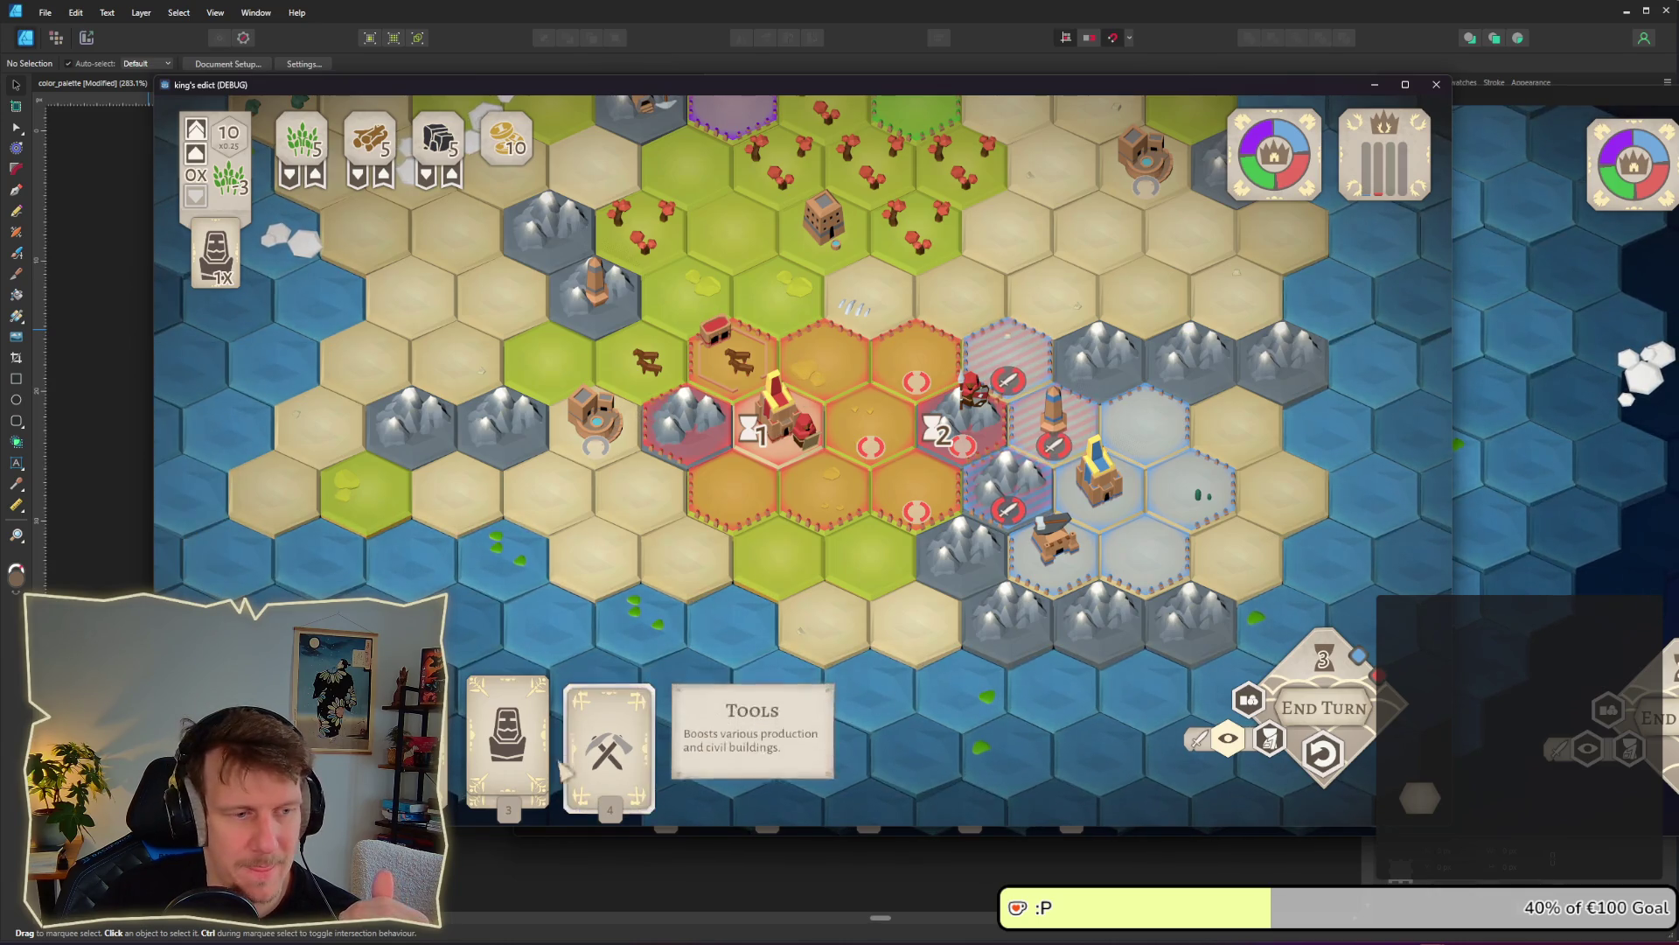
Place a Servant card on the orange hex below the castle, then check the other client's window
click(508, 735)
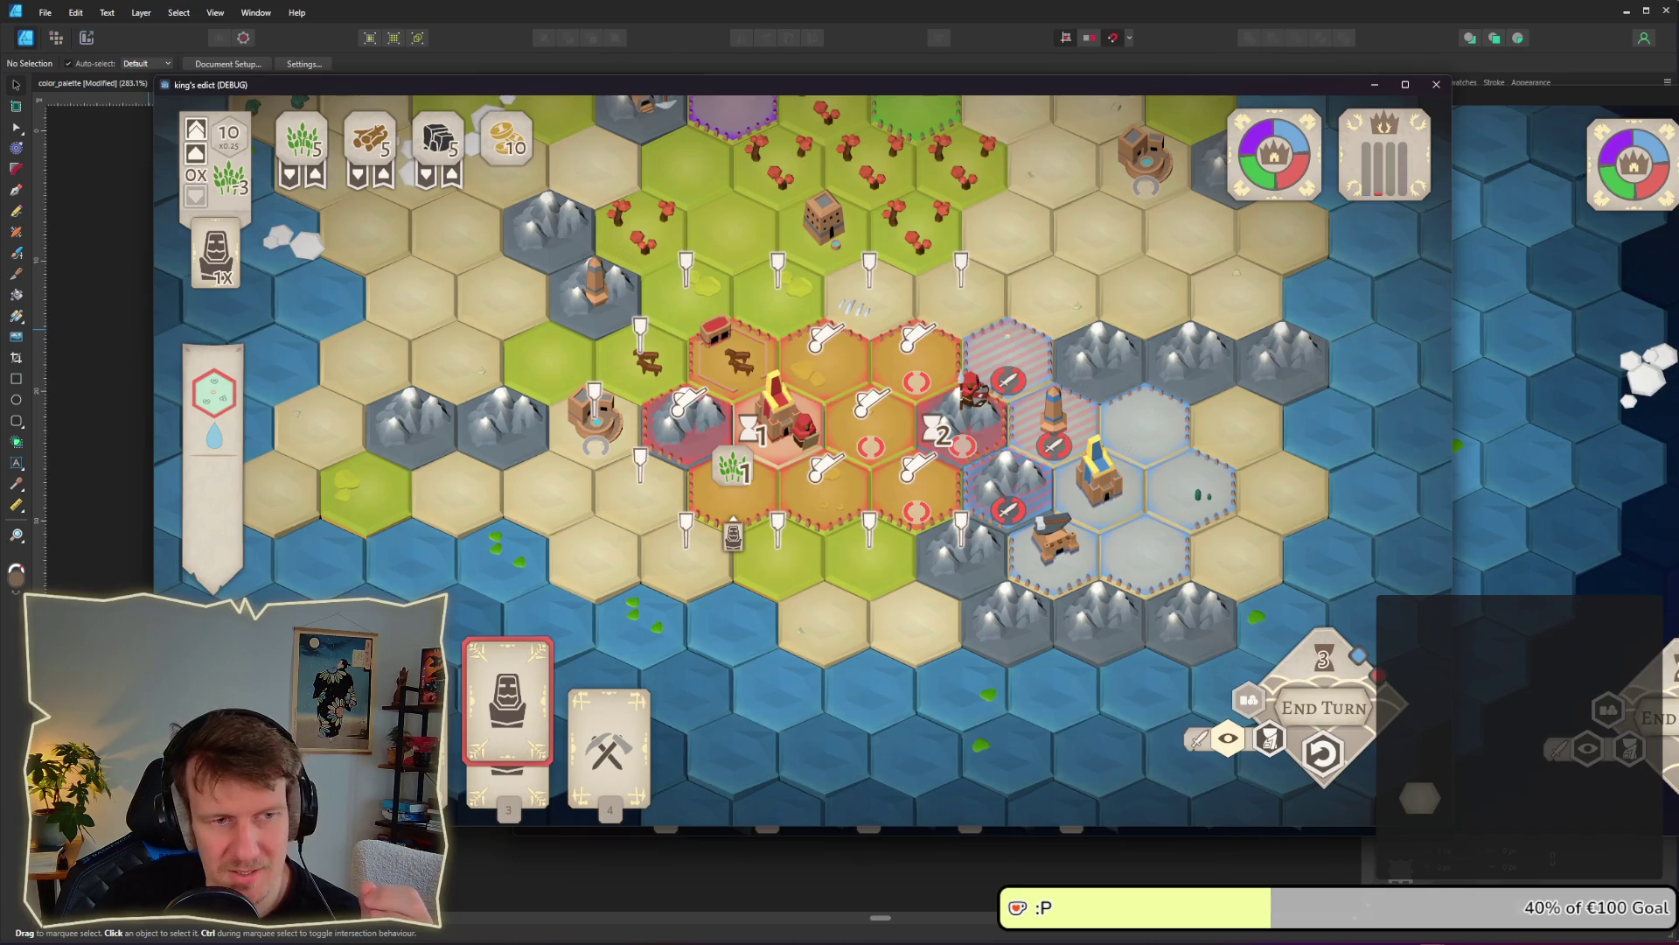
click(738, 499)
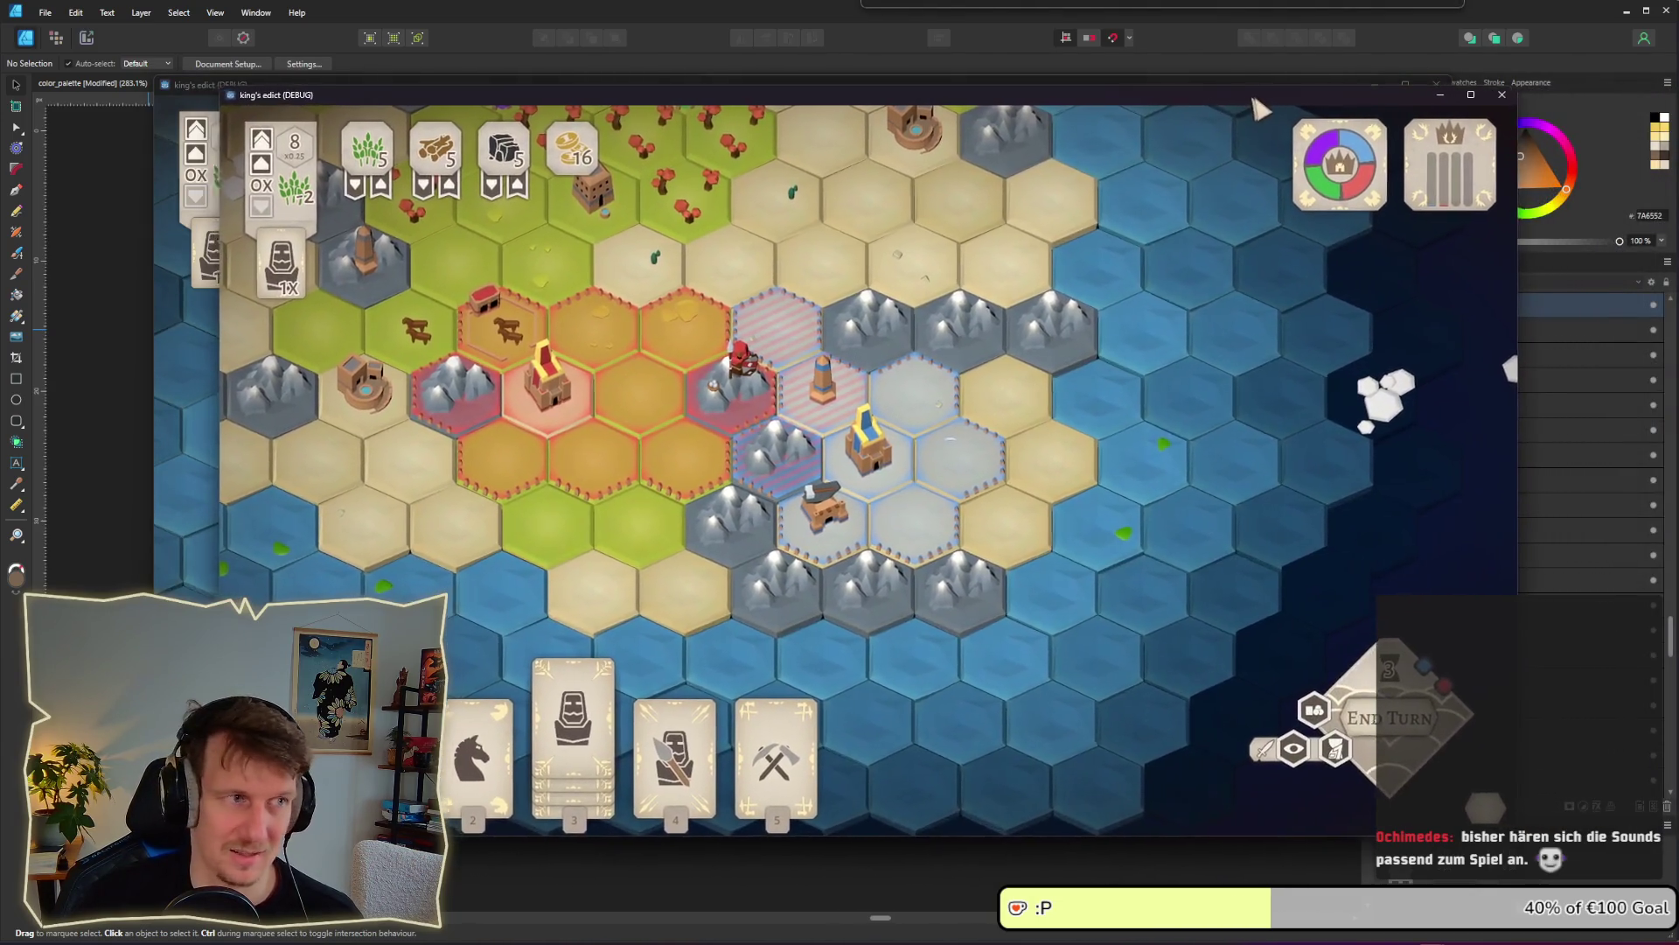
click(288, 87)
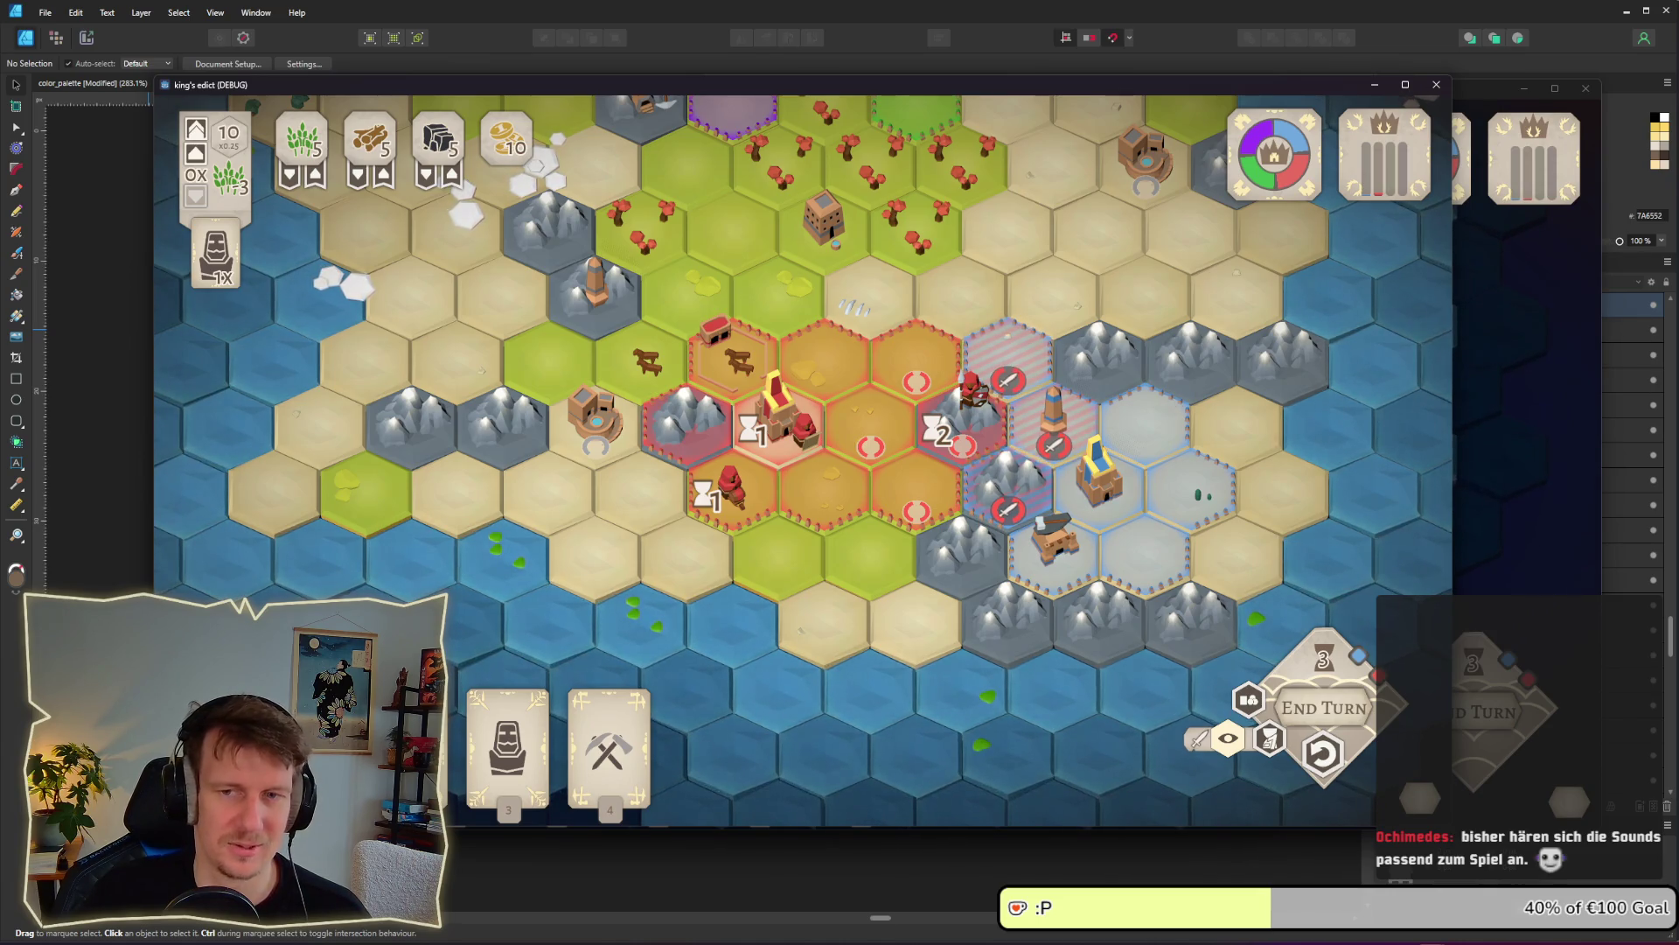
mouse_move(851, 429)
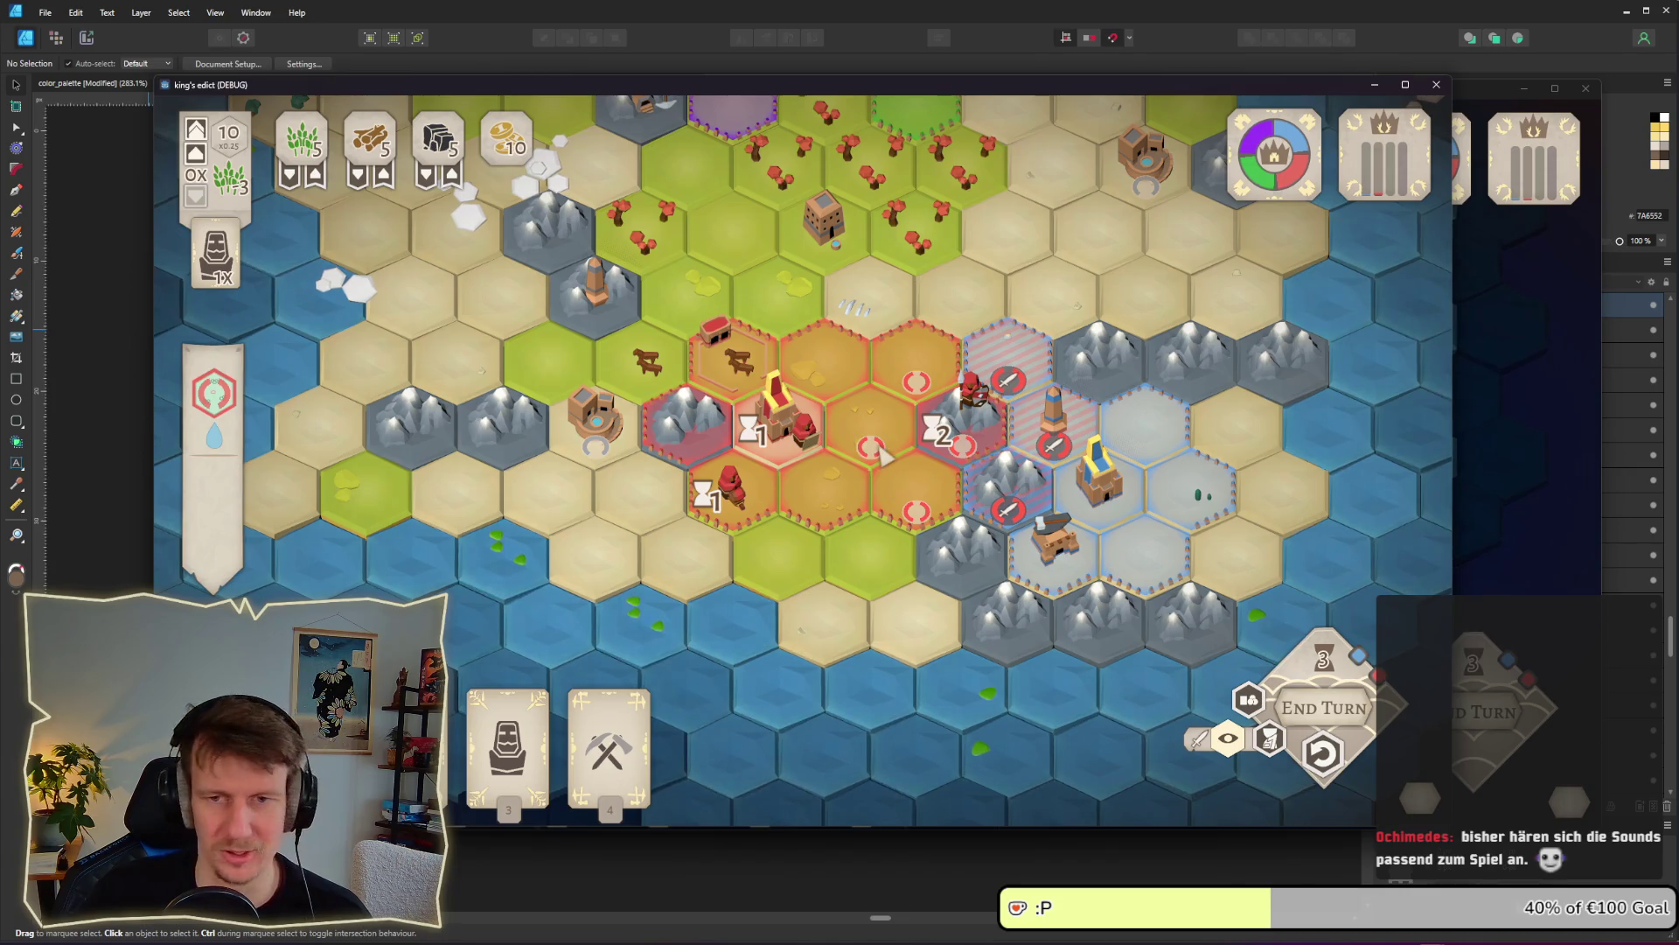
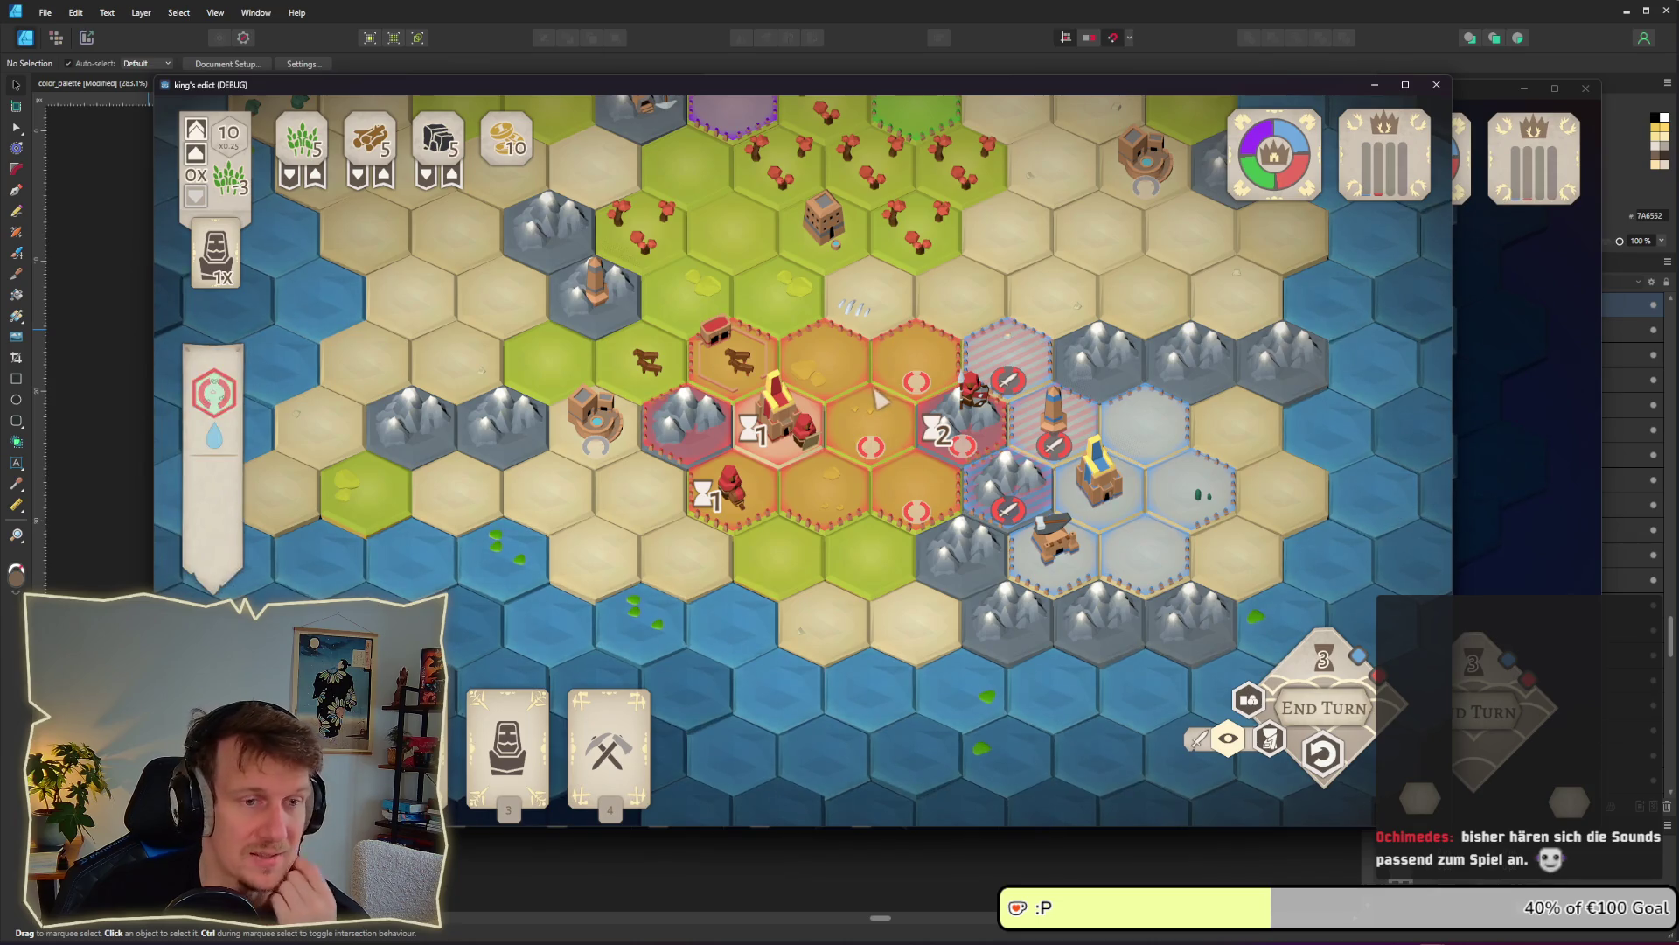
Pan north to the purple territory, zoom out over the island, and show the 'Collect 100 points to win' panel
key(w)
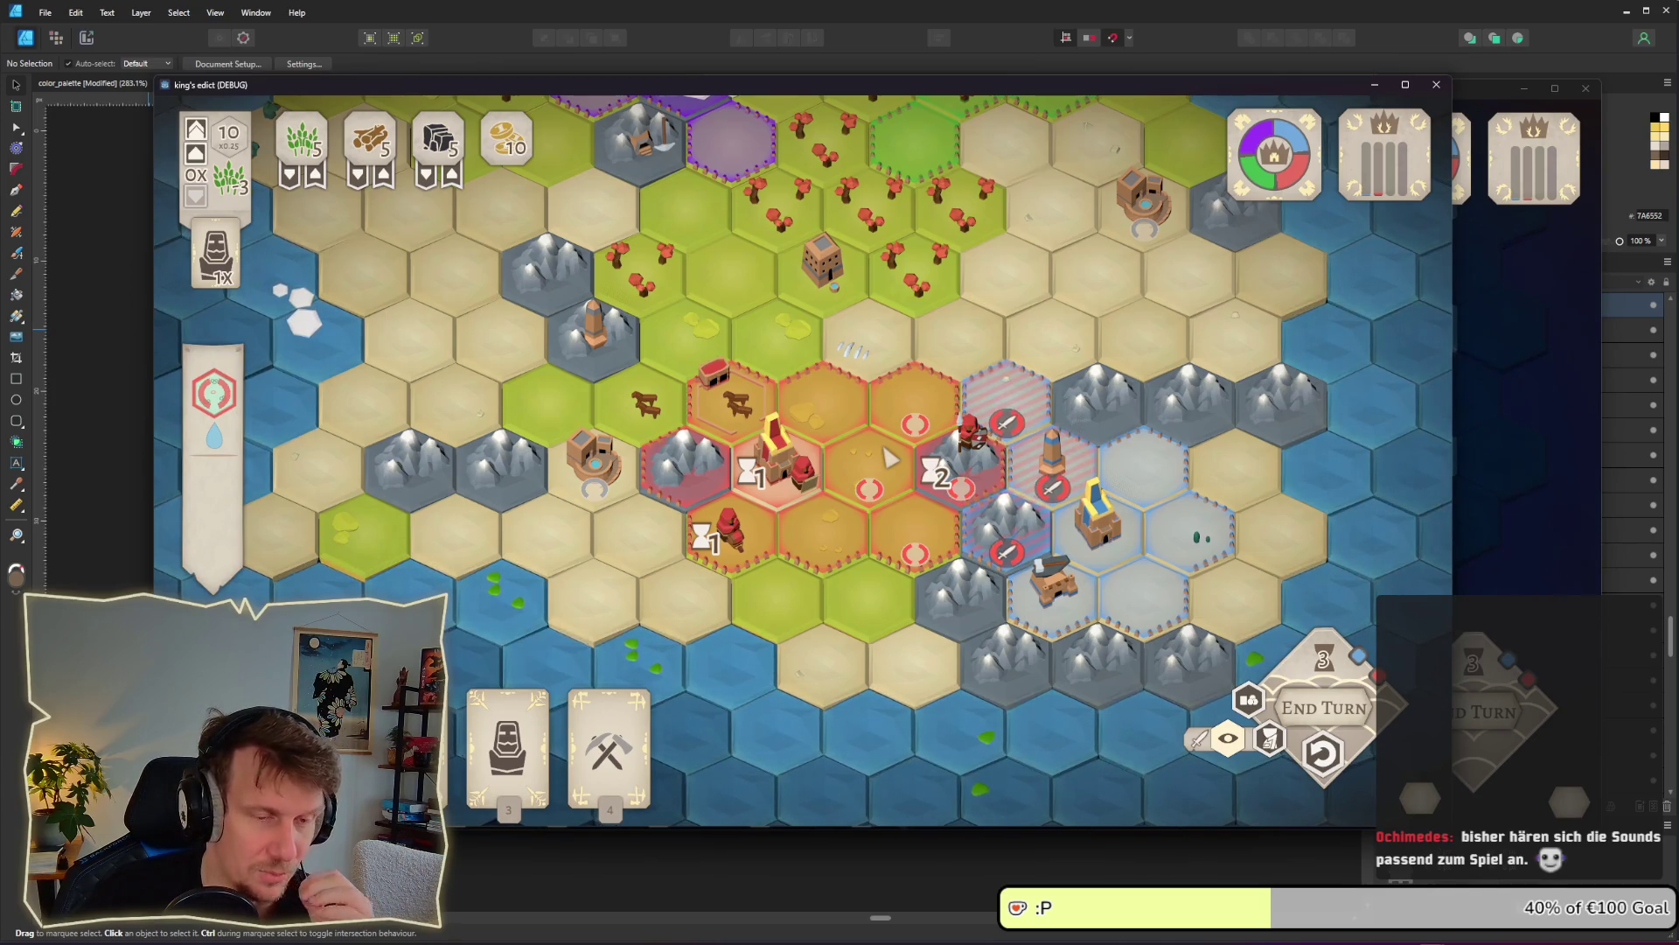
key(w)
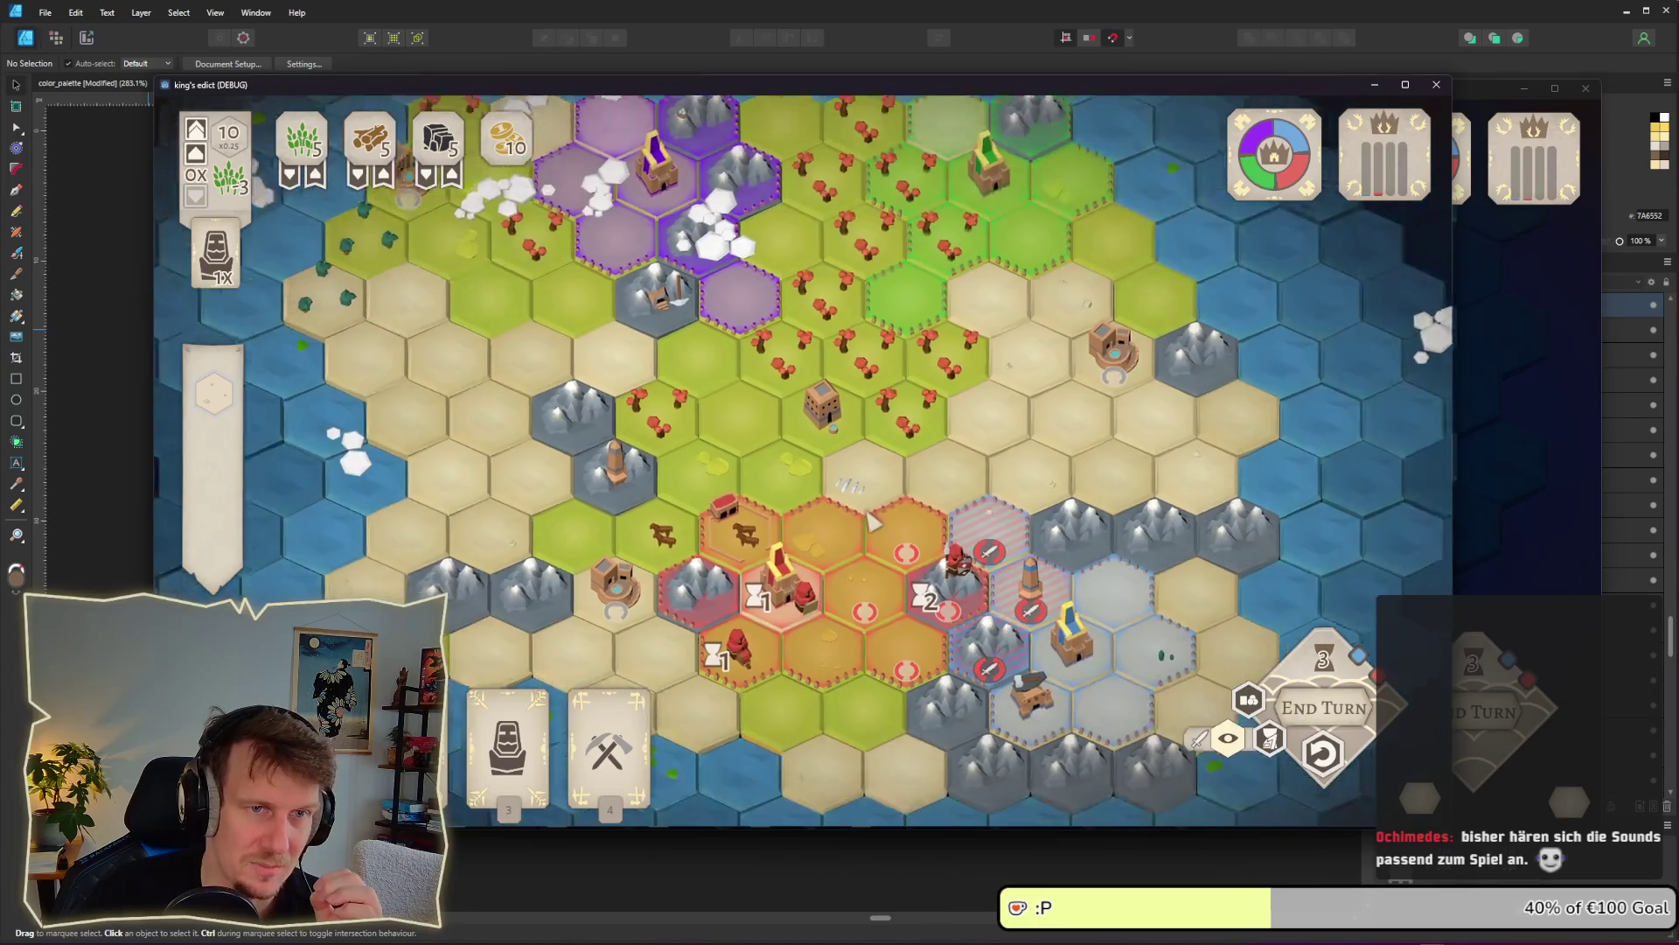
scroll(872, 521, down, 1)
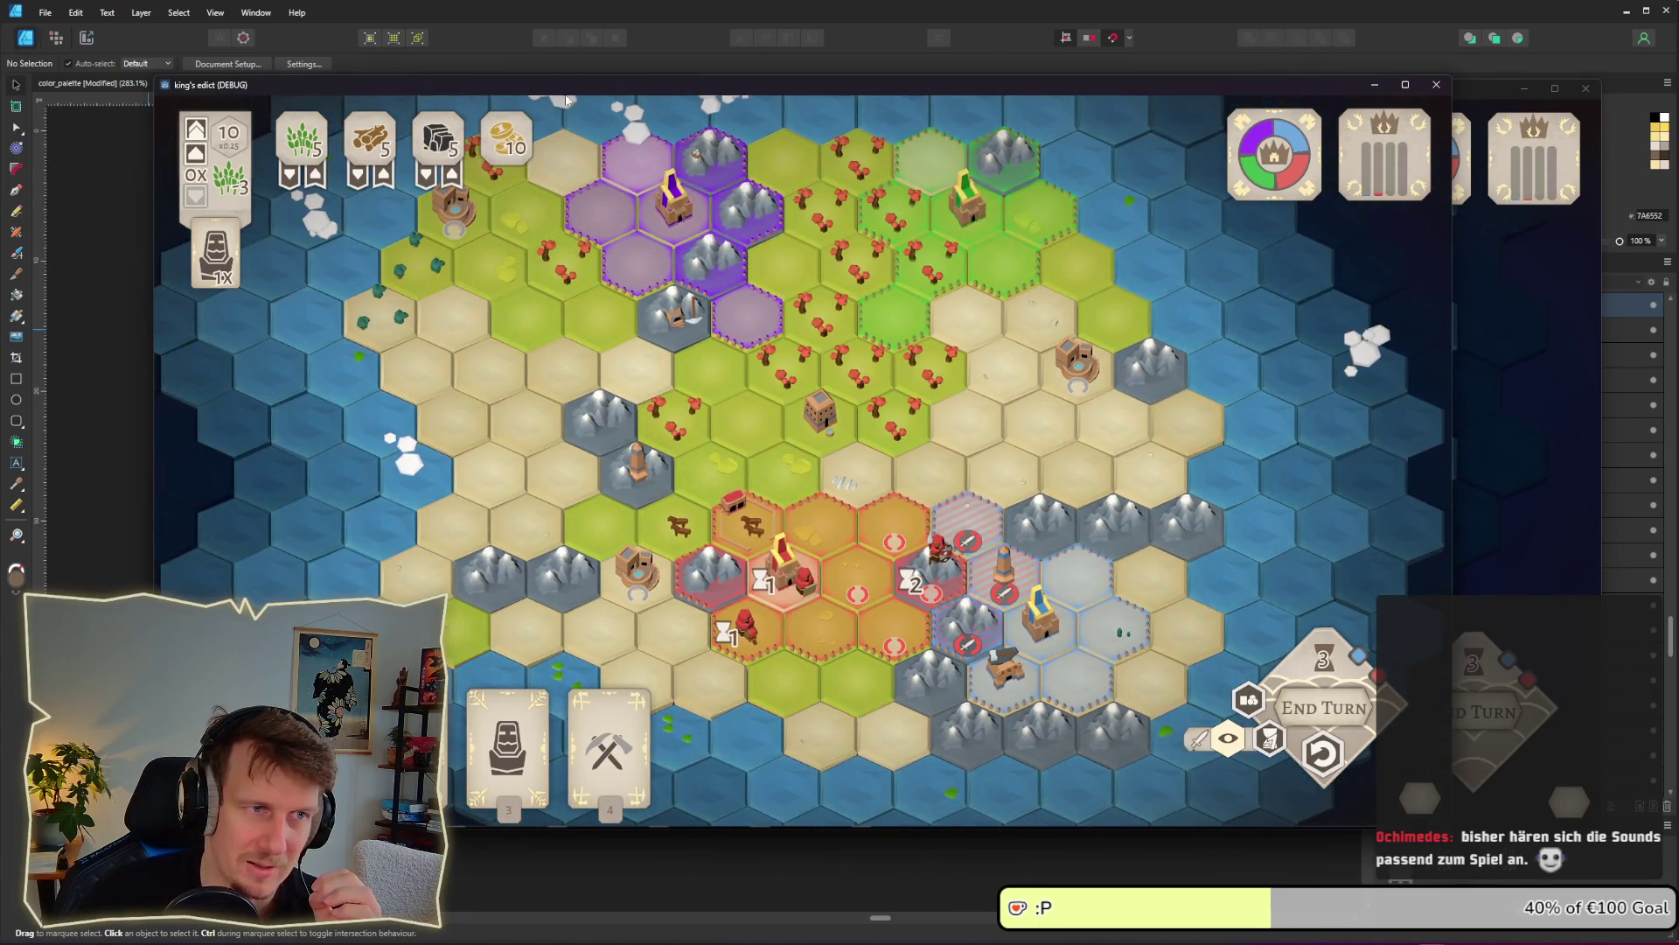
mouse_move(844, 407)
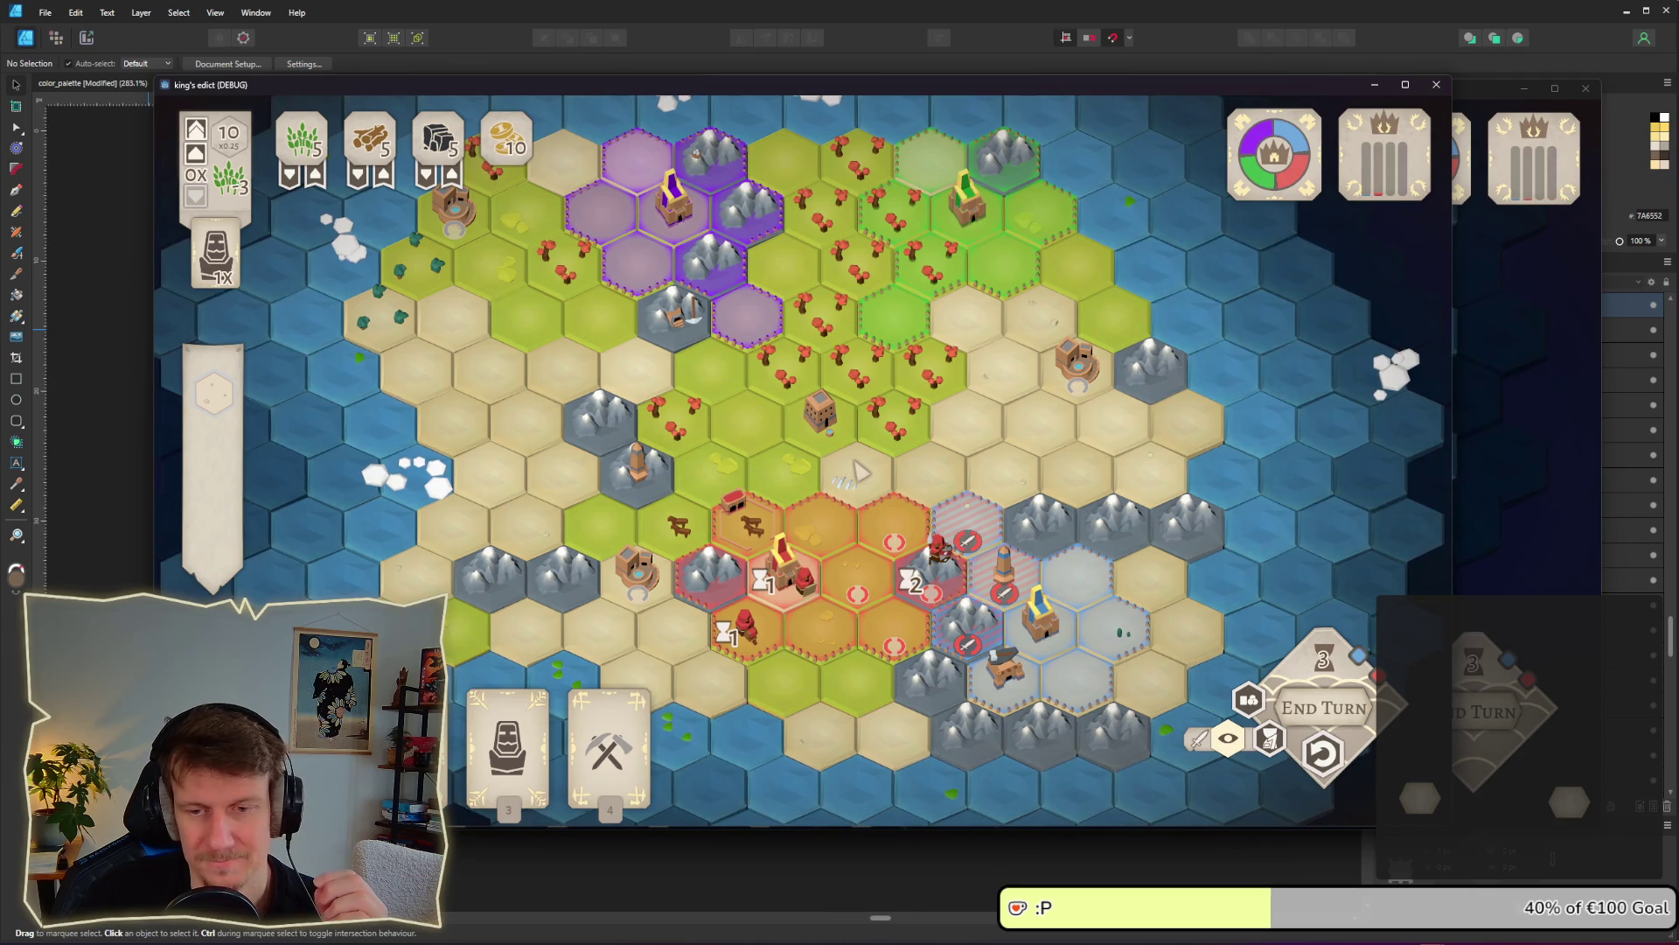
mouse_move(1377, 203)
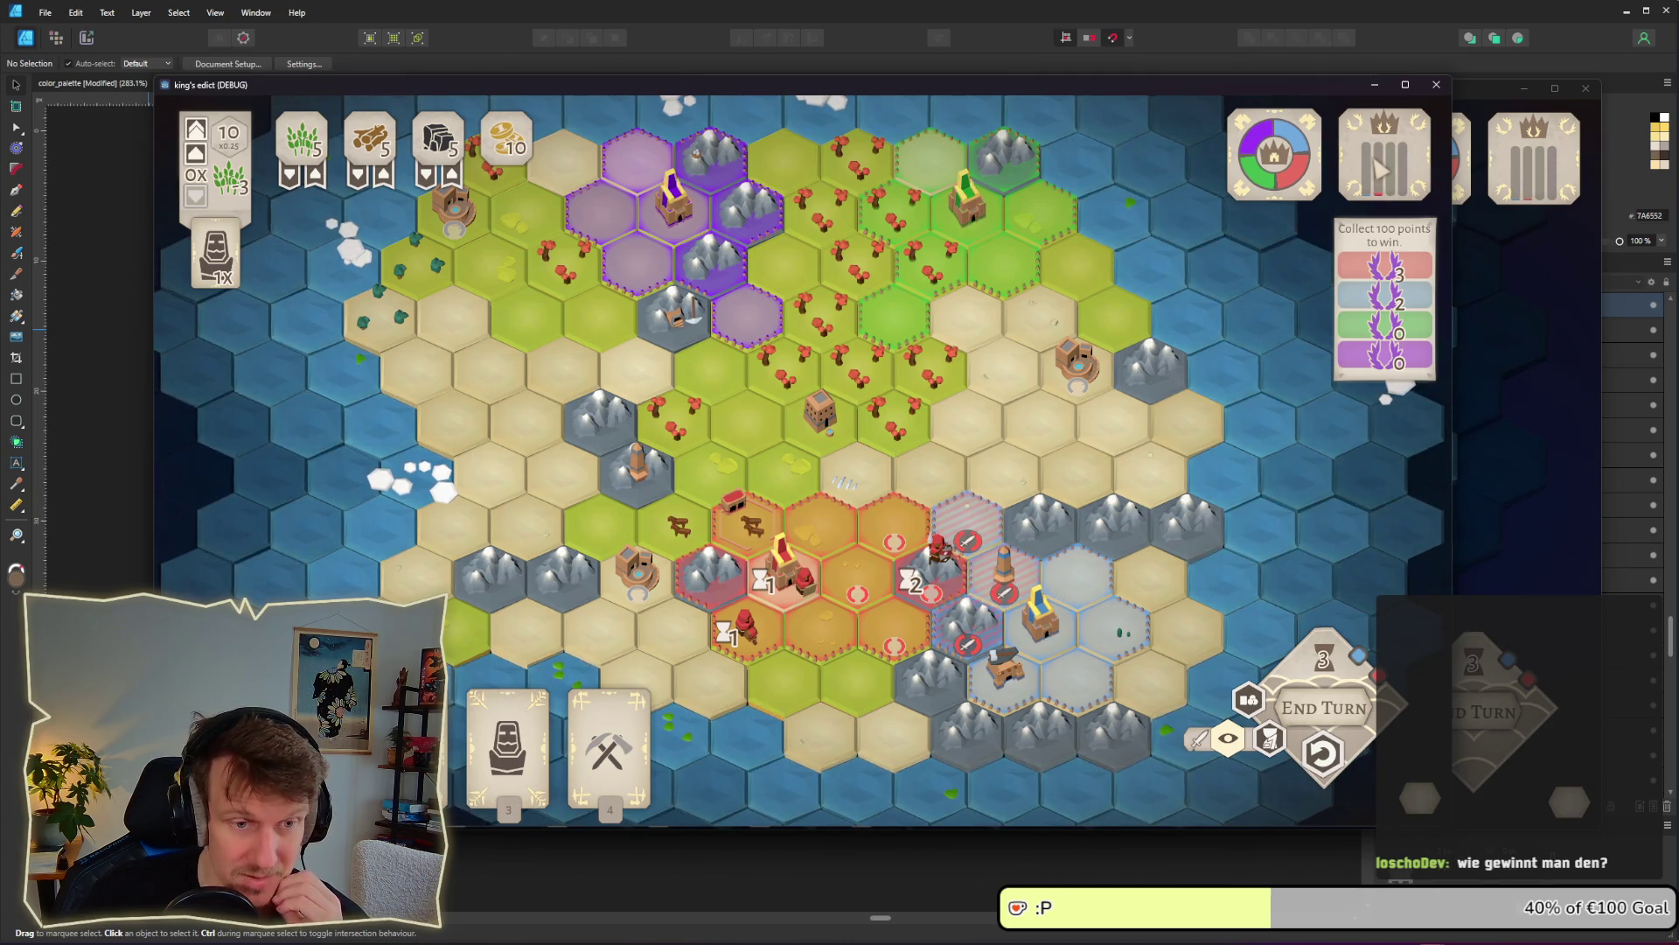
Zoom around the town and inspect the Villa building on the map
mouse_move(1058, 621)
scroll(1058, 621, up, 2)
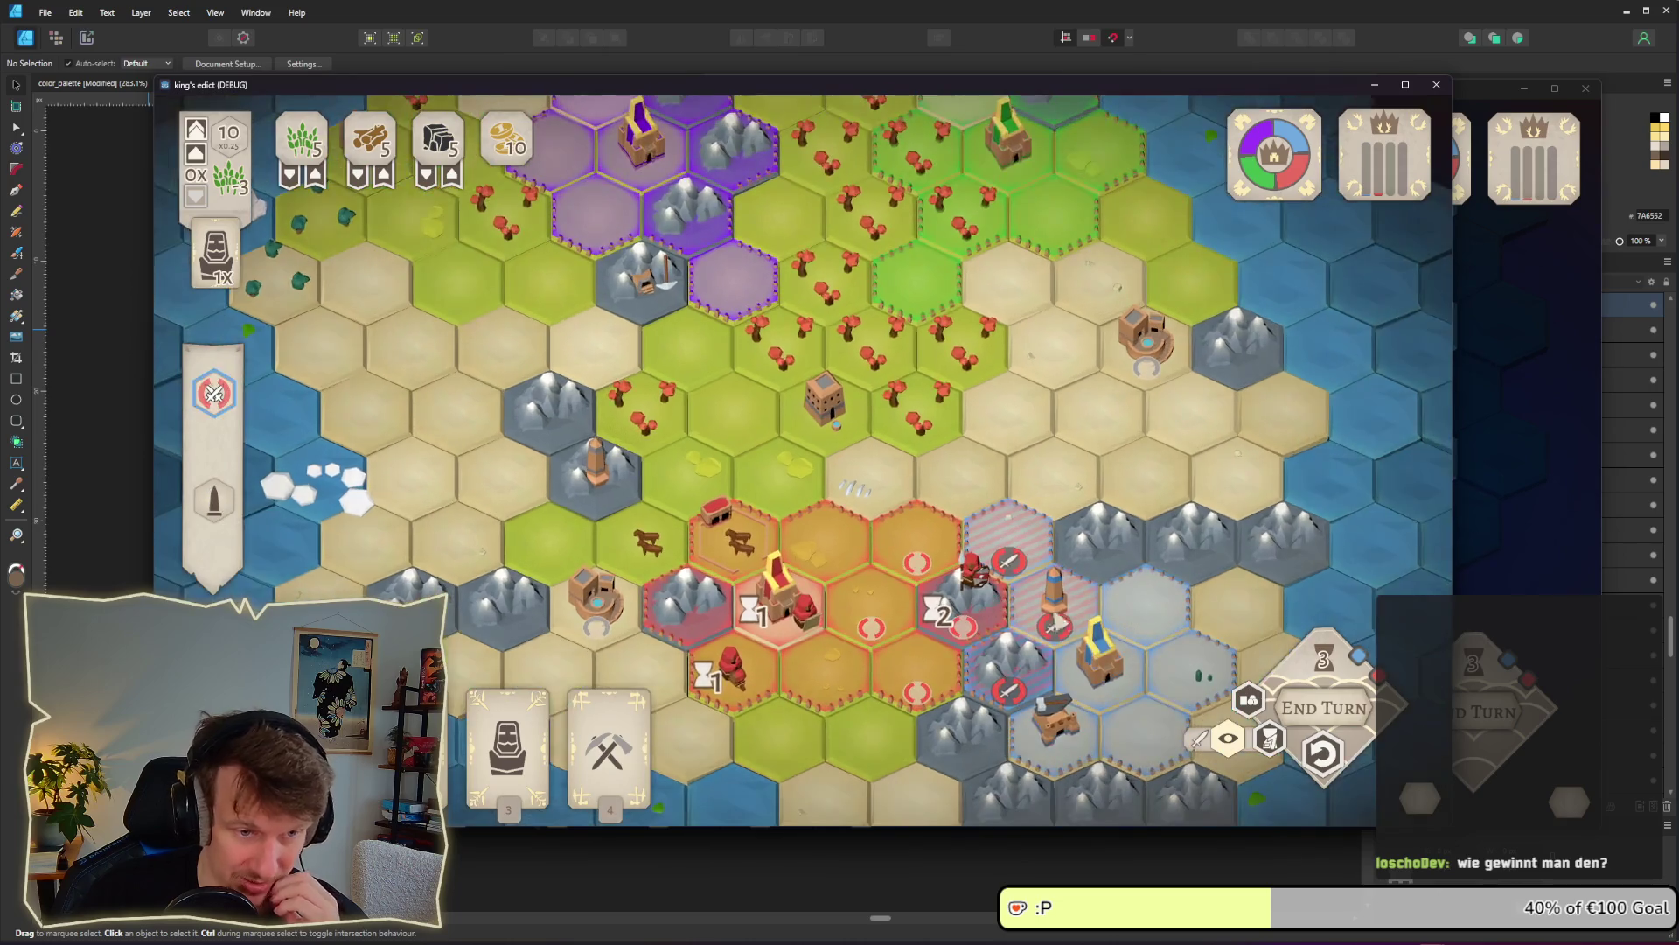
scroll(1055, 620, up, 3)
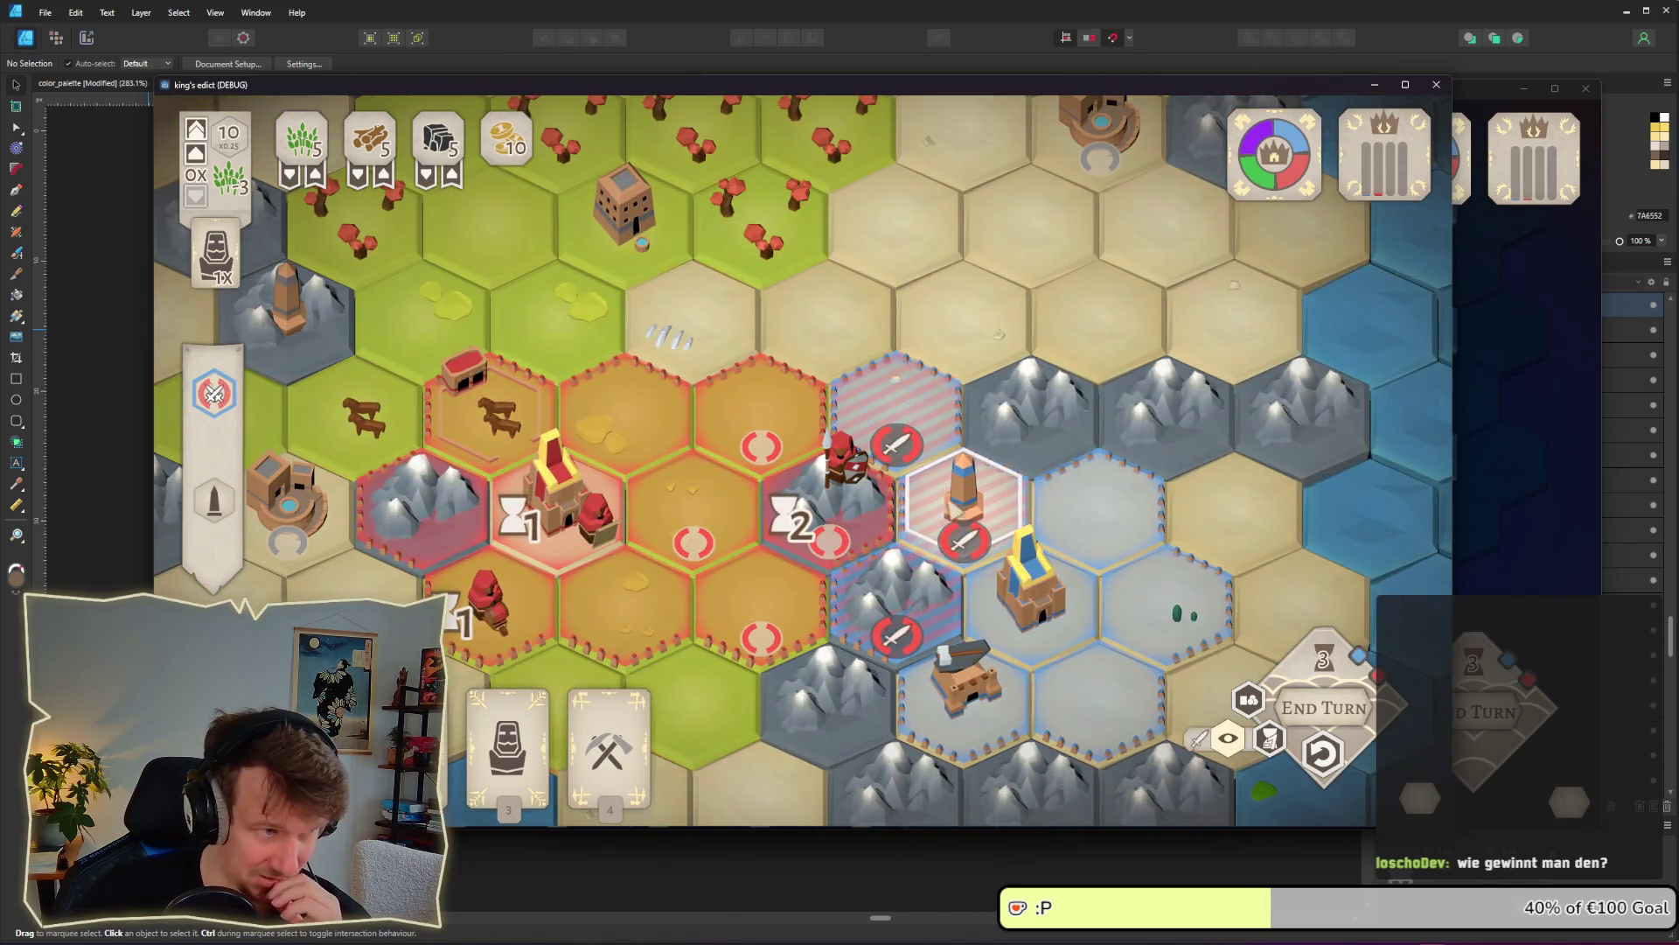
scroll(687, 317, down, 3)
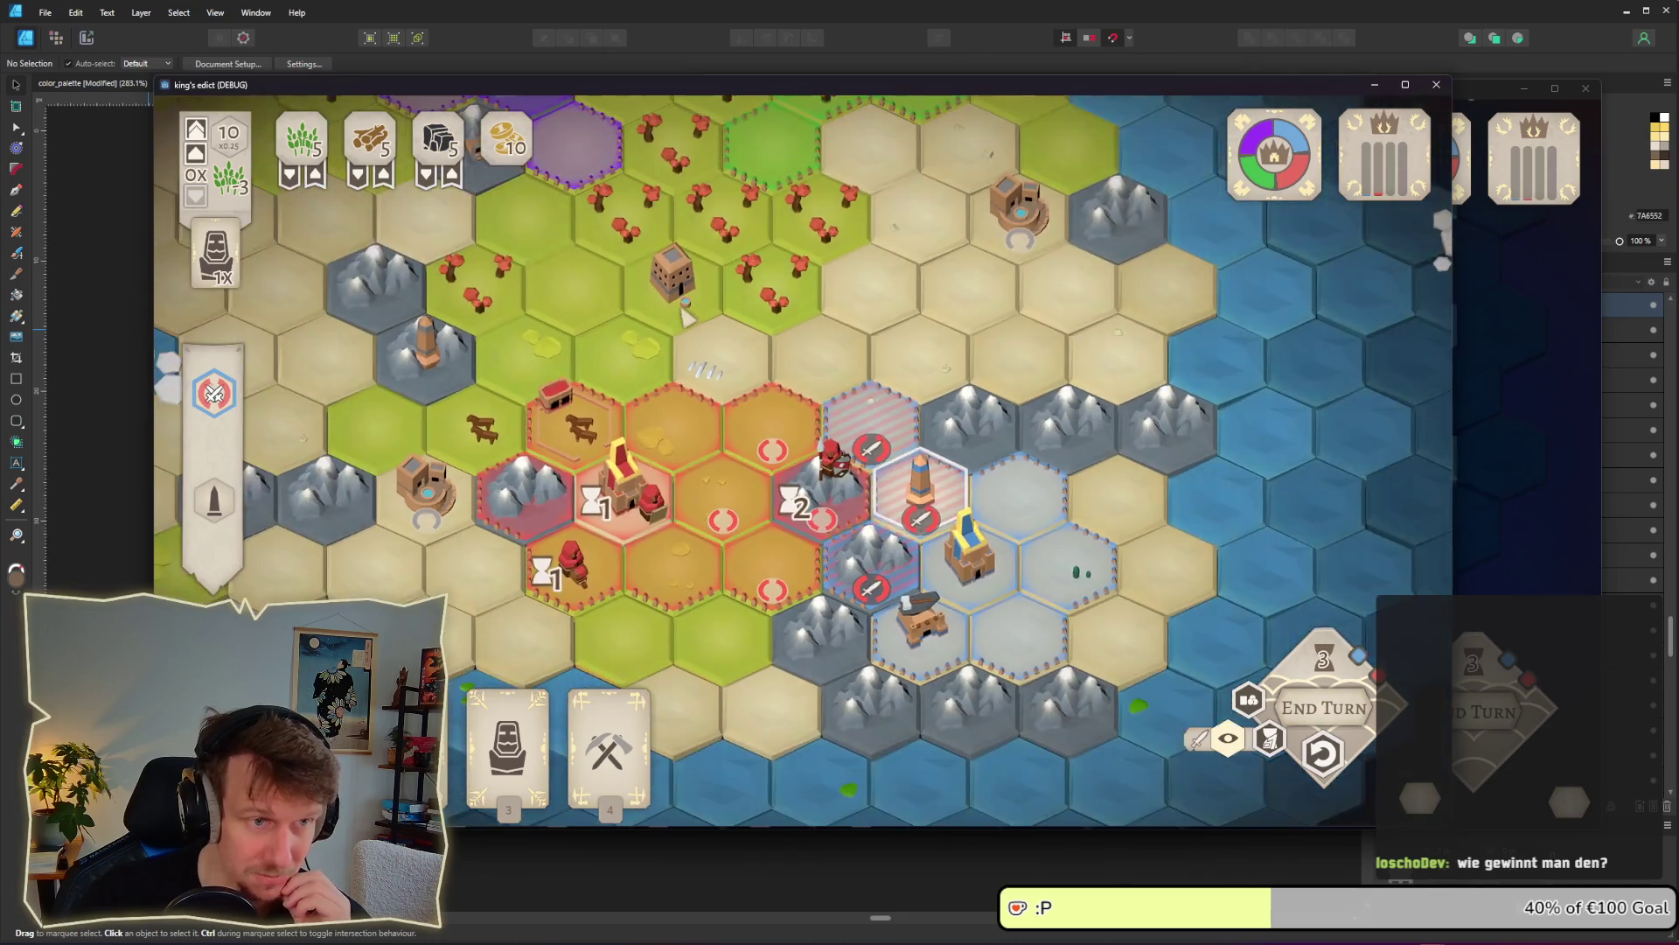
click(686, 317)
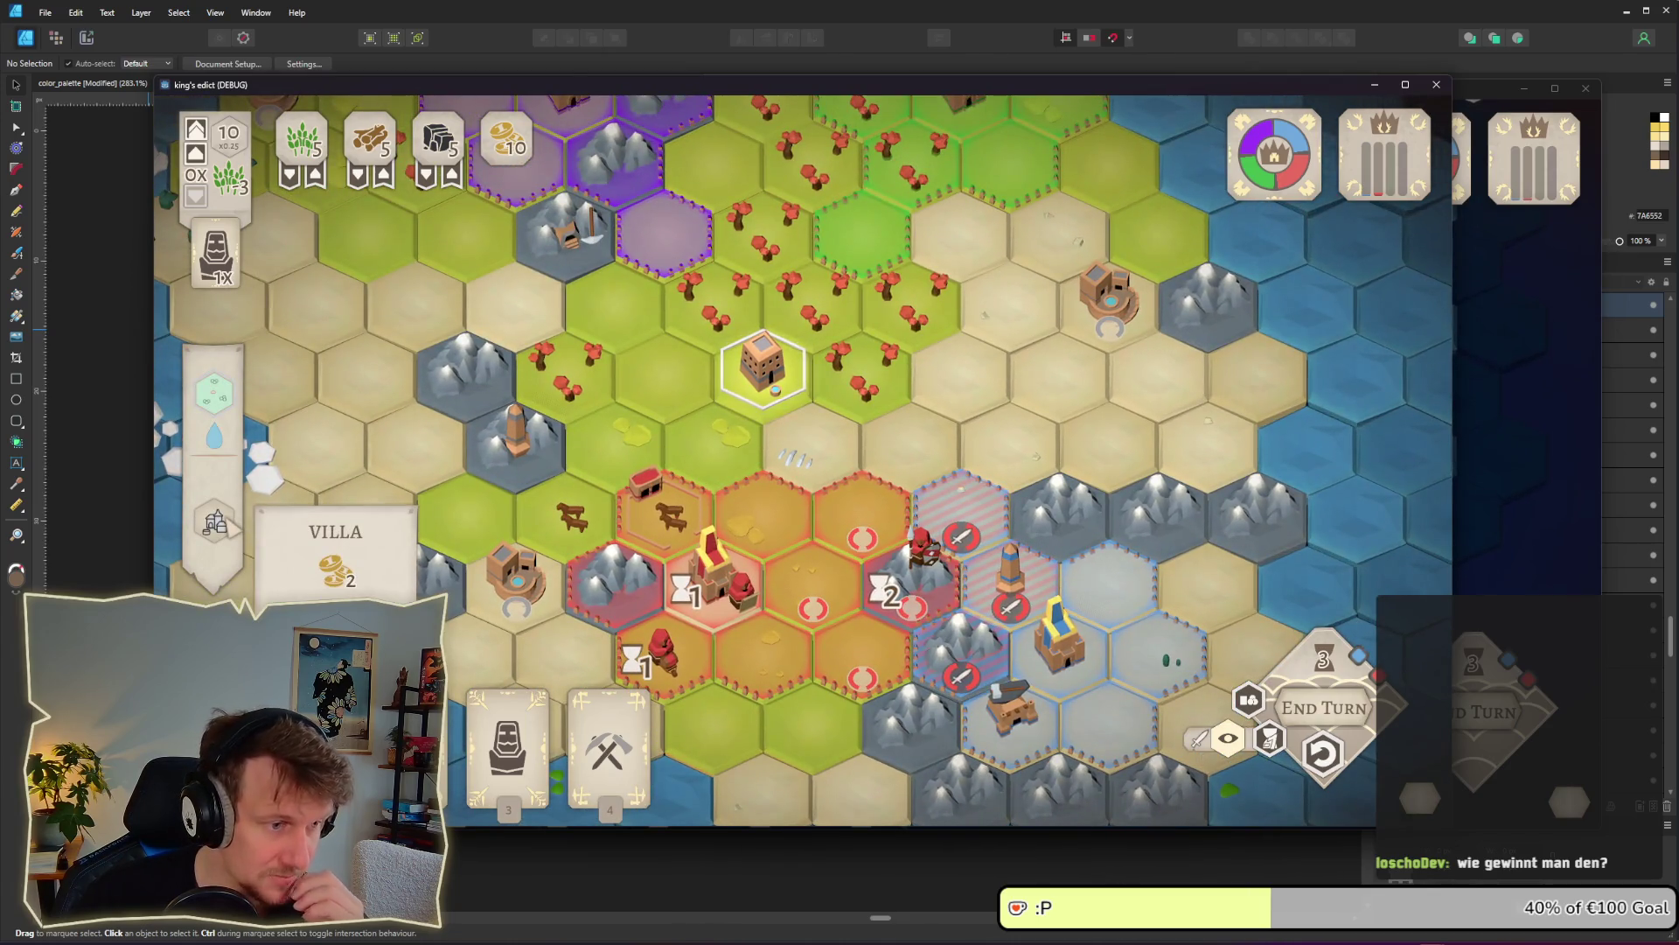
Deploy a Servant onto a grass hex and let production bring the game to turn 4
scroll(749, 420, down, 1)
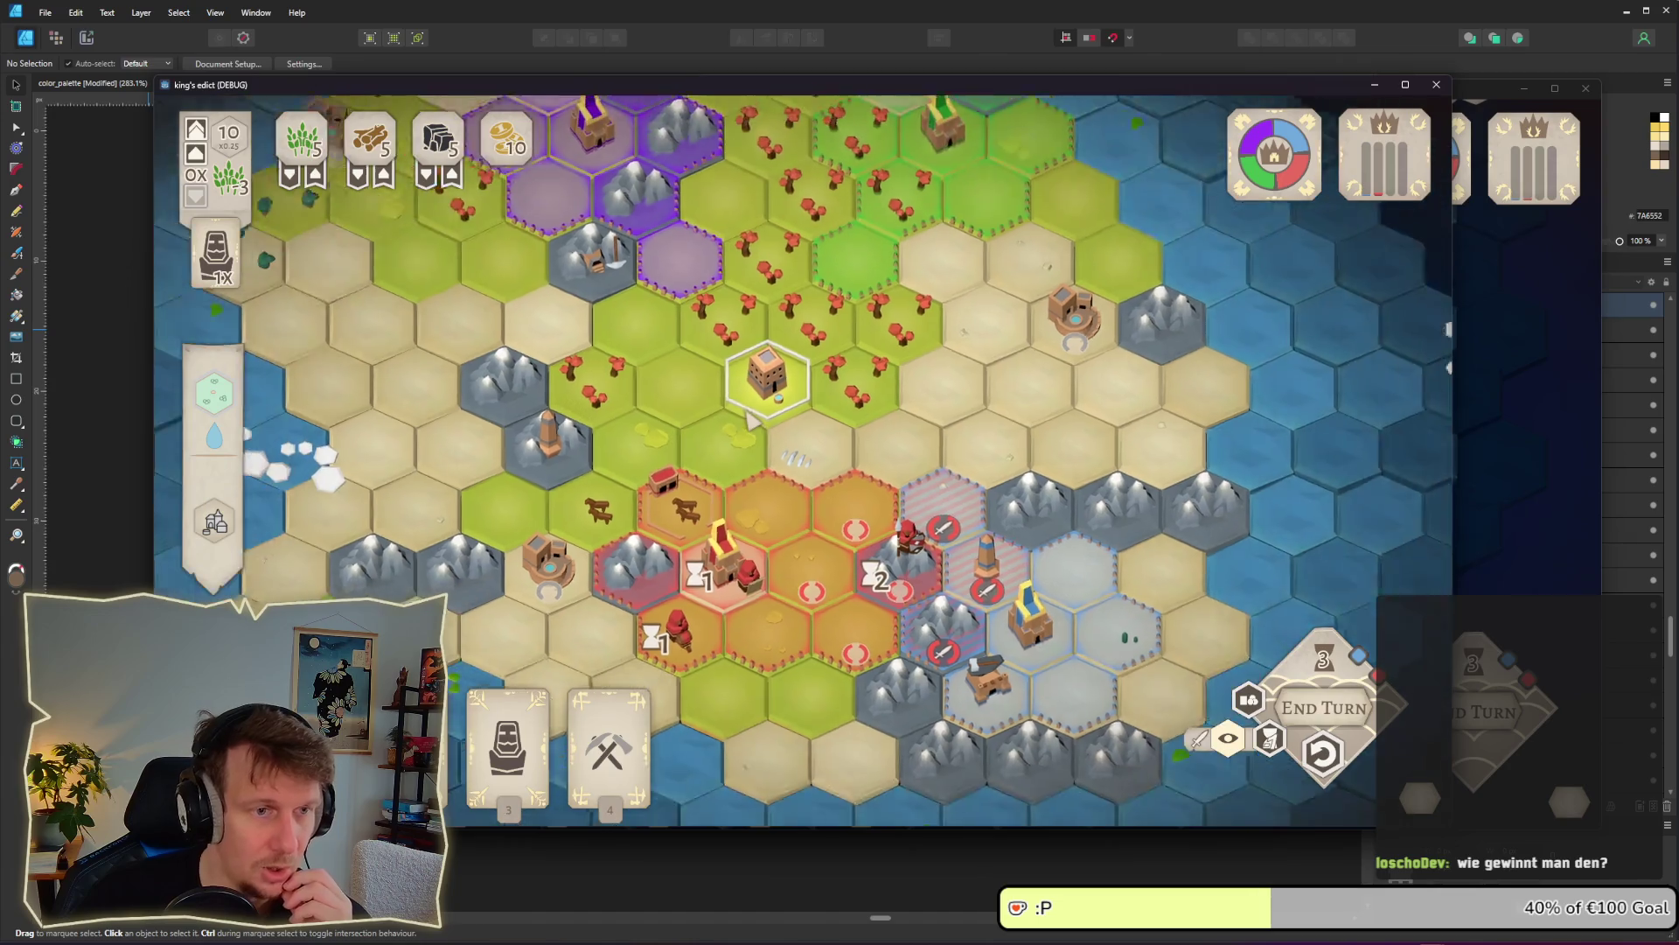
mouse_move(510, 724)
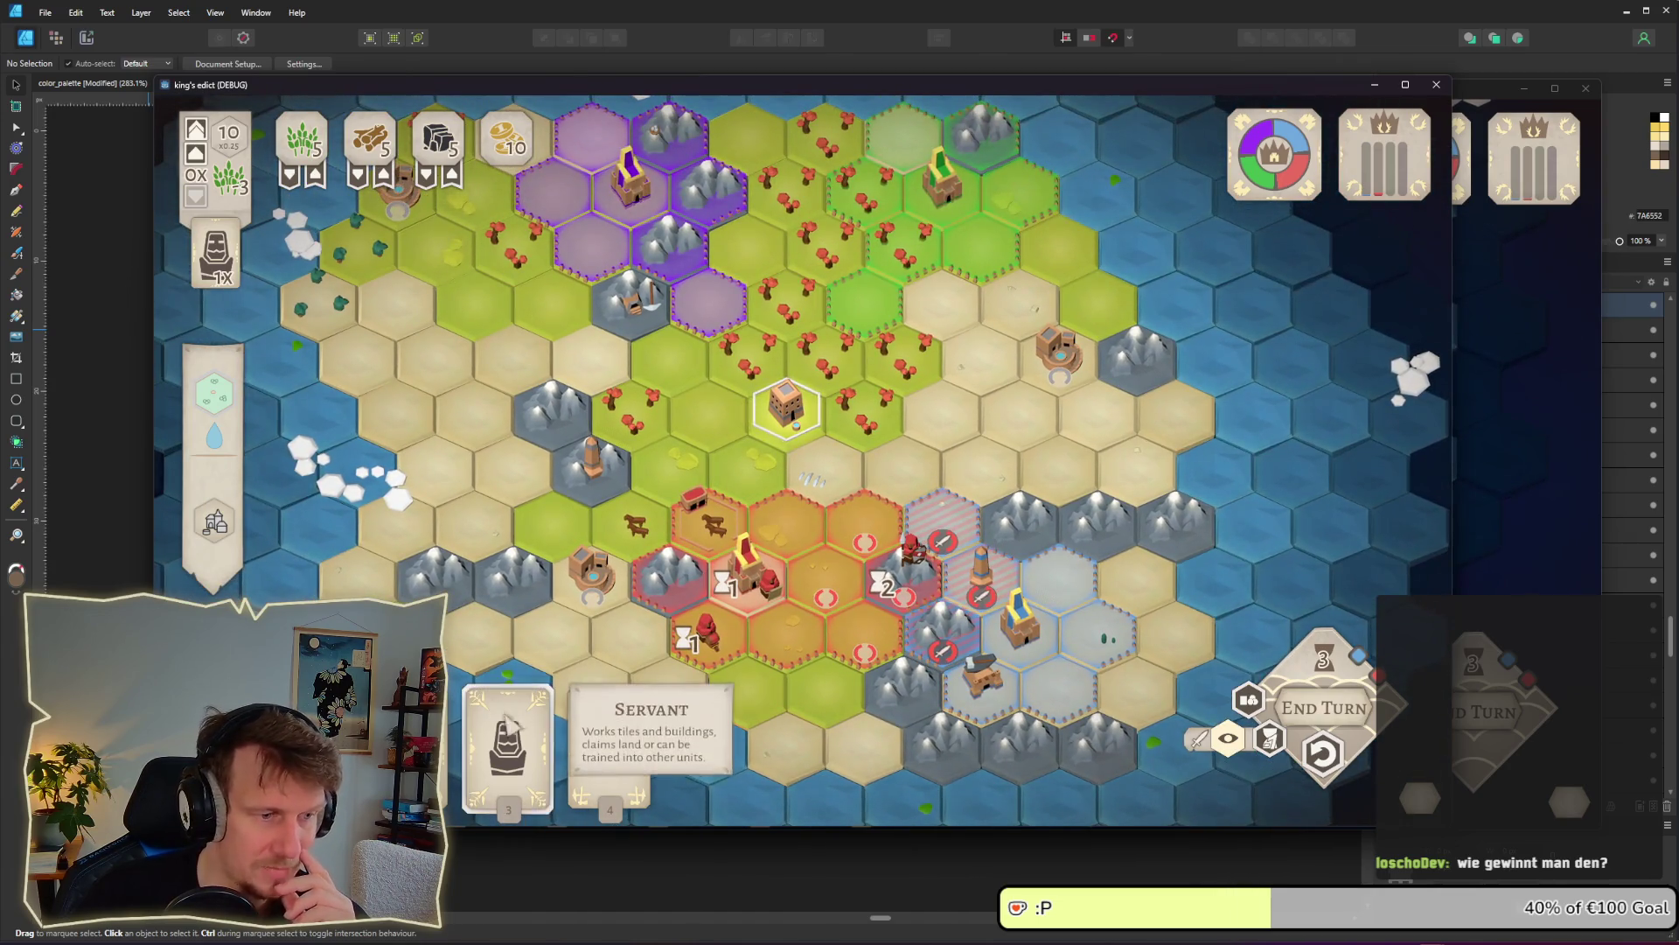
drag(510, 724, 670, 463)
scroll(707, 508, up, 1)
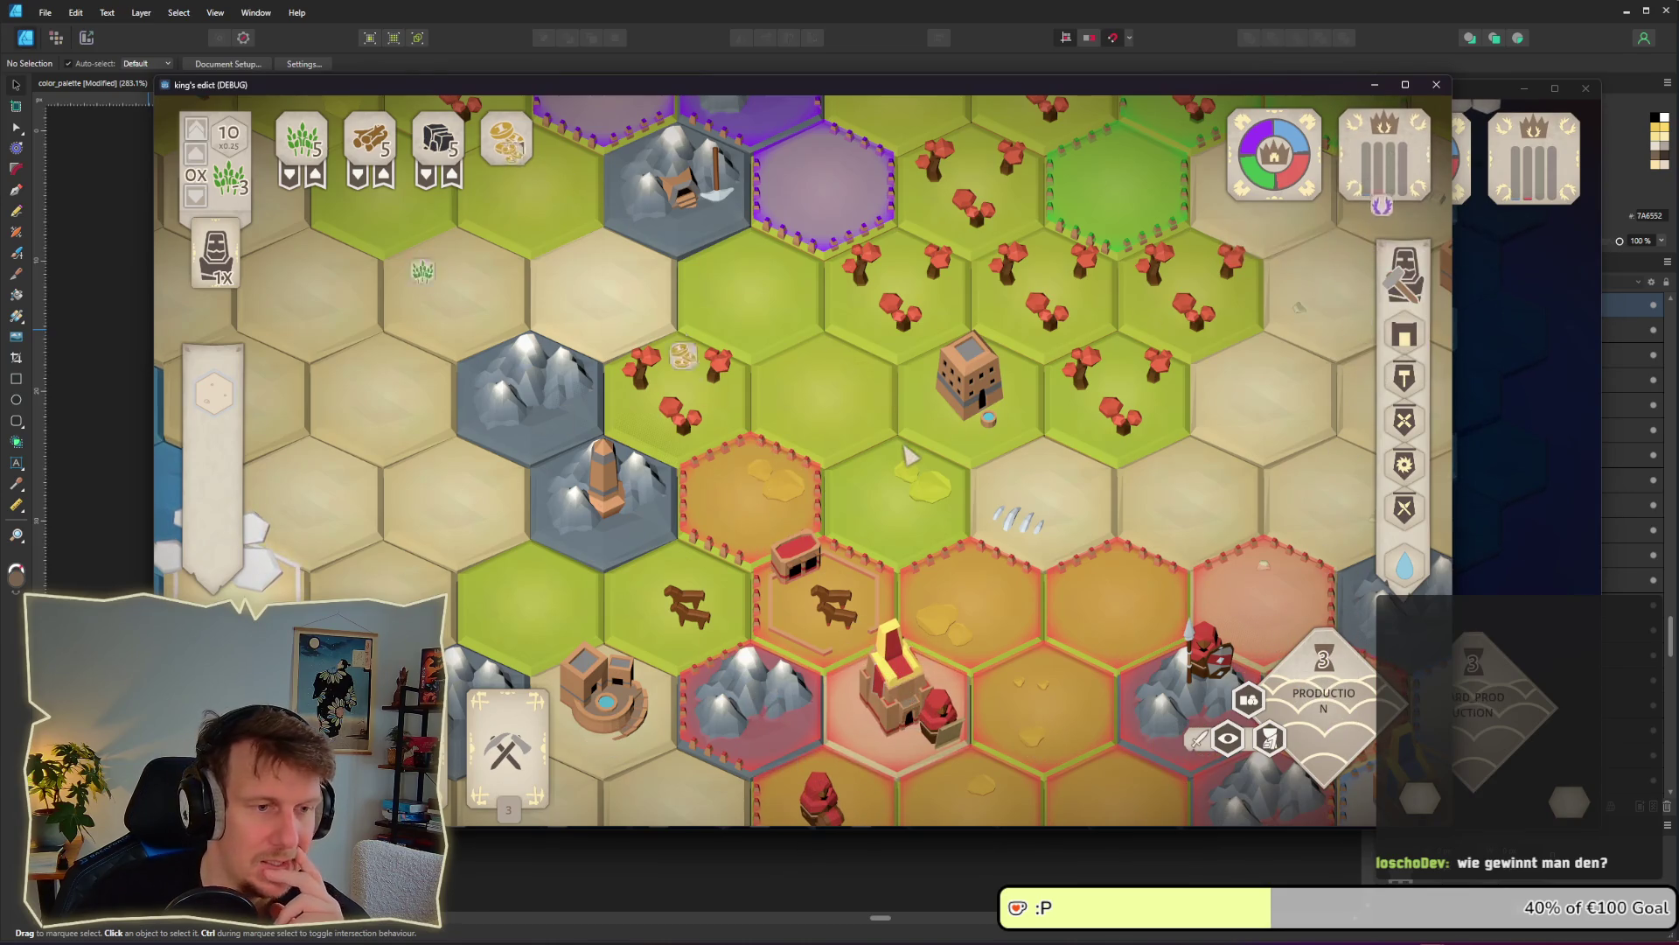
mouse_move(1421, 166)
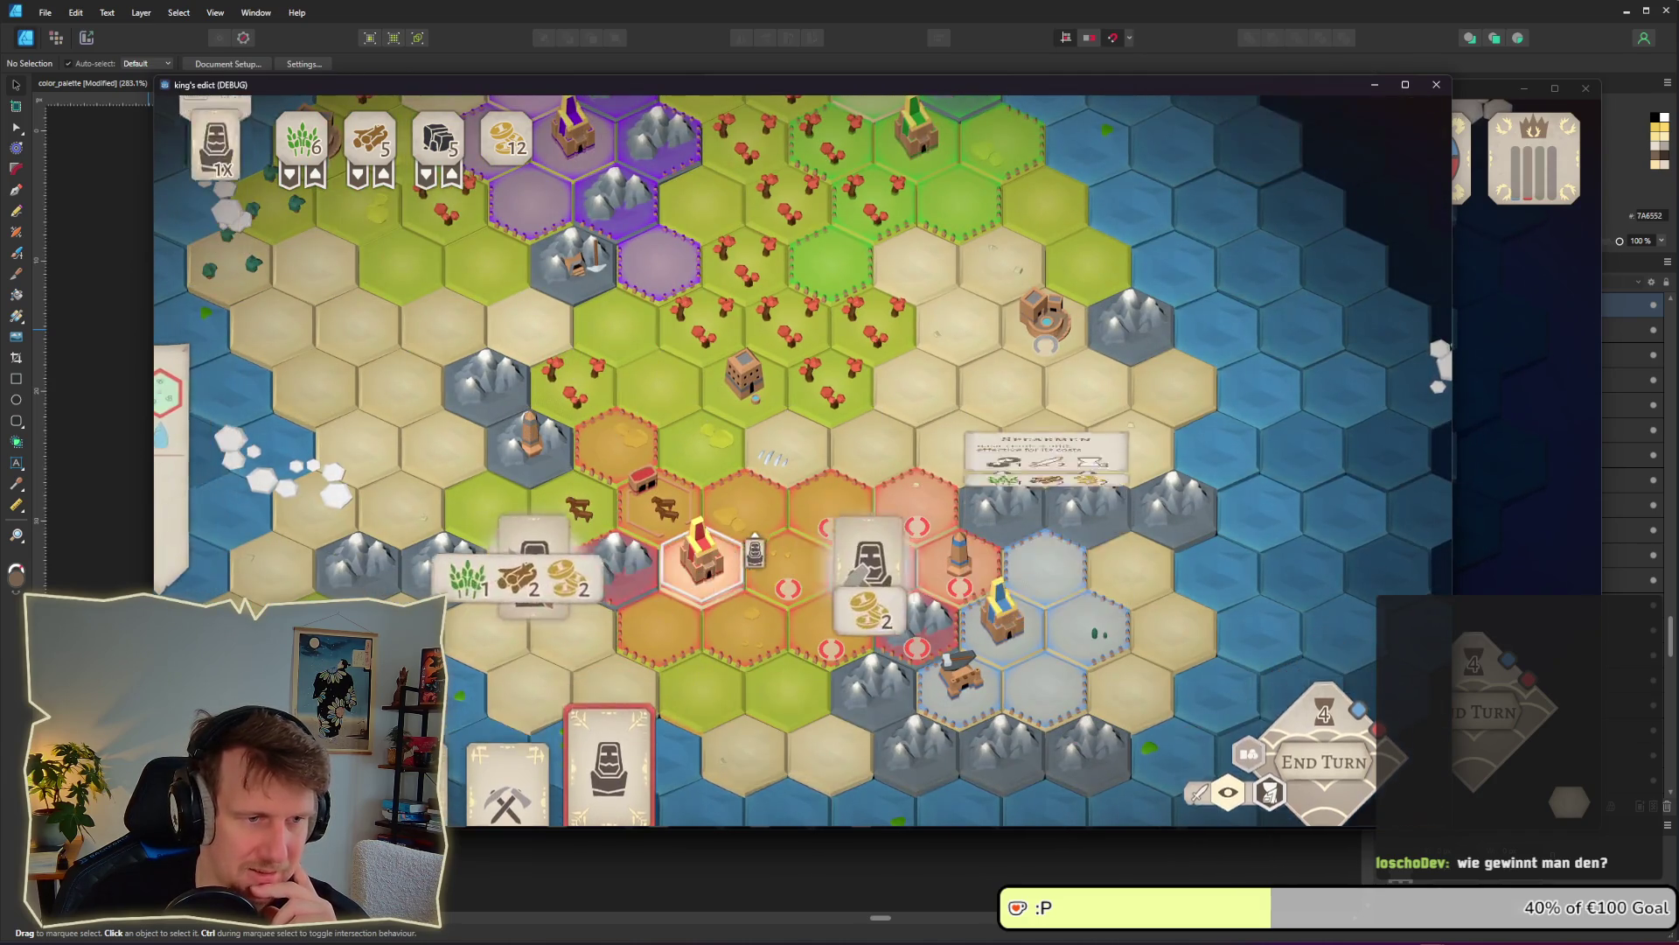
Advance through production and place a Servant on the mountain hex by the blue town
click(1338, 700)
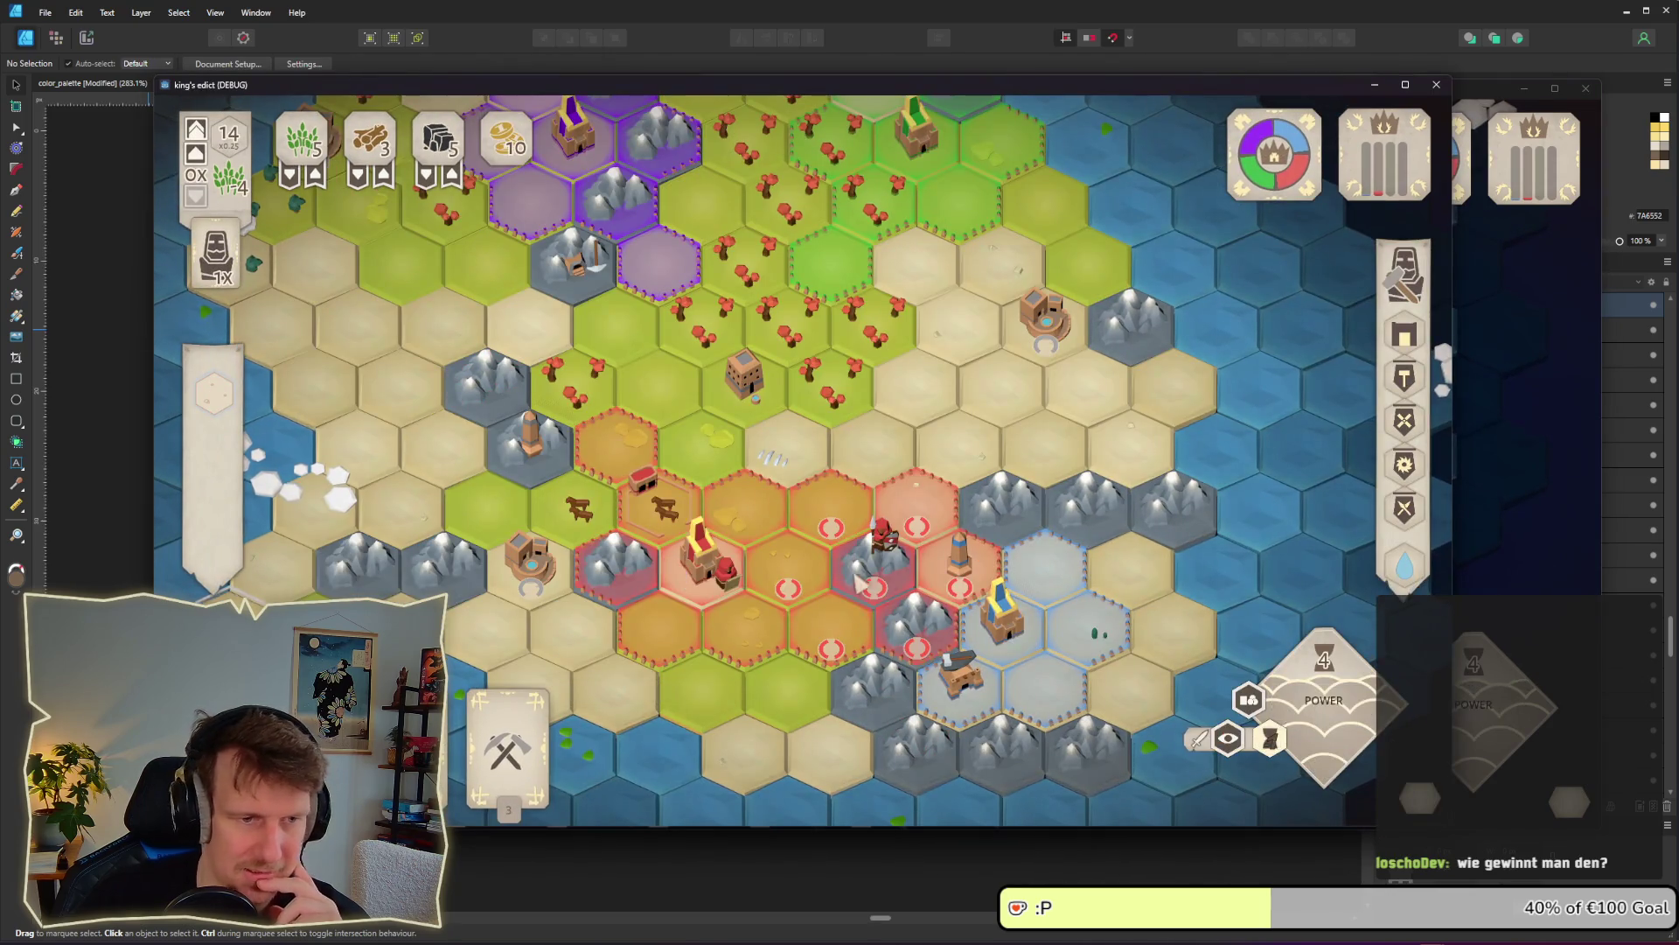
click(958, 586)
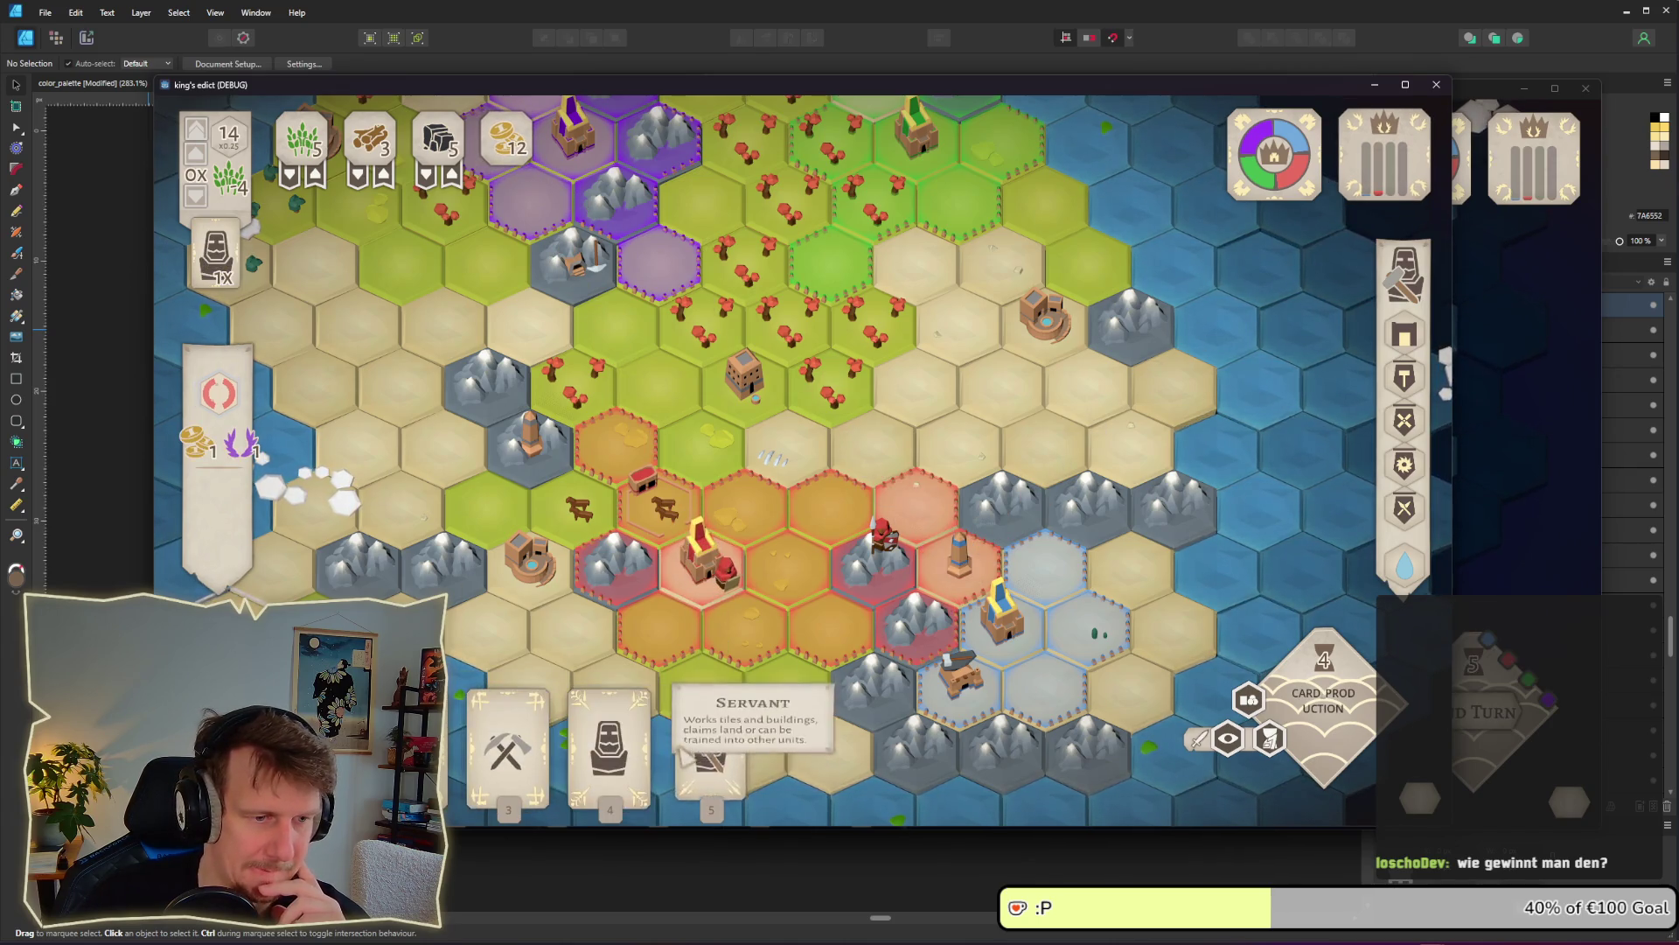
click(704, 757)
click(923, 617)
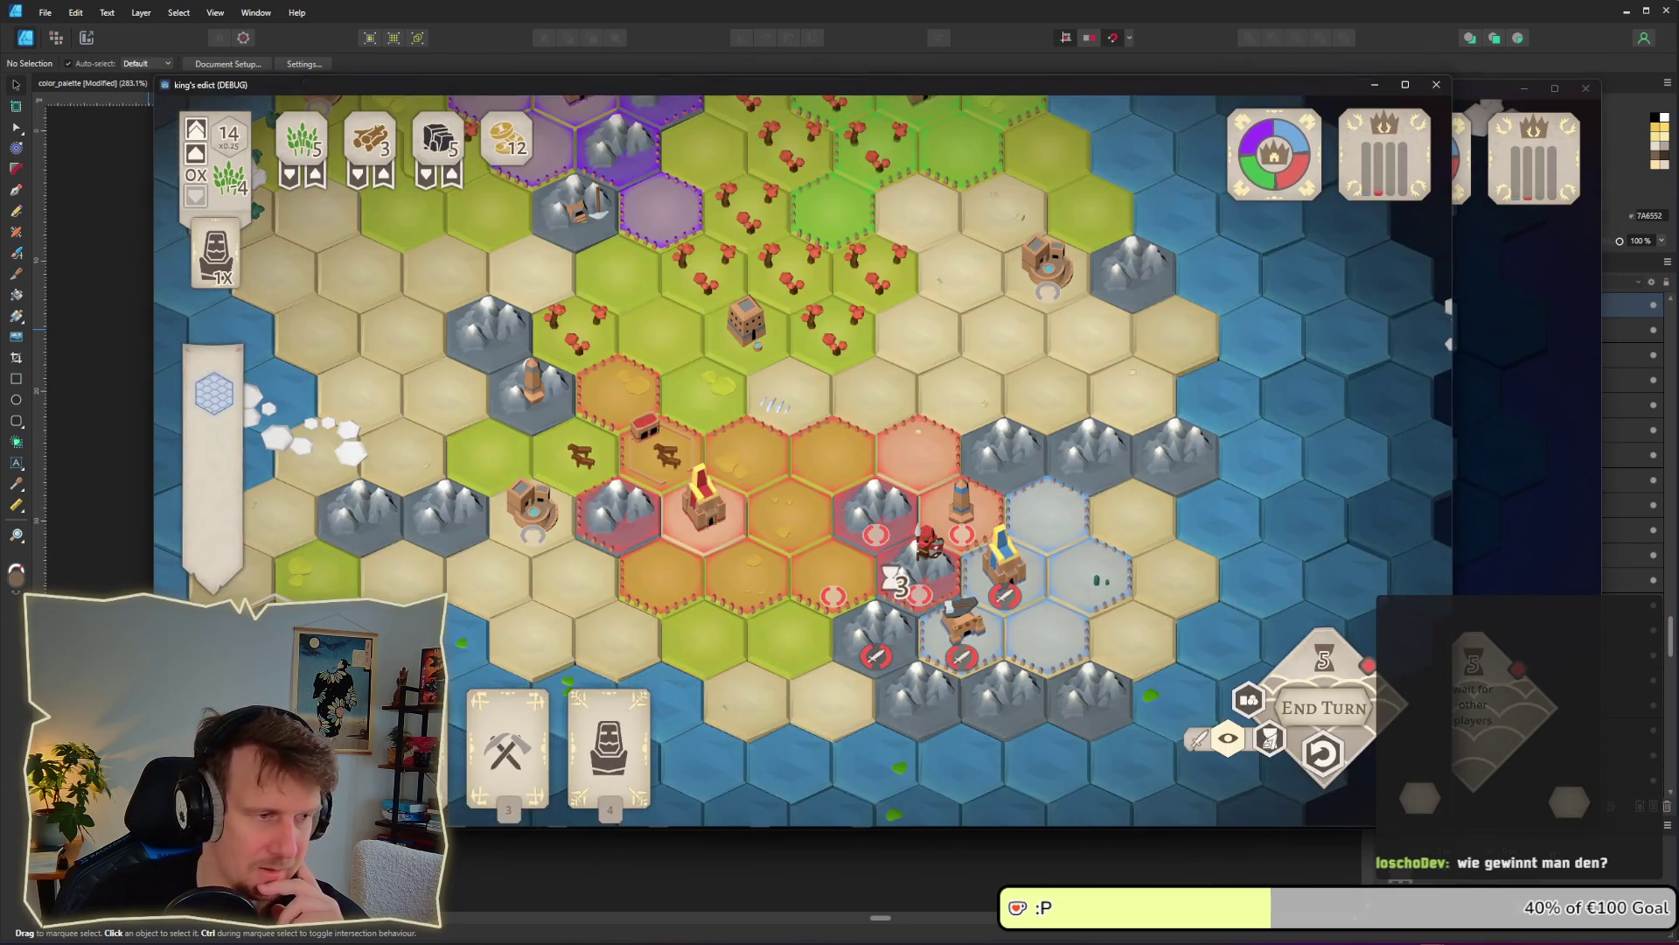
End two more turns to run the conquest, reaching turn 7 with 18 gold
click(1324, 707)
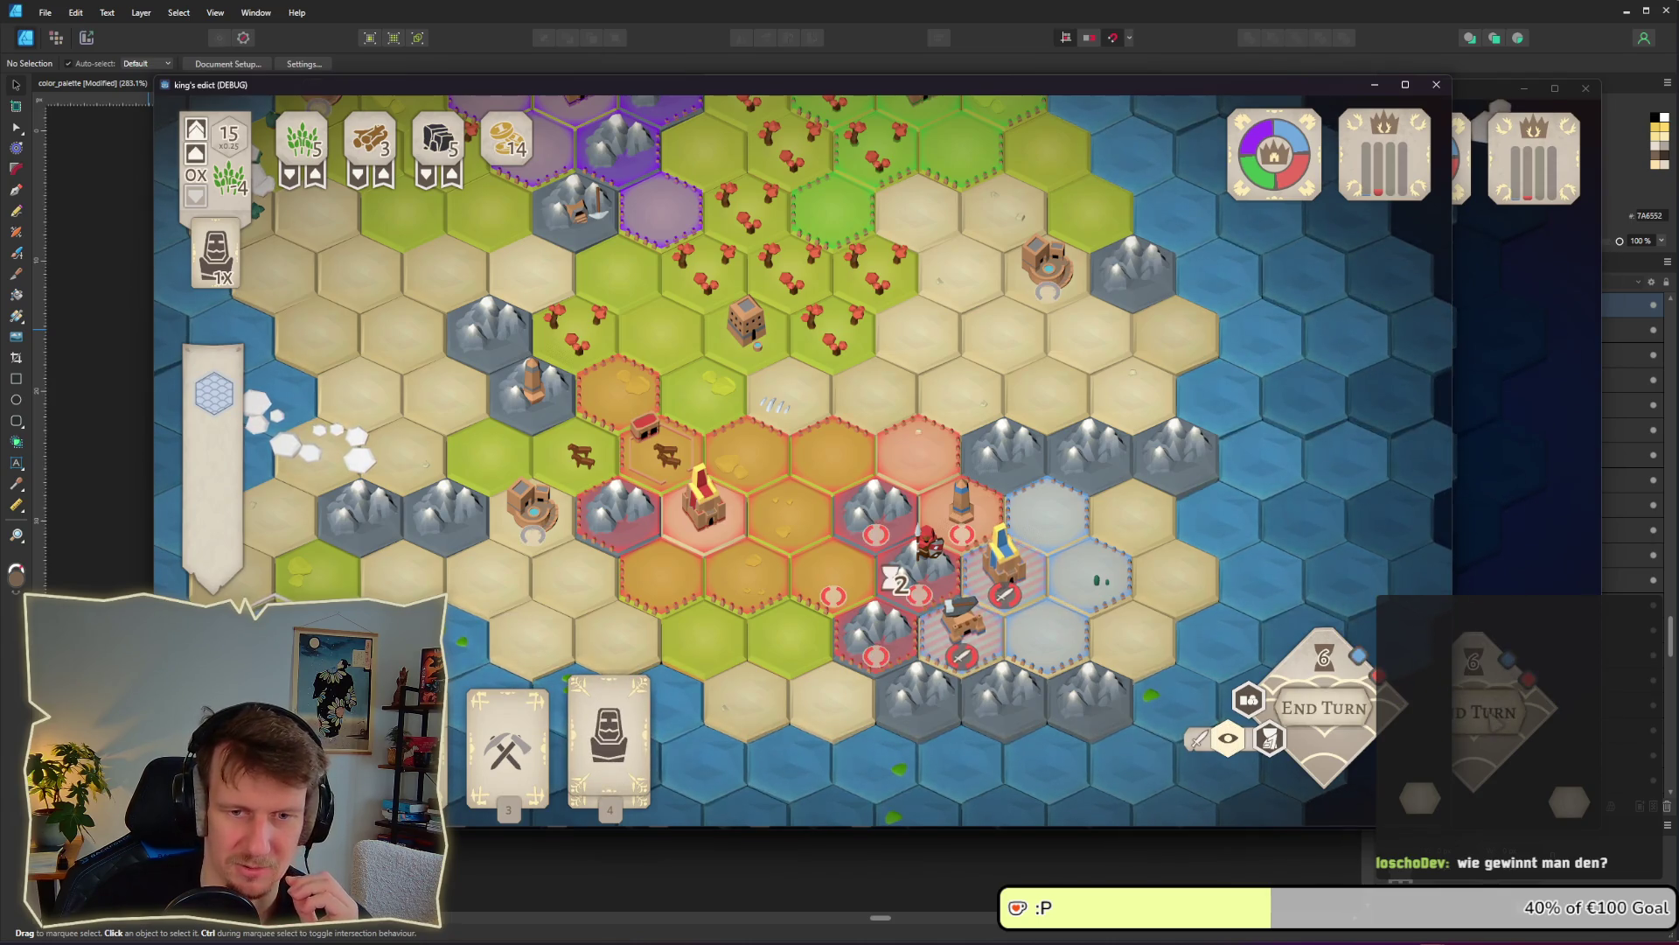
click(1325, 709)
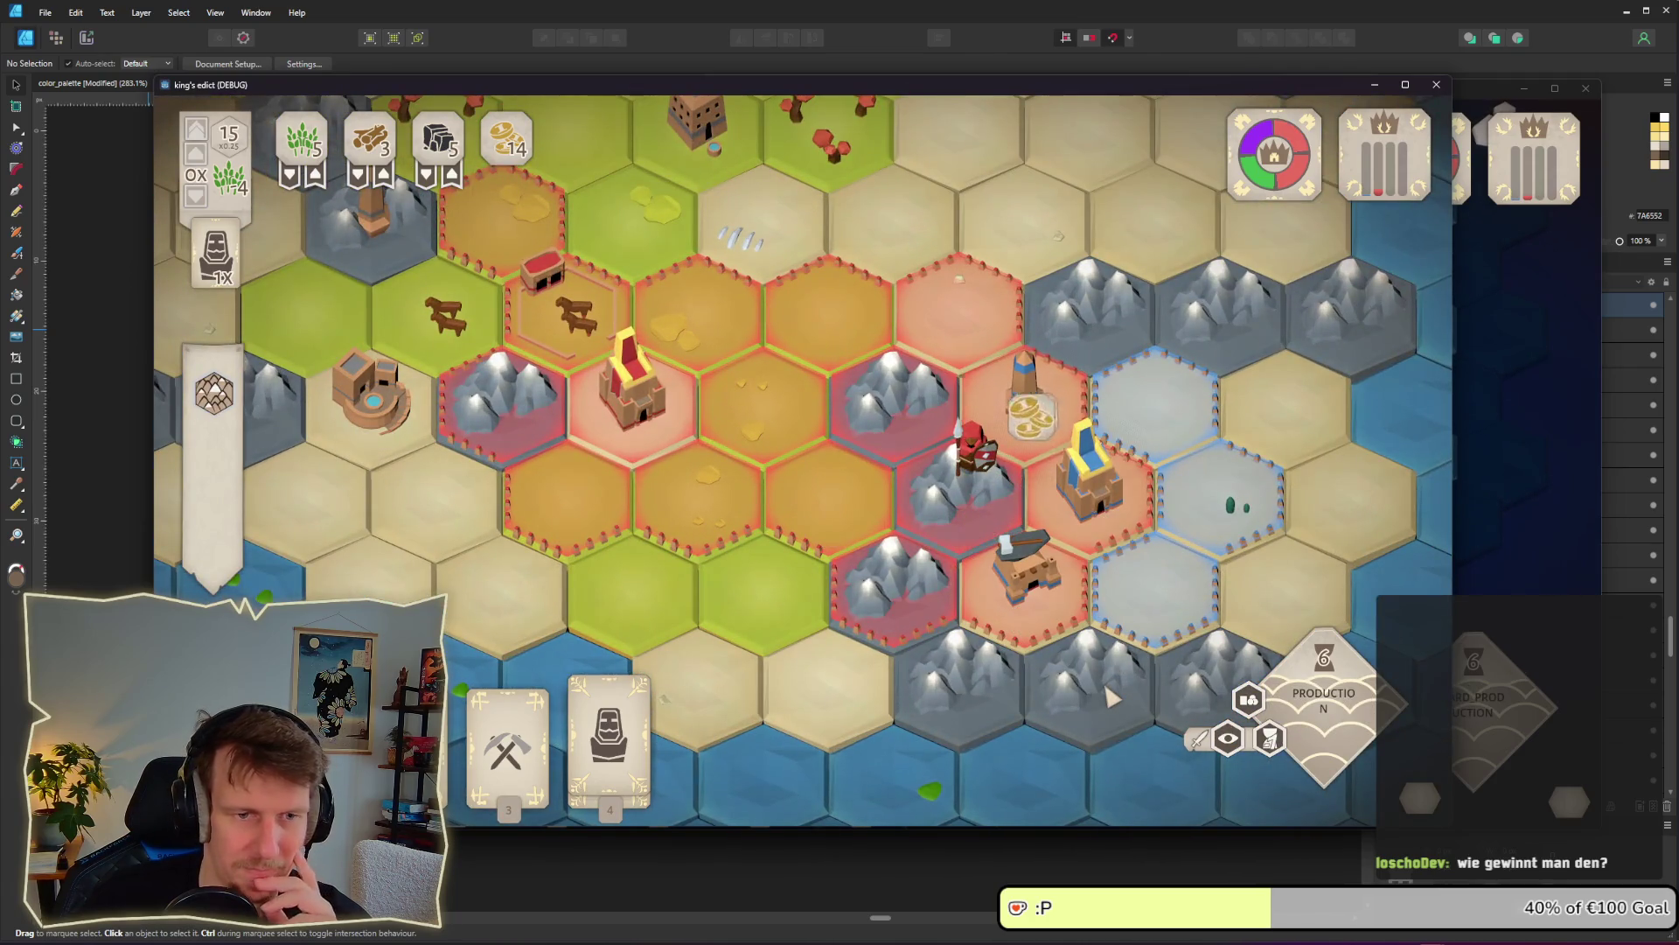
mouse_move(1274, 156)
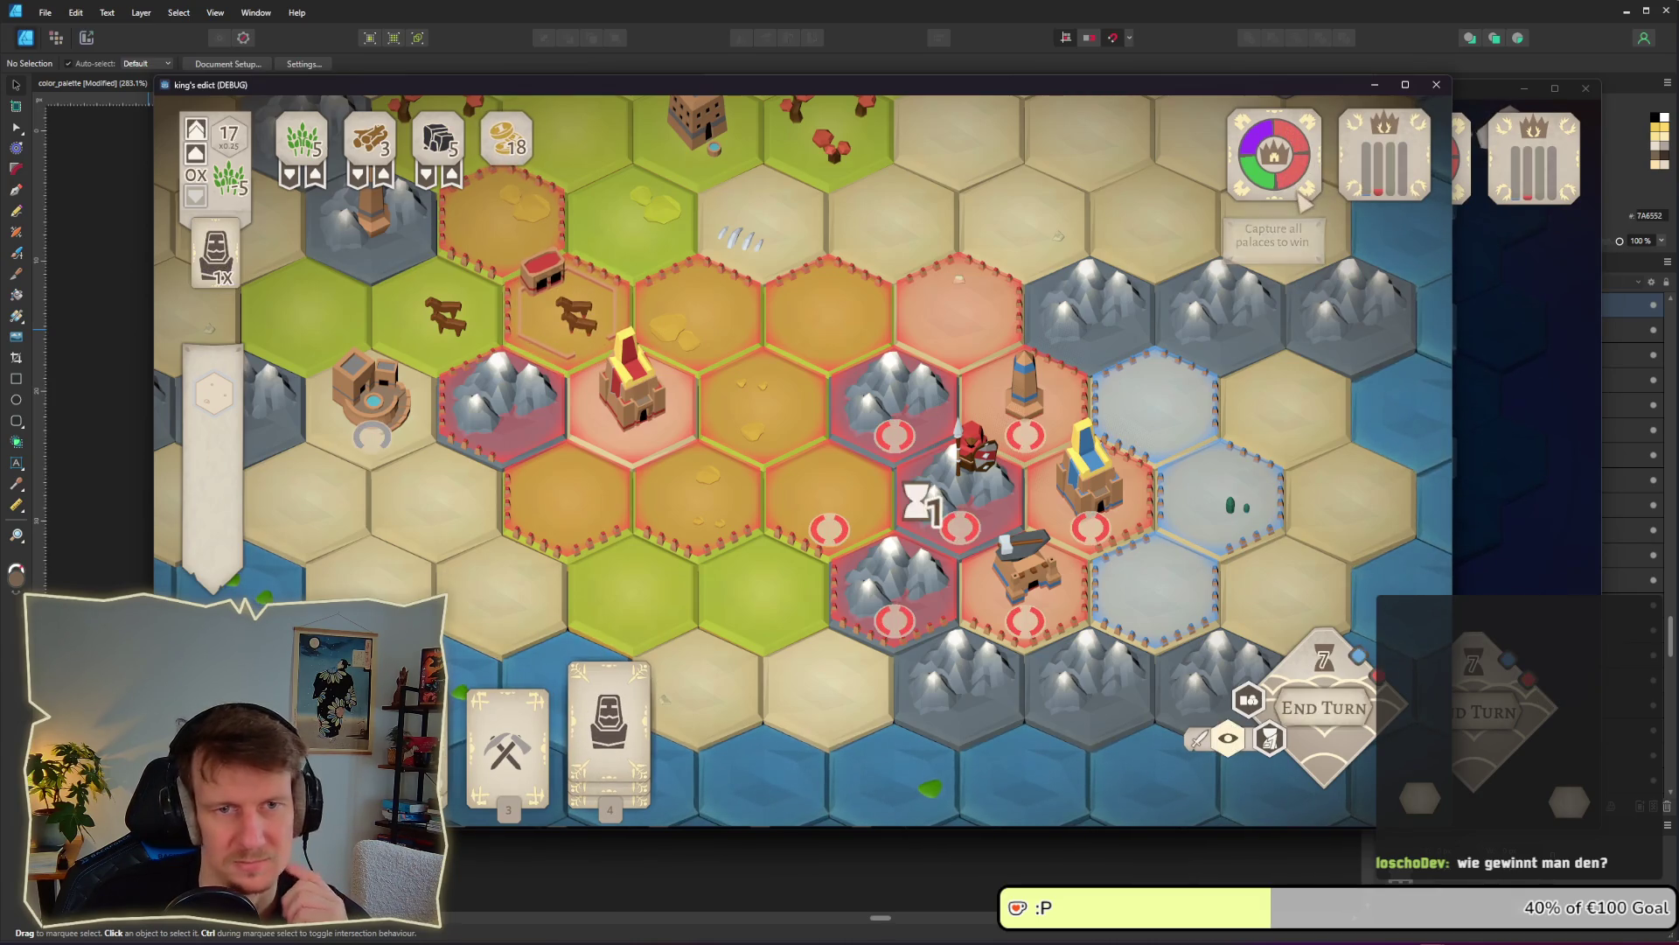
scroll(1120, 218, down, 3)
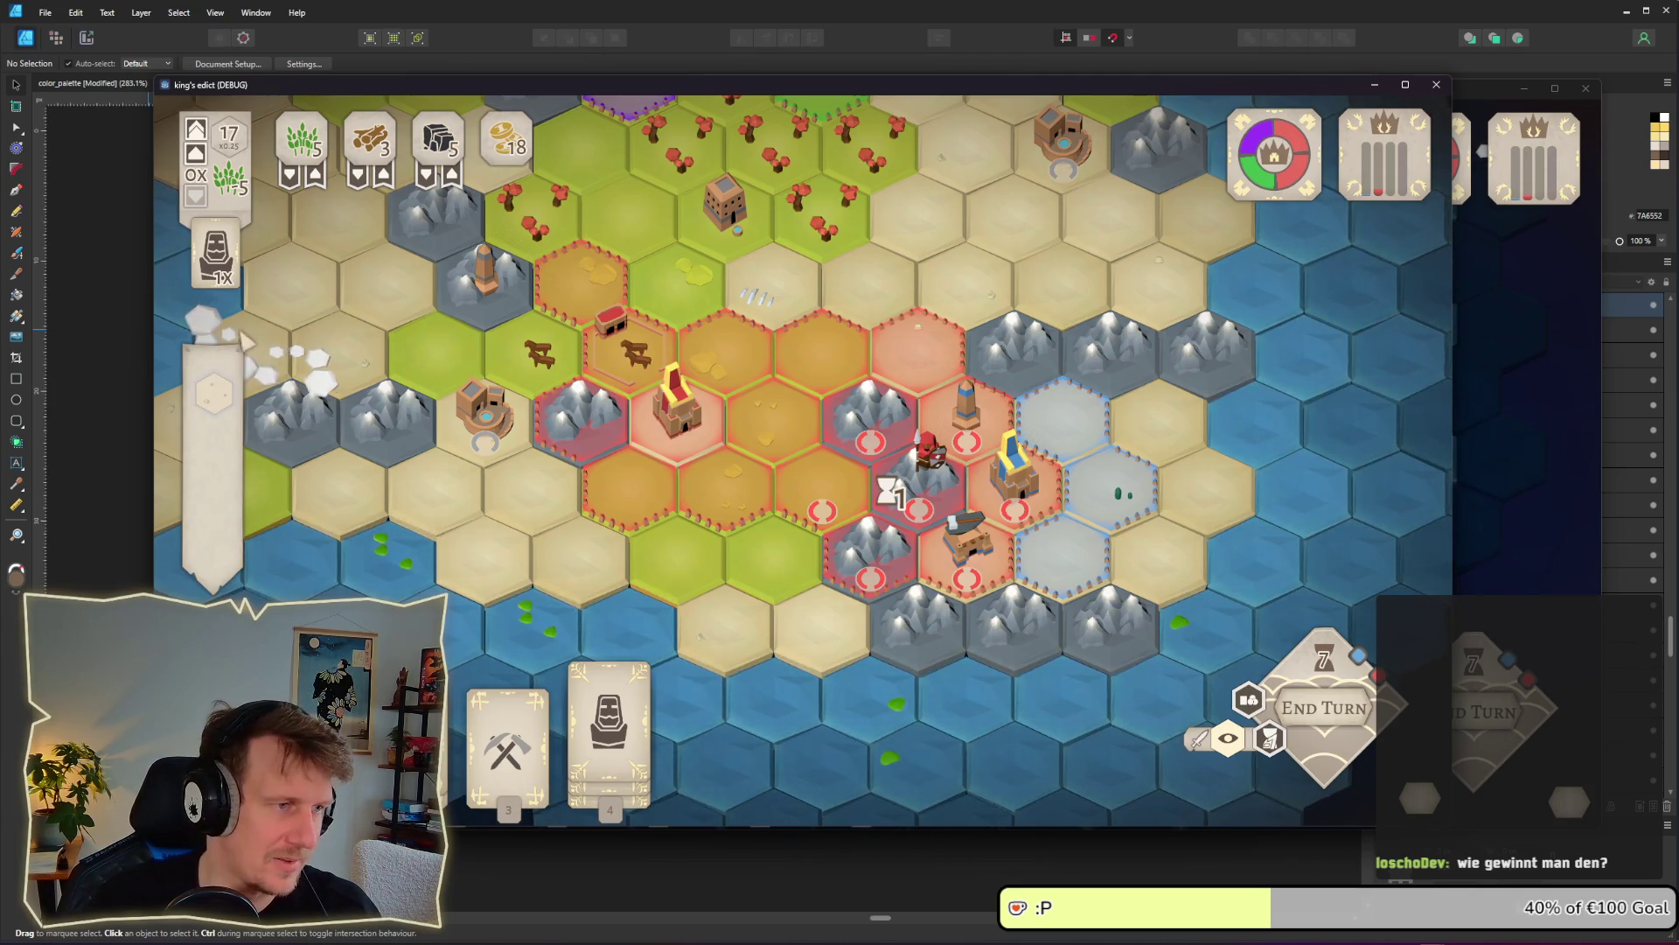
drag(601, 280, 648, 381)
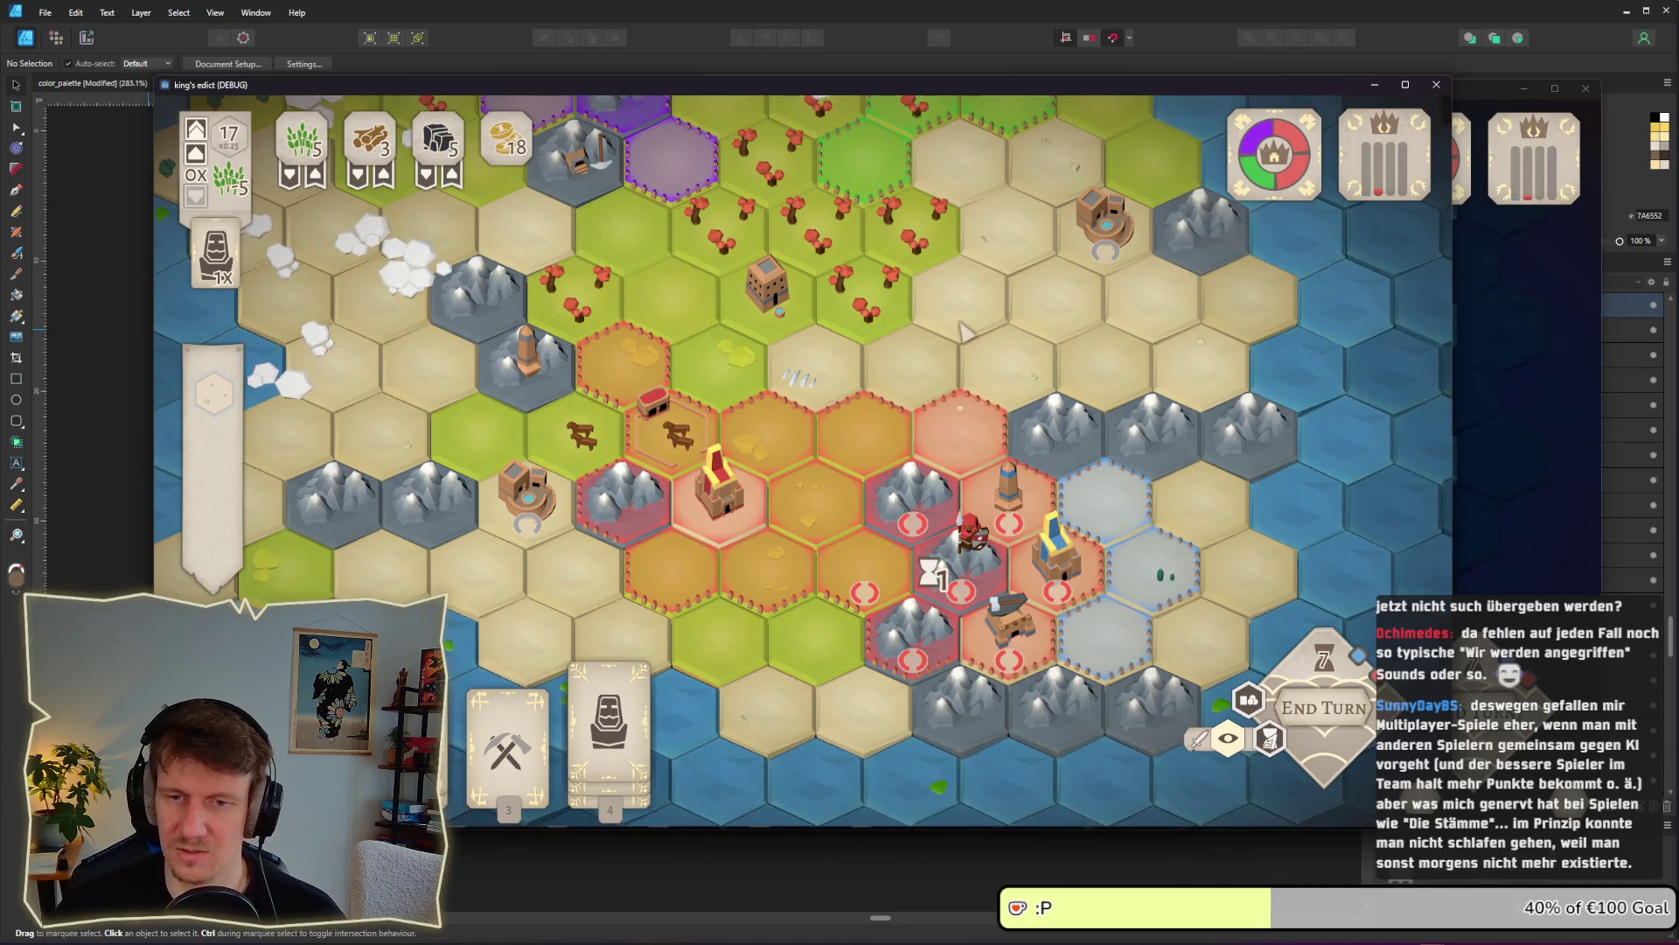
Inspect the red Servant unit, end the turn to reach turn 8 with 22 gold, and put the Servant card back
click(973, 532)
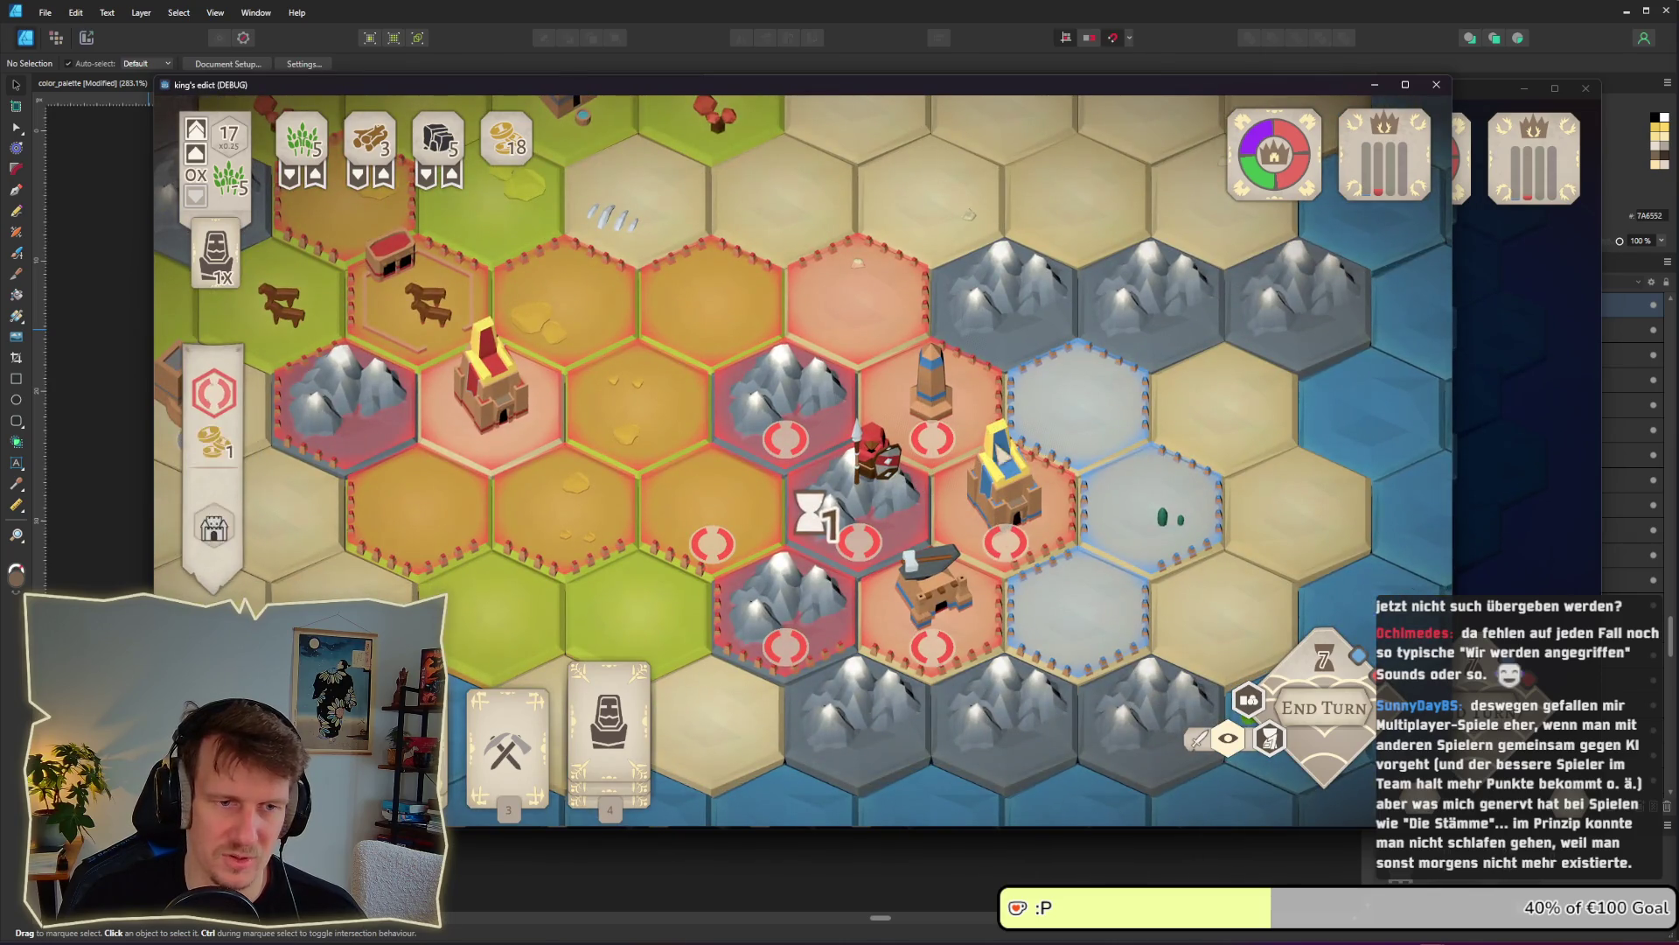
scroll(910, 533, down, 2)
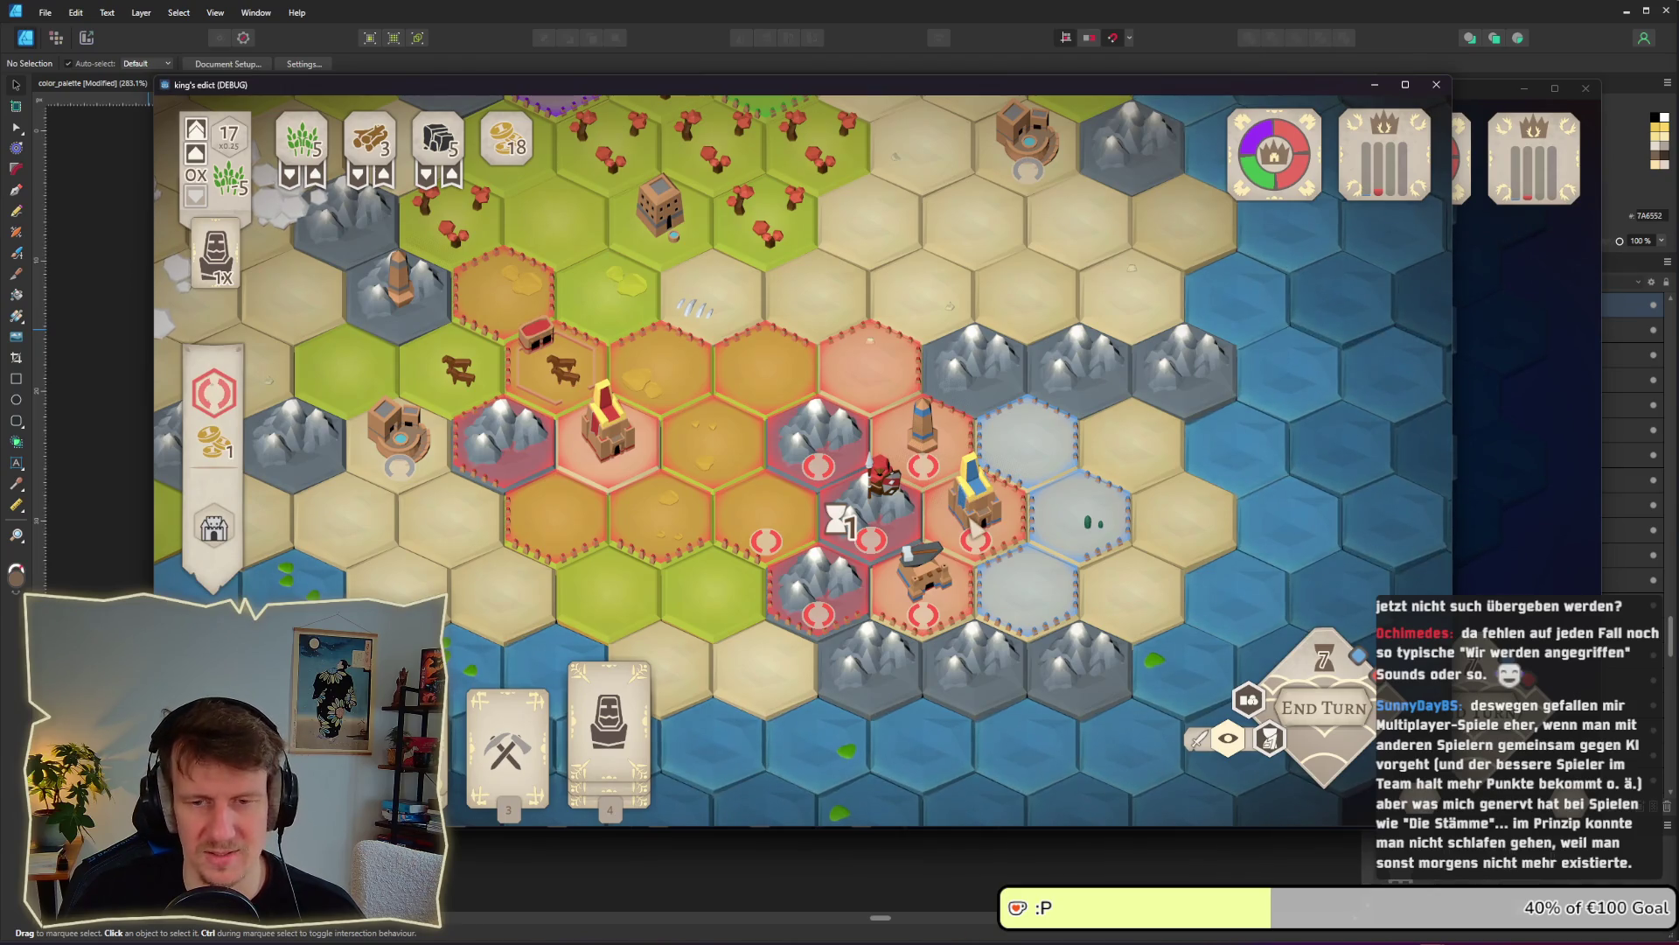
scroll(800, 464, up, 2)
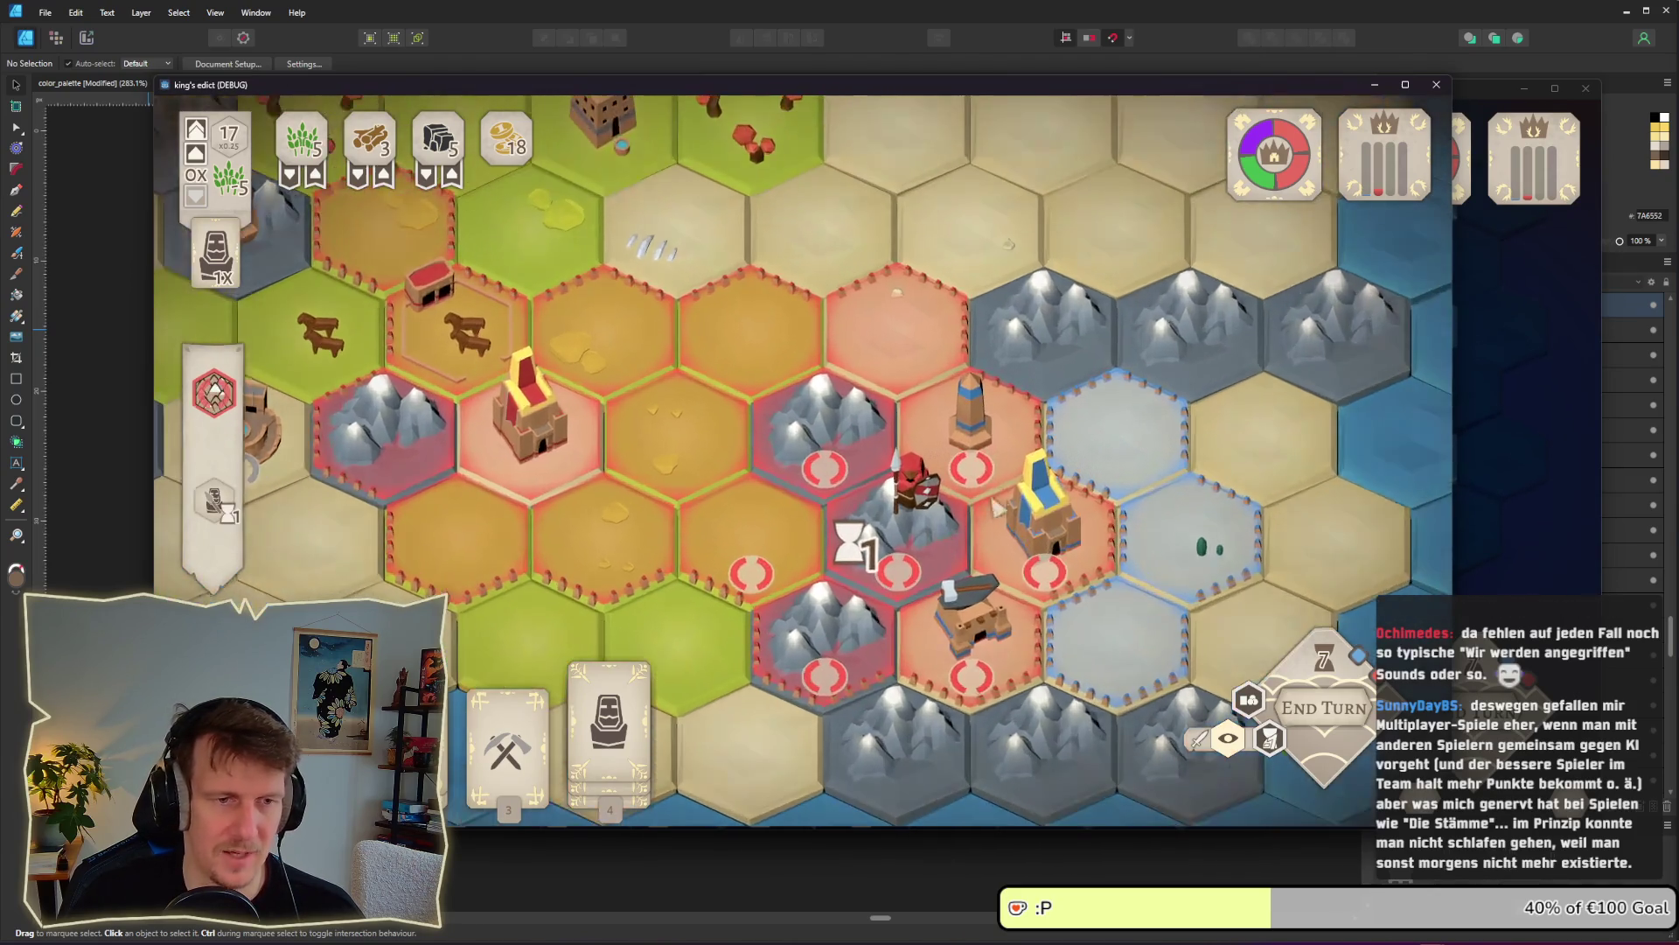
scroll(971, 560, down, 2)
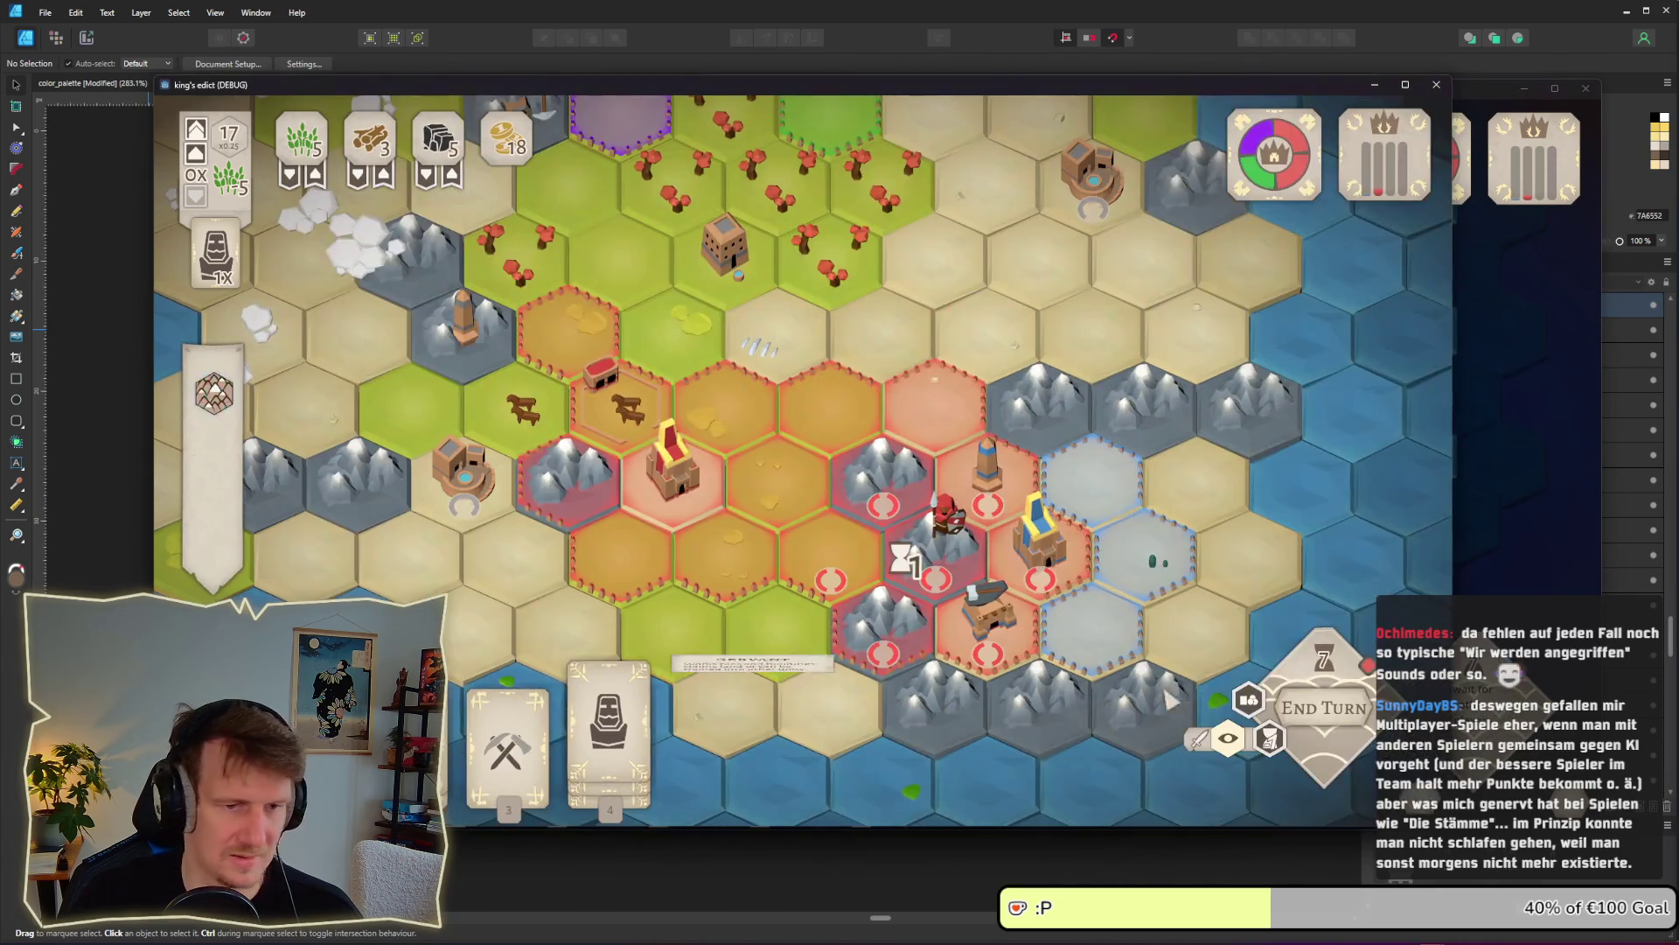
click(1310, 714)
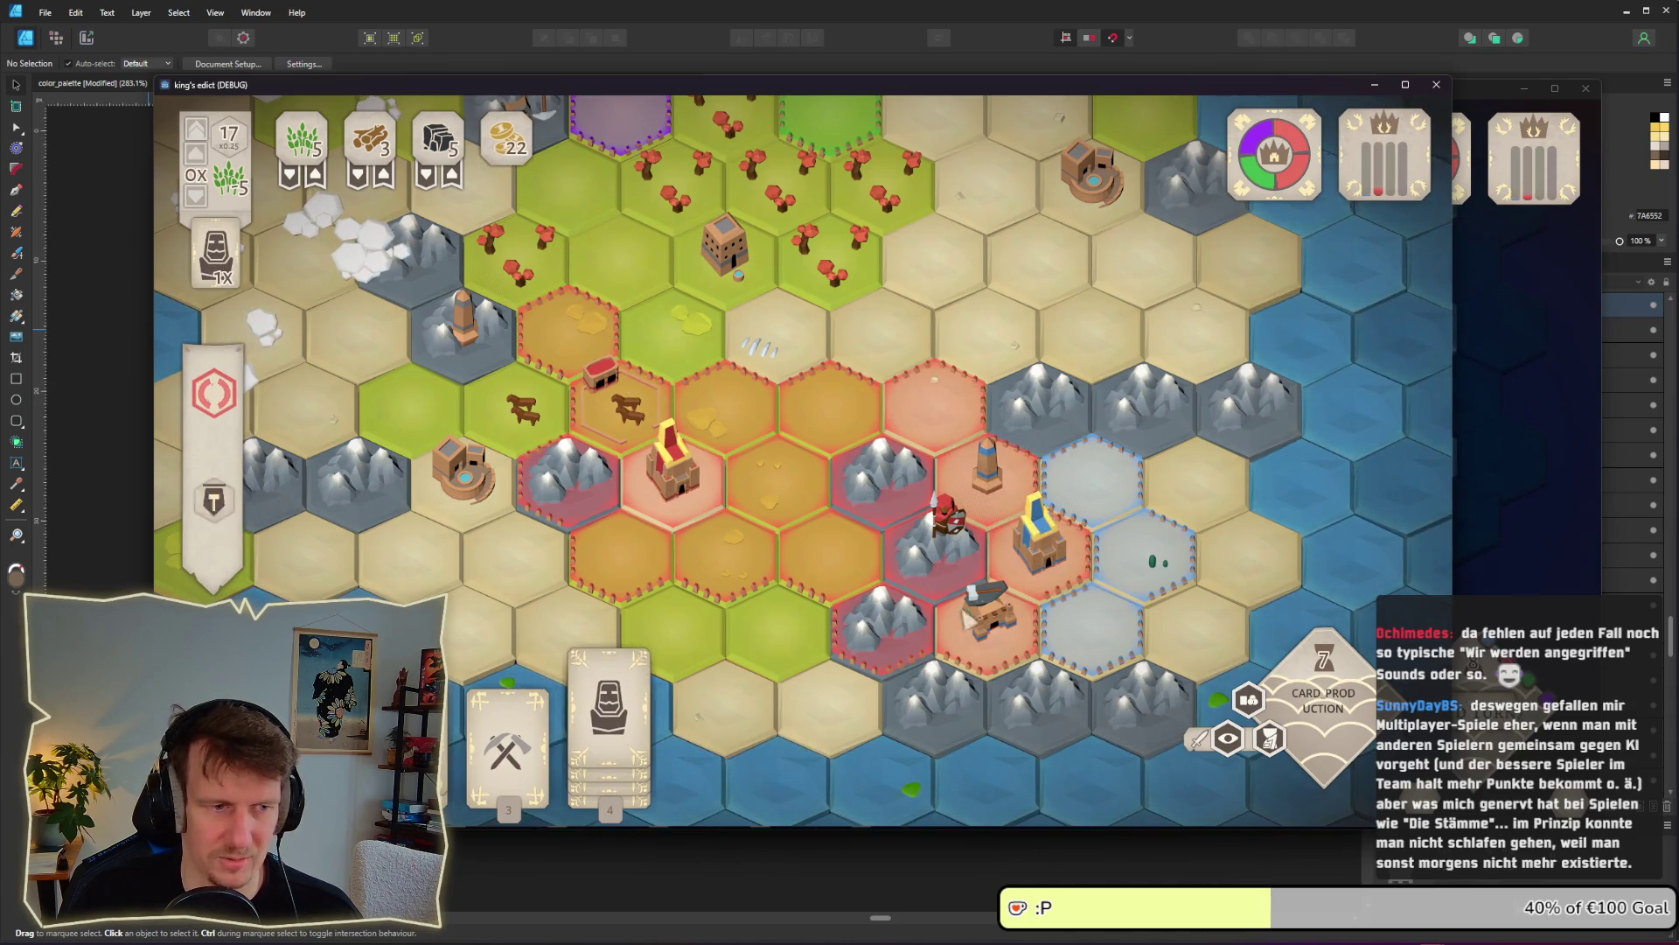
key(Escape)
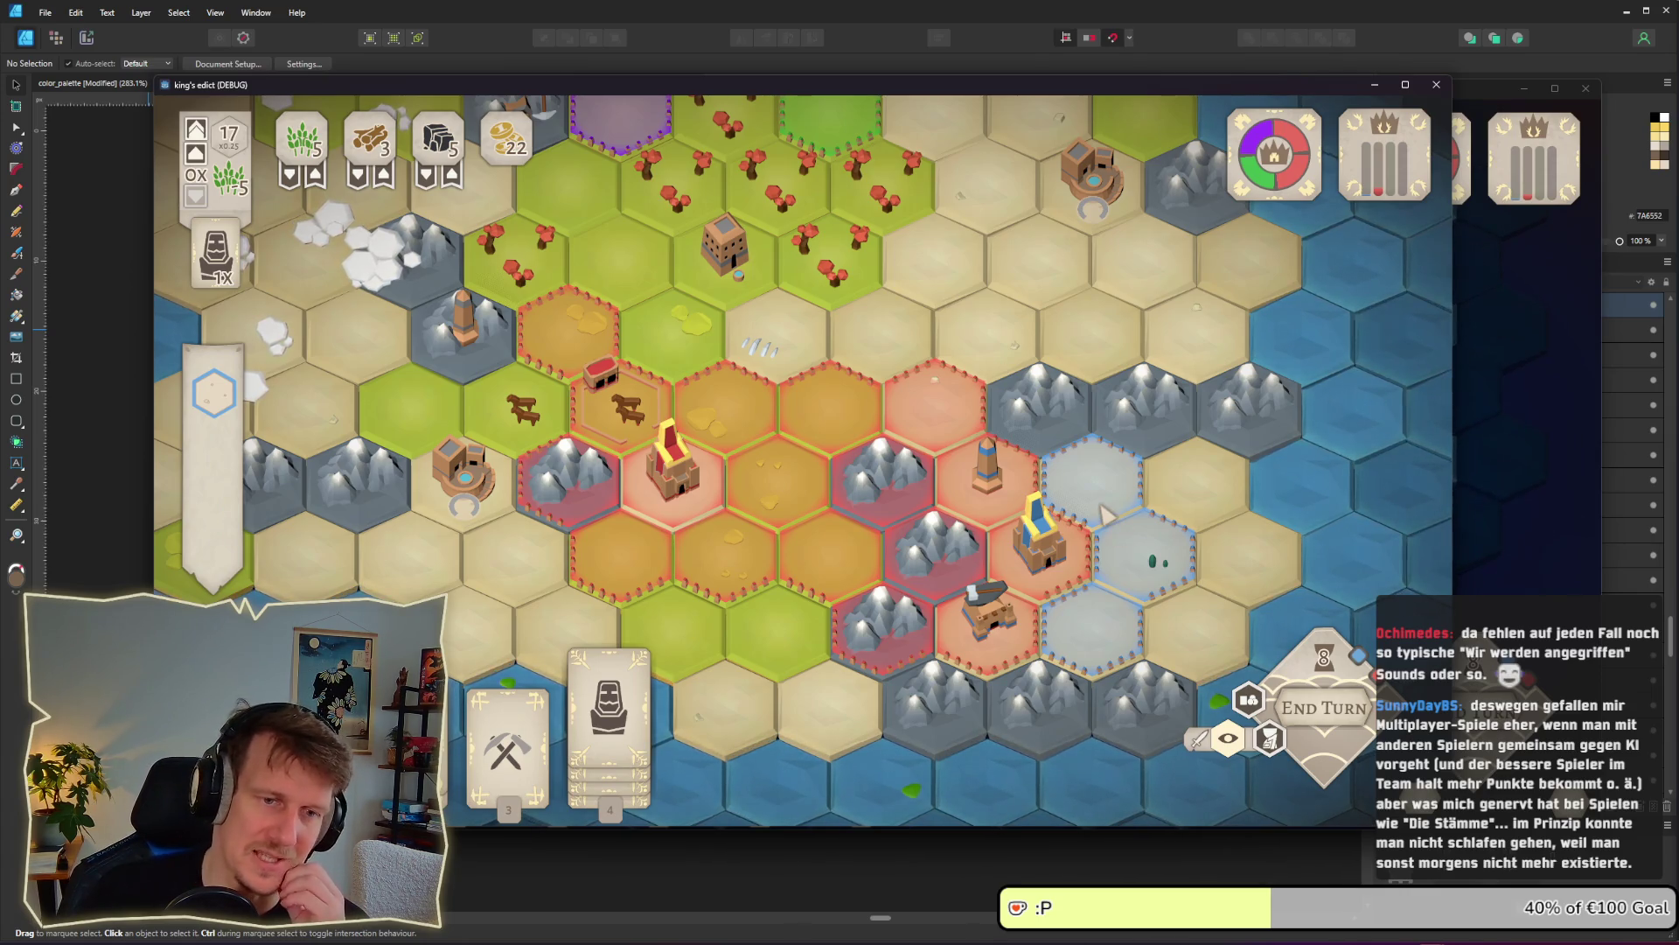
Zoom and pan the map to survey the hexes around the castles
key(w)
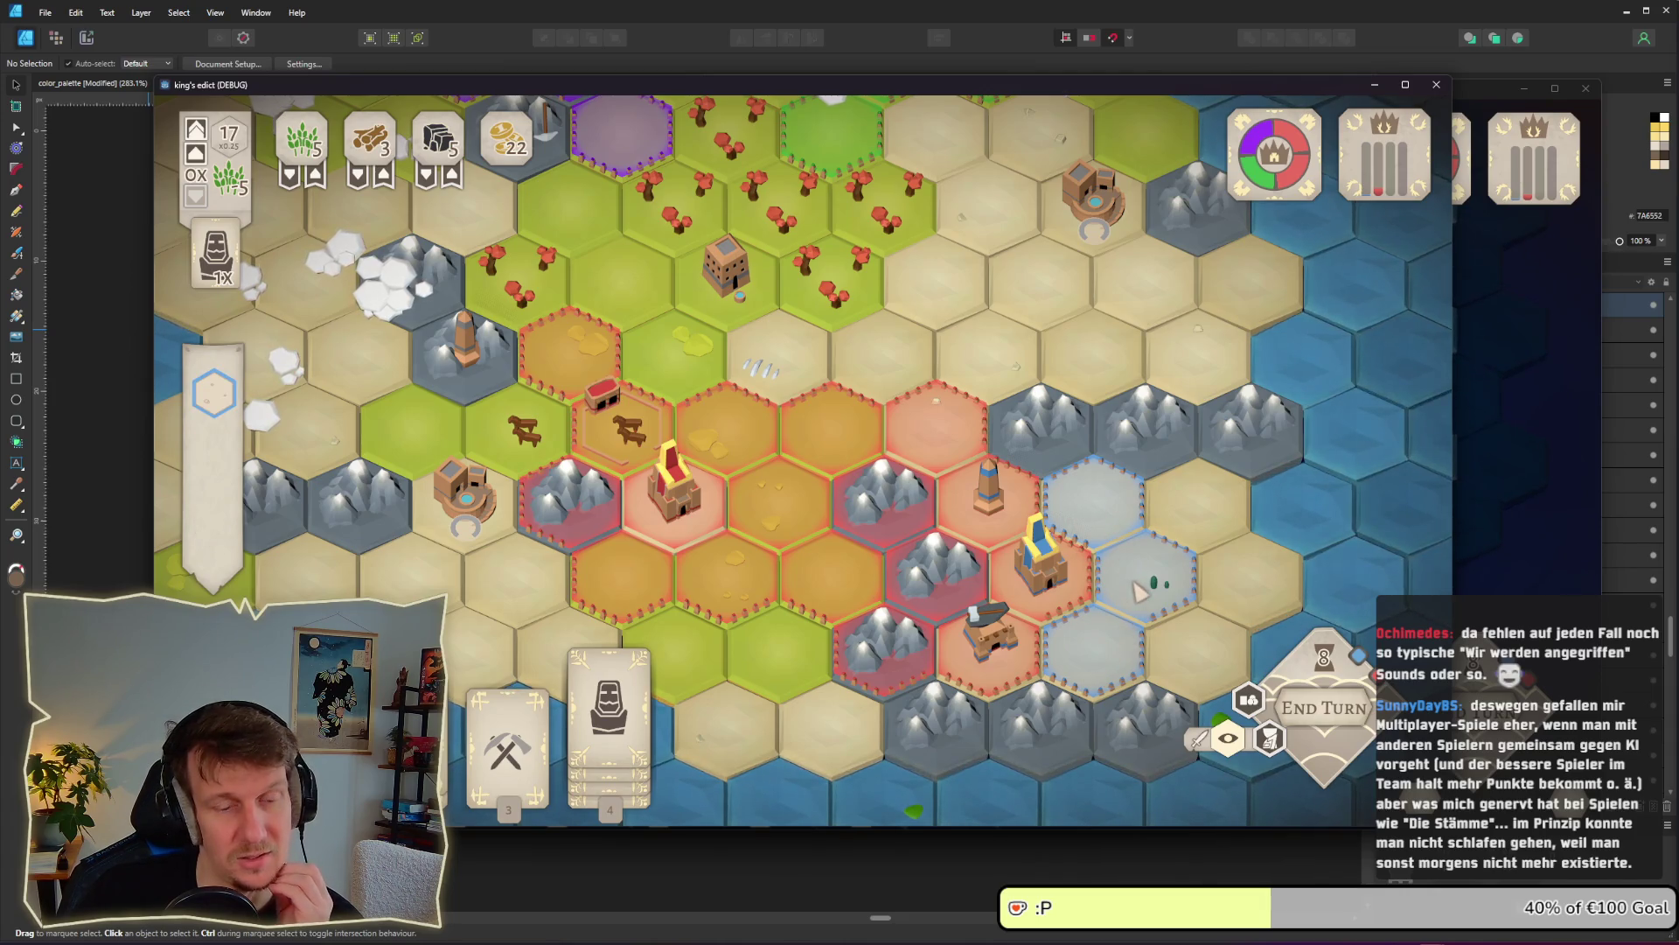
scroll(852, 510, down, 3)
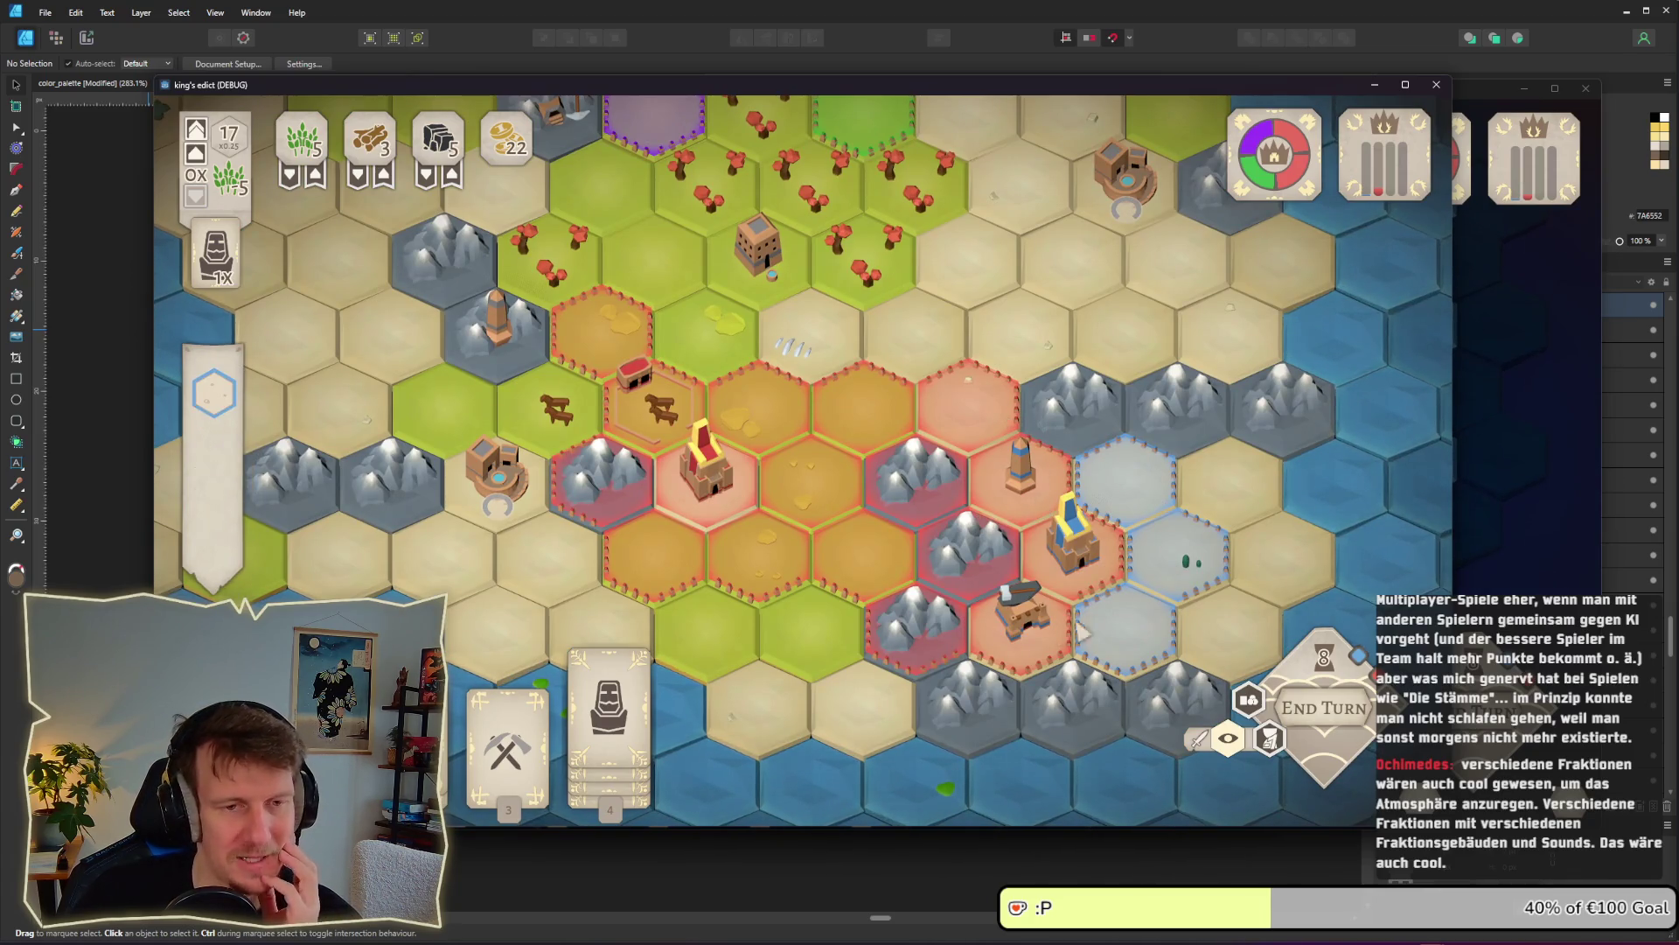
scroll(880, 172, down, 3)
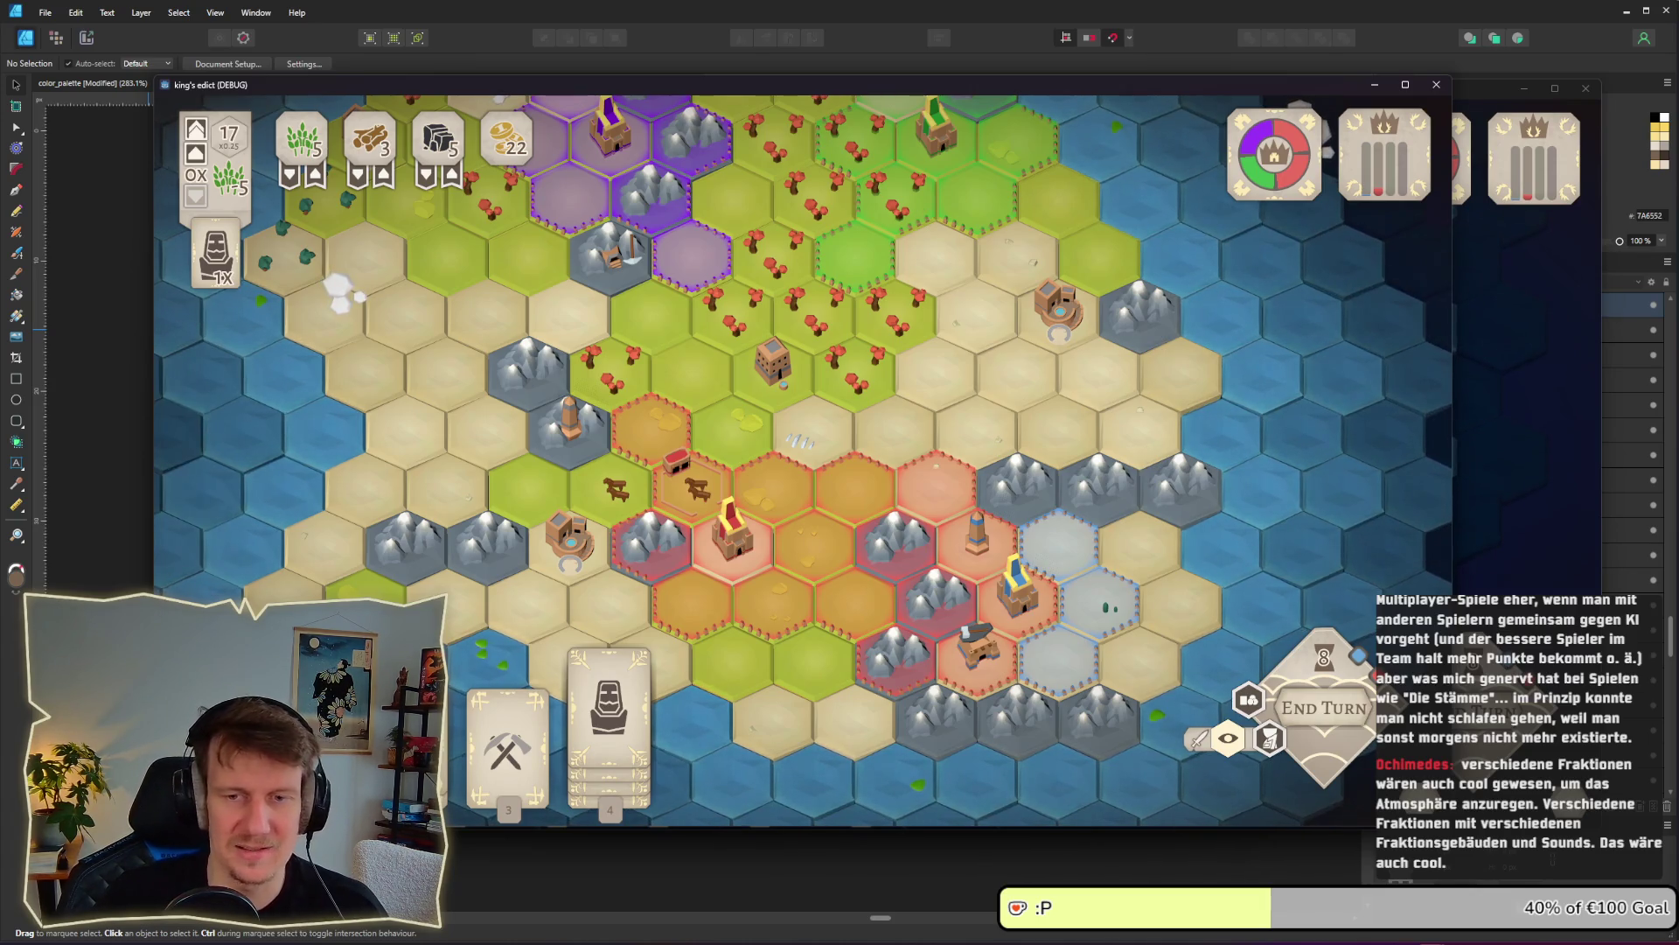
scroll(1069, 482, down, 3)
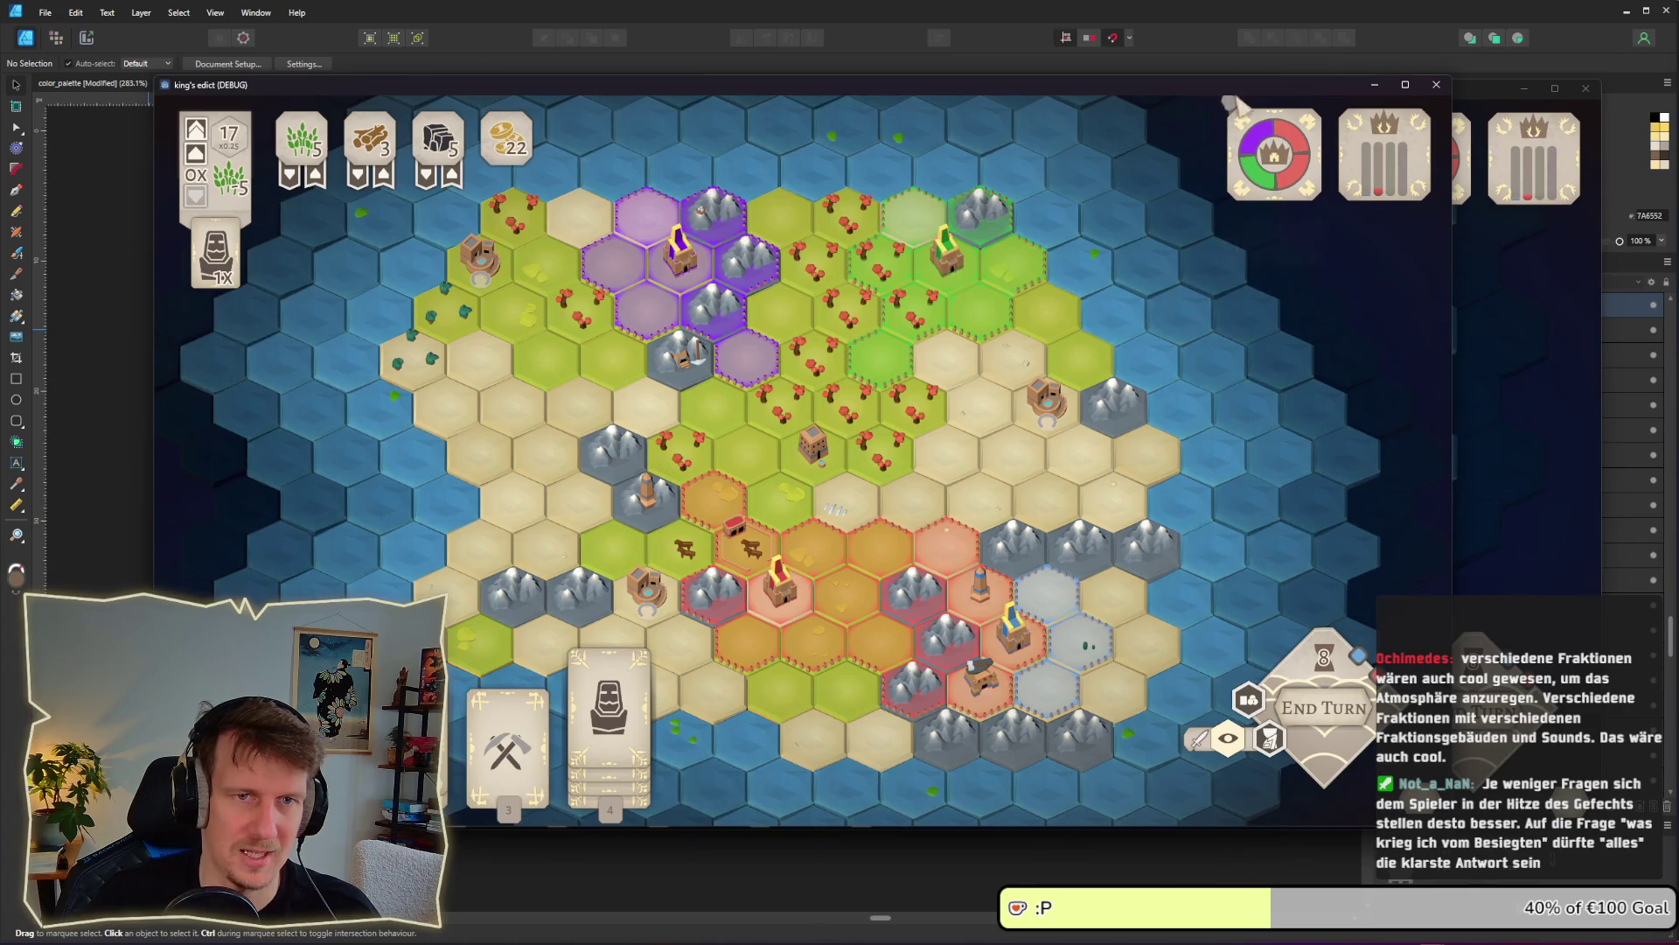
scroll(923, 353, up, 3)
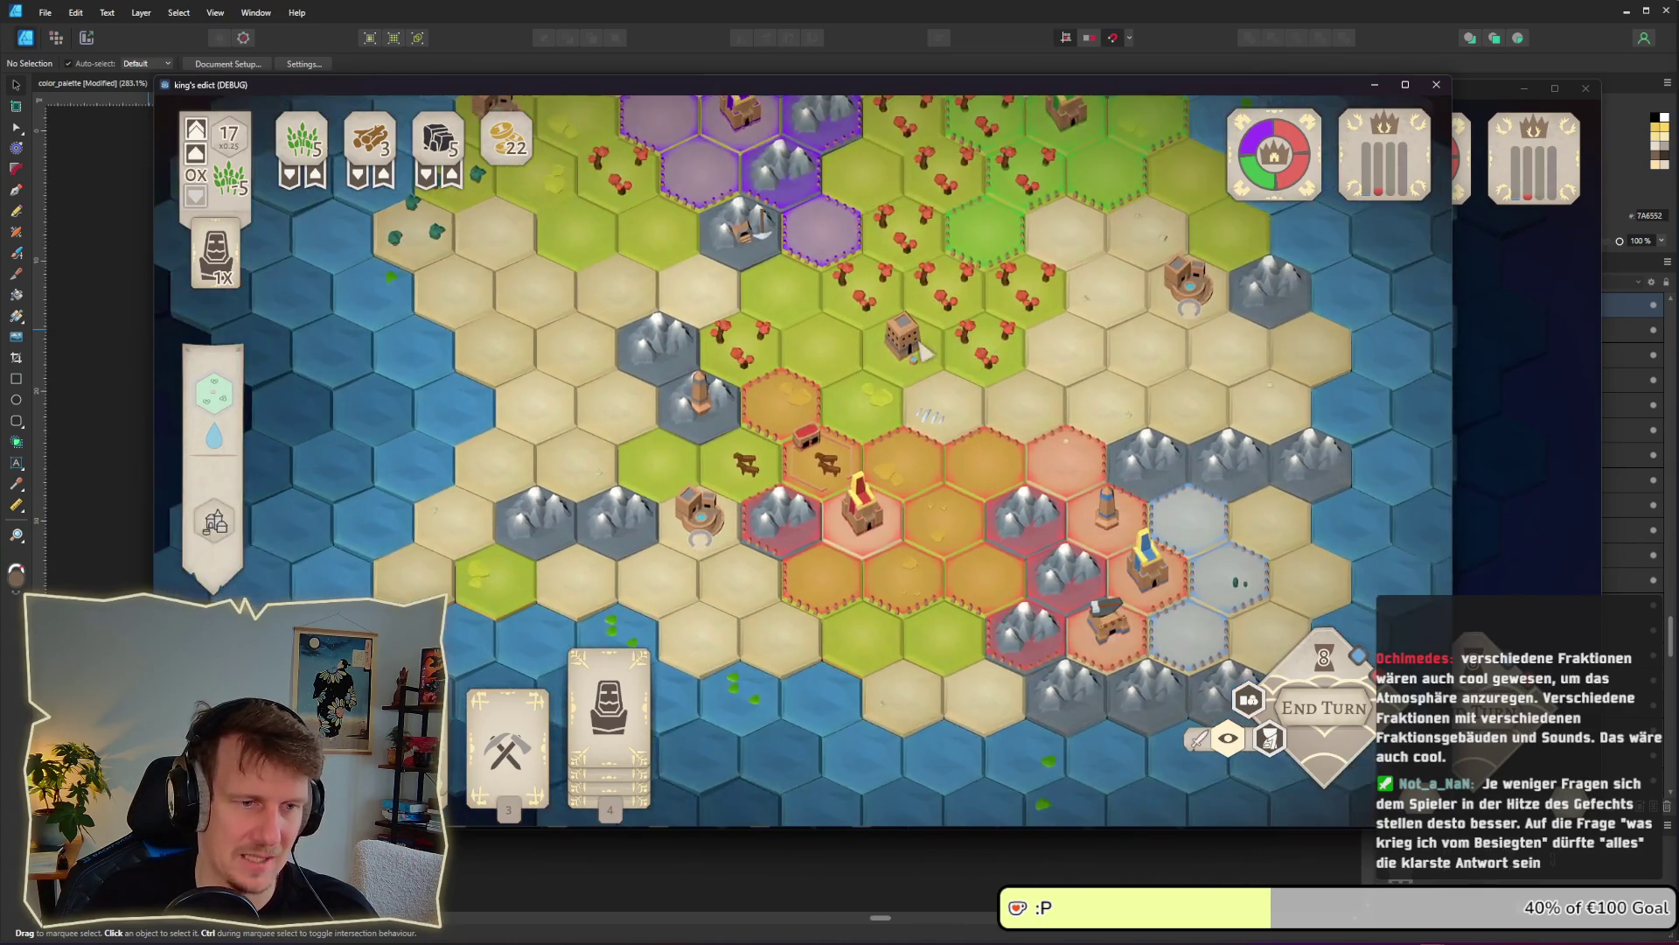
drag(922, 351, 914, 430)
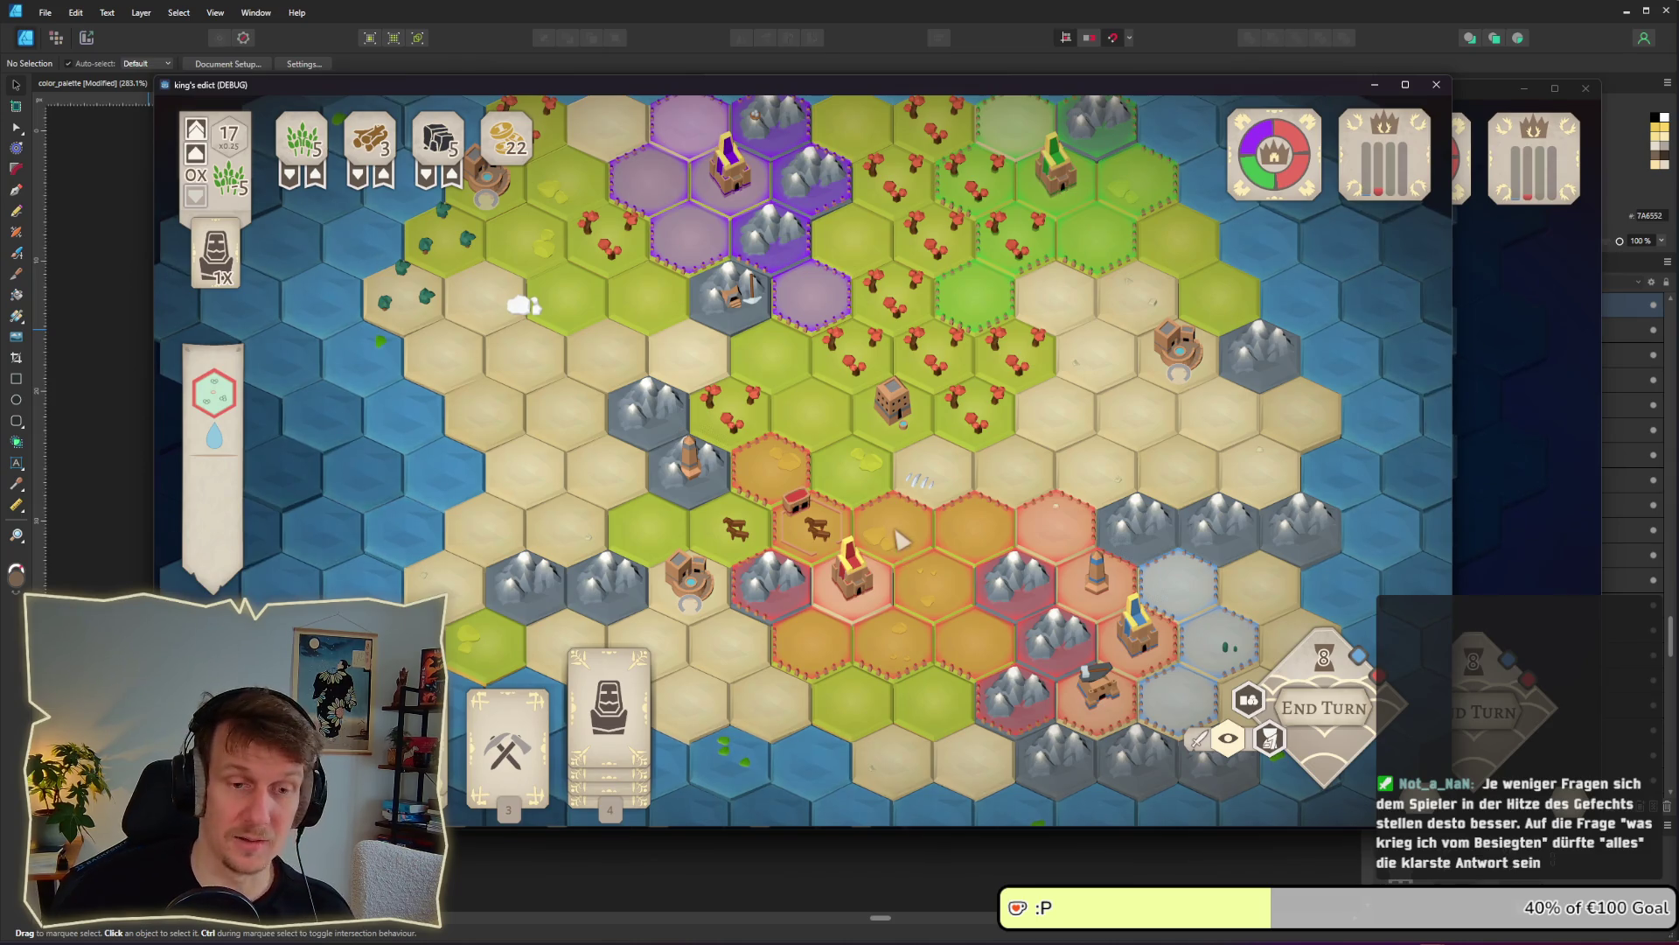
Pan toward the lower right of the map and switch to the second player's debug window
key(s)
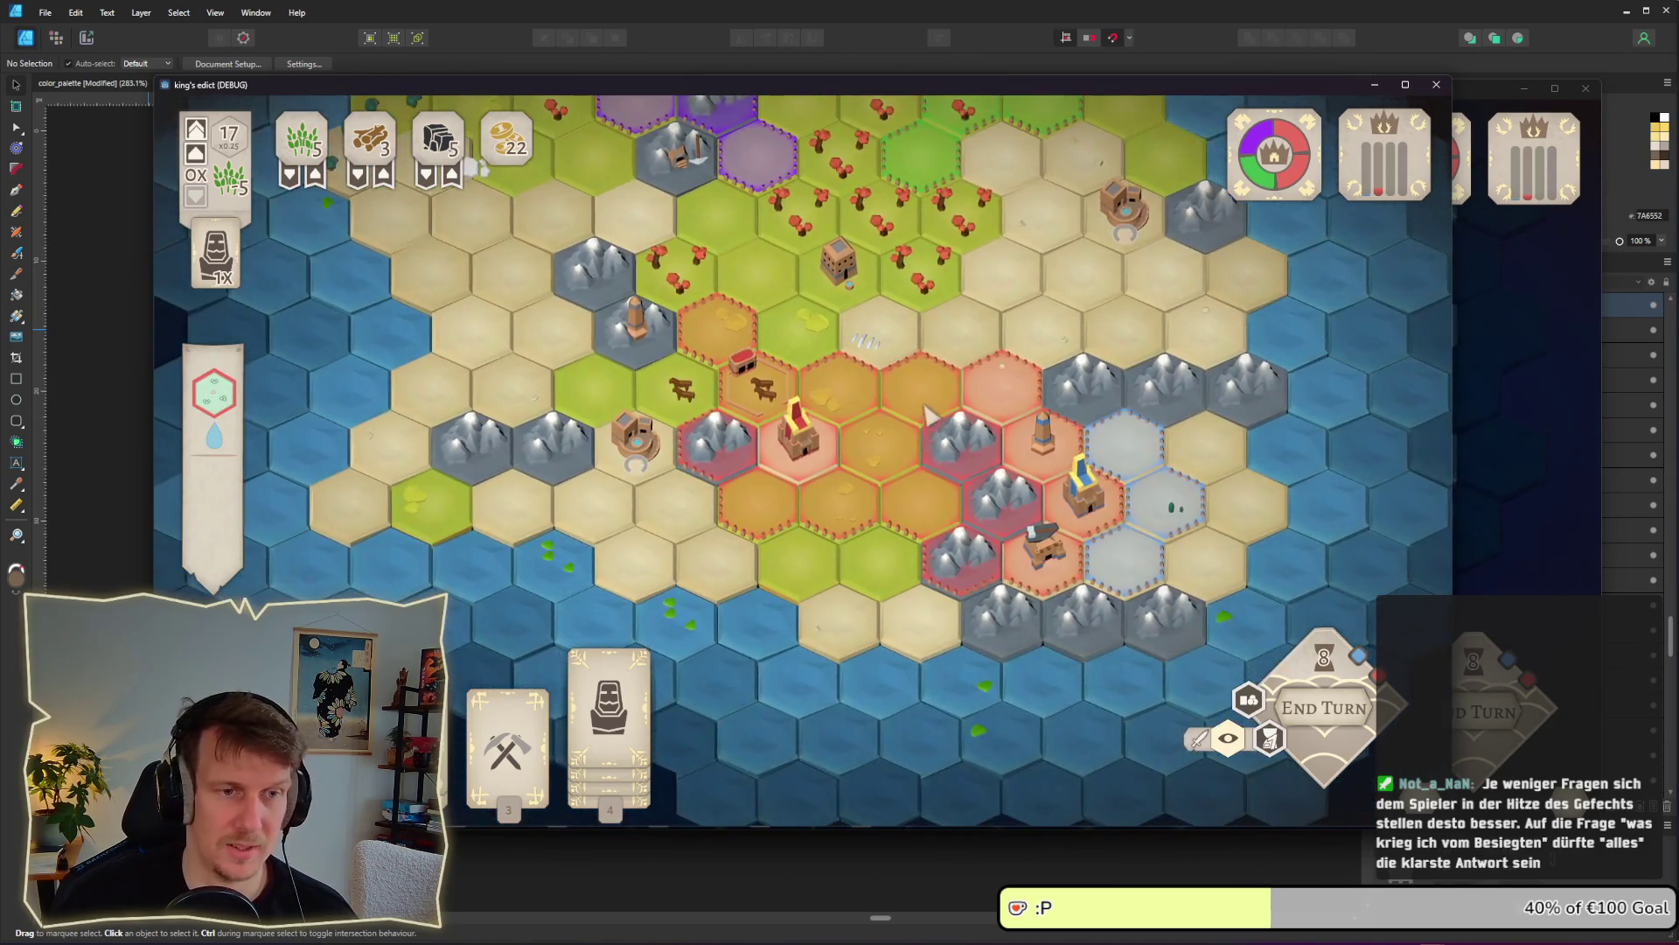
scroll(822, 337, up, 2)
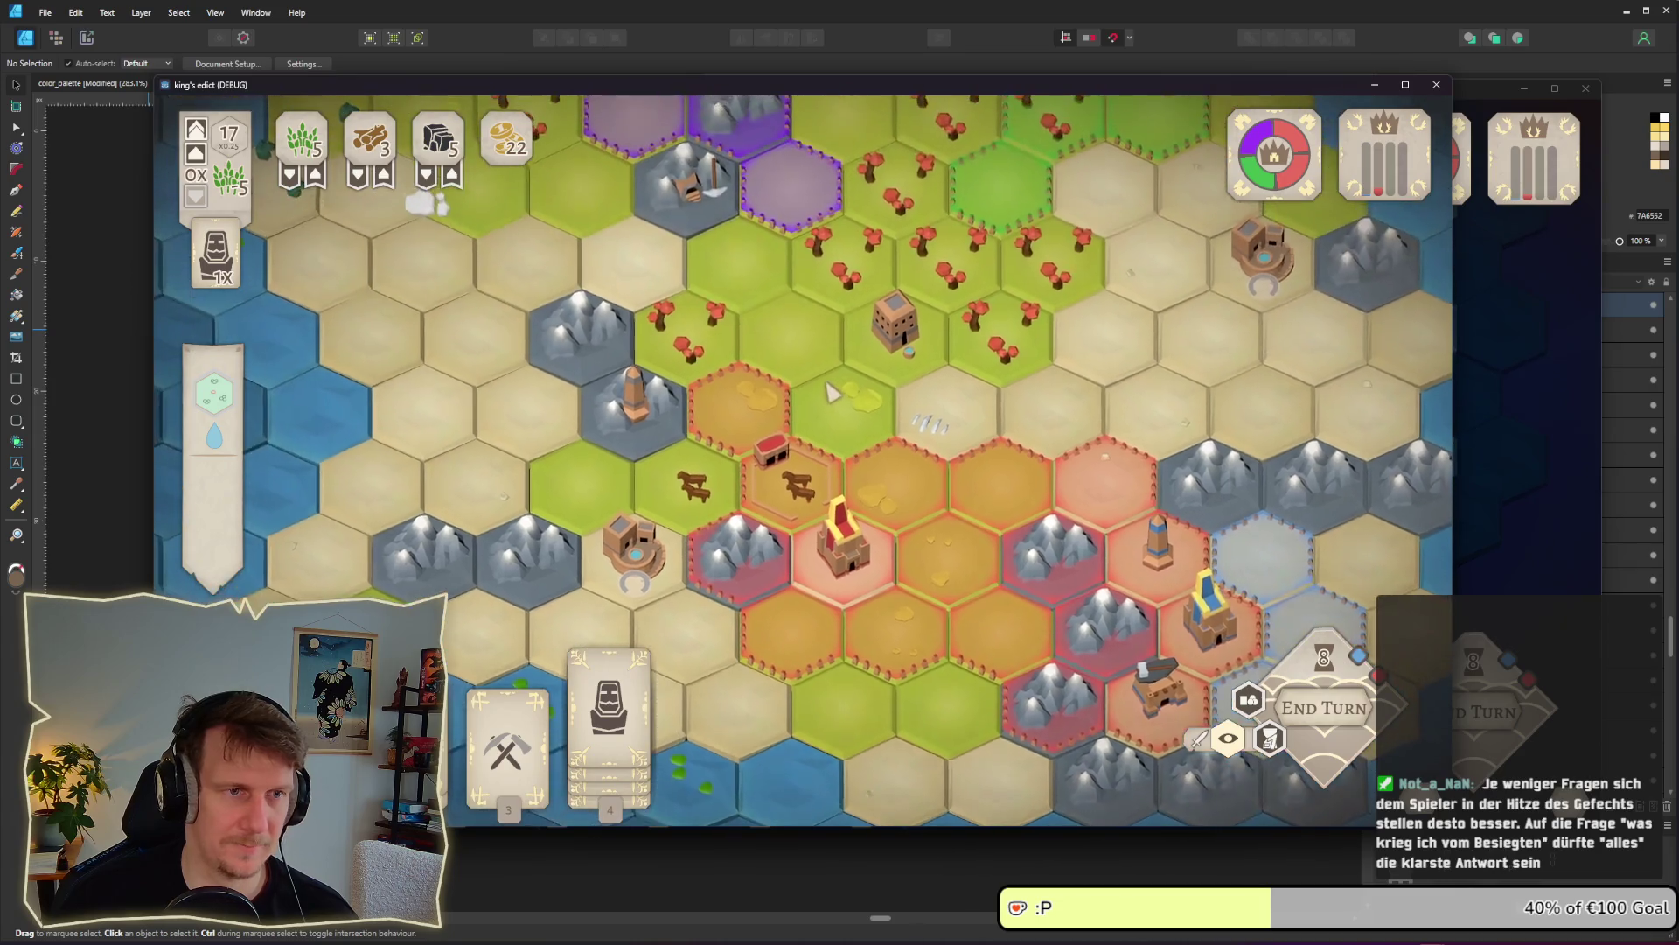
key(d)
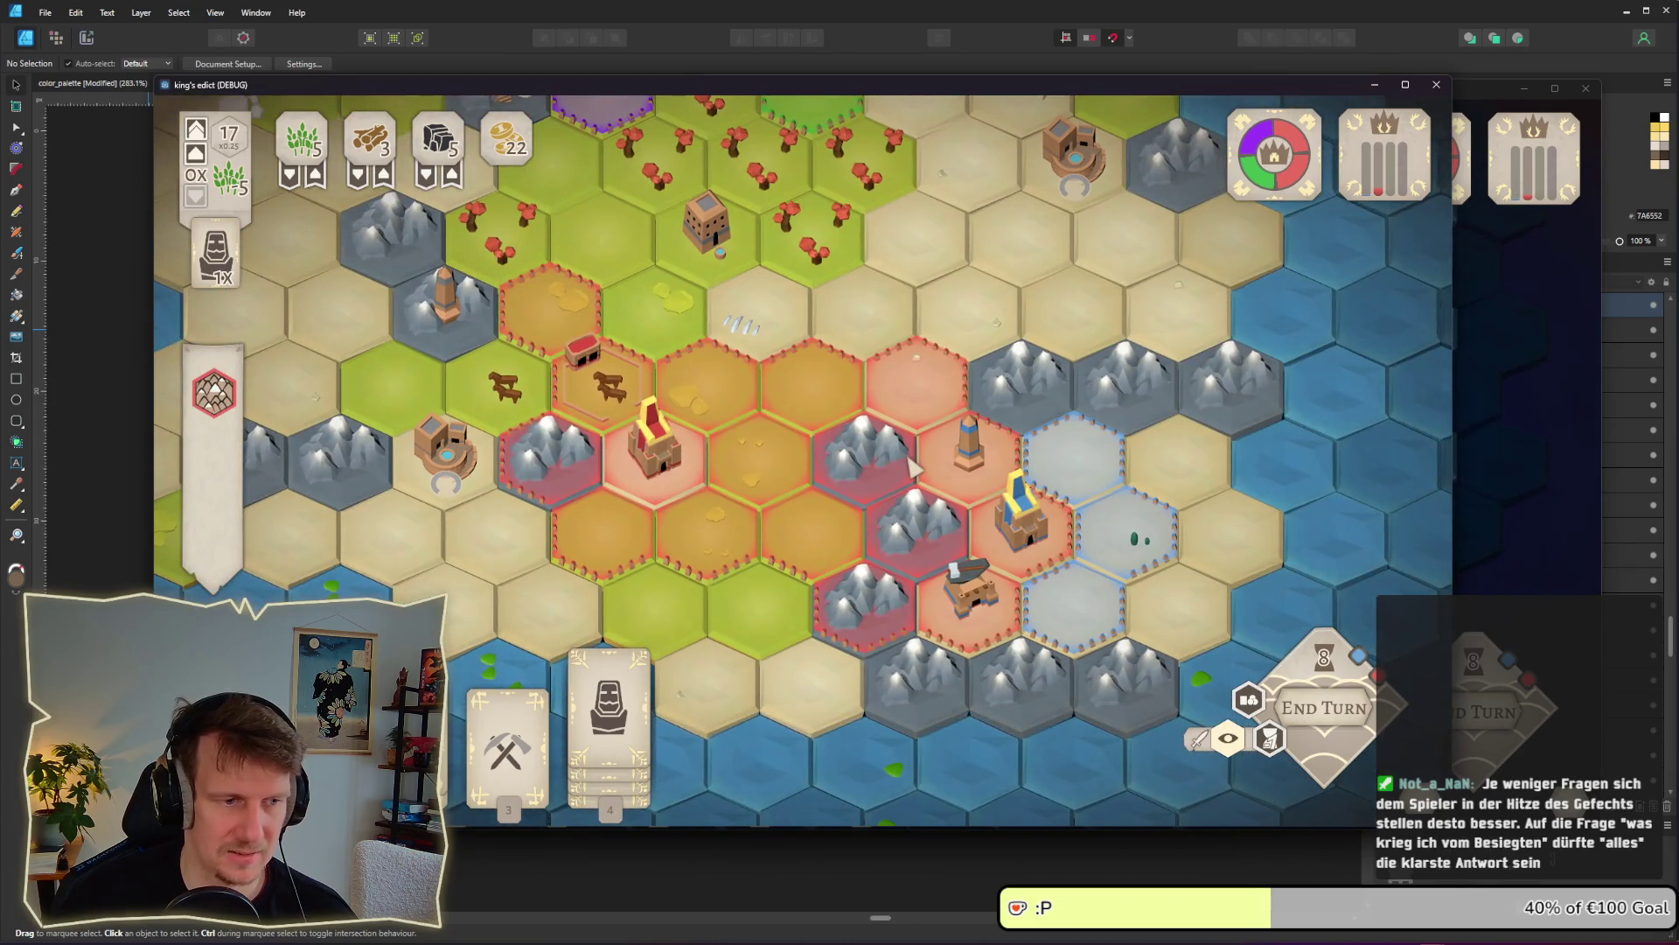
key(alt+Tab)
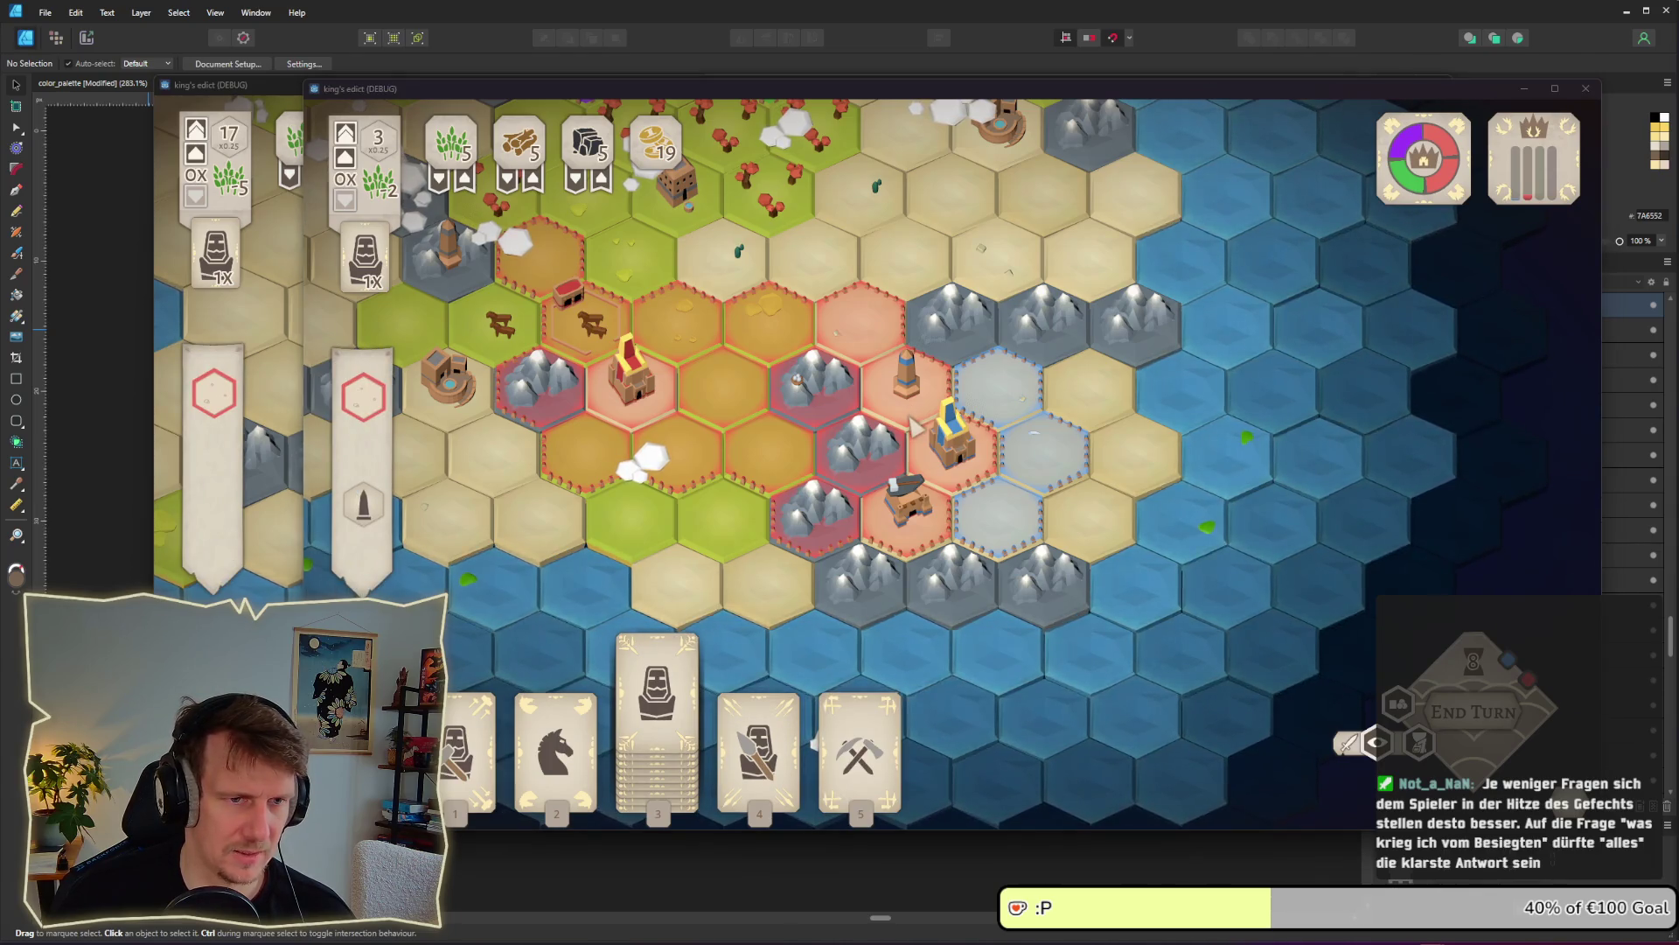
Attack the enemy hex with a Spearmen card and build the tower on the outlined mountain hex
key(alt+Tab)
key(alt+Tab)
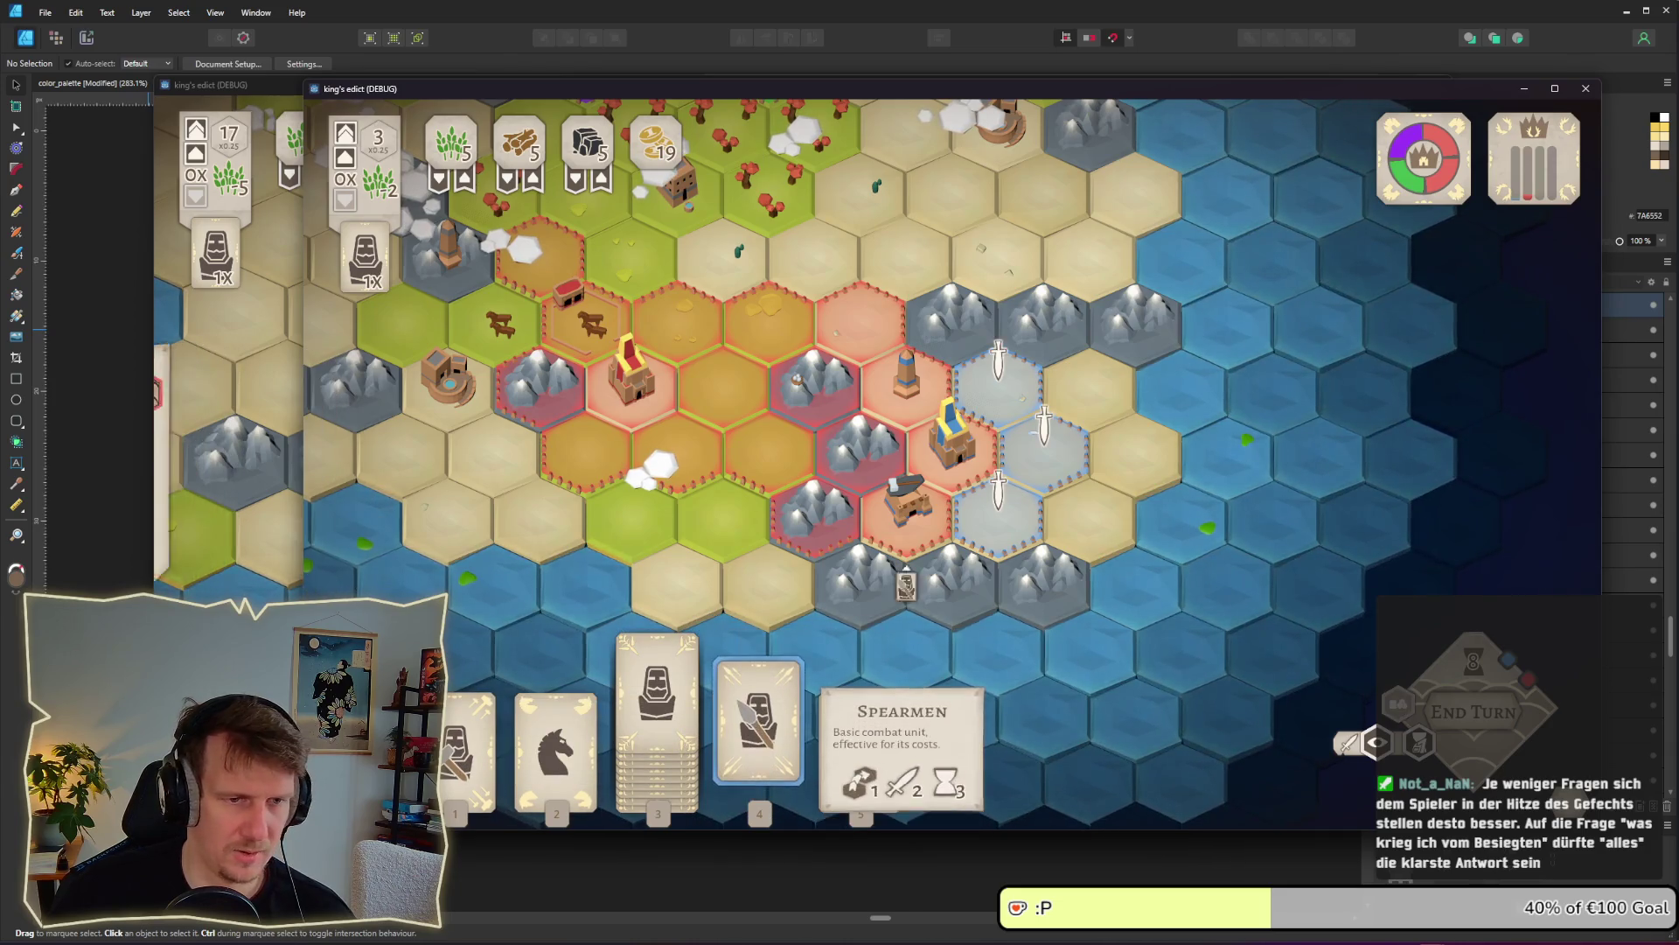
click(757, 735)
click(998, 490)
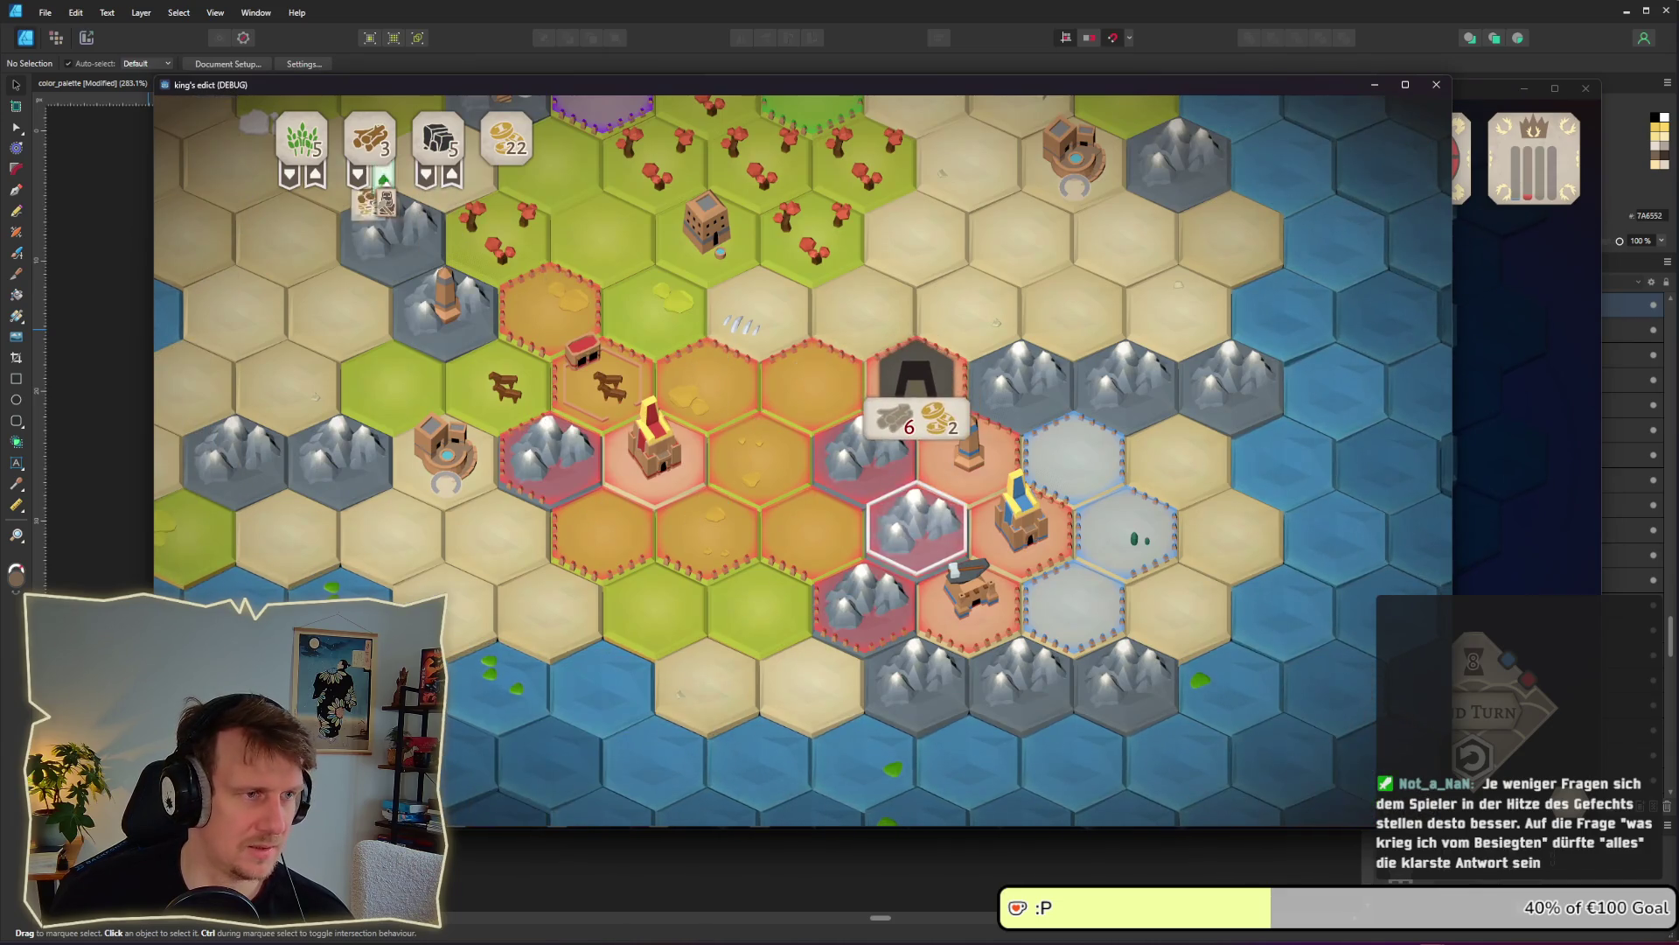
click(927, 535)
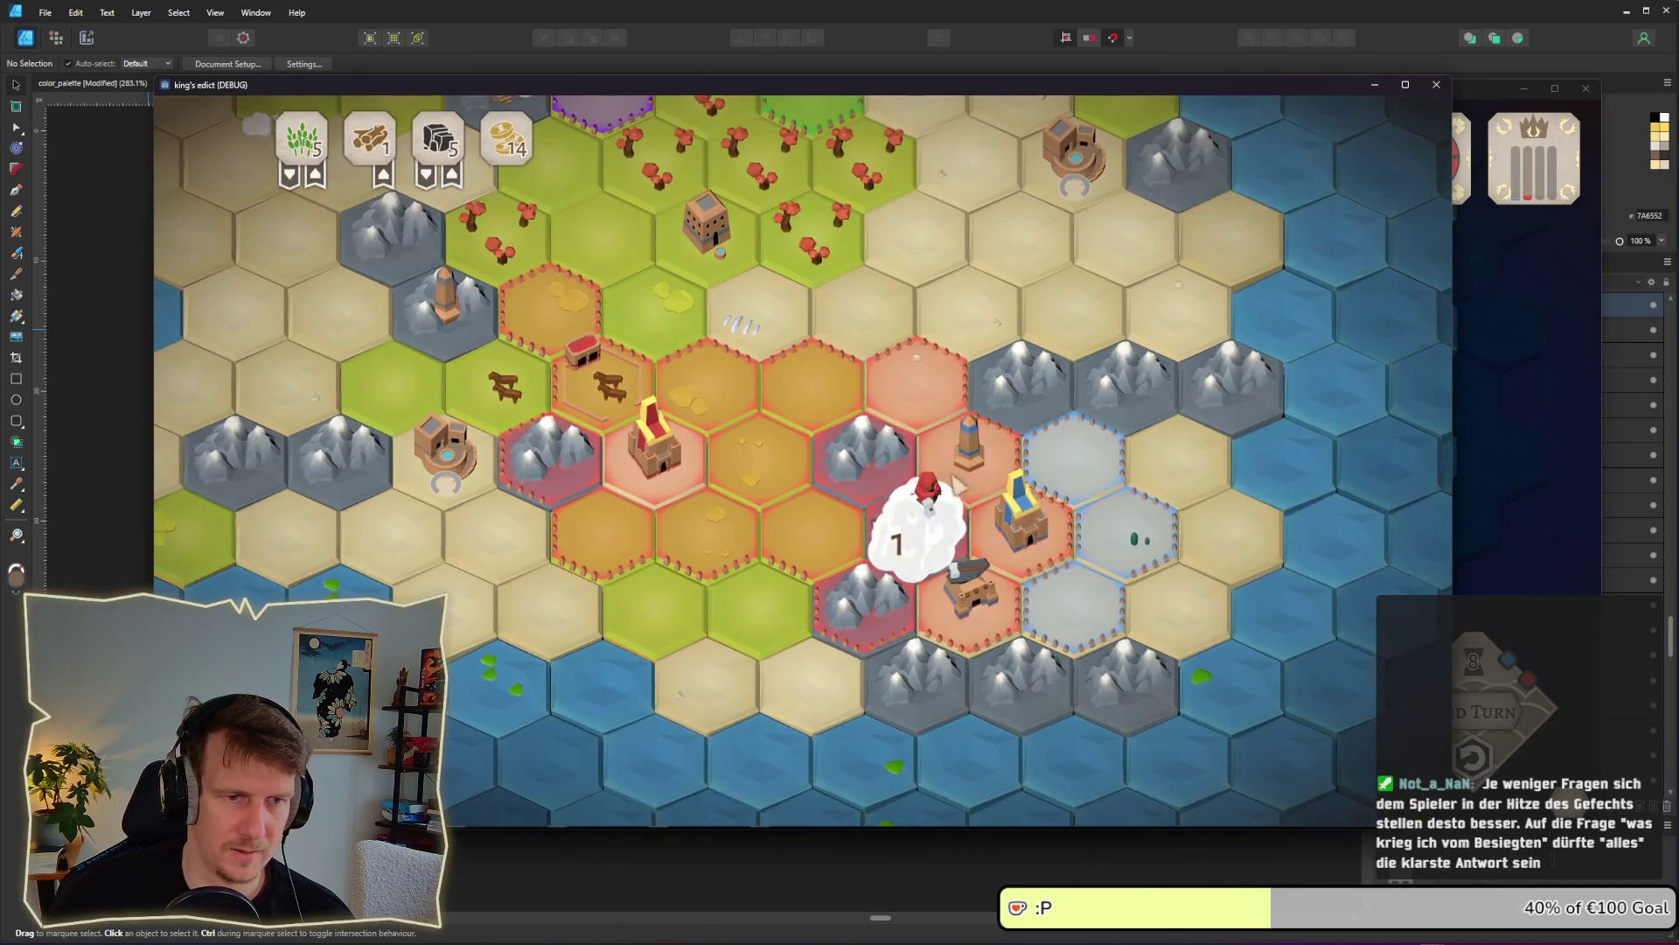
mouse_move(507, 744)
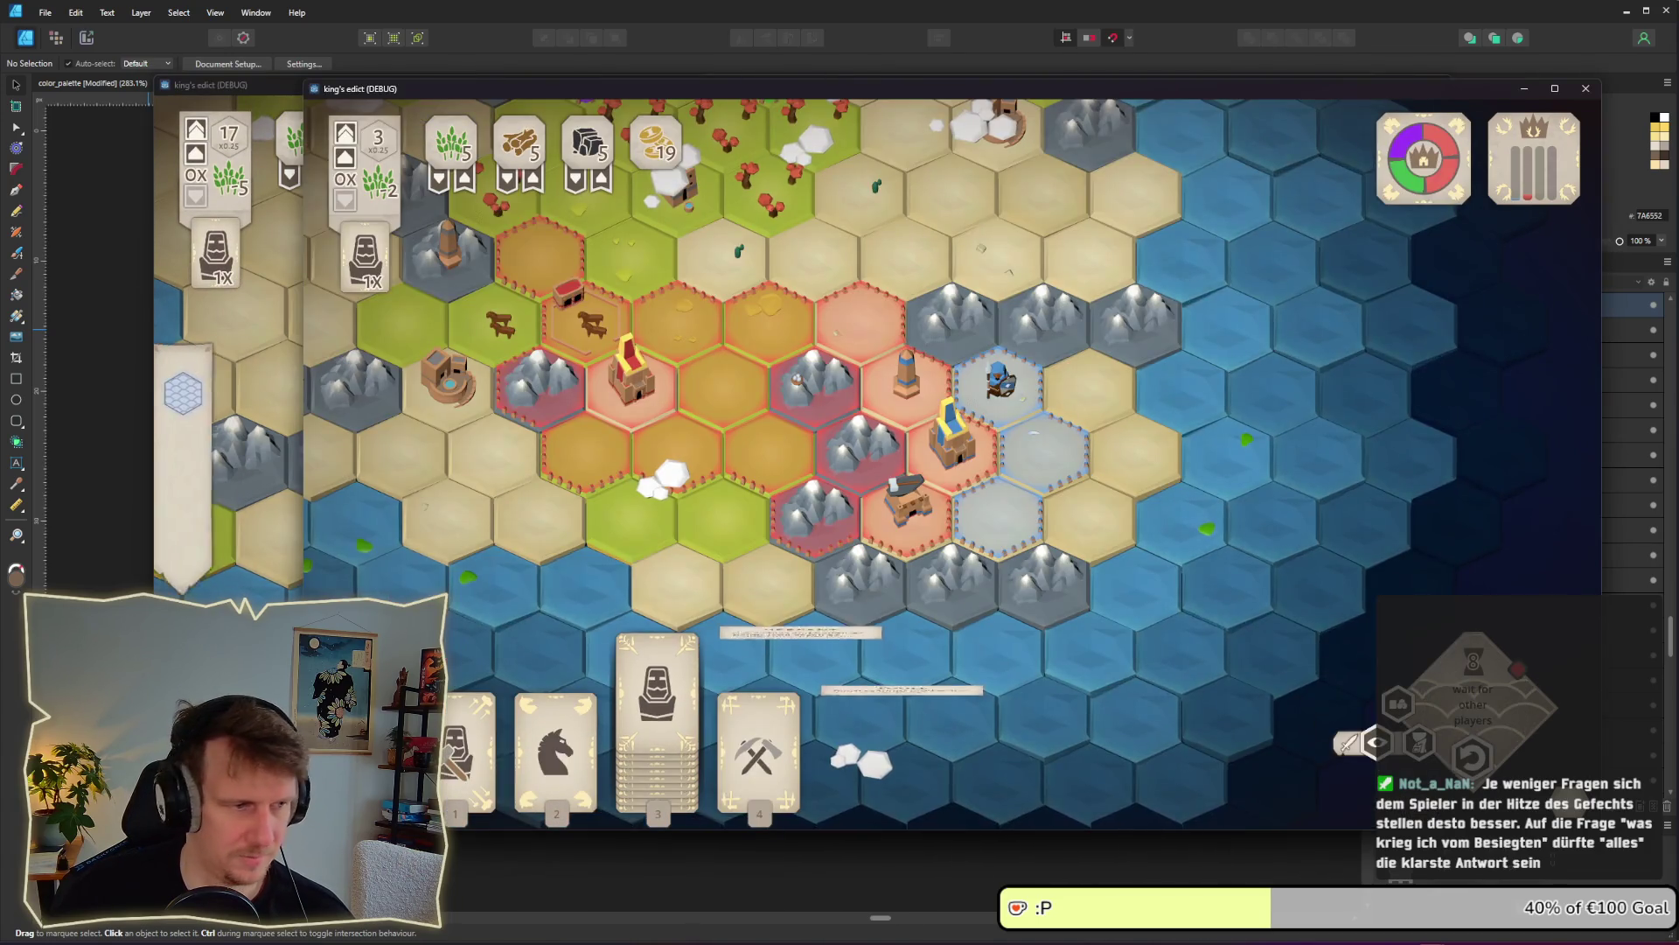
End the turn, place a Servant on the mountain hex beside the castle, and end the next turn
key(space)
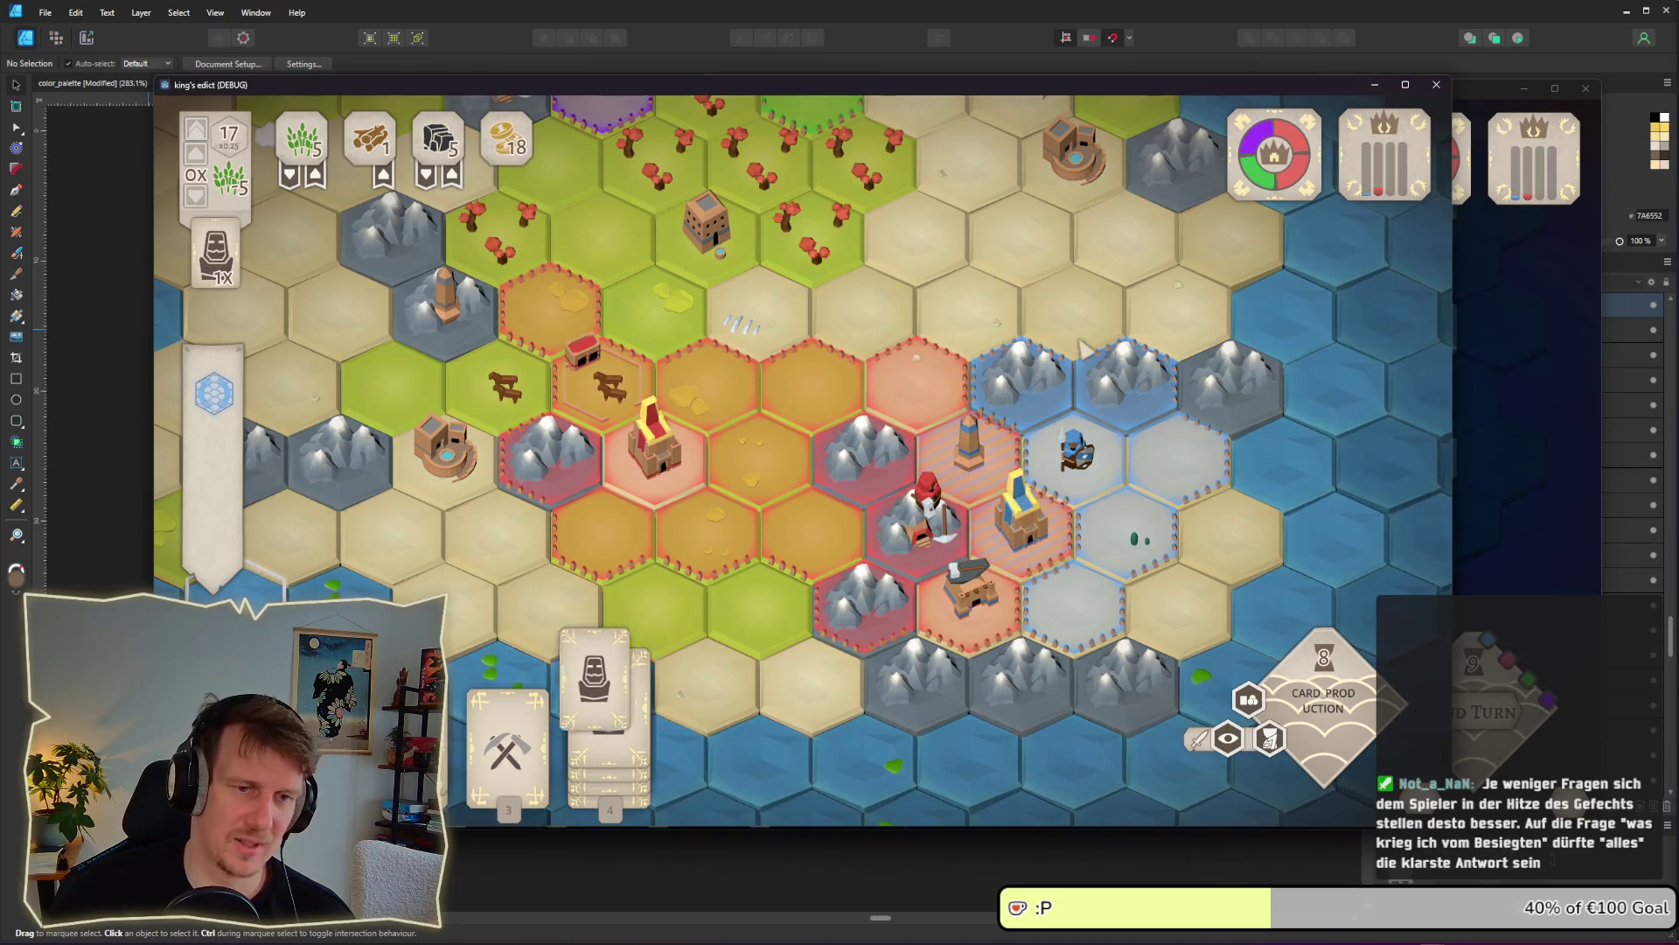
mouse_move(560, 707)
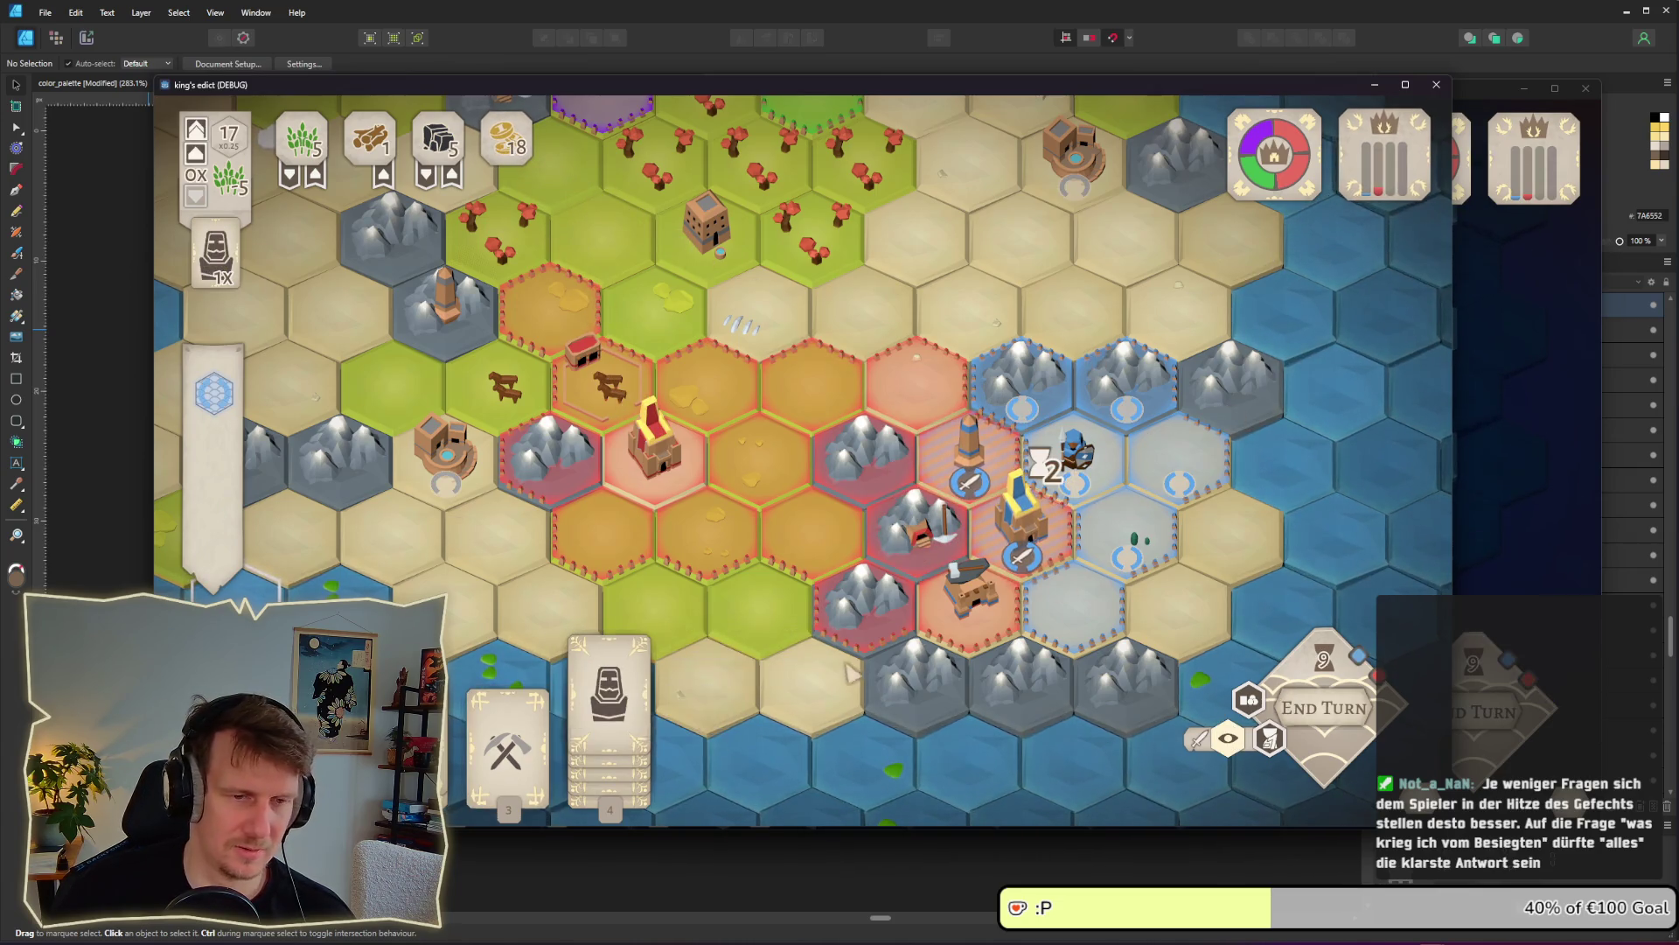
drag(556, 706, 900, 534)
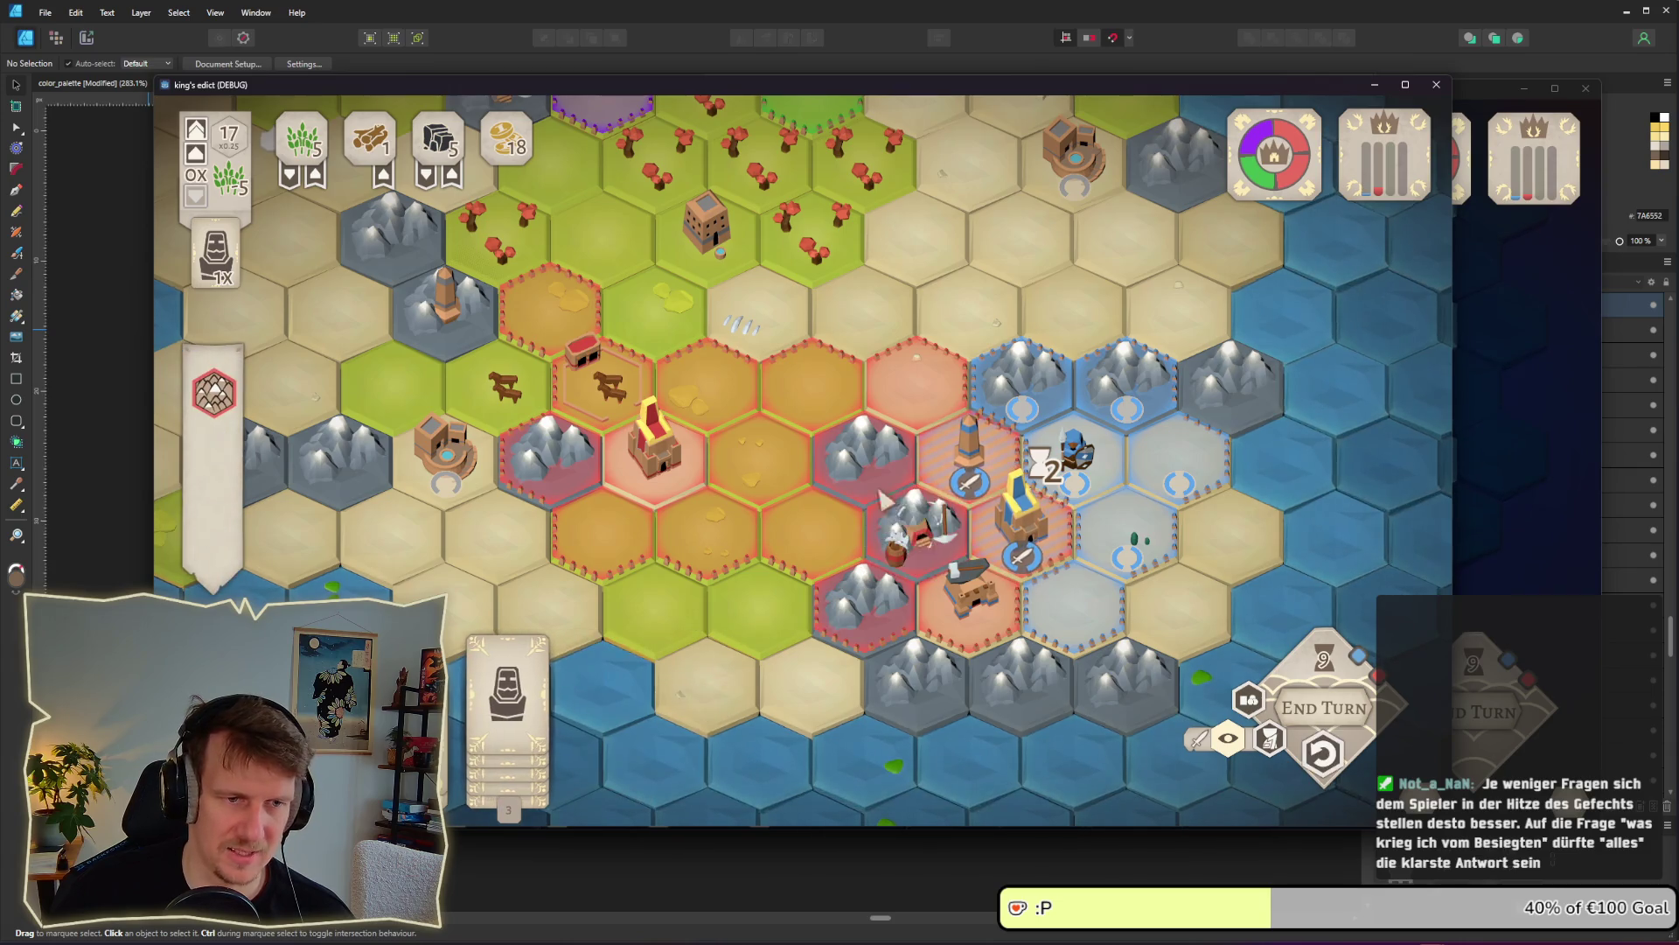
click(1503, 525)
click(215, 393)
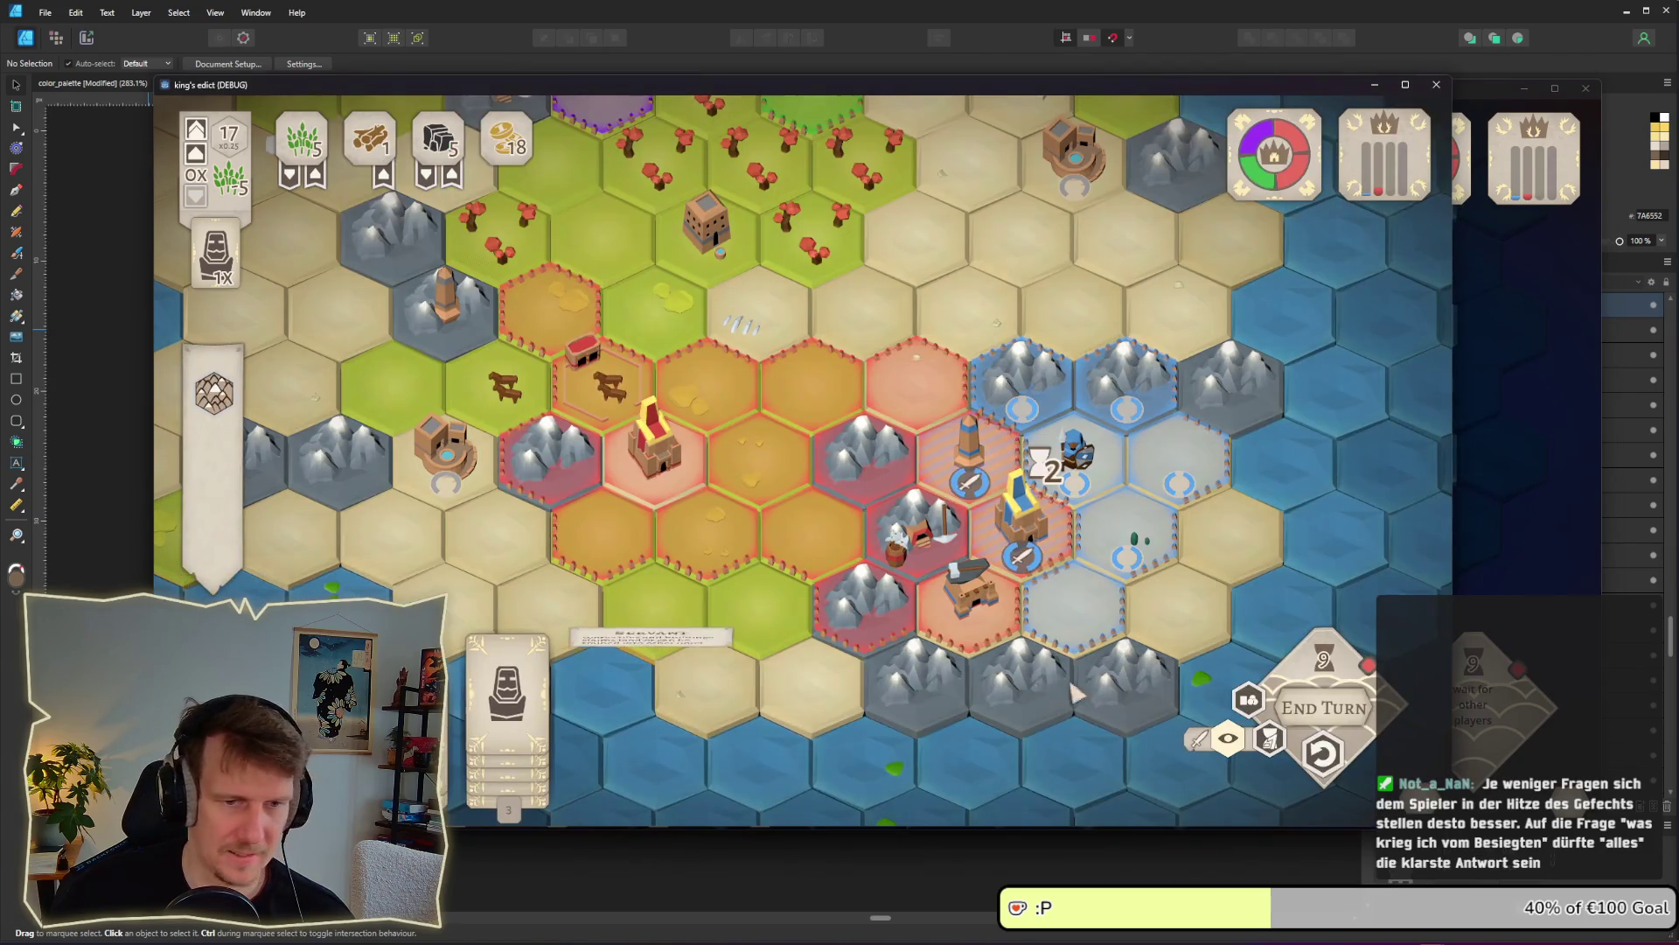
click(1325, 708)
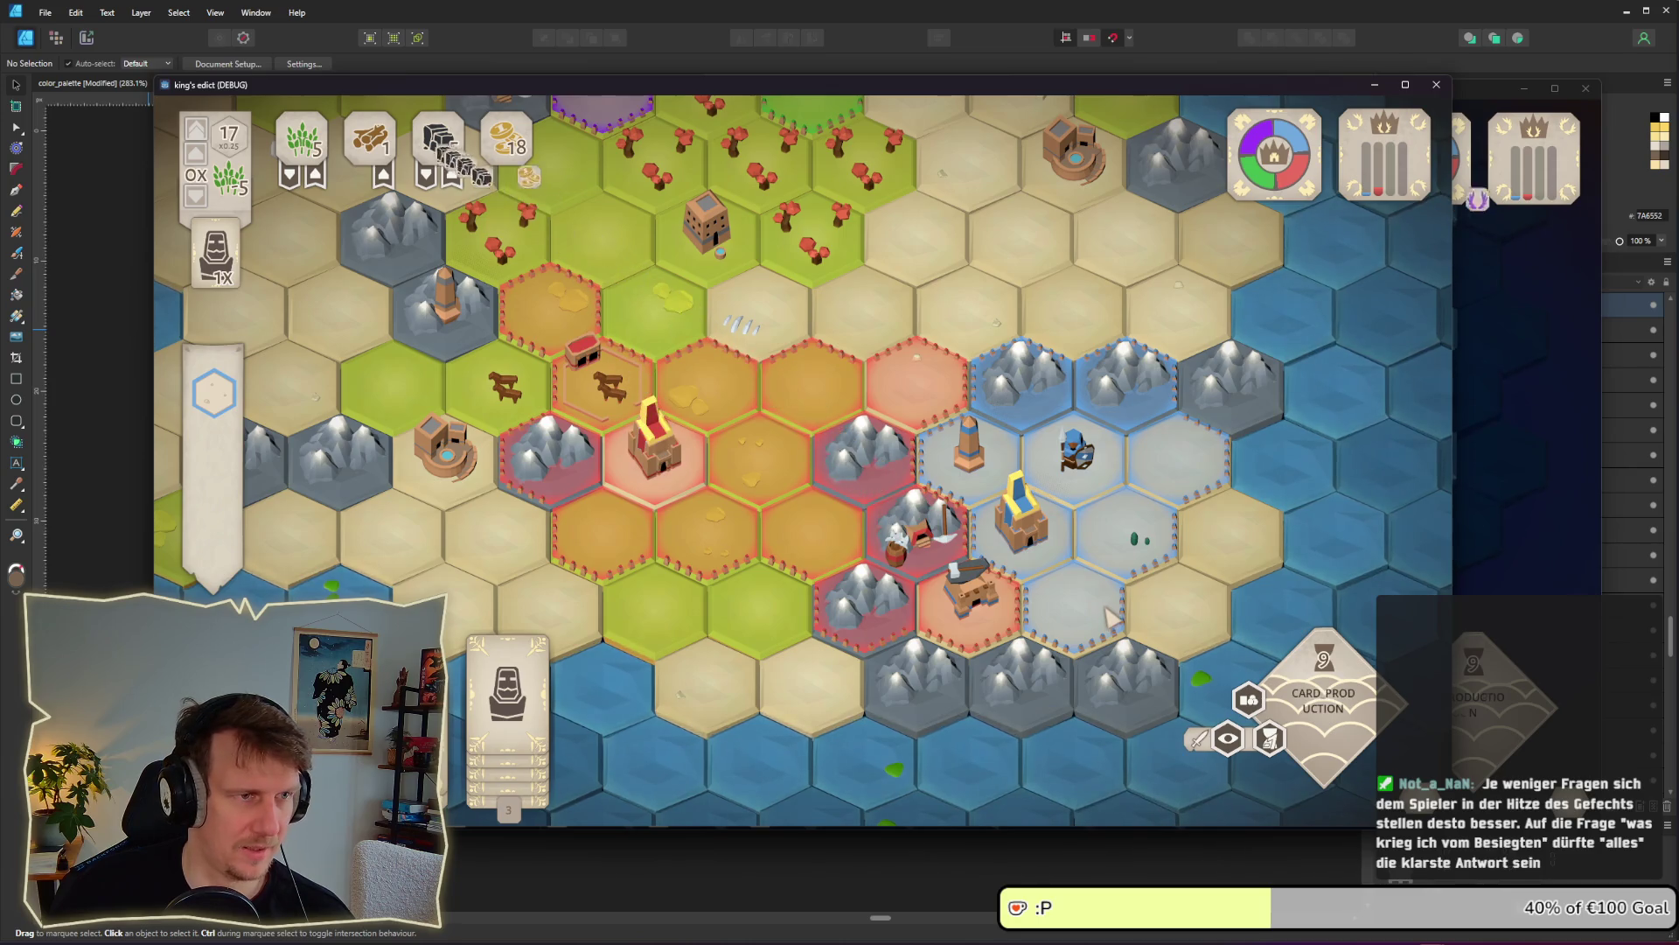
In the second player's window, cancel a Spearmen placement and end that player's turn
click(1455, 582)
click(656, 700)
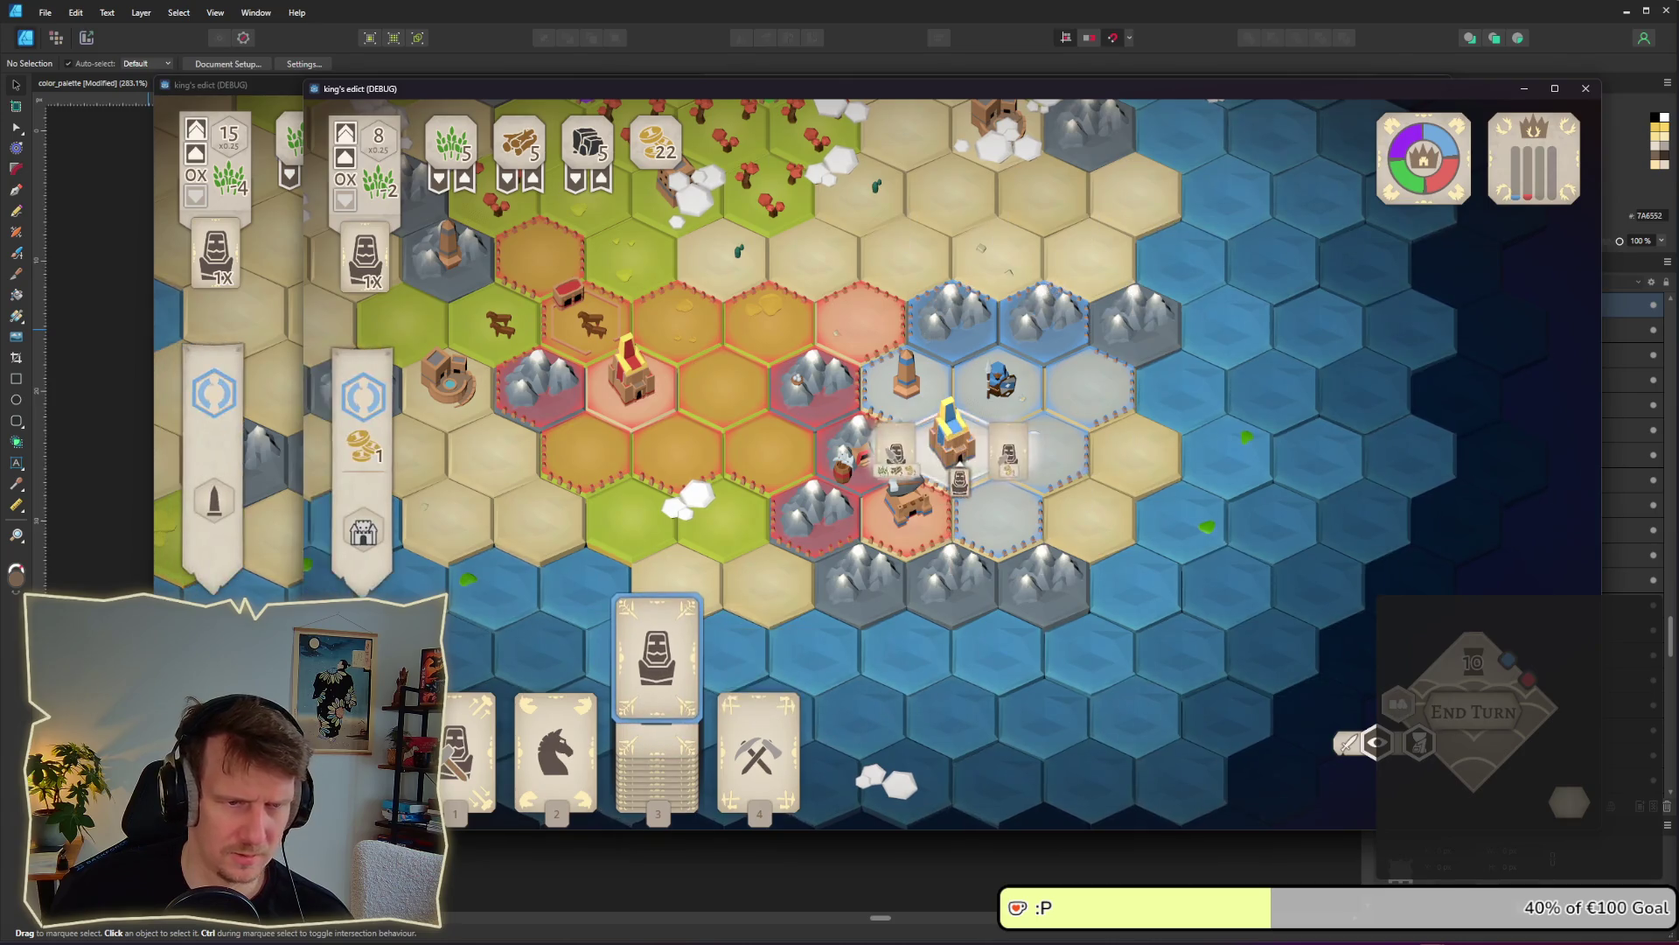
key(Escape)
key(alt+Tab)
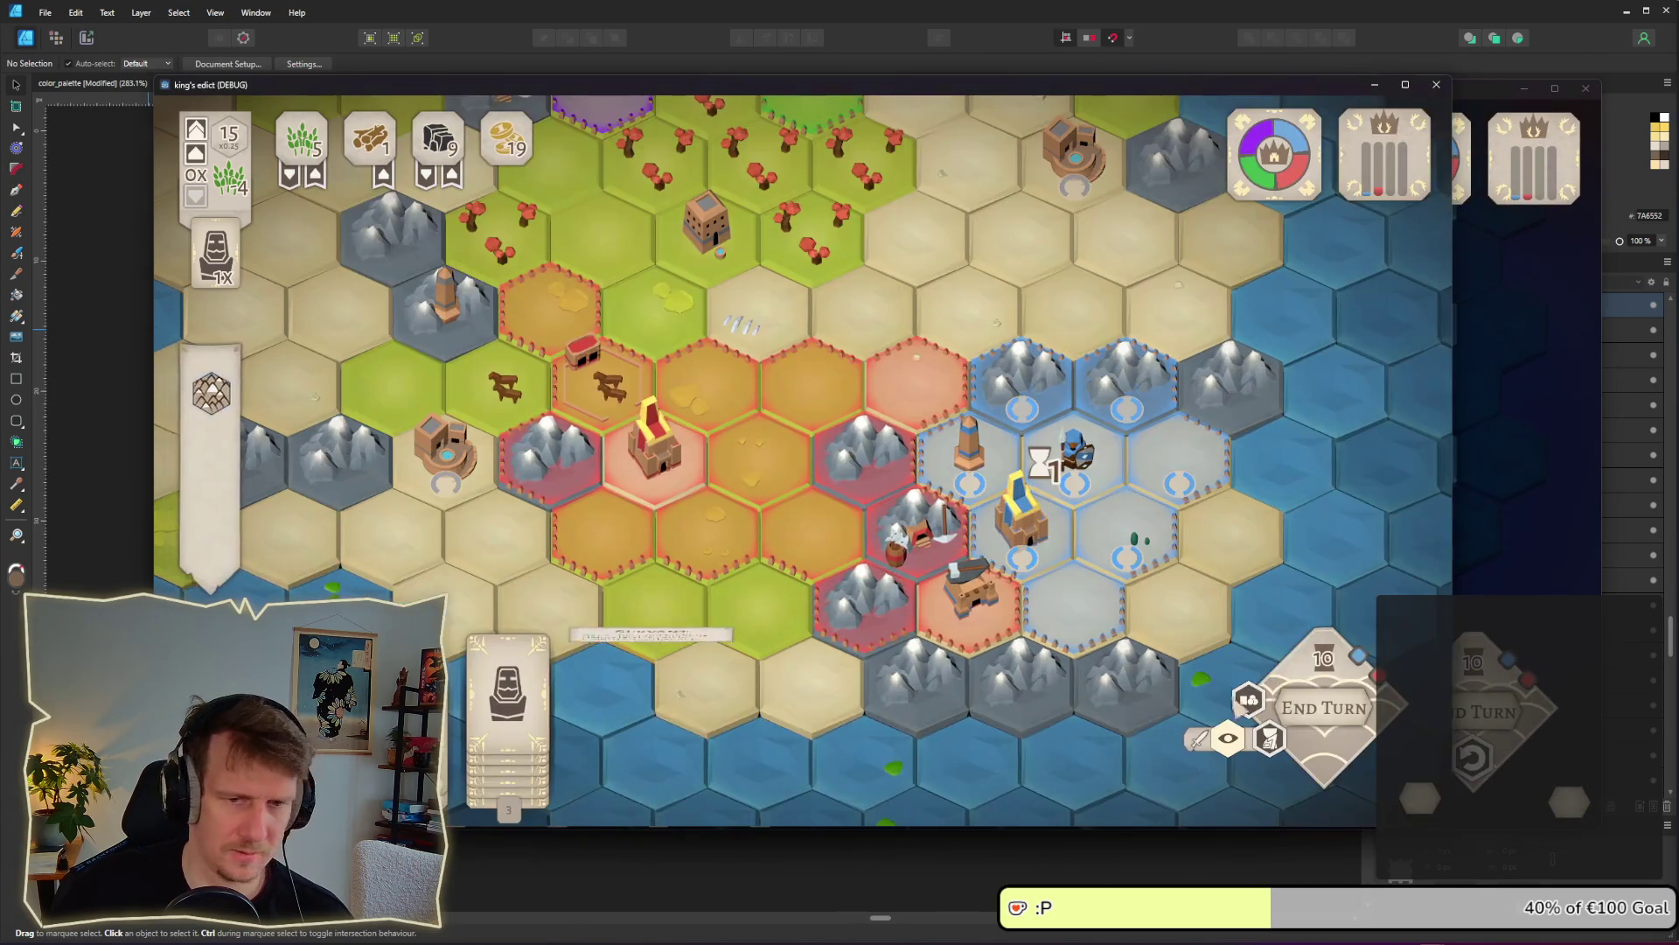
click(1518, 540)
click(1462, 702)
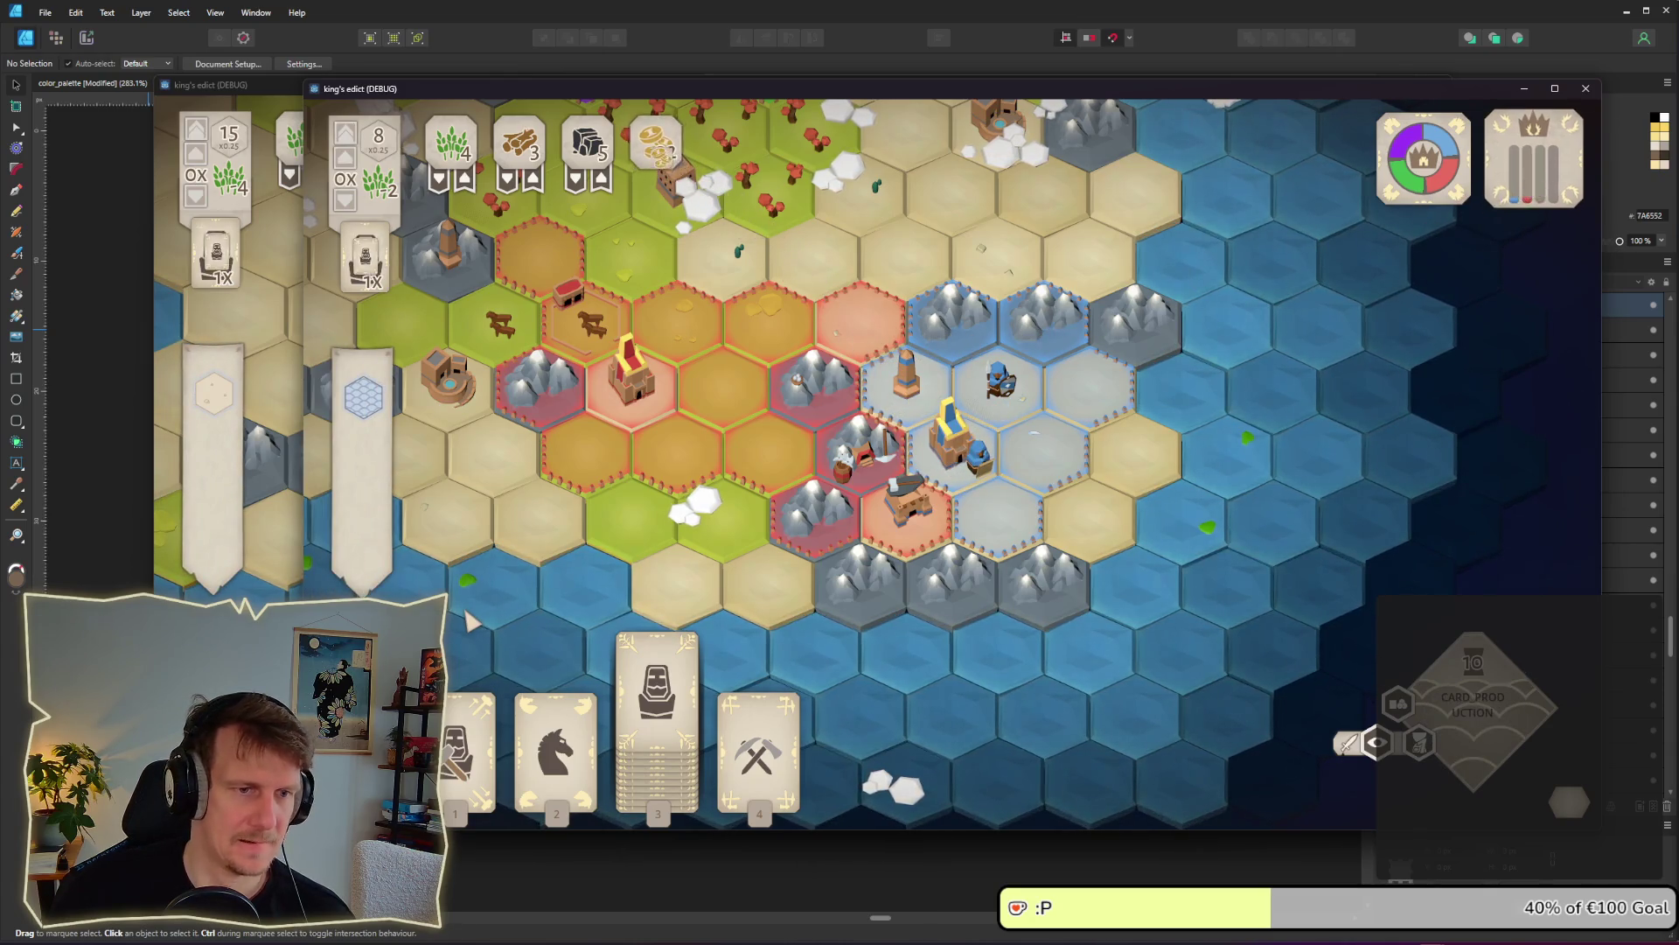
key(alt+Tab)
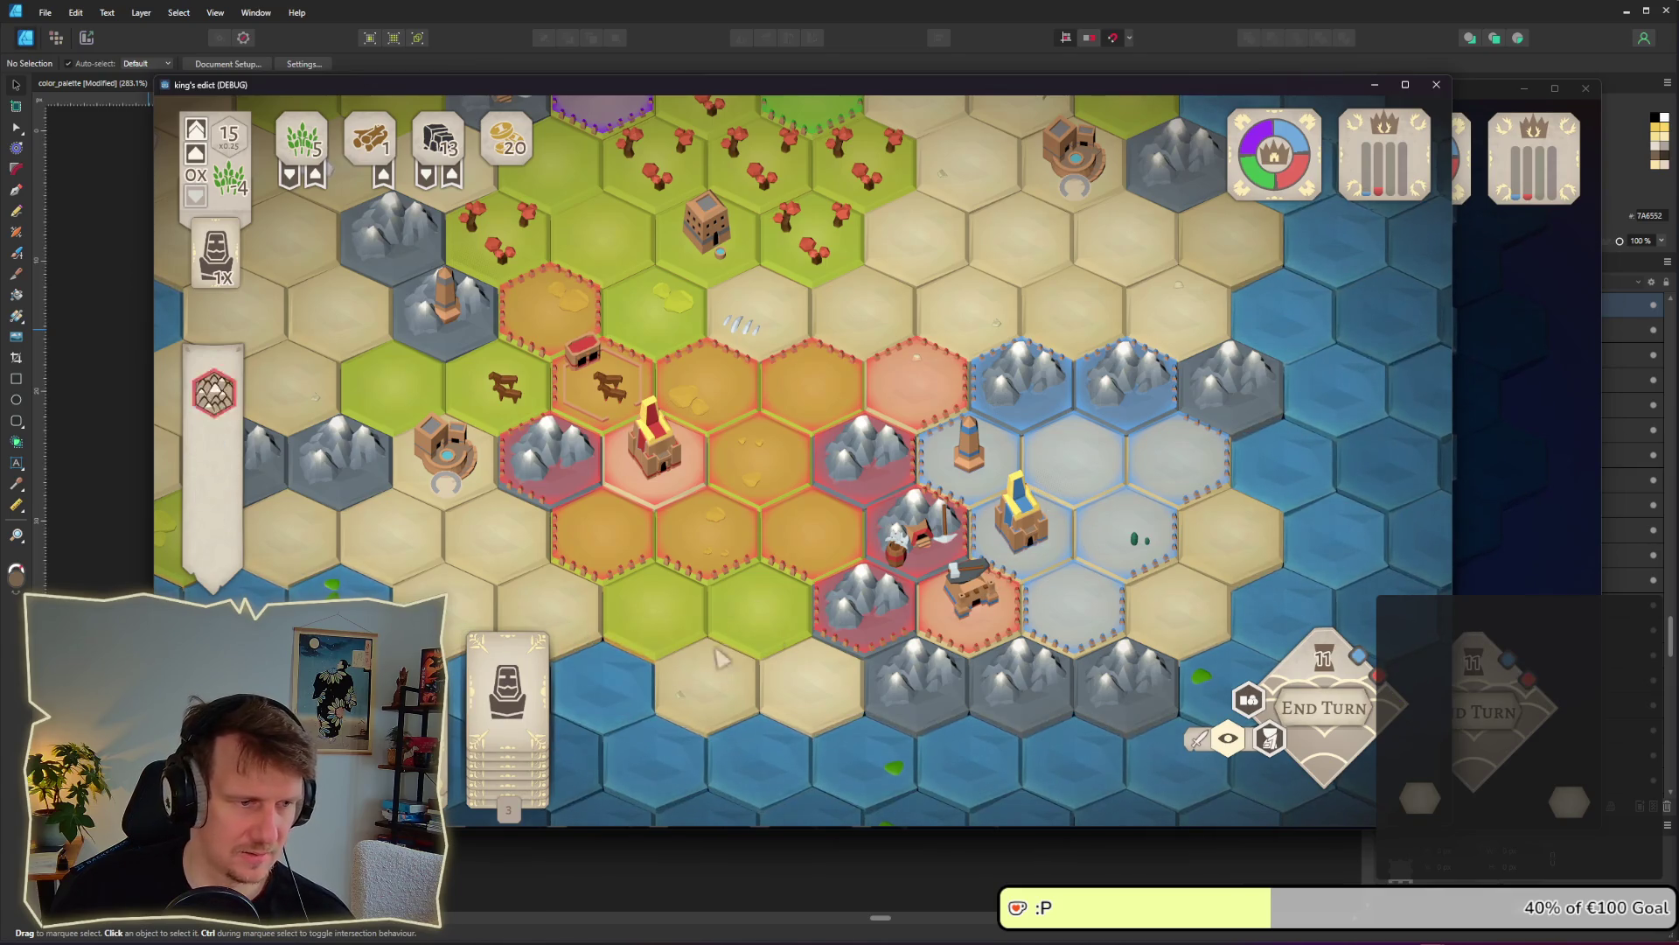
Place the second player's Spearmen on the hex beside the castle
click(1492, 507)
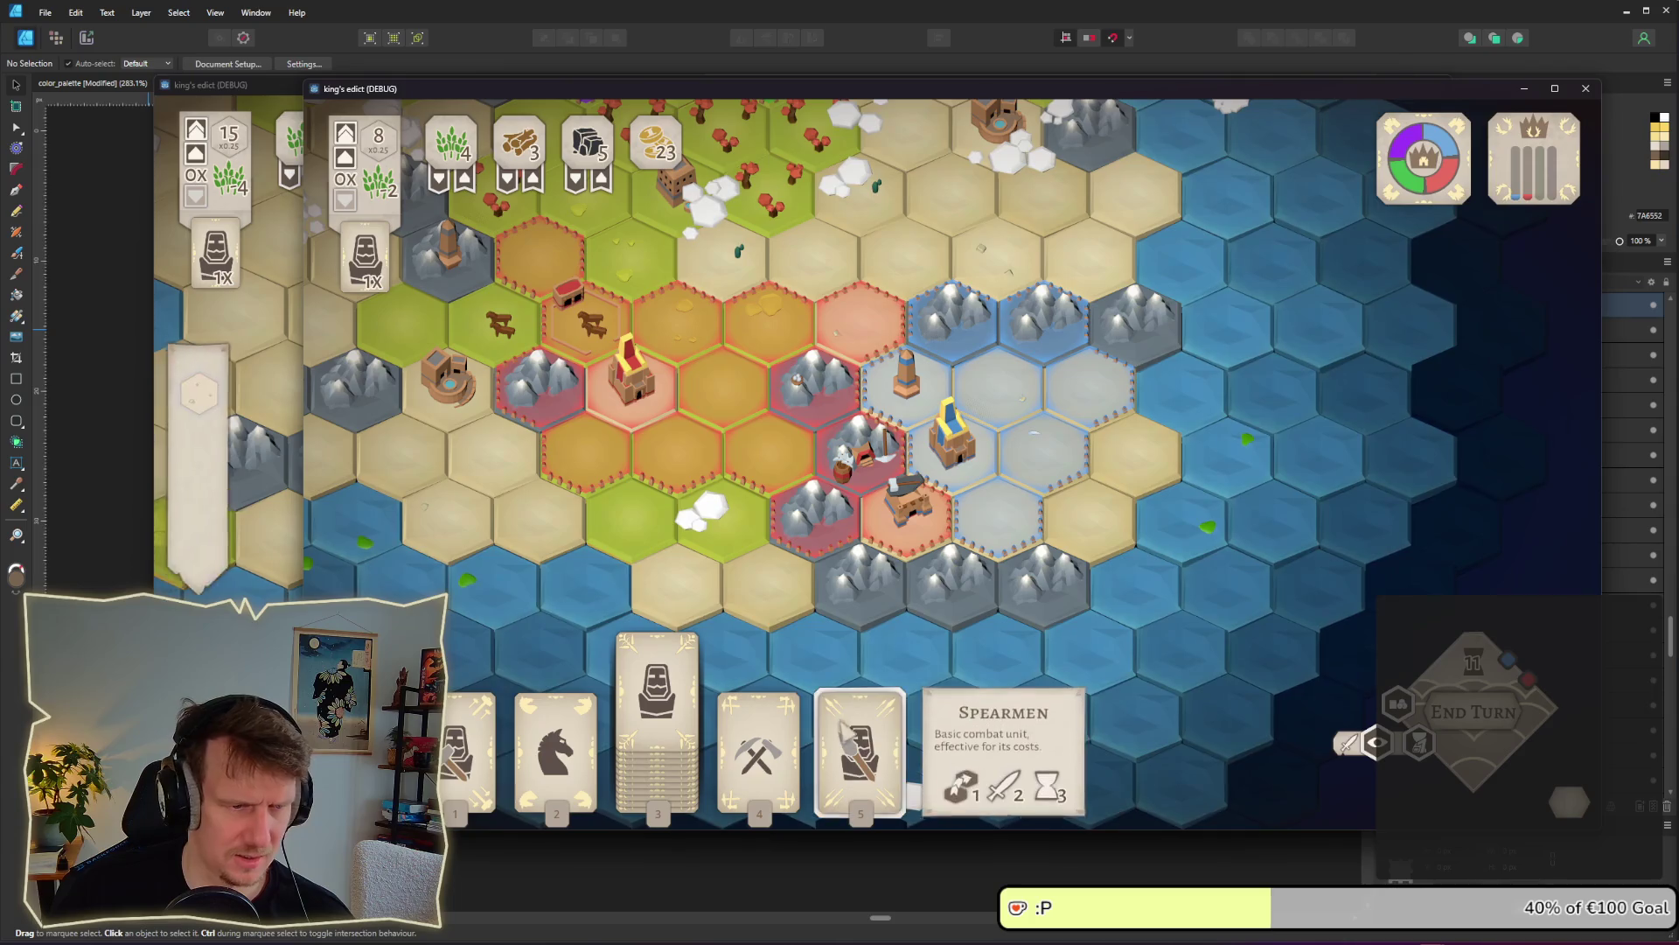
click(854, 743)
click(975, 451)
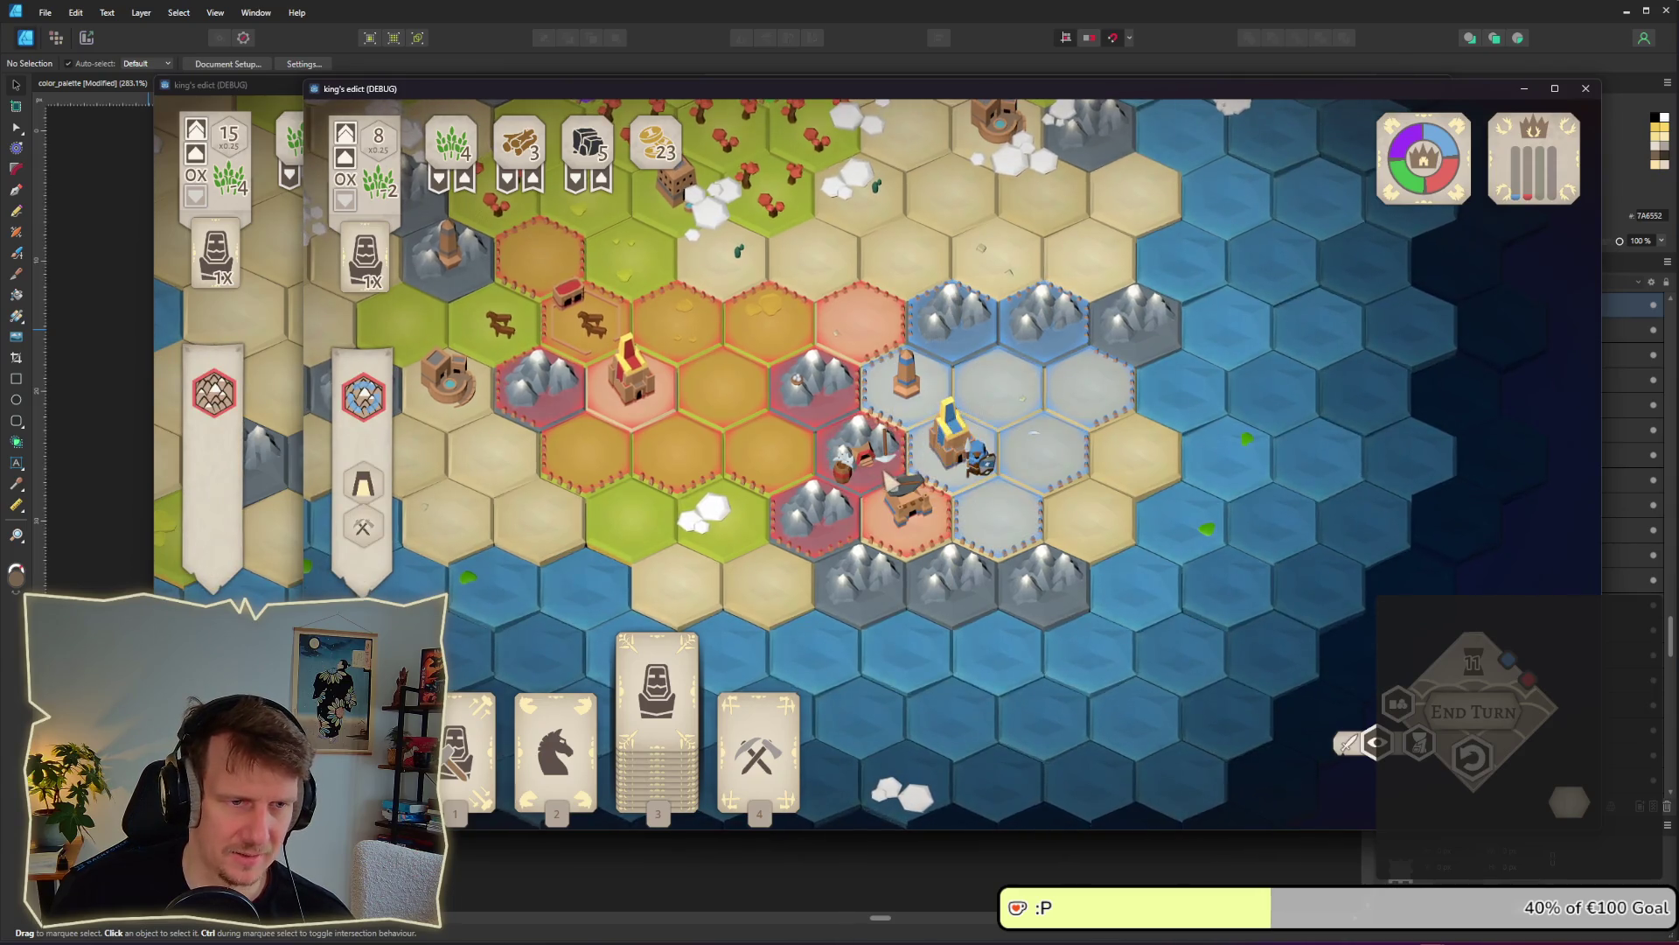
scroll(886, 473, up, 3)
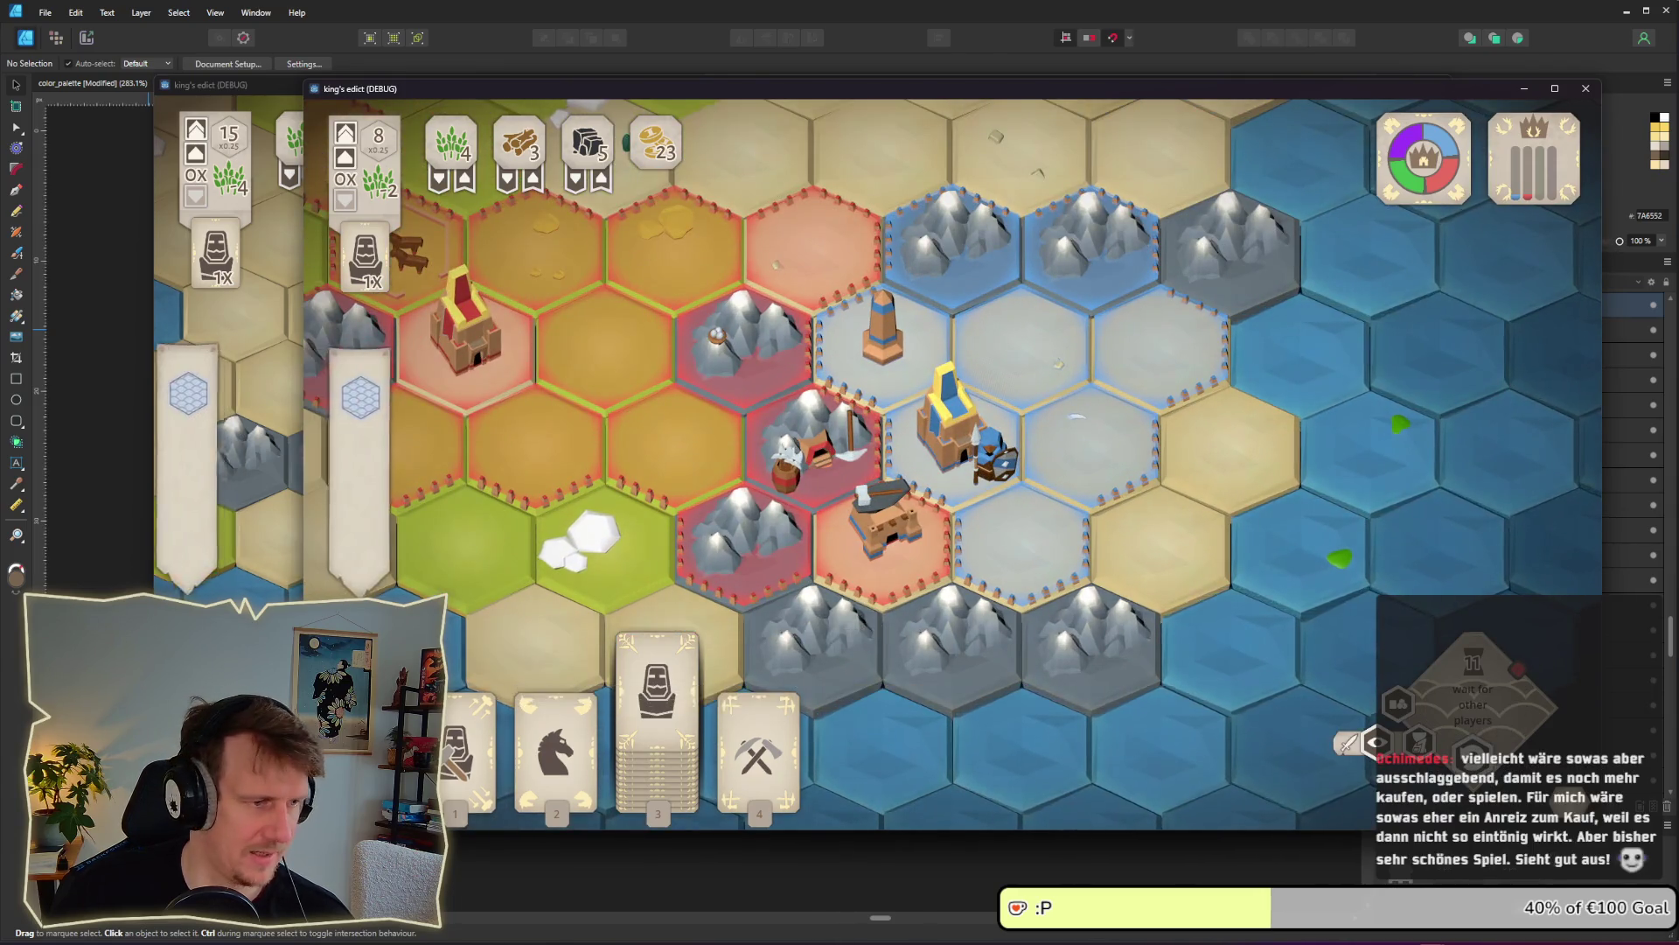
key(alt+Tab)
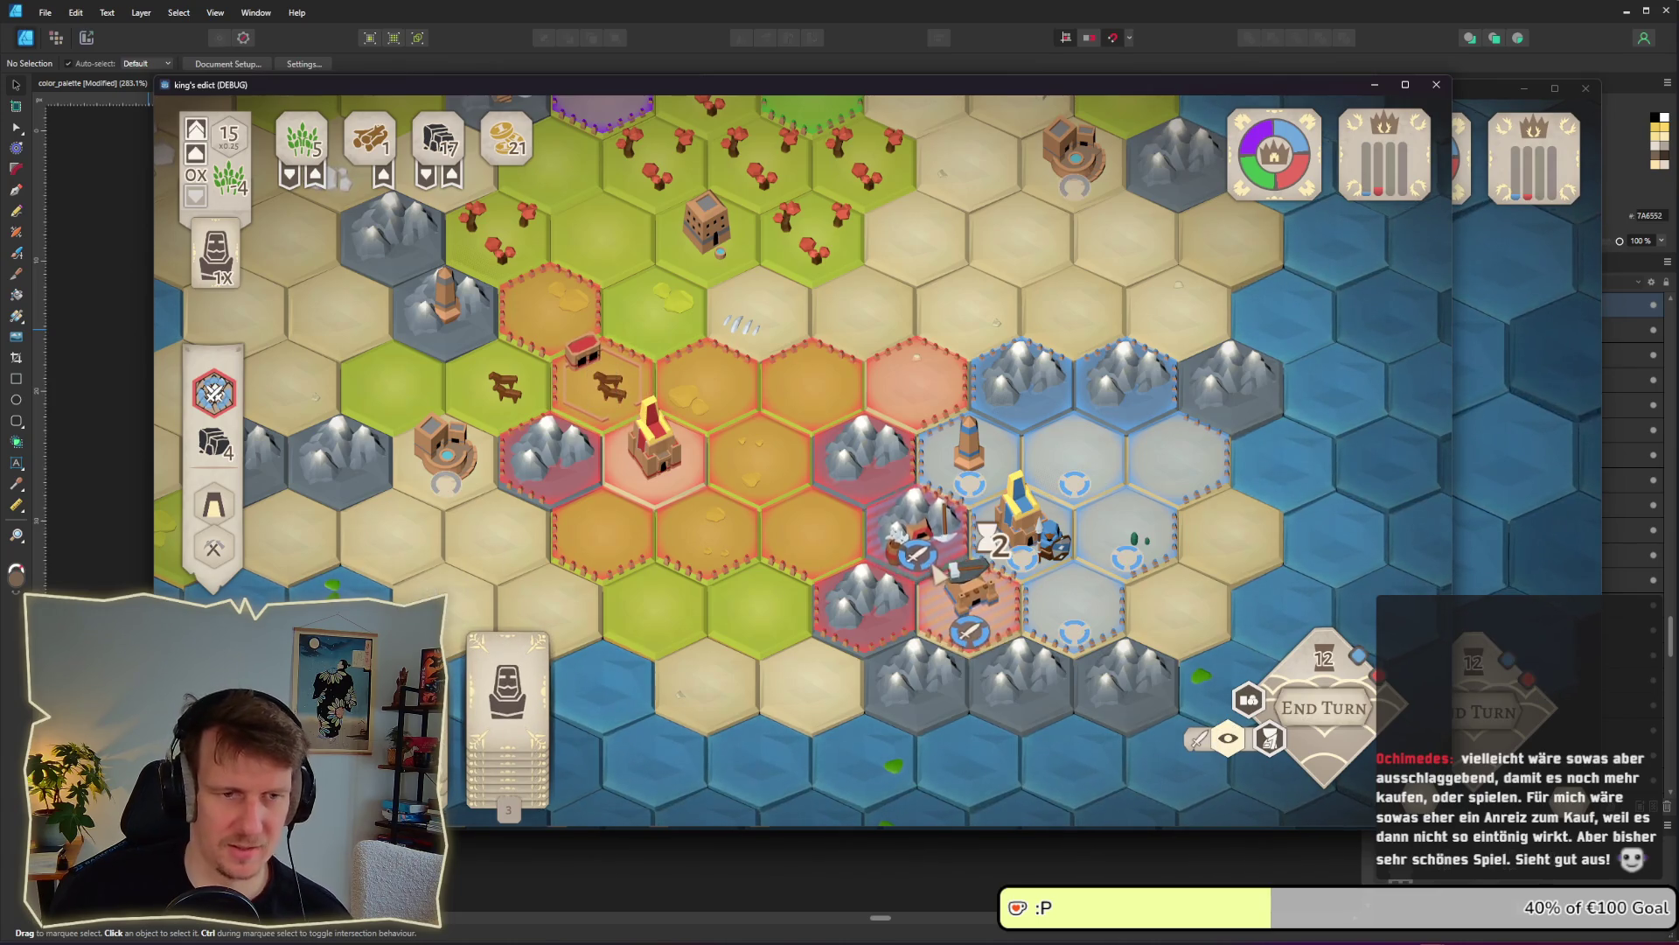
Order the first player's attack on the viking hex, then return to the second player's window
scroll(936, 578, up, 2)
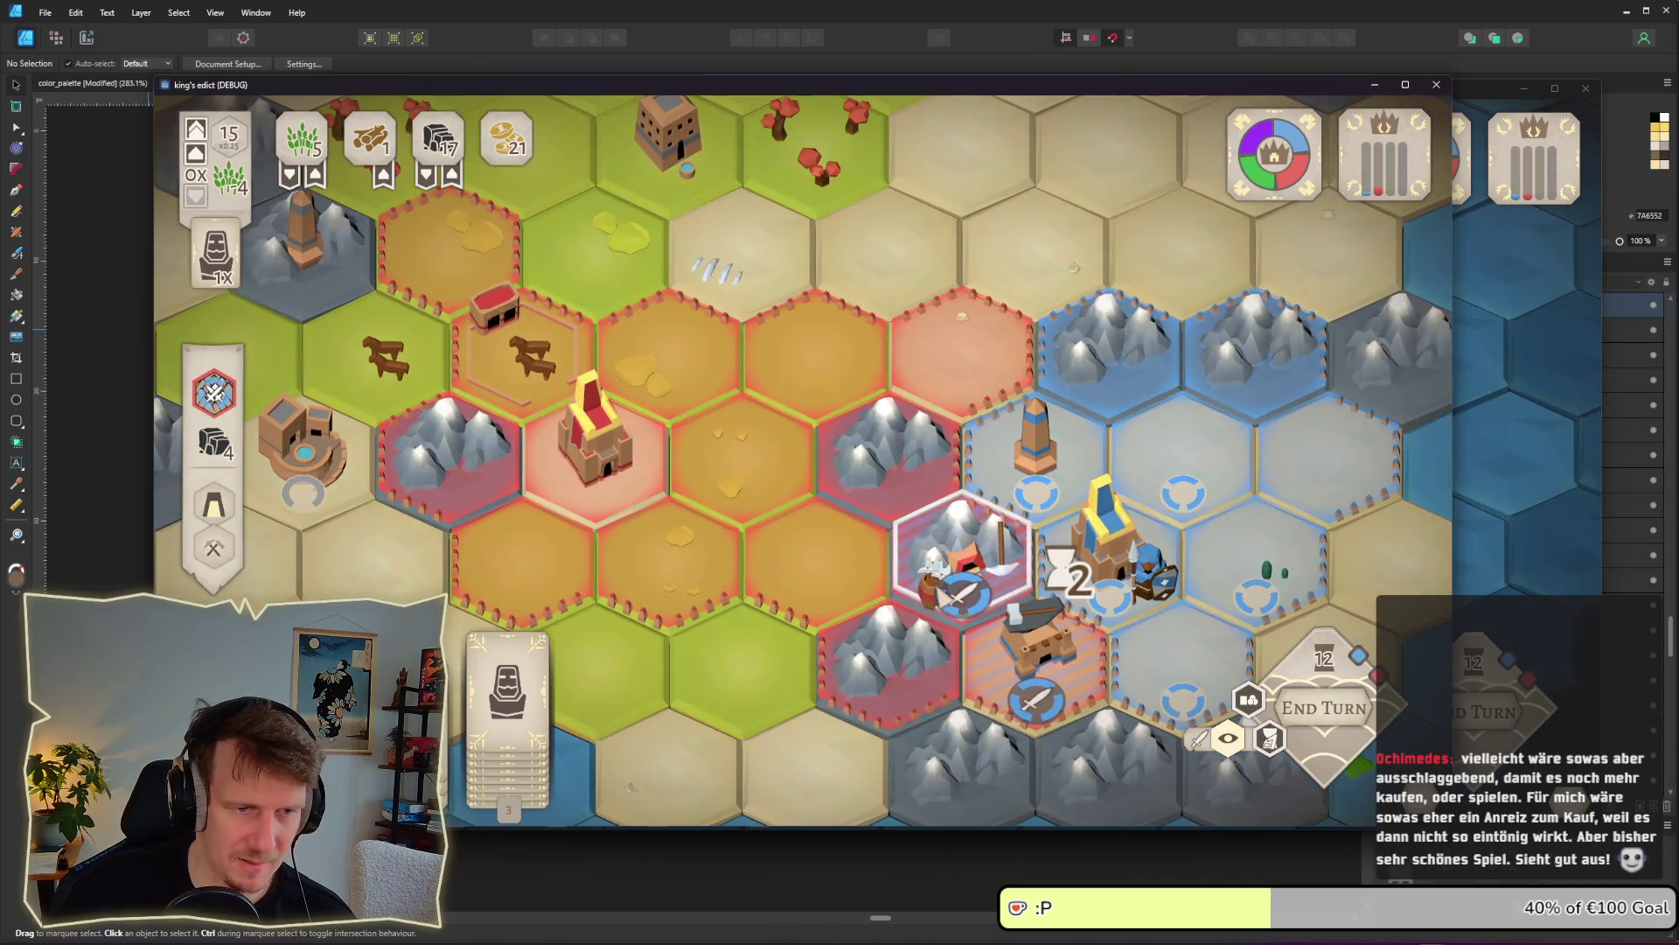
click(937, 577)
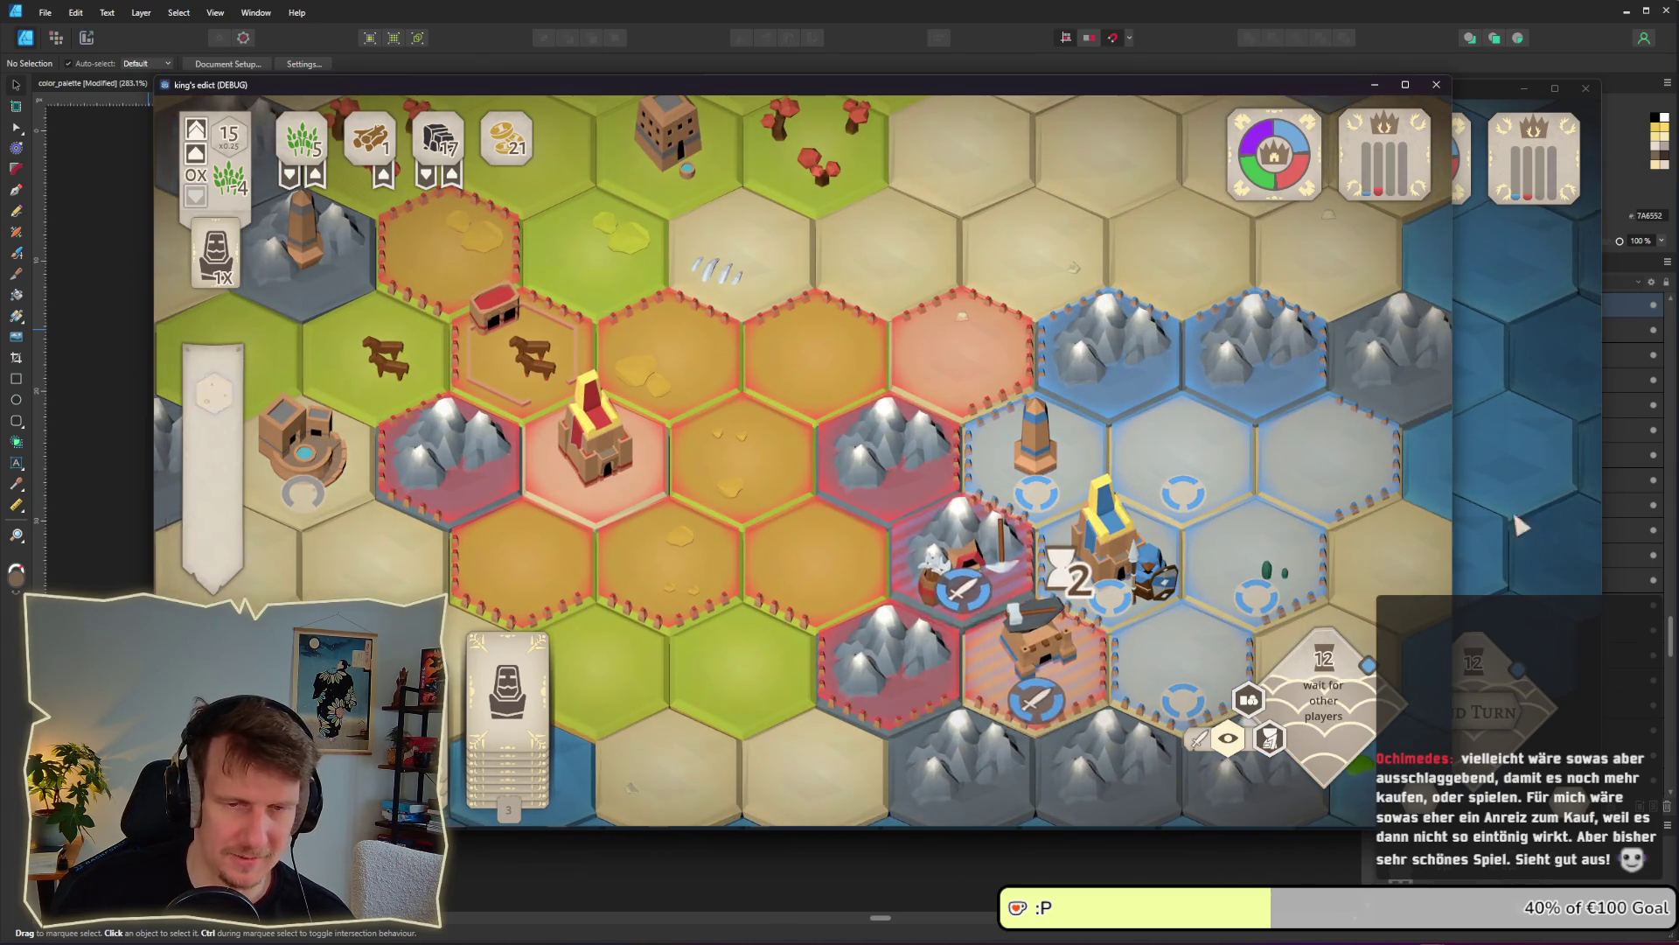
key(alt+Tab)
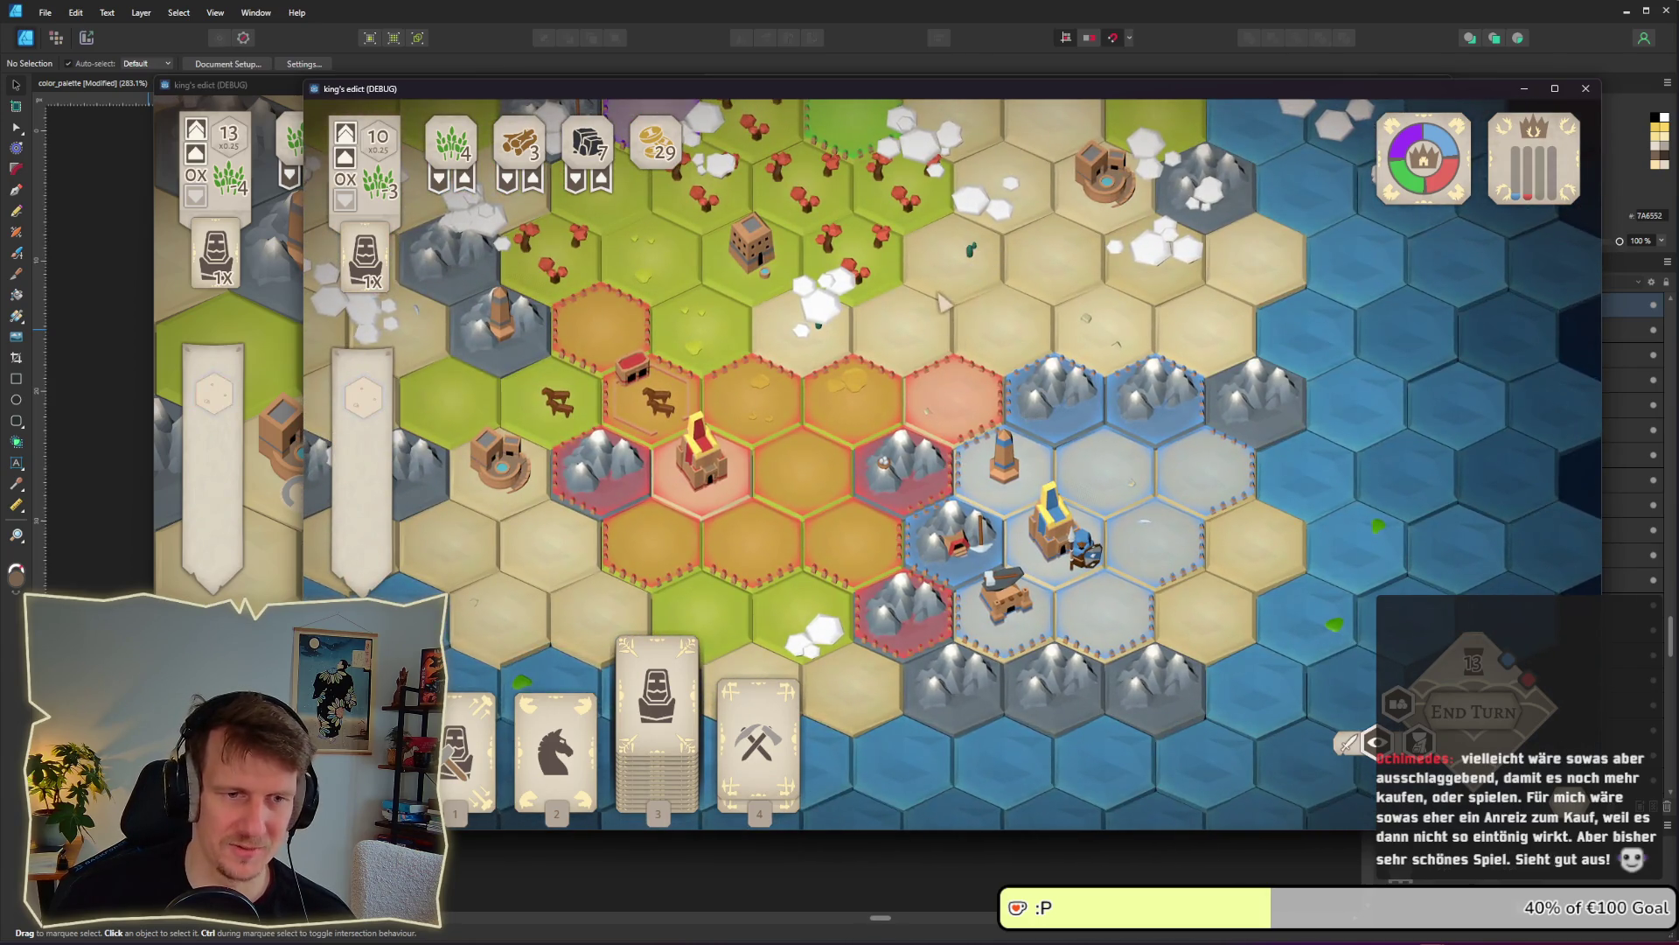
scroll(955, 362, down, 1)
scroll(932, 485, down, 1)
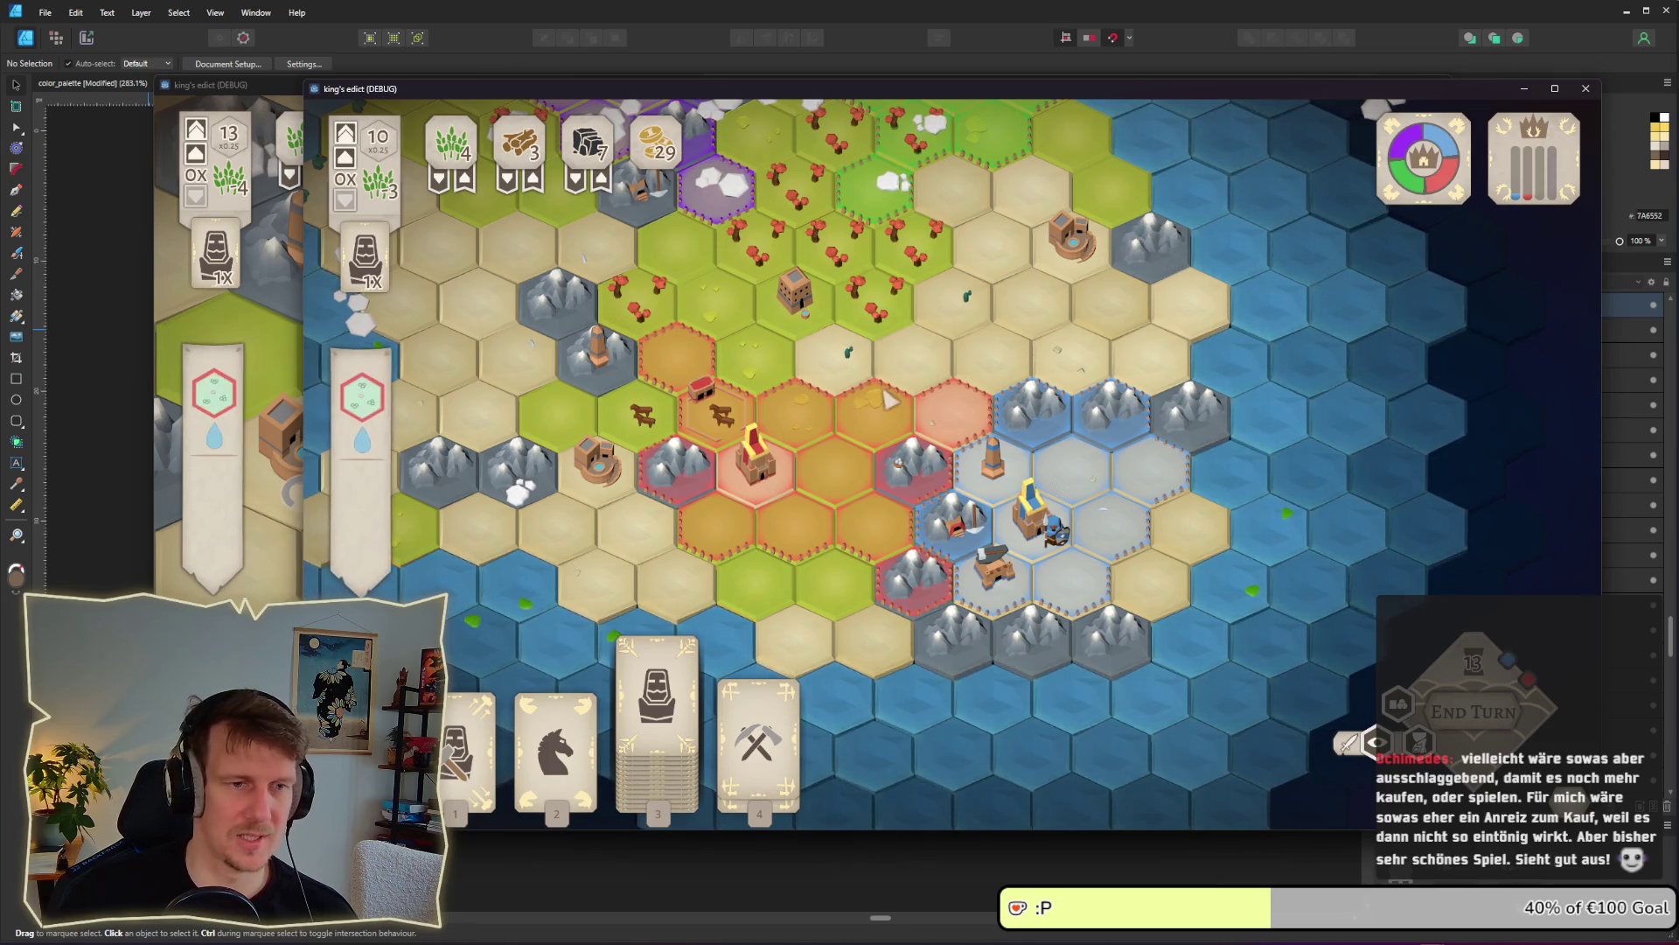
Pan toward the western part of the map and switch back to the other player's game window
drag(754, 104, 894, 138)
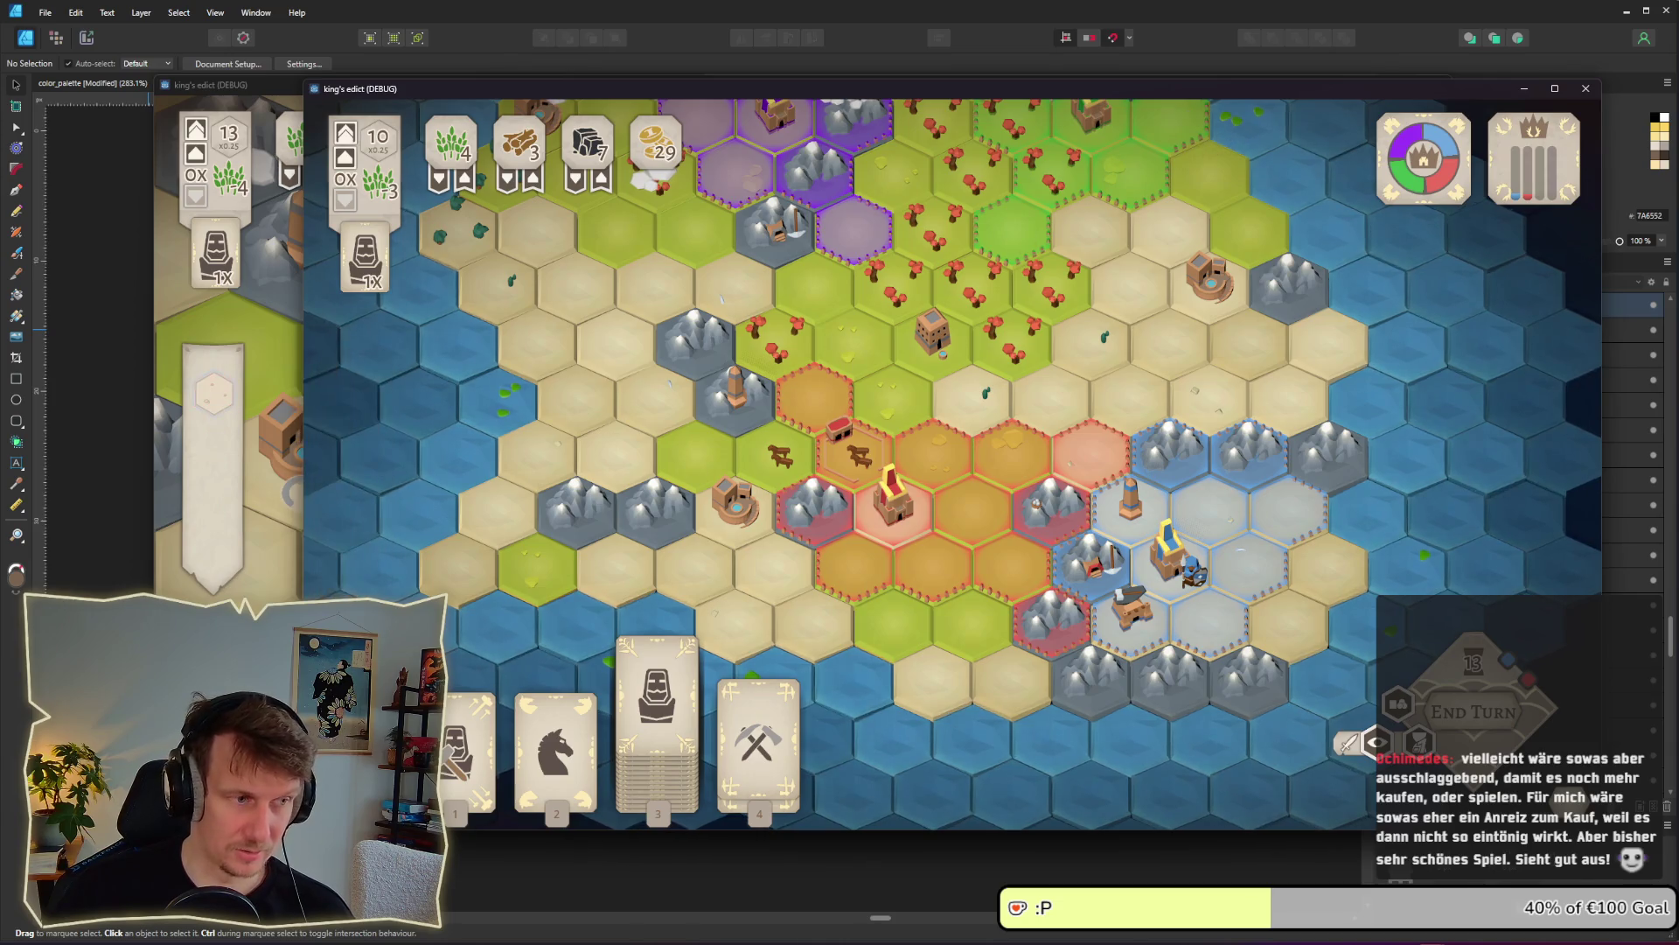
key(alt+Tab)
scroll(879, 595, down, 3)
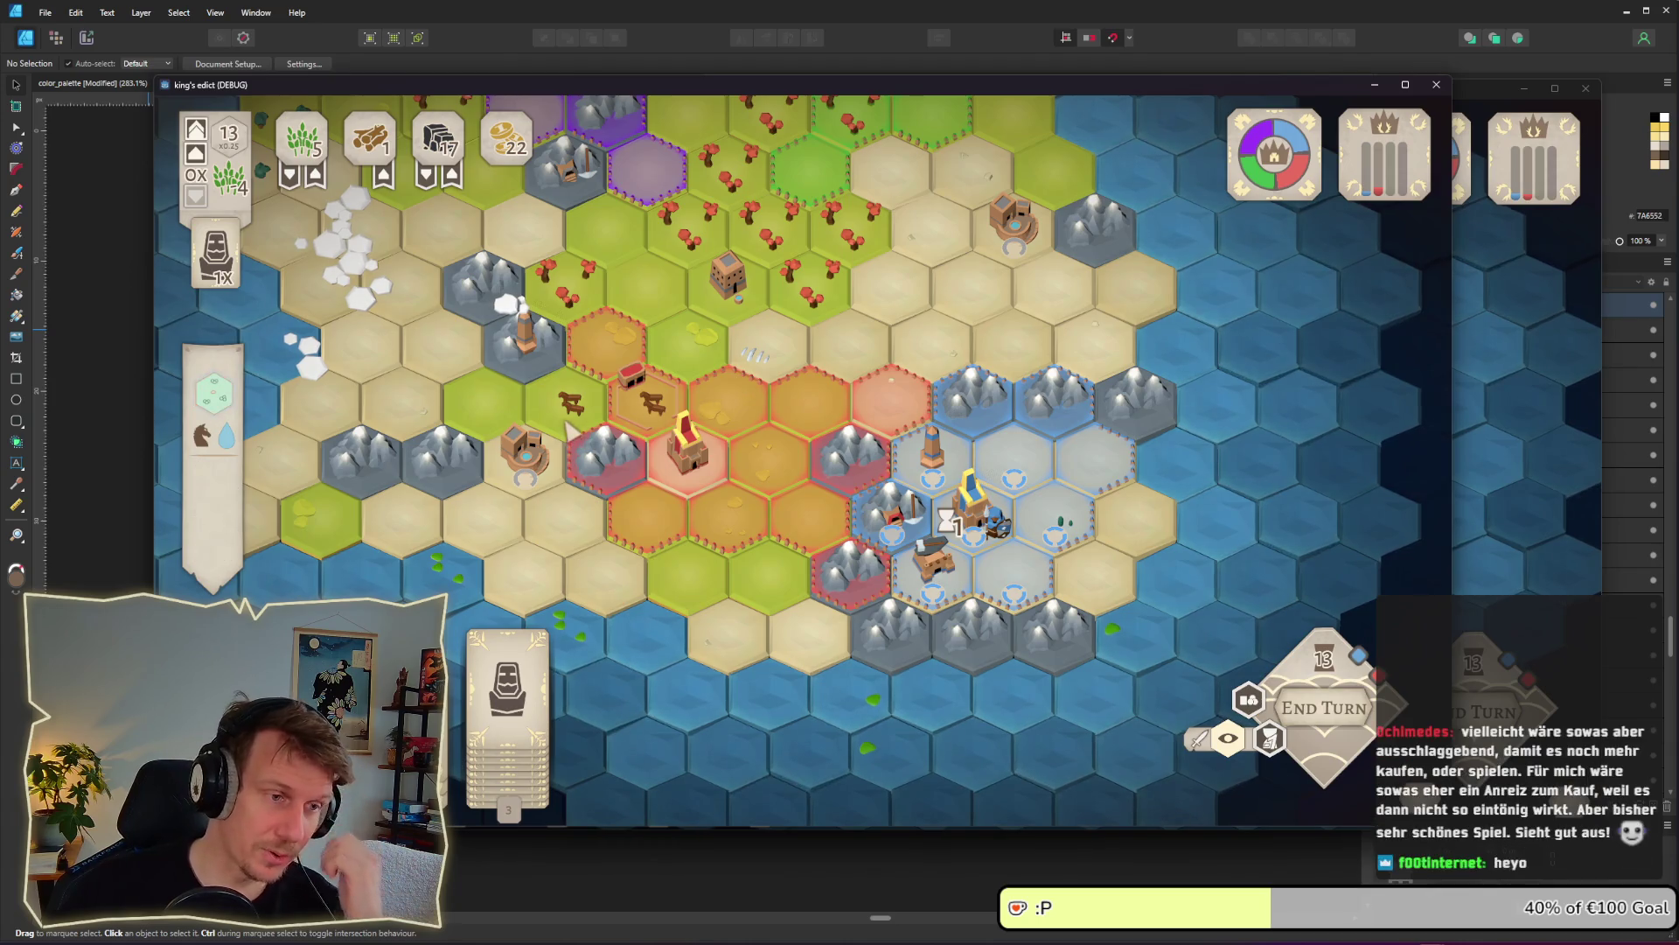
scroll(840, 489, up, 3)
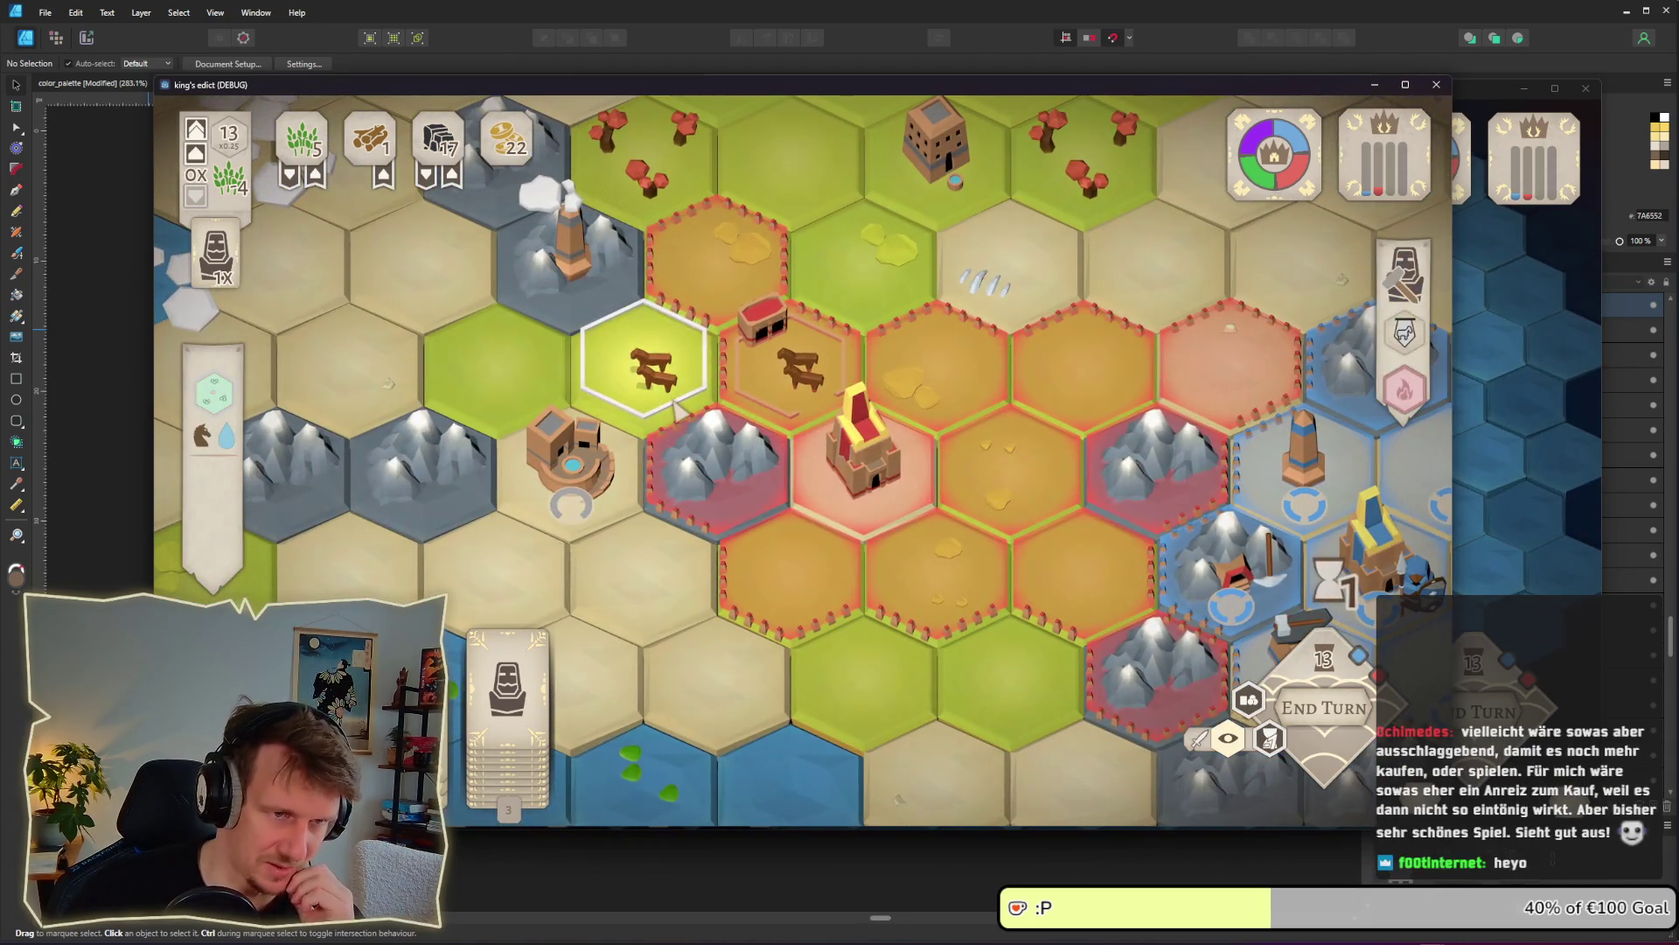
scroll(734, 453, up, 1)
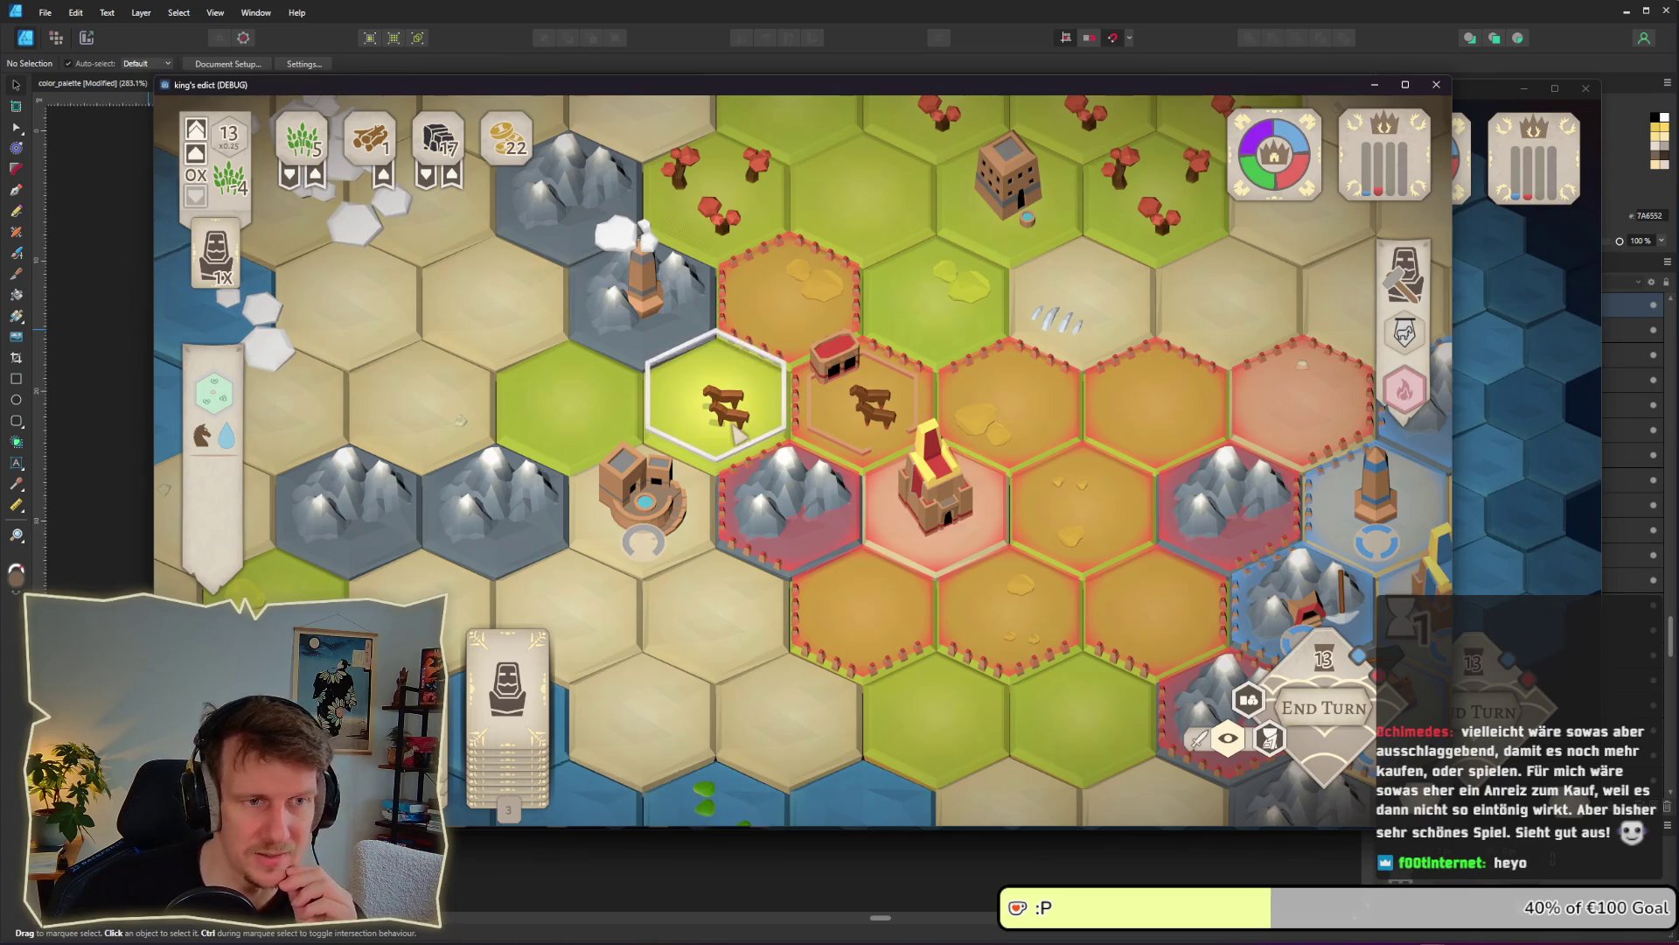
scroll(743, 450, down, 2)
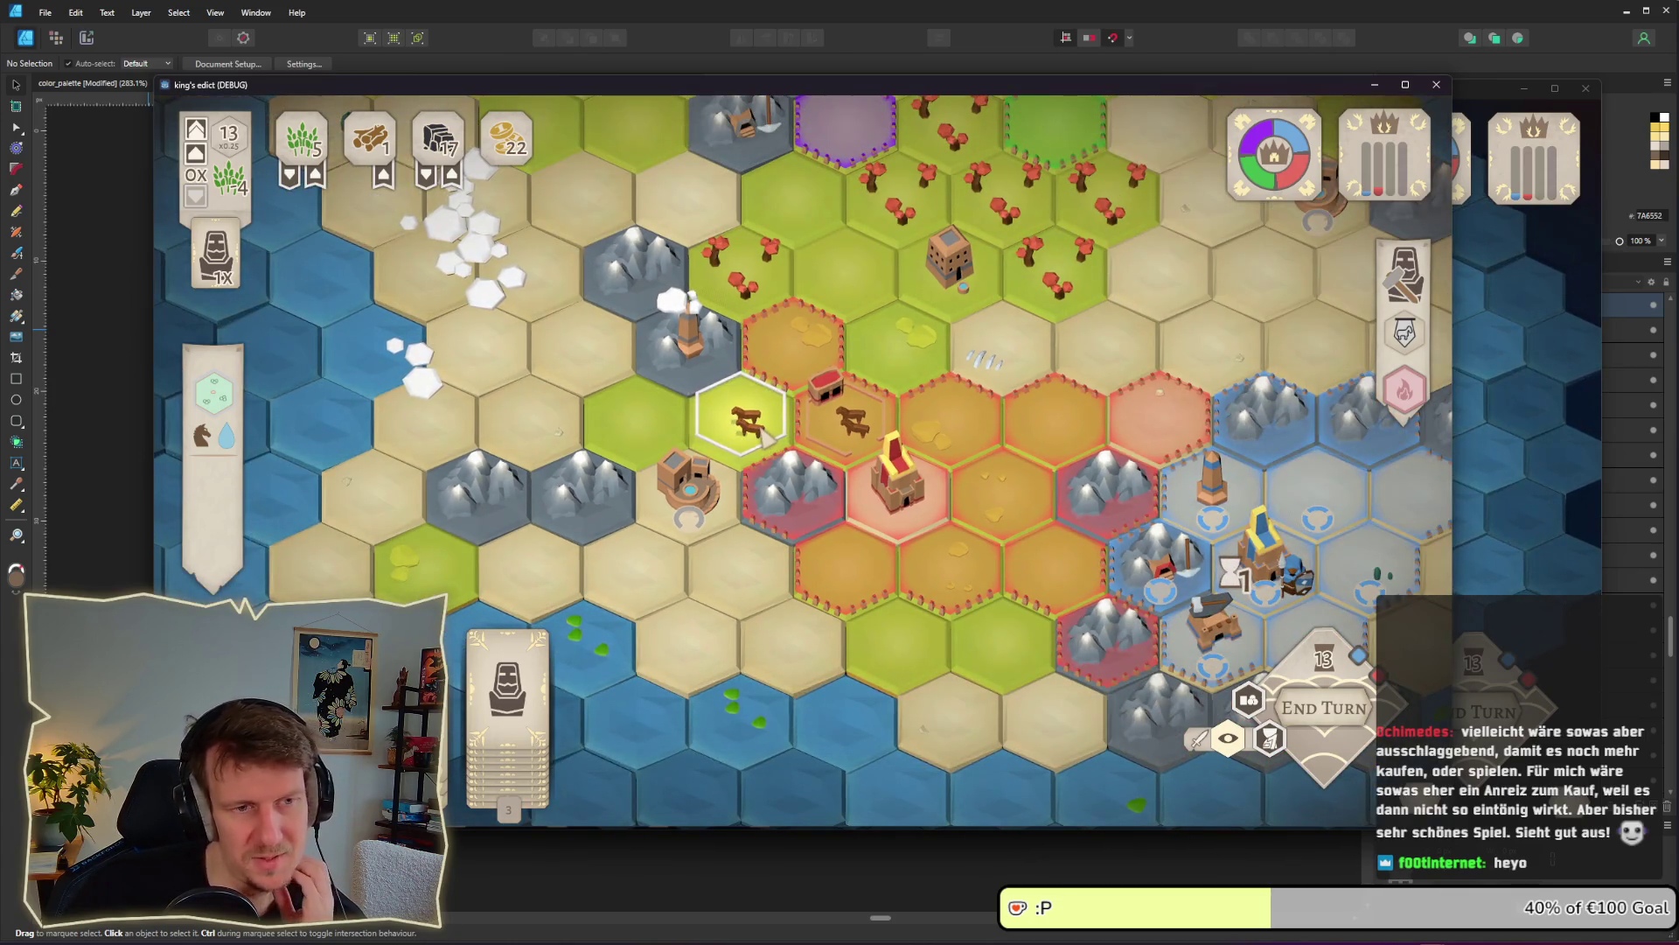
scroll(761, 433, up, 2)
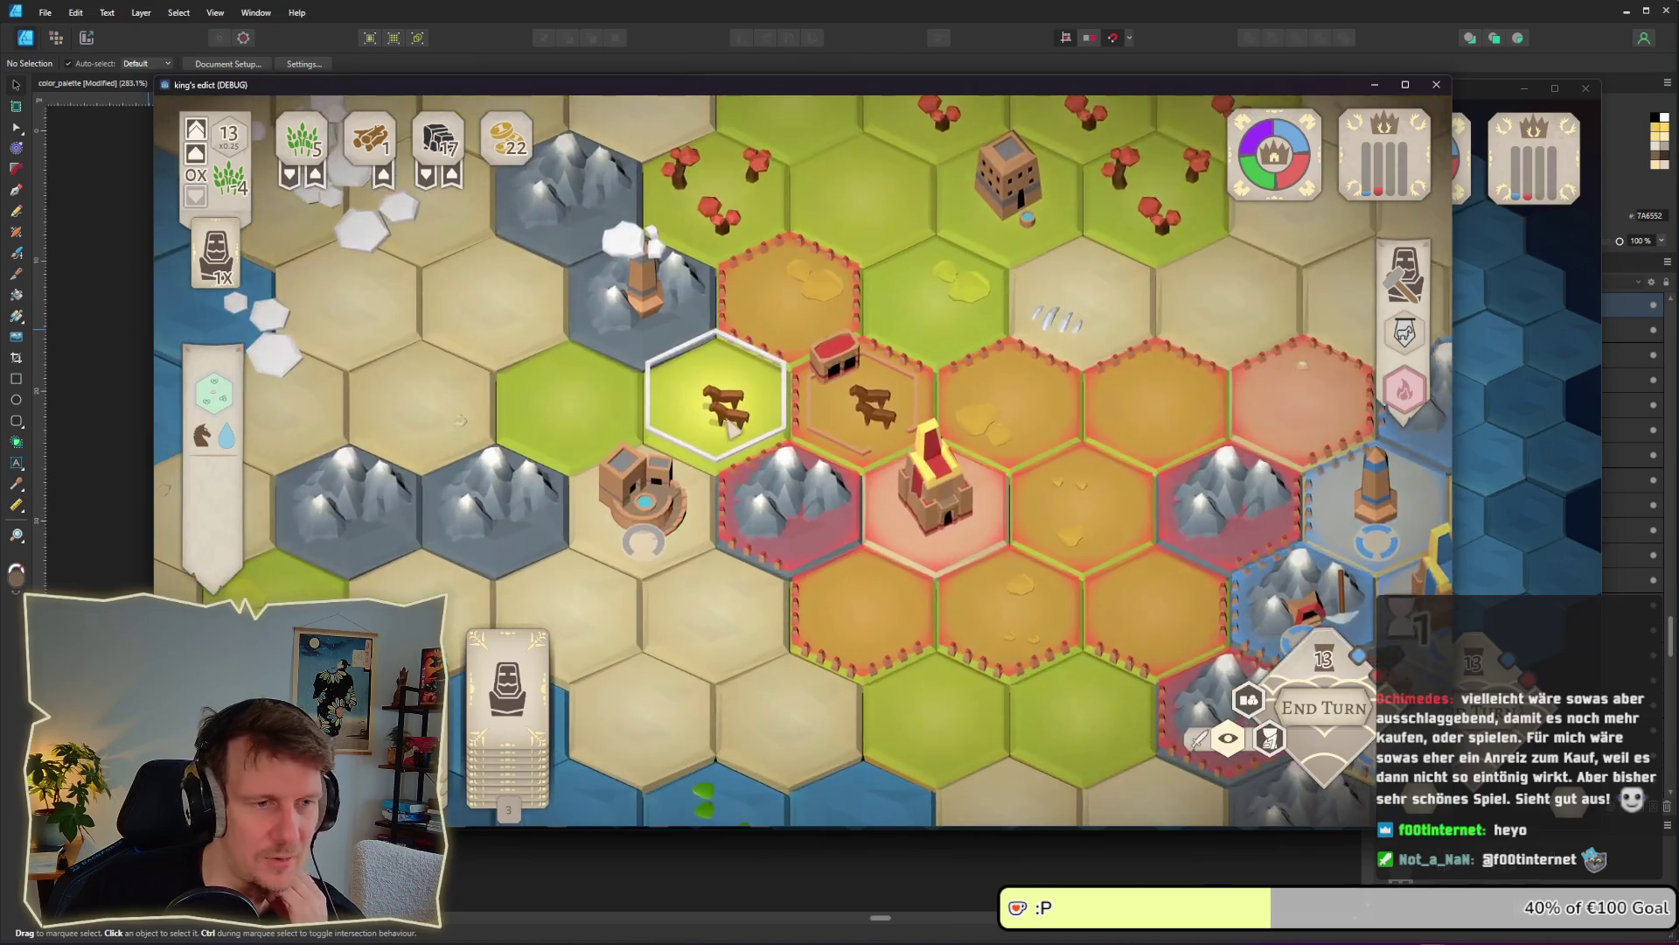
key(d)
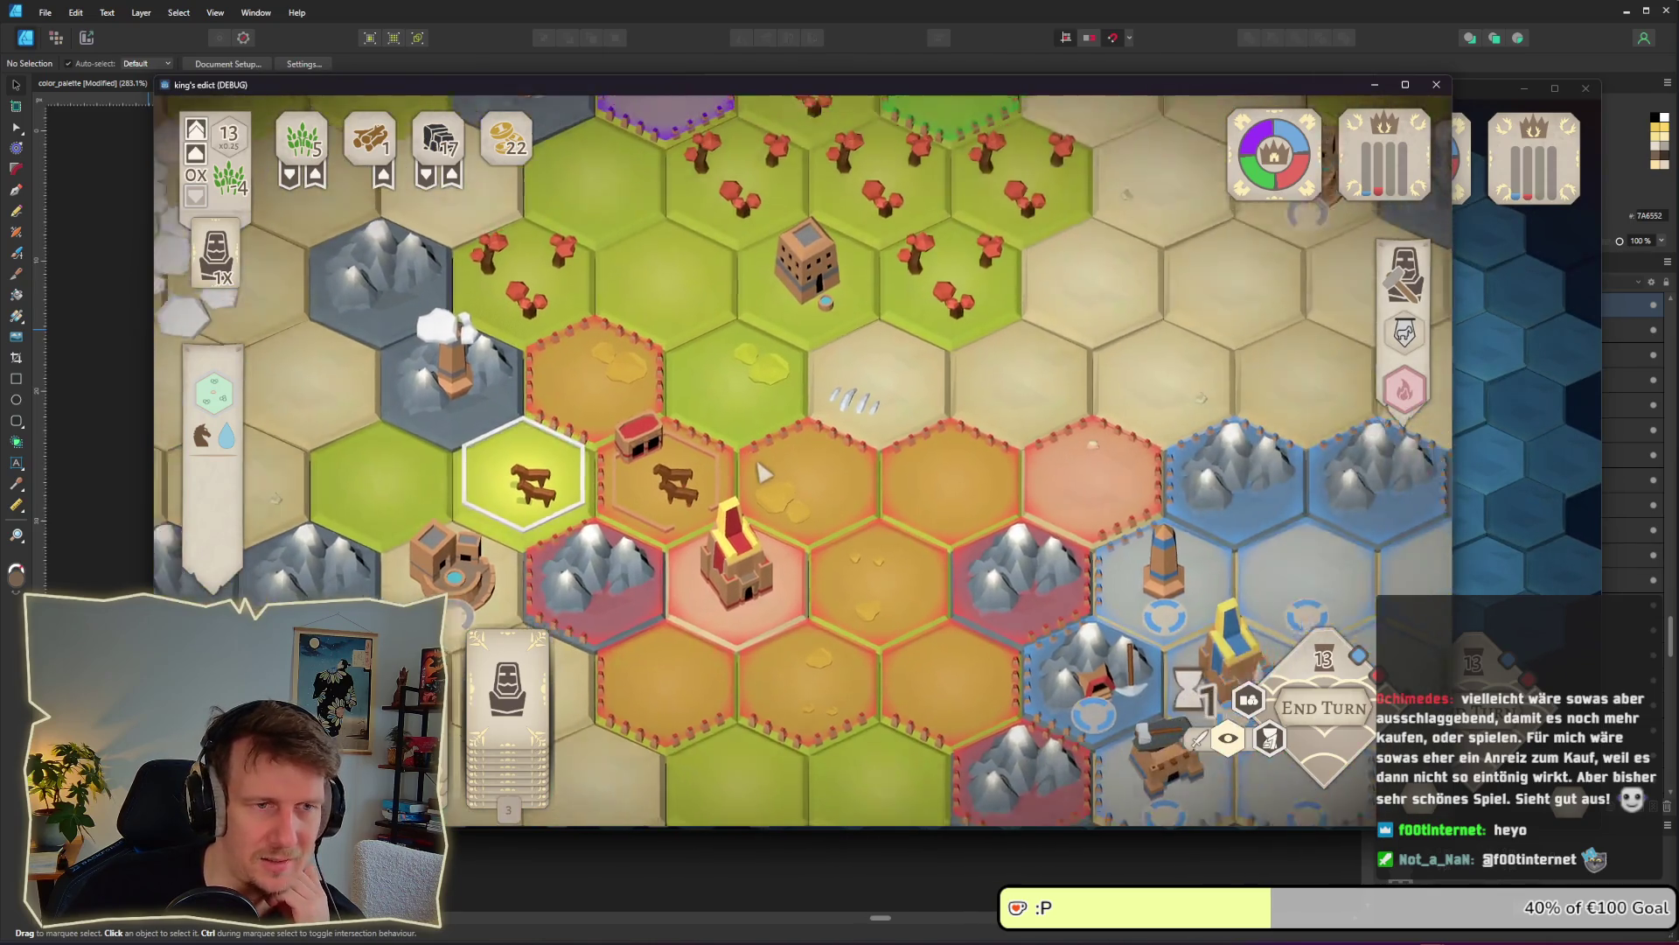
scroll(763, 472, down, 3)
scroll(762, 472, up, 1)
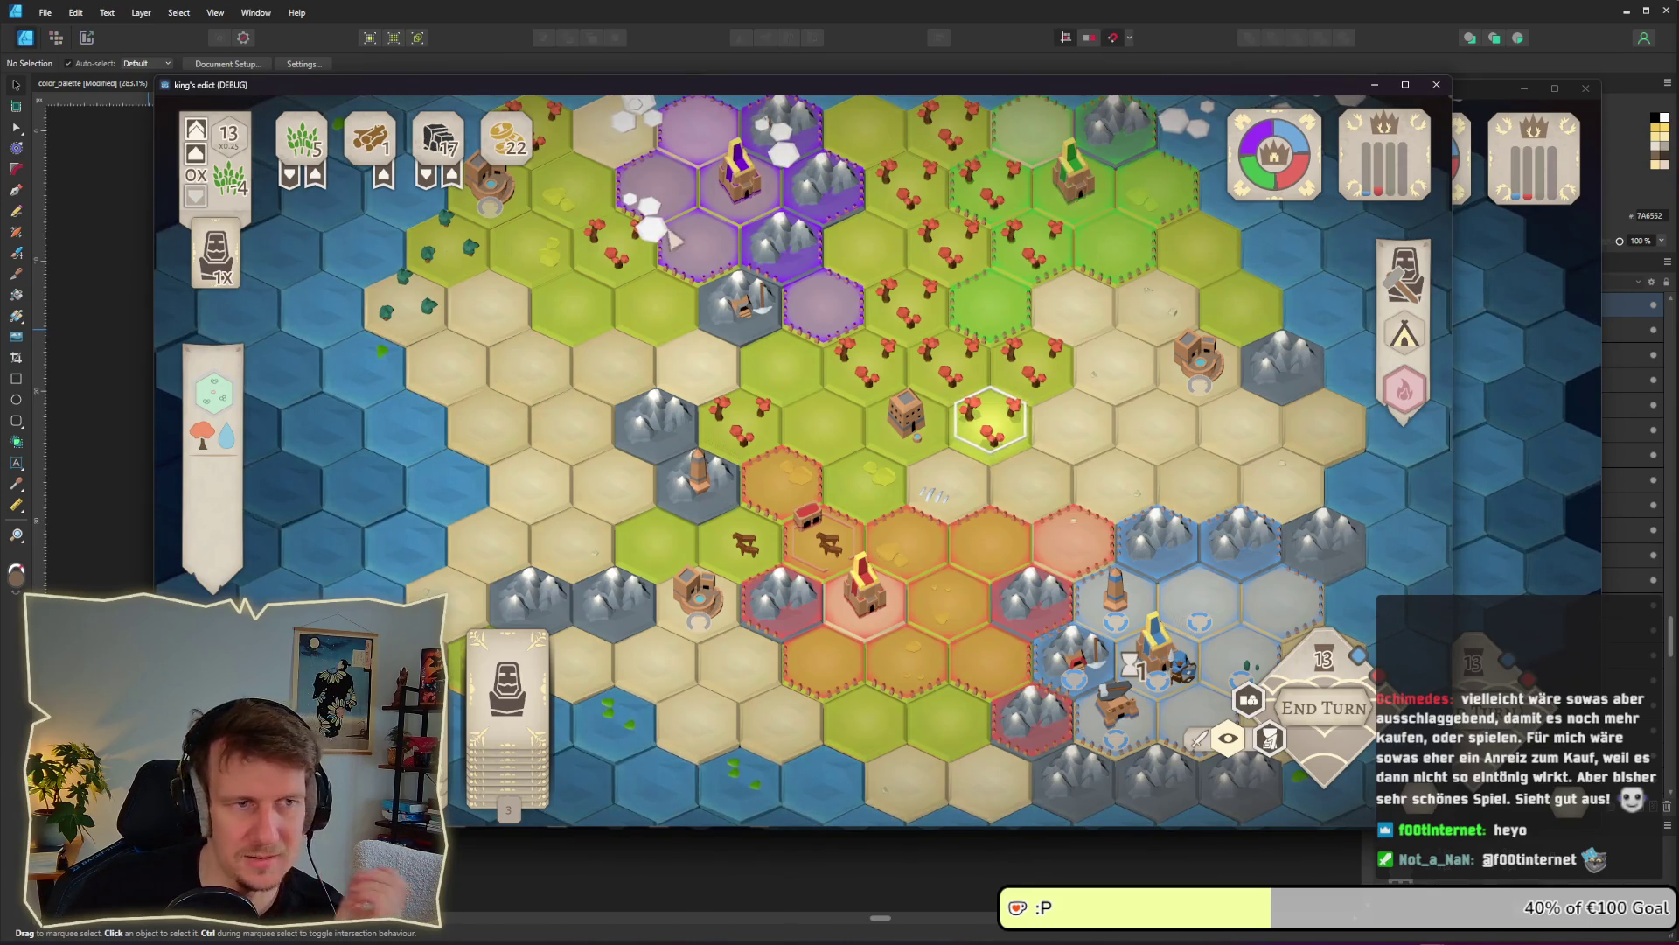
key(d)
key(s)
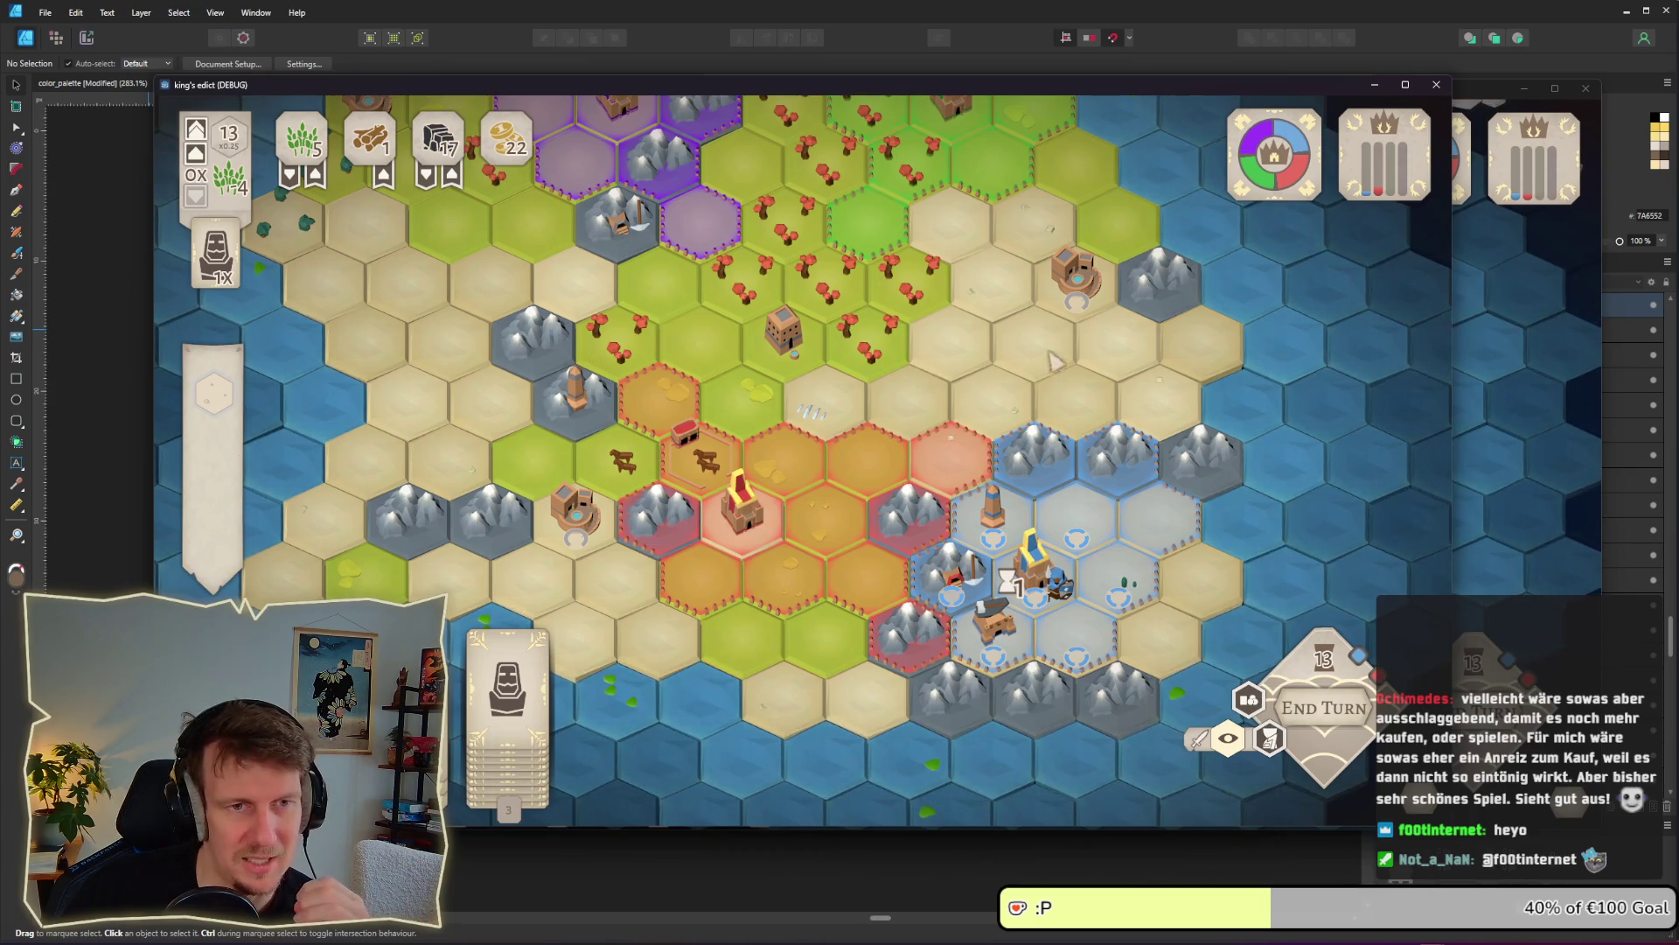
drag(1014, 299, 1016, 359)
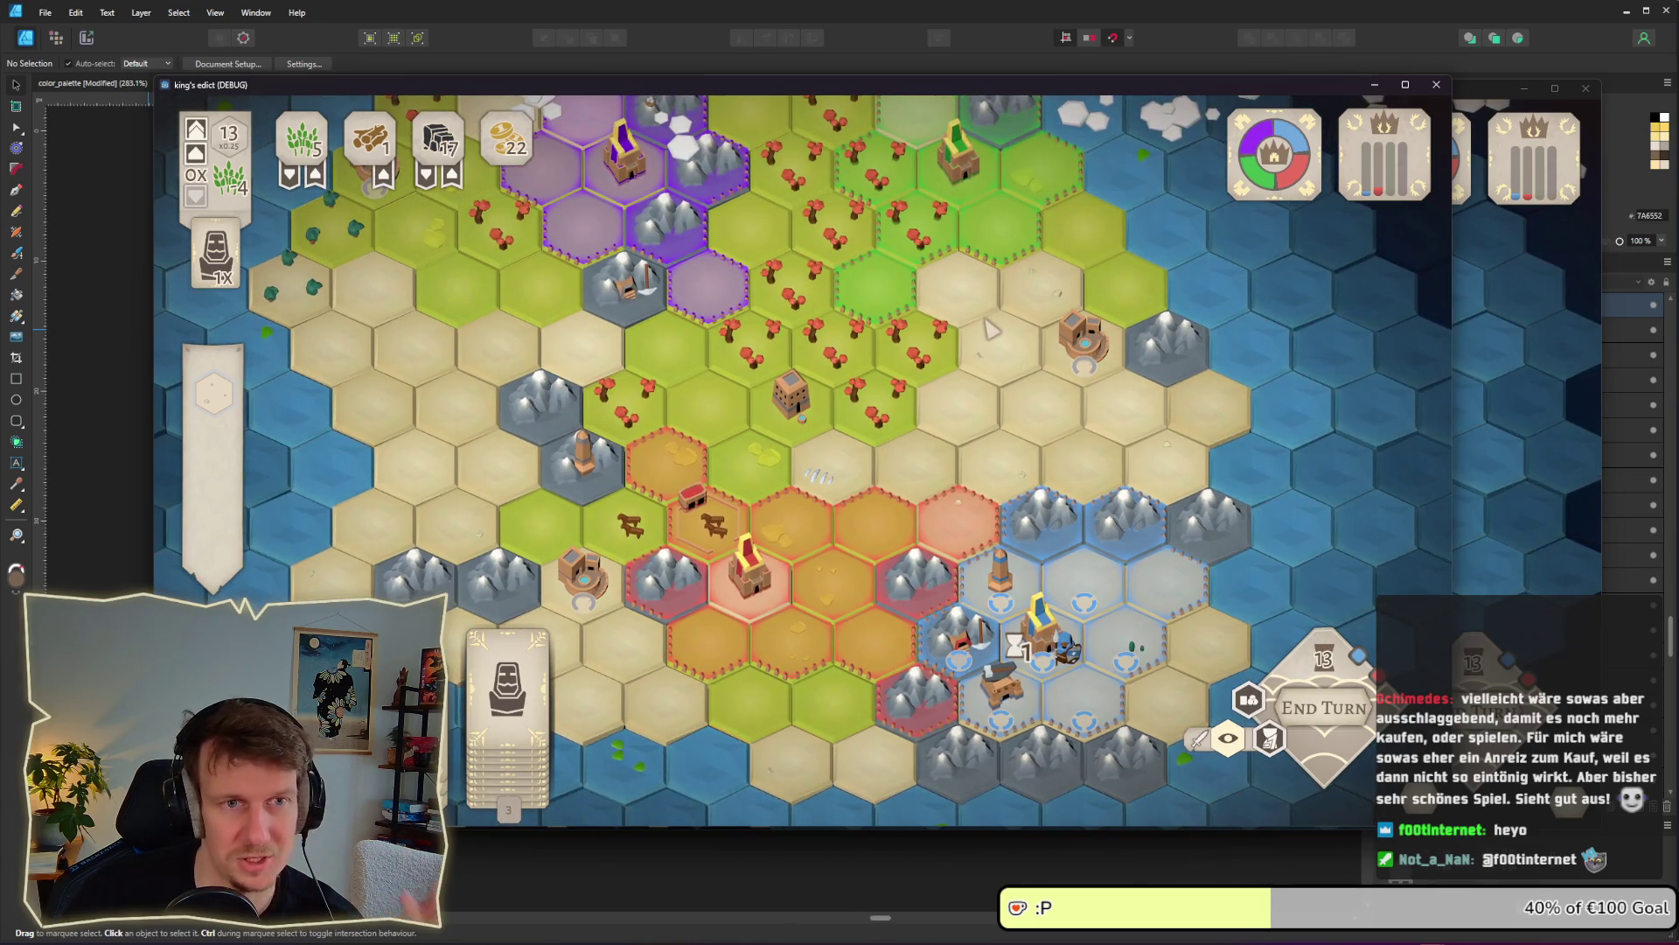
scroll(929, 452, up, 3)
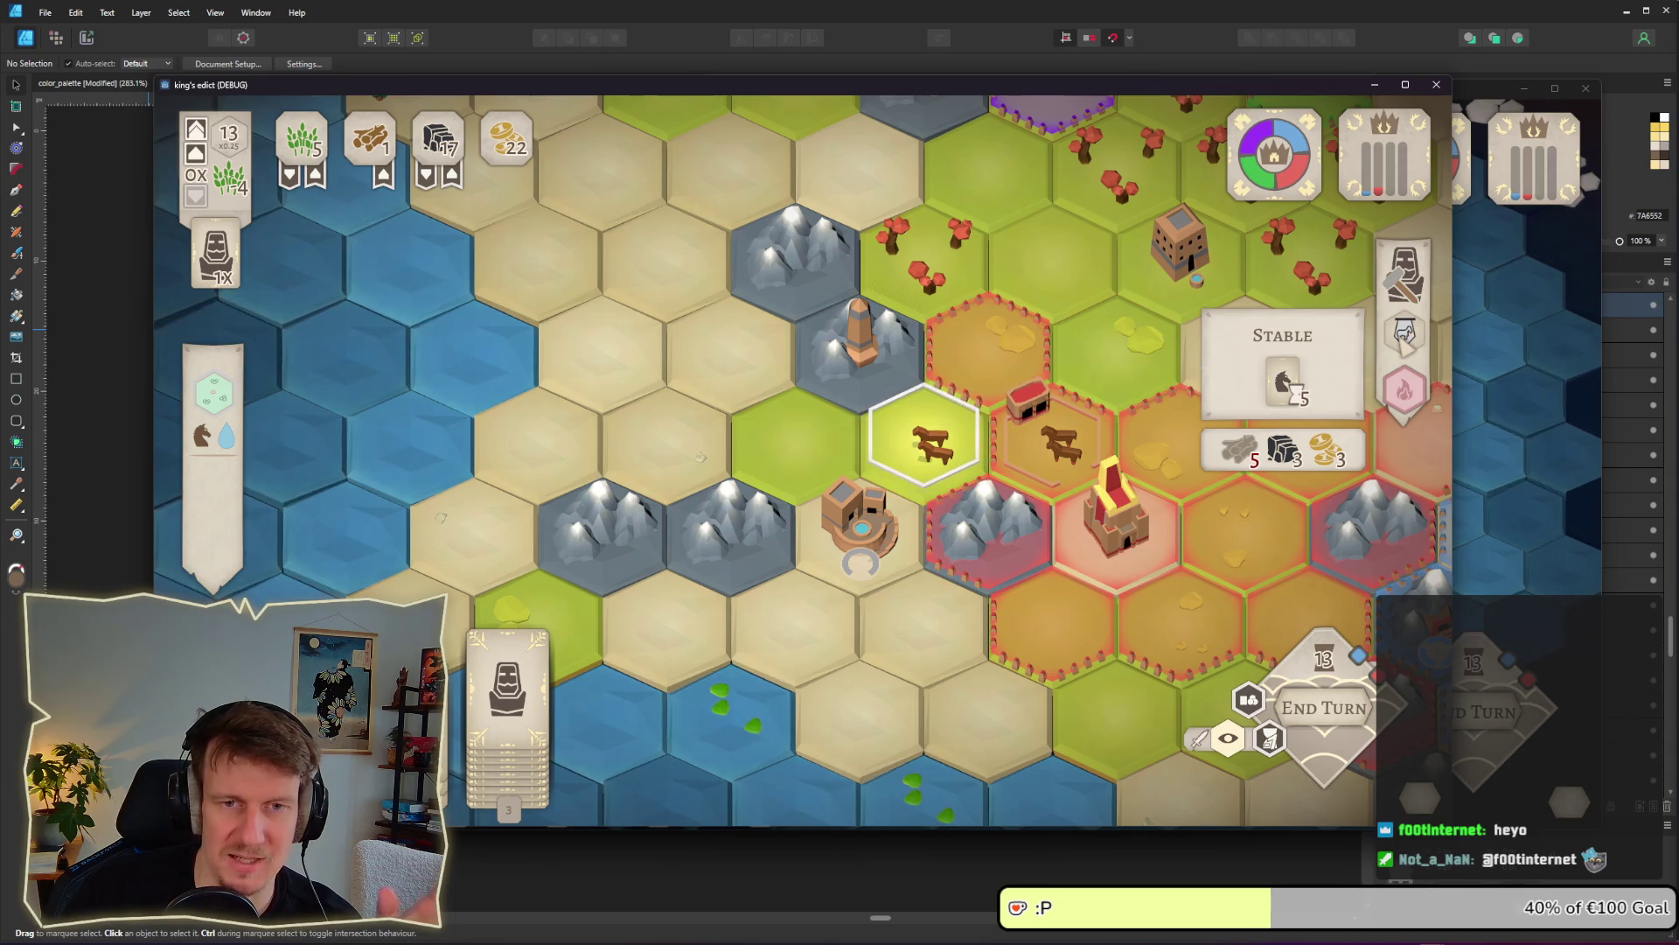
scroll(1104, 378, down, 2)
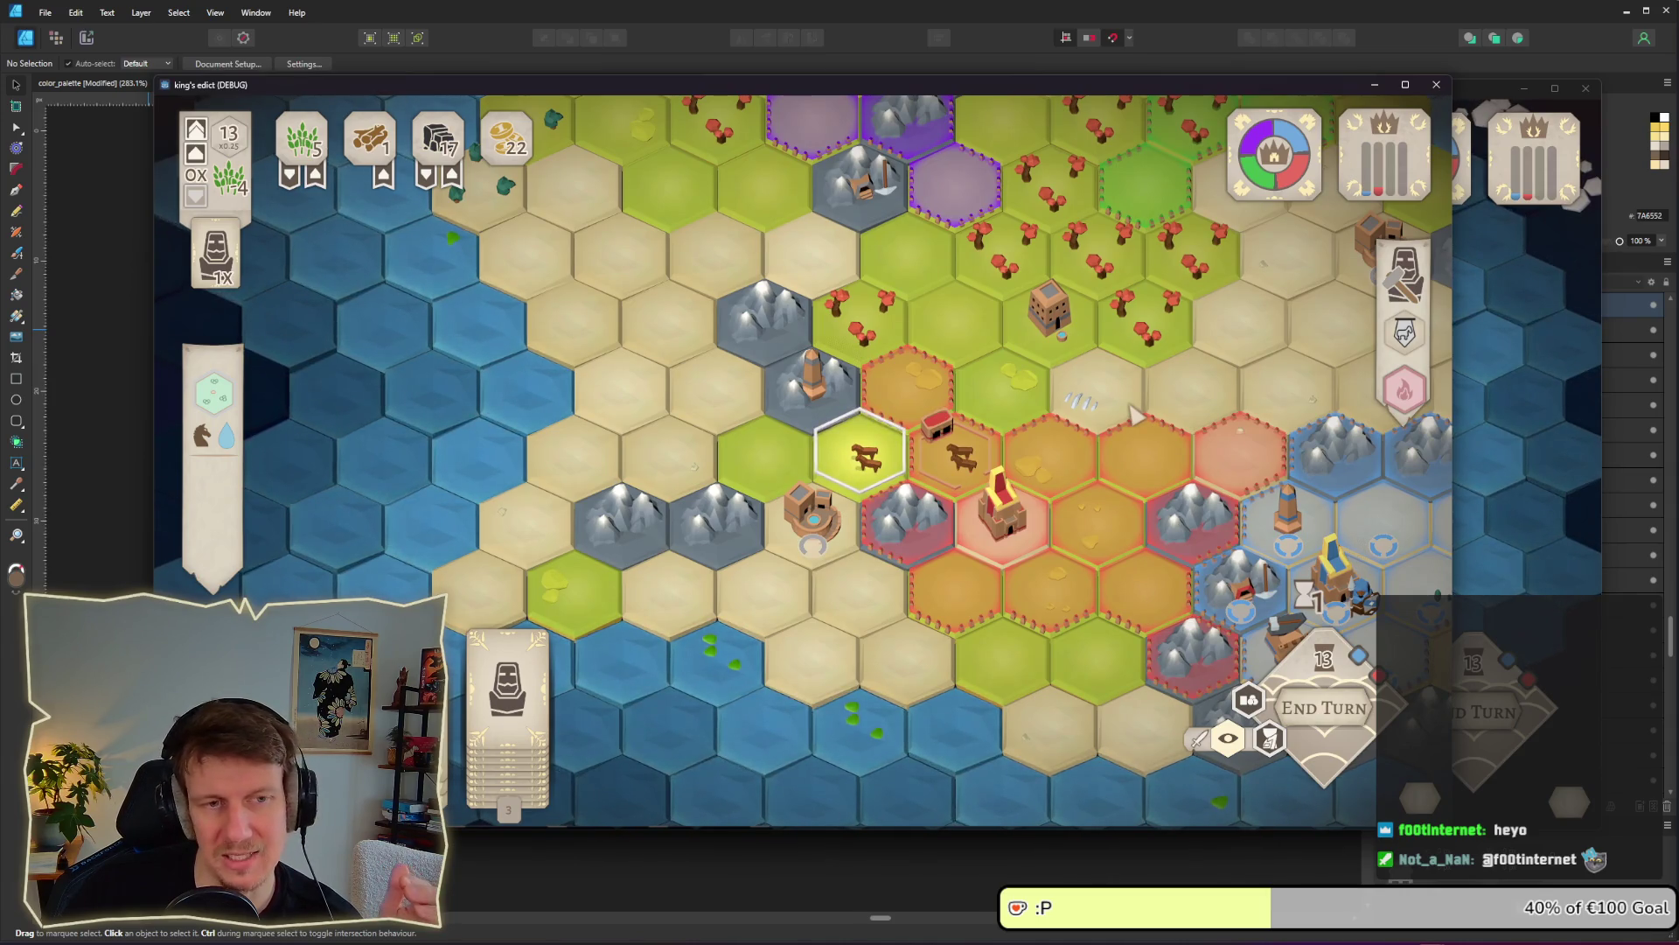
mouse_move(1406, 335)
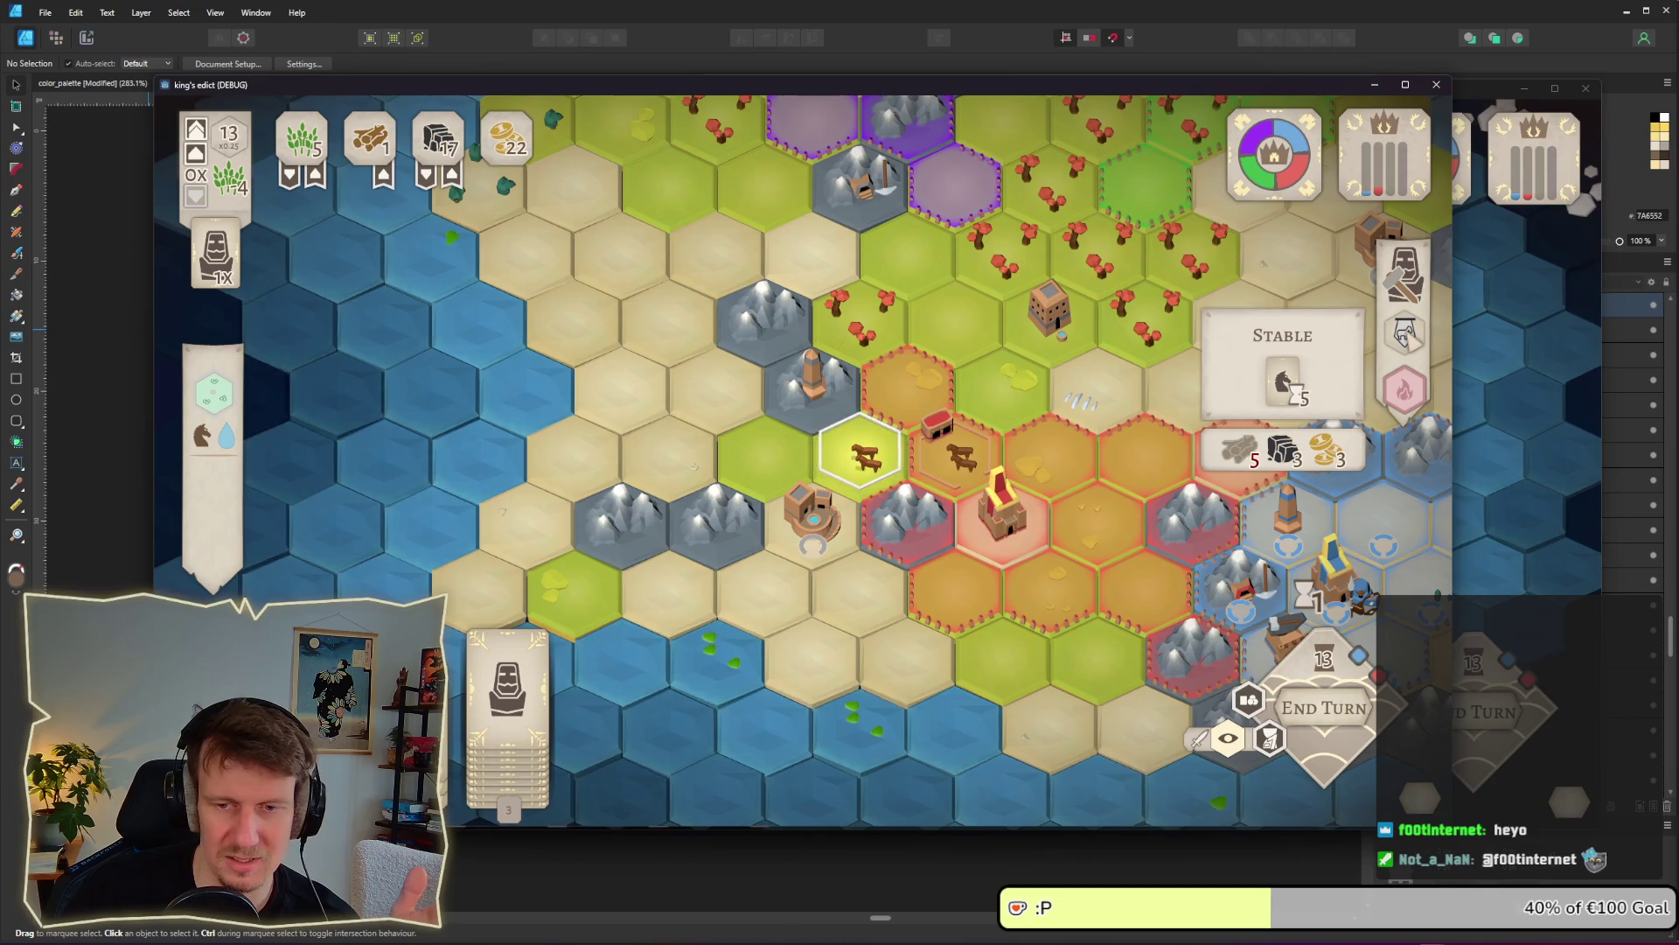
drag(1250, 341, 1122, 388)
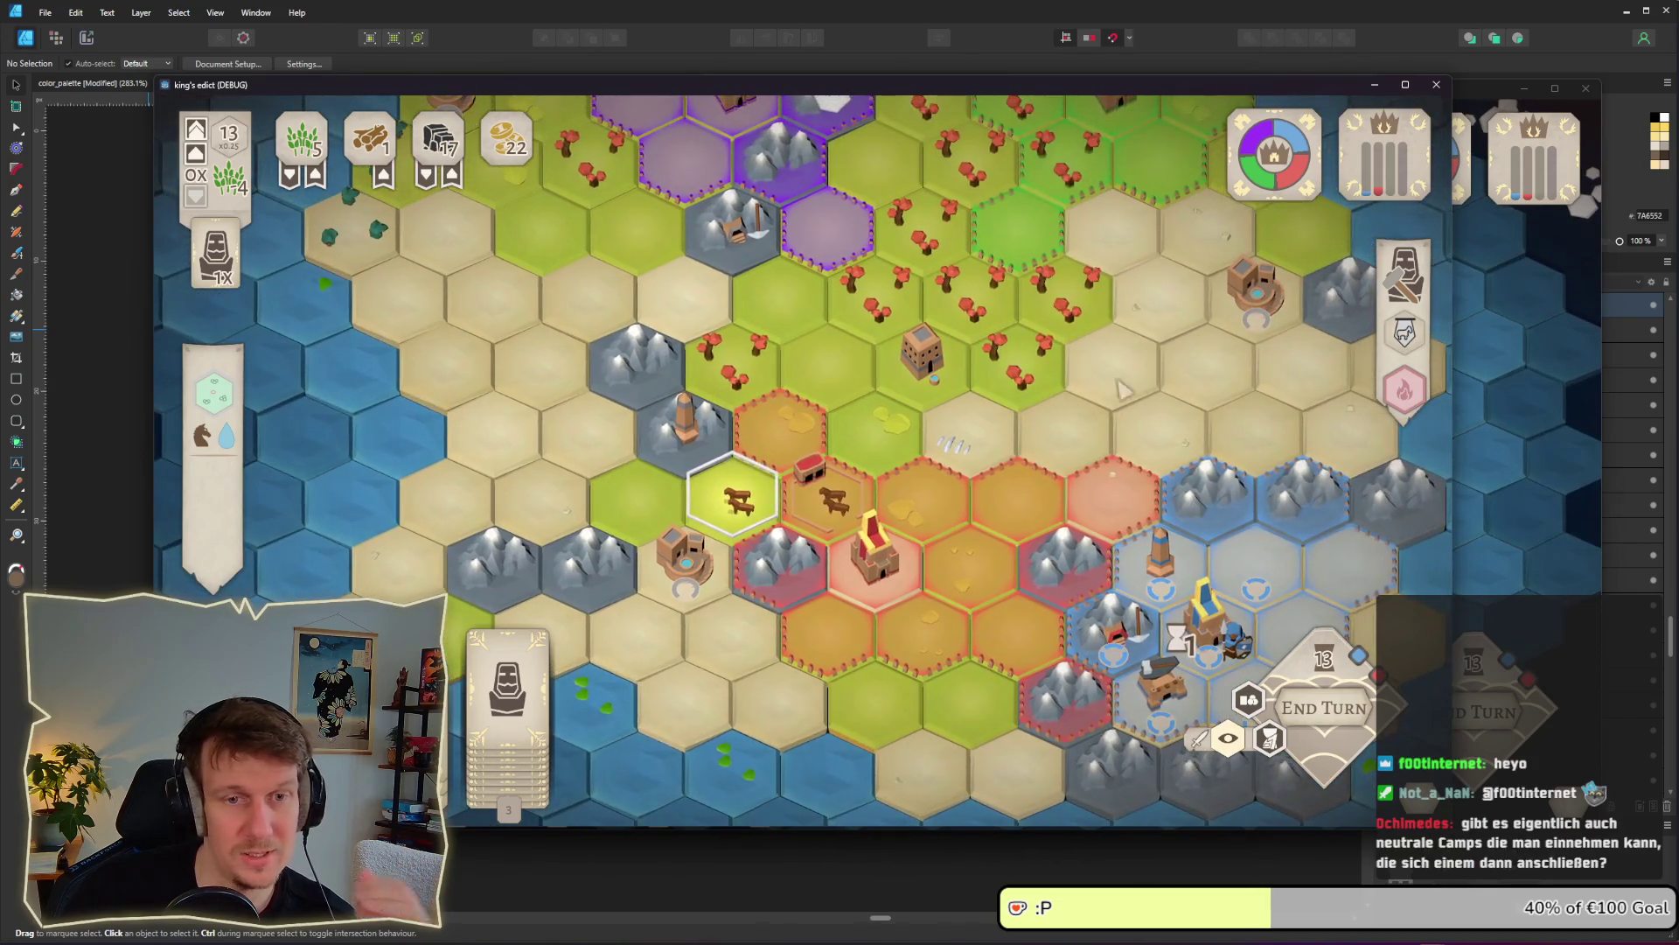
mouse_move(1424, 346)
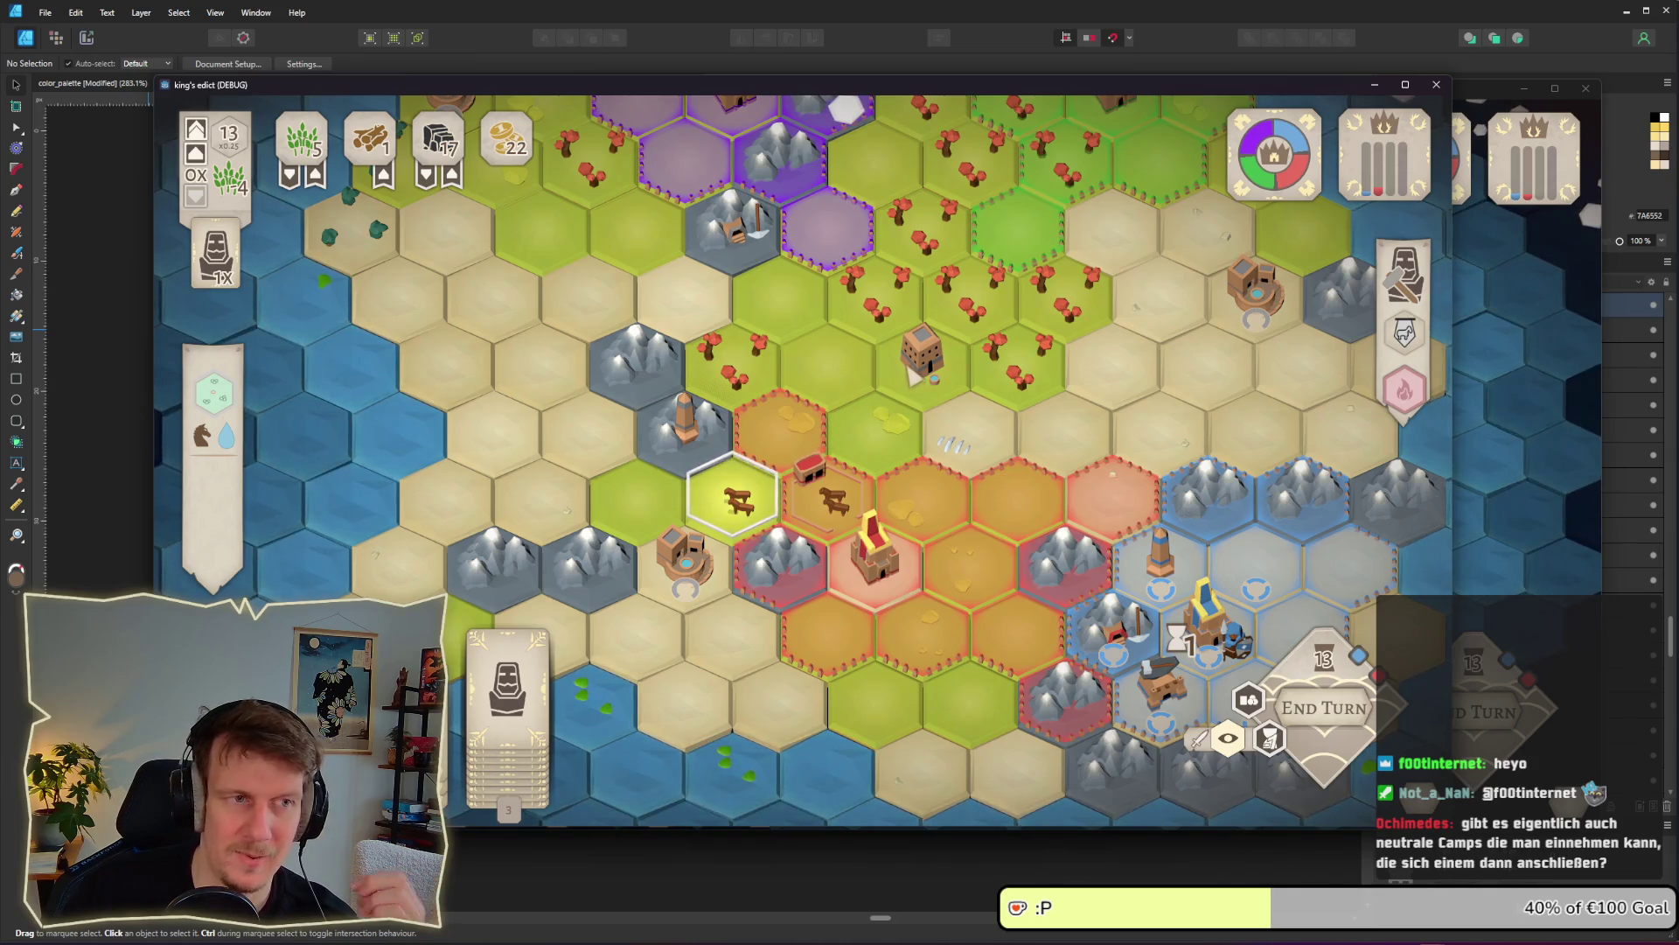
scroll(739, 473, up, 3)
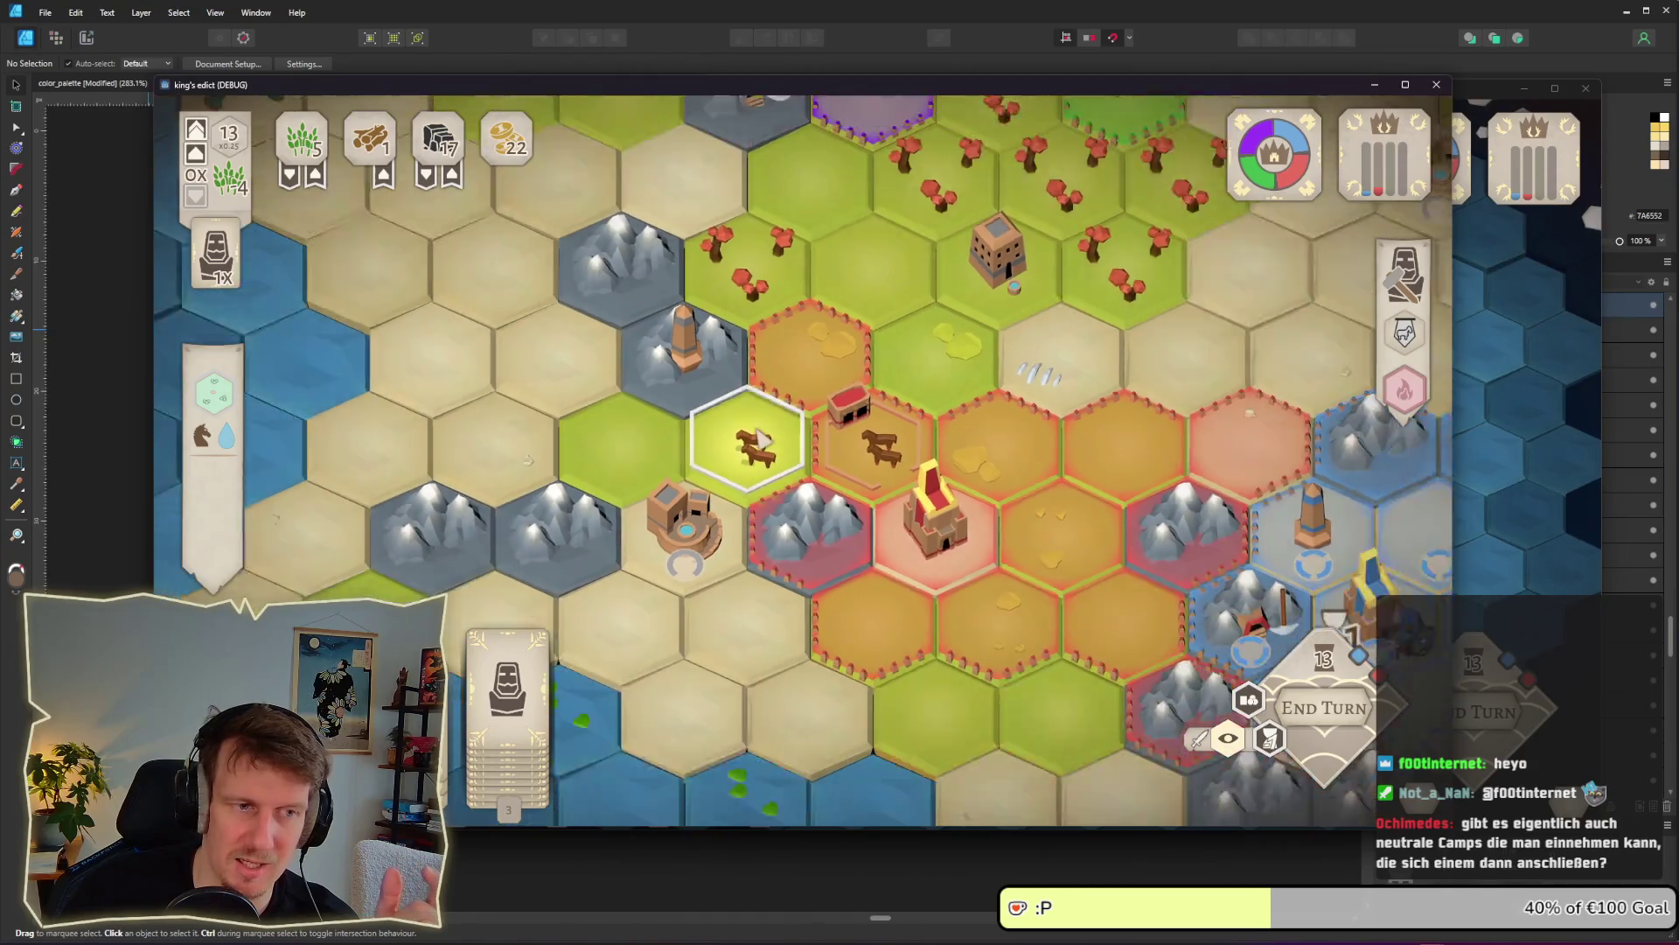
right_click(763, 440)
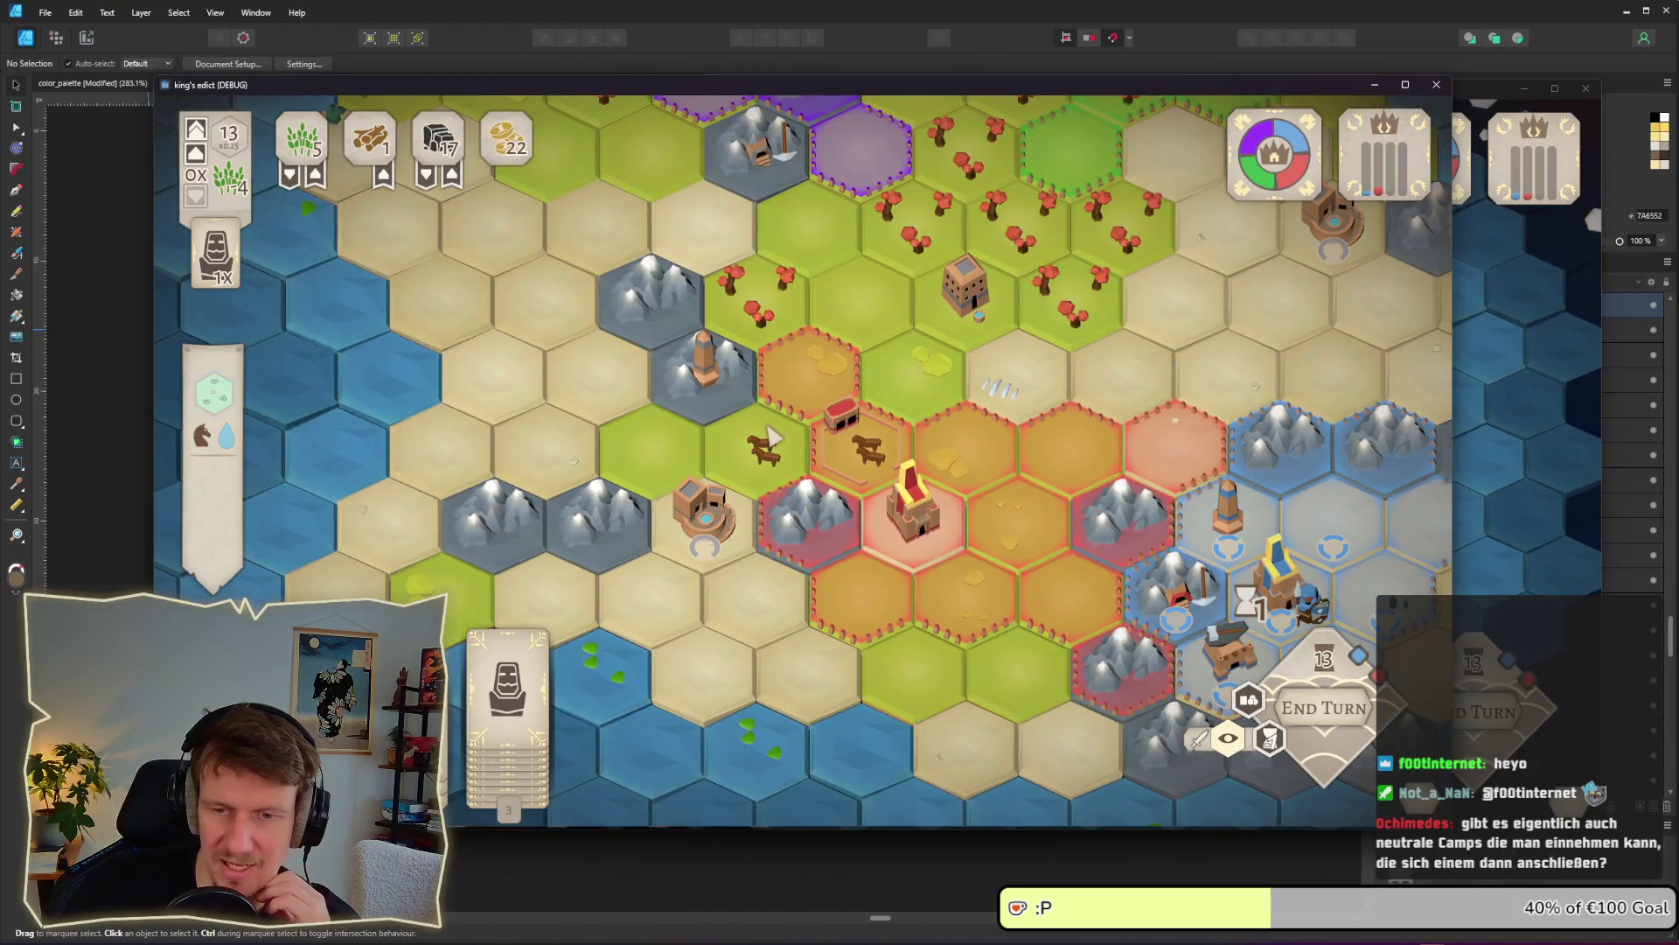
scroll(773, 434, up, 3)
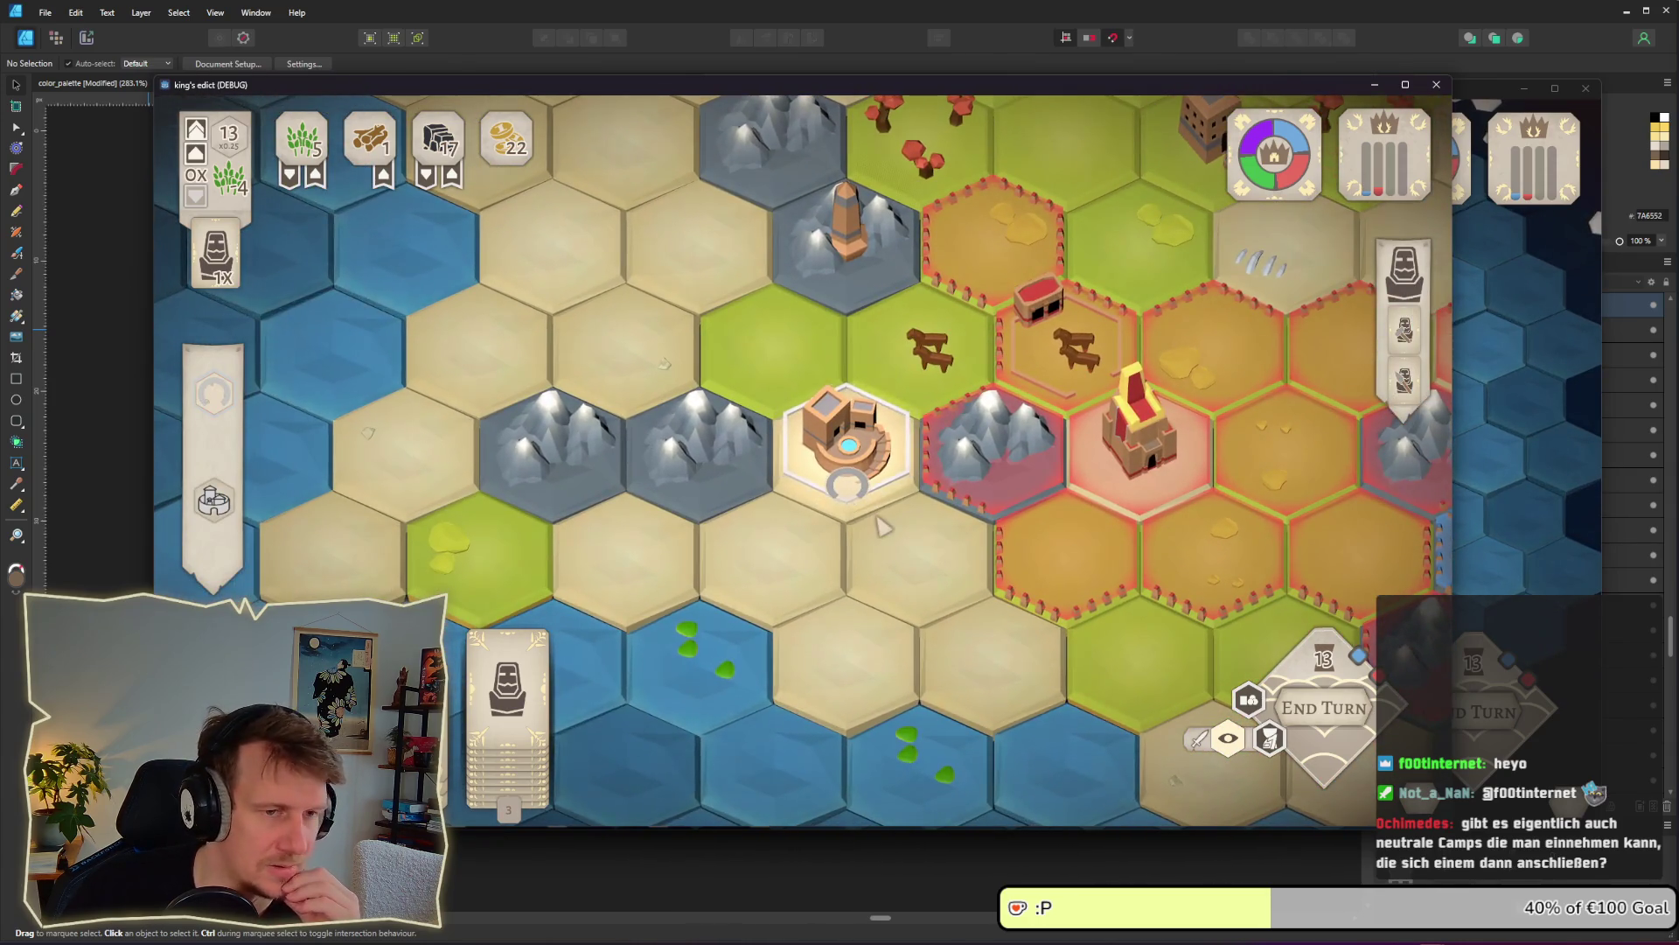
click(885, 459)
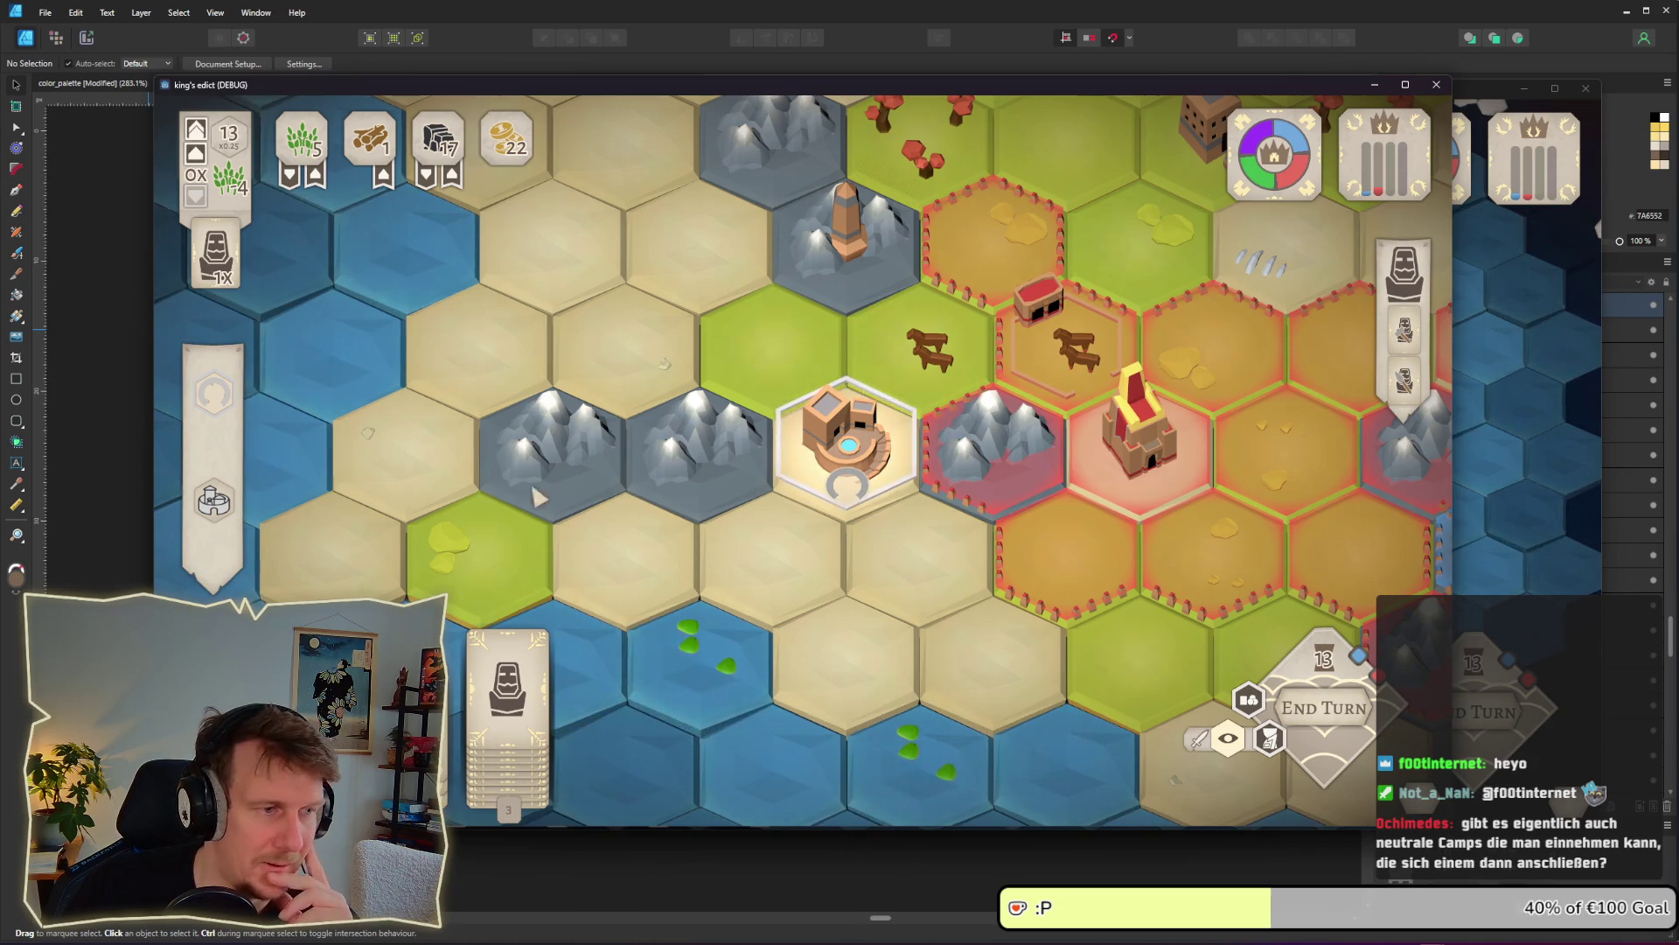
mouse_move(213, 502)
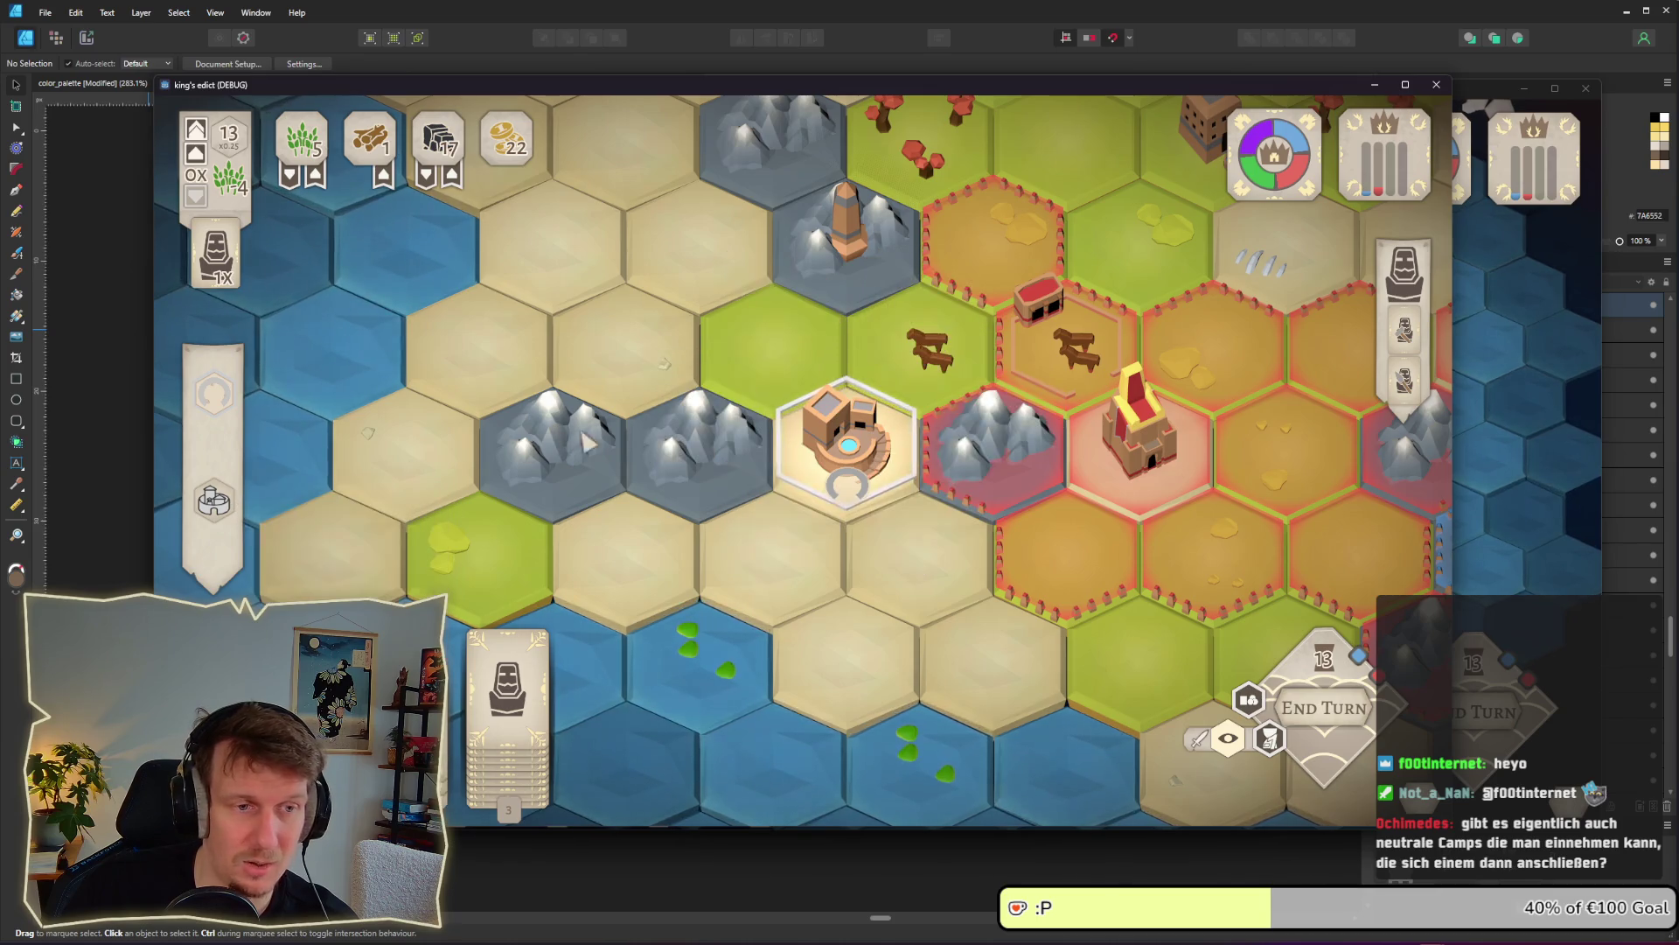
scroll(1015, 525, down, 3)
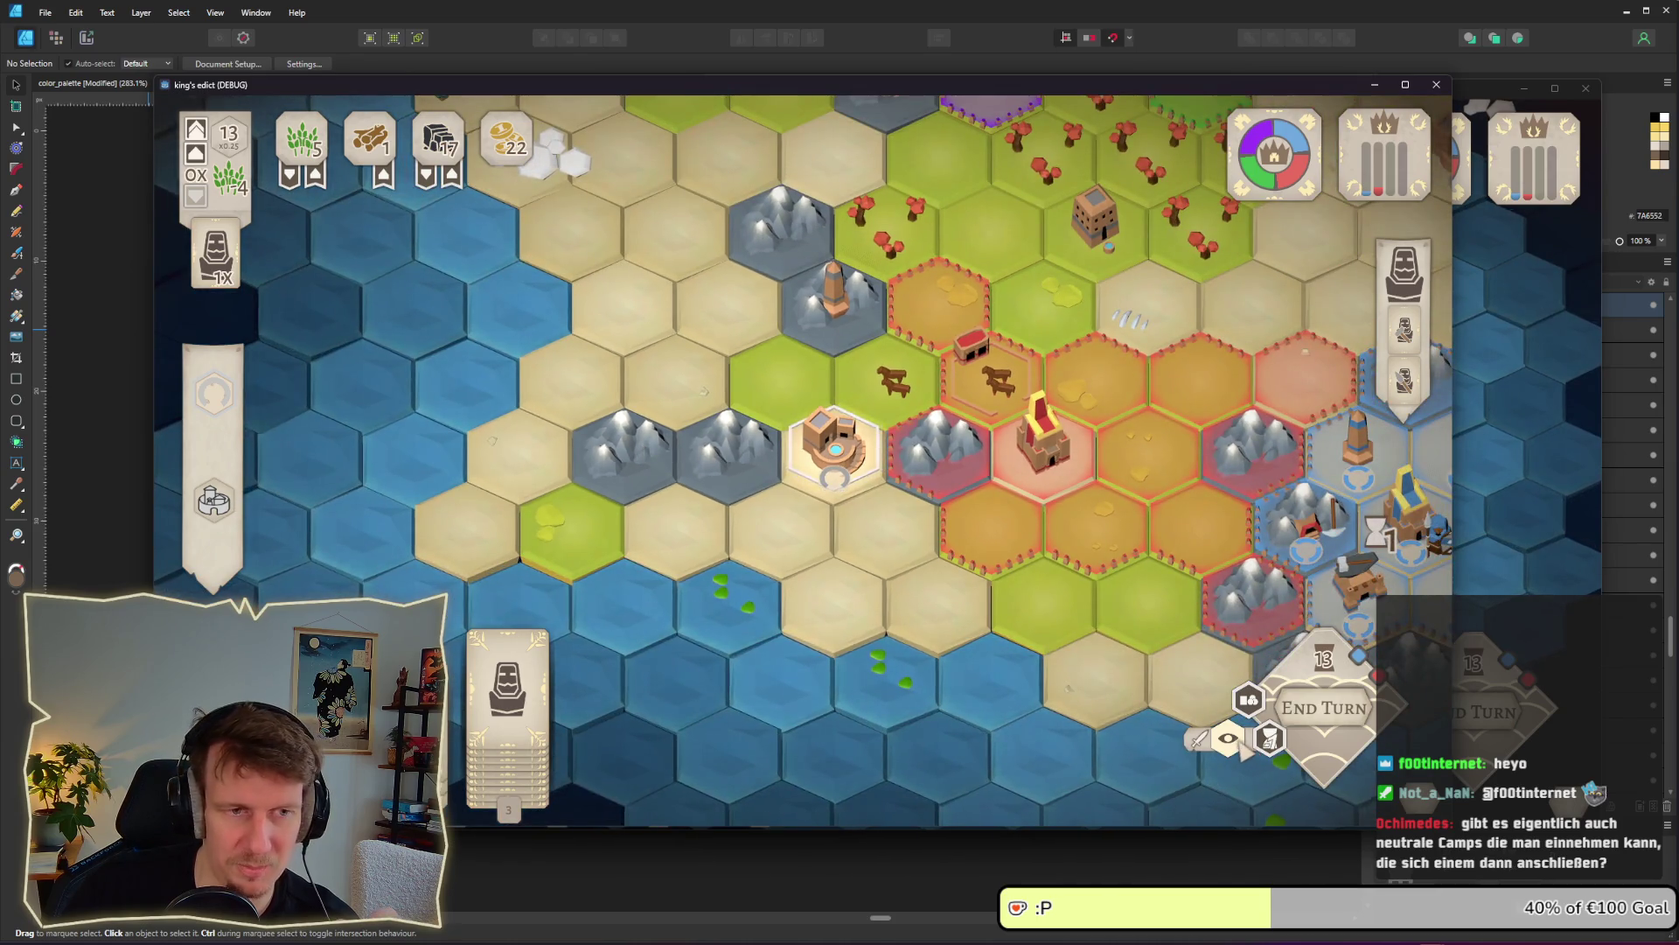
scroll(802, 455, up, 2)
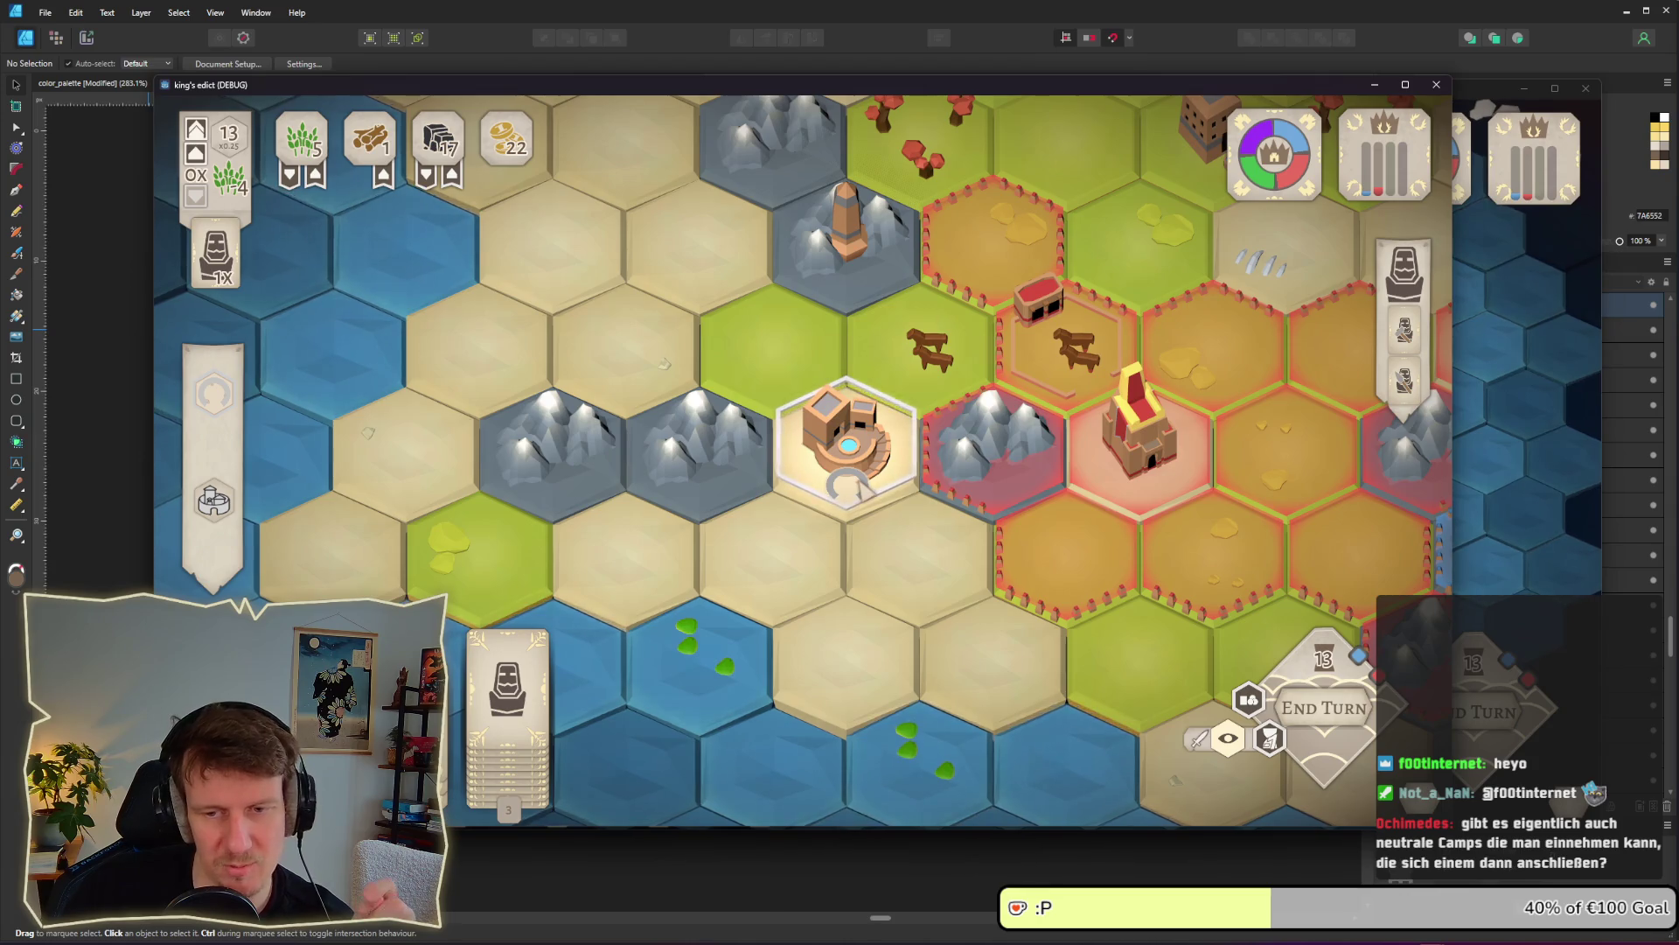
click(507, 673)
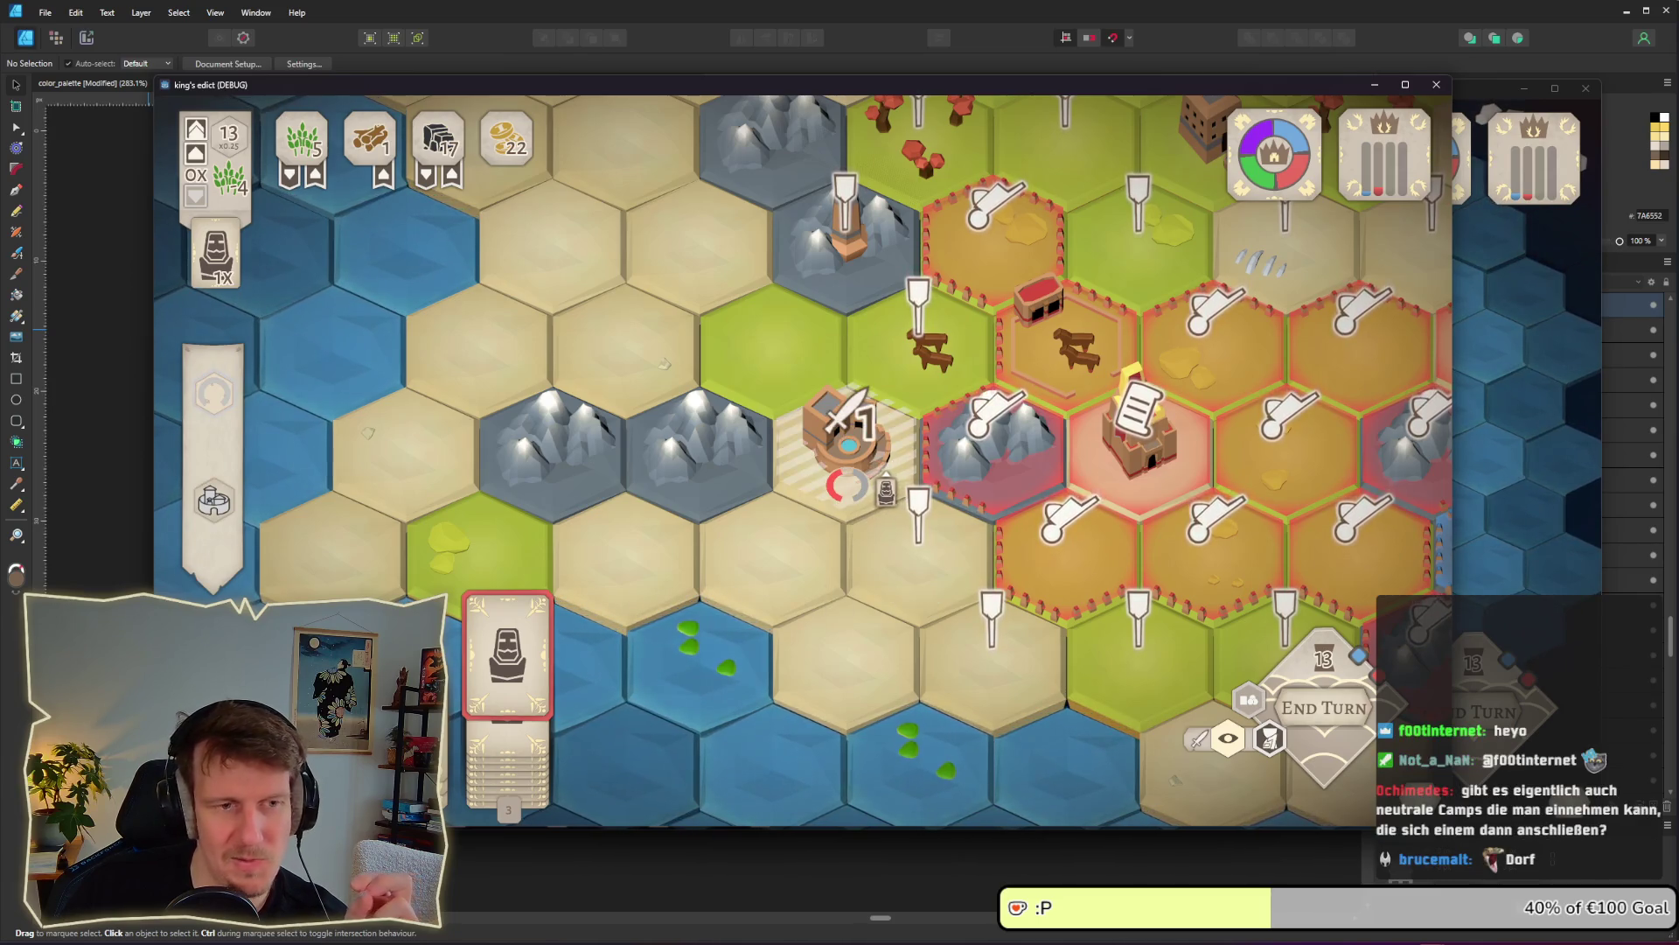
right_click(875, 490)
click(508, 674)
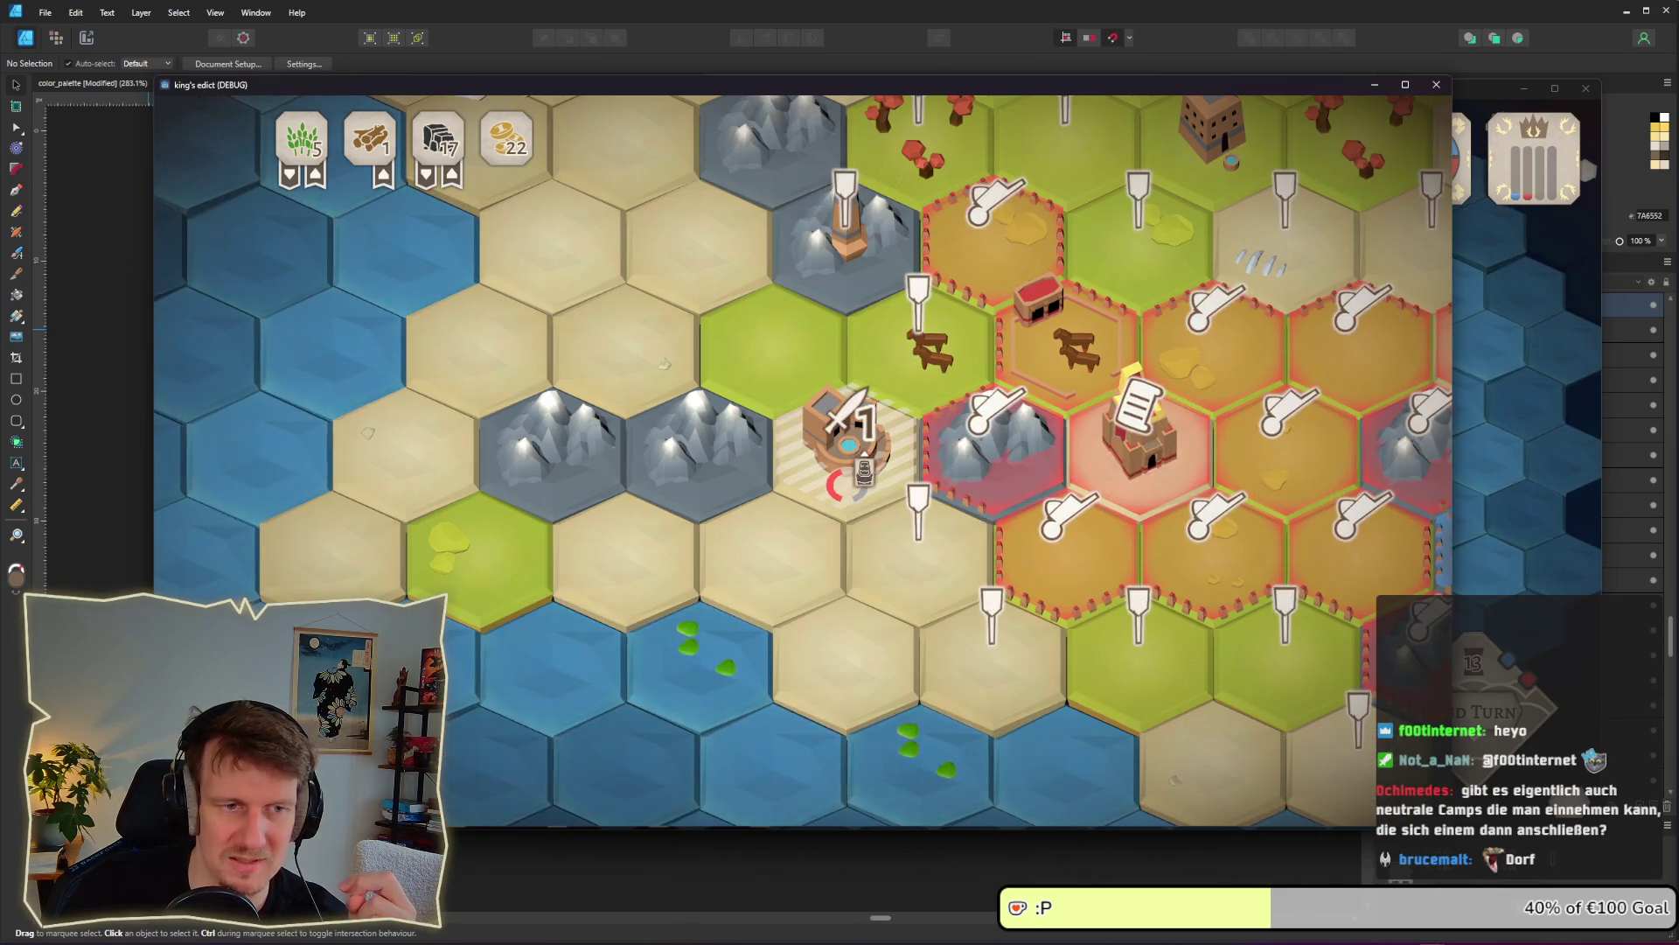
right_click(877, 459)
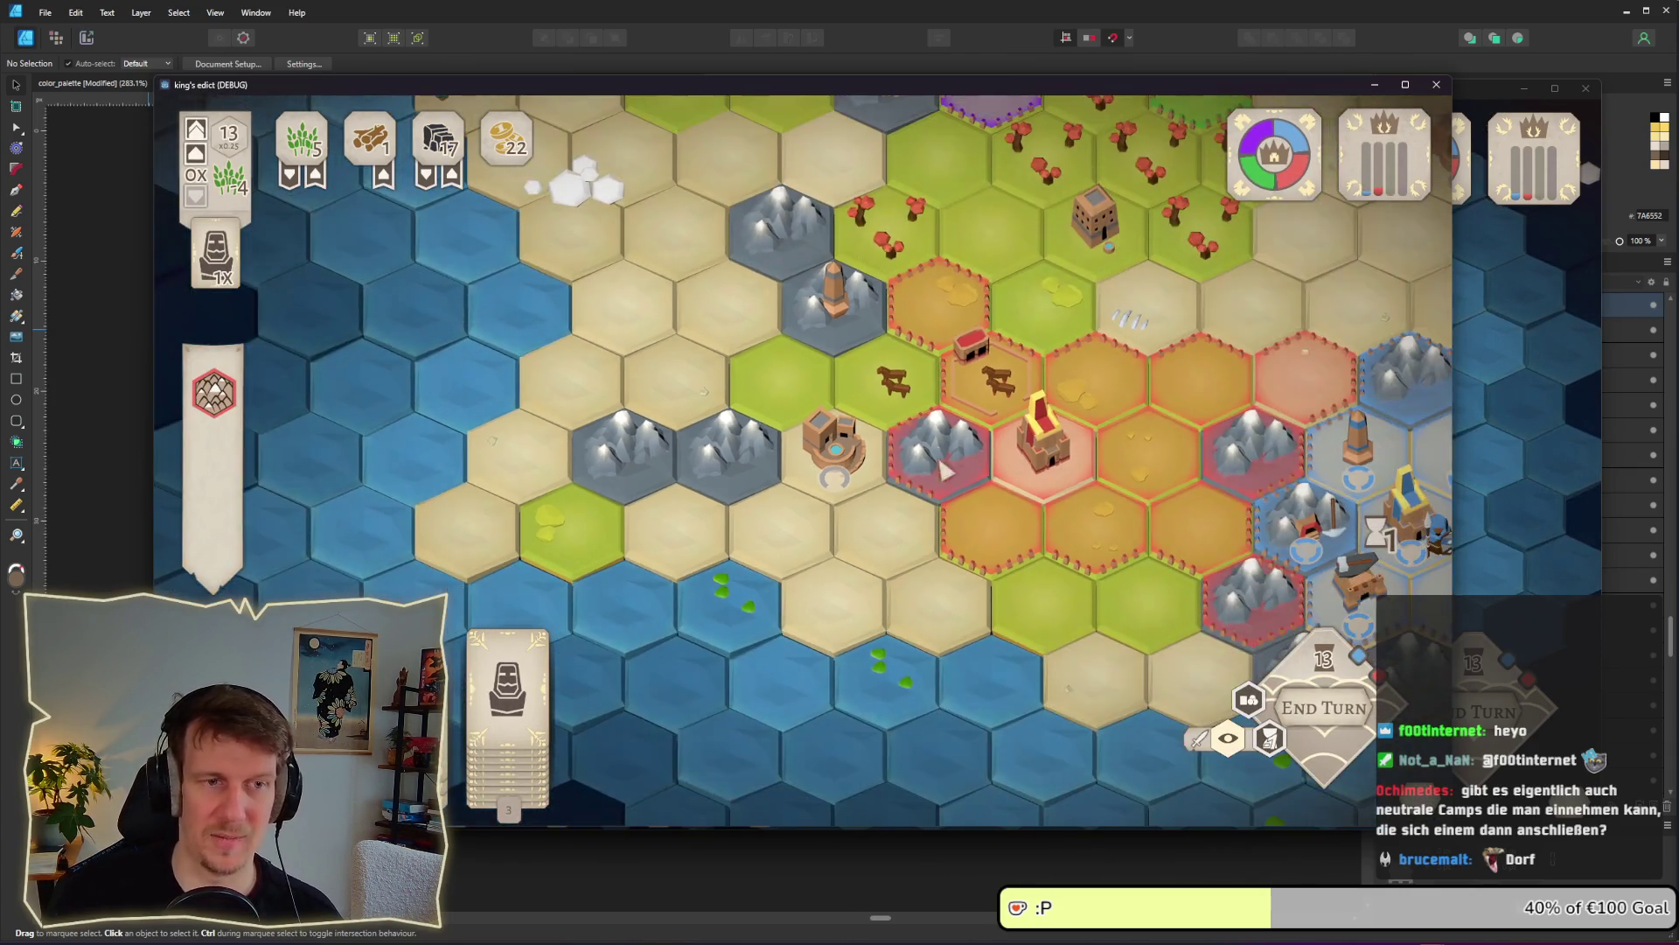
scroll(945, 496, down, 3)
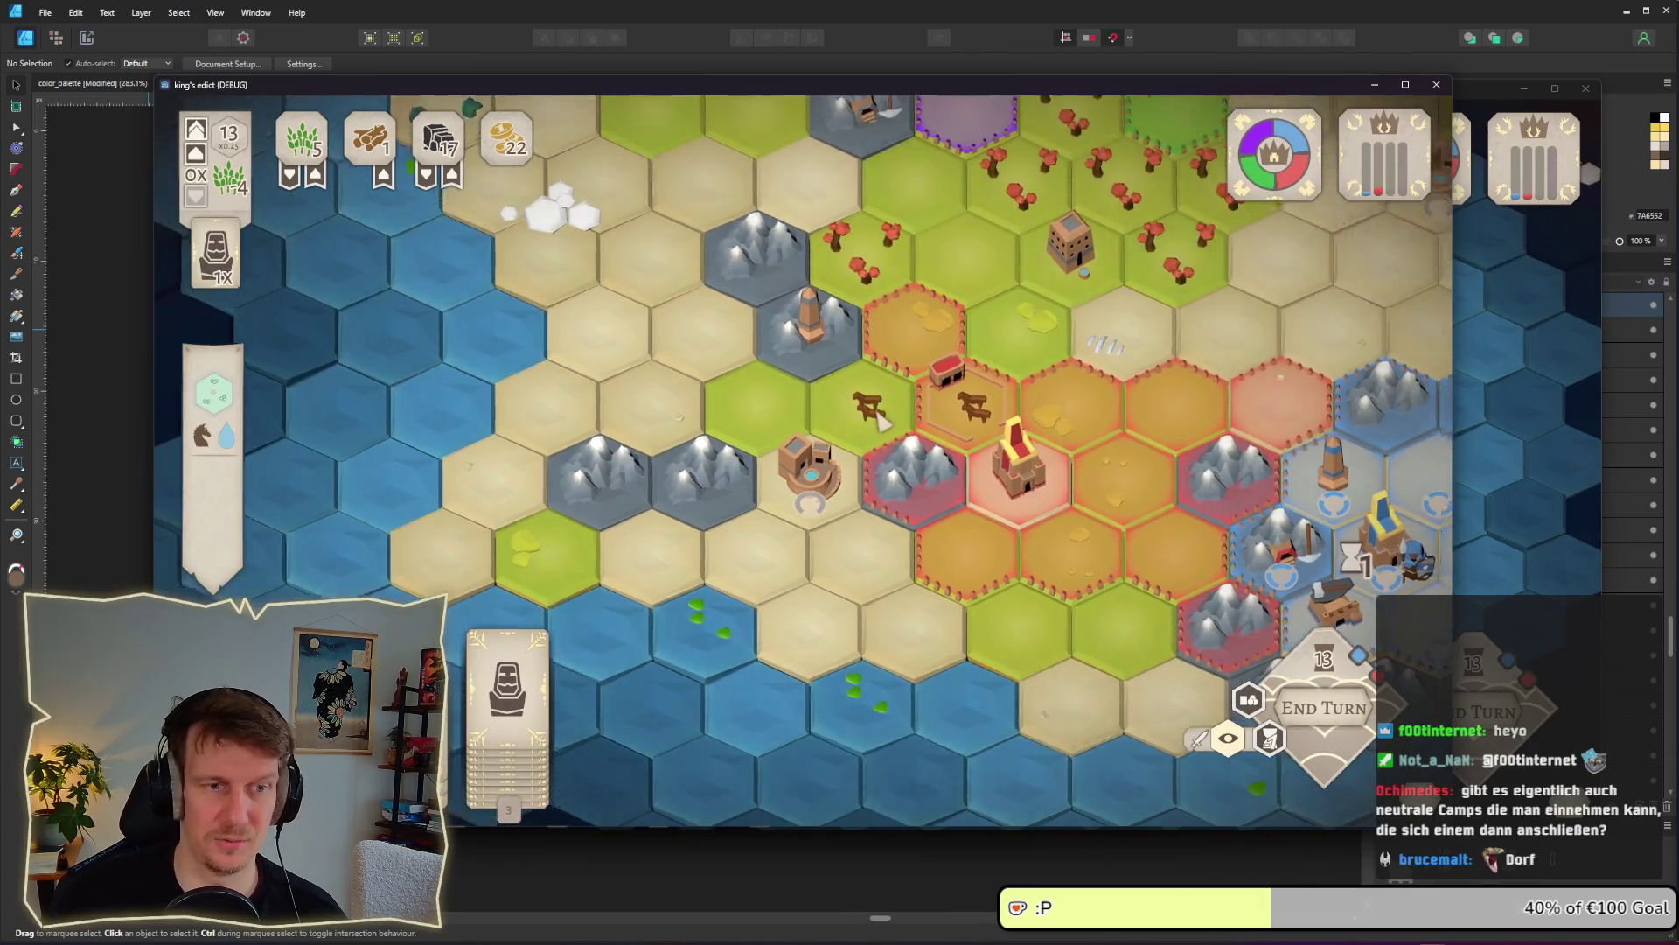
key(w)
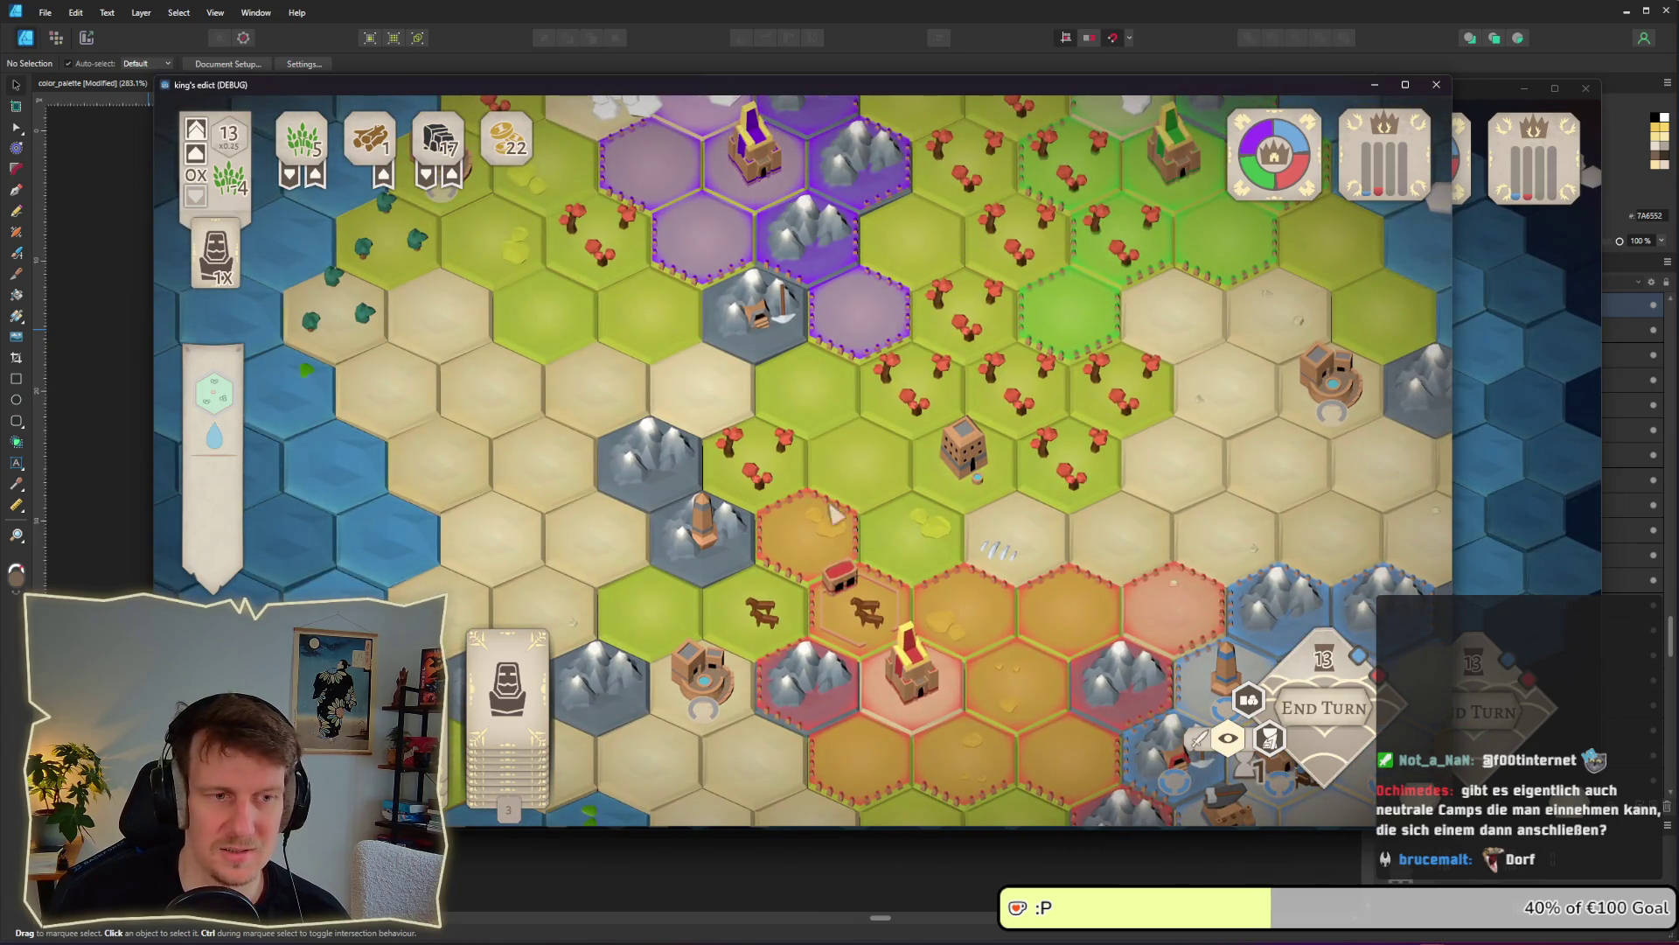
key(s)
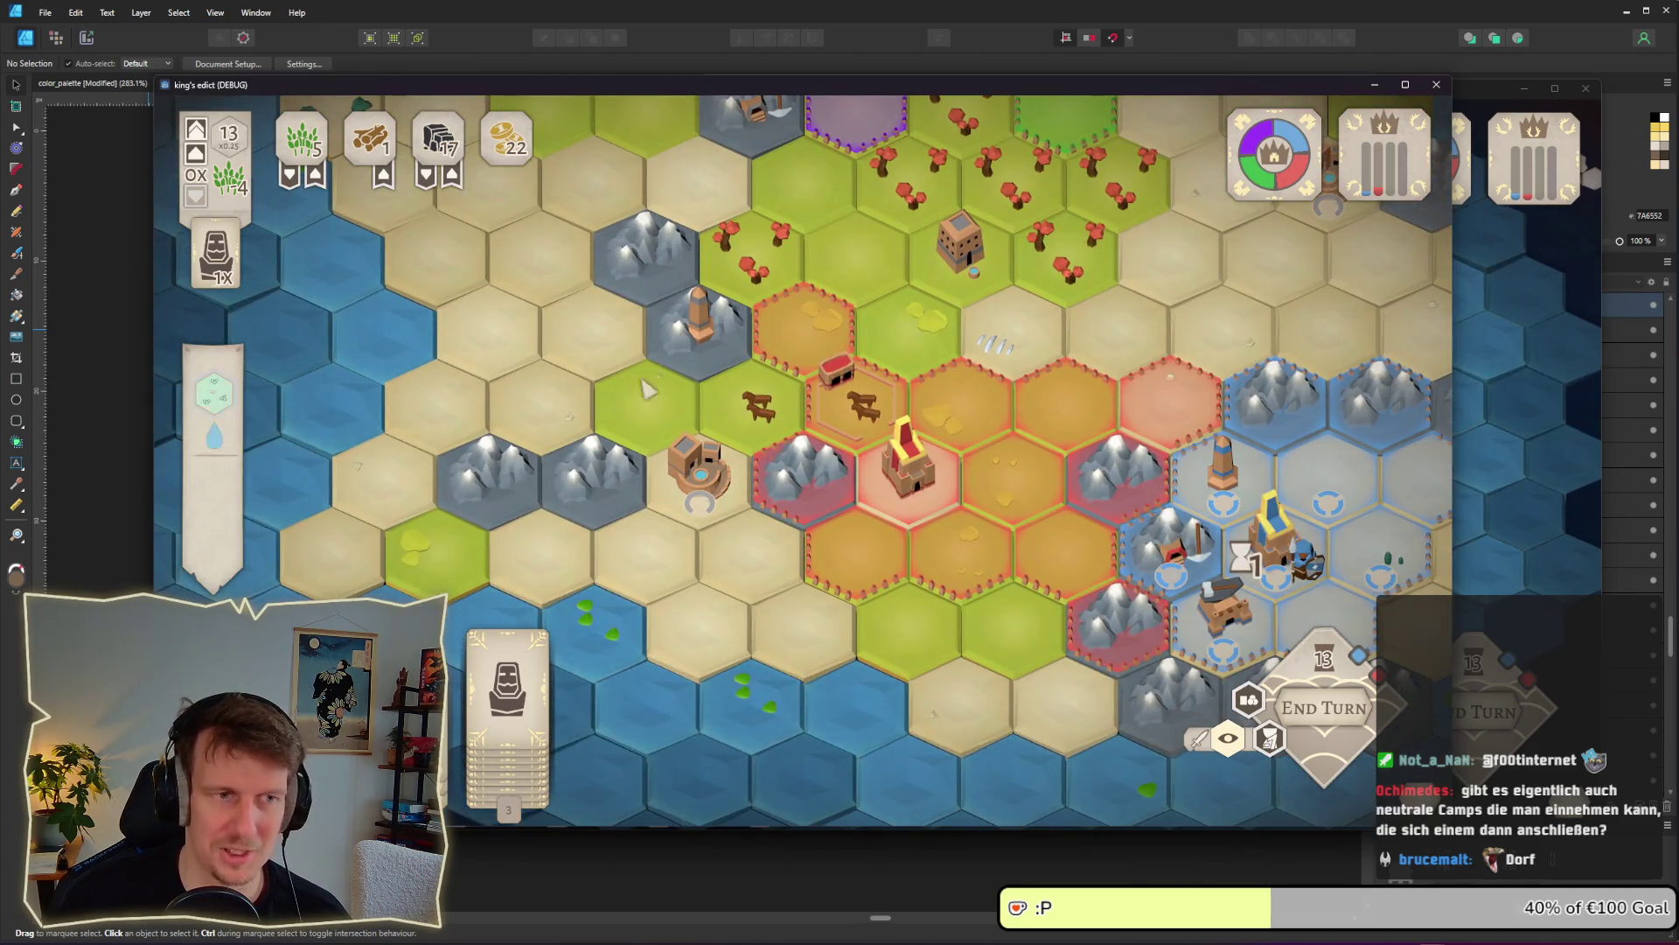
key(w)
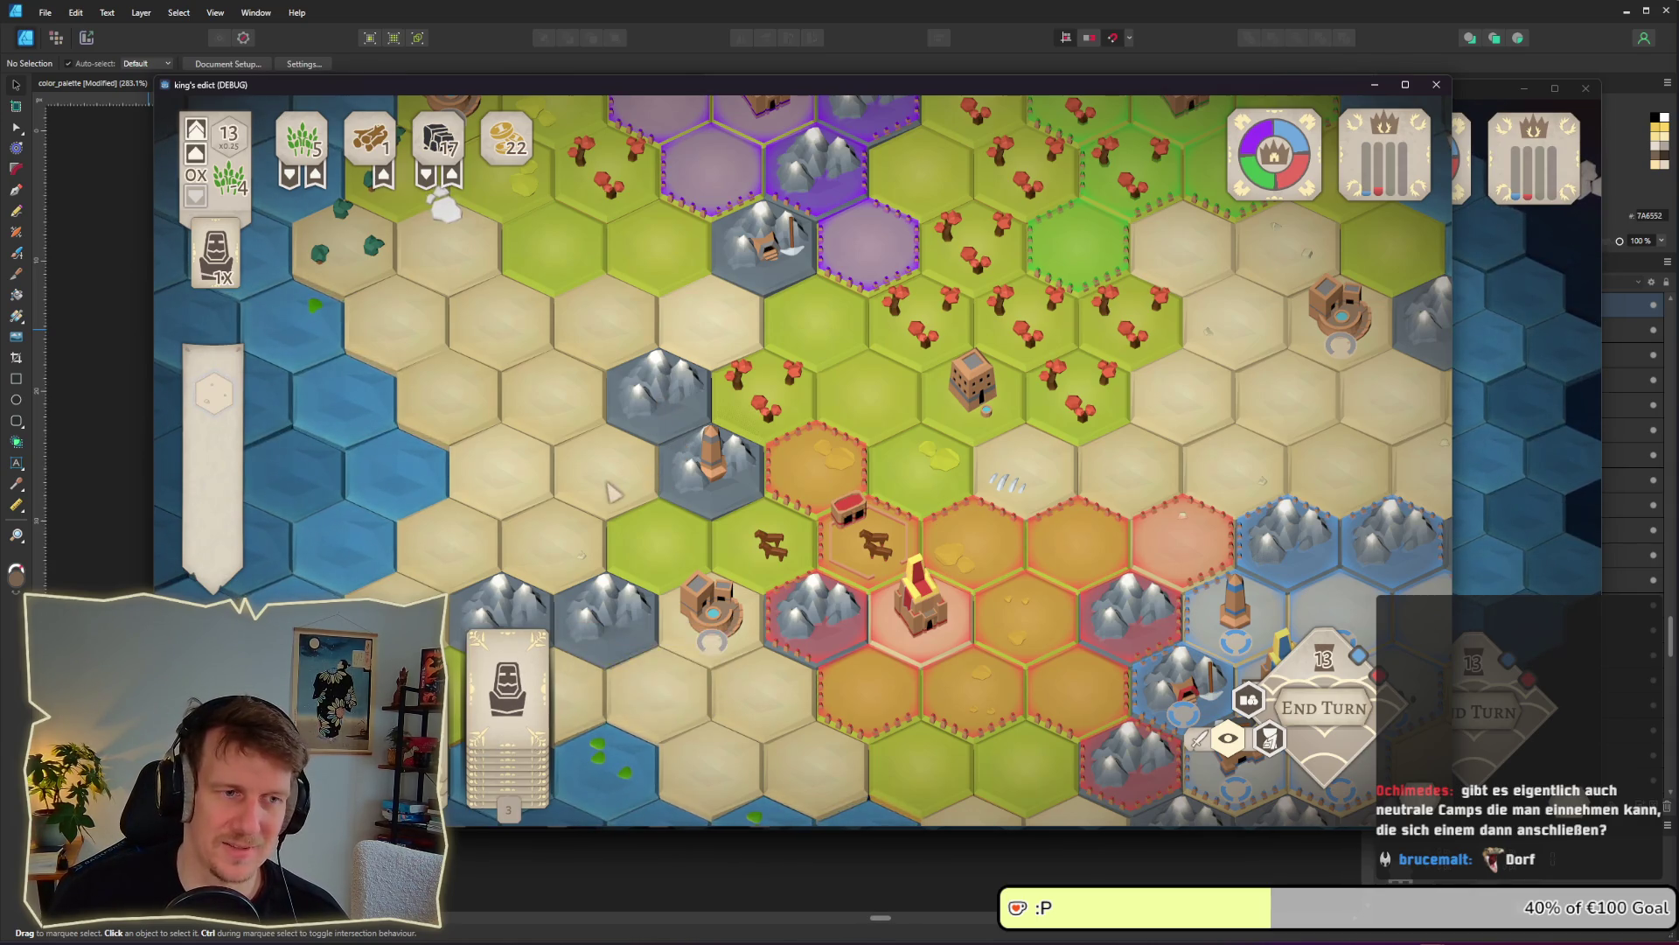
scroll(613, 531, down, 2)
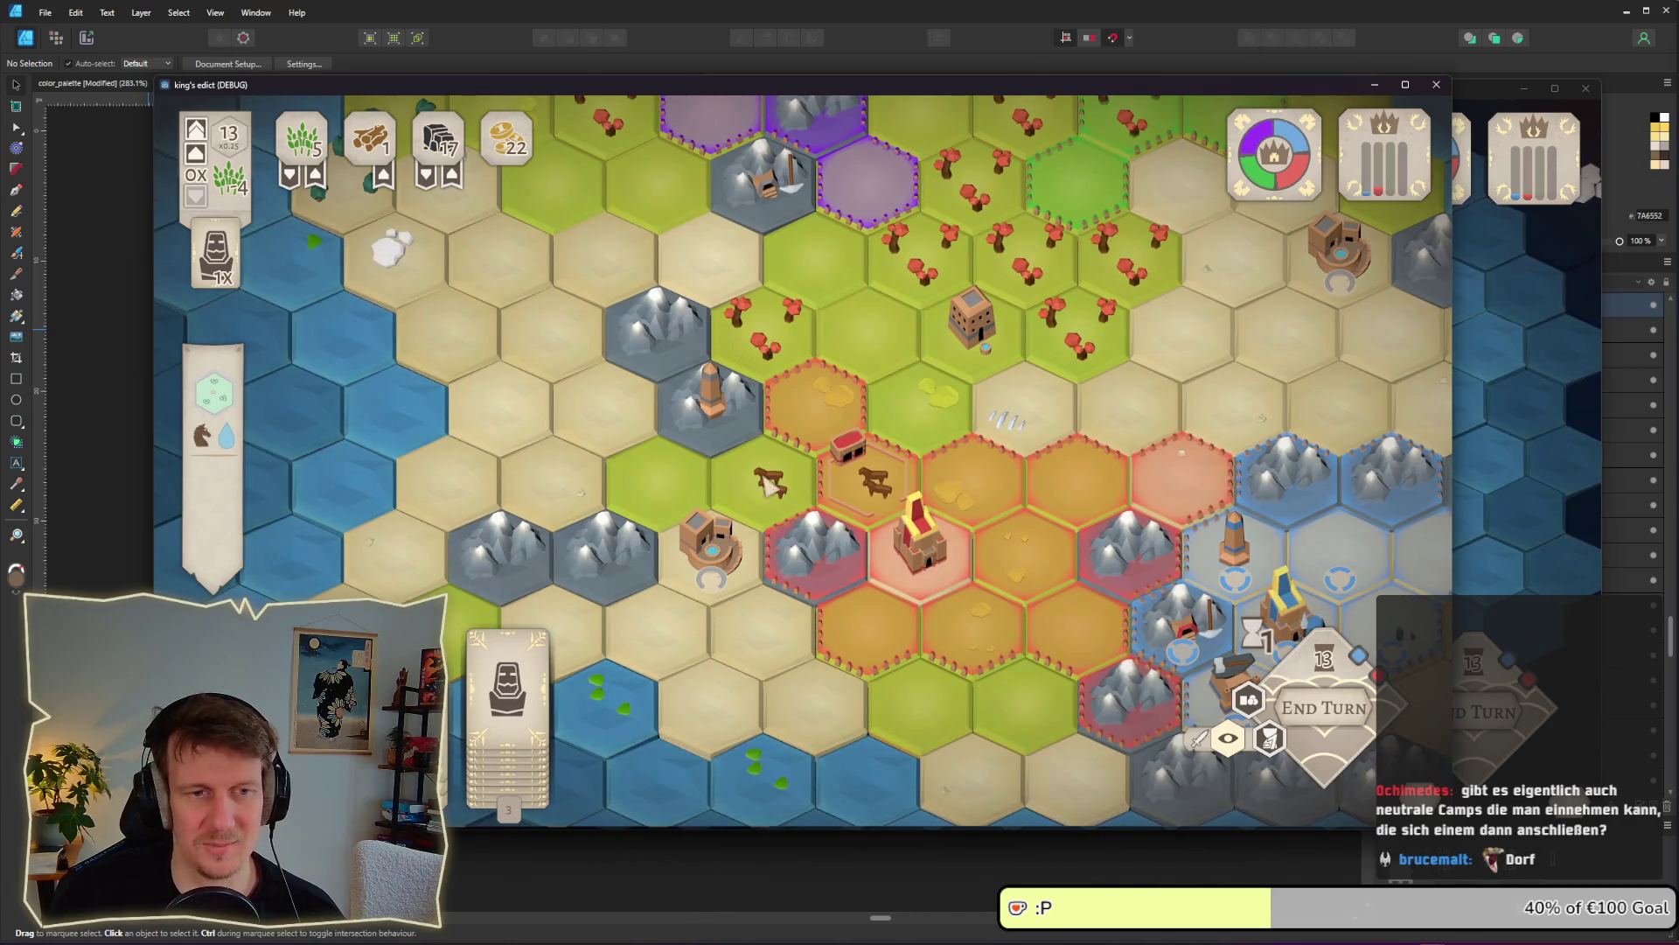
key(d)
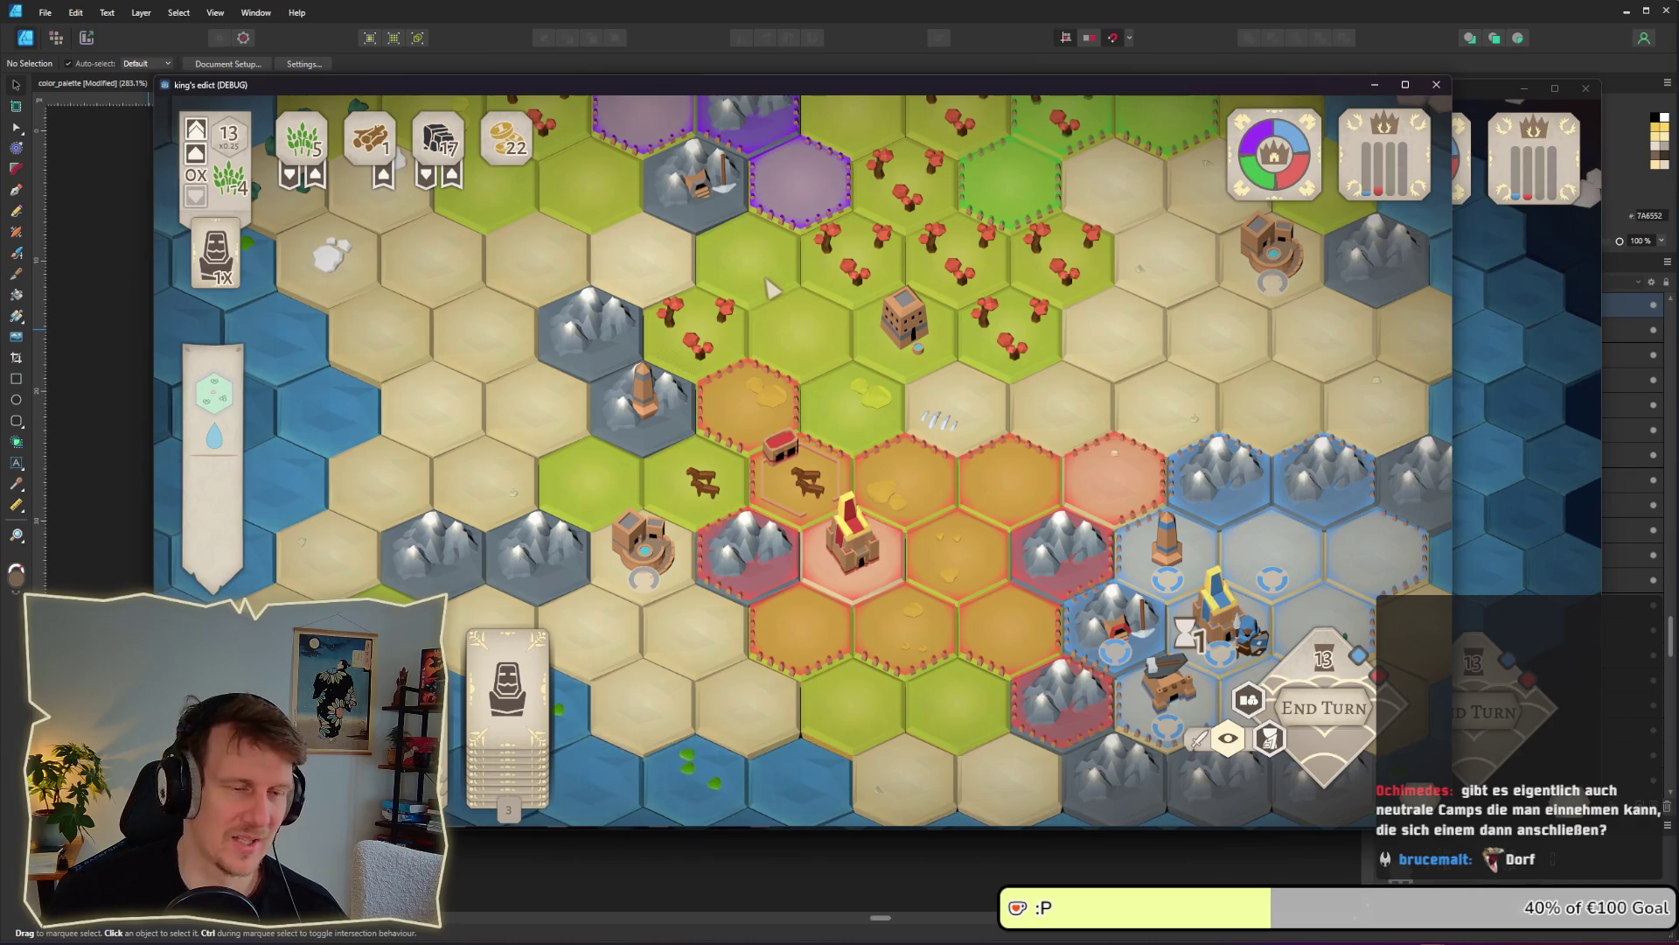
drag(772, 288, 802, 398)
drag(848, 500, 844, 451)
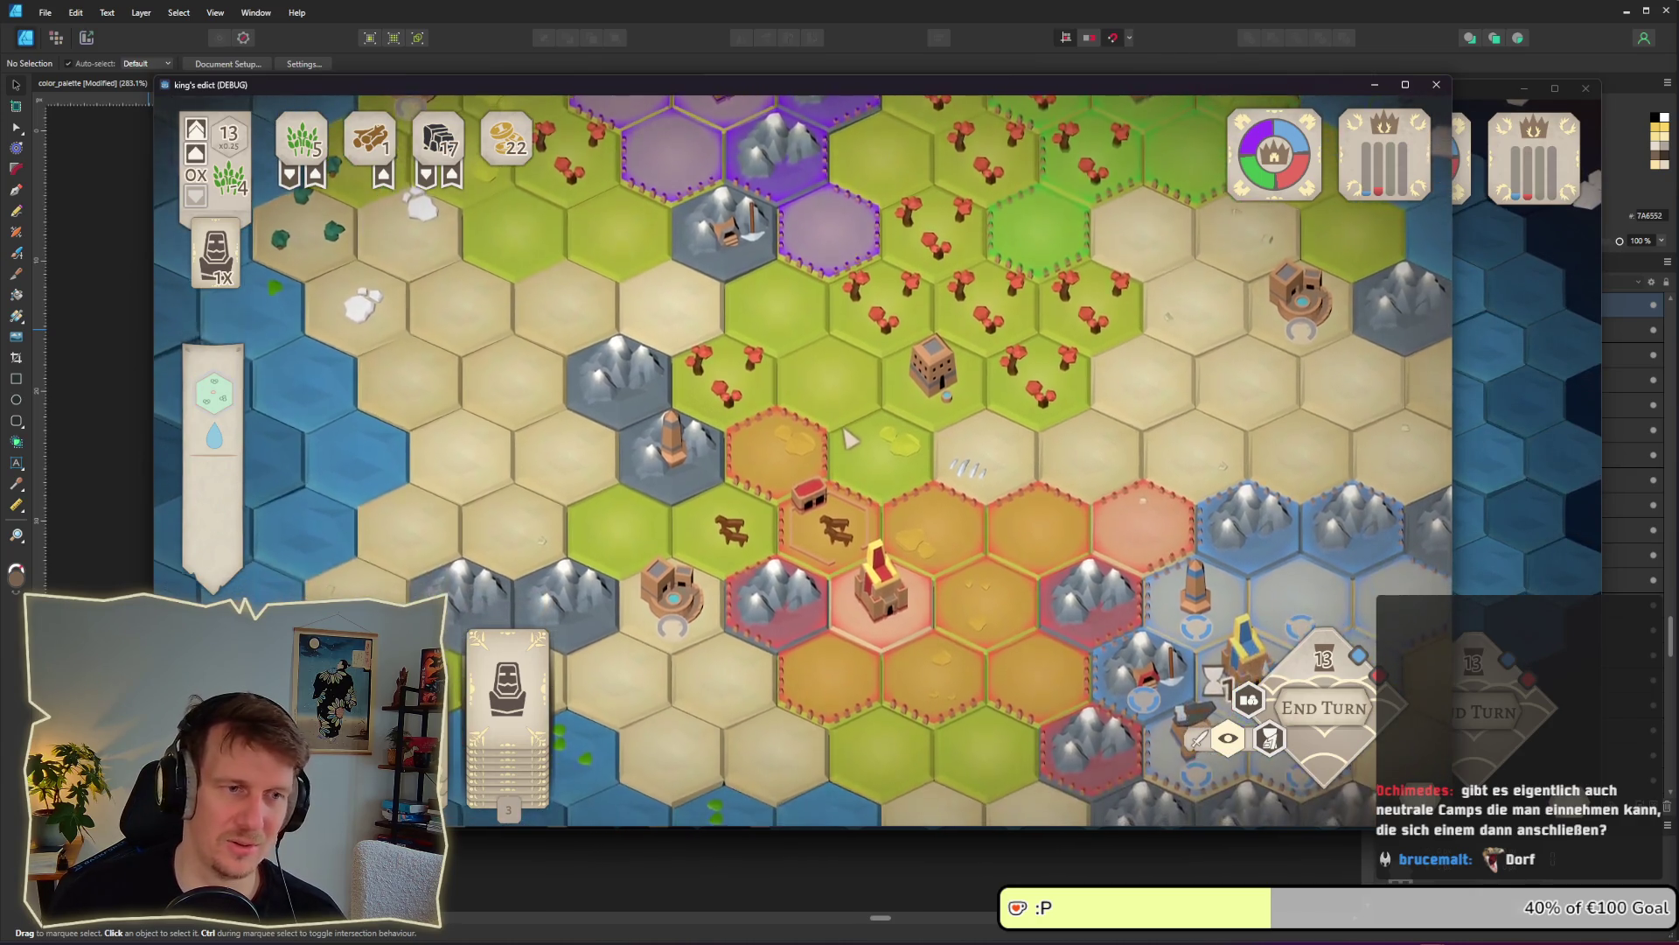
scroll(831, 300, down, 2)
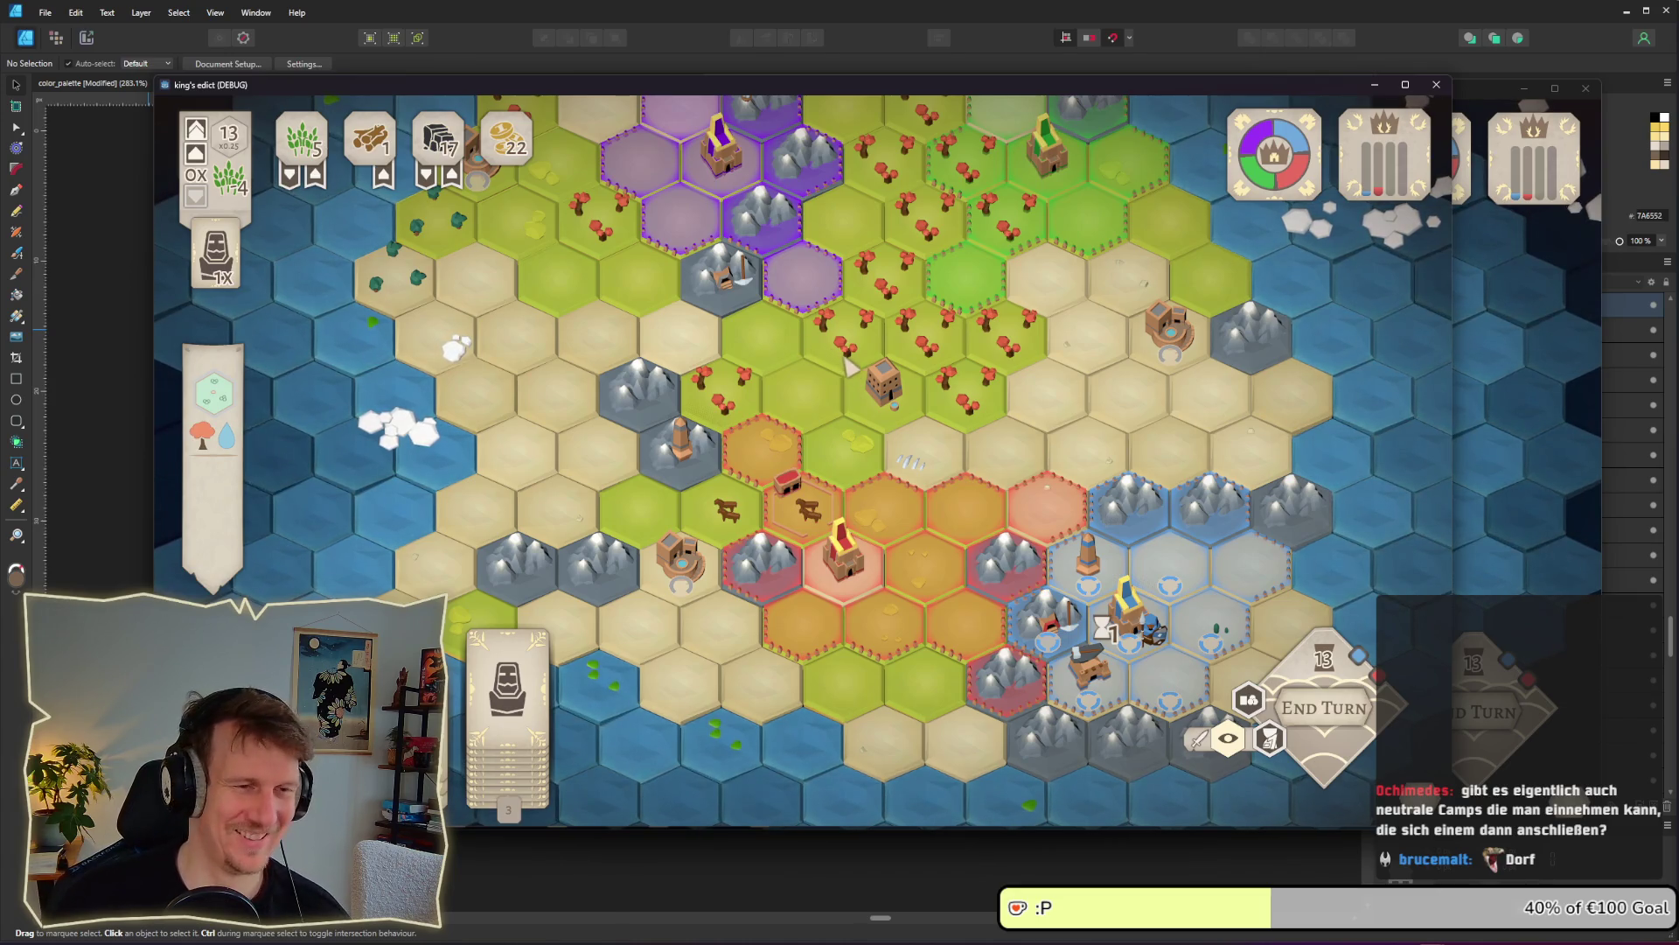
key(s)
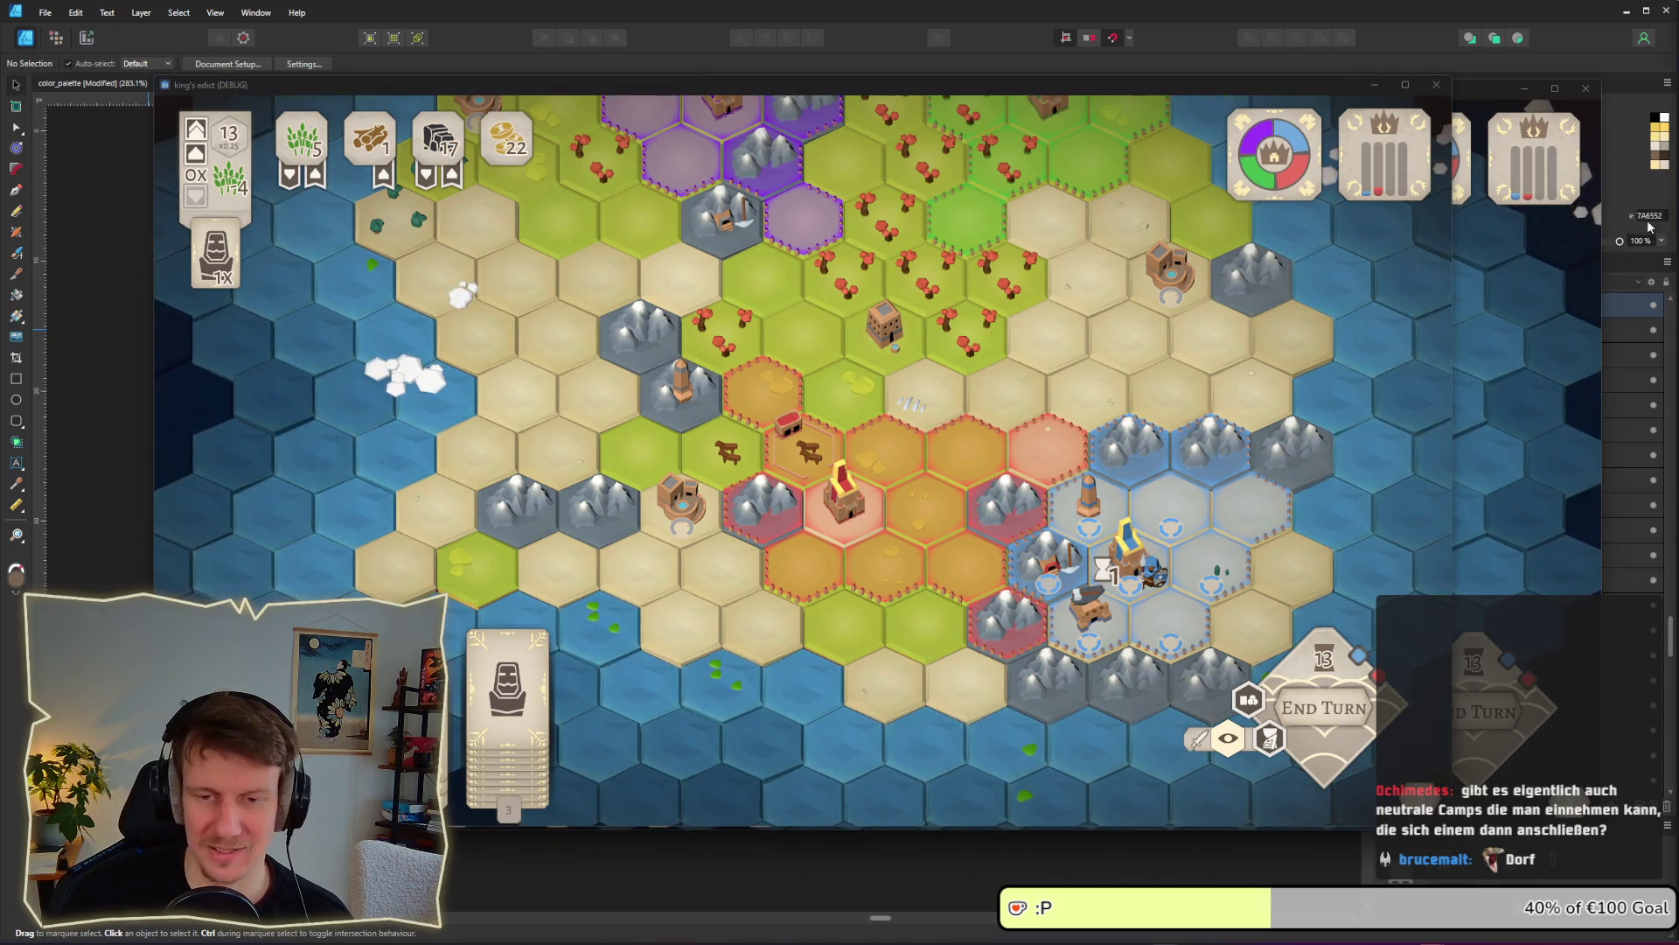
click(854, 447)
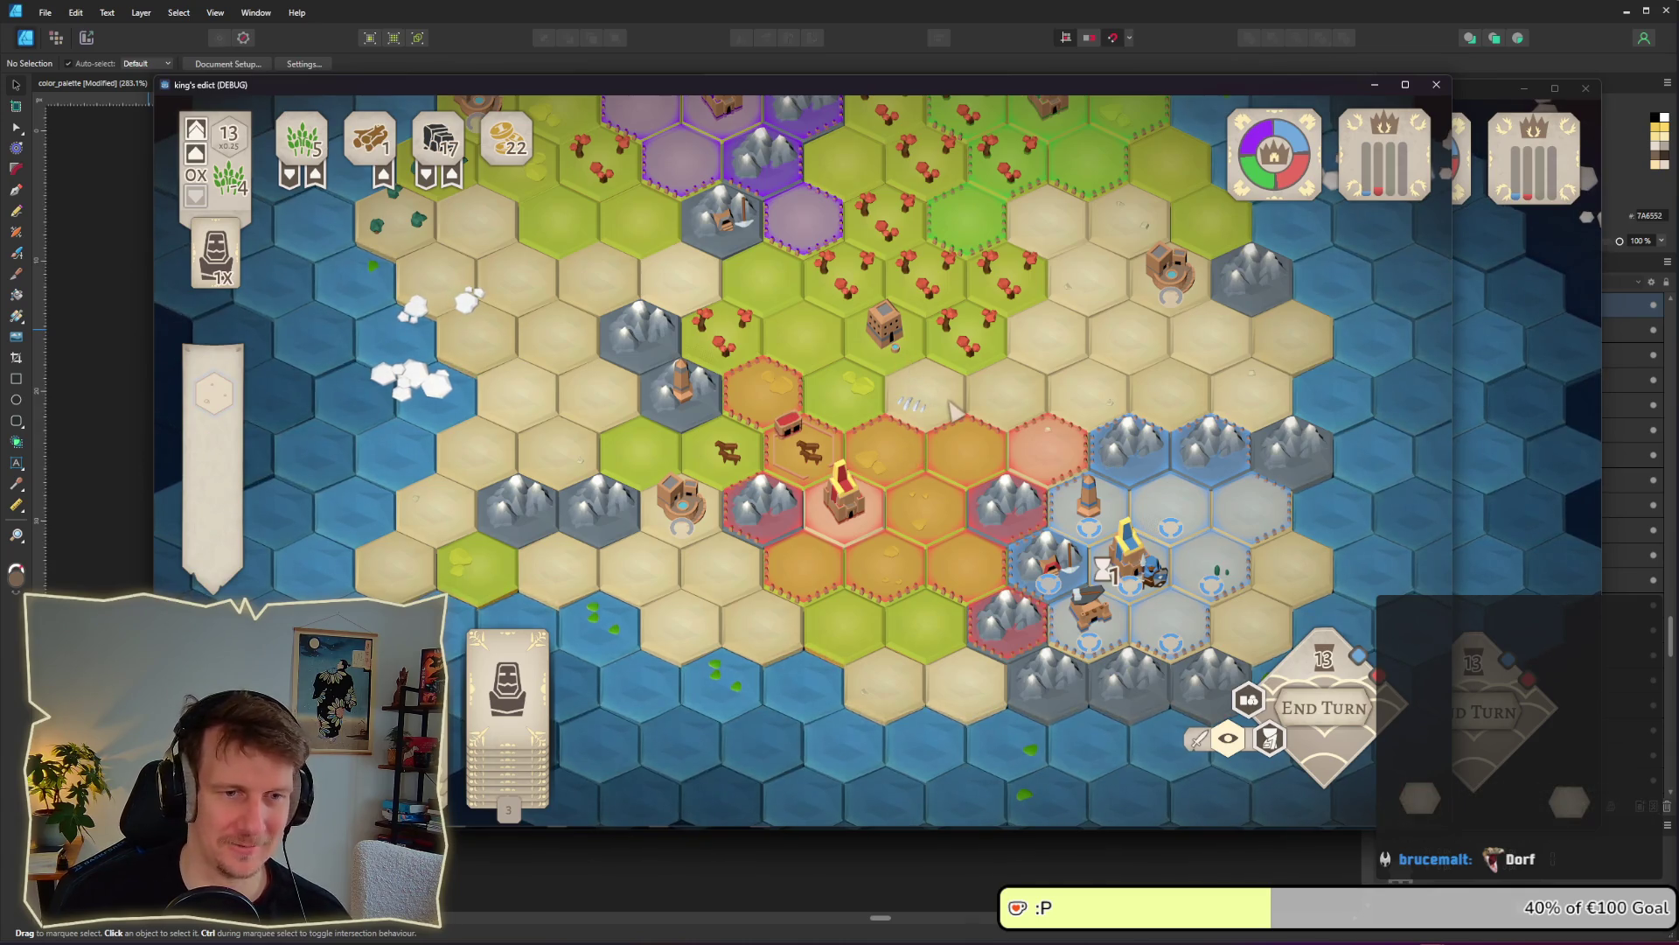
key(alt+Tab)
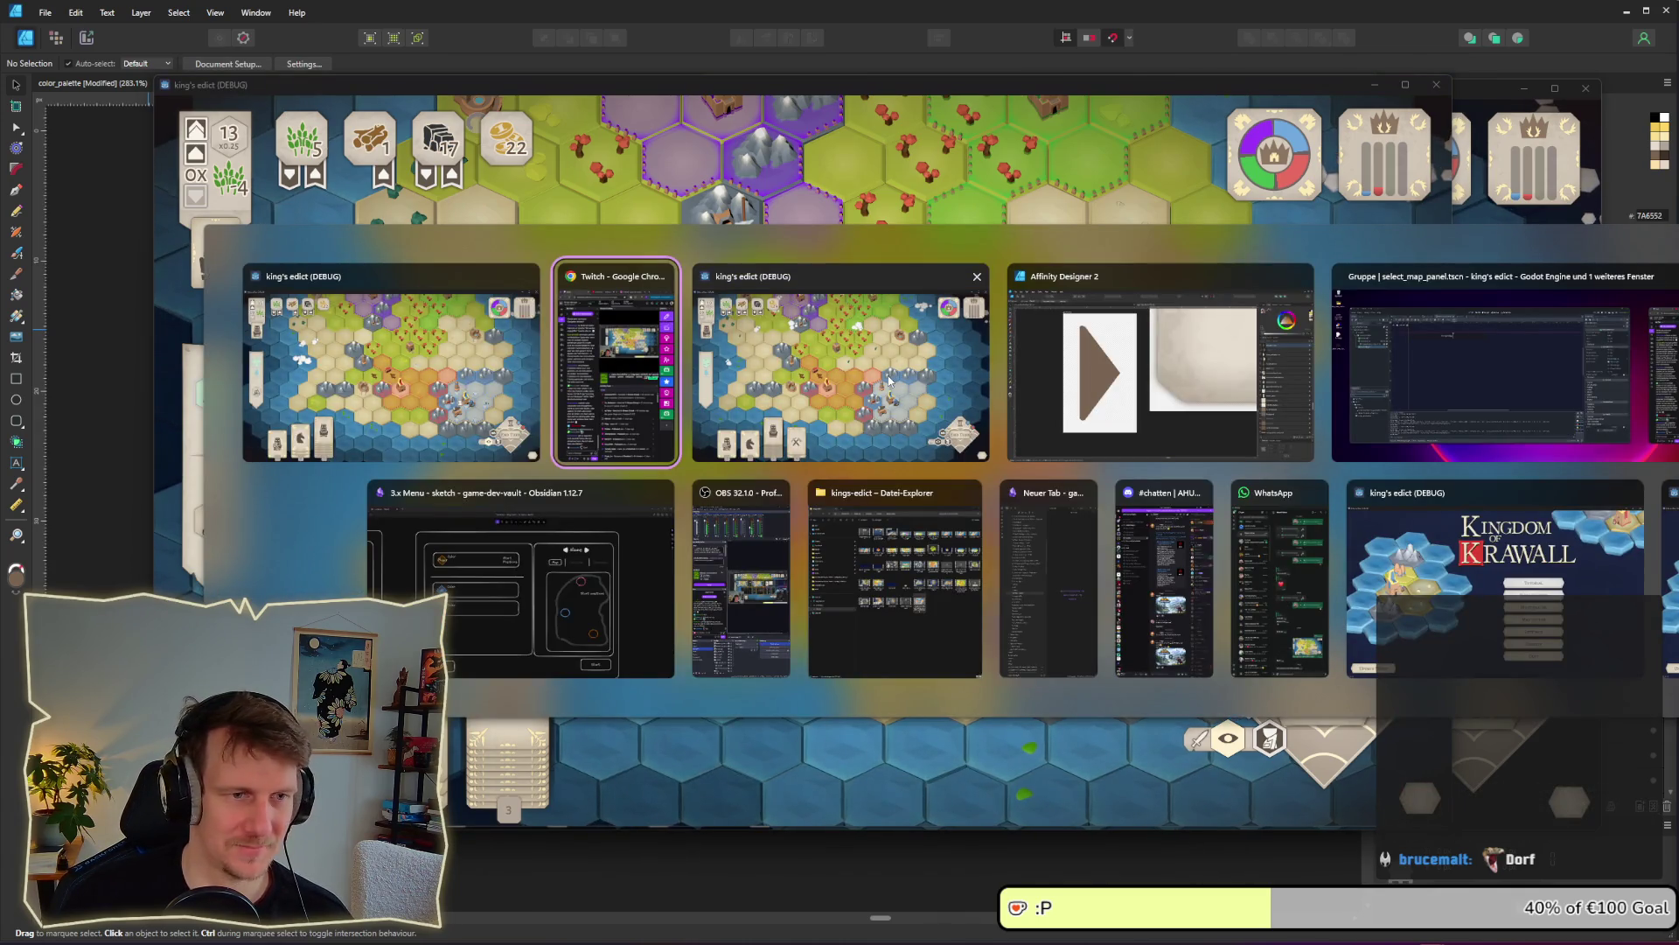
click(505, 399)
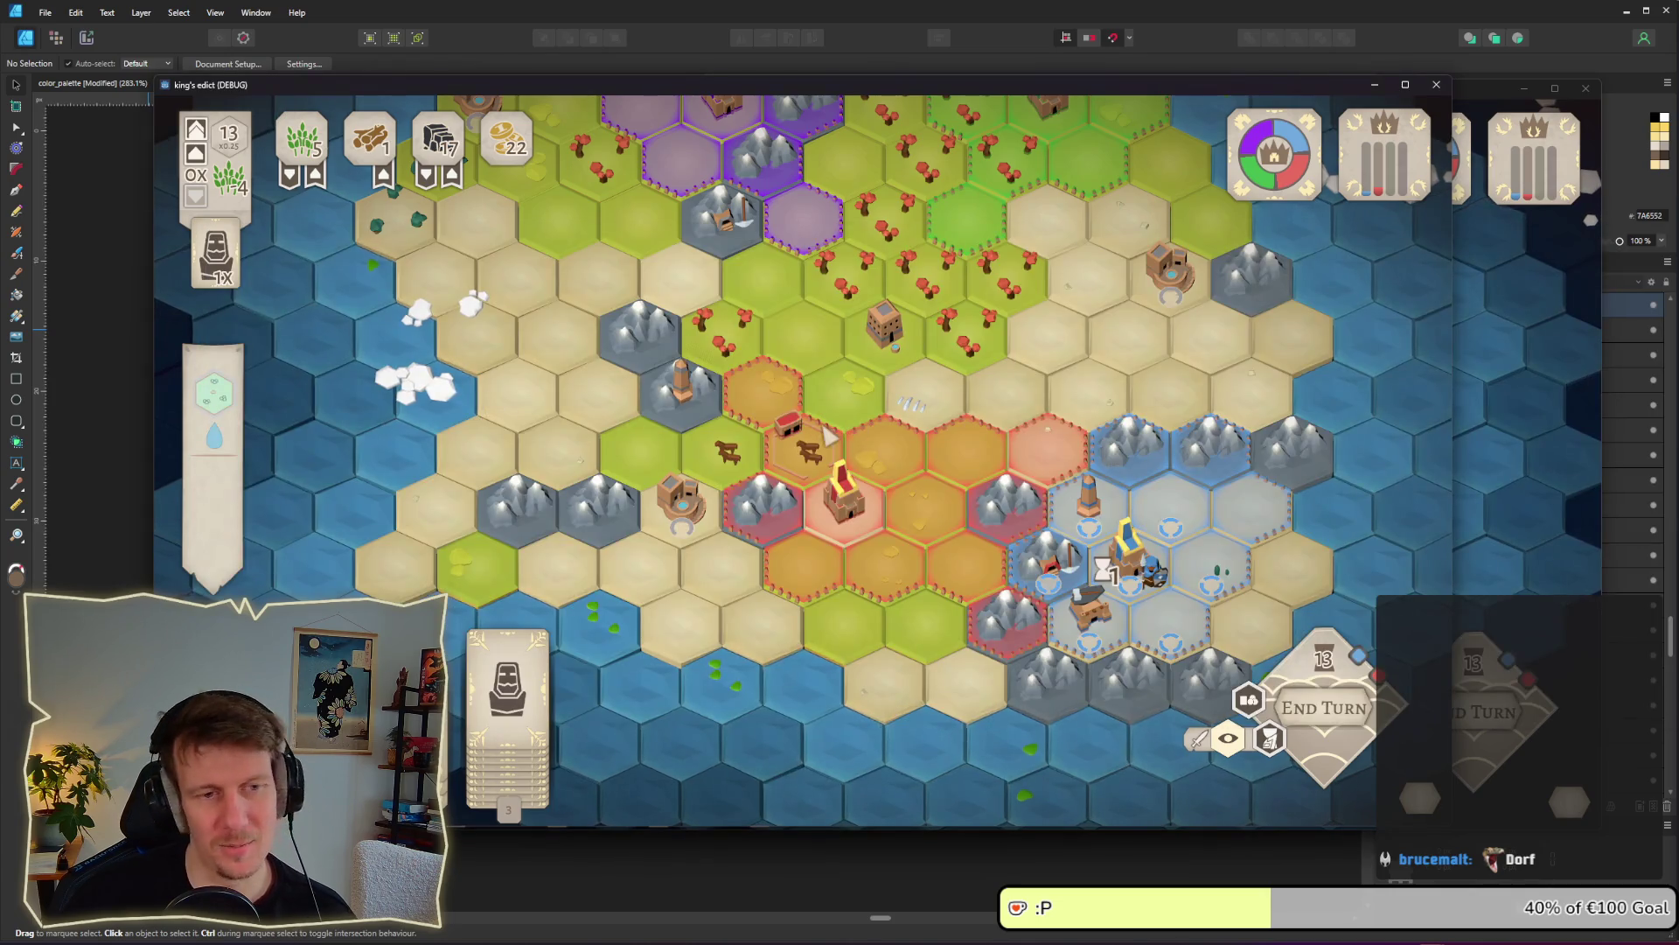
Centre the castle area, place a Servant on the hex below-left of the castle, and hide turn markers
scroll(827, 435, up, 4)
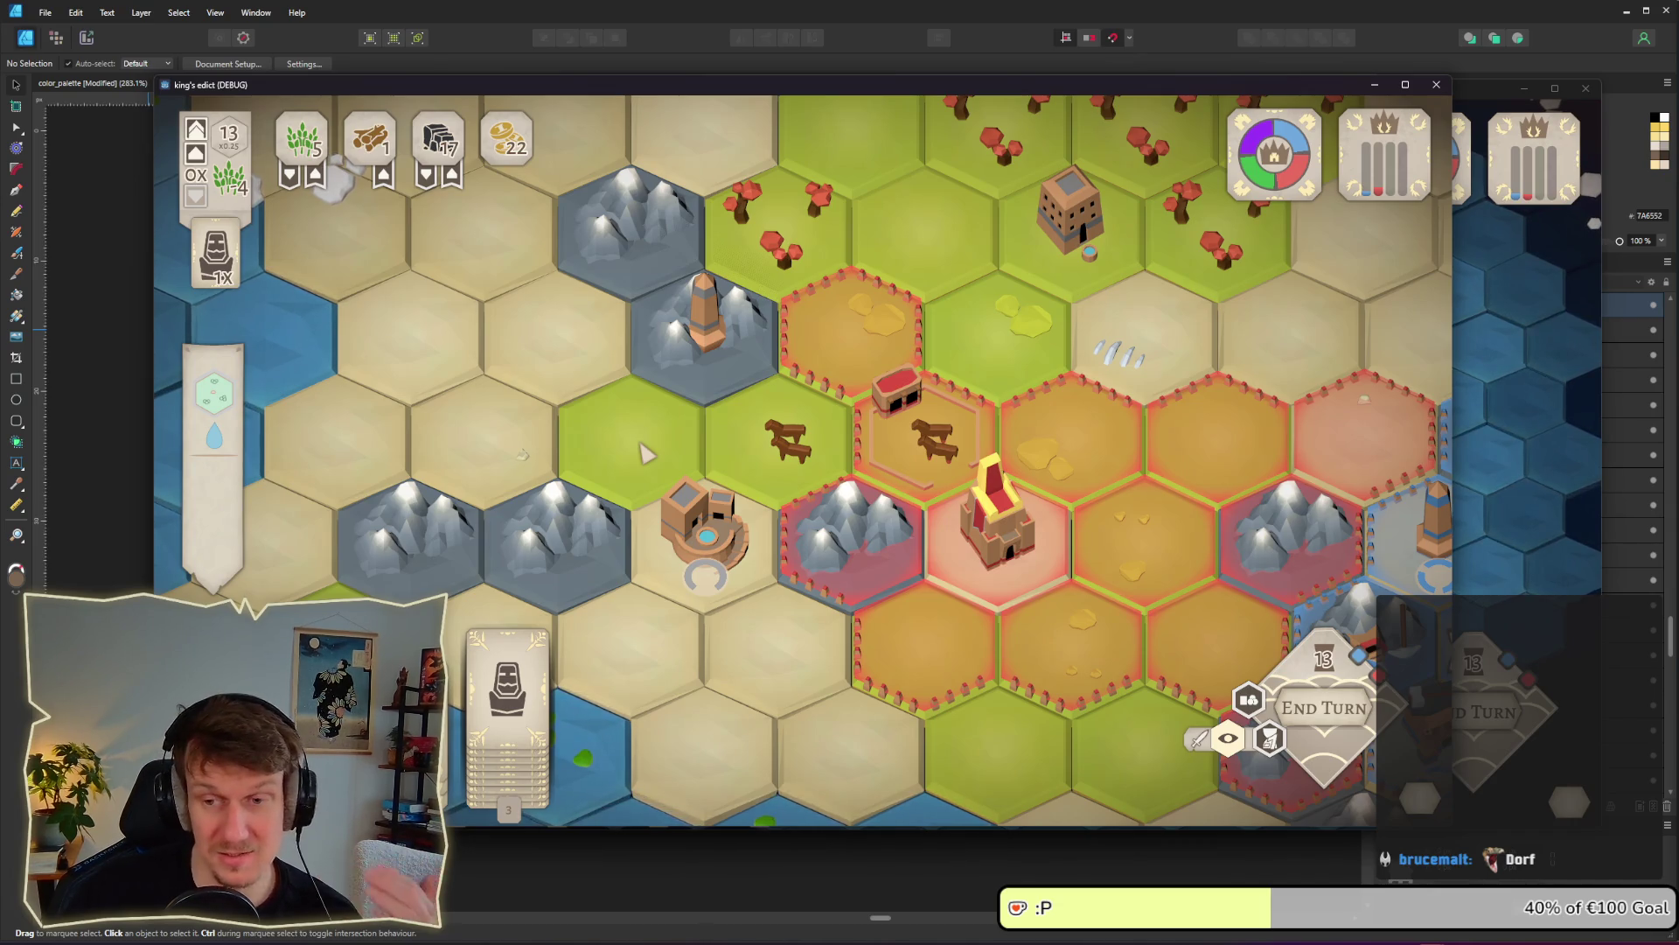
scroll(646, 452, down, 3)
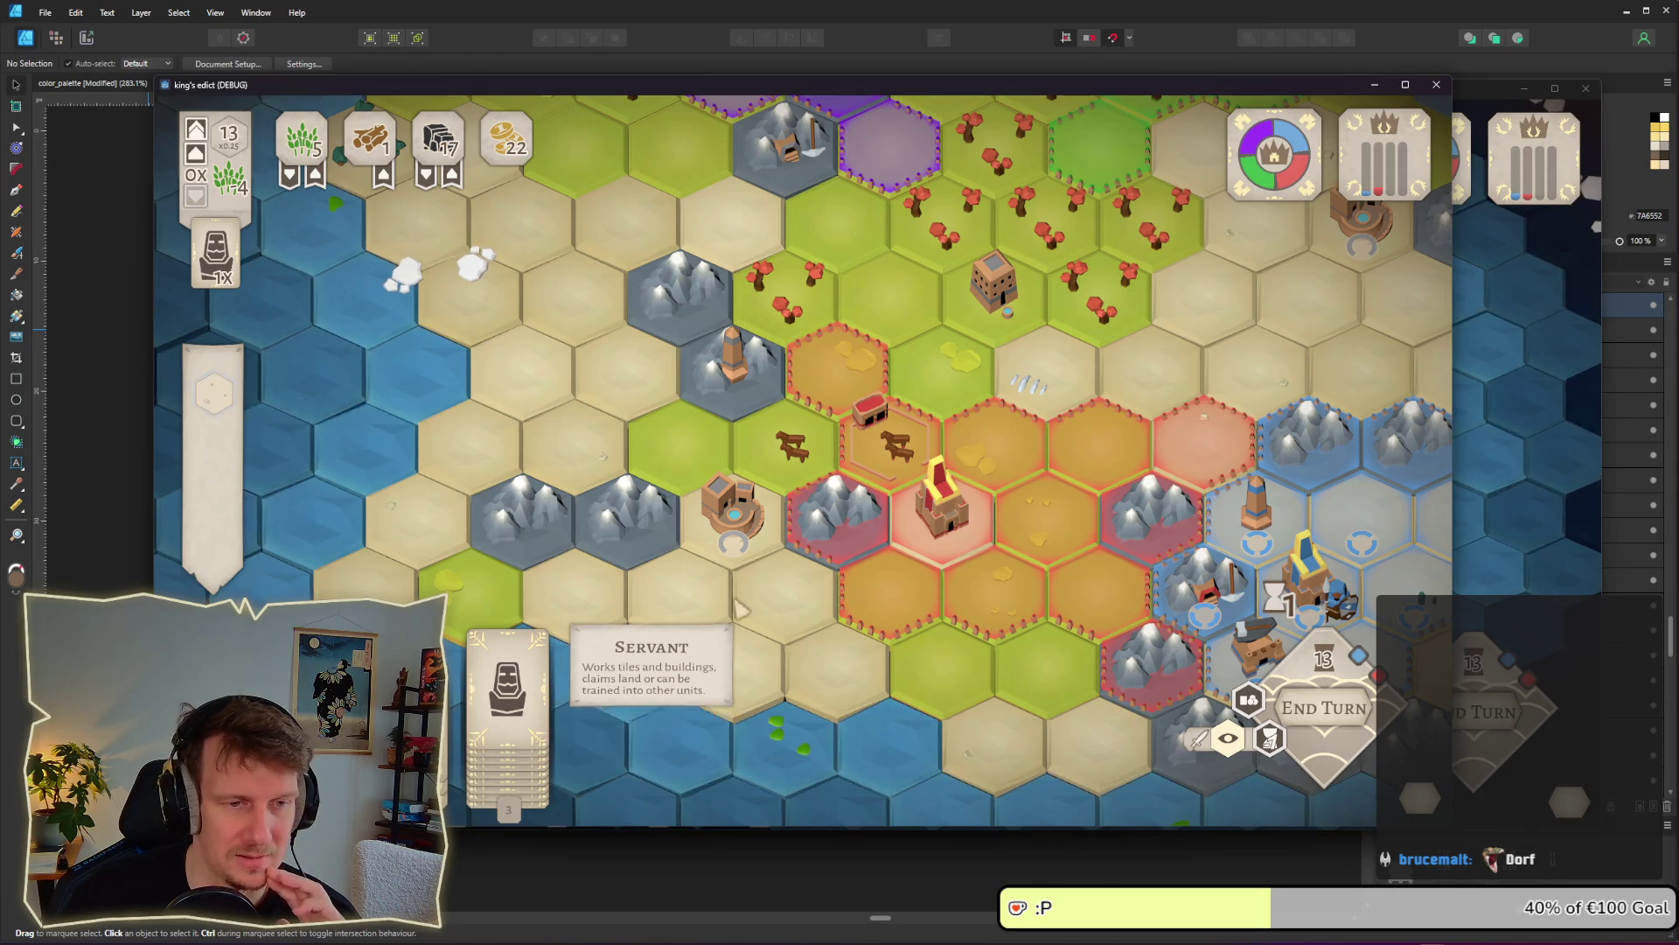
drag(907, 592, 773, 523)
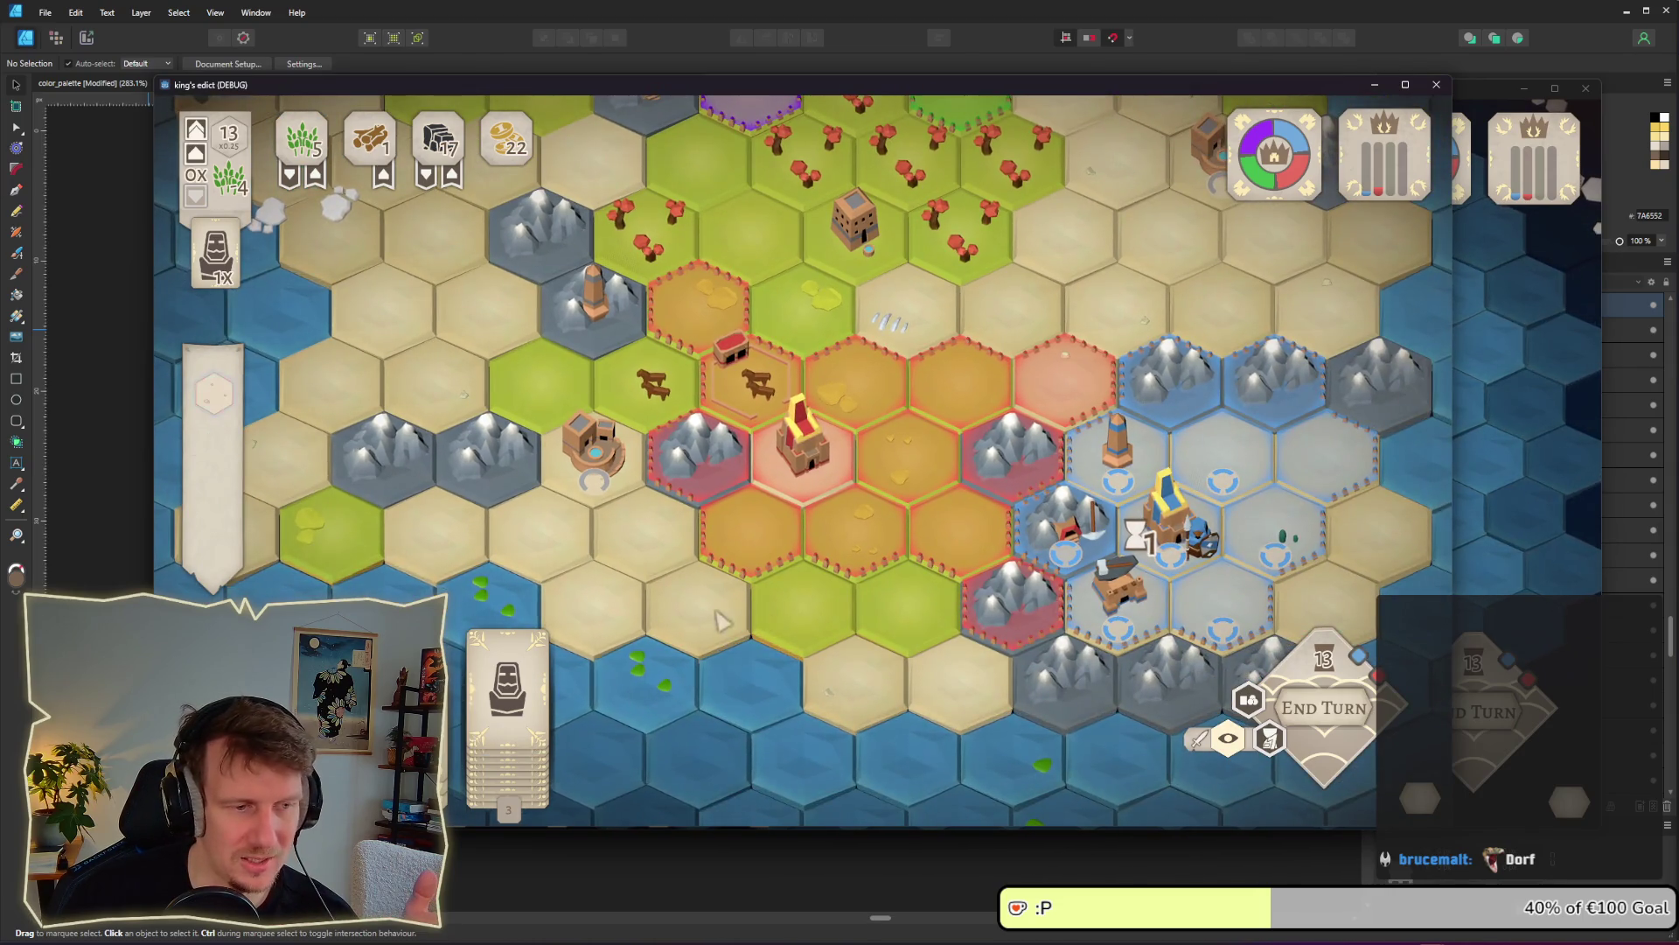
mouse_move(535, 681)
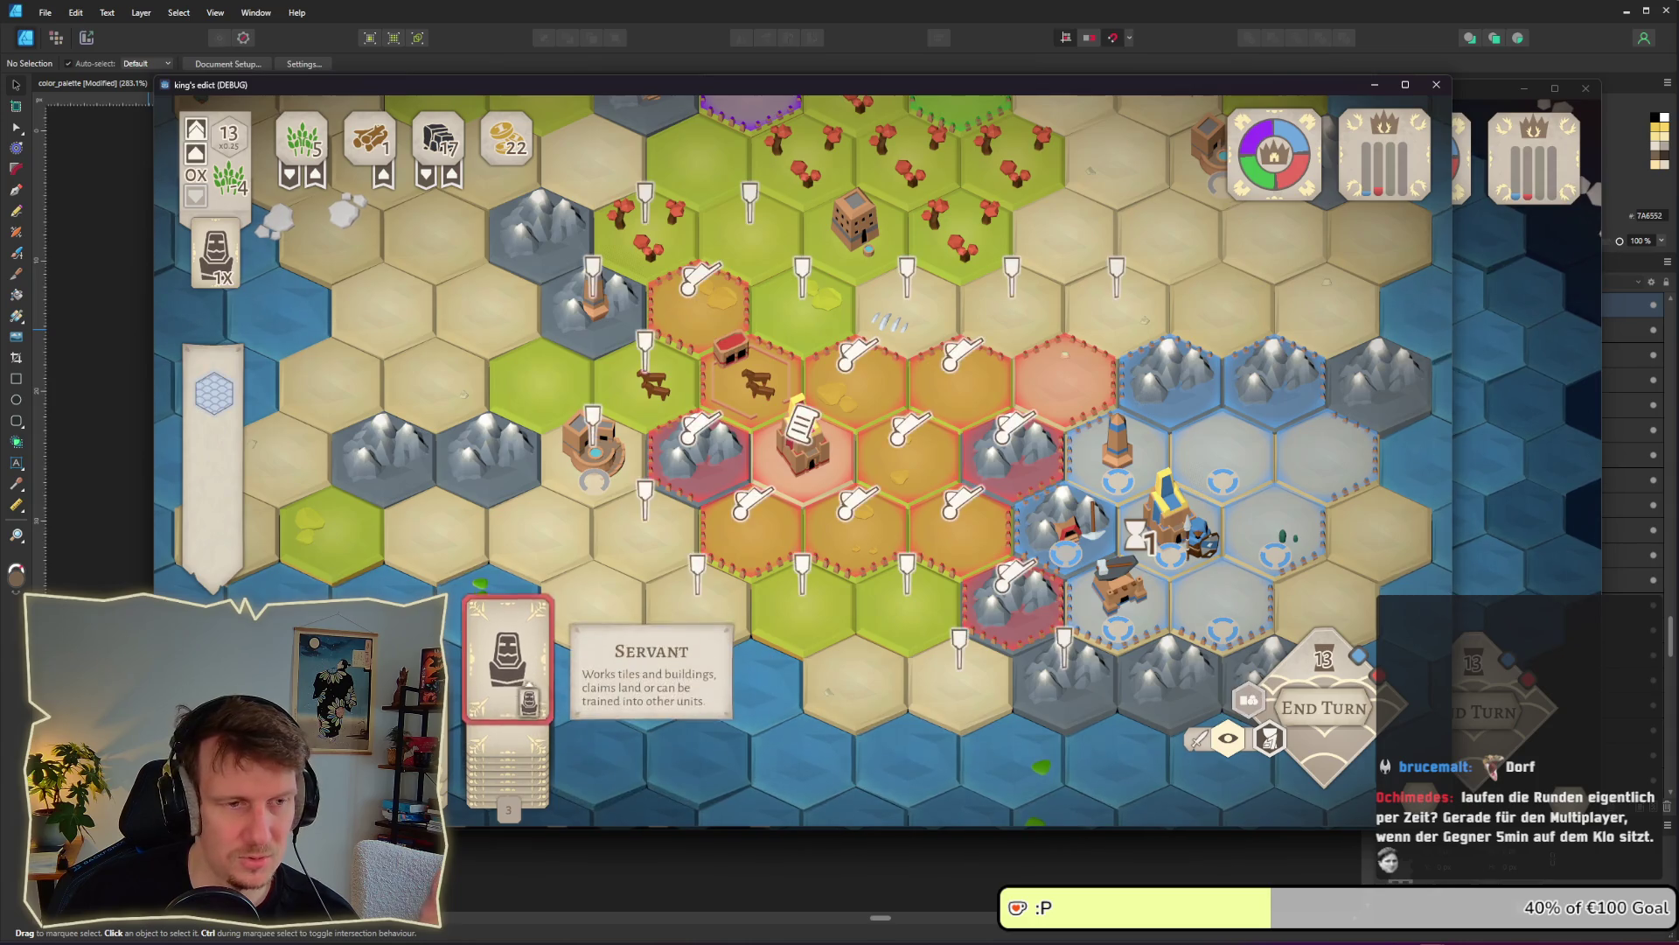
click(507, 673)
click(770, 551)
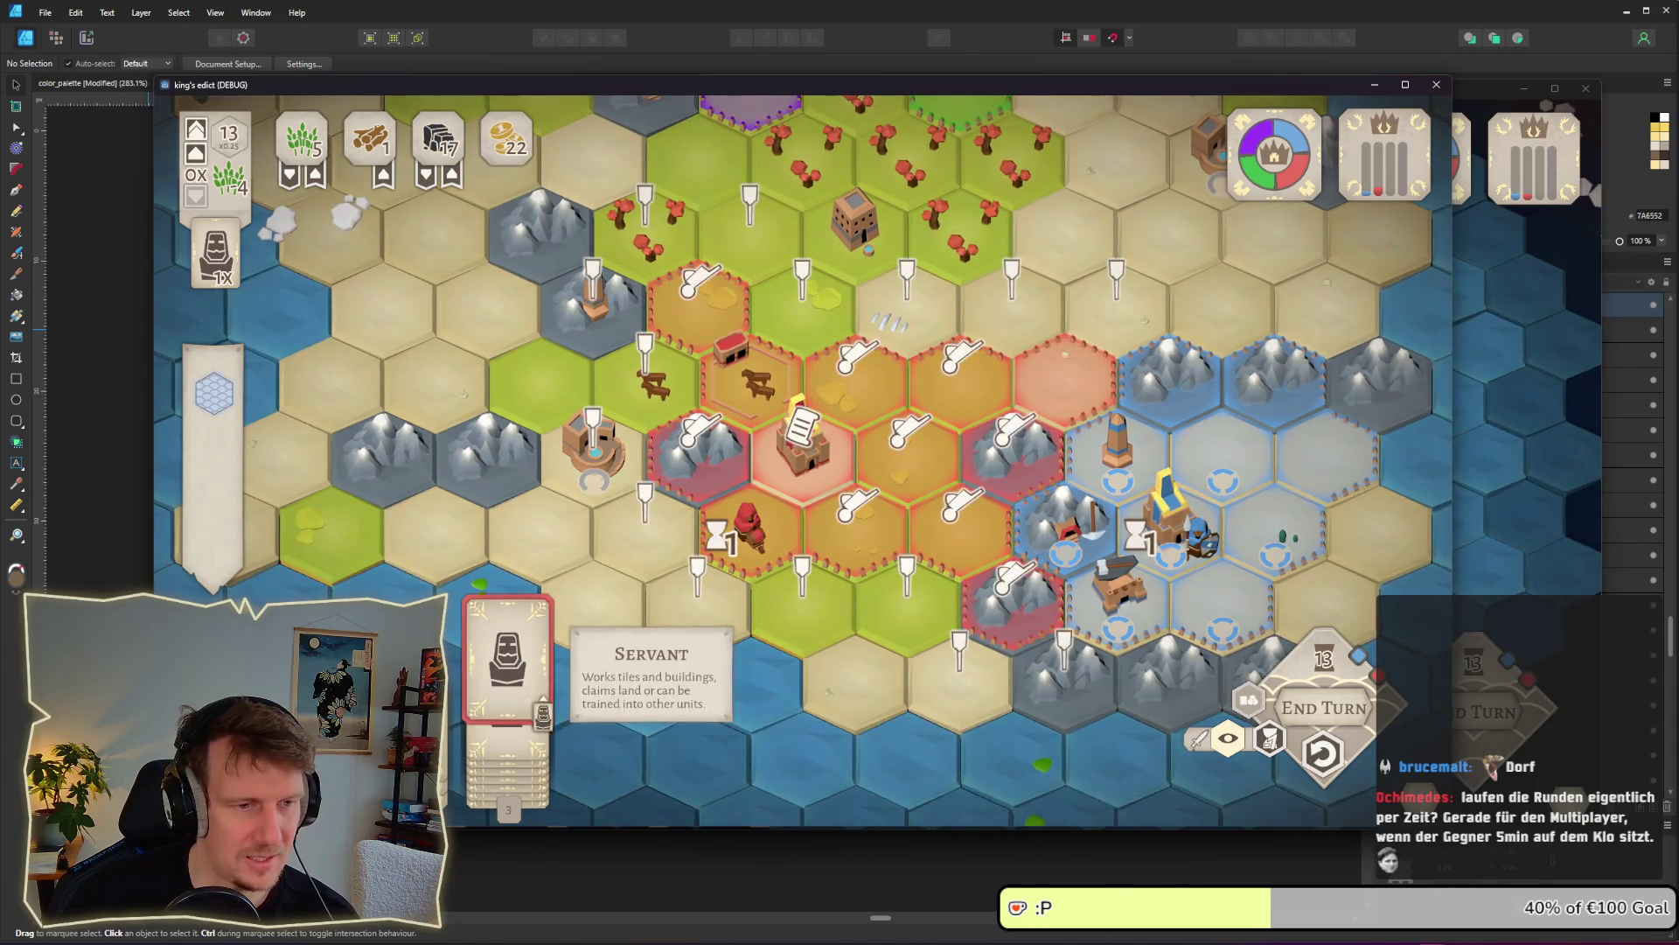
key(space)
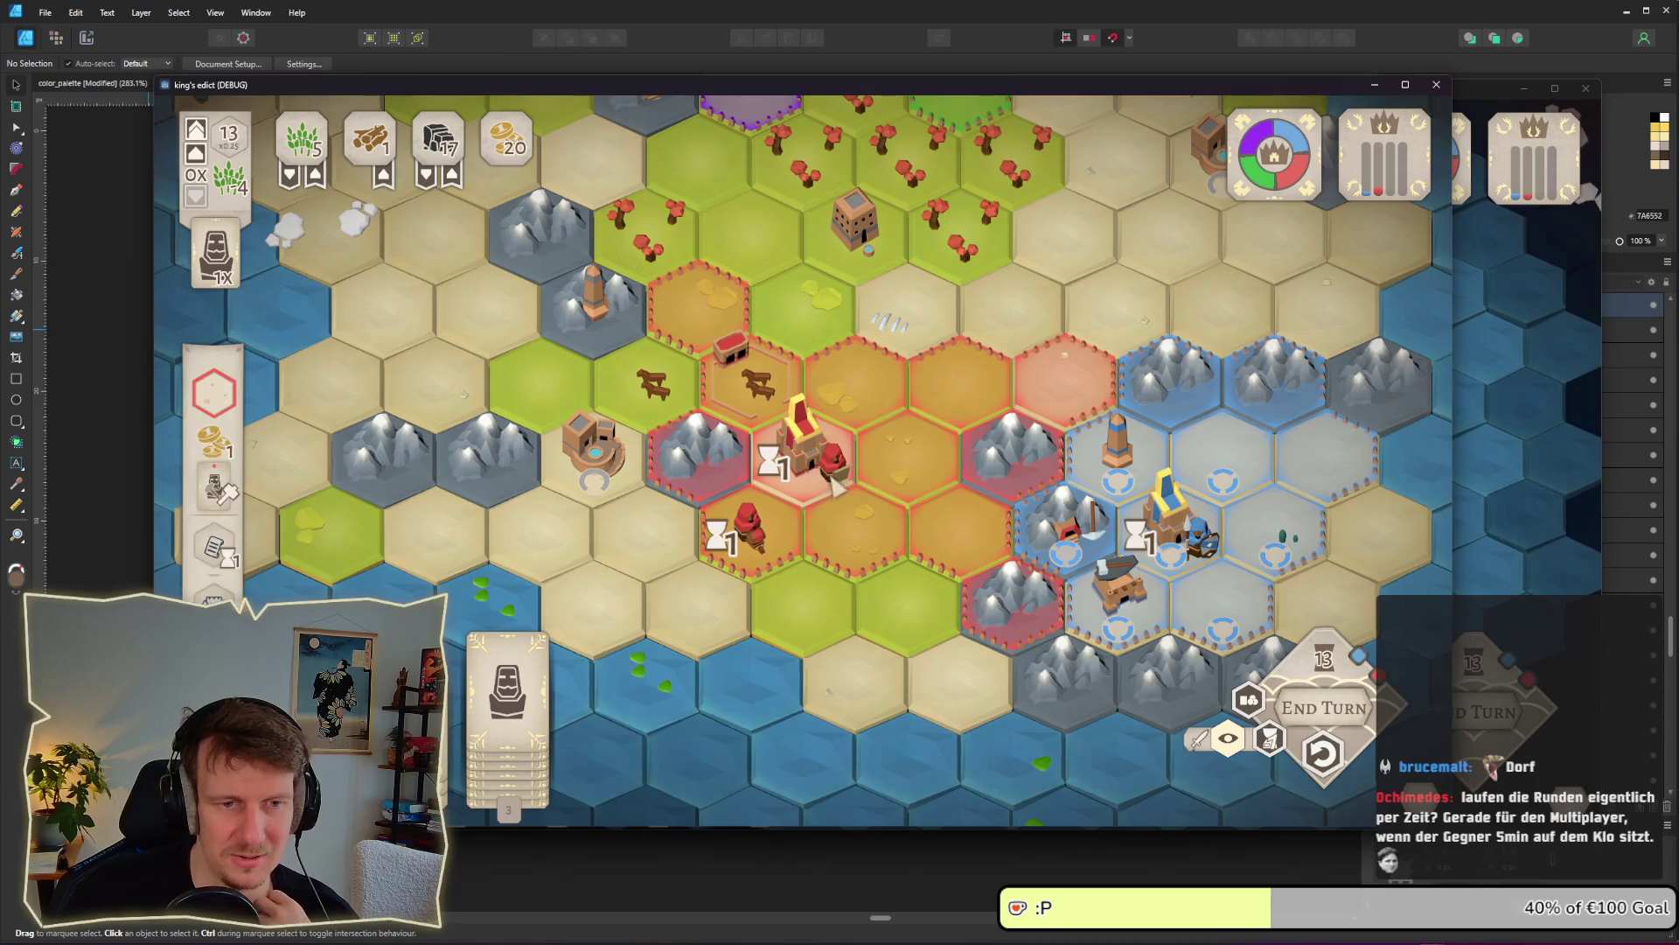
click(1228, 739)
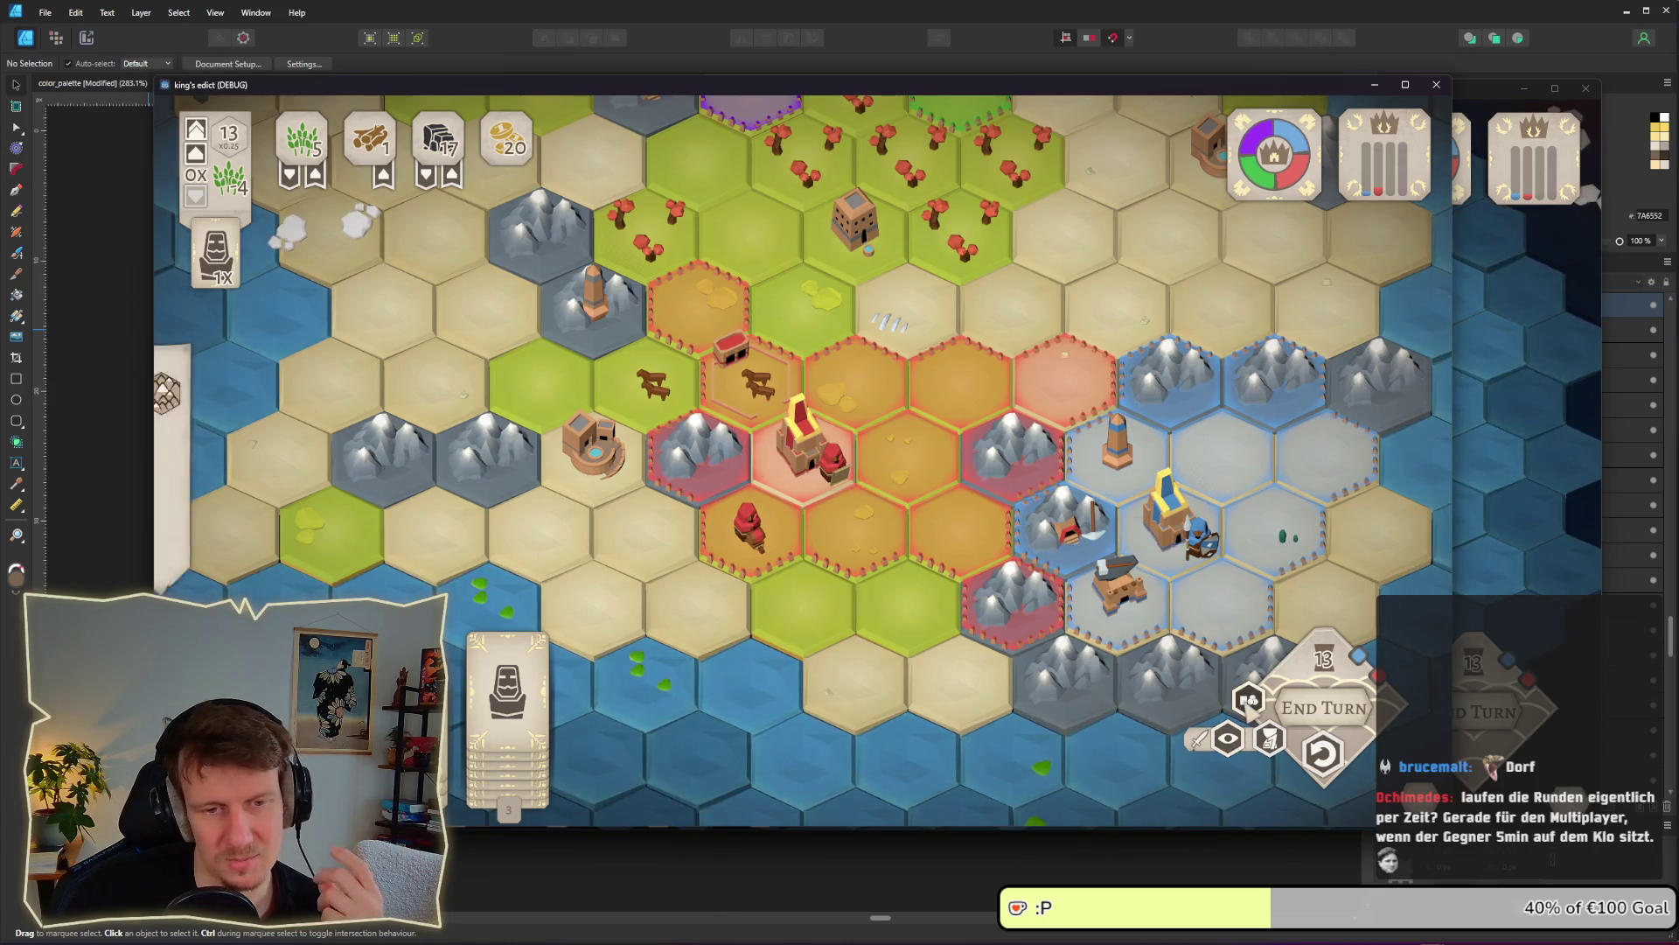
Try the statue card, cancel it, and open the build options for the hex beside the castle
scroll(764, 463, up, 2)
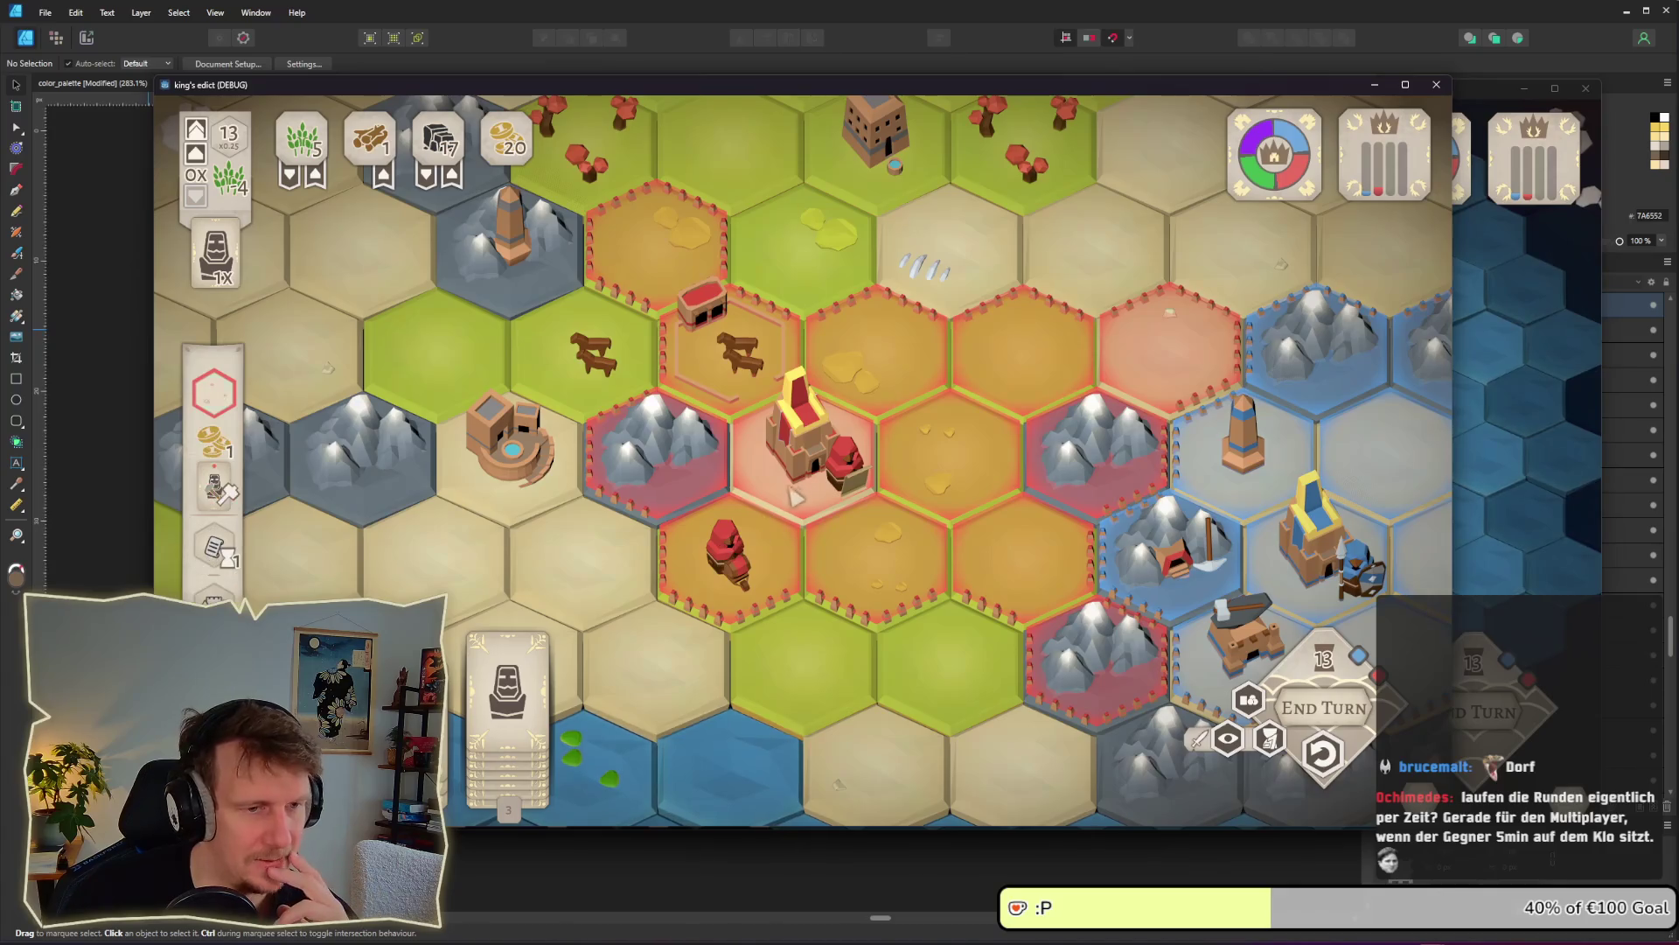
scroll(782, 424, down, 2)
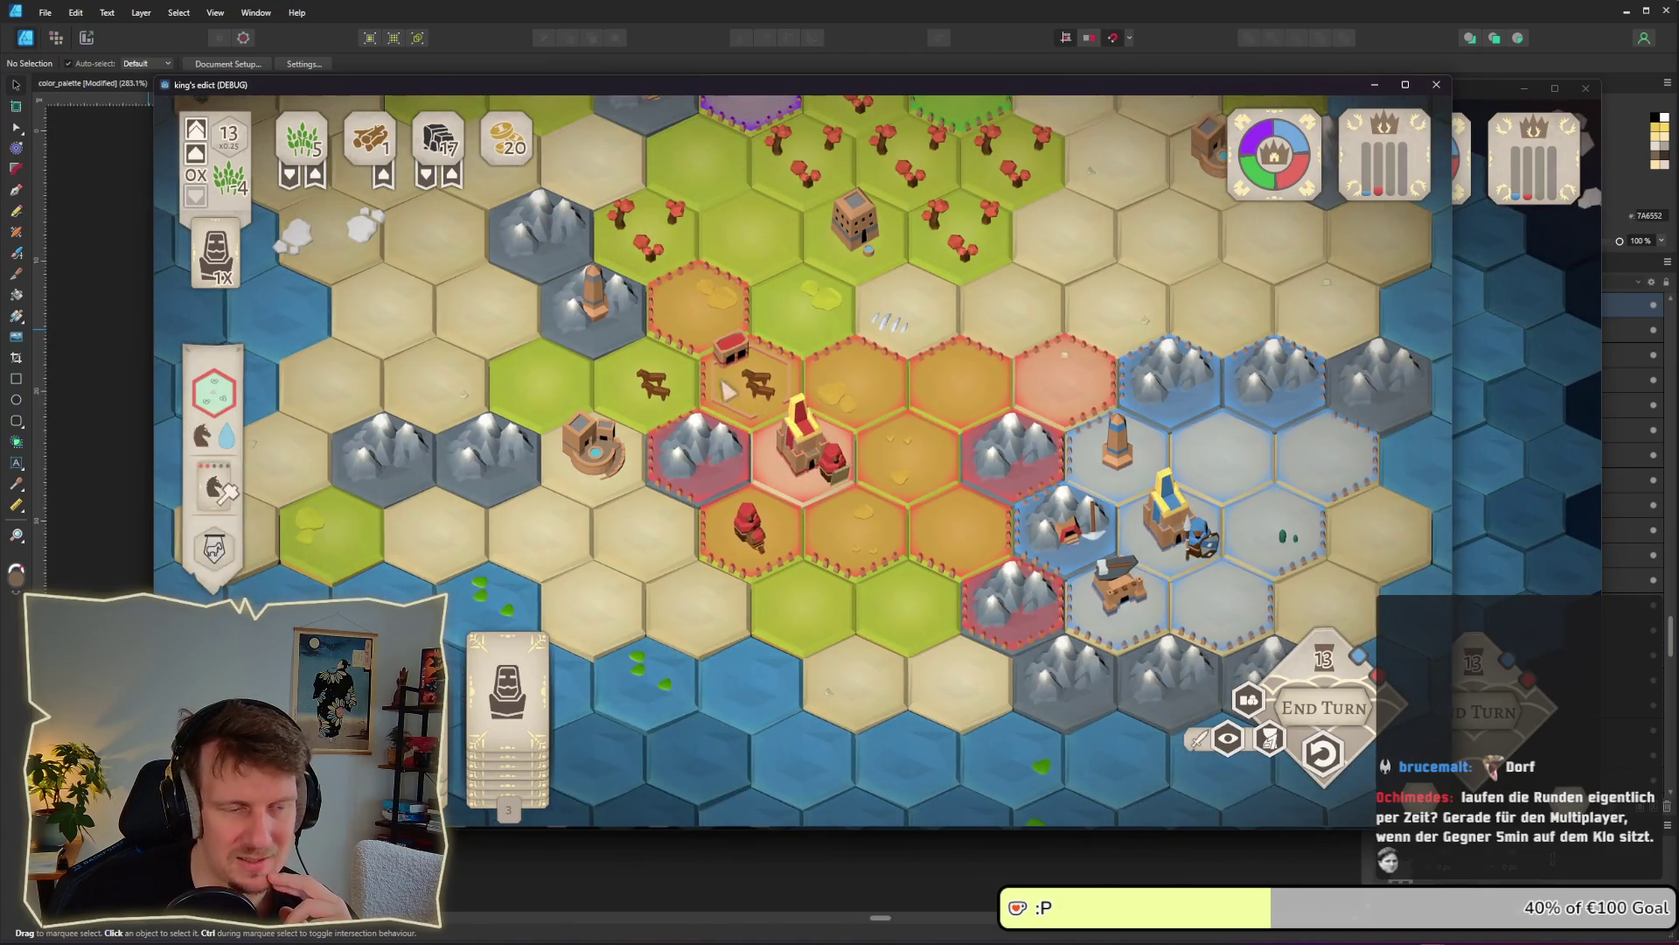
click(550, 698)
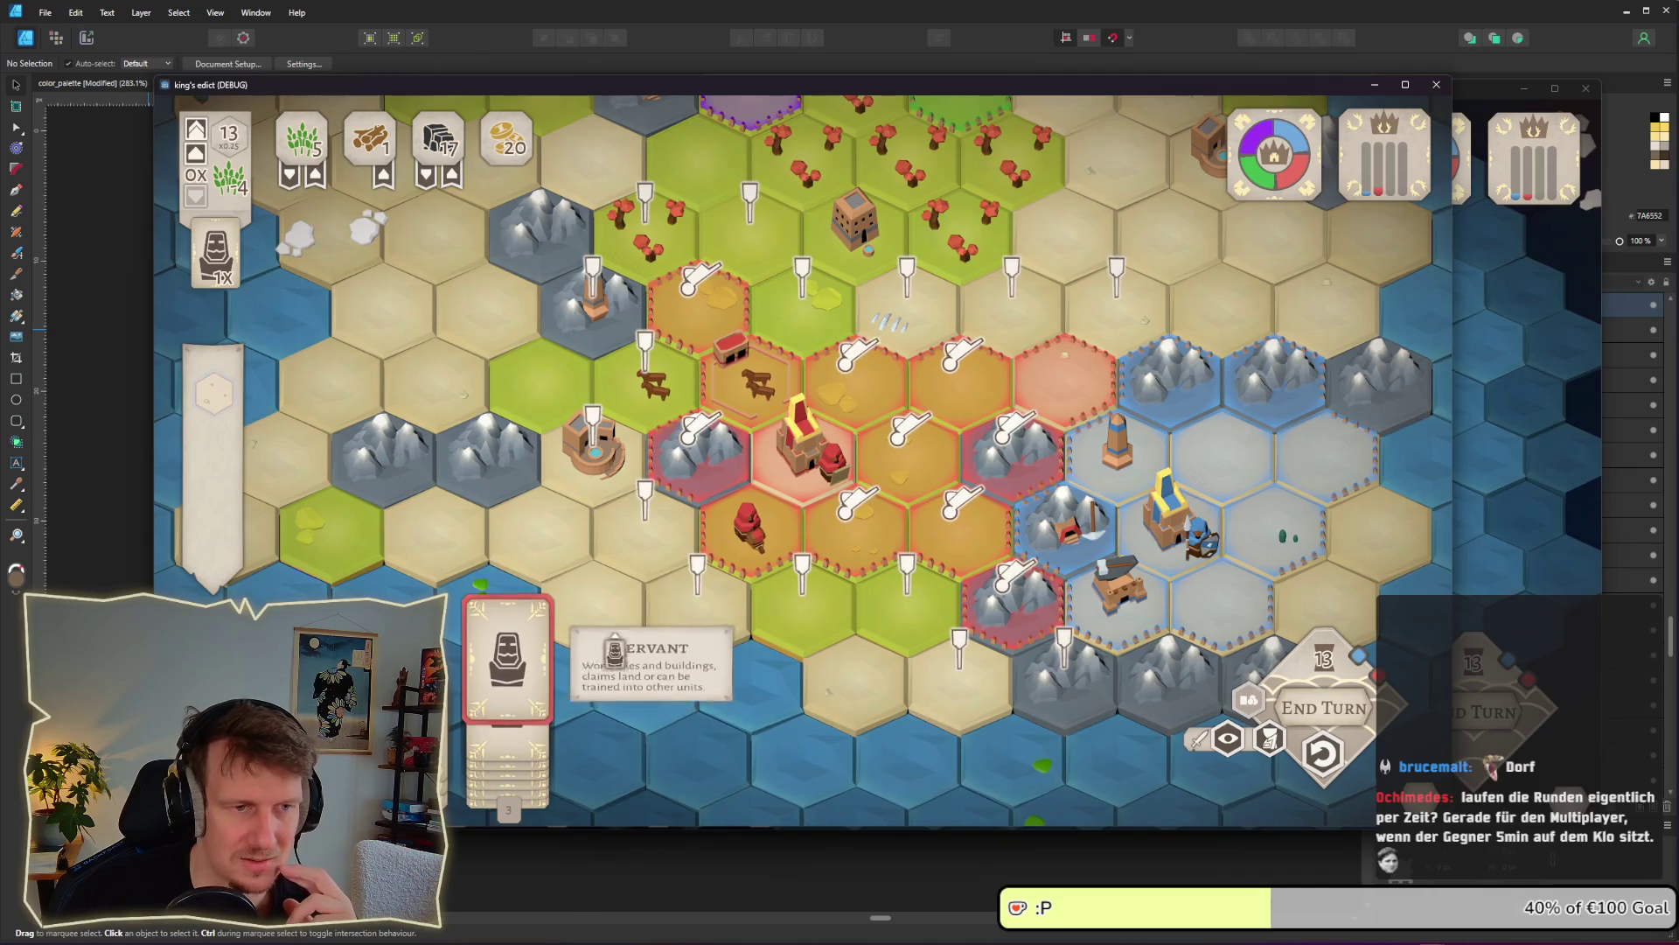
scroll(784, 560, up, 2)
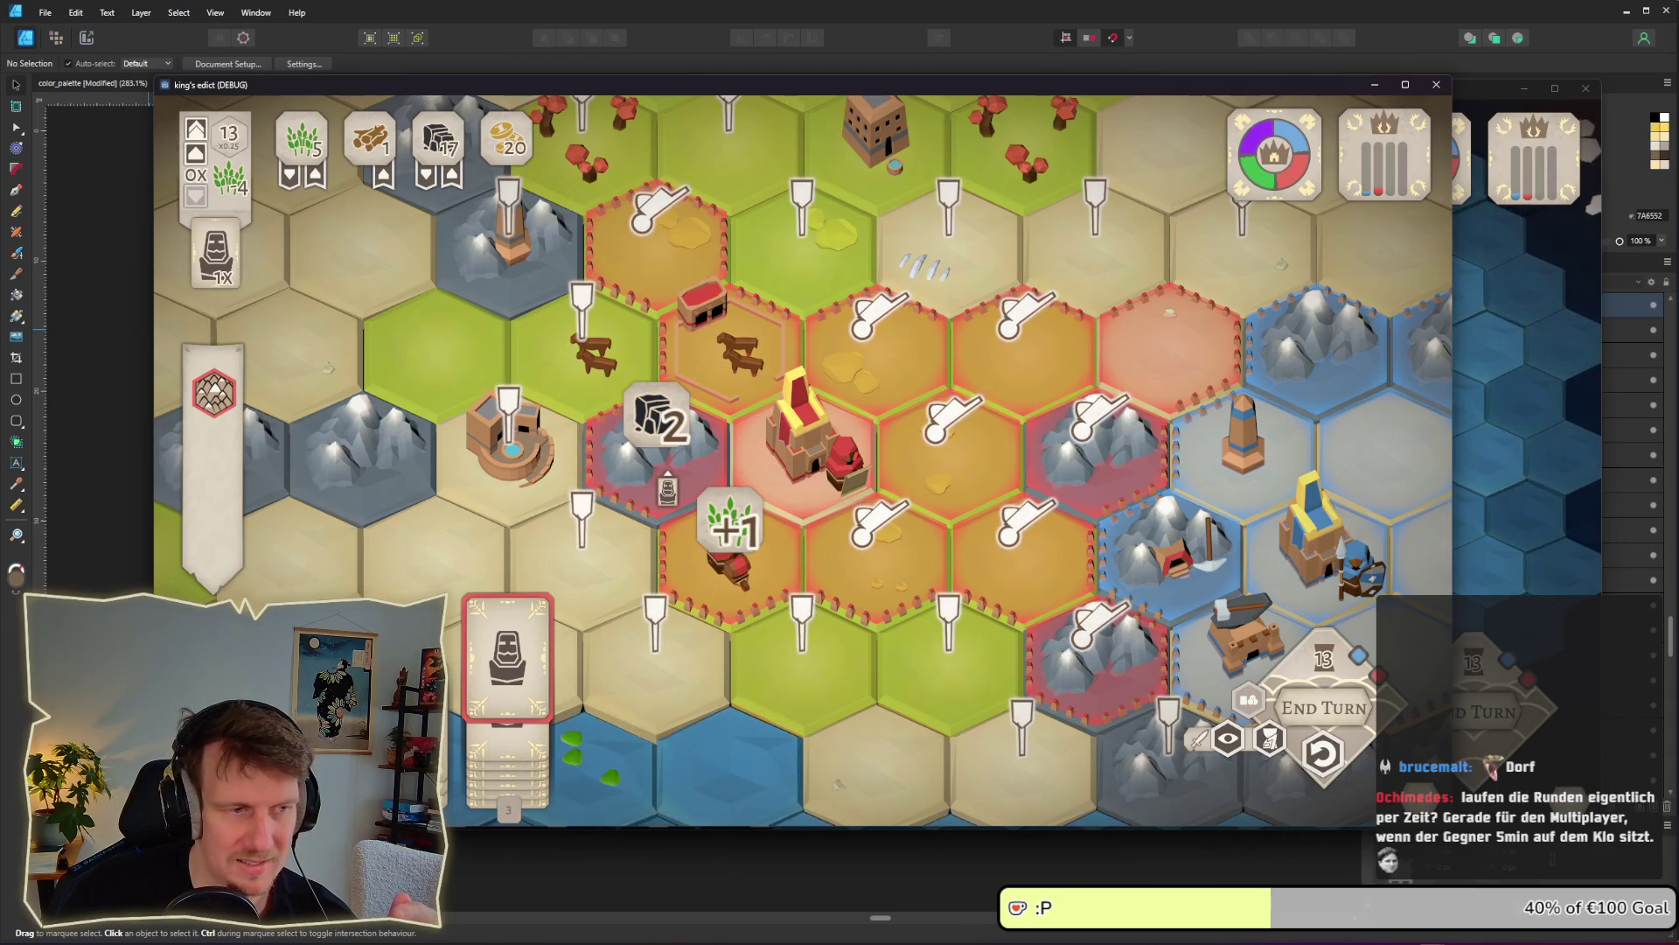
key(Escape)
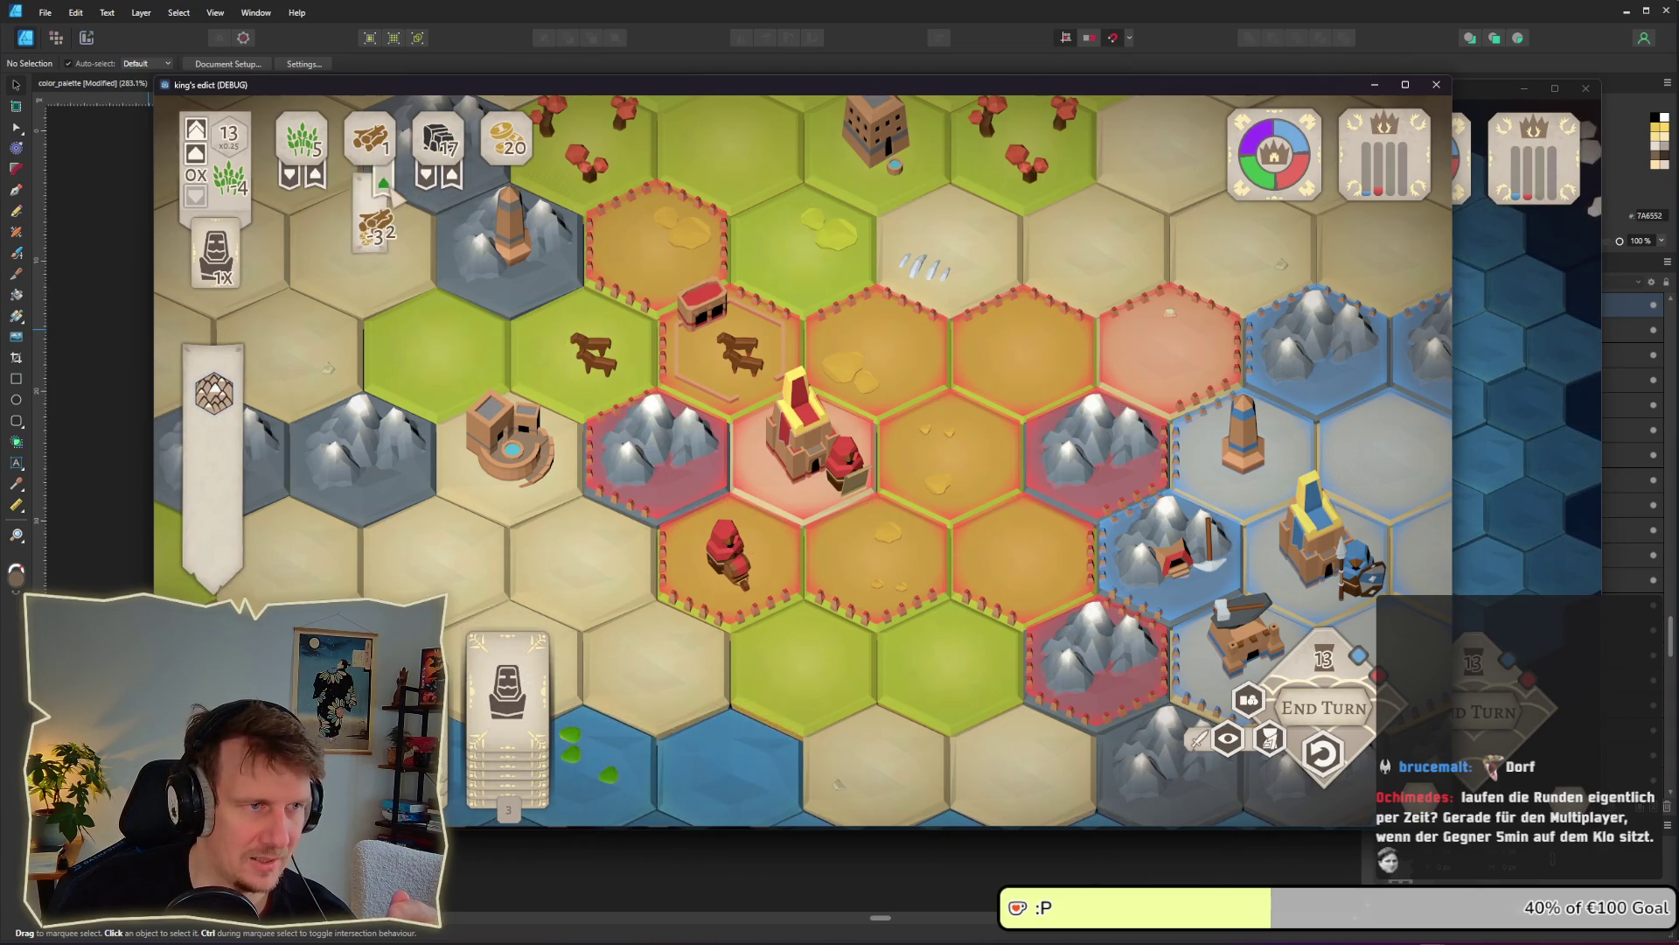
drag(499, 686, 851, 585)
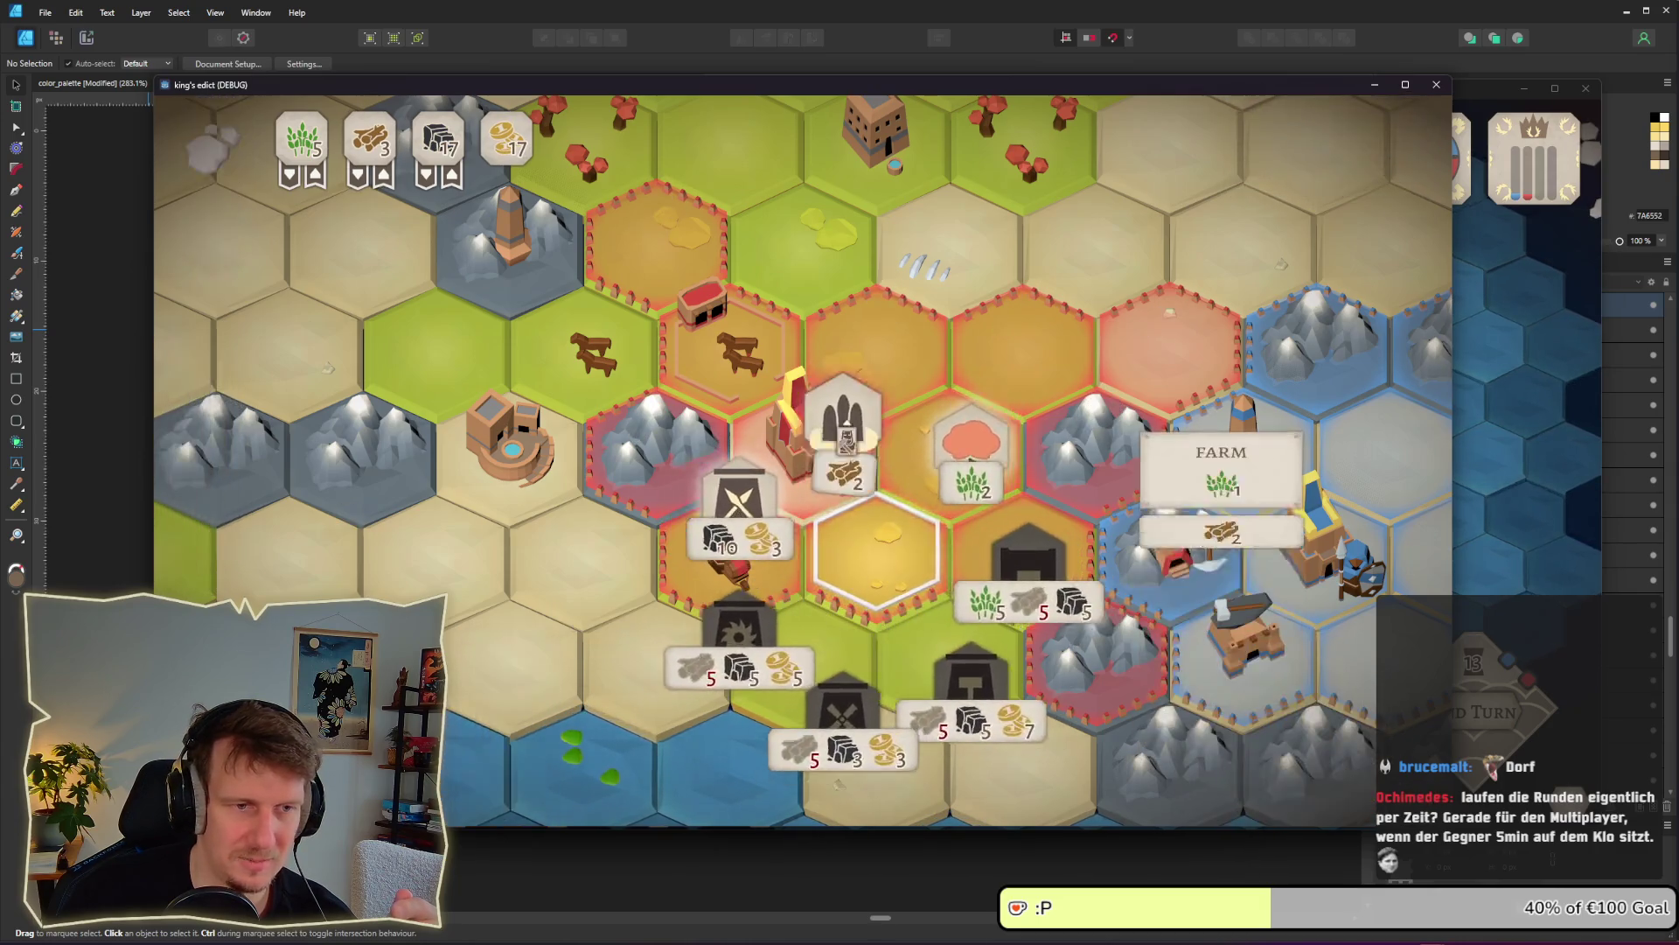
Build a Farm on the hex beside the castle and cycle through both players' windows to finish the round
click(928, 499)
key(alt+Tab)
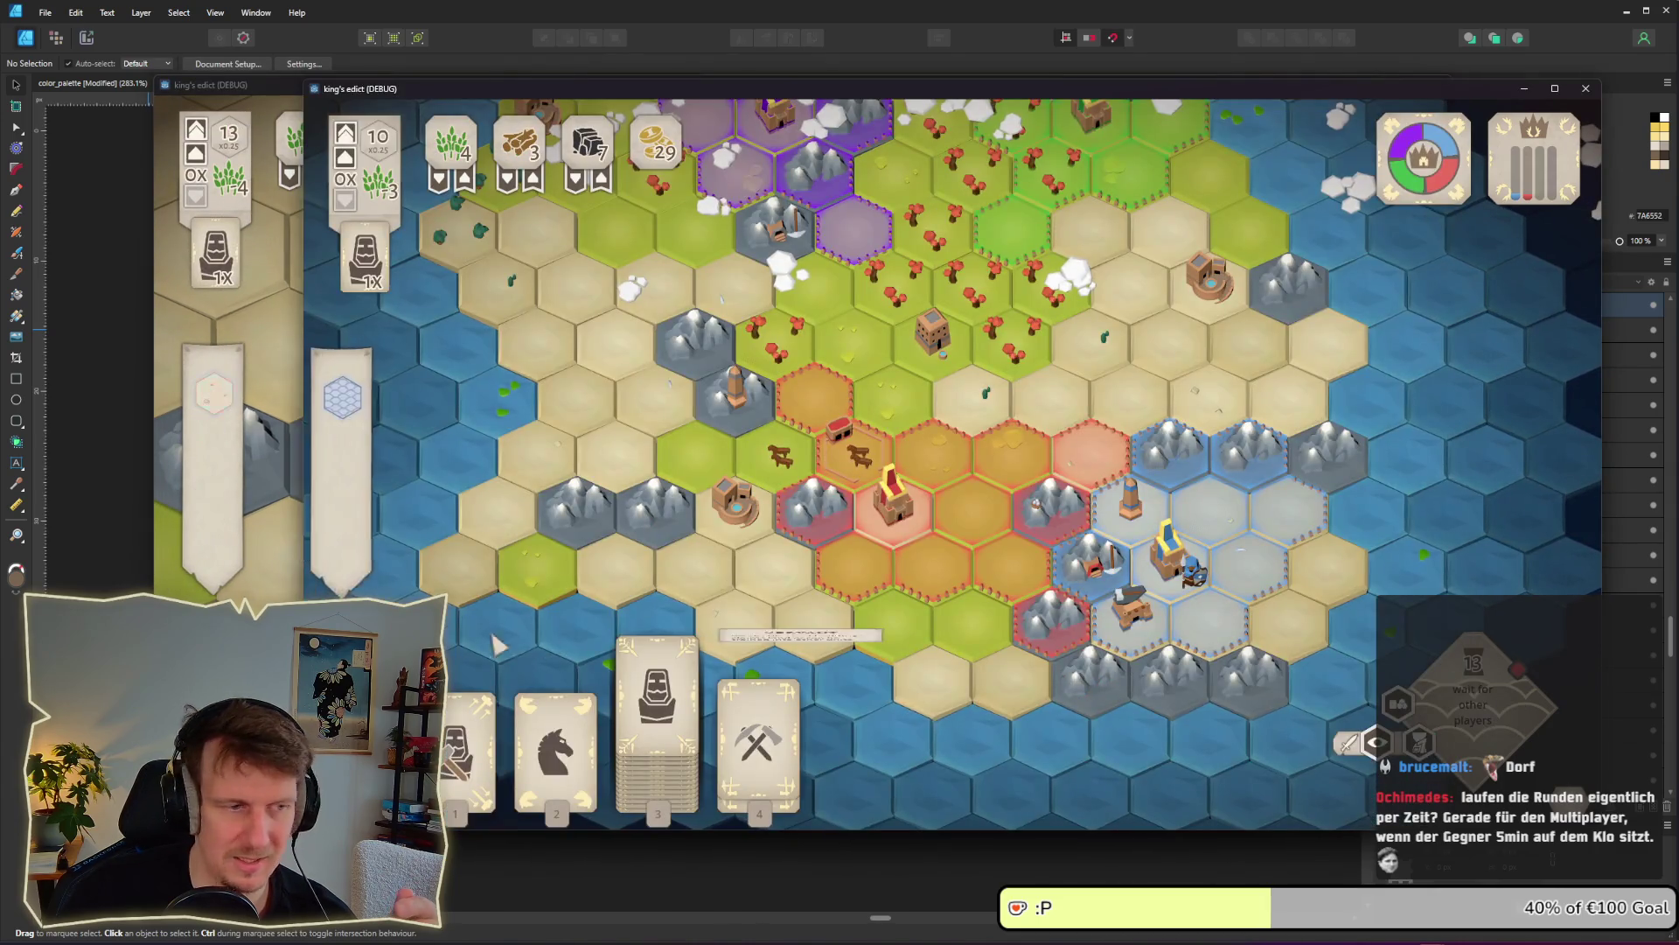
key(alt+Tab)
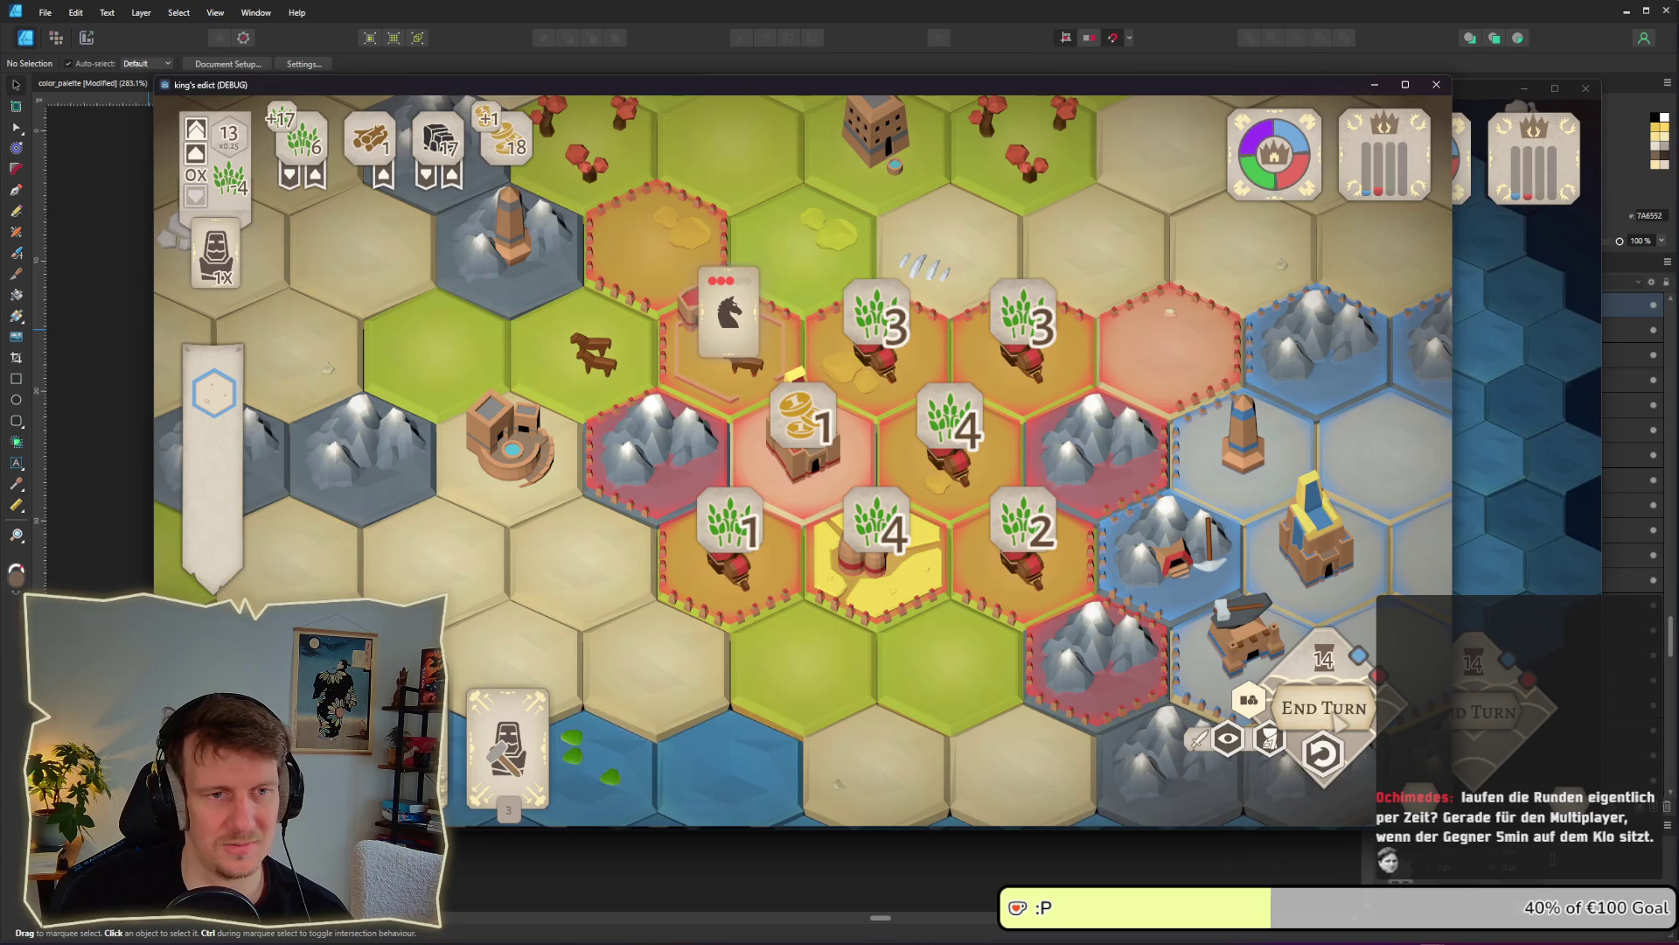
End turn 14, wait for the other players, and zoom out over the board
click(1326, 708)
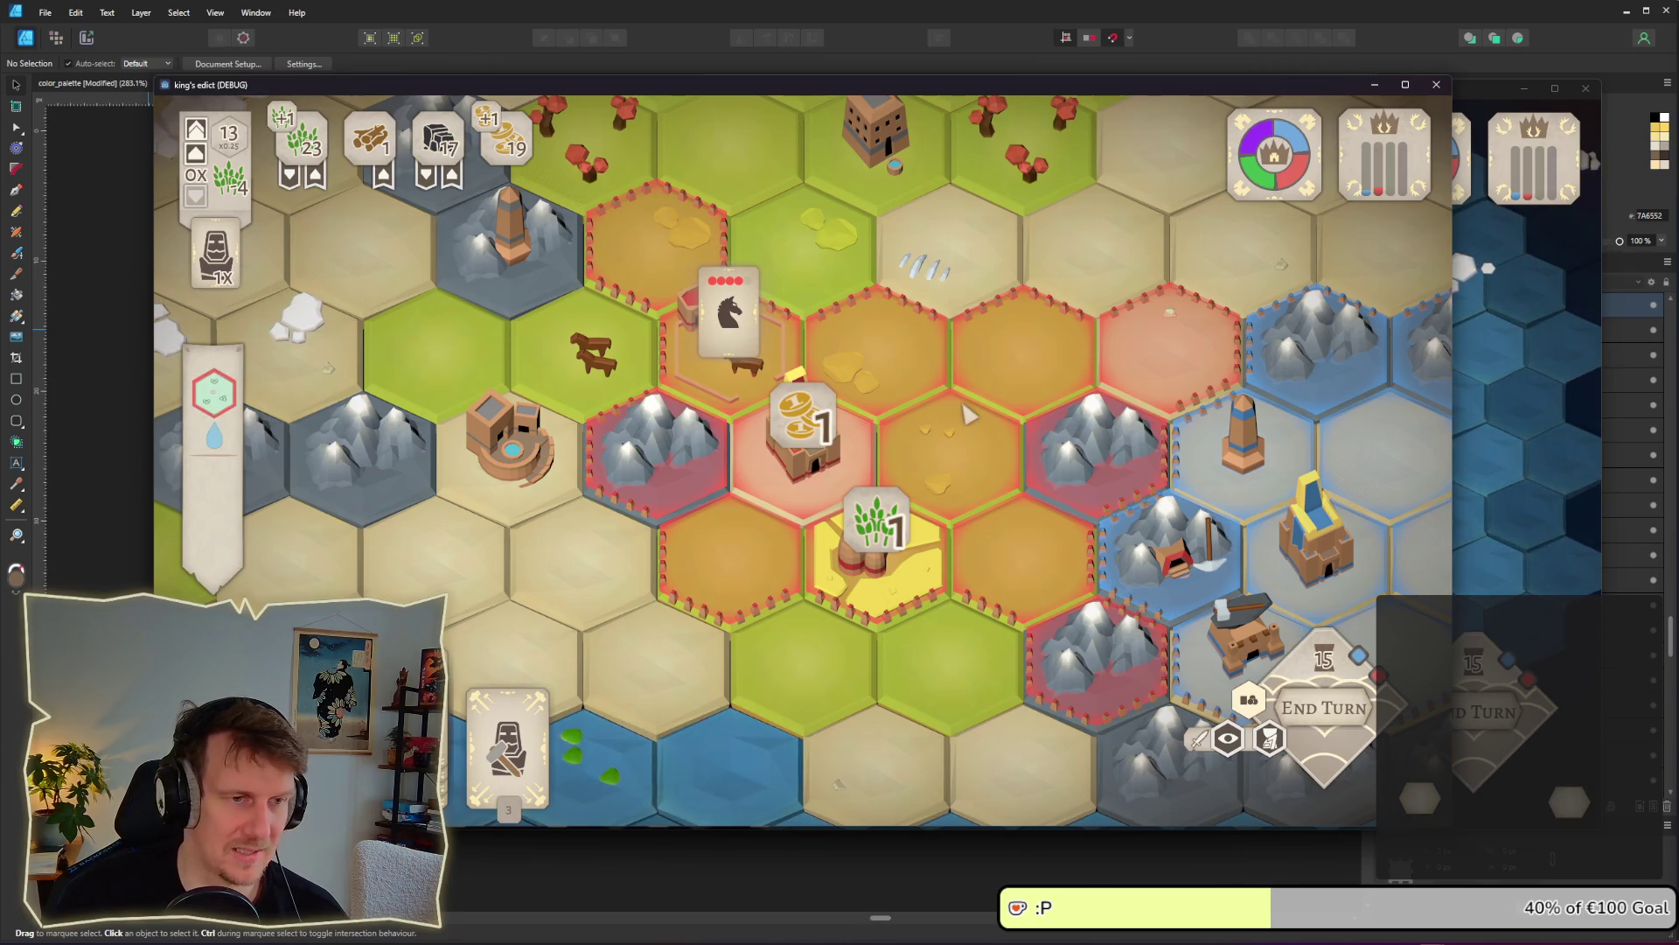
scroll(866, 438, down, 2)
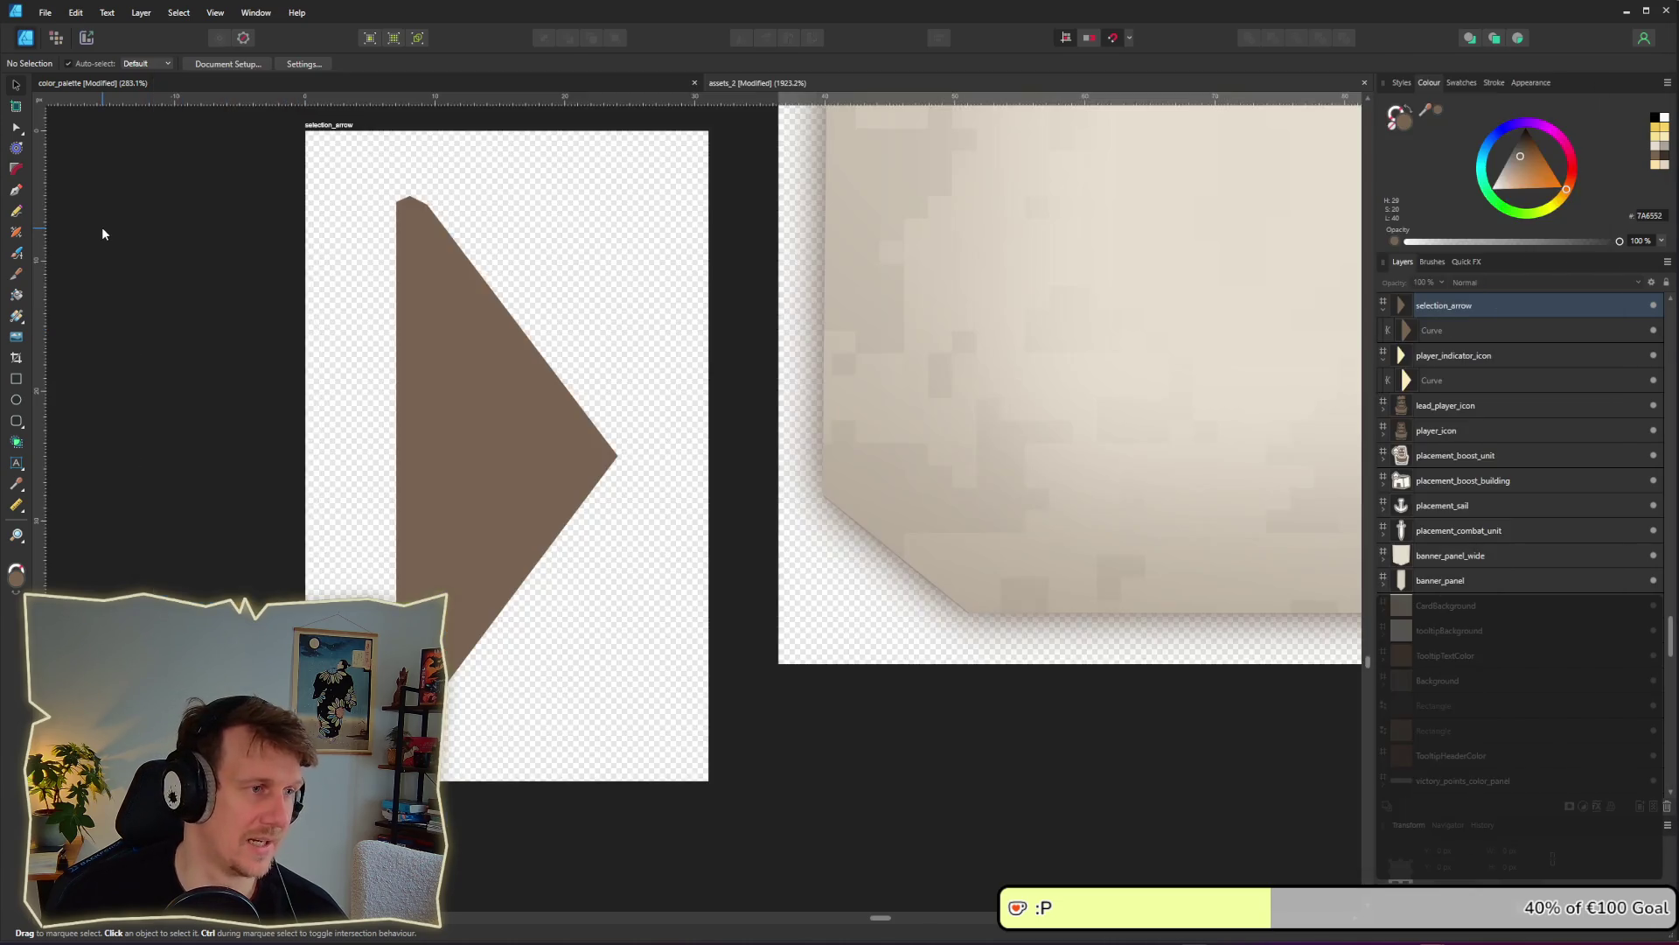
right_click(105, 230)
Dismiss the context menu, return to Godot and select the ButtonLeft node
click(313, 350)
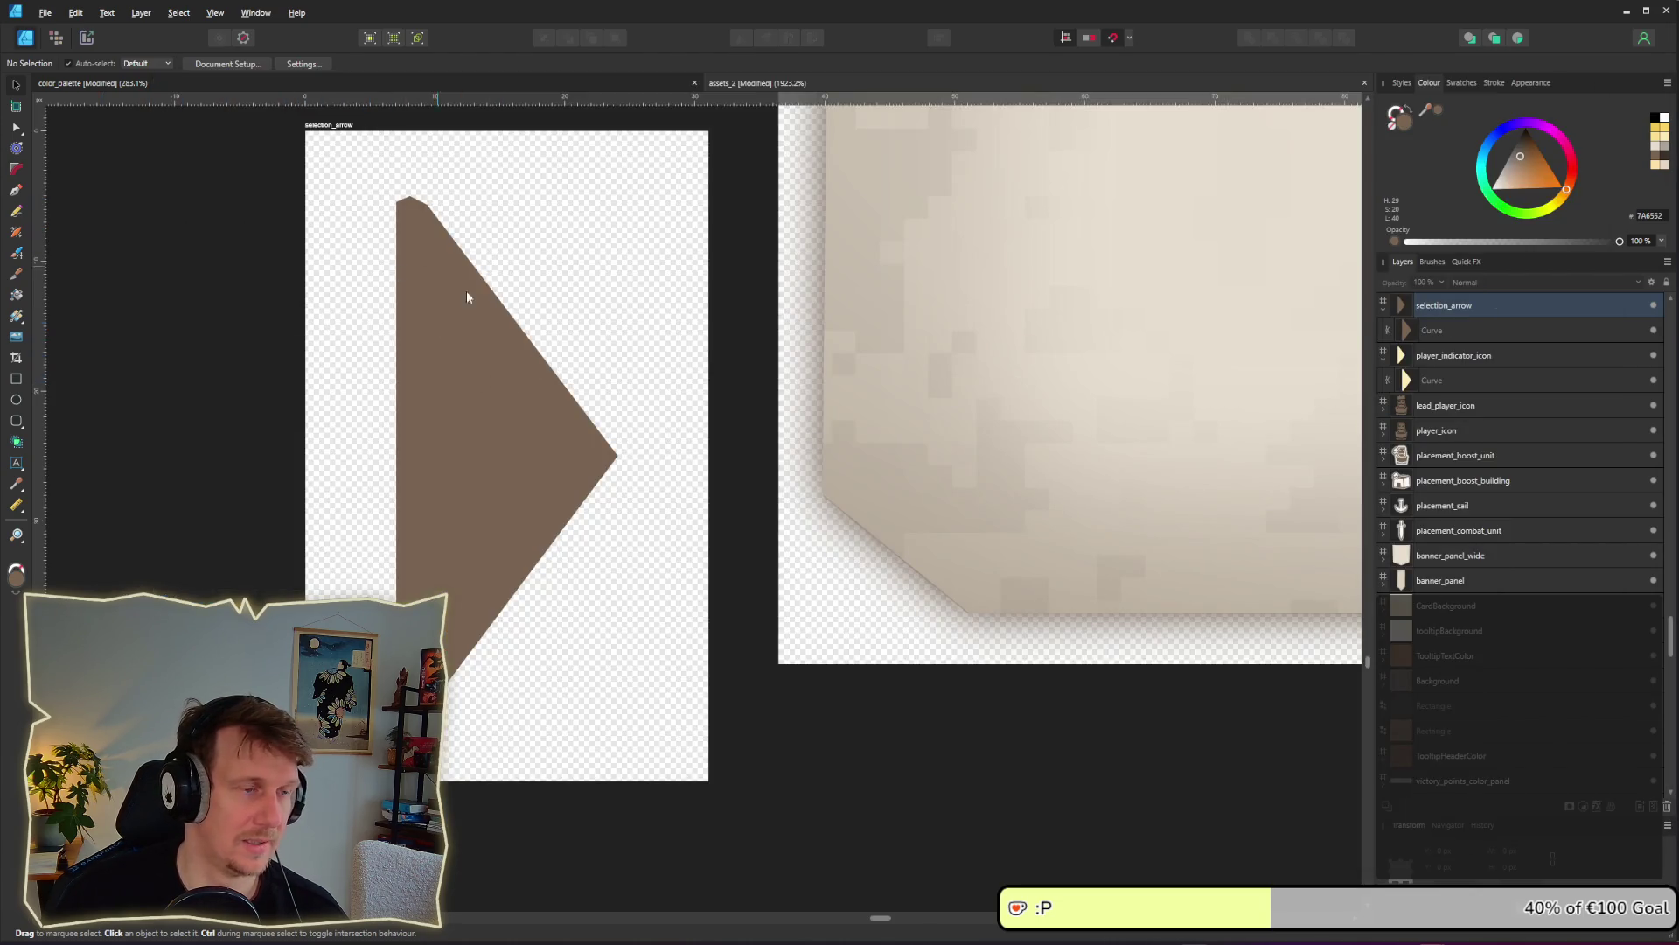
key(alt+Tab)
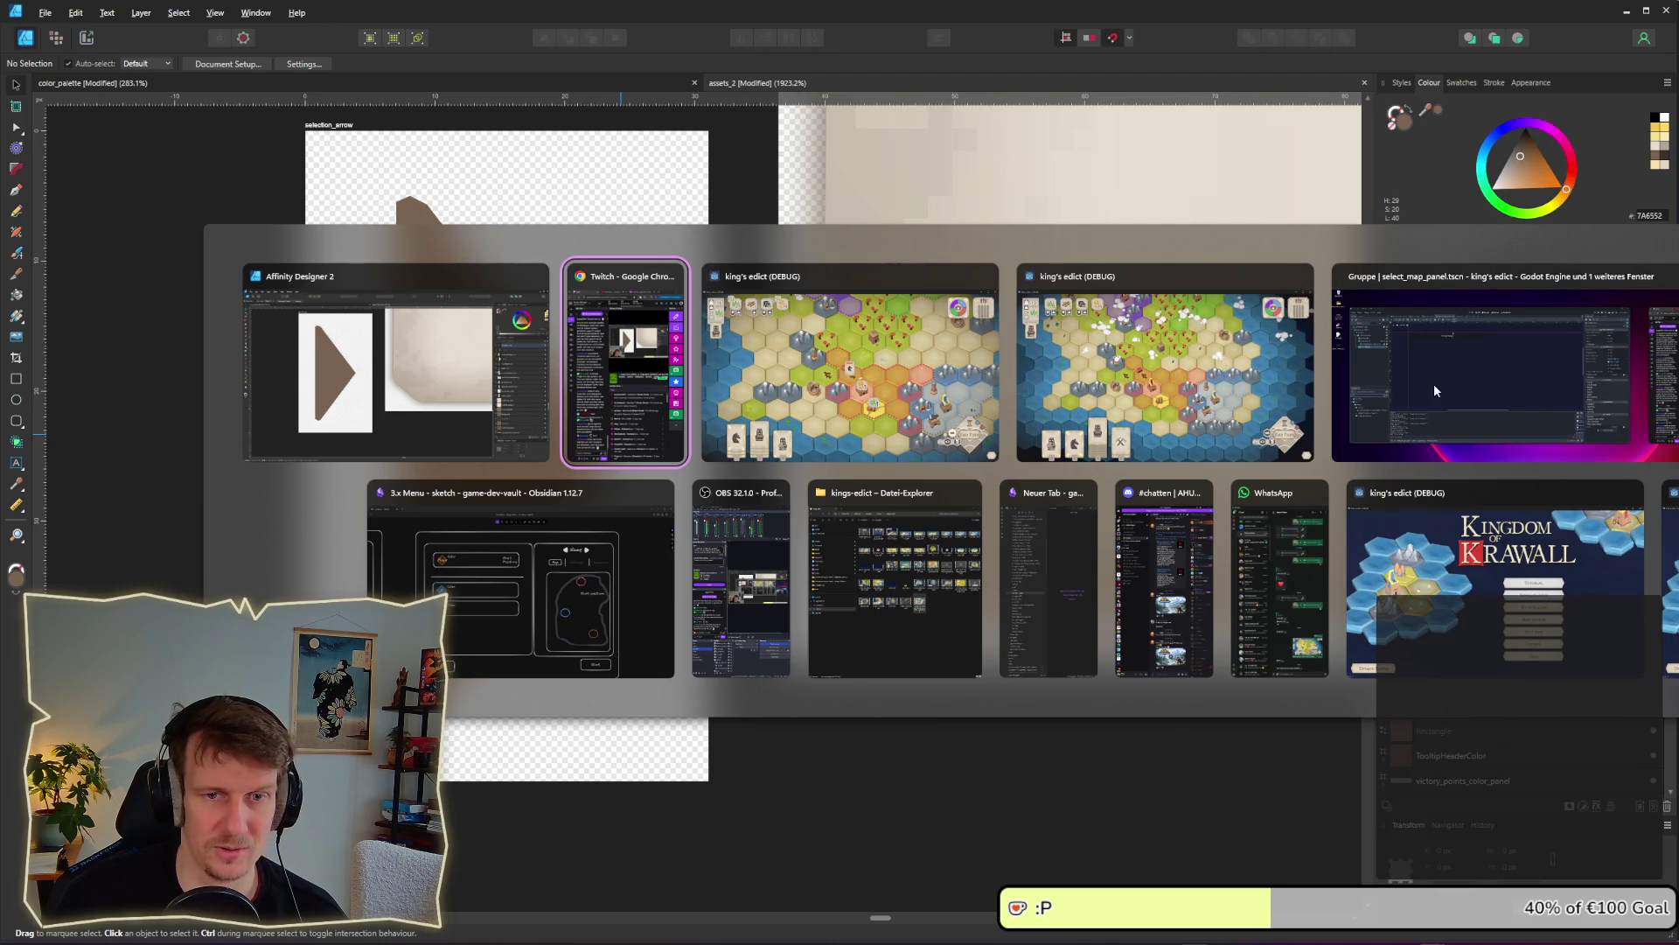
click(1435, 383)
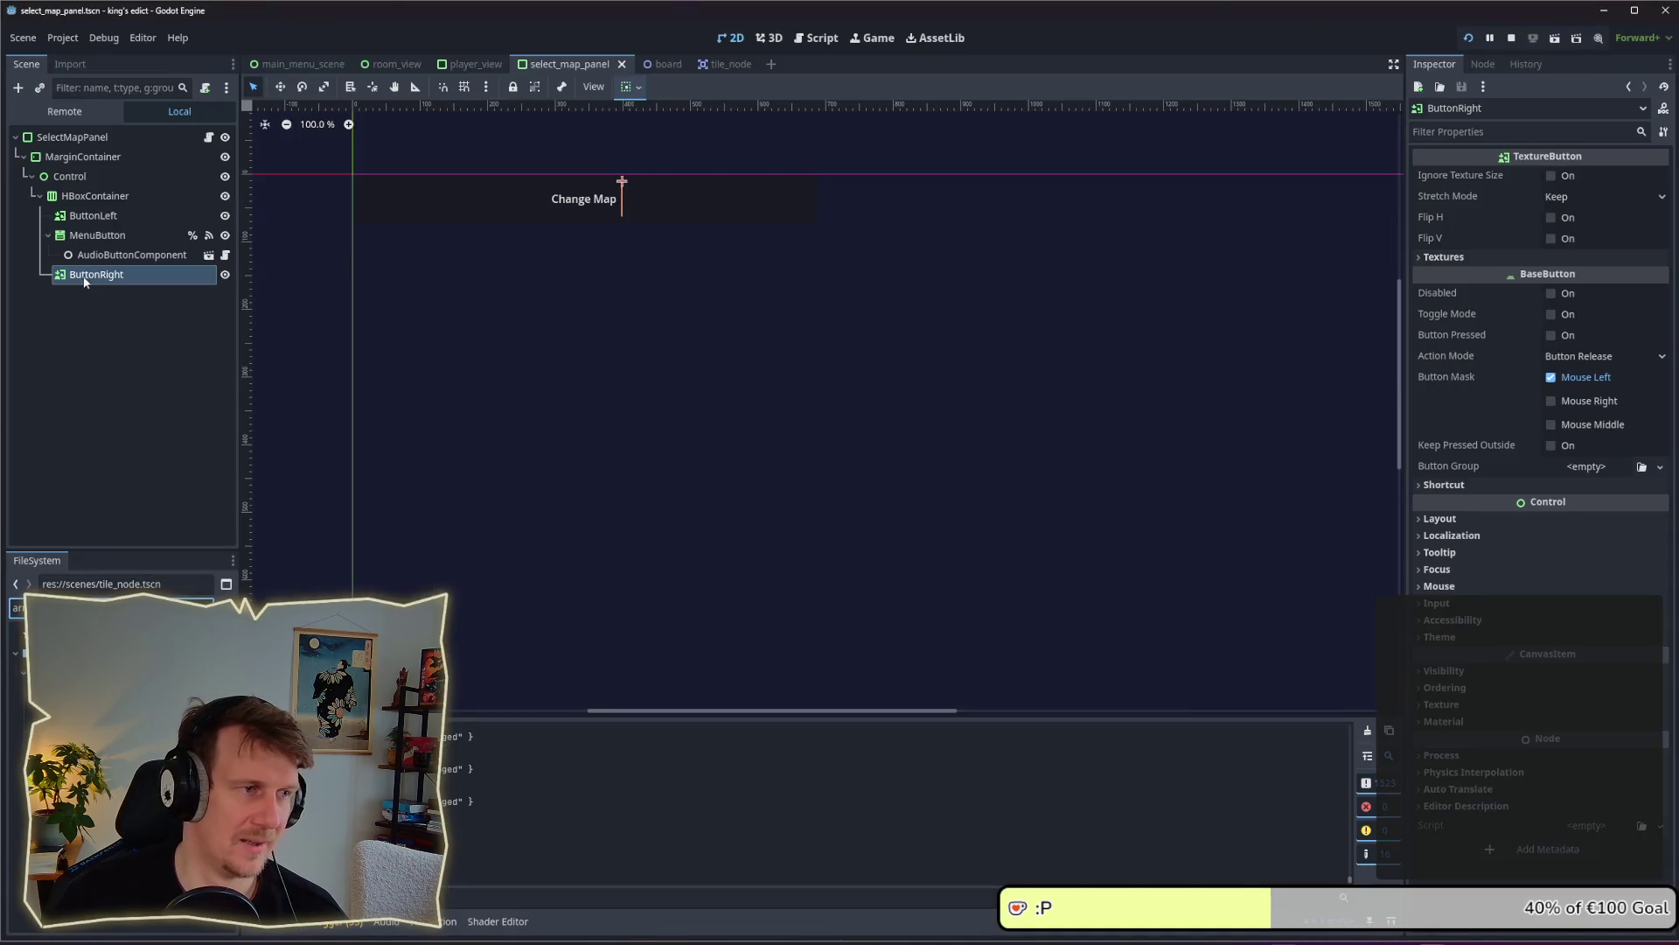
click(97, 235)
click(93, 215)
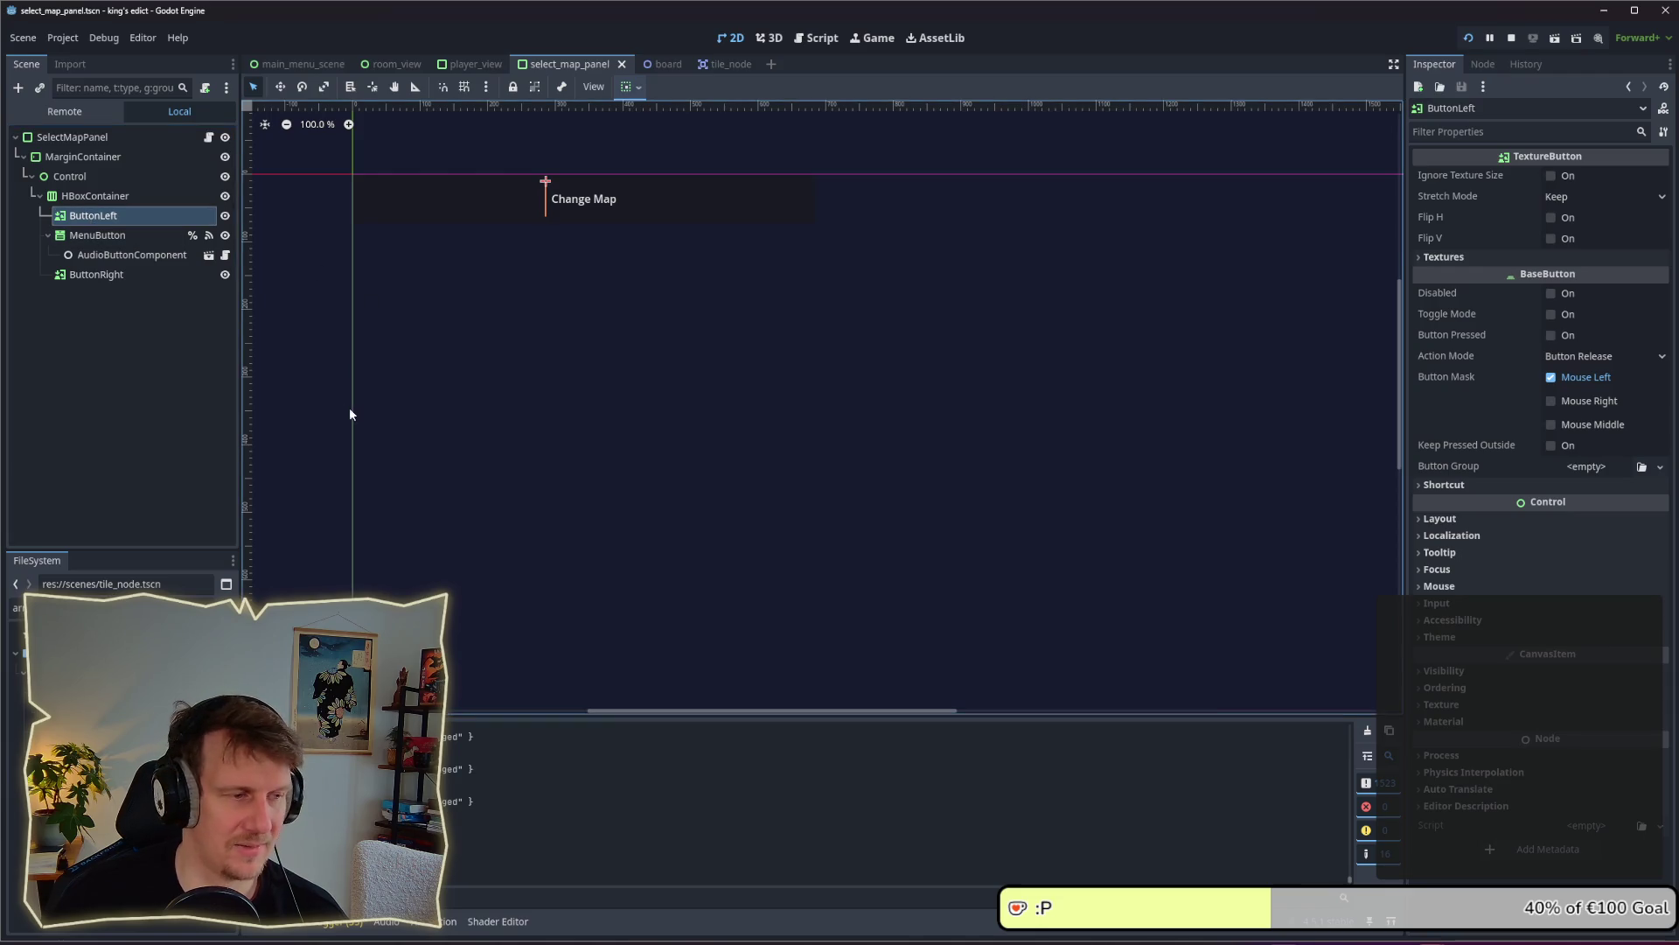
Trim one character from the FileSystem filter, then go back to Affinity Designer's export workspace
click(17, 607)
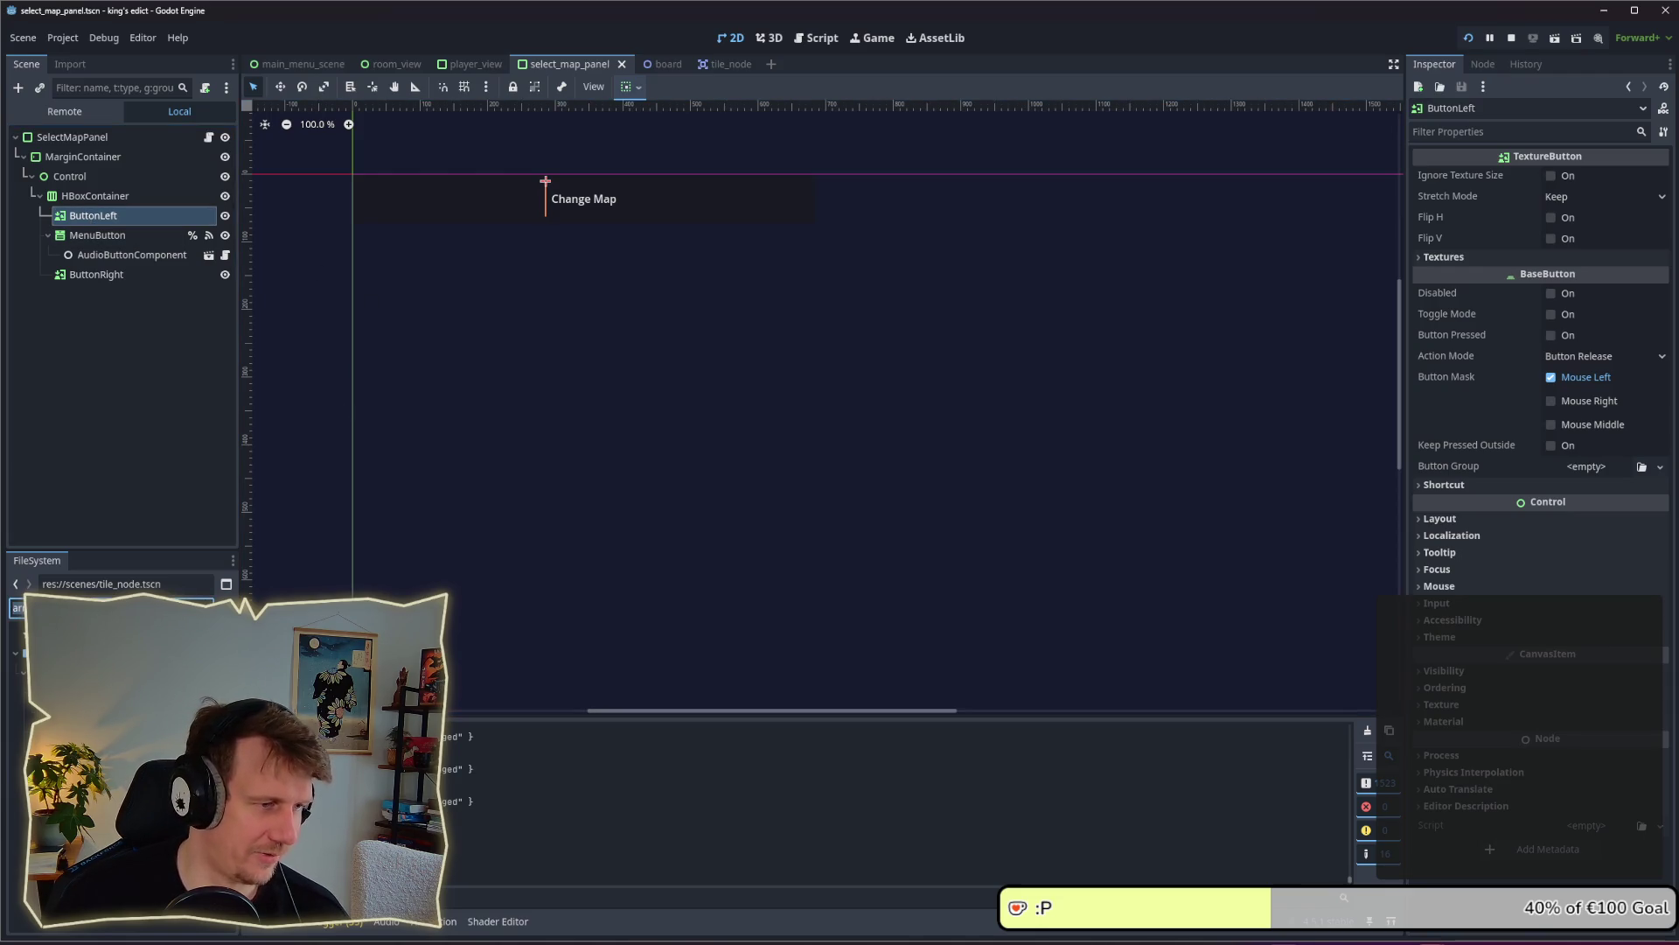
key(BackSpace)
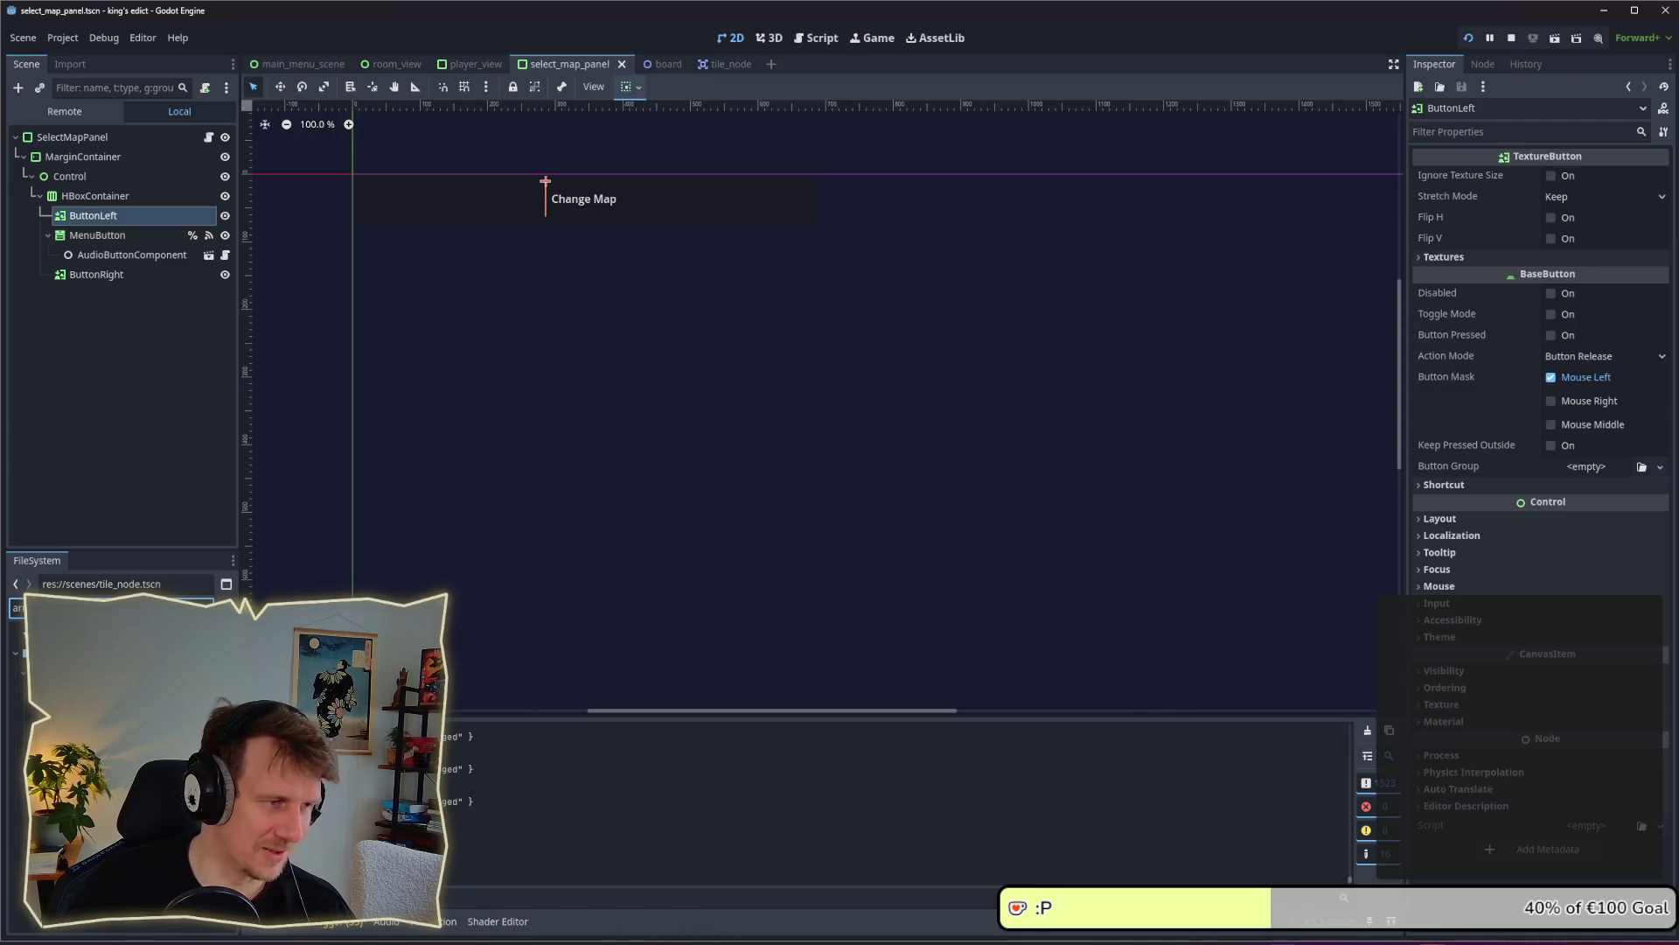
key(alt+Tab)
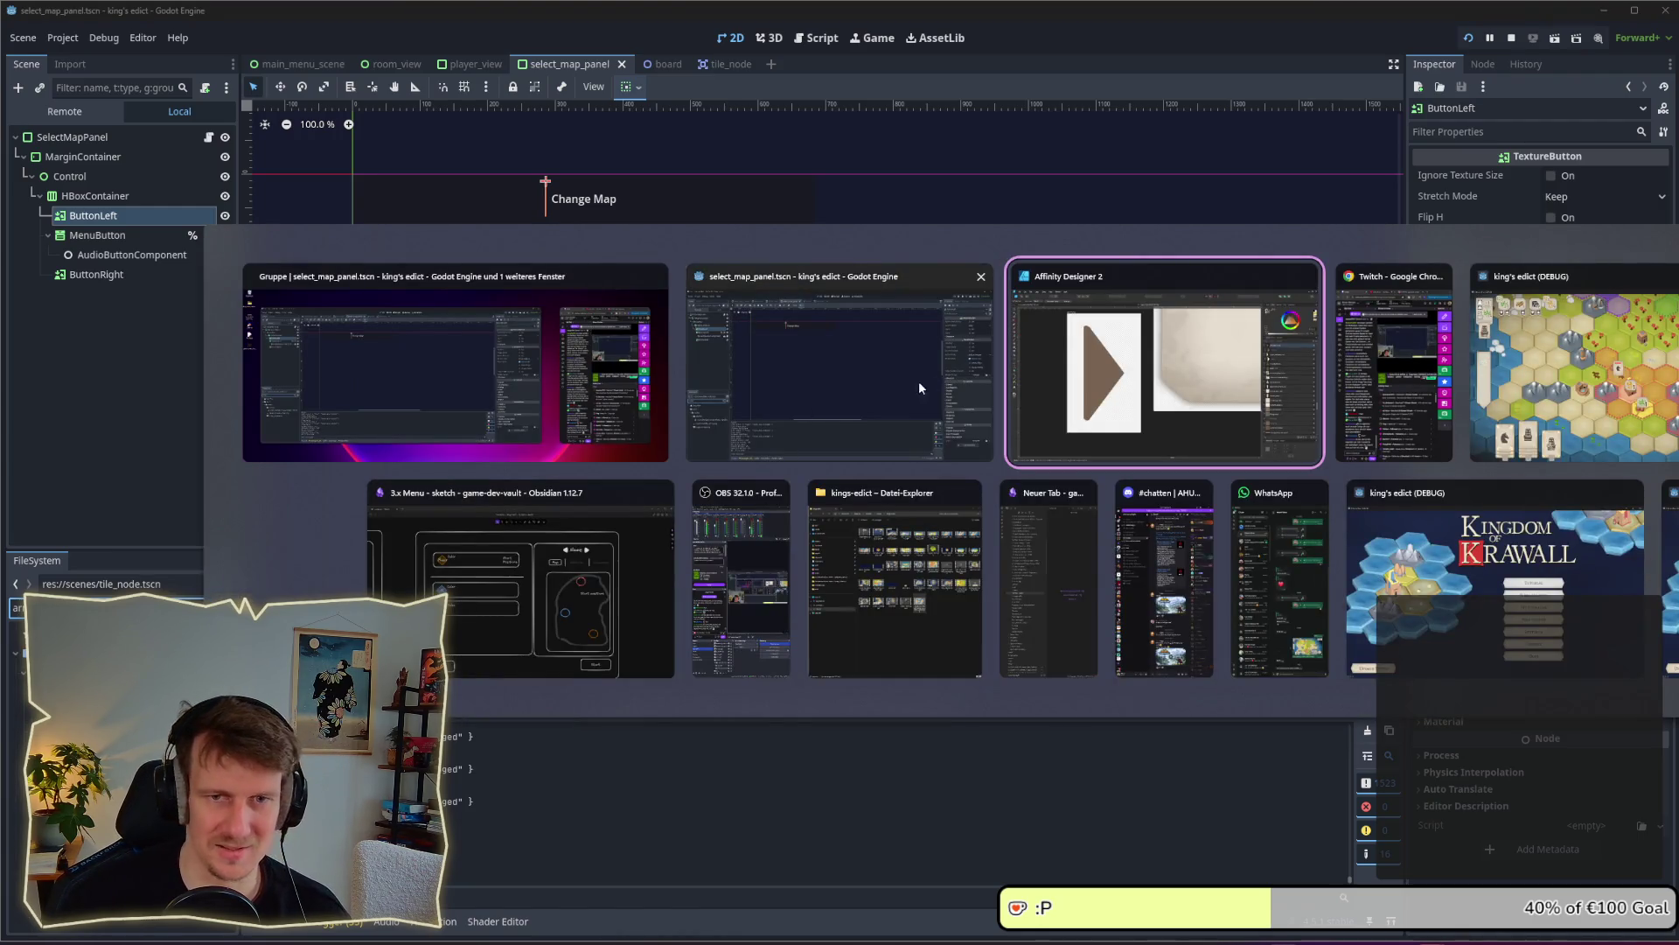
key(ctrl+3)
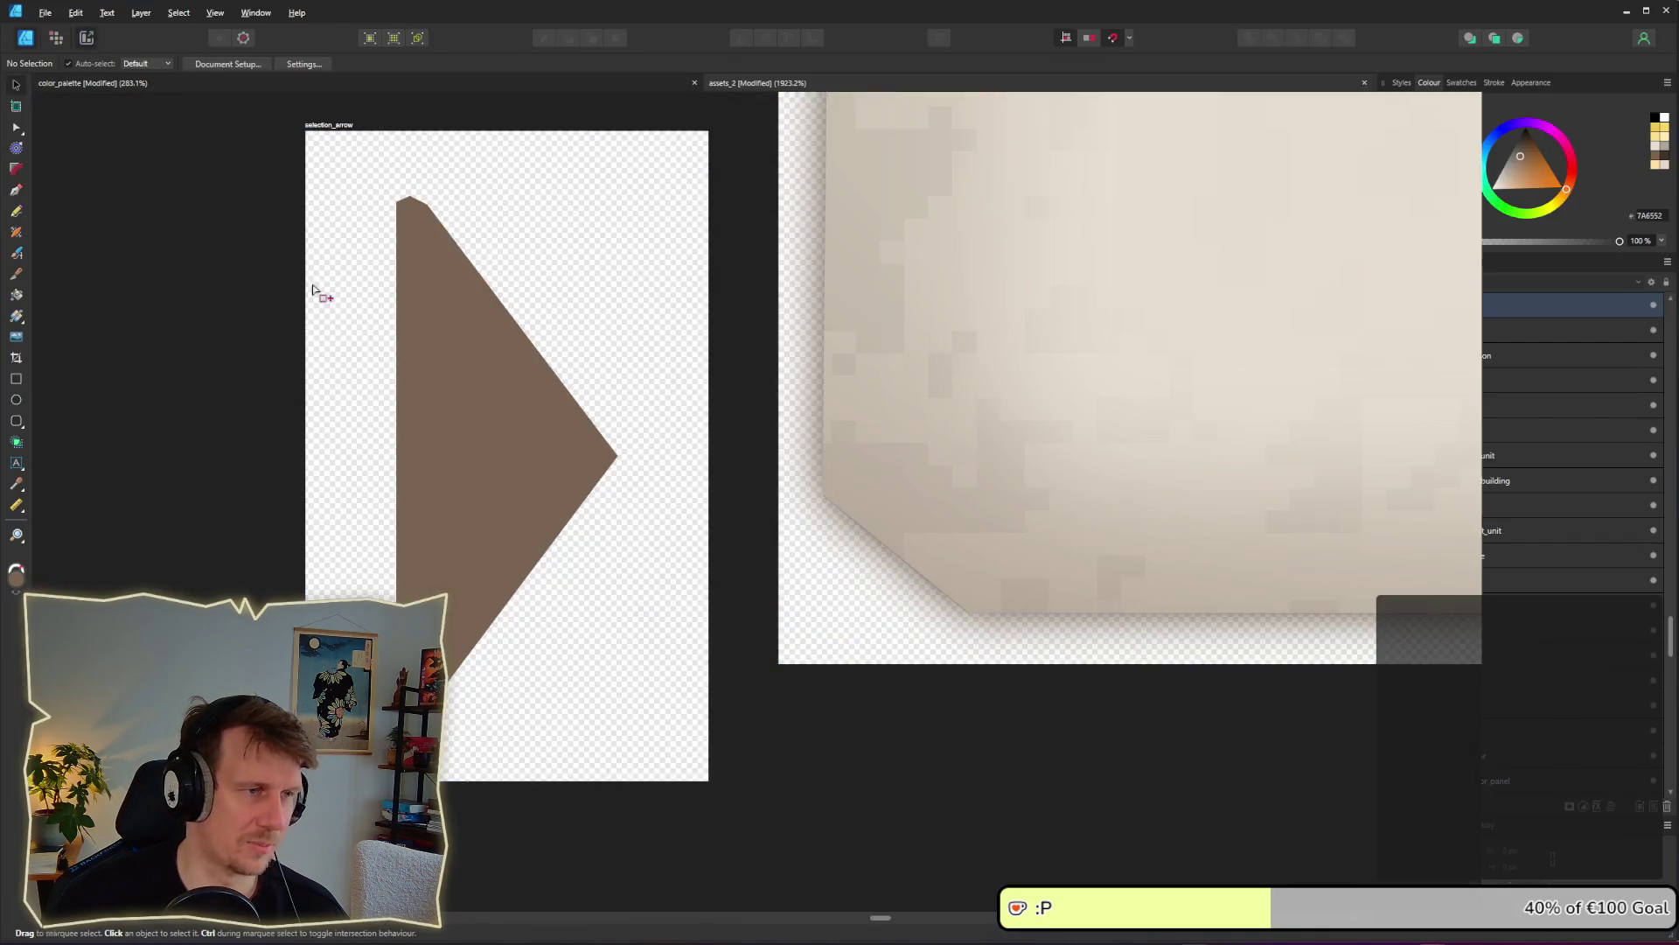
Export the selection_arrow slice as selection_arrow.png into the kings-edict assets folder
click(1661, 770)
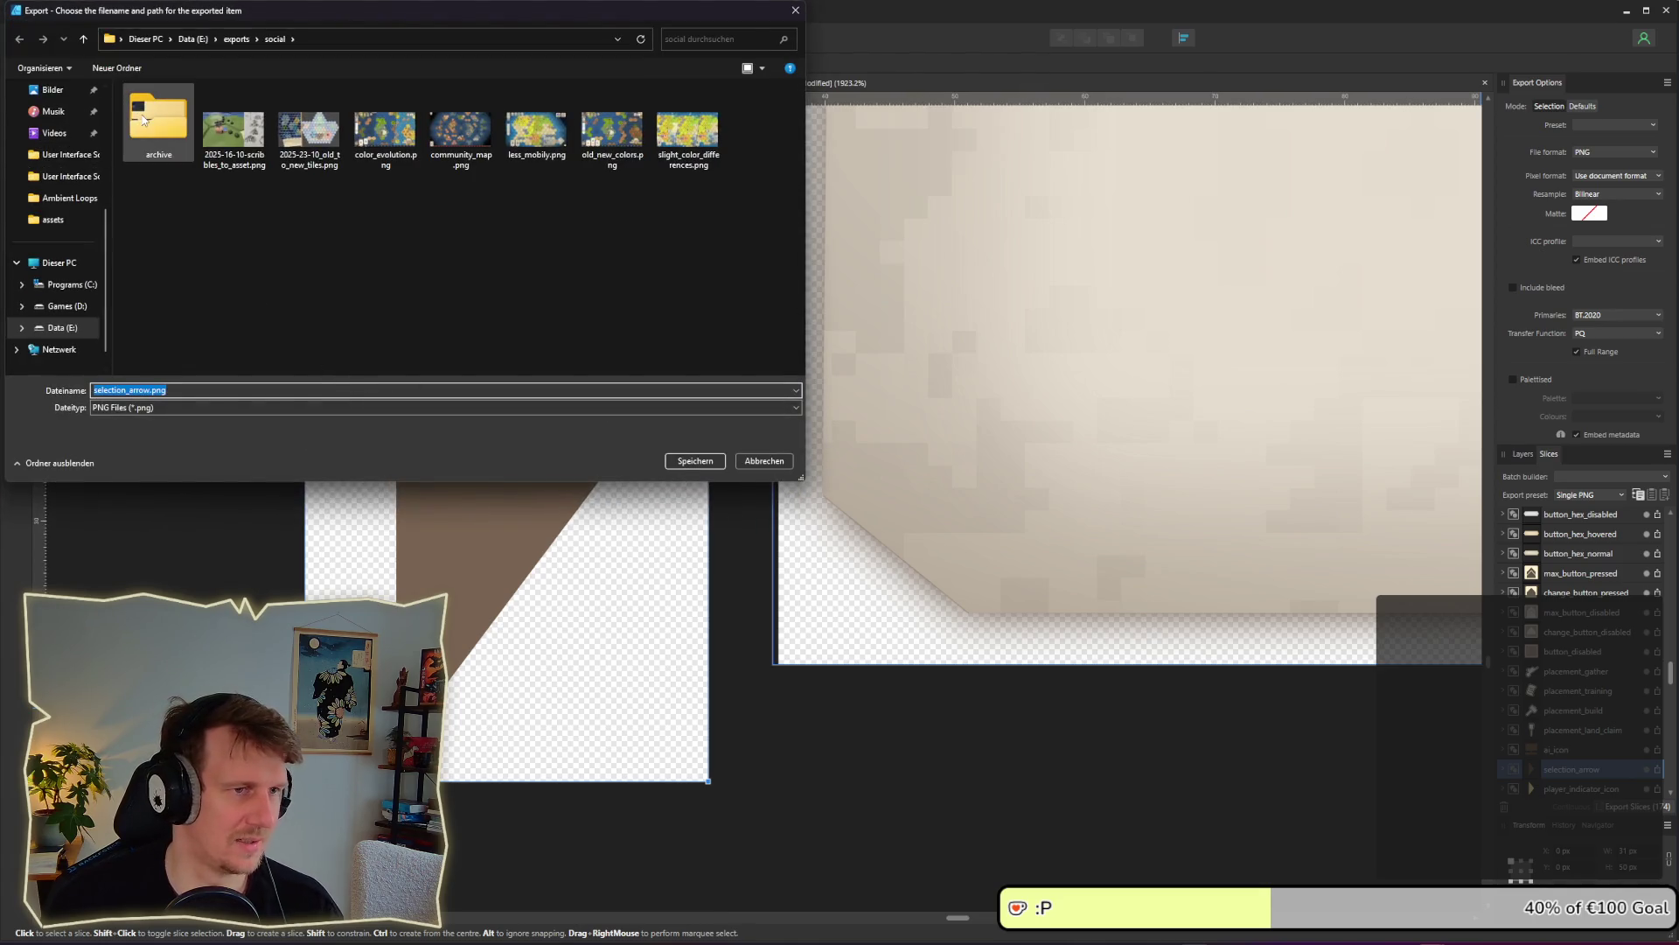
click(73, 220)
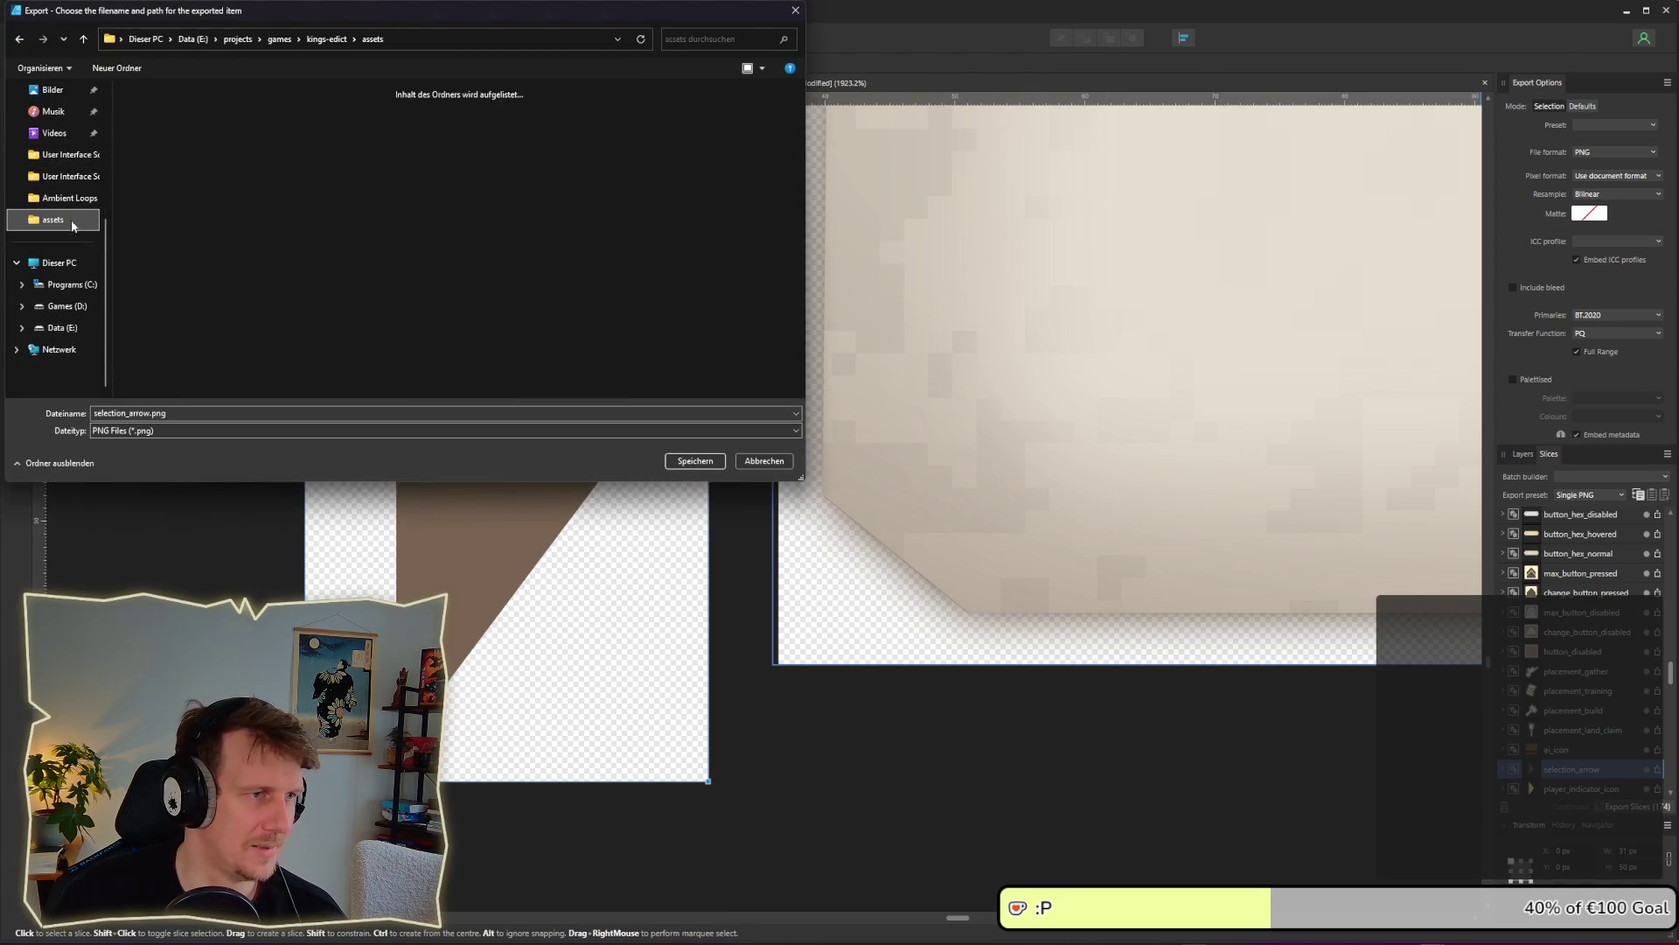
click(695, 461)
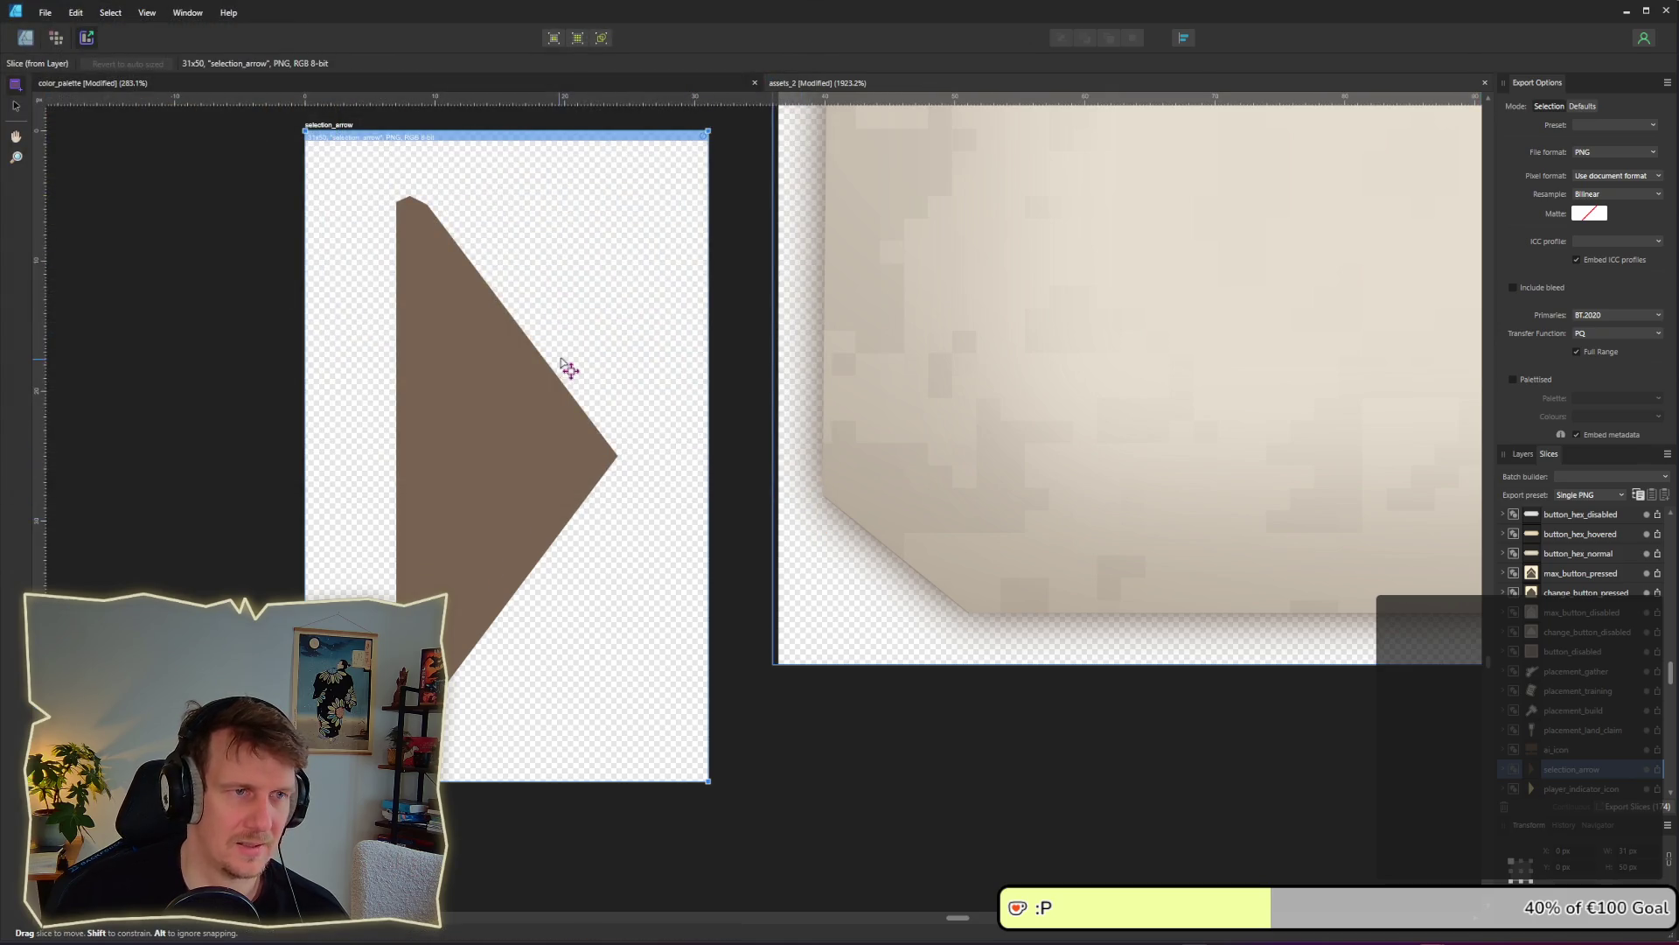
key(alt+Tab)
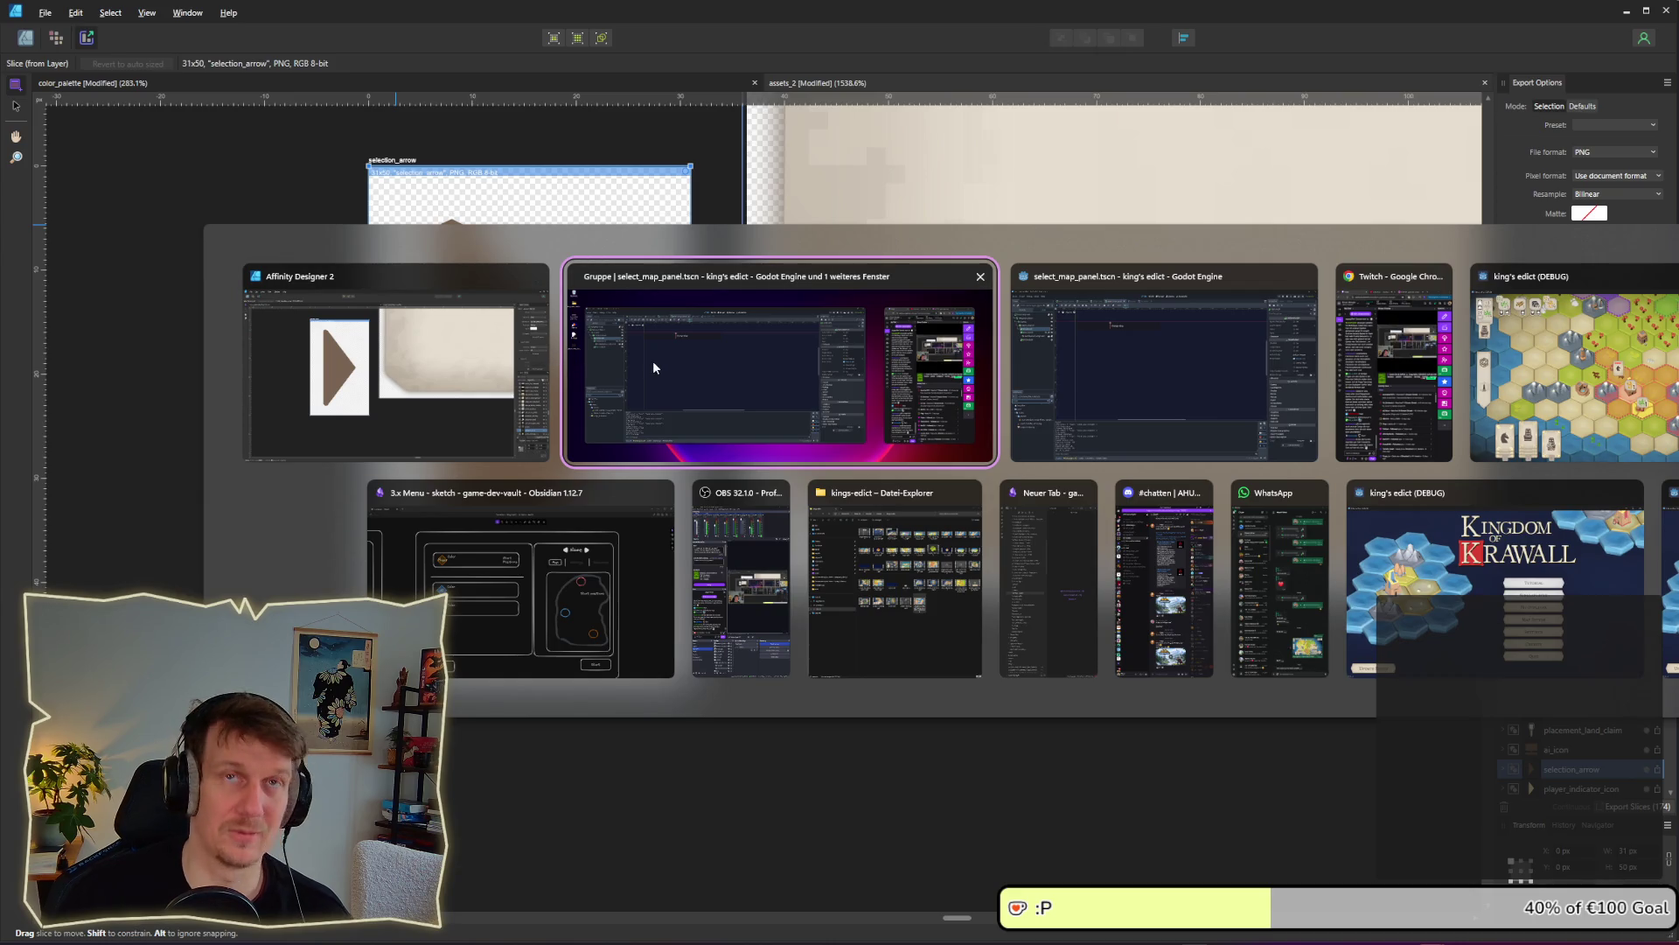
Drop selection_arrow.png onto ButtonLeft as its Texture Normal
click(1149, 394)
drag(53, 669, 130, 218)
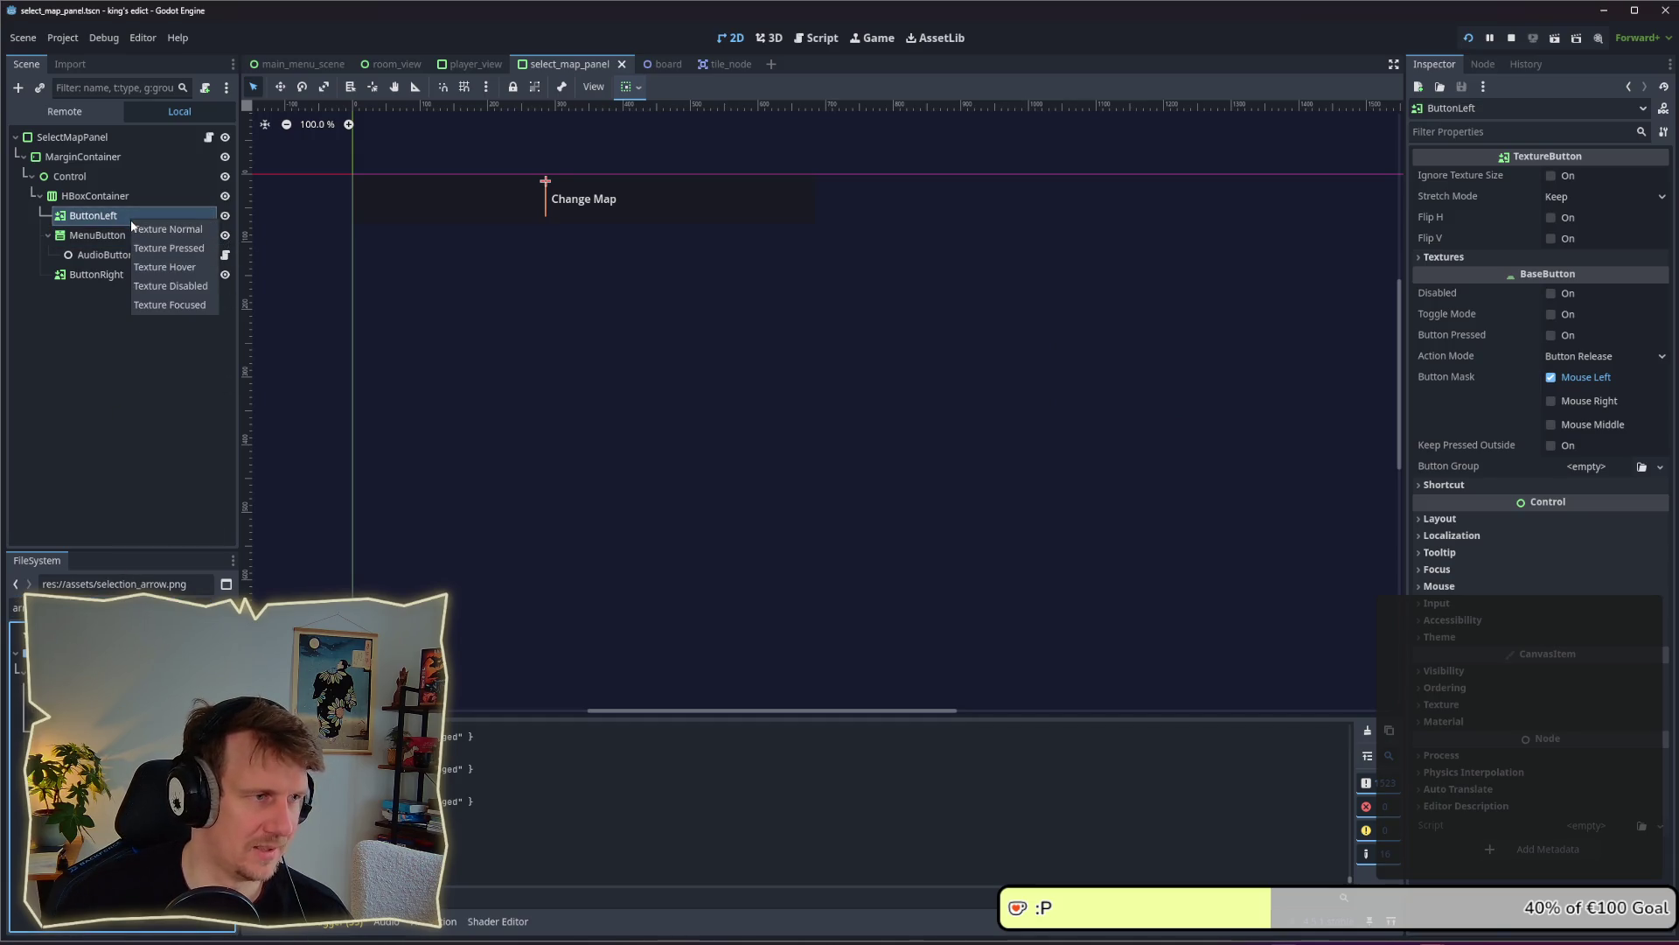
click(149, 227)
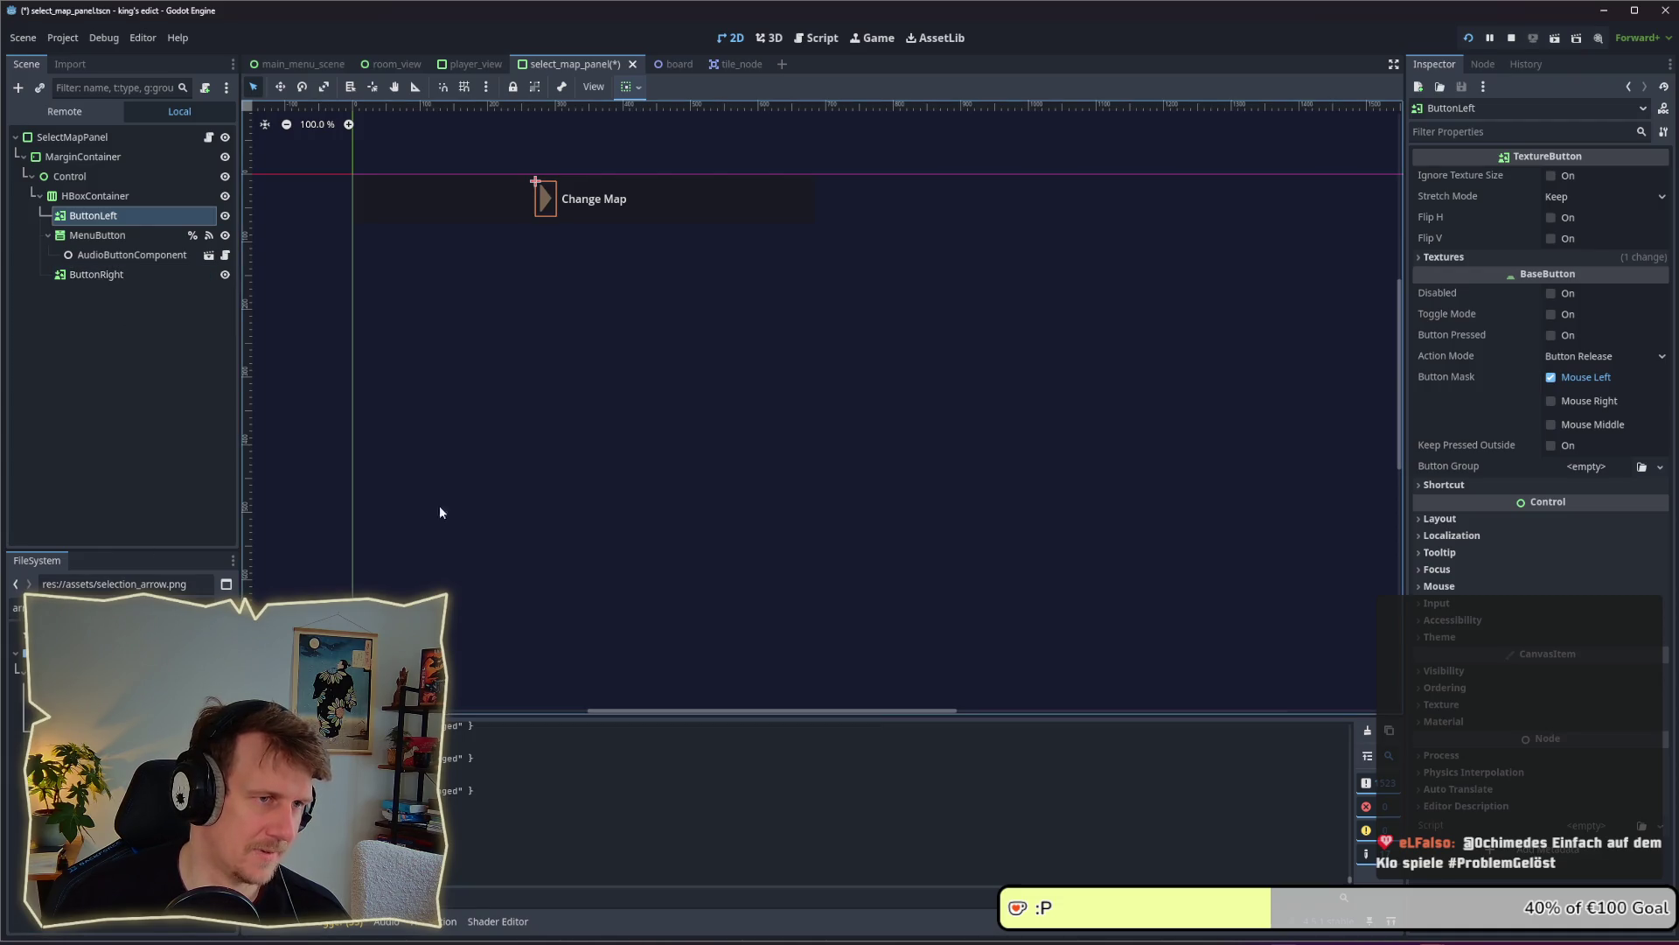
key(alt+Tab)
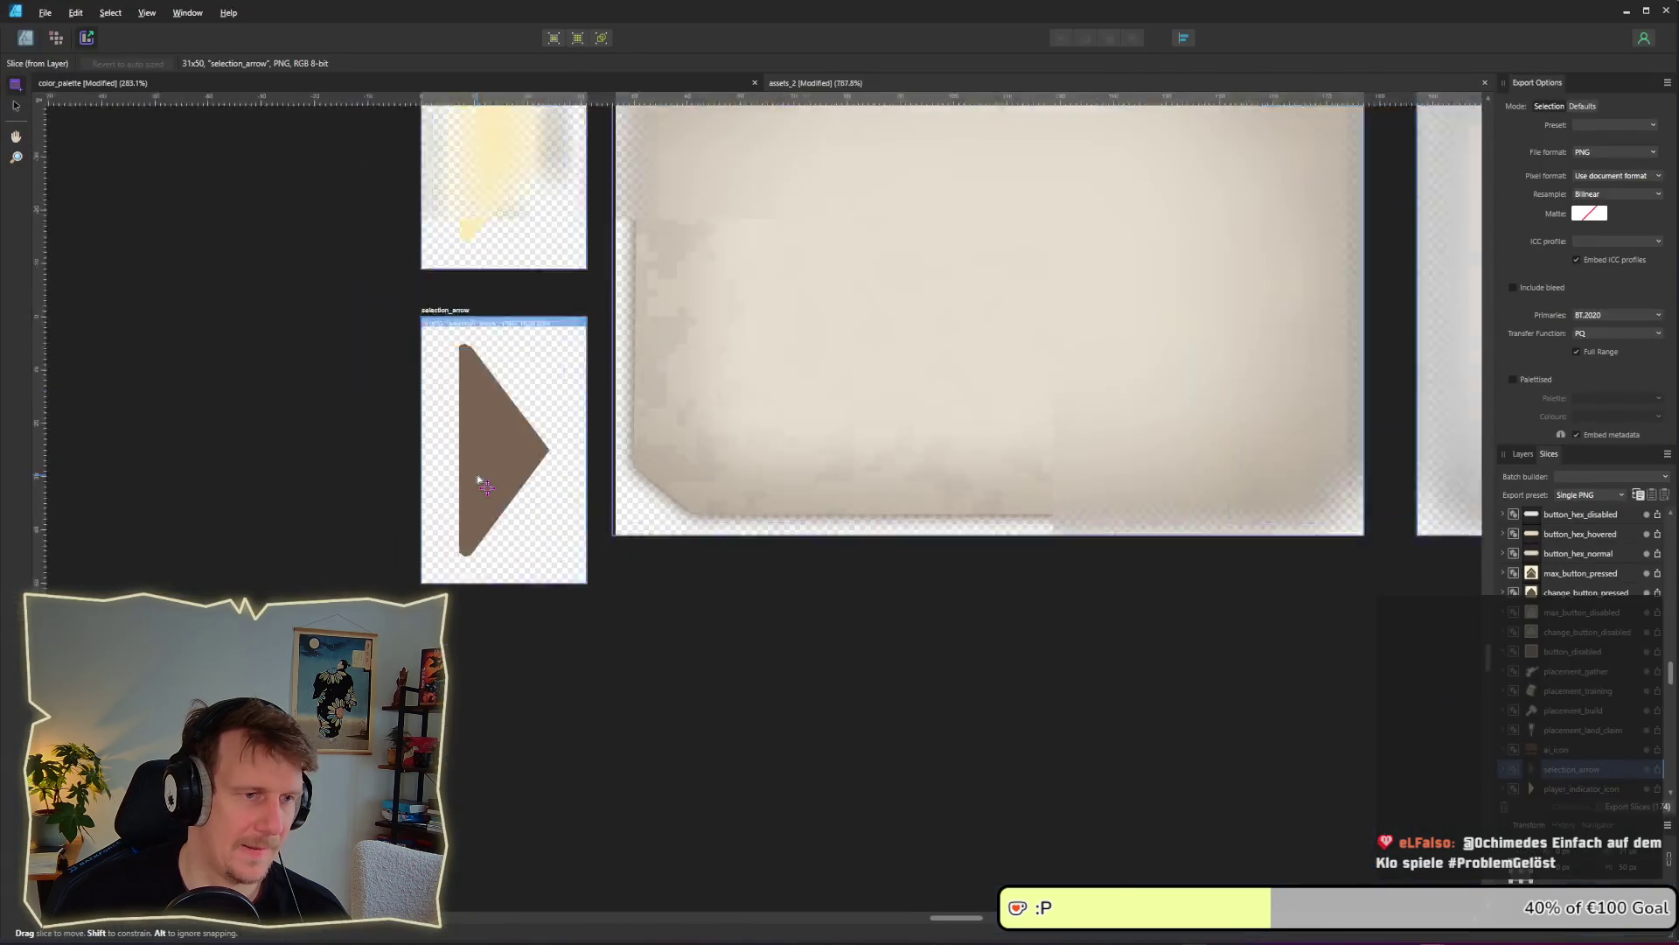
scroll(361, 346, down, 3)
scroll(589, 457, up, 2)
scroll(588, 456, up, 5)
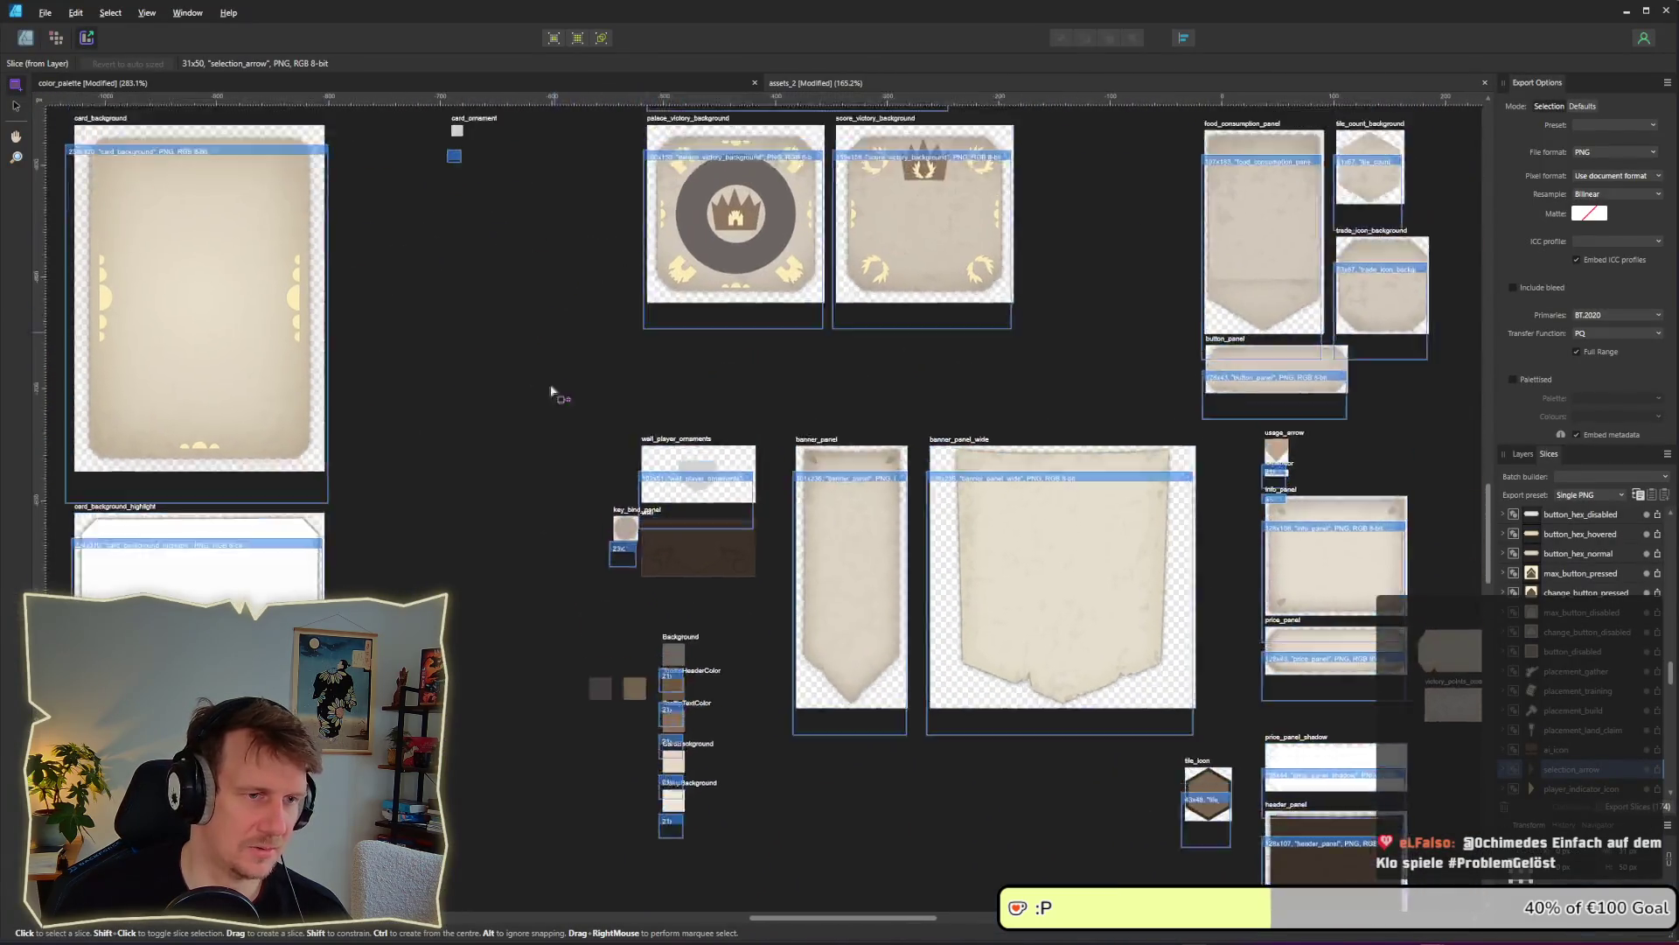
scroll(390, 547, left, 6)
scroll(845, 505, down, 4)
scroll(869, 300, up, 2)
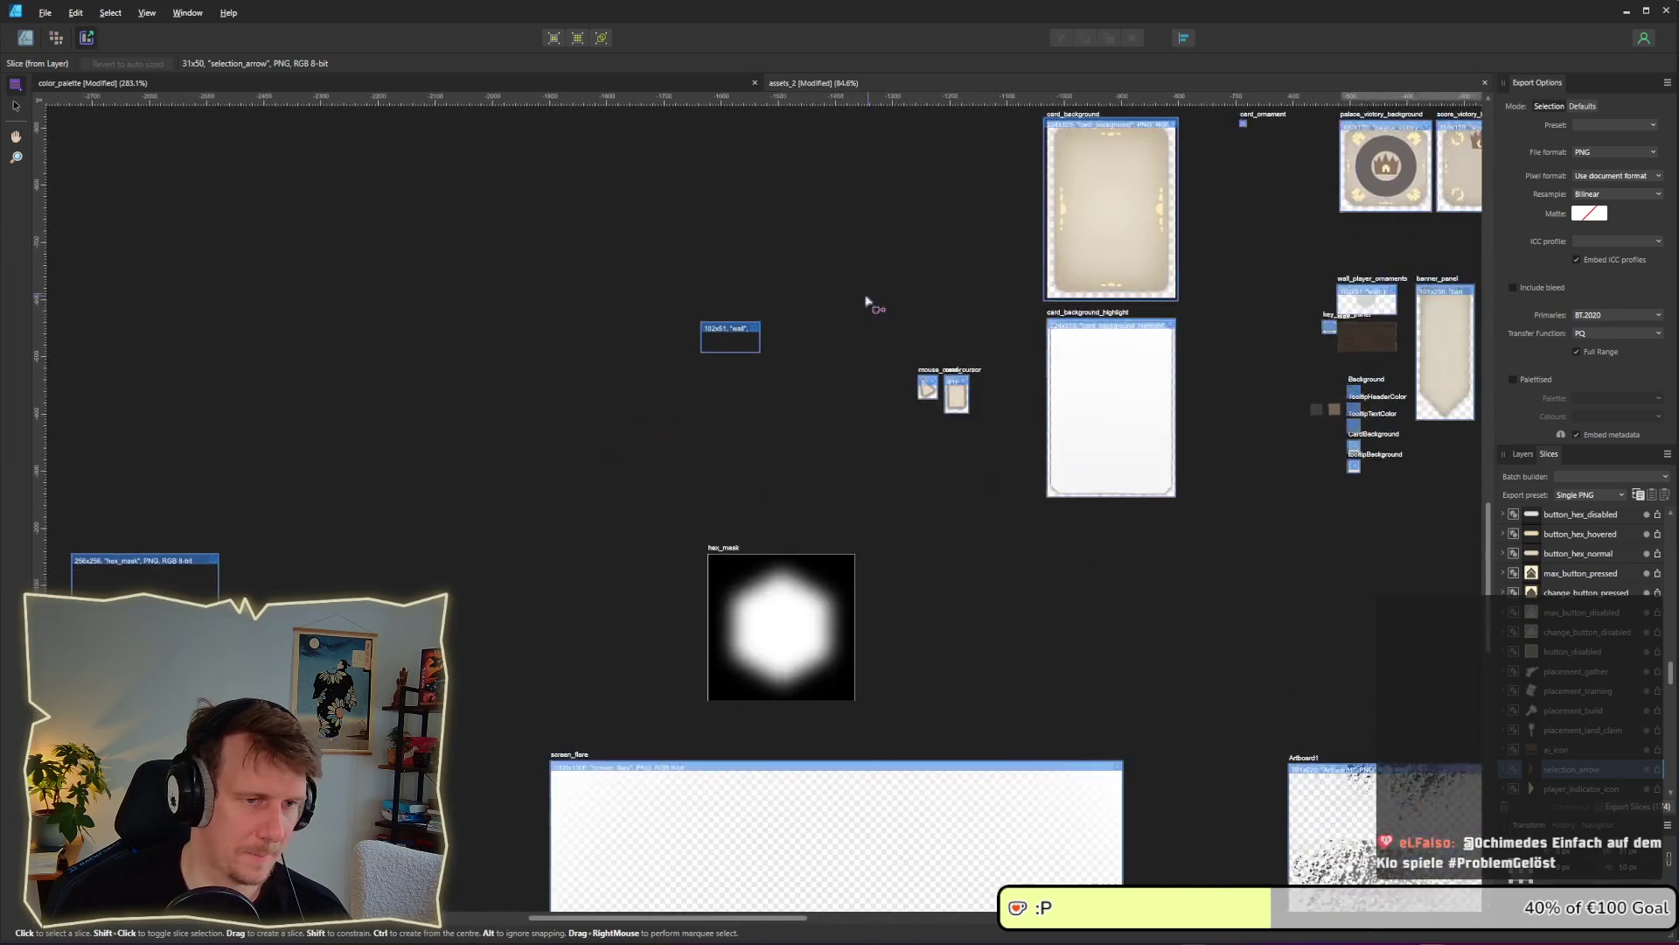
scroll(948, 379, left, 5)
scroll(667, 329, down, 3)
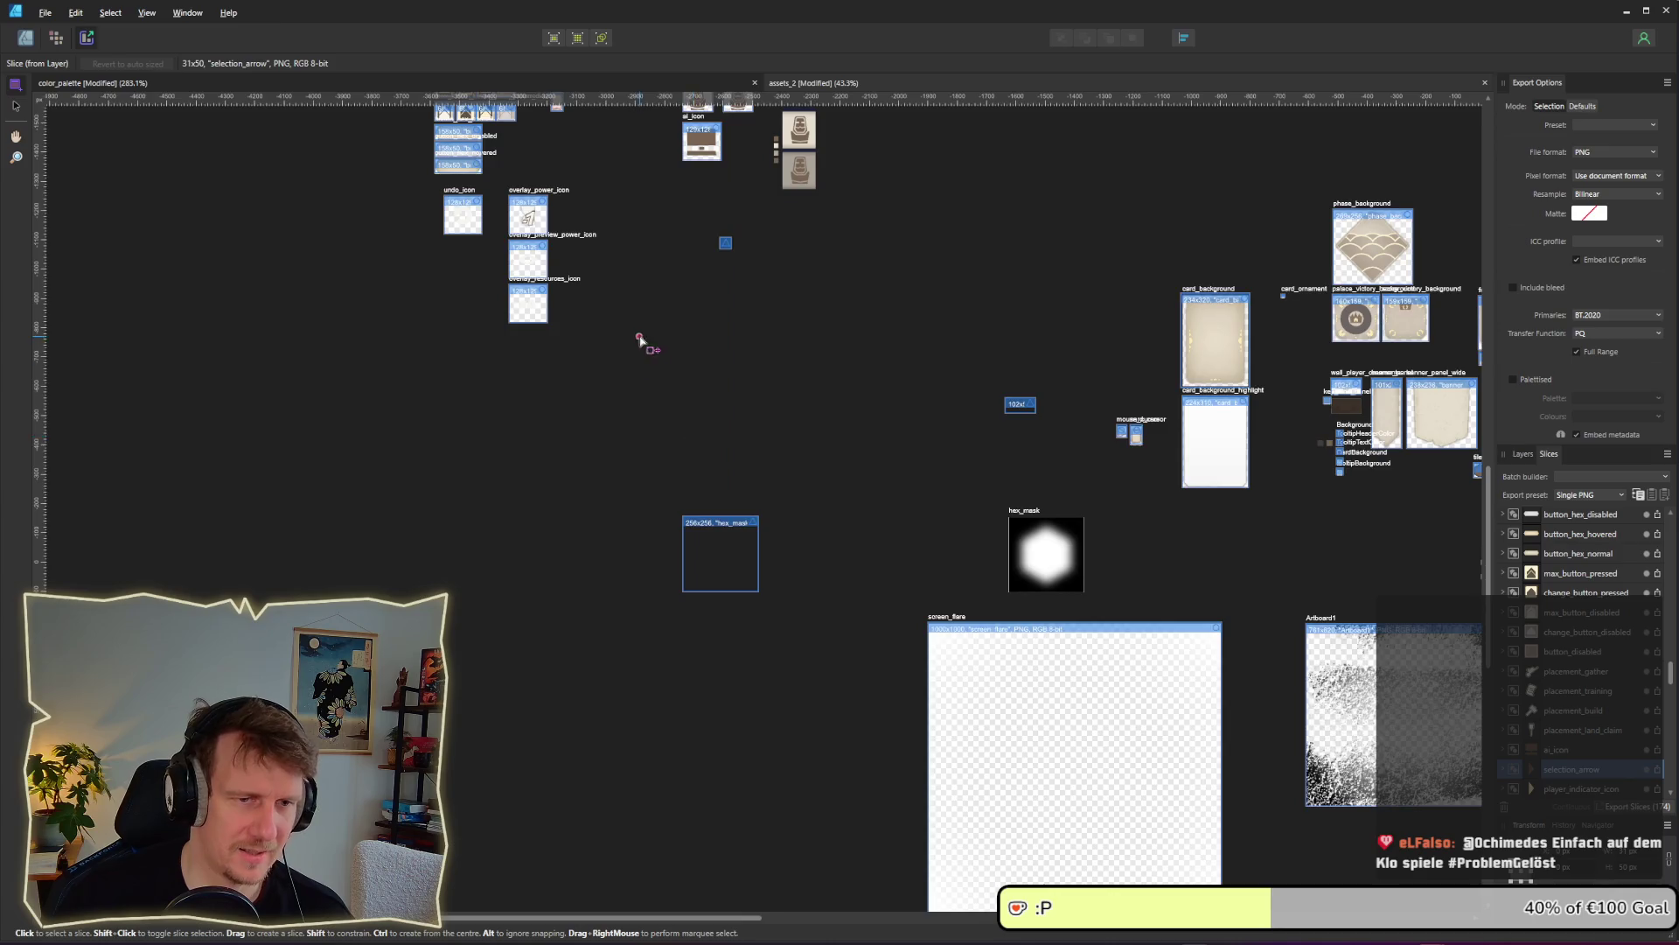
scroll(638, 337, up, 3)
scroll(638, 338, left, 1)
scroll(510, 341, up, 6)
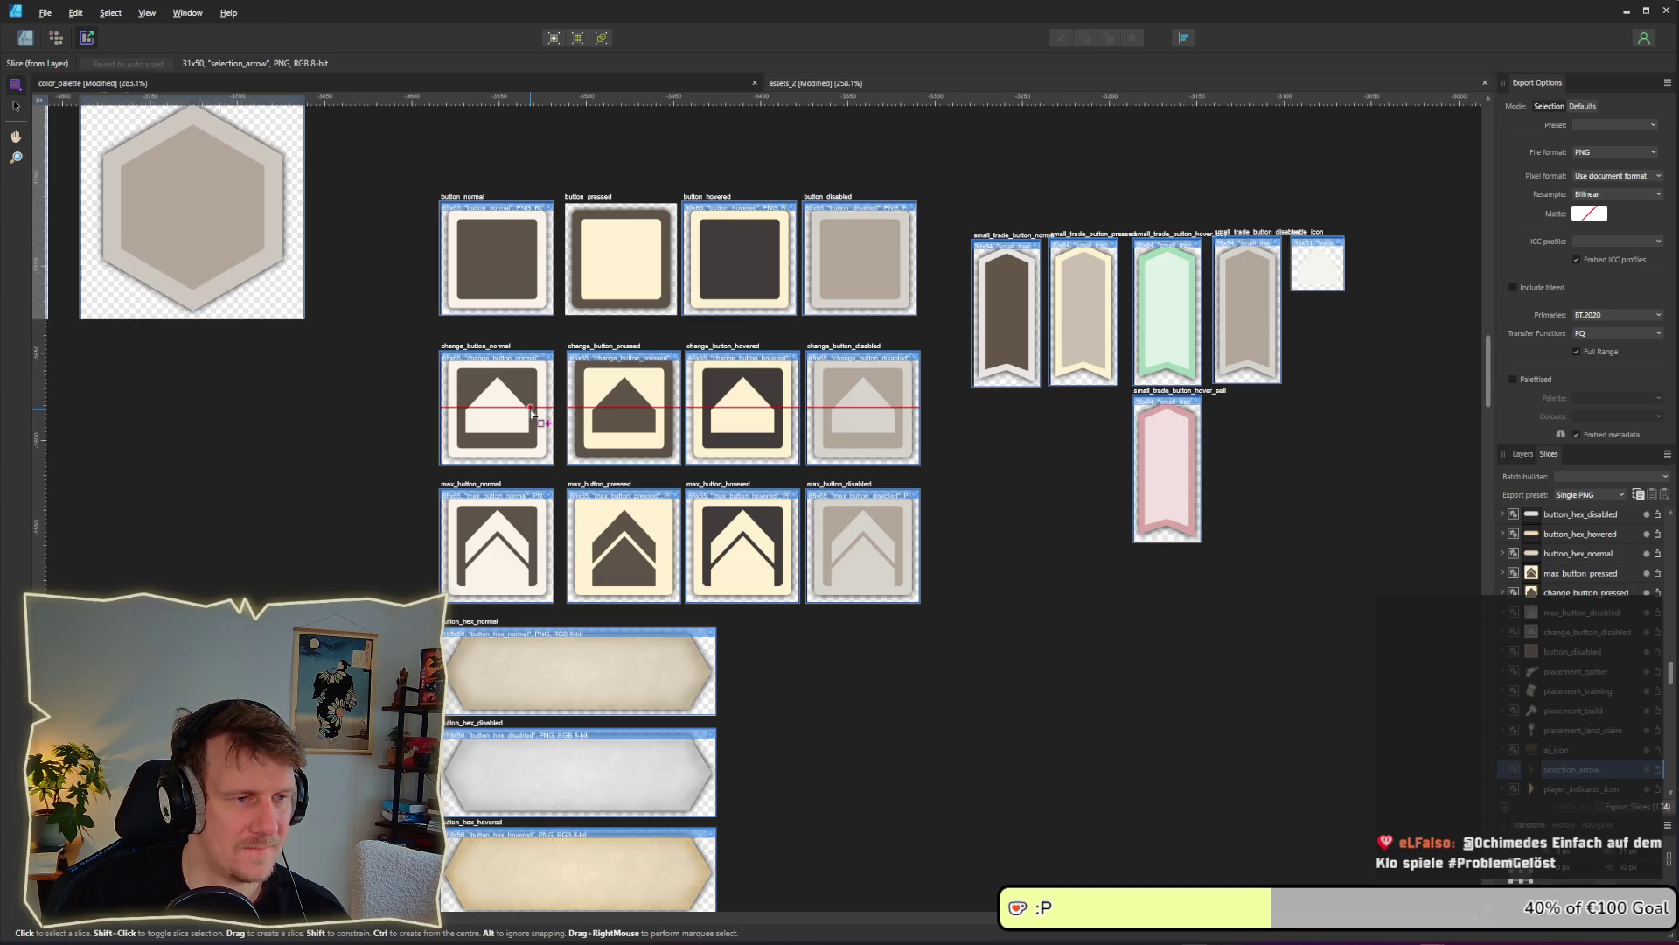
scroll(531, 411, down, 1)
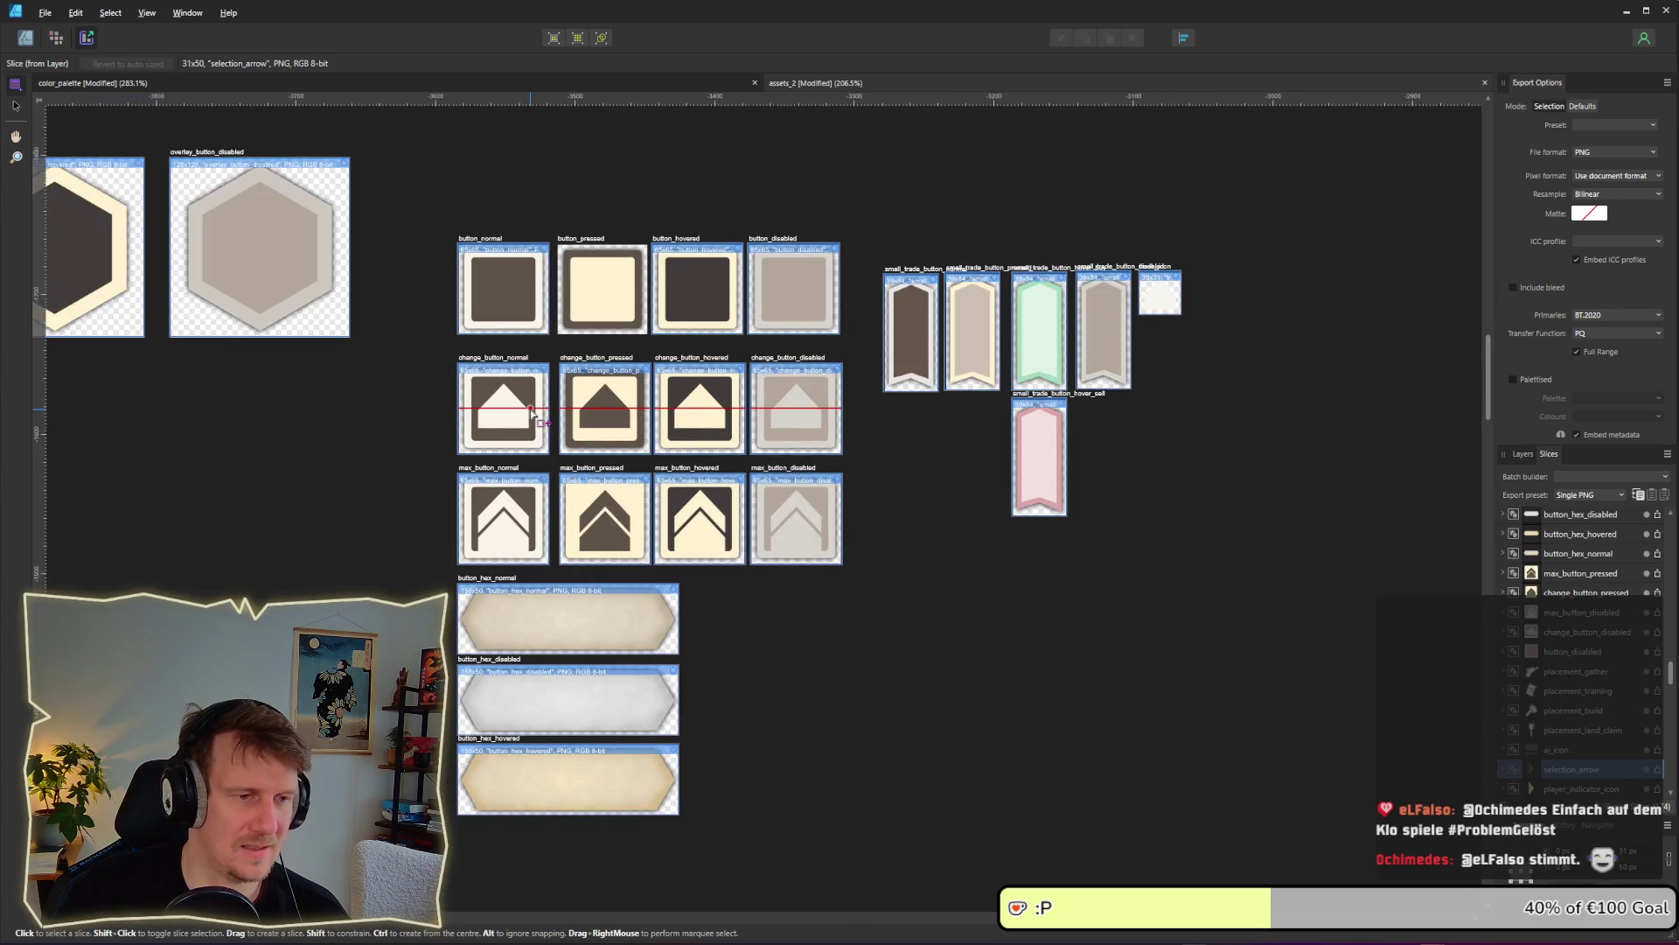
key(alt+Tab)
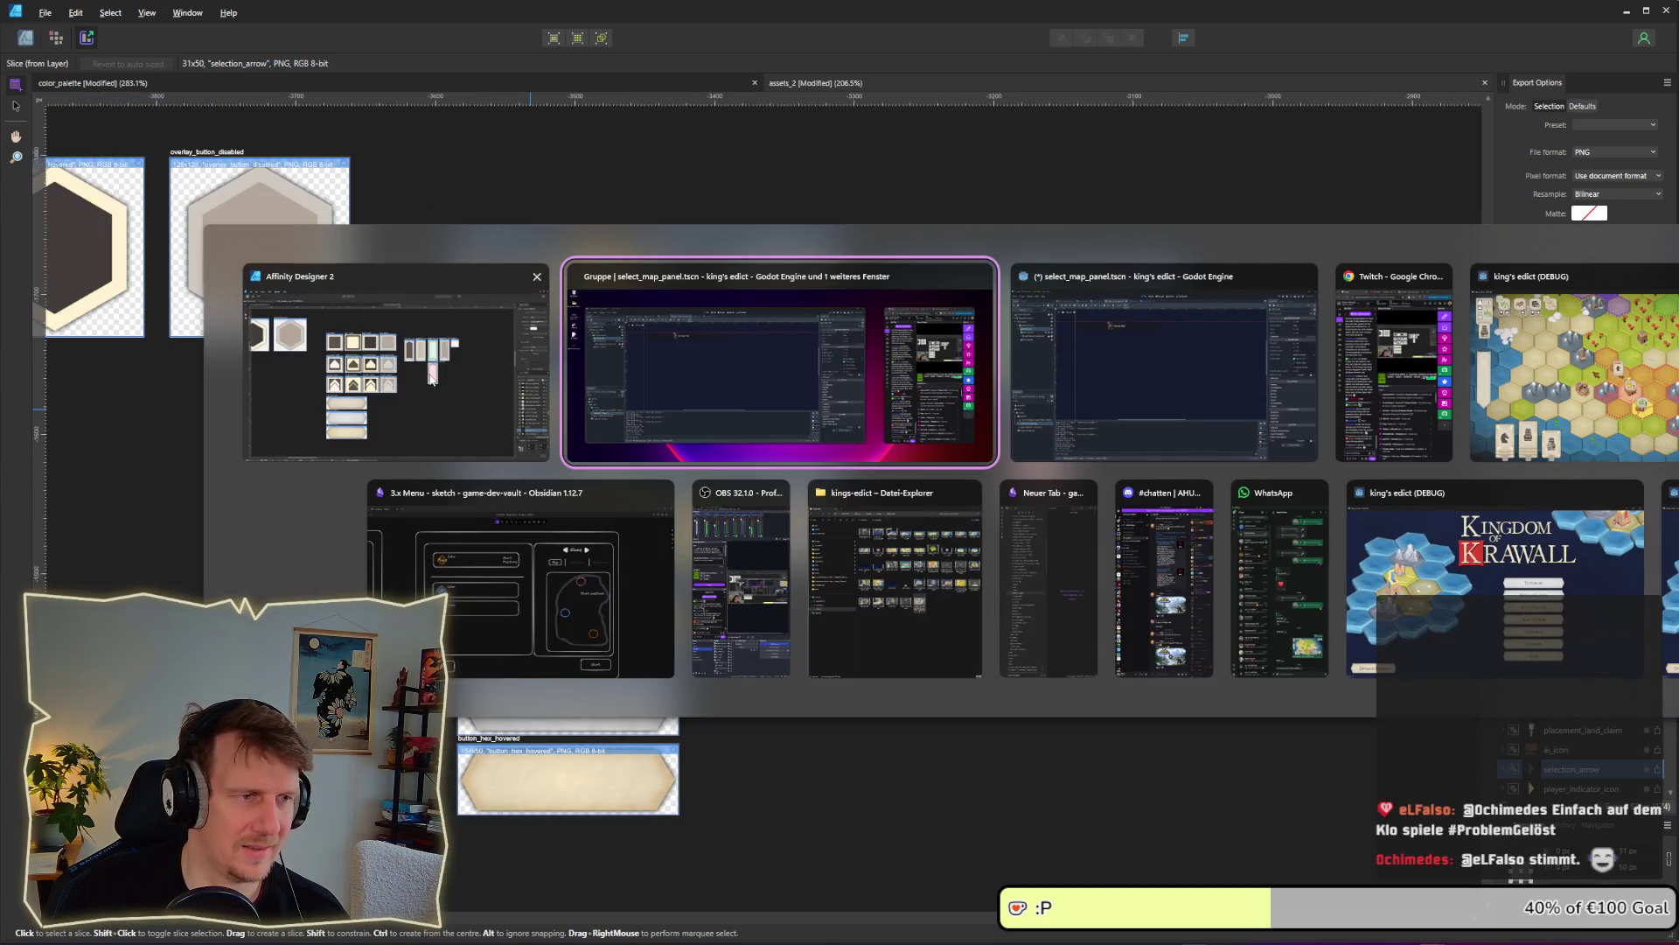
click(726, 380)
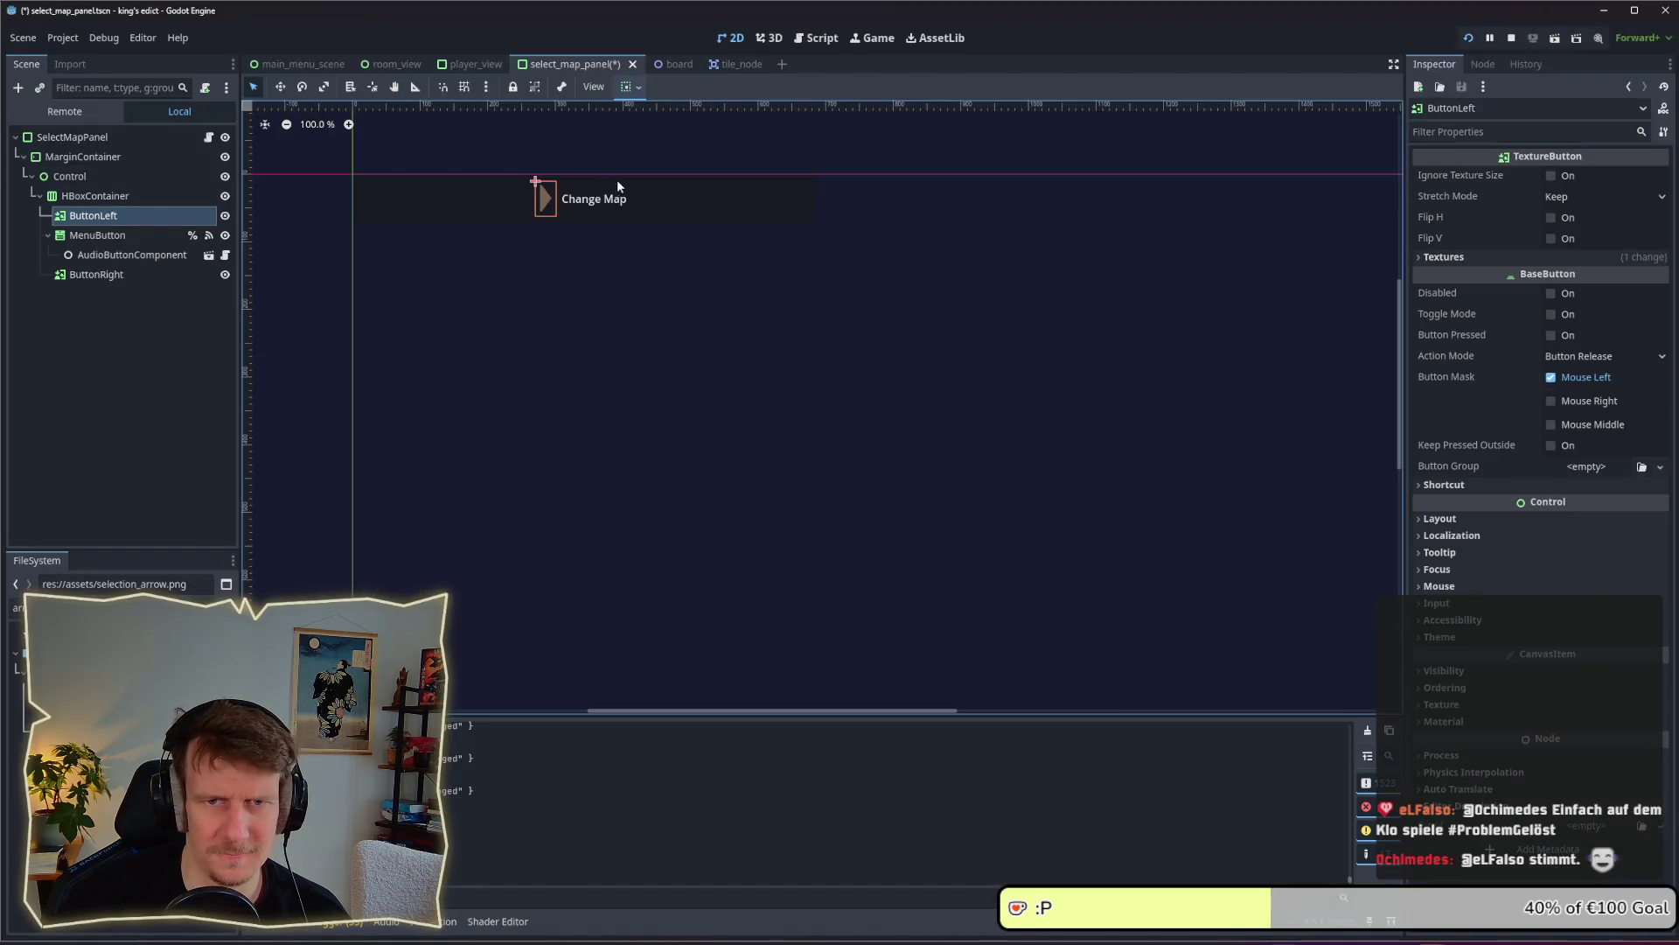
Try Flip H and Flip V on the ButtonLeft arrow, leaving both off
click(1552, 218)
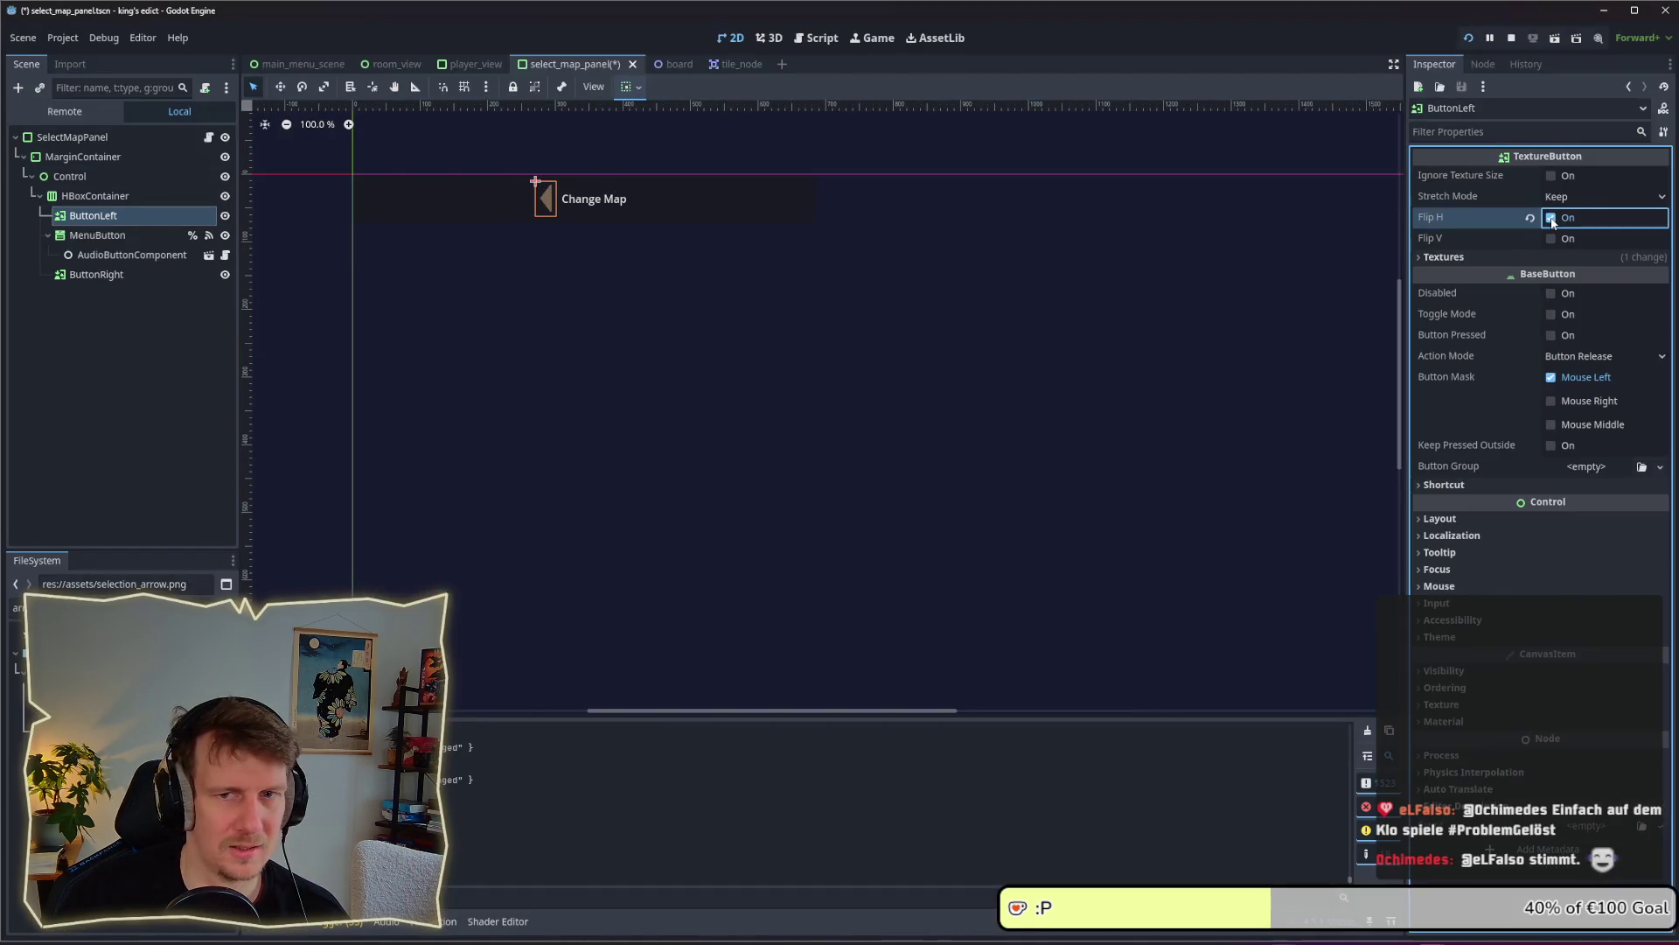
click(1552, 217)
click(1554, 239)
click(1555, 239)
click(1556, 240)
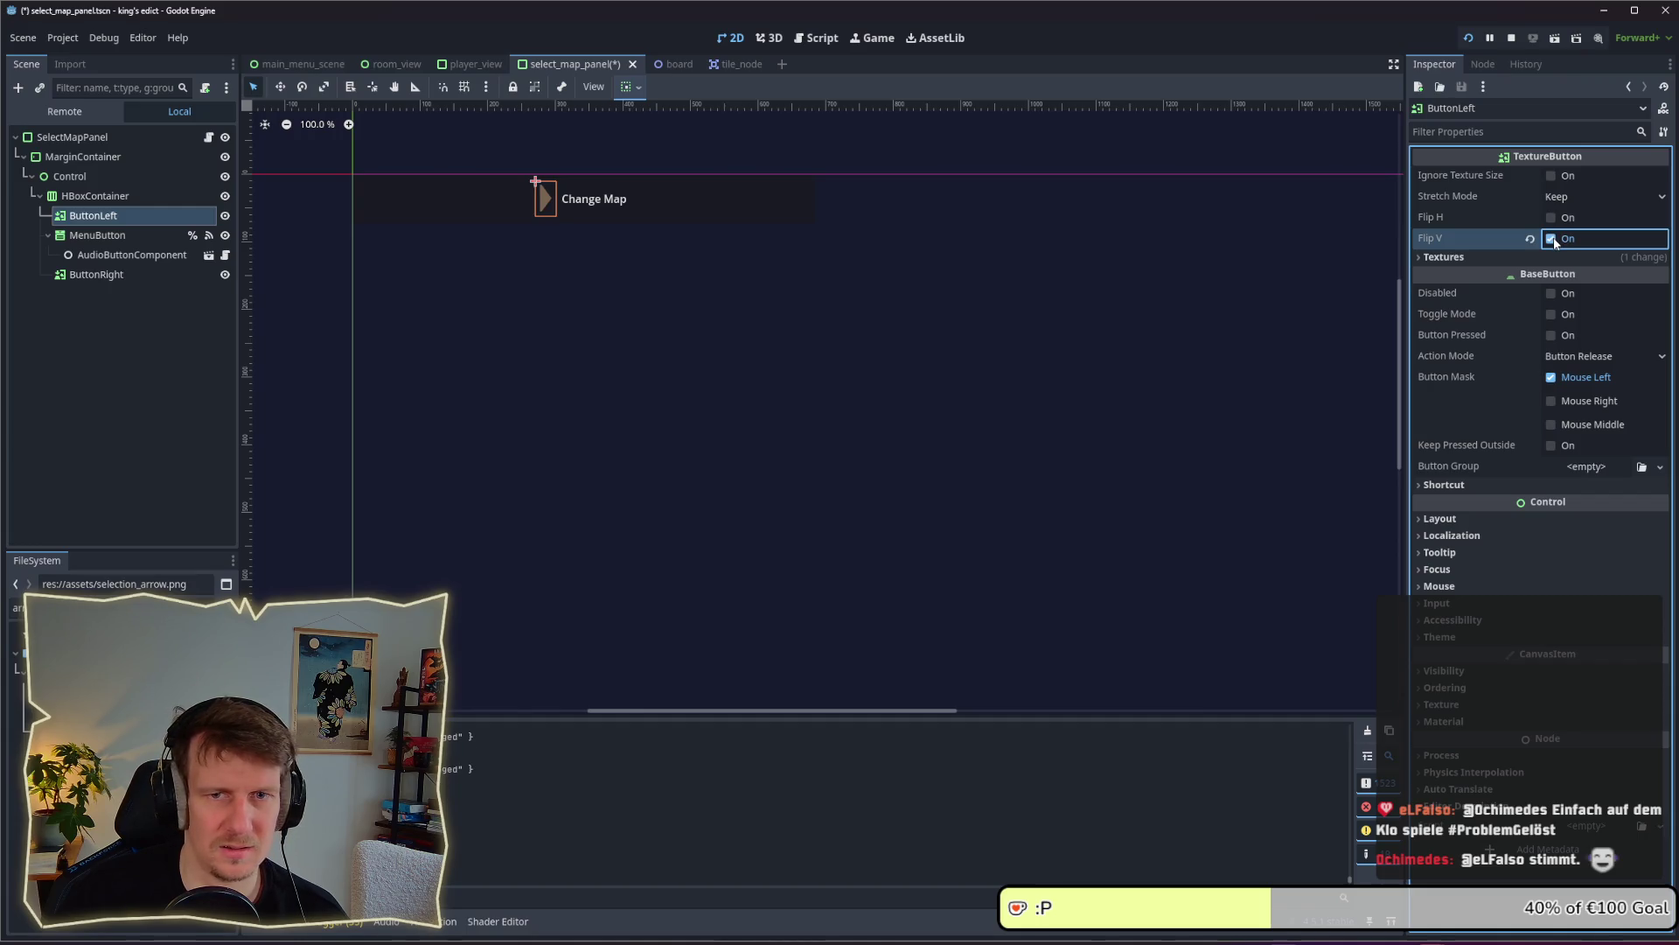
click(1553, 240)
click(1552, 240)
click(1552, 240)
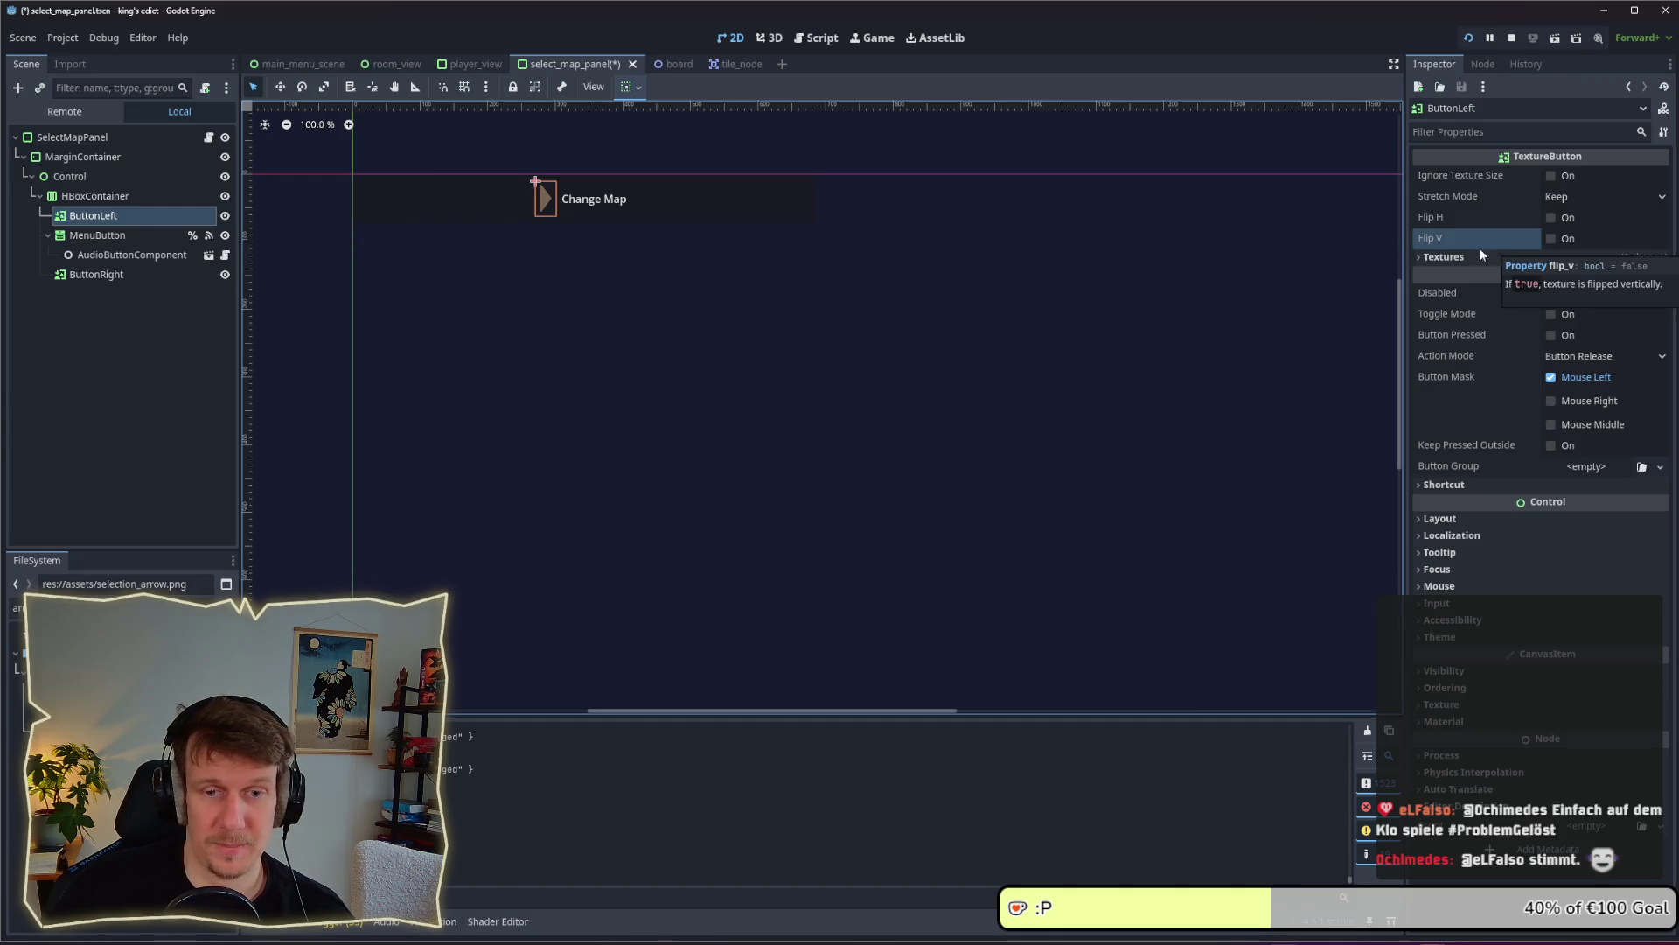
Reselect ButtonLeft and filter the FileSystem by 'bu'
click(98, 236)
click(101, 219)
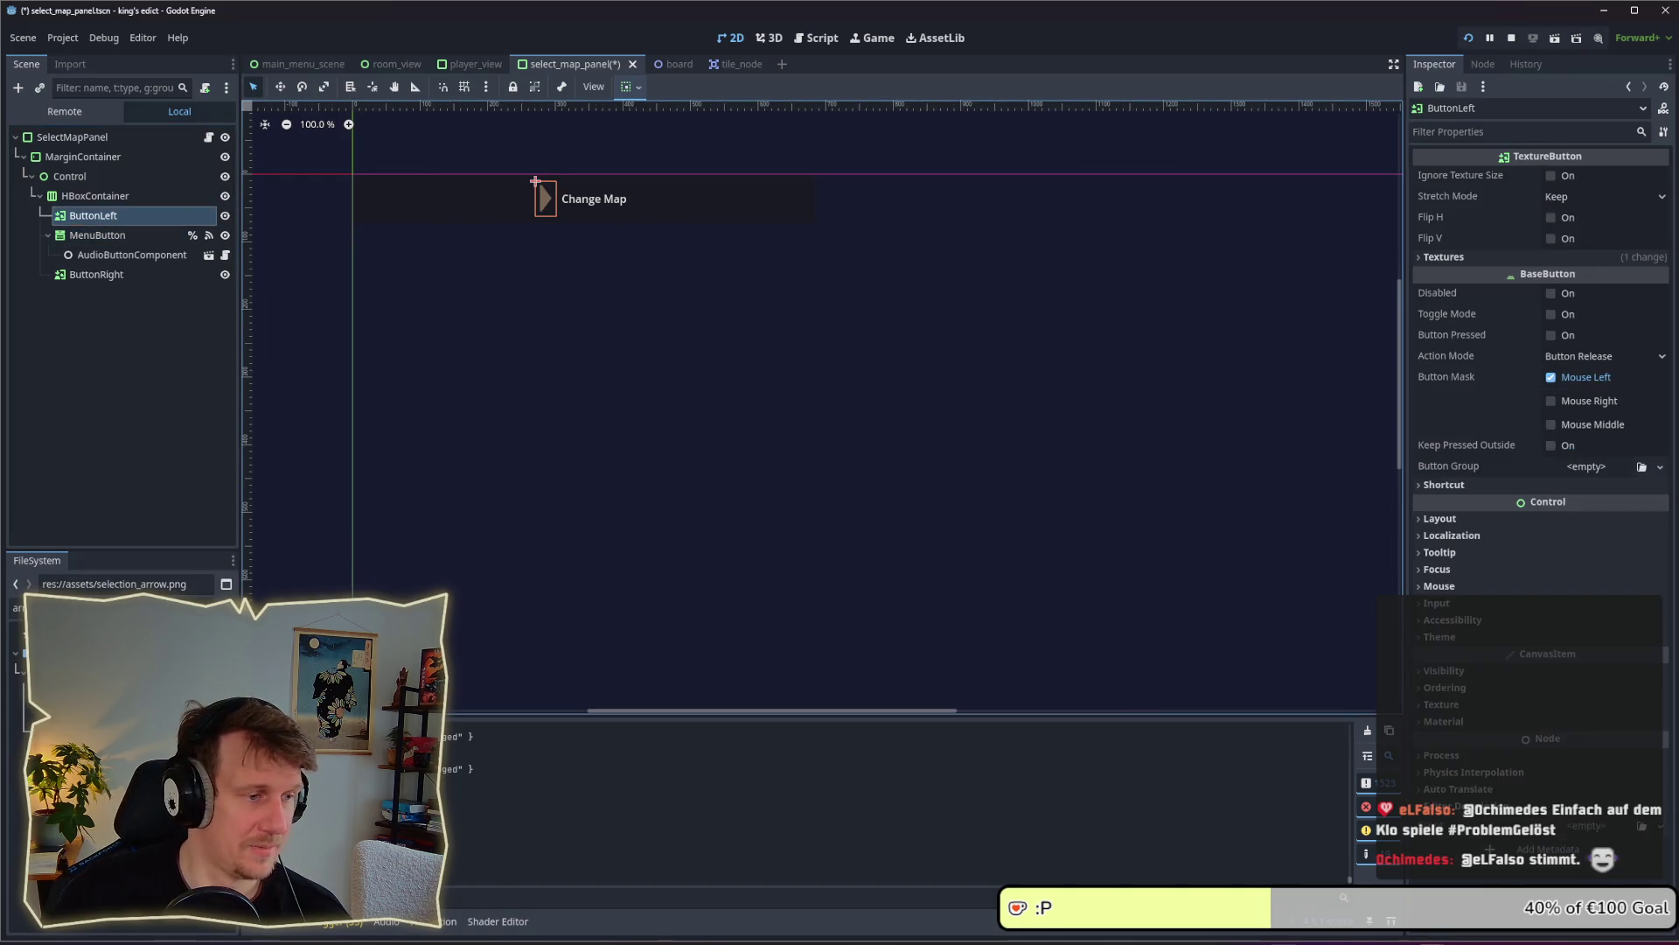
text(bu)
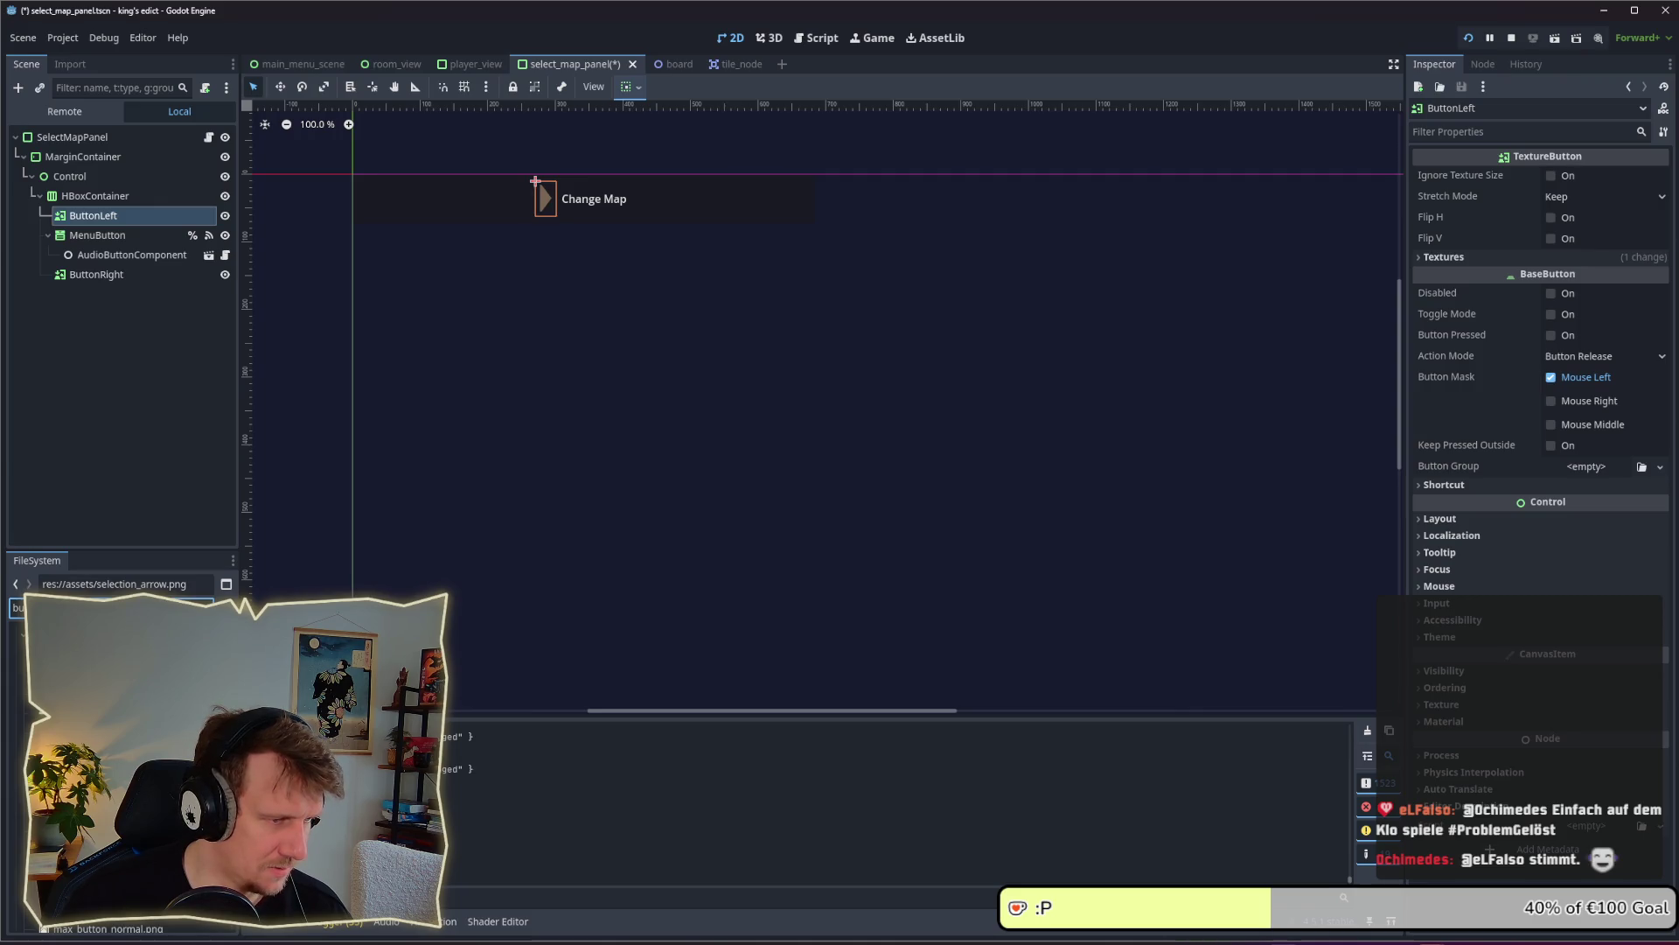
Assign change_button_normal, hovered, disabled and pressed PNGs as ButtonLeft's Normal, Hover, Disabled, Pressed textures
mouse_move(17, 638)
mouse_down()
mouse_move(87, 613)
mouse_move(119, 215)
mouse_up()
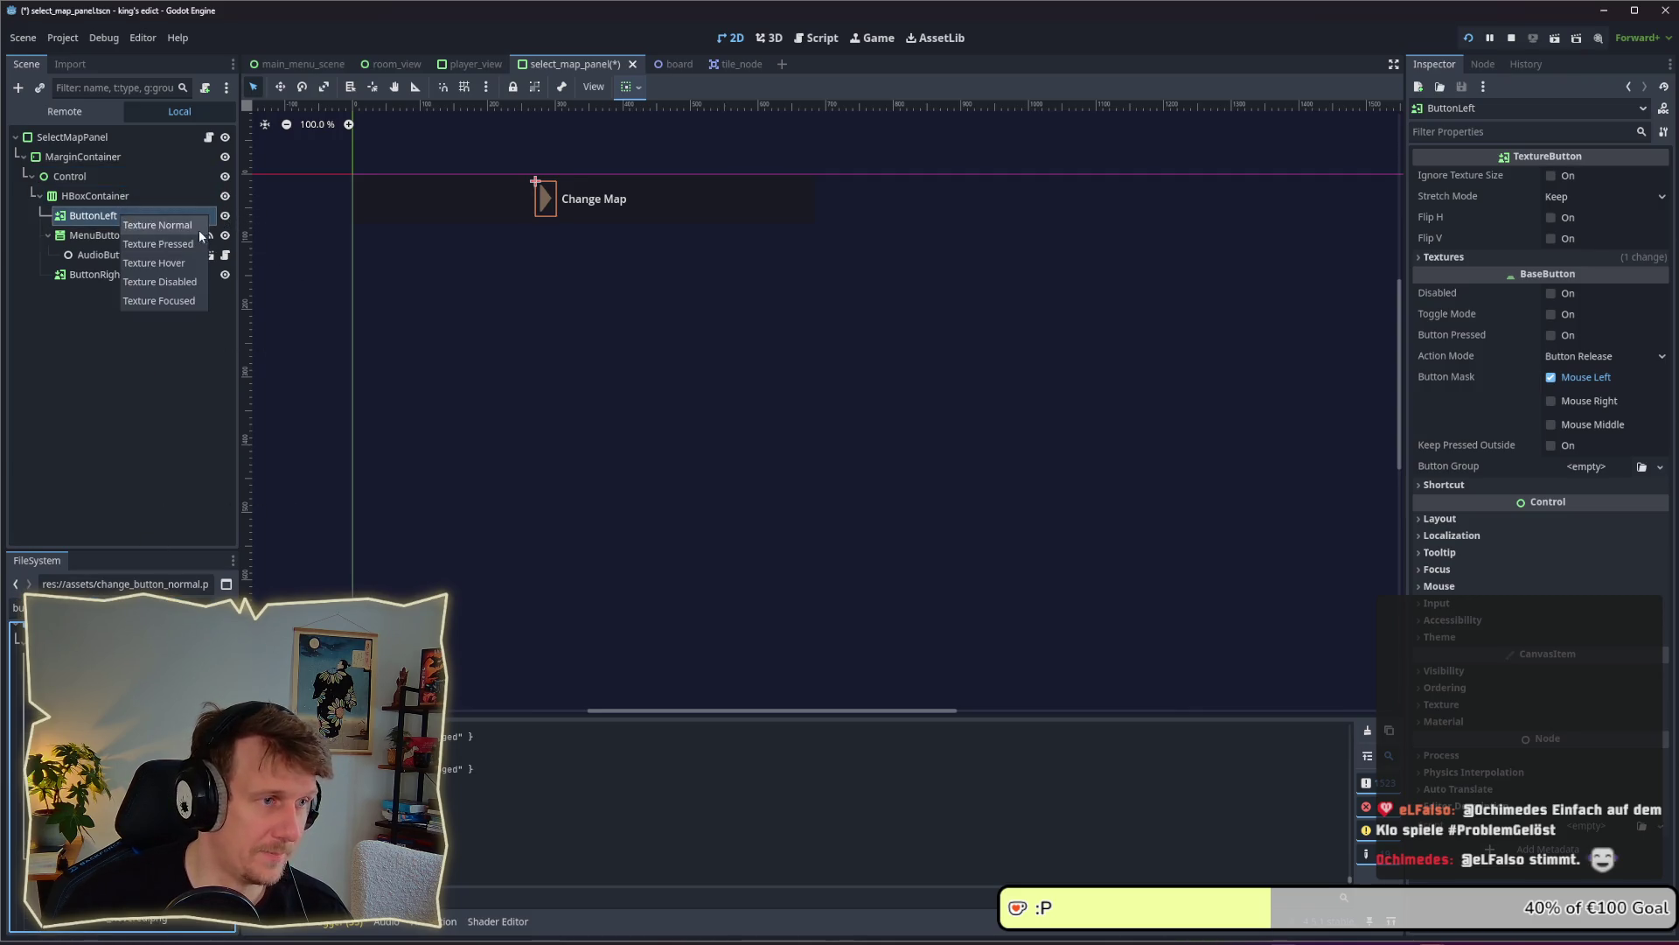
click(175, 226)
mouse_move(96, 914)
mouse_down()
mouse_move(157, 487)
mouse_move(135, 226)
mouse_up()
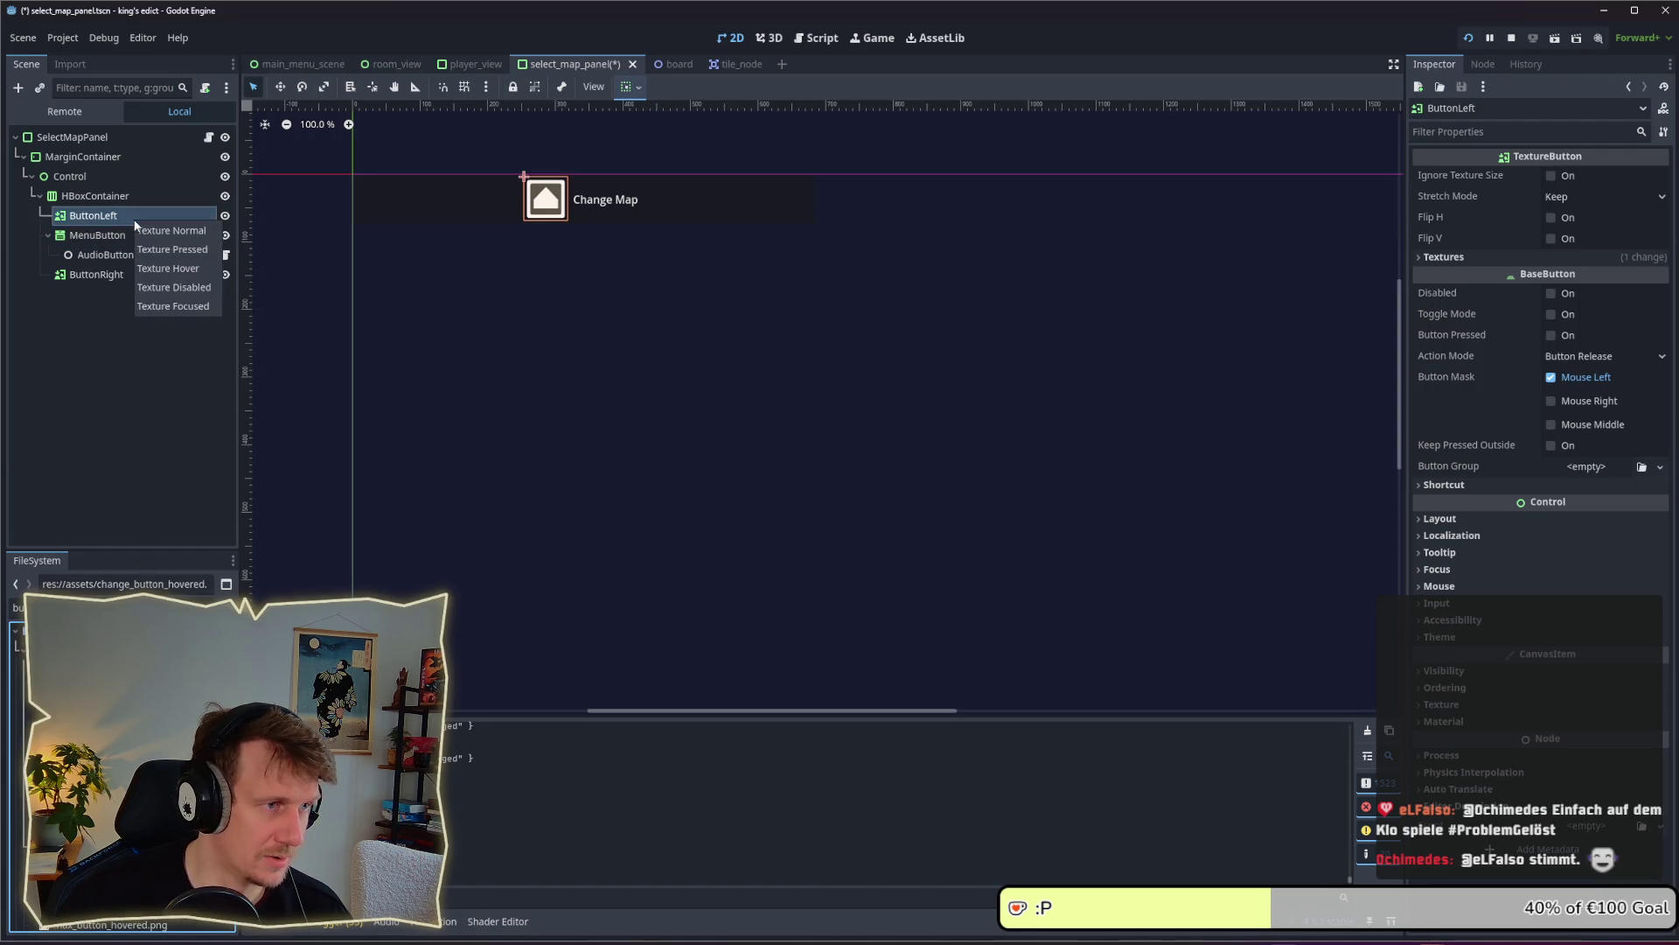
click(167, 269)
drag(96, 895, 133, 218)
click(129, 284)
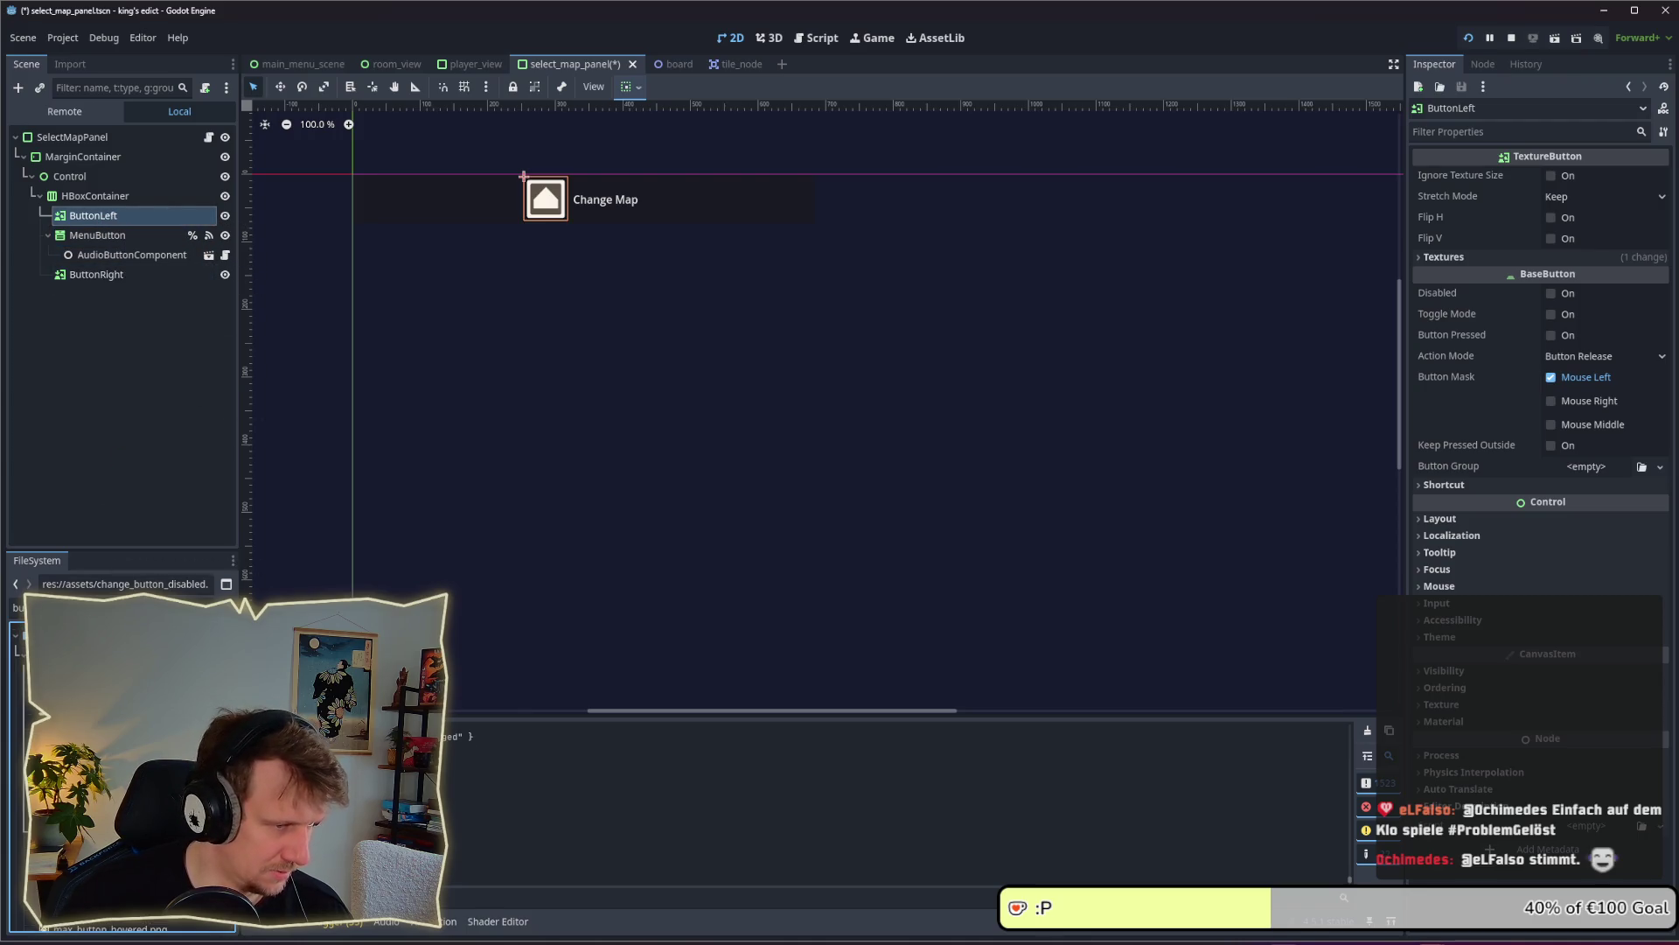
drag(114, 914, 131, 221)
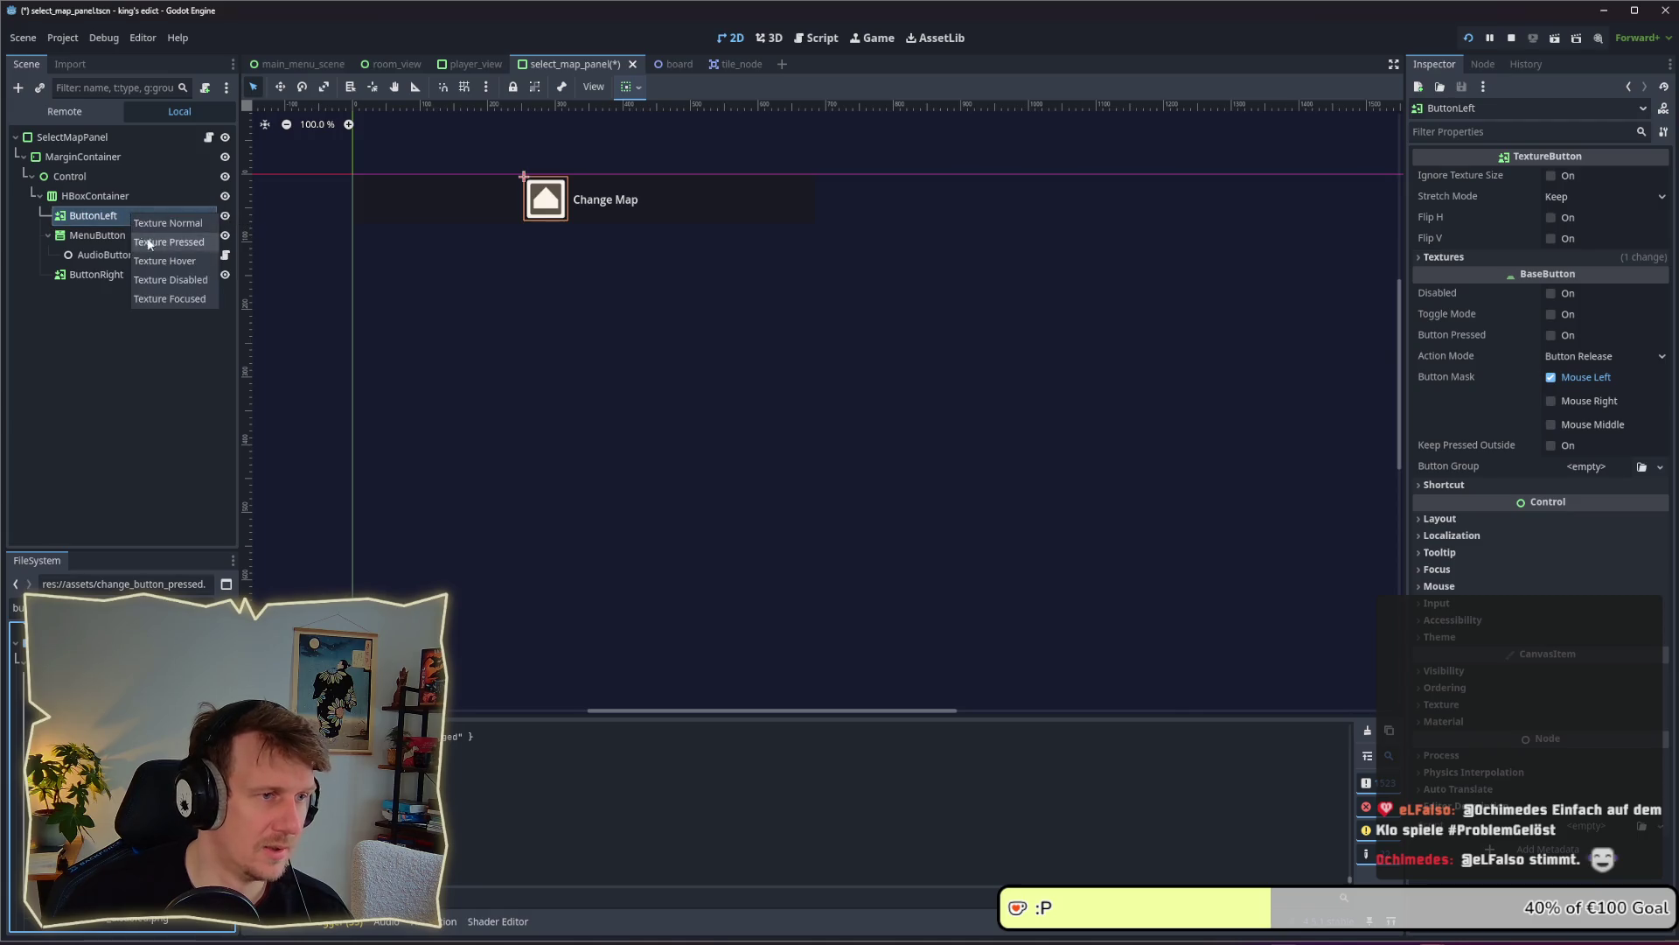
click(166, 242)
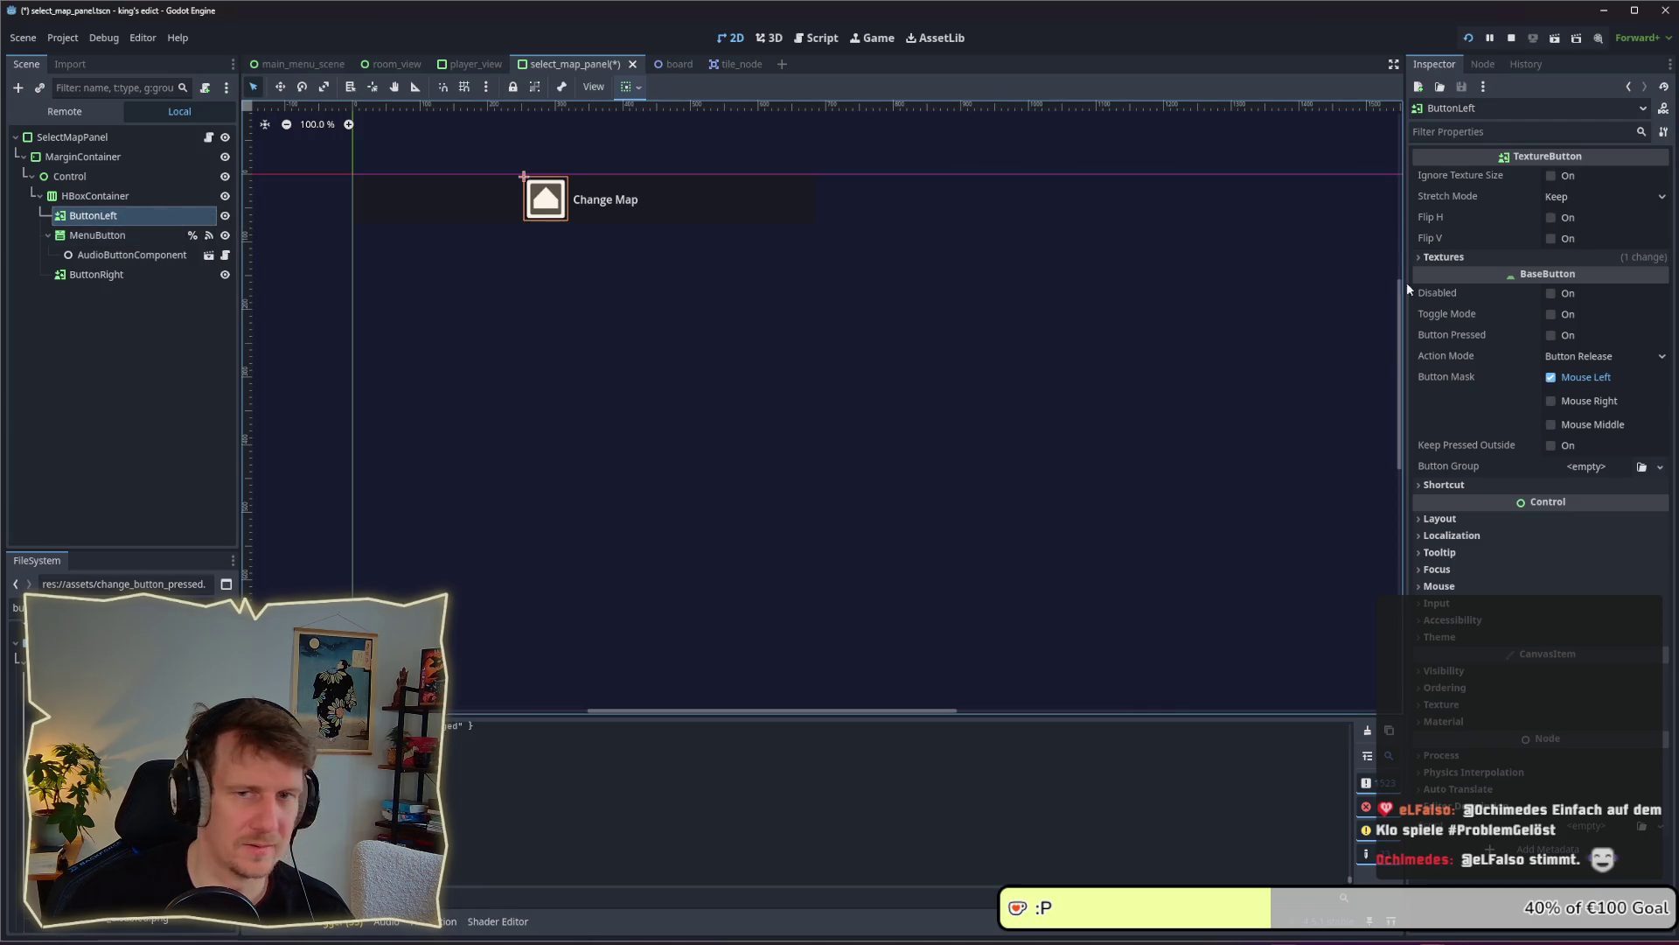
Test and clear the icon's flips, then review ButtonLeft's Textures, Shortcut and Layout sections
click(1548, 238)
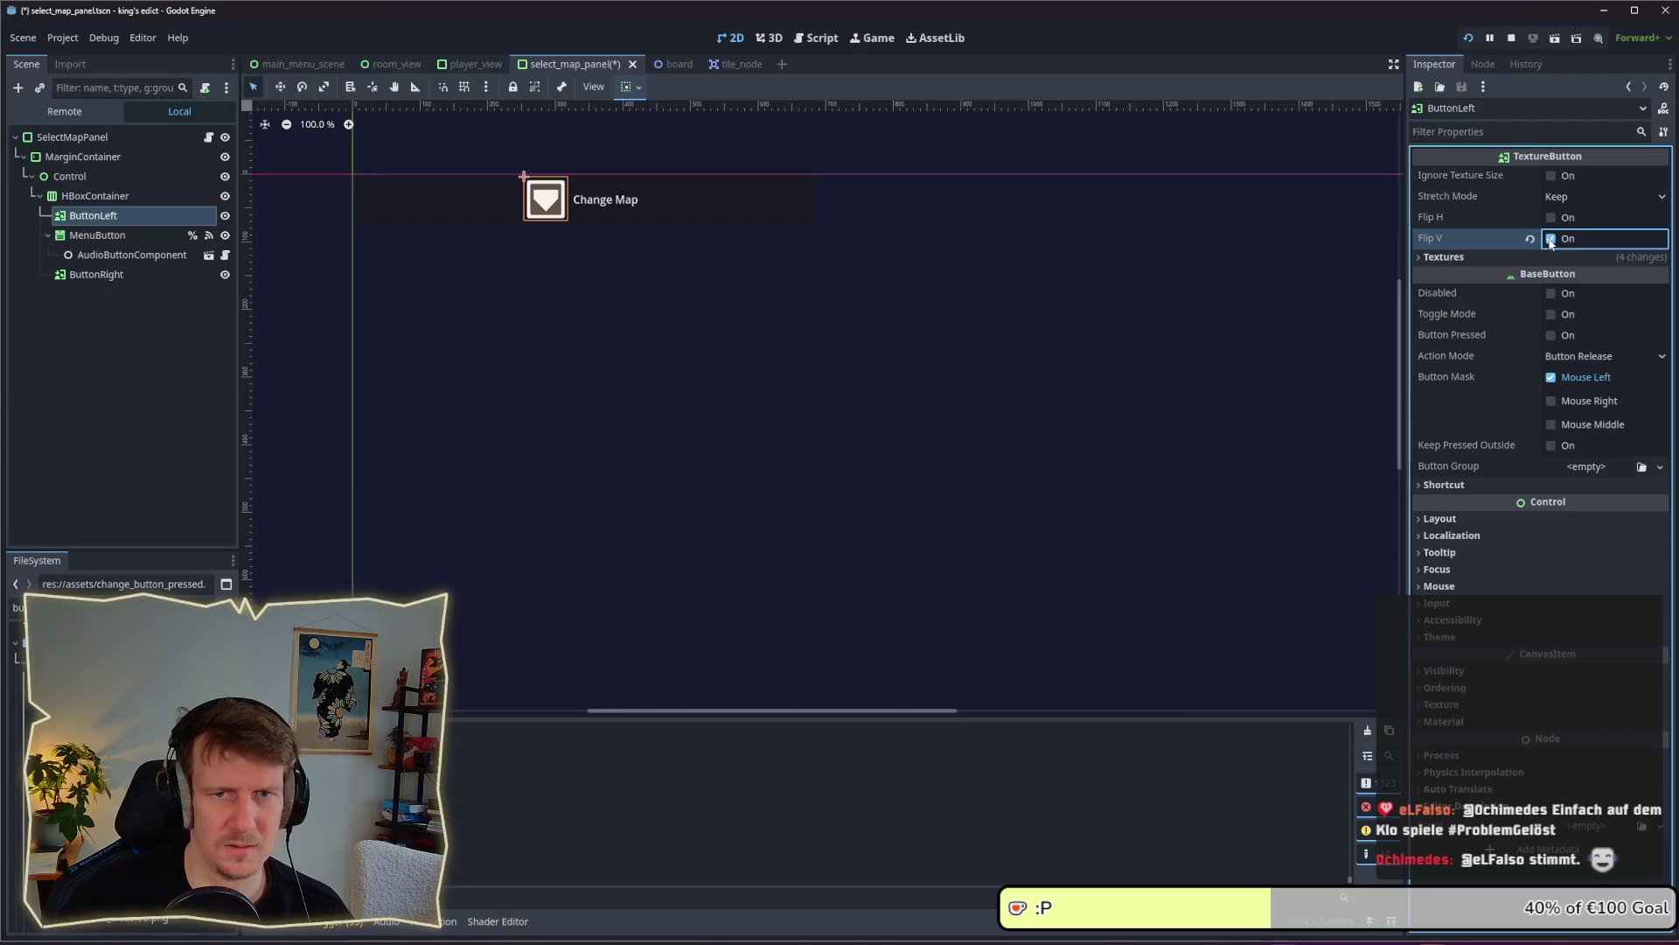
click(1550, 237)
click(1552, 219)
click(1552, 219)
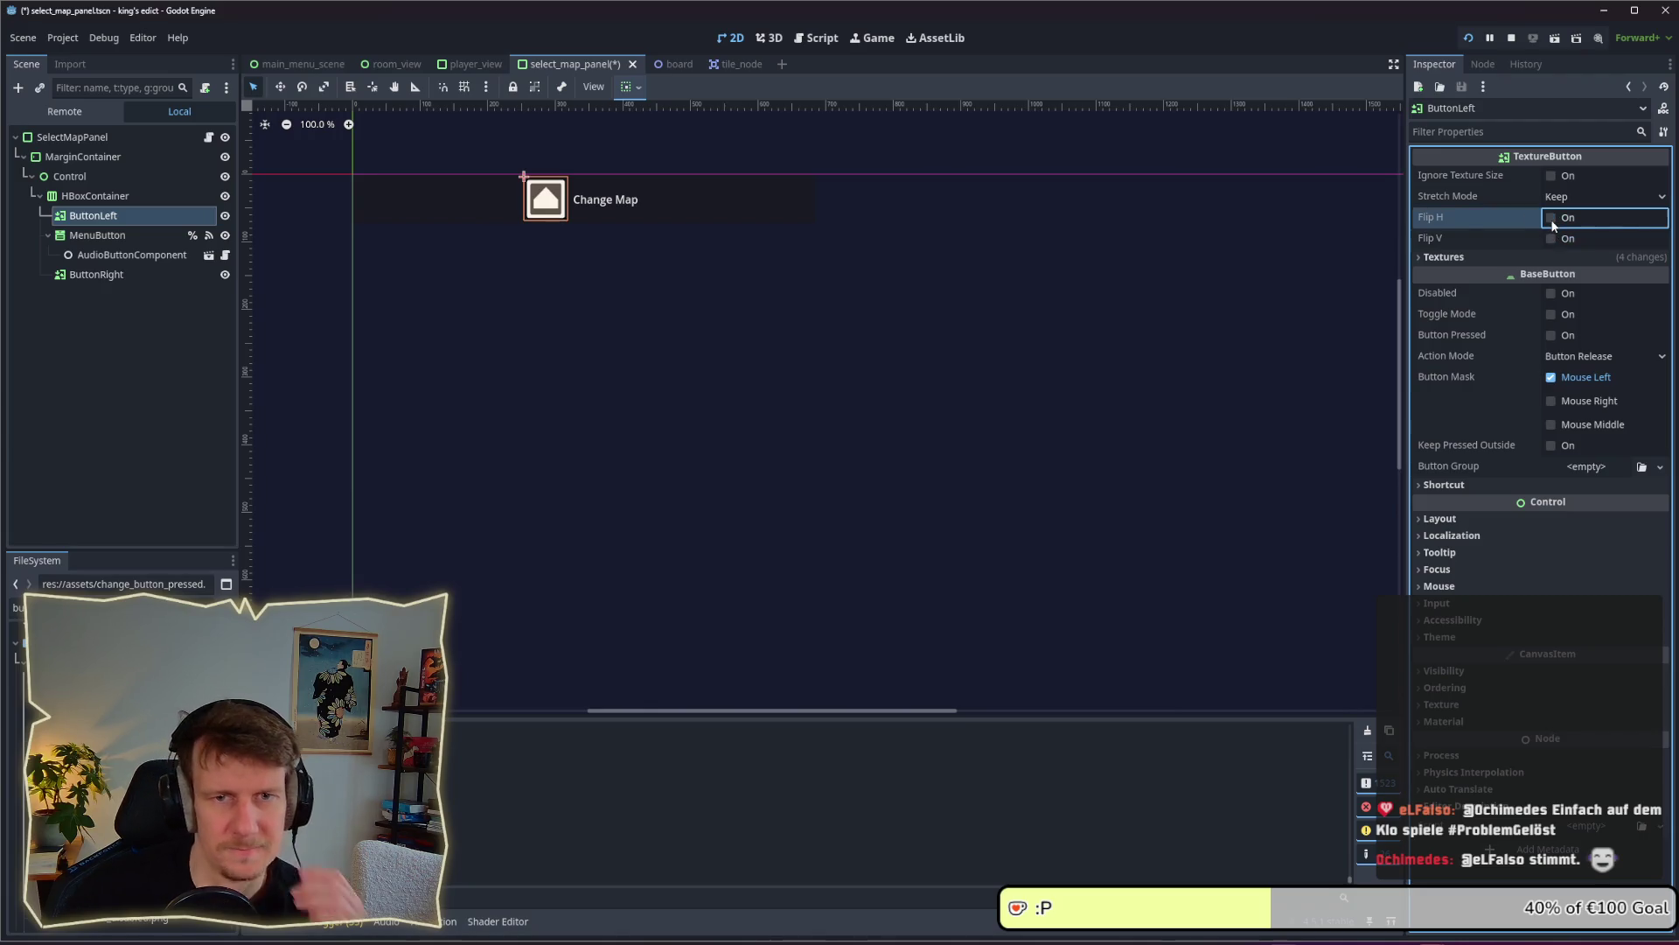
click(1519, 257)
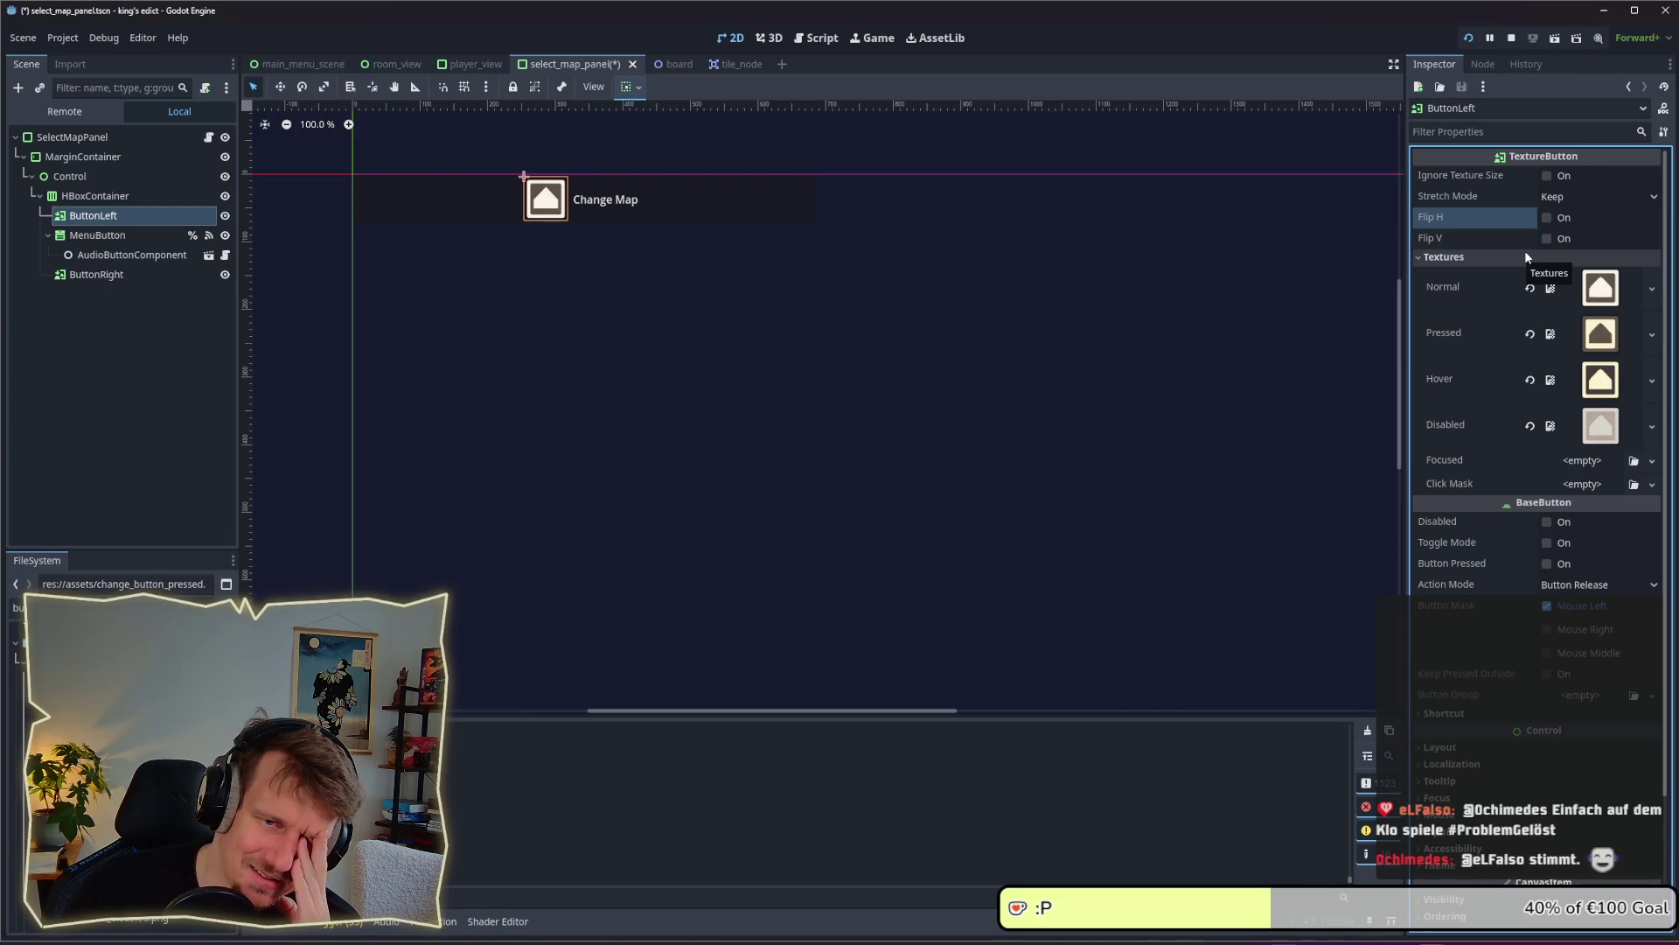
click(114, 237)
click(92, 215)
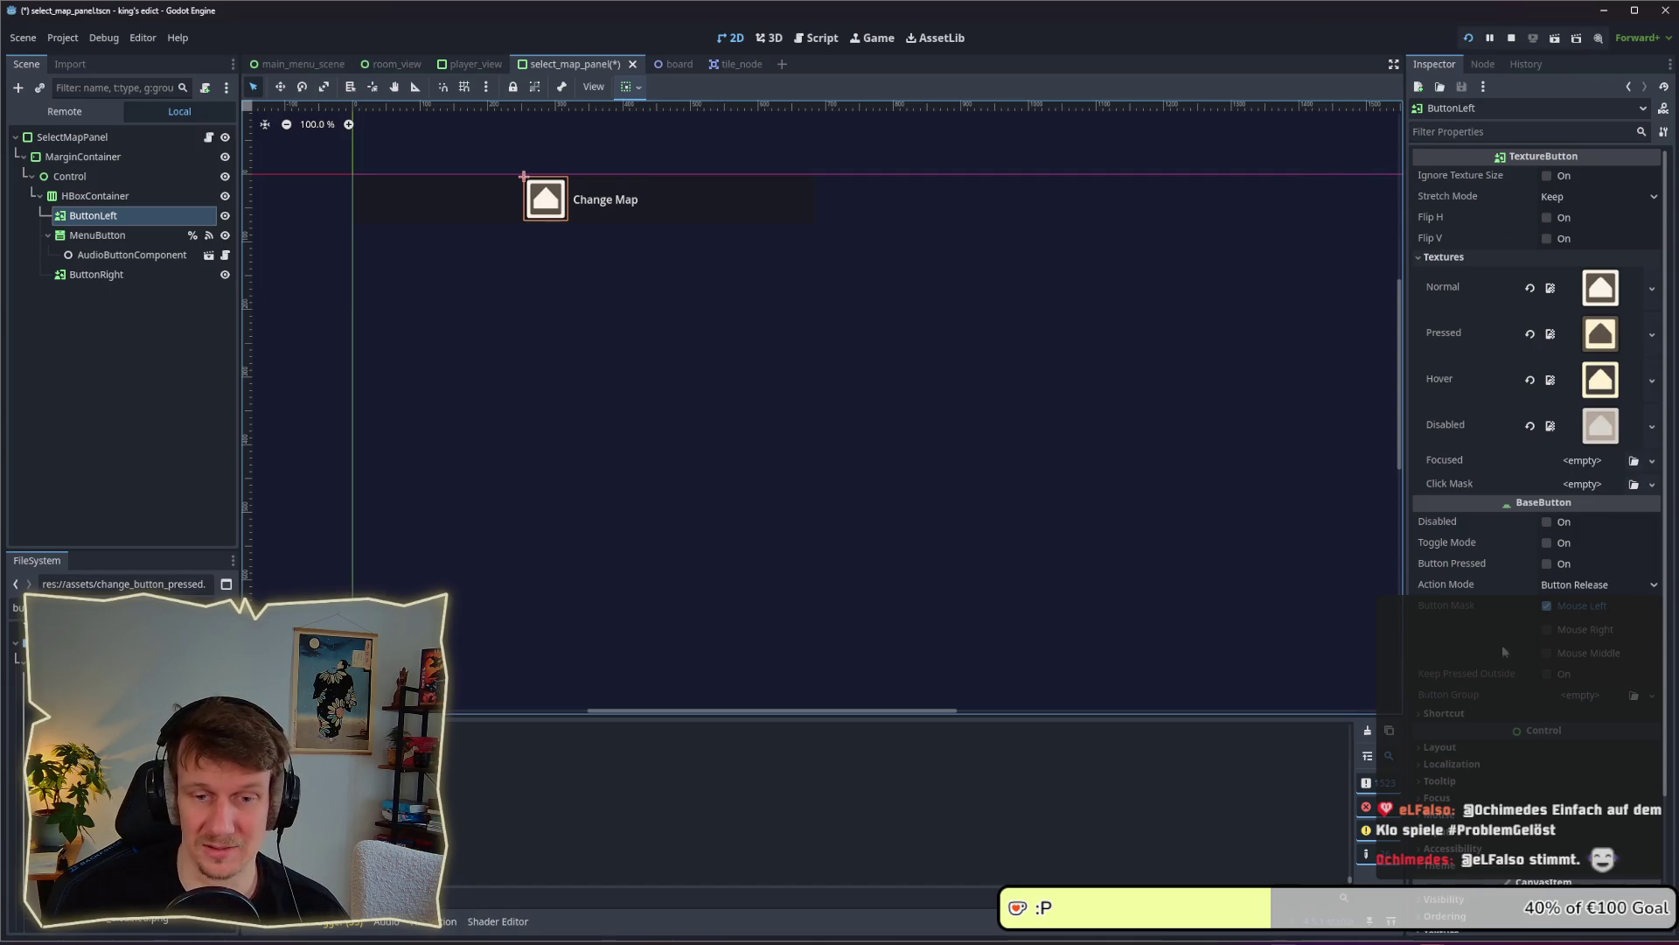
click(1514, 257)
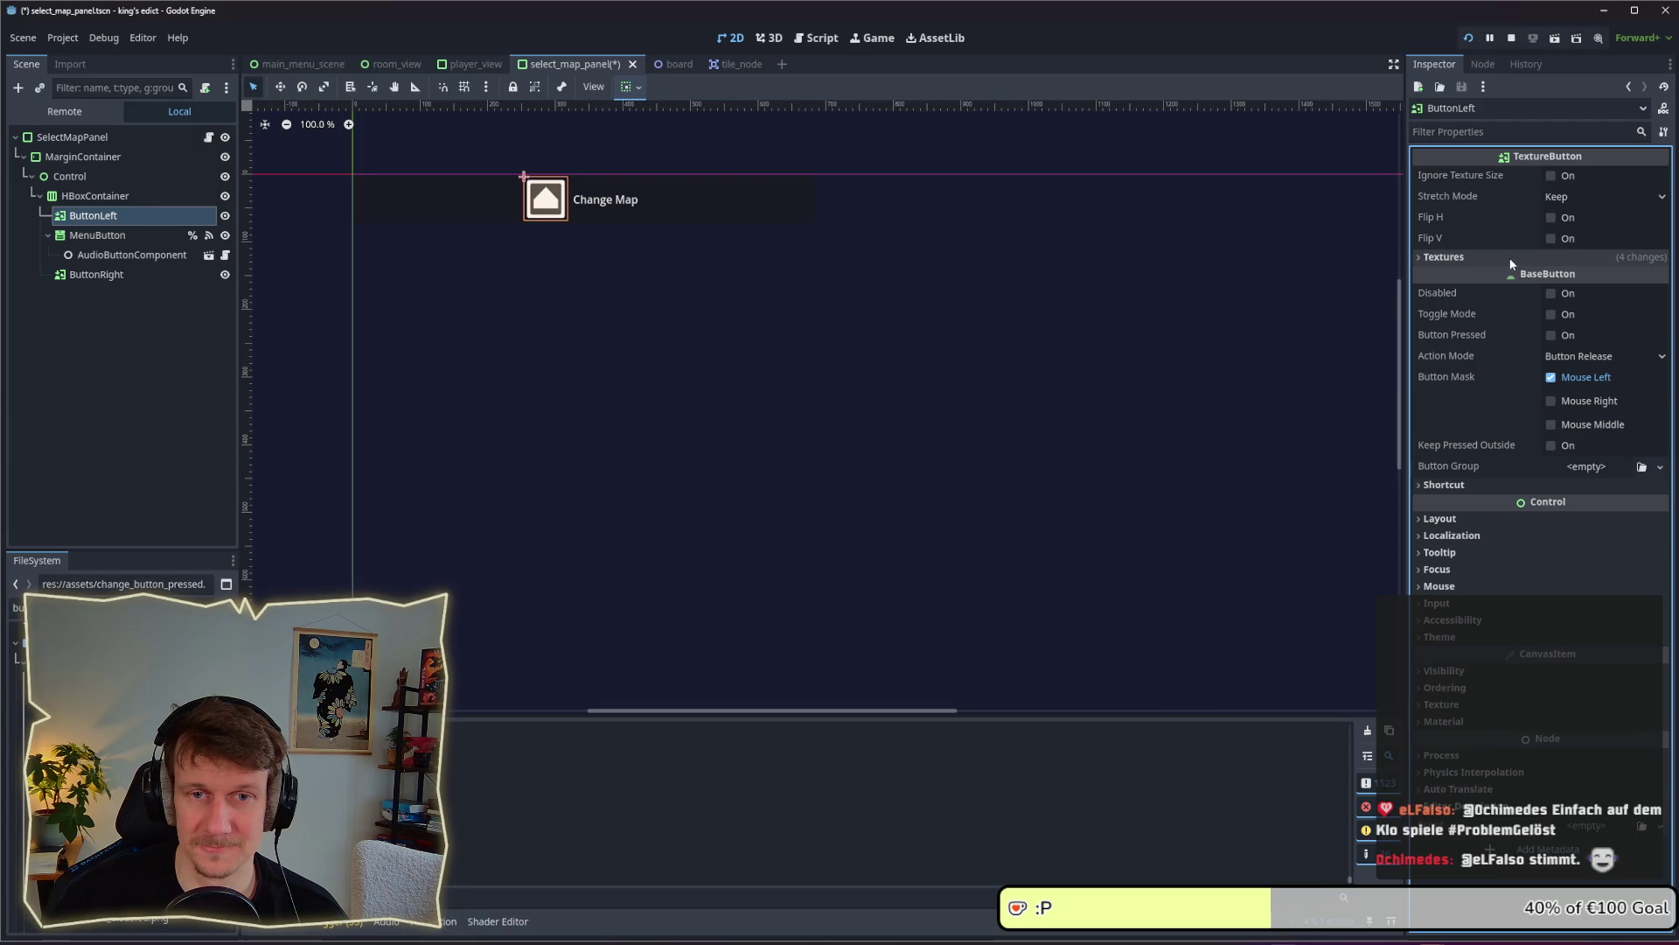
click(1502, 485)
click(1503, 484)
click(1494, 519)
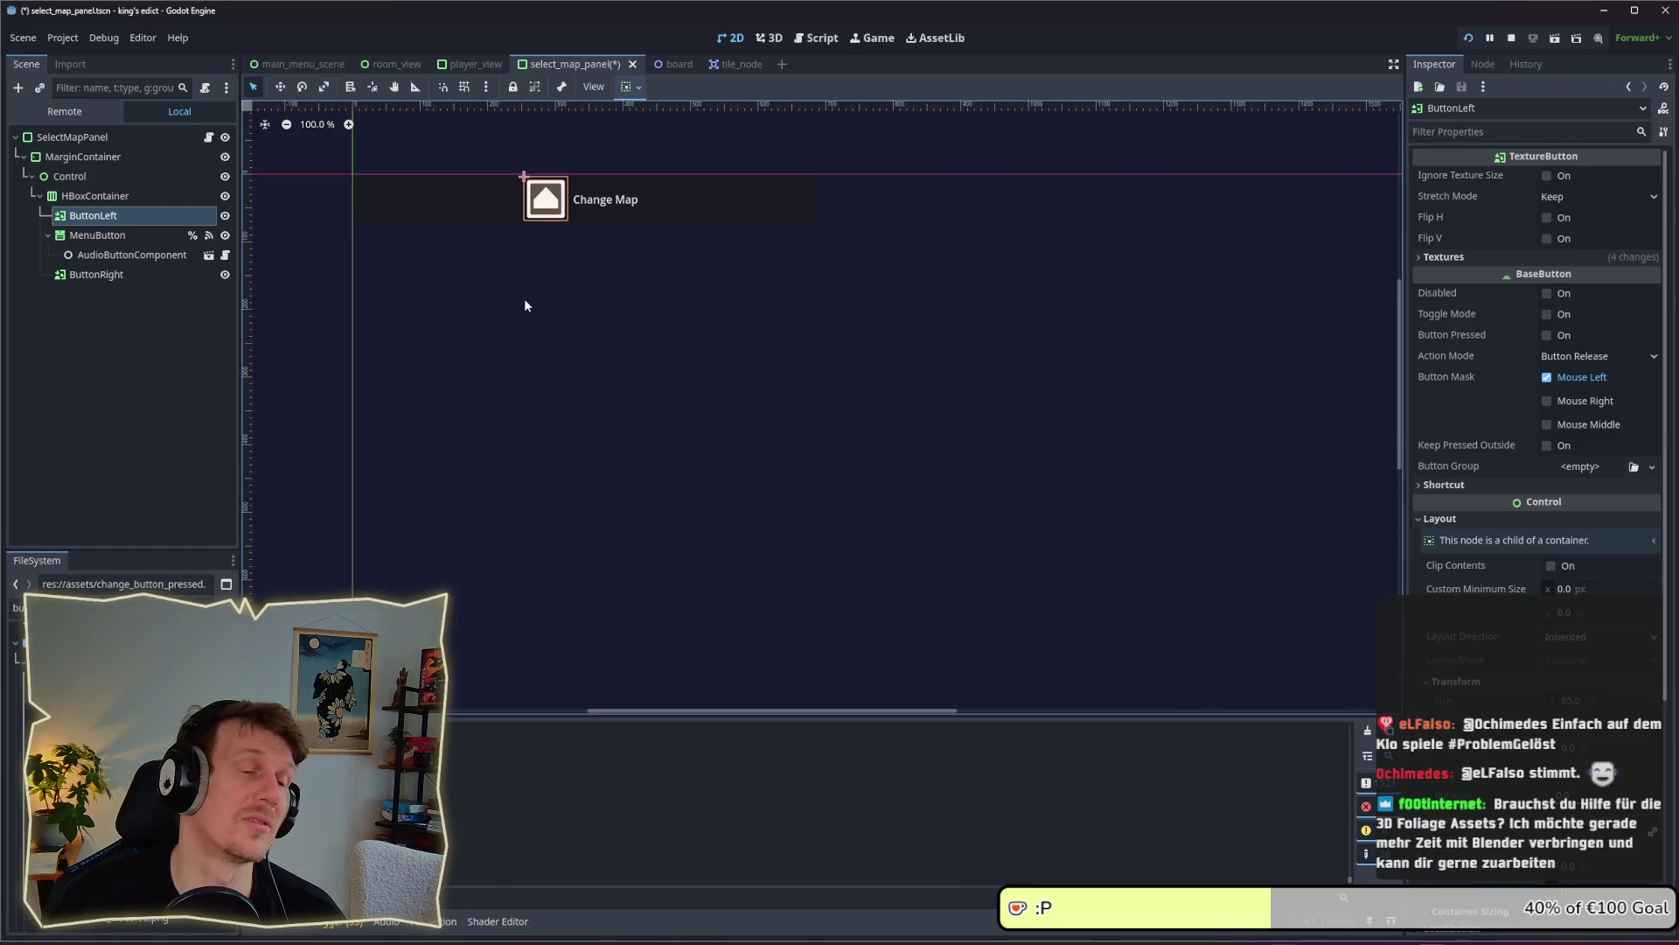
Add a Control child to HBoxContainer and move ButtonLeft inside it
right_click(103, 196)
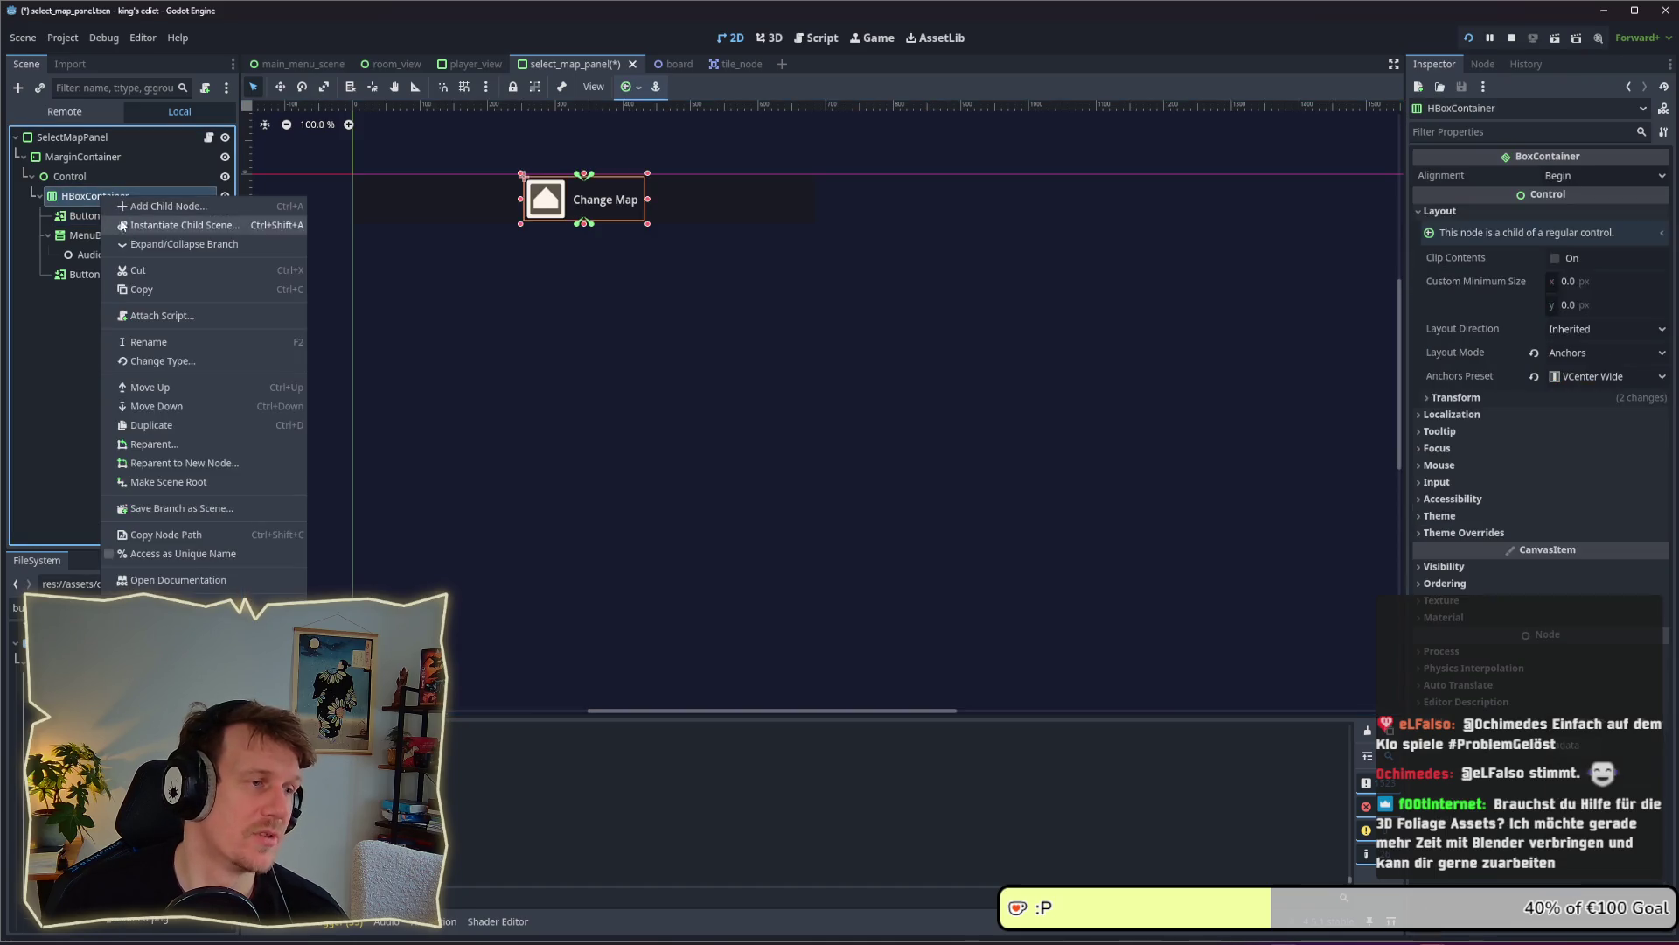
click(155, 205)
text(COntro)
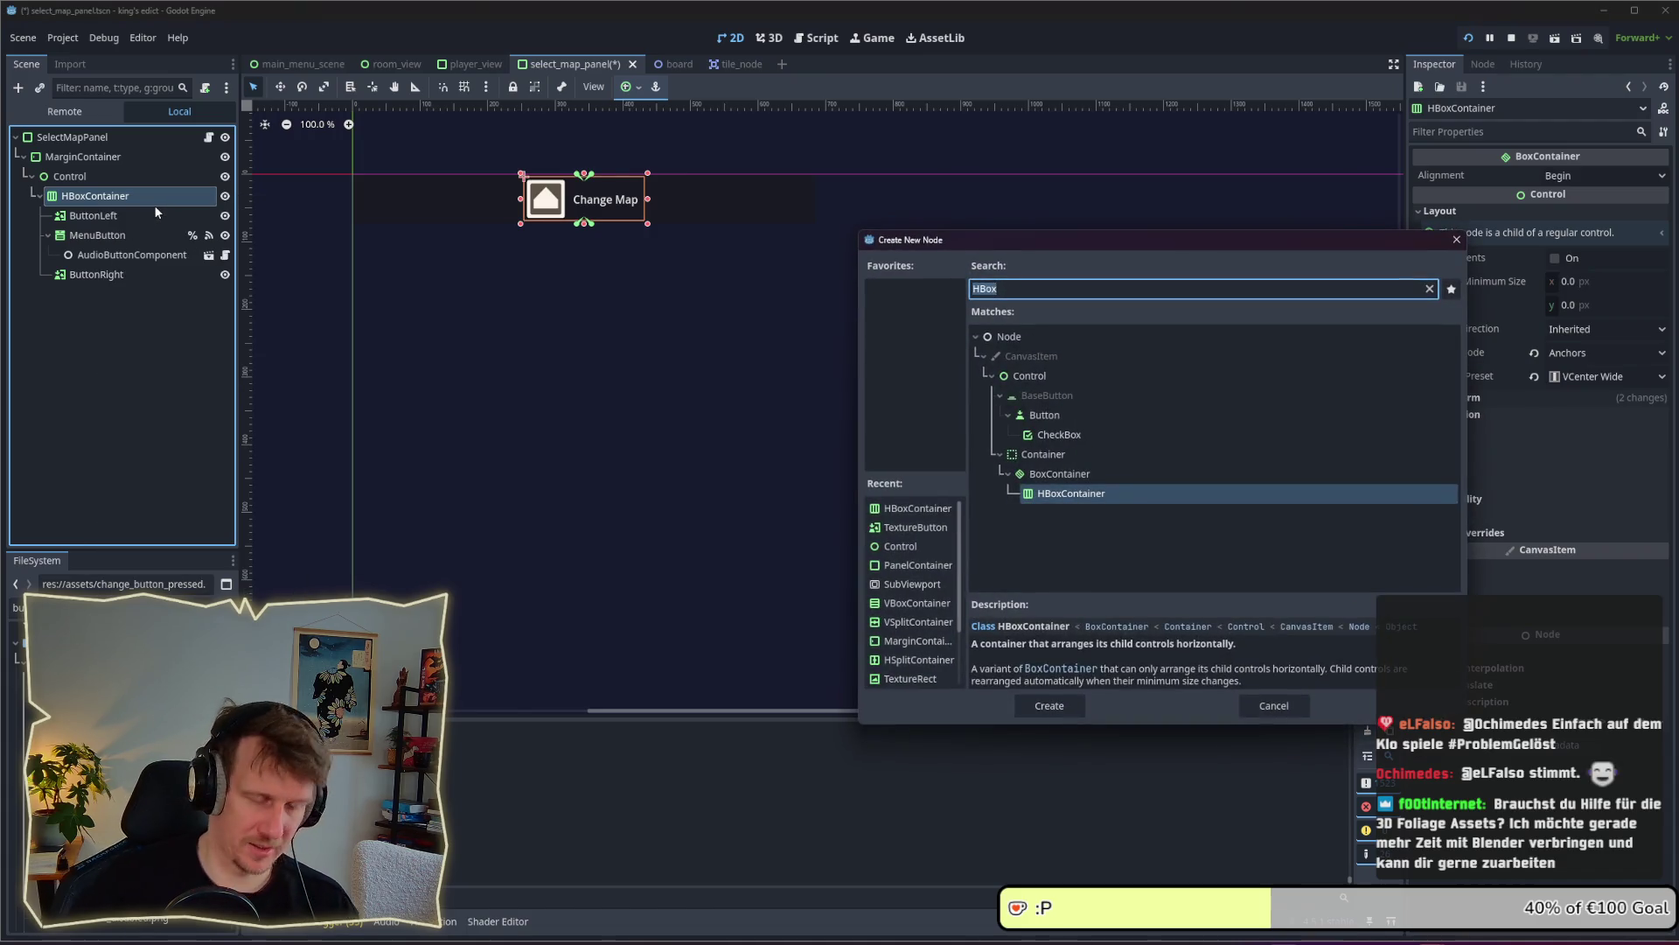
key(Return)
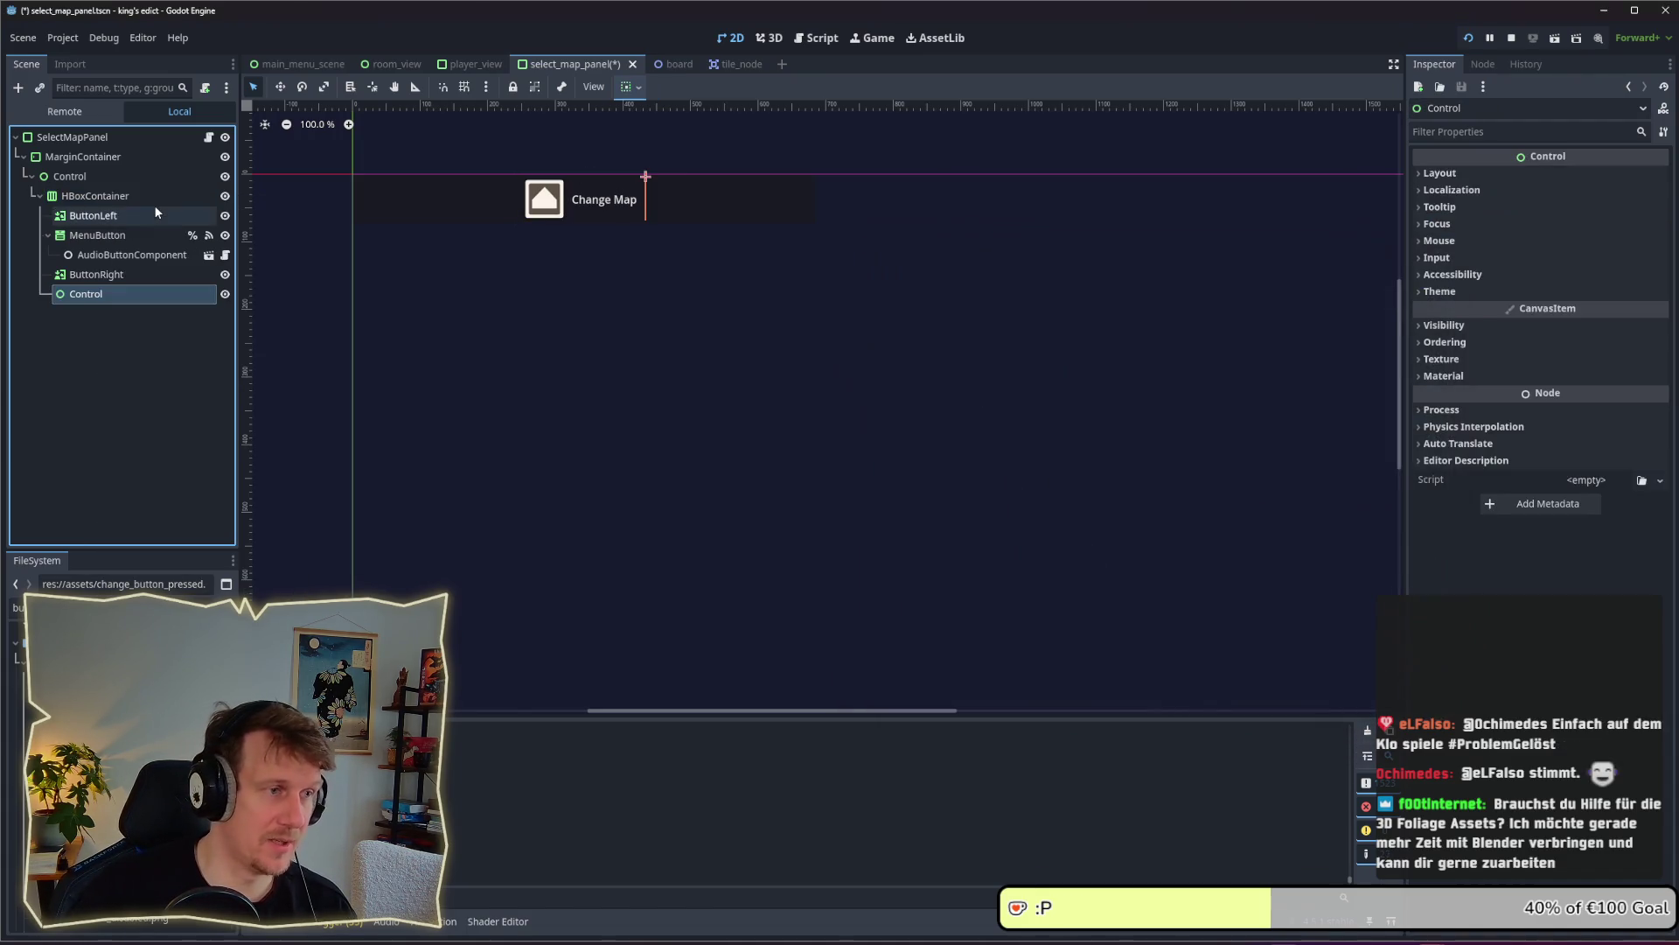
click(123, 216)
mouse_move(123, 216)
mouse_down()
mouse_move(109, 294)
mouse_move(93, 211)
mouse_up()
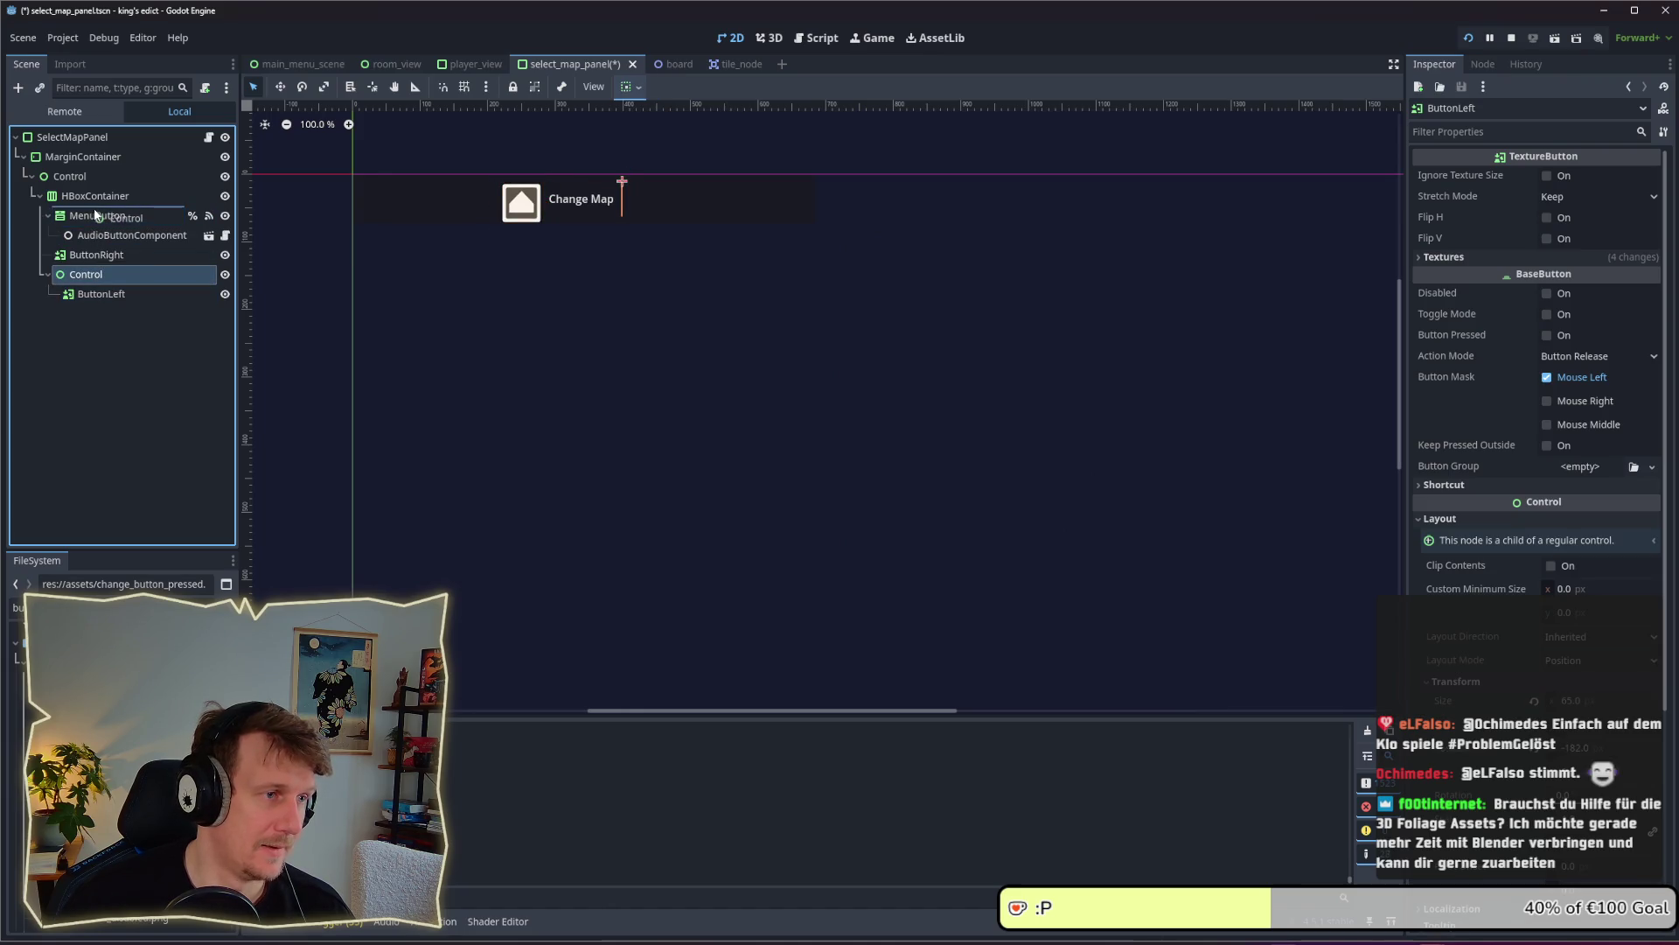
Inspect ButtonRight's layout, size and position settings, then reselect ButtonLeft
click(83, 293)
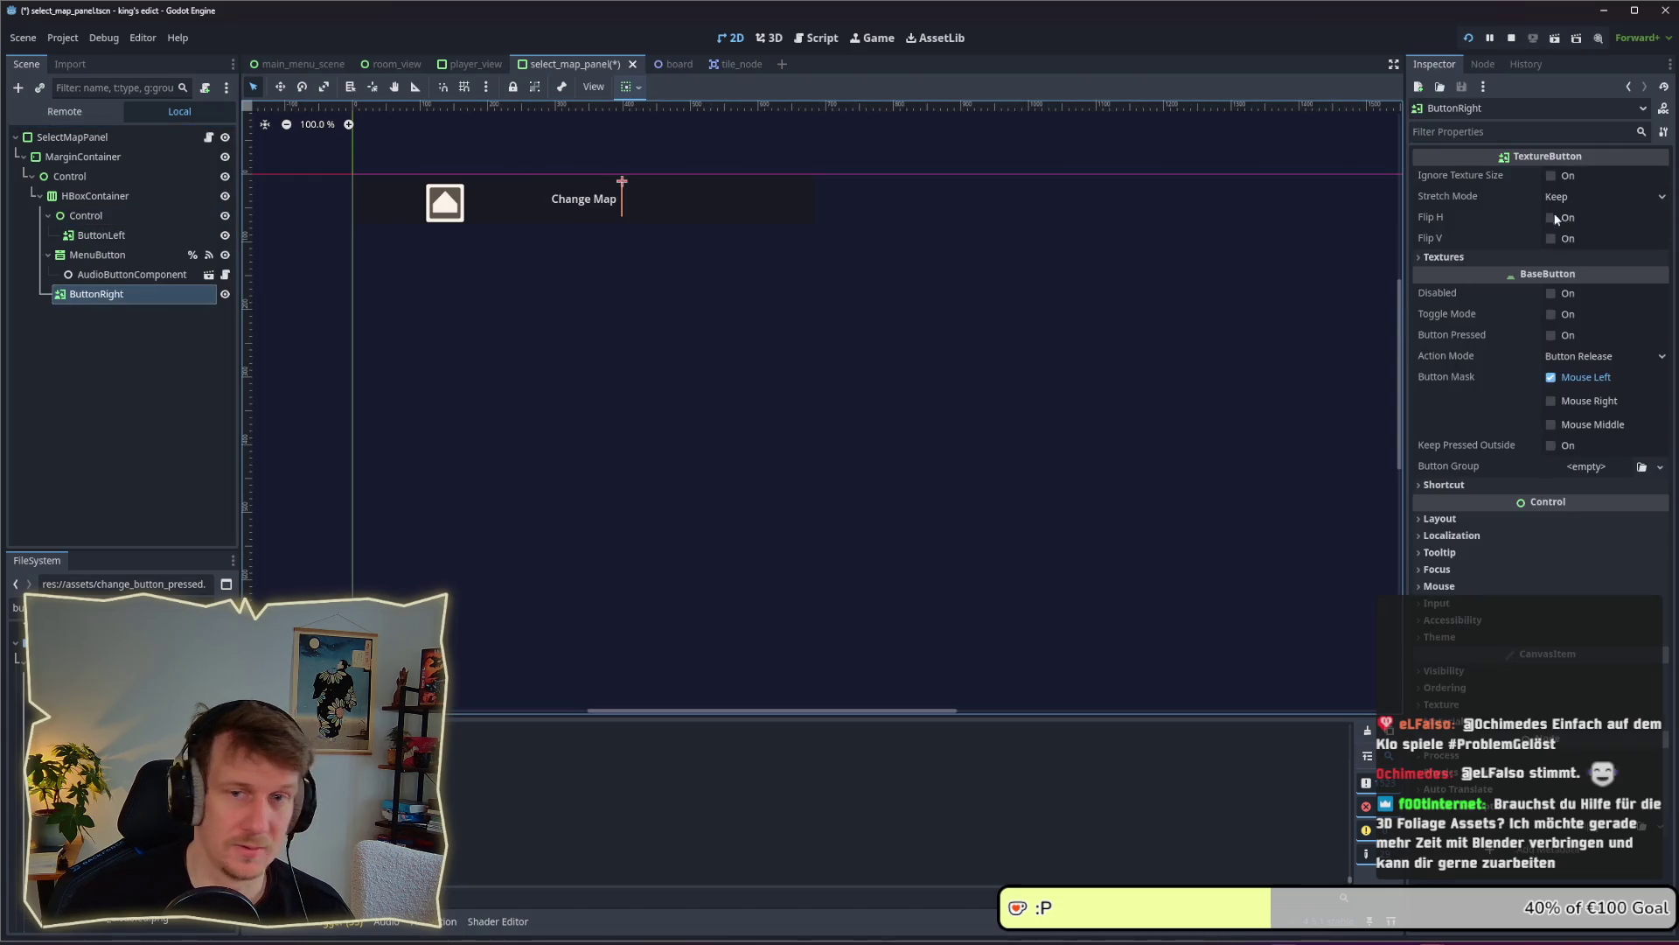
click(1465, 518)
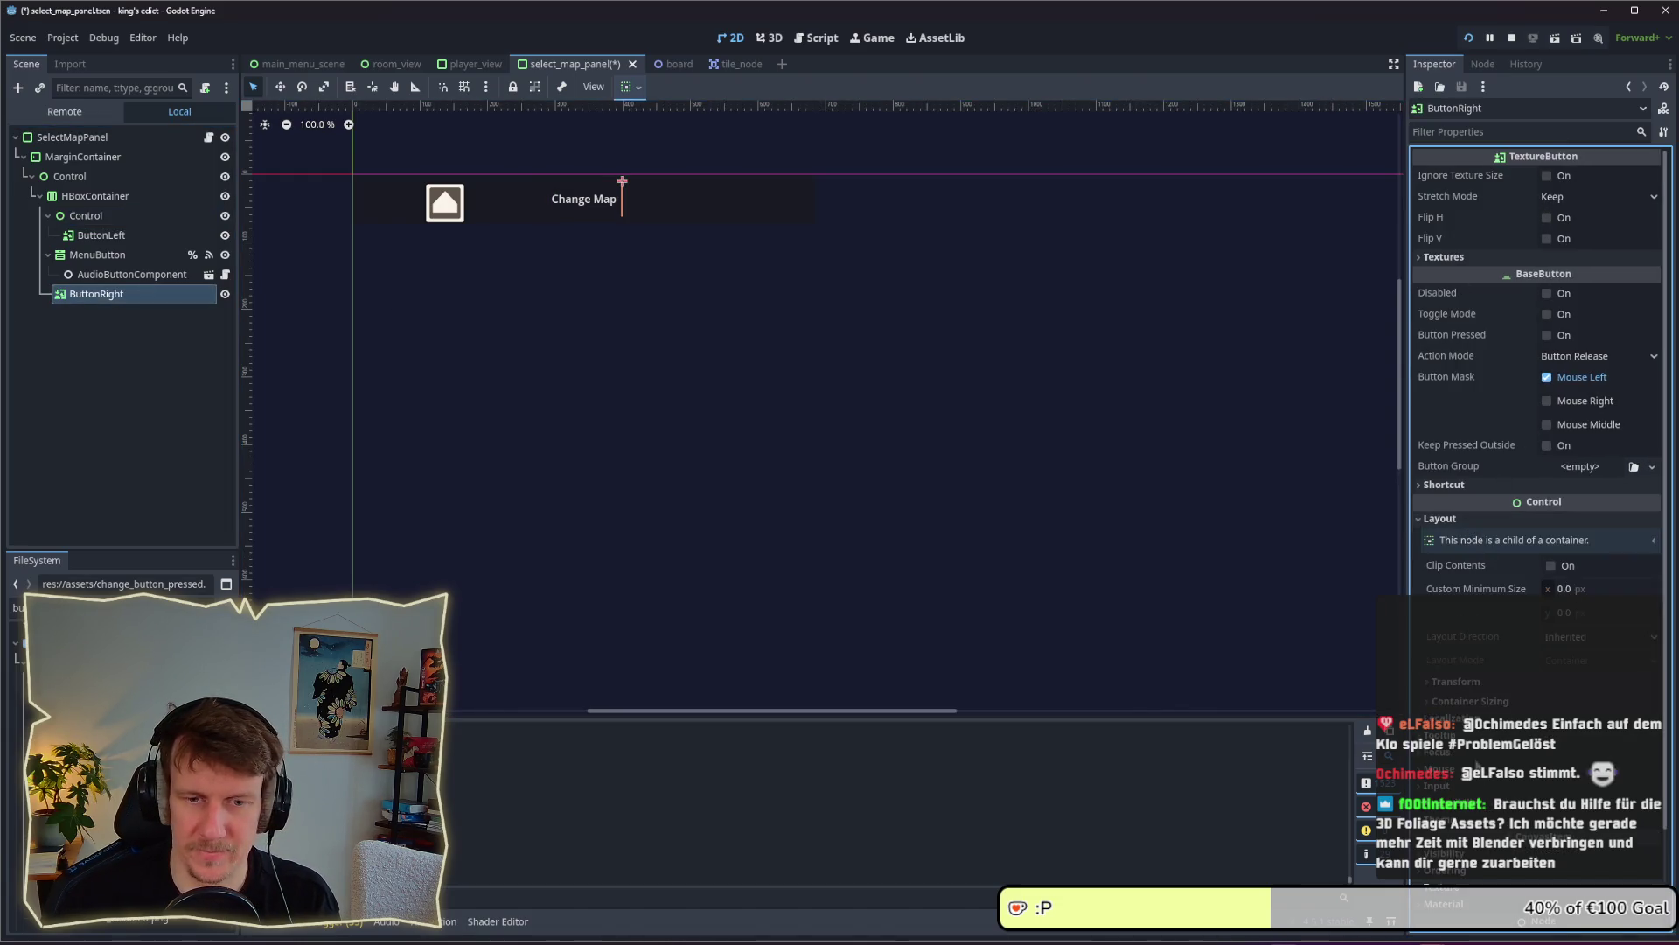
click(1482, 690)
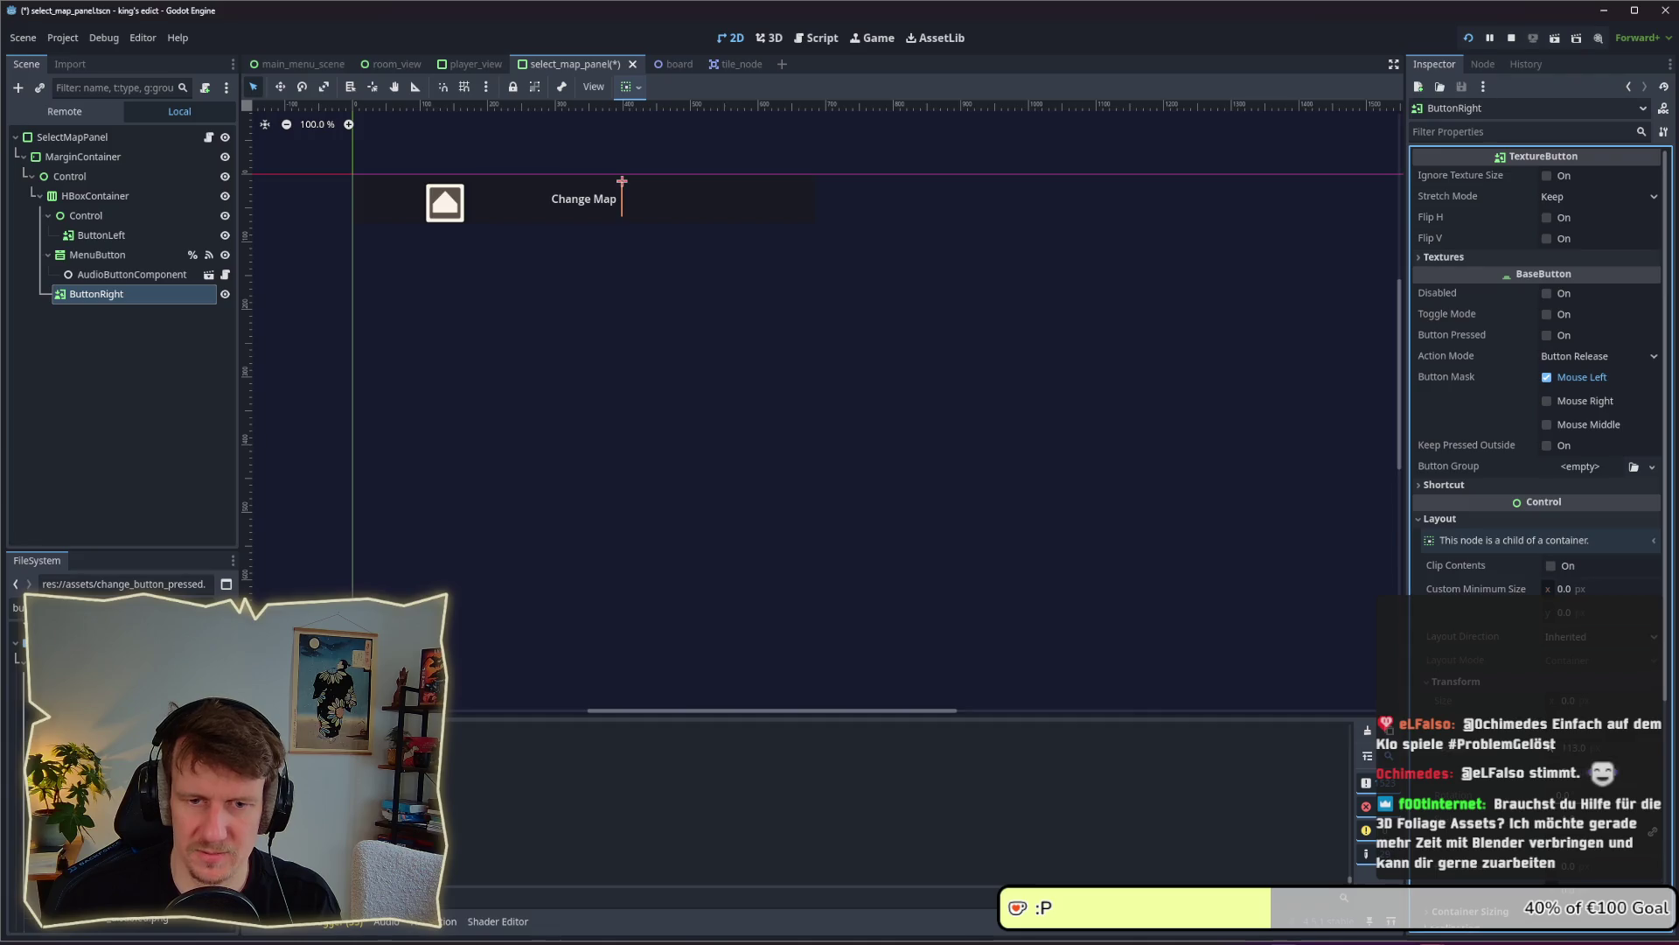
click(138, 234)
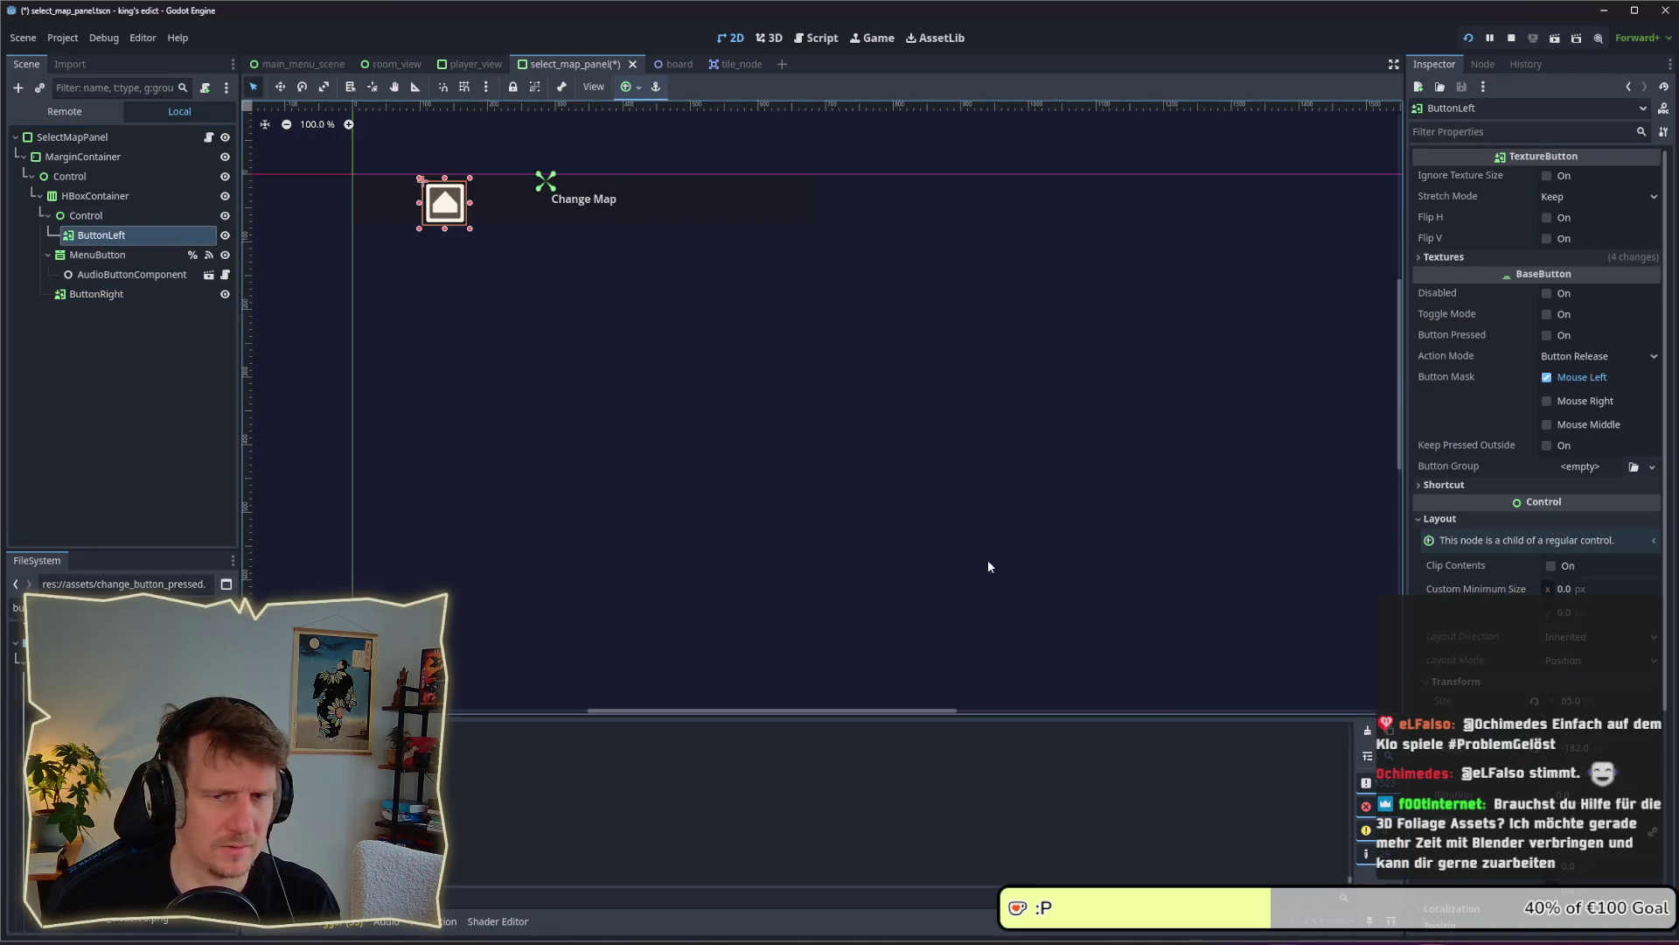
Set ButtonLeft's x position to 0 and its holder Control's minimum size to 65×65
text(0)
key(Tab)
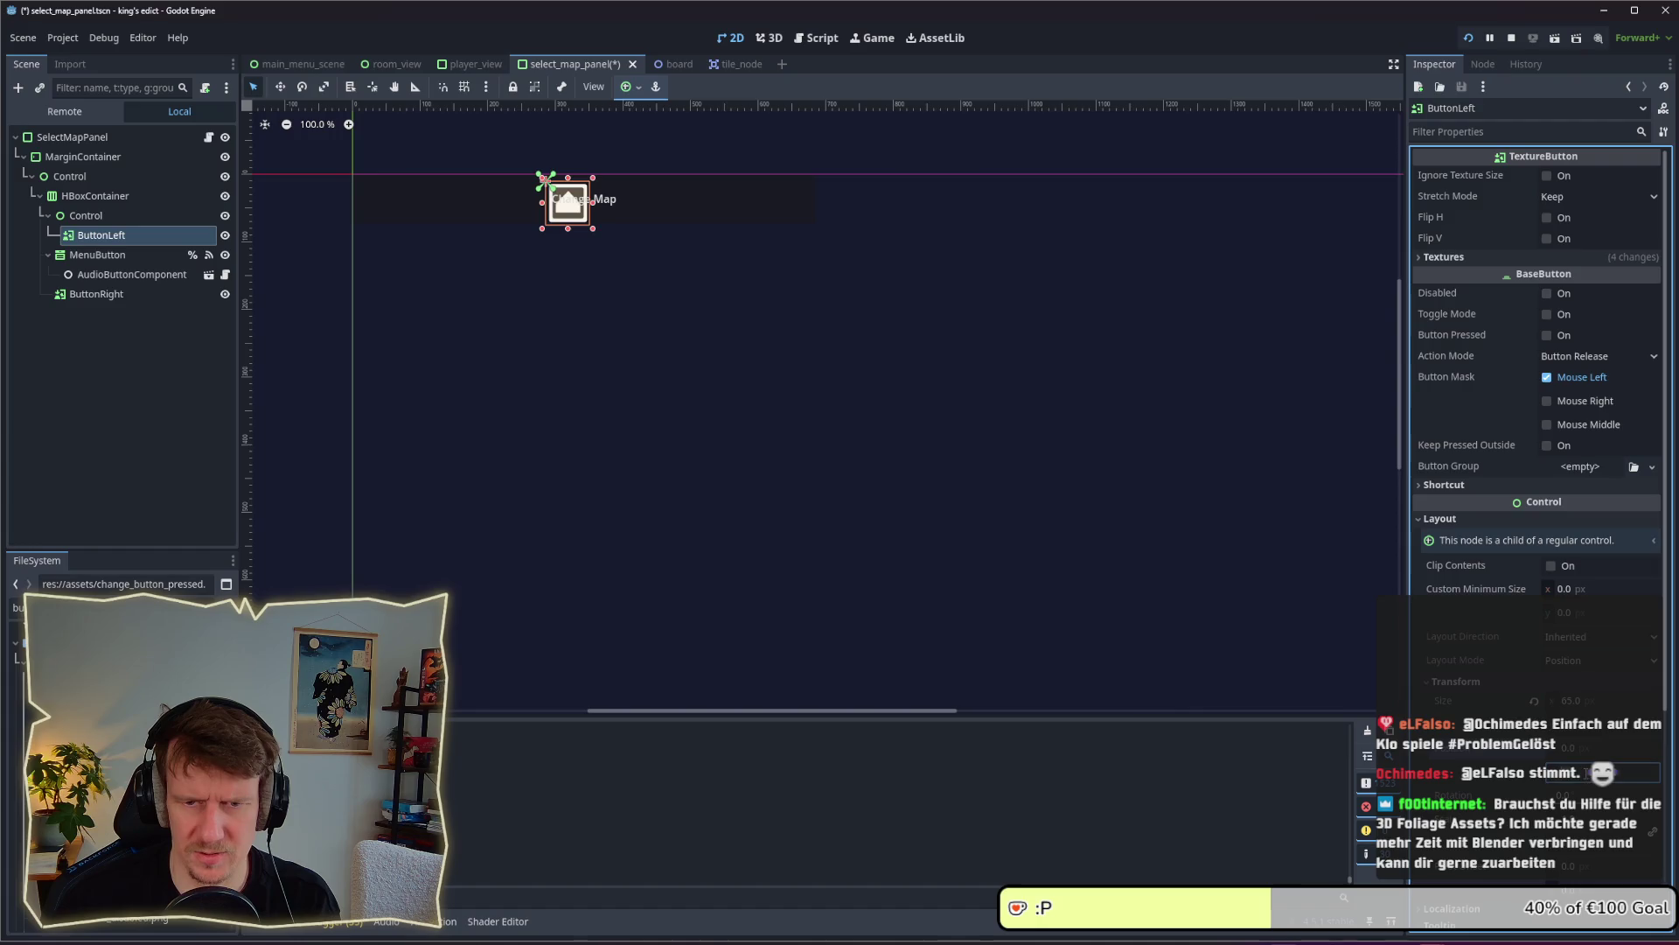
click(140, 215)
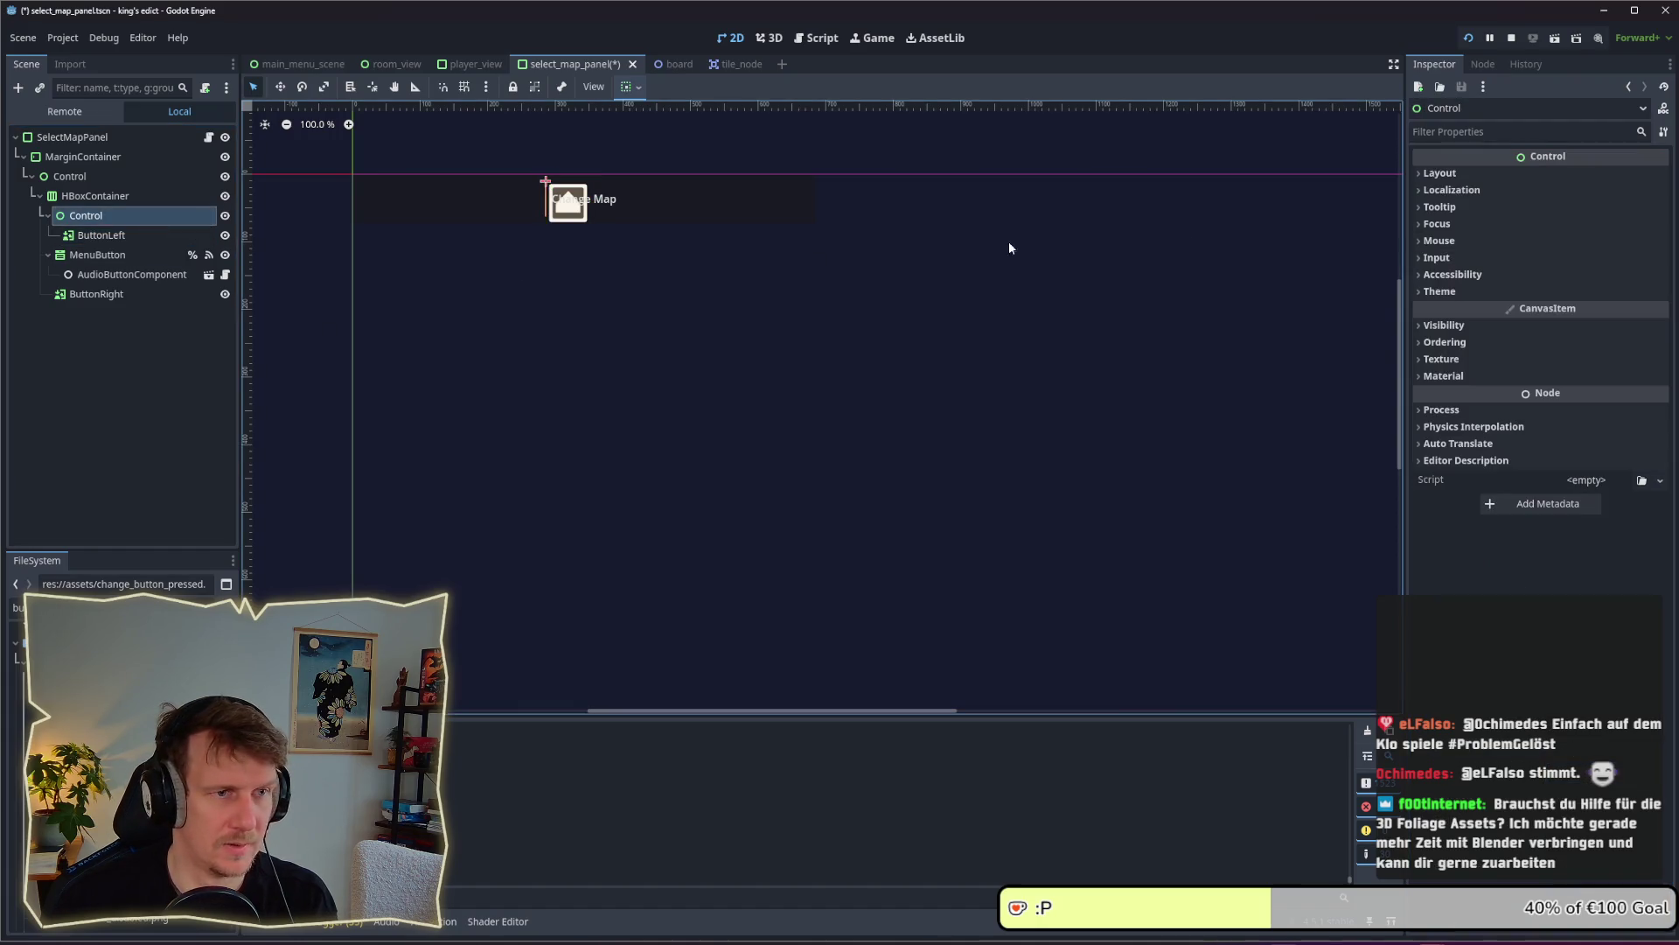
click(1481, 177)
click(100, 235)
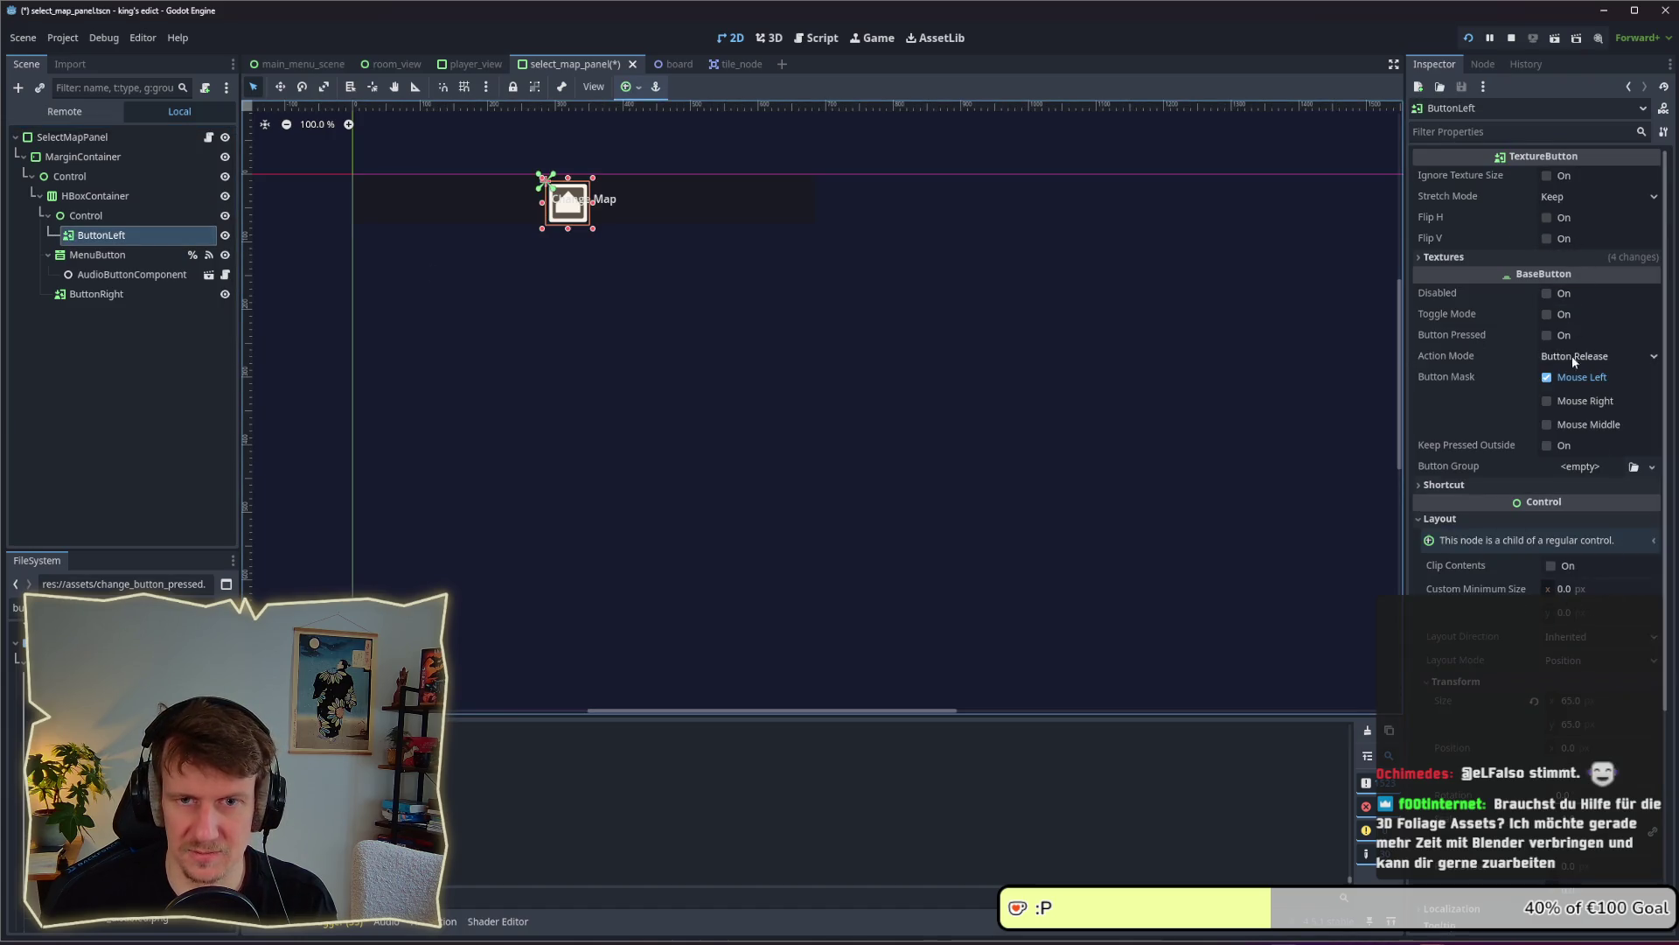
key(Up)
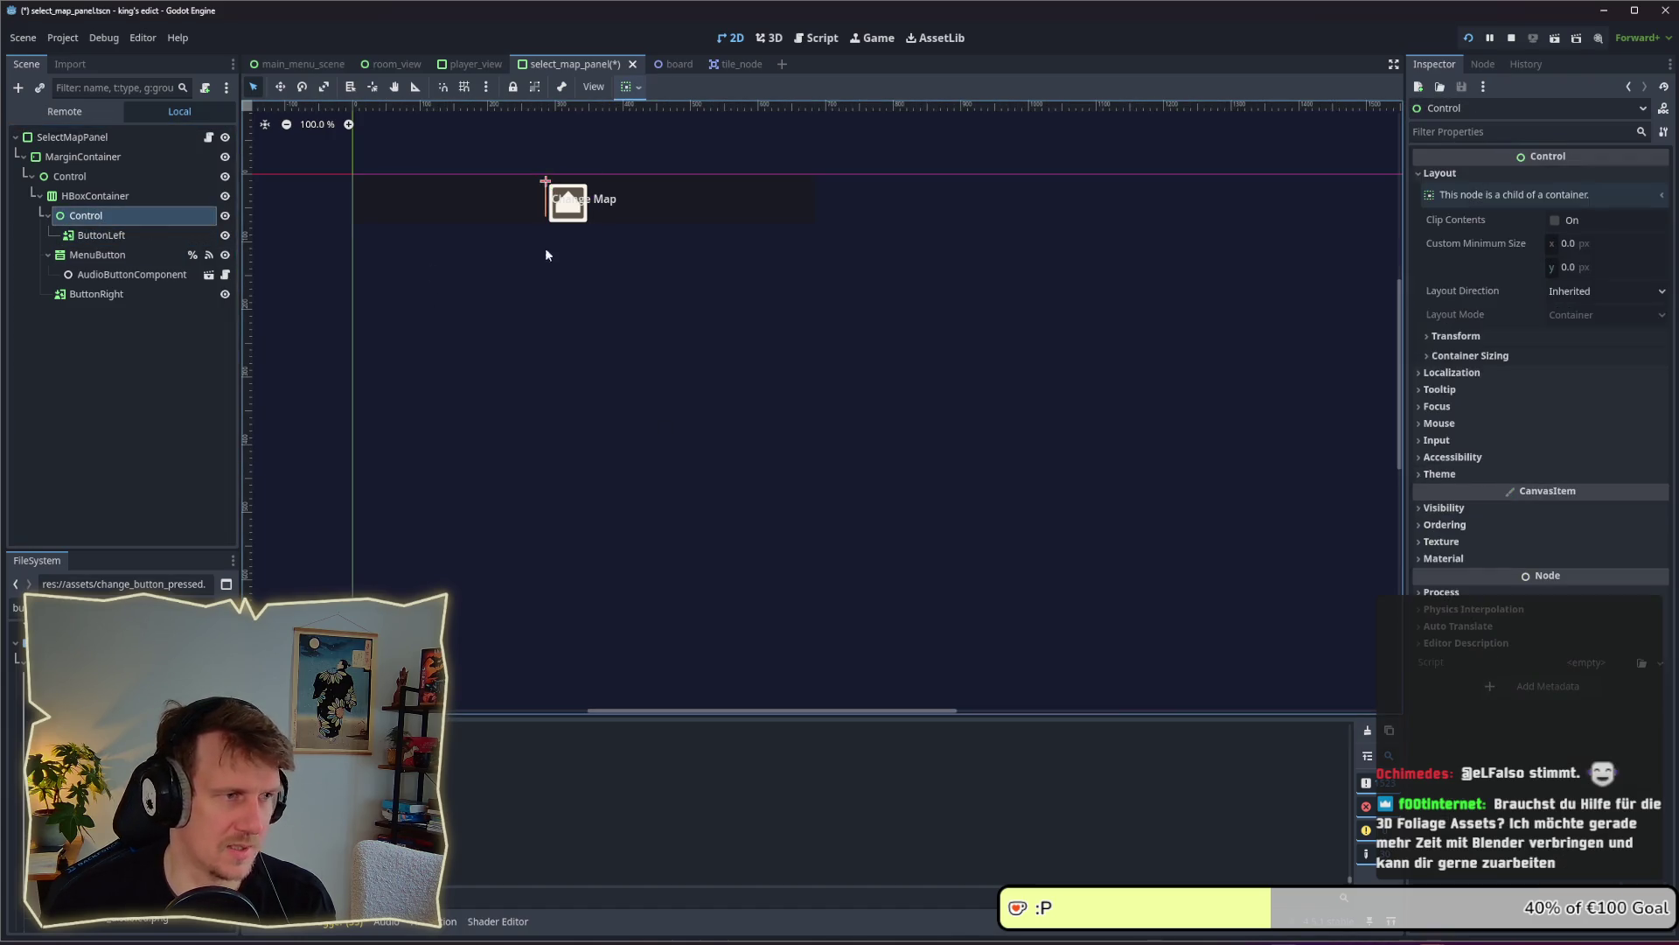
click(1578, 245)
text(5)
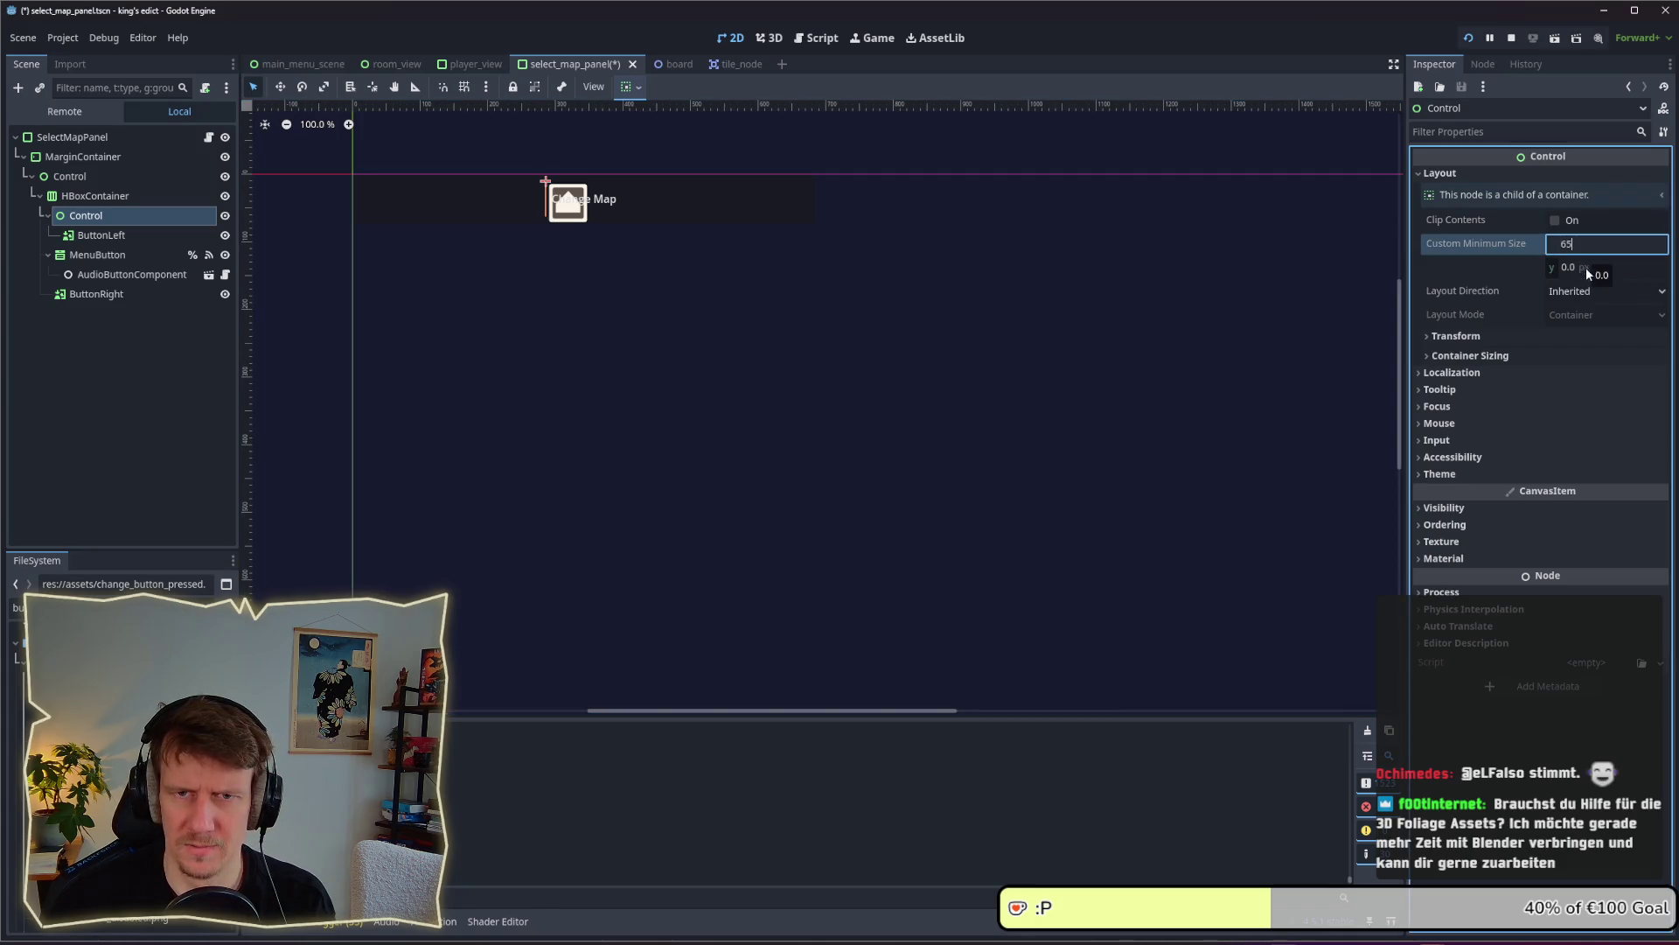
key(Tab)
text(65)
key(Return)
Rotate ButtonLeft 90° and move it to x 65 inside its holder
key(Down)
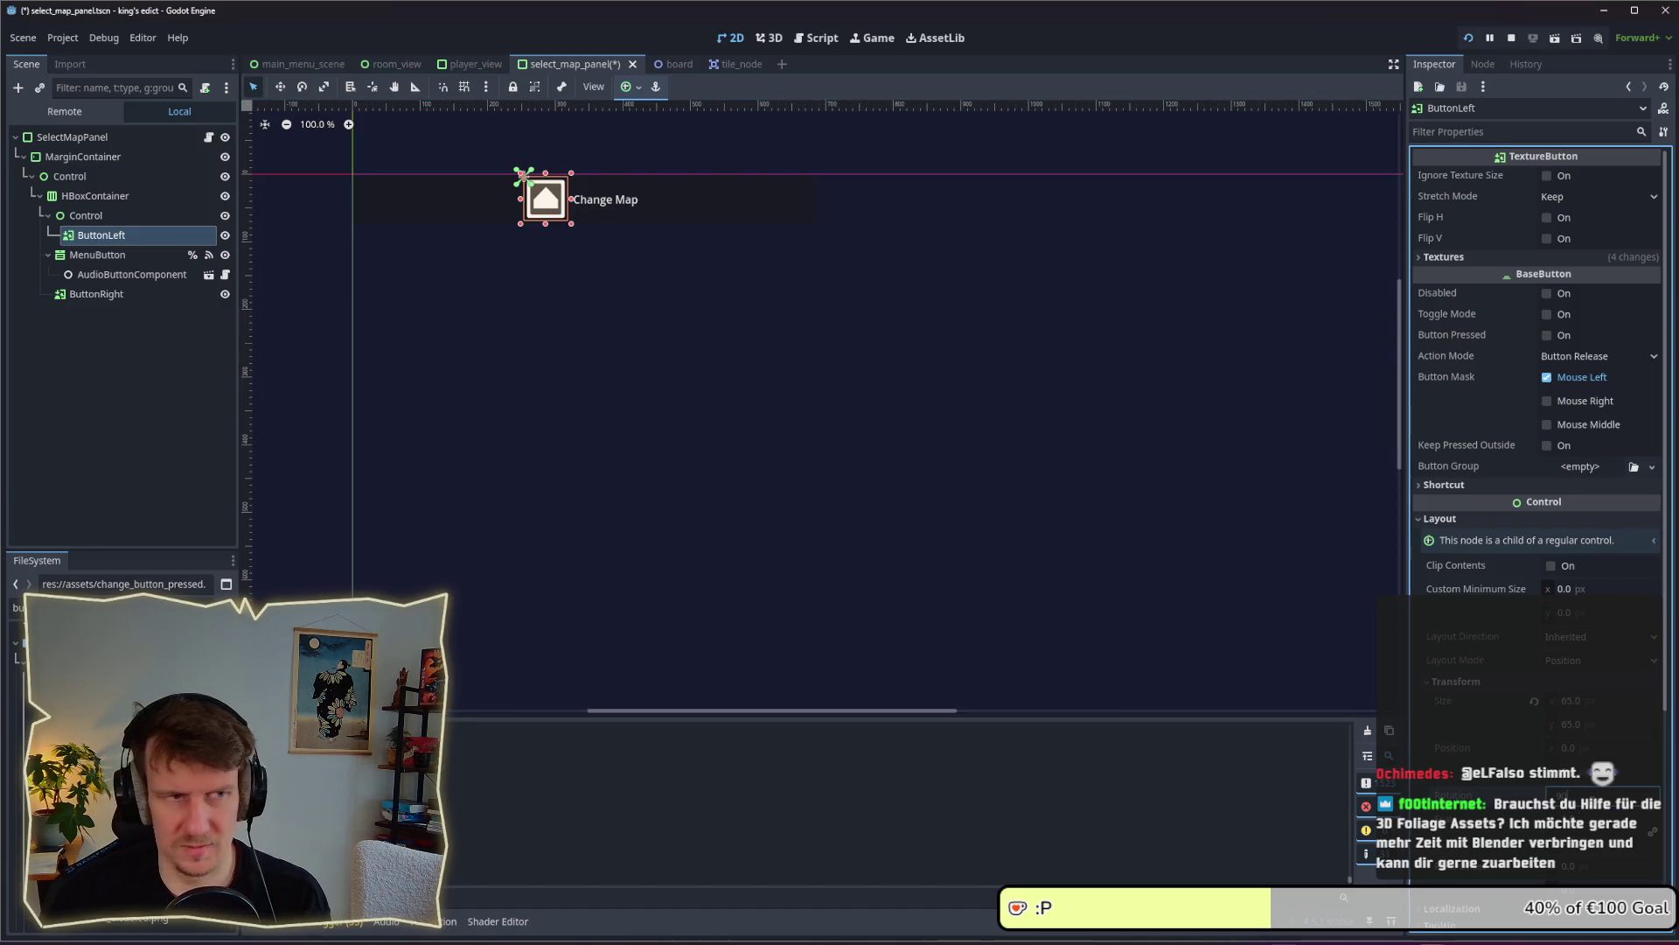
key(Return)
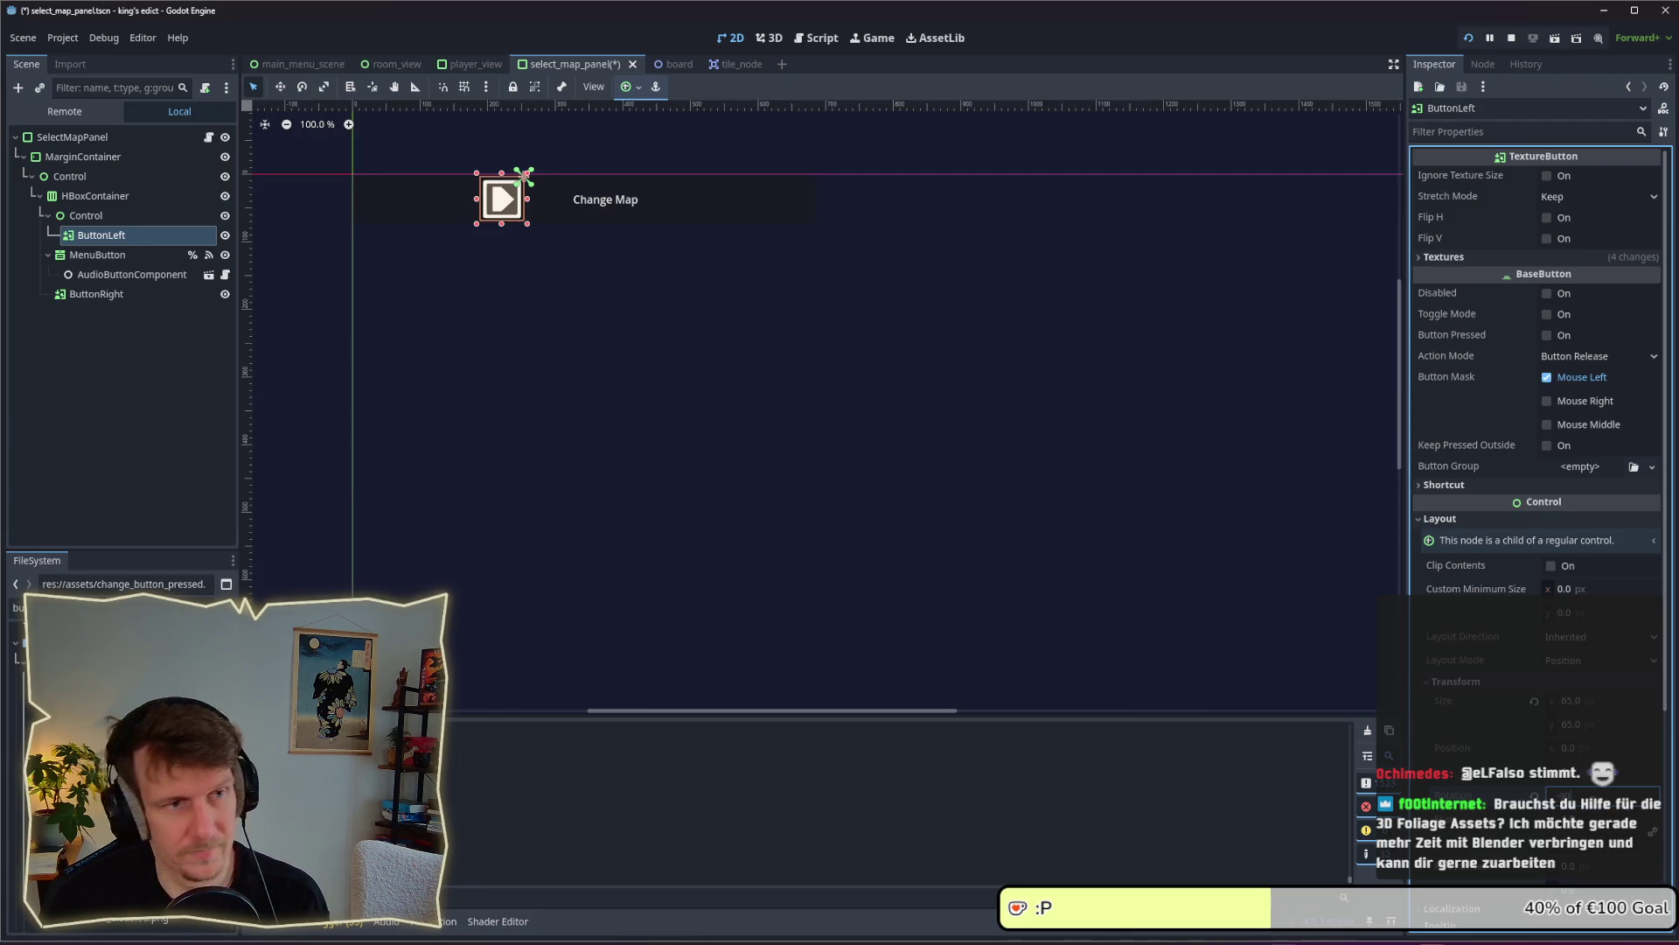
key(Return)
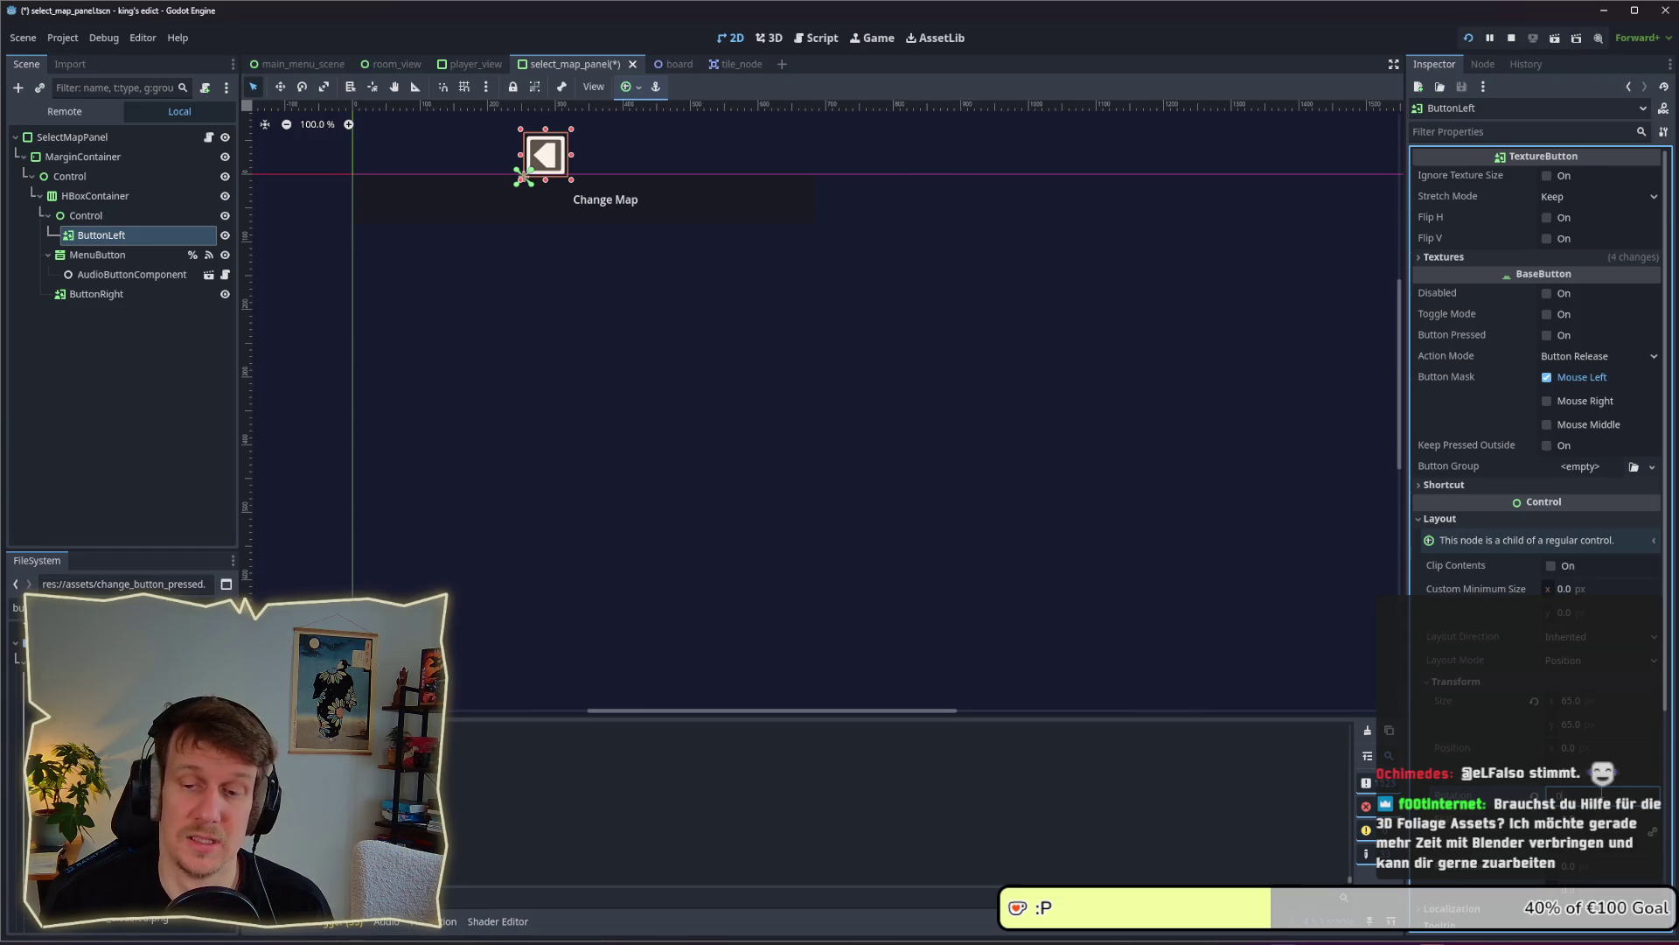
key(Return)
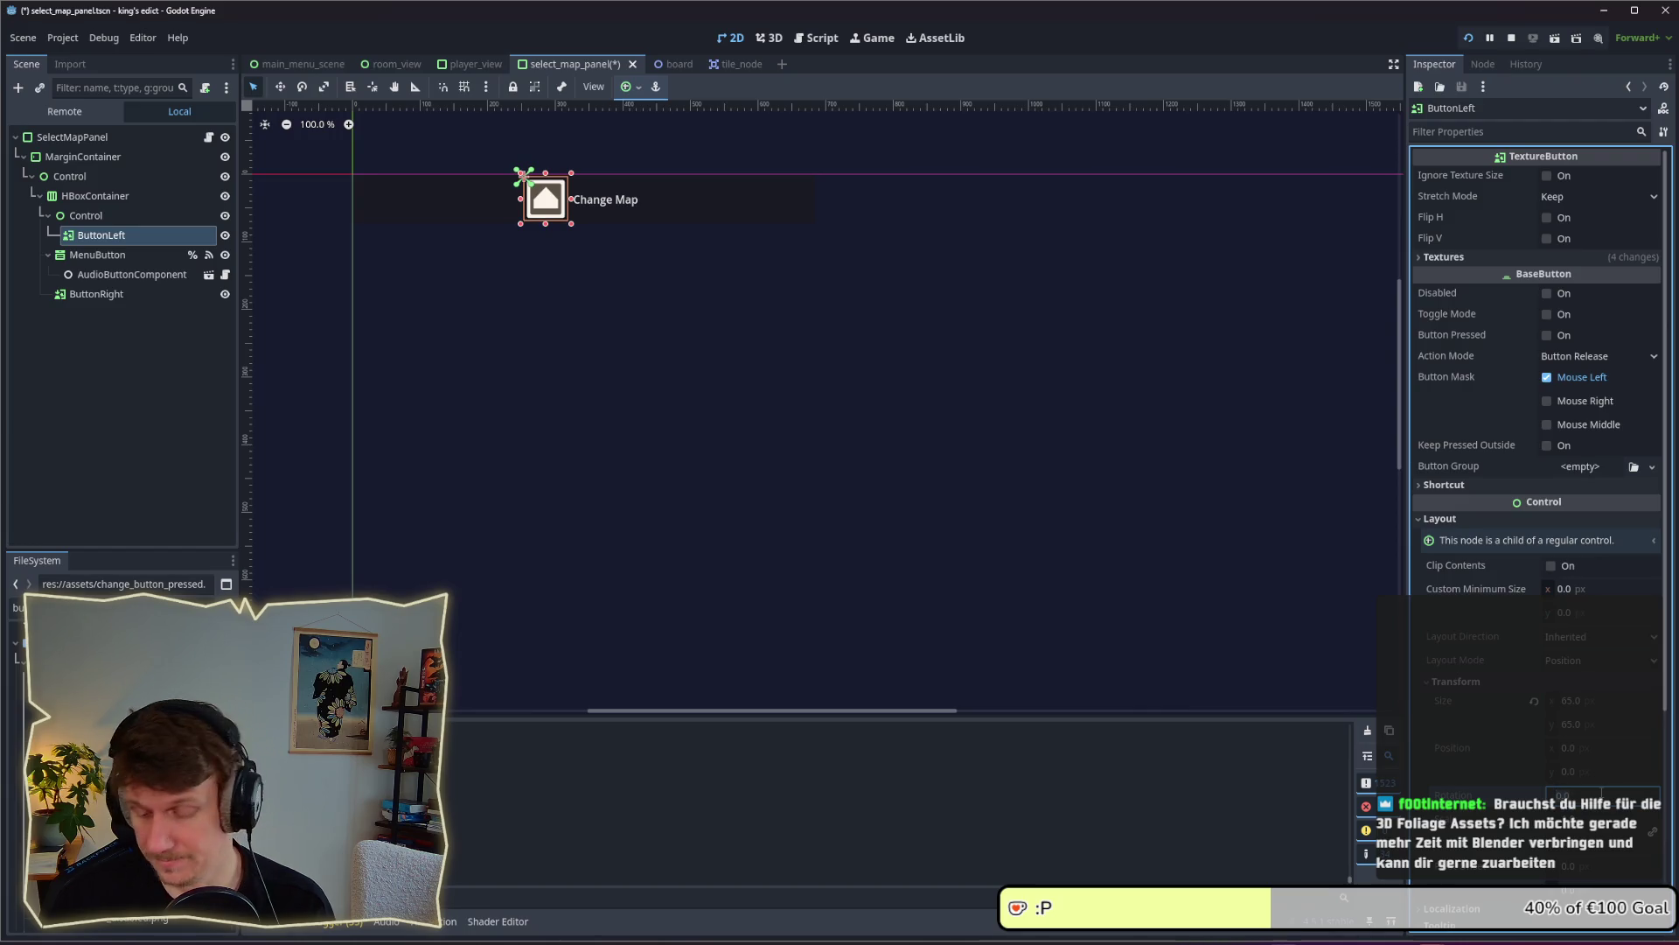
key(Return)
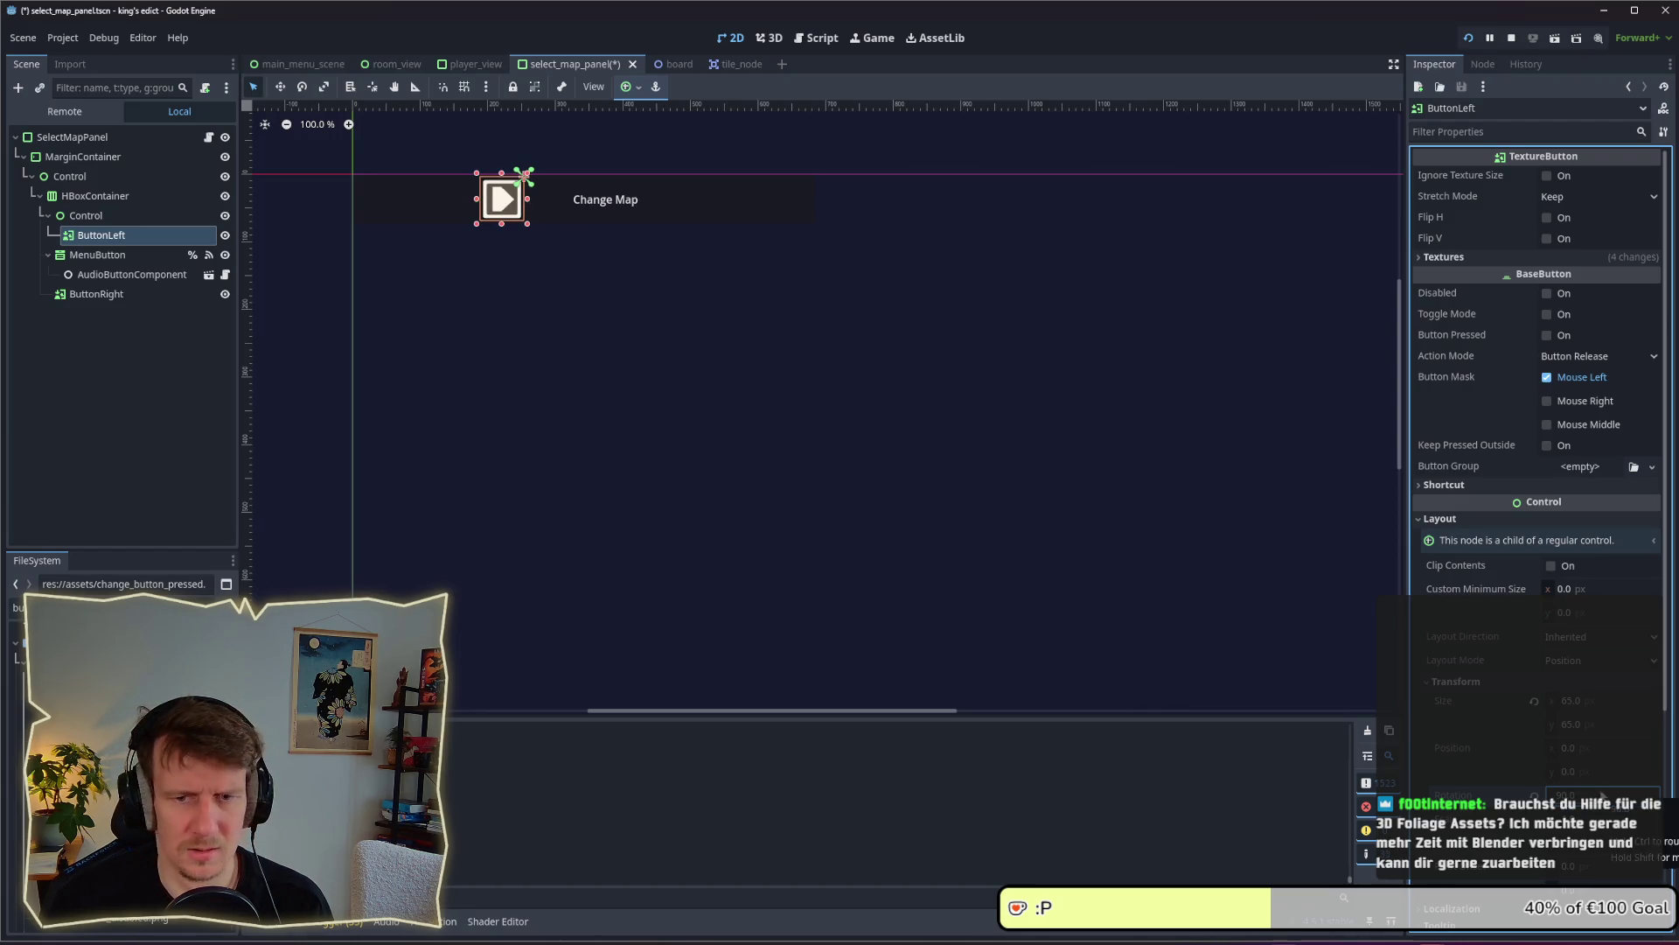
click(1591, 747)
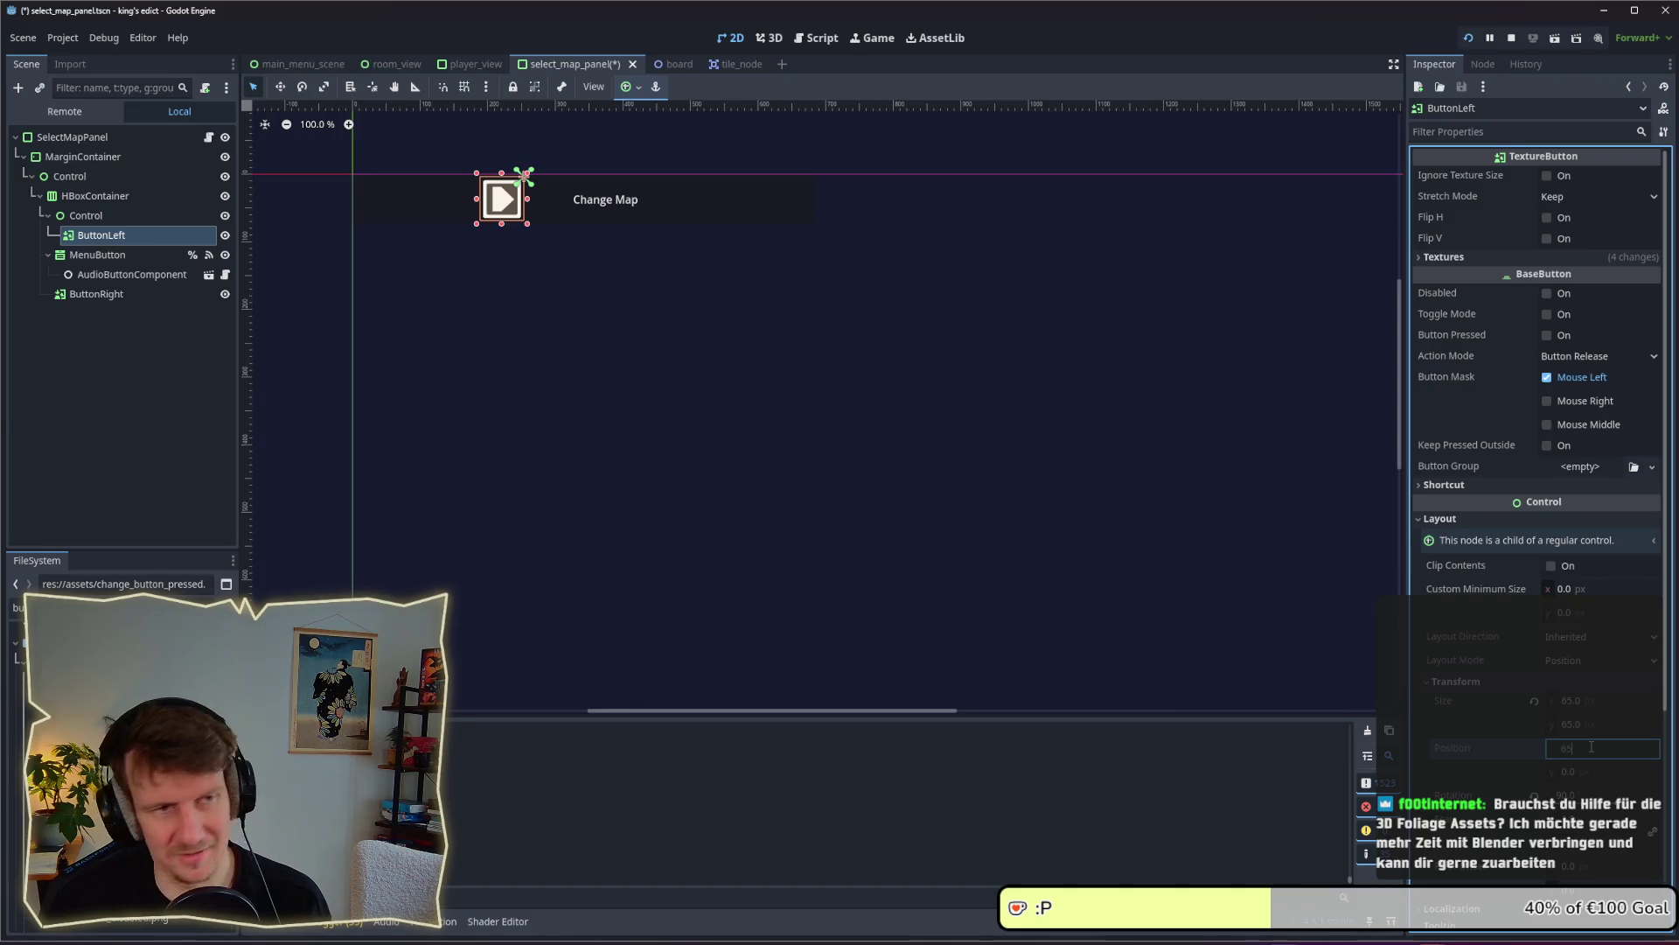
key(Return)
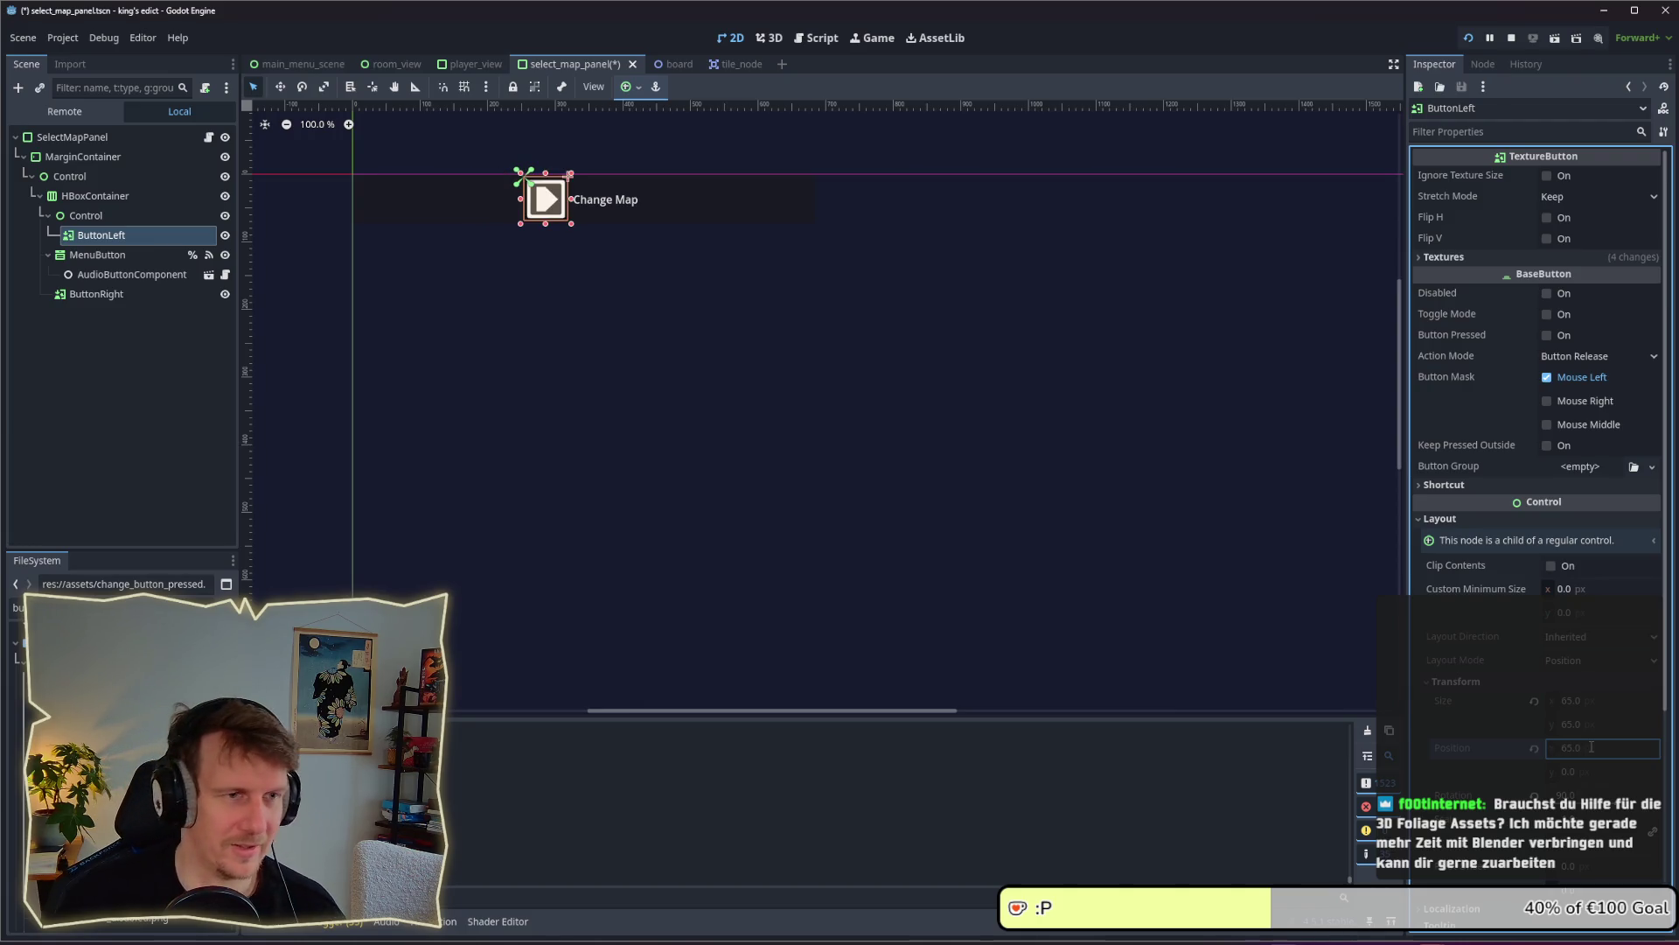
Flip ButtonLeft vertically so the arrow points left, and save the scene
click(1549, 218)
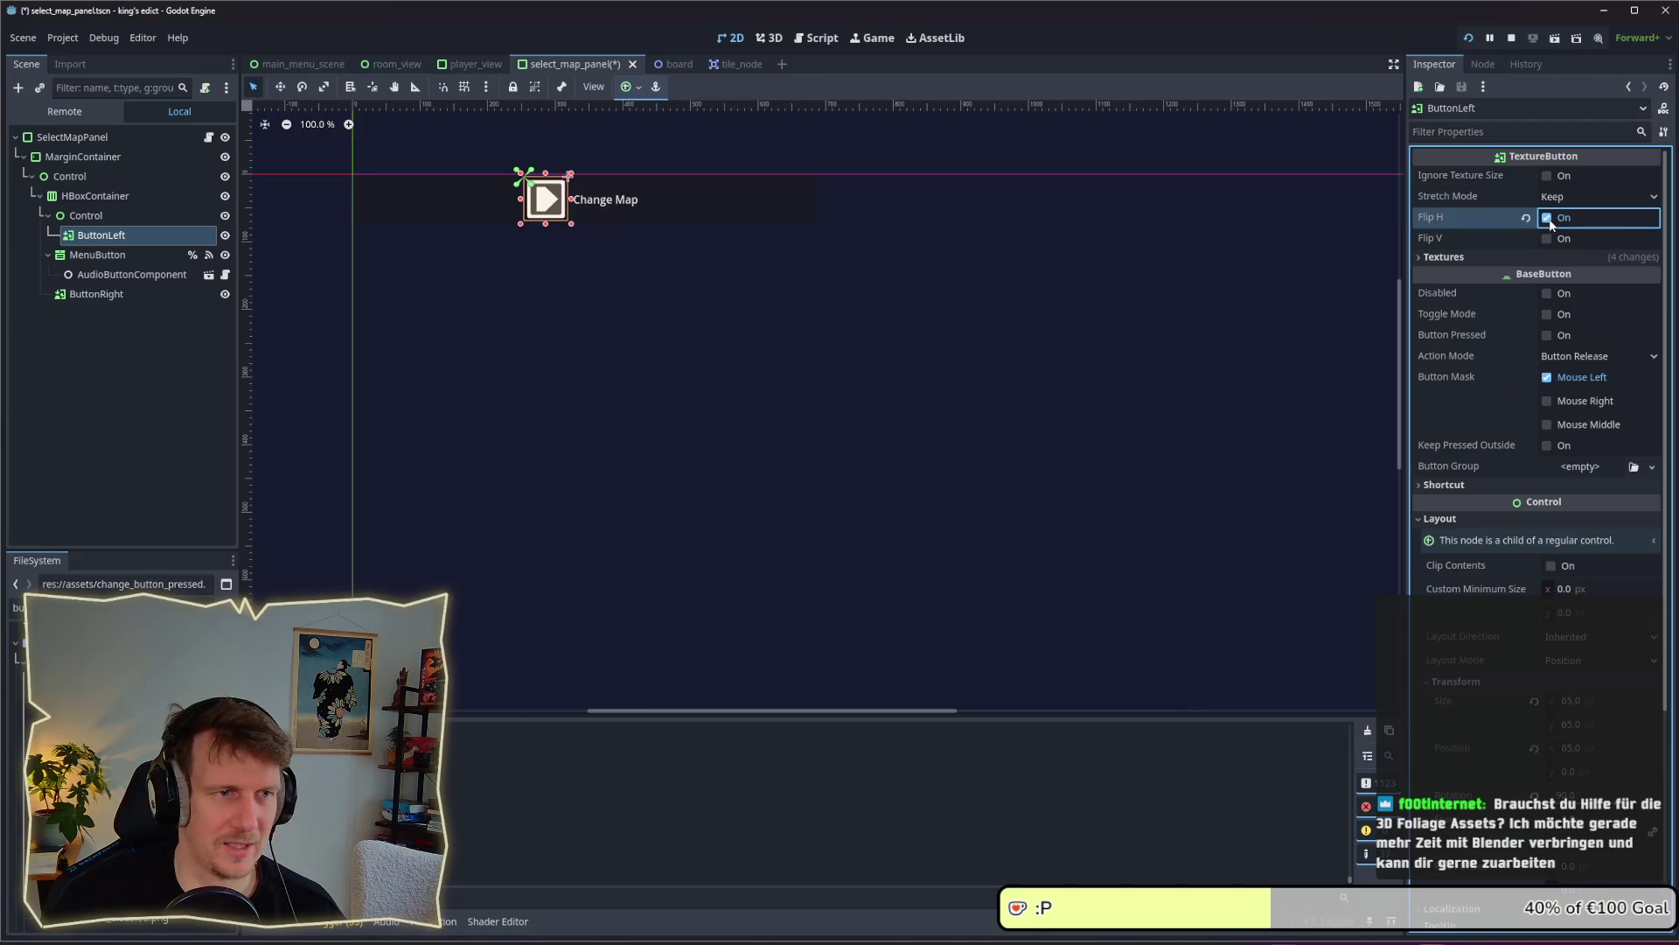
click(1546, 218)
click(1547, 238)
key(ctrl+s)
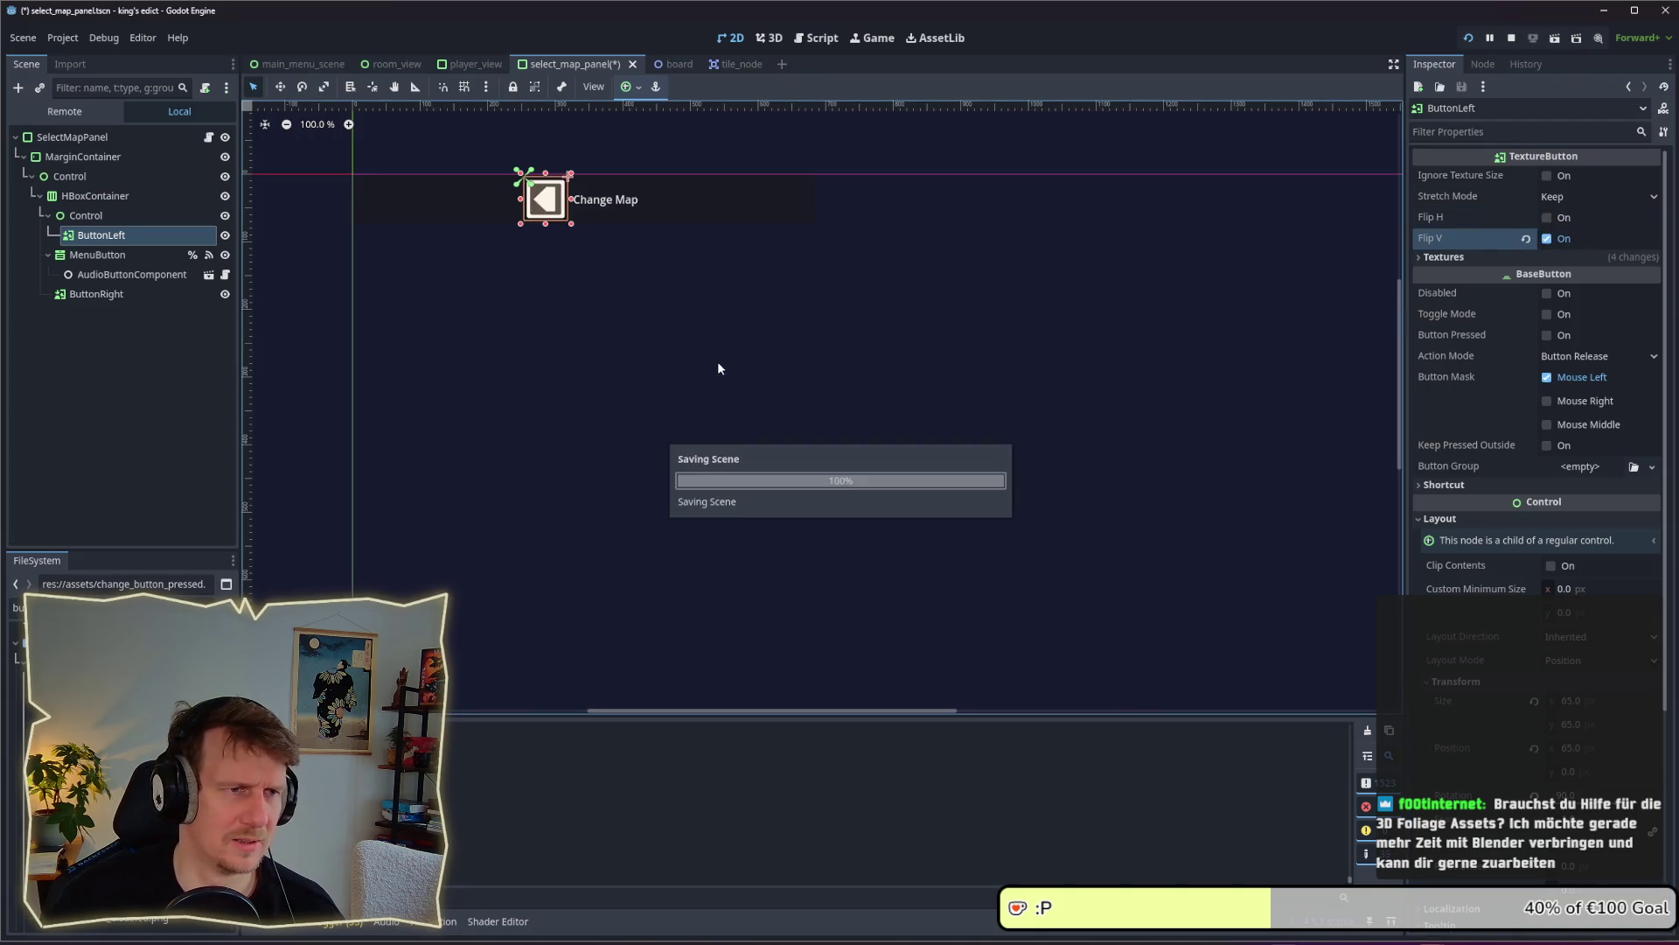
click(92, 294)
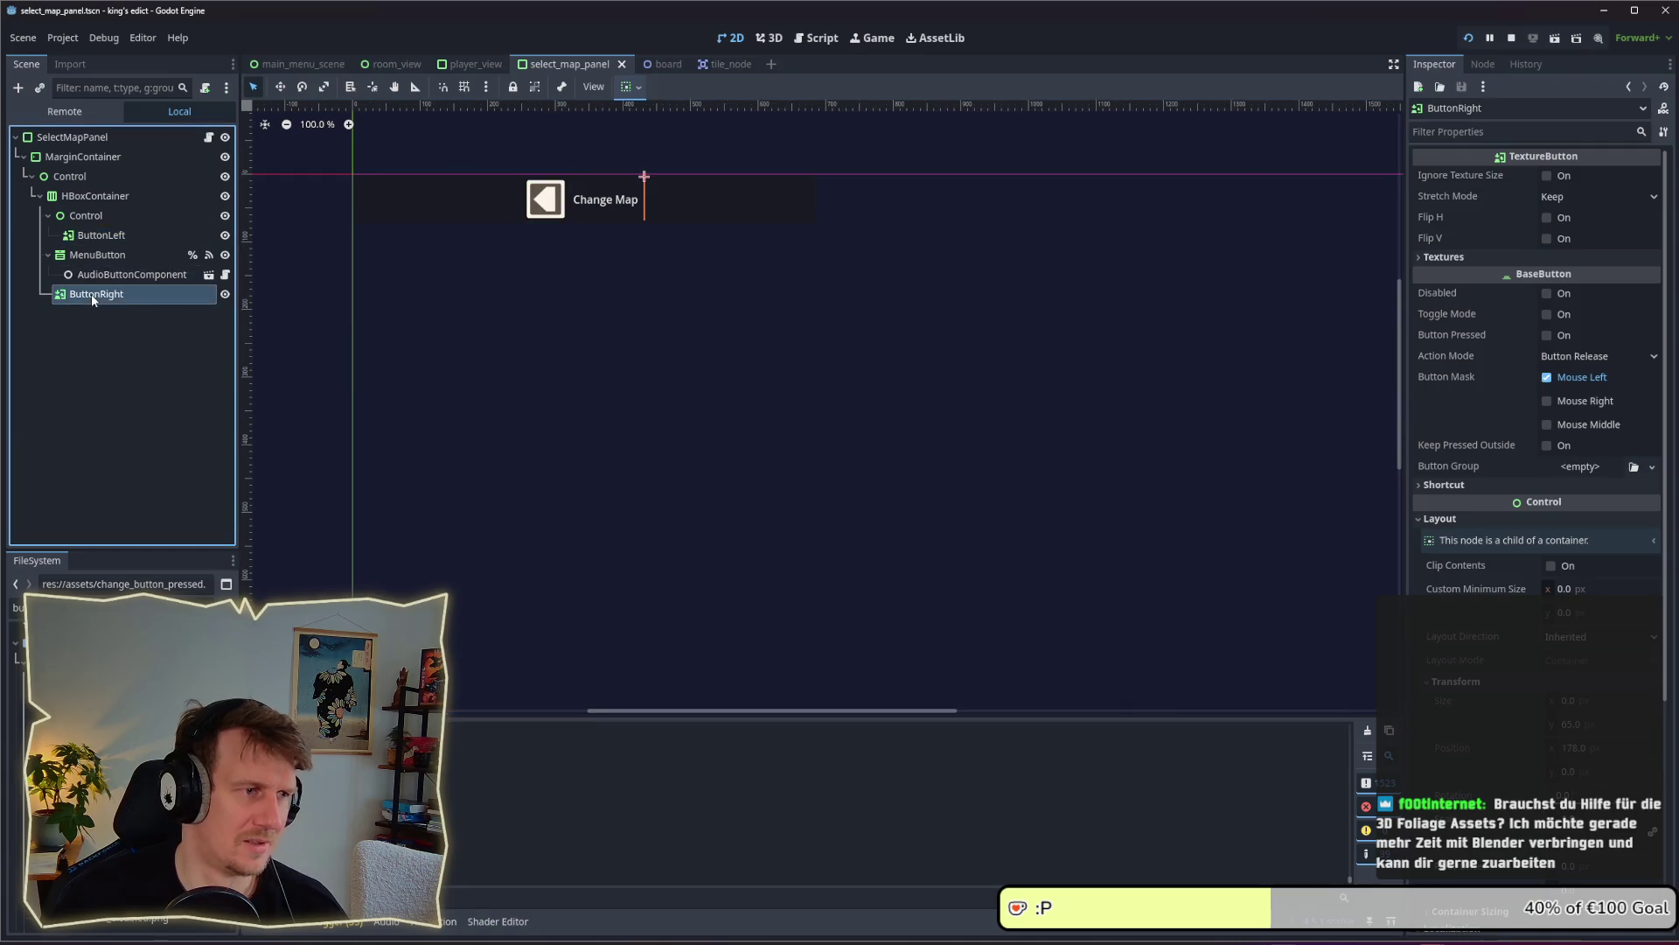
Delete ButtonRight and duplicate the arrow's Control, placing the copy after MenuButton
key(Delete)
key(Return)
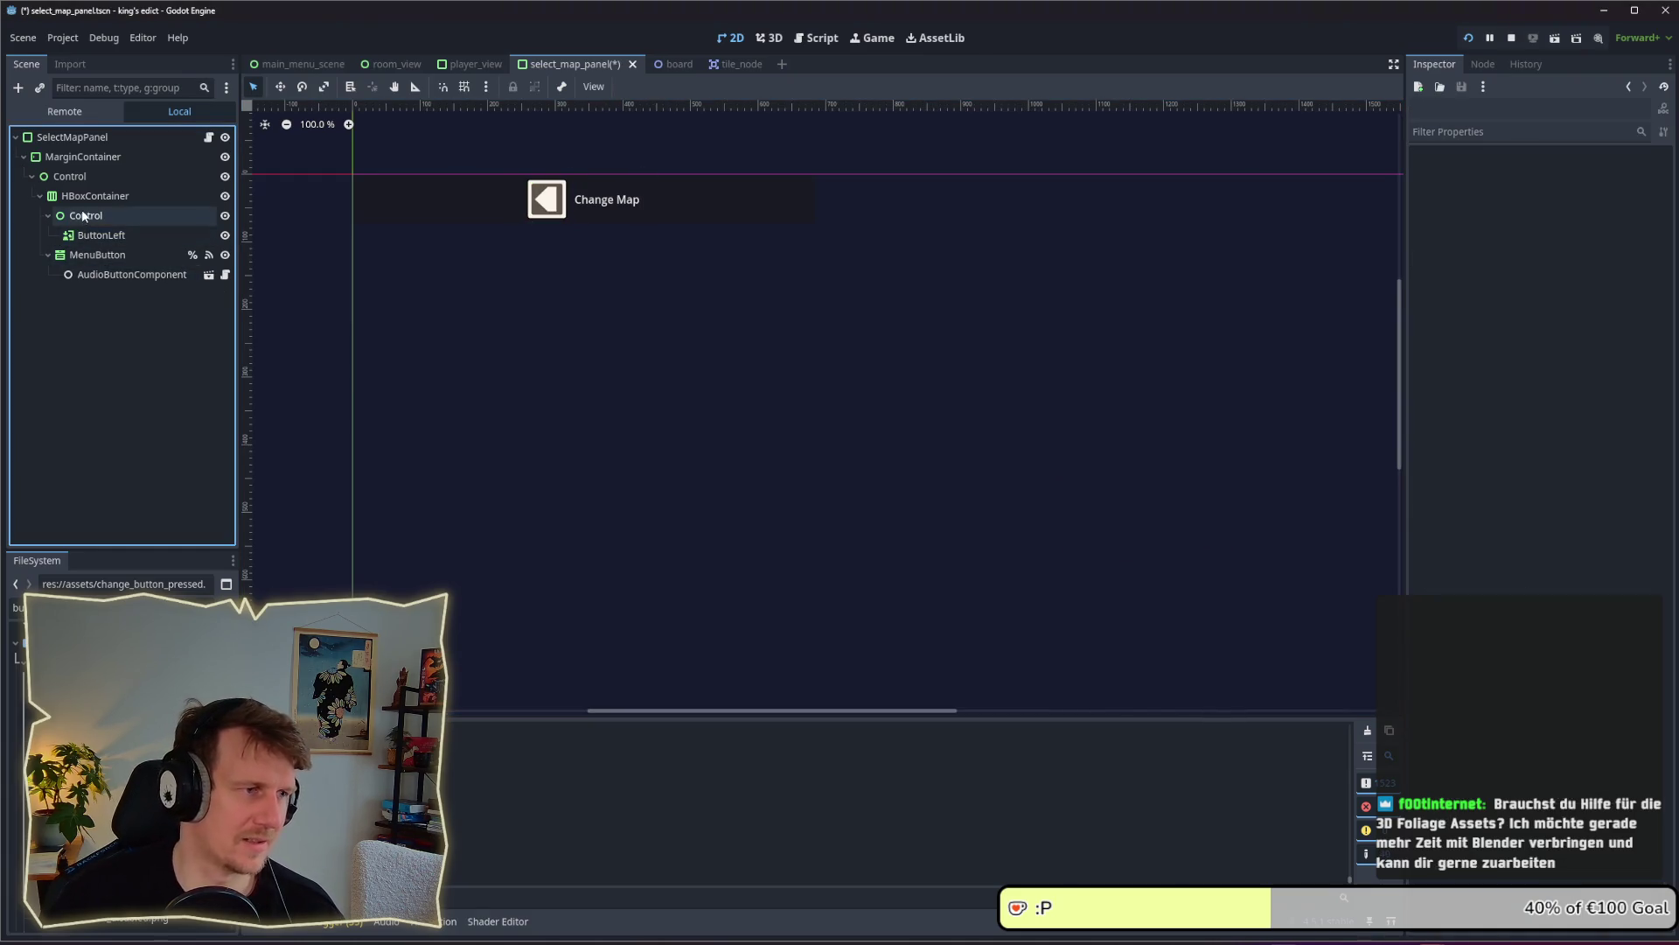
click(83, 215)
key(ctrl+d)
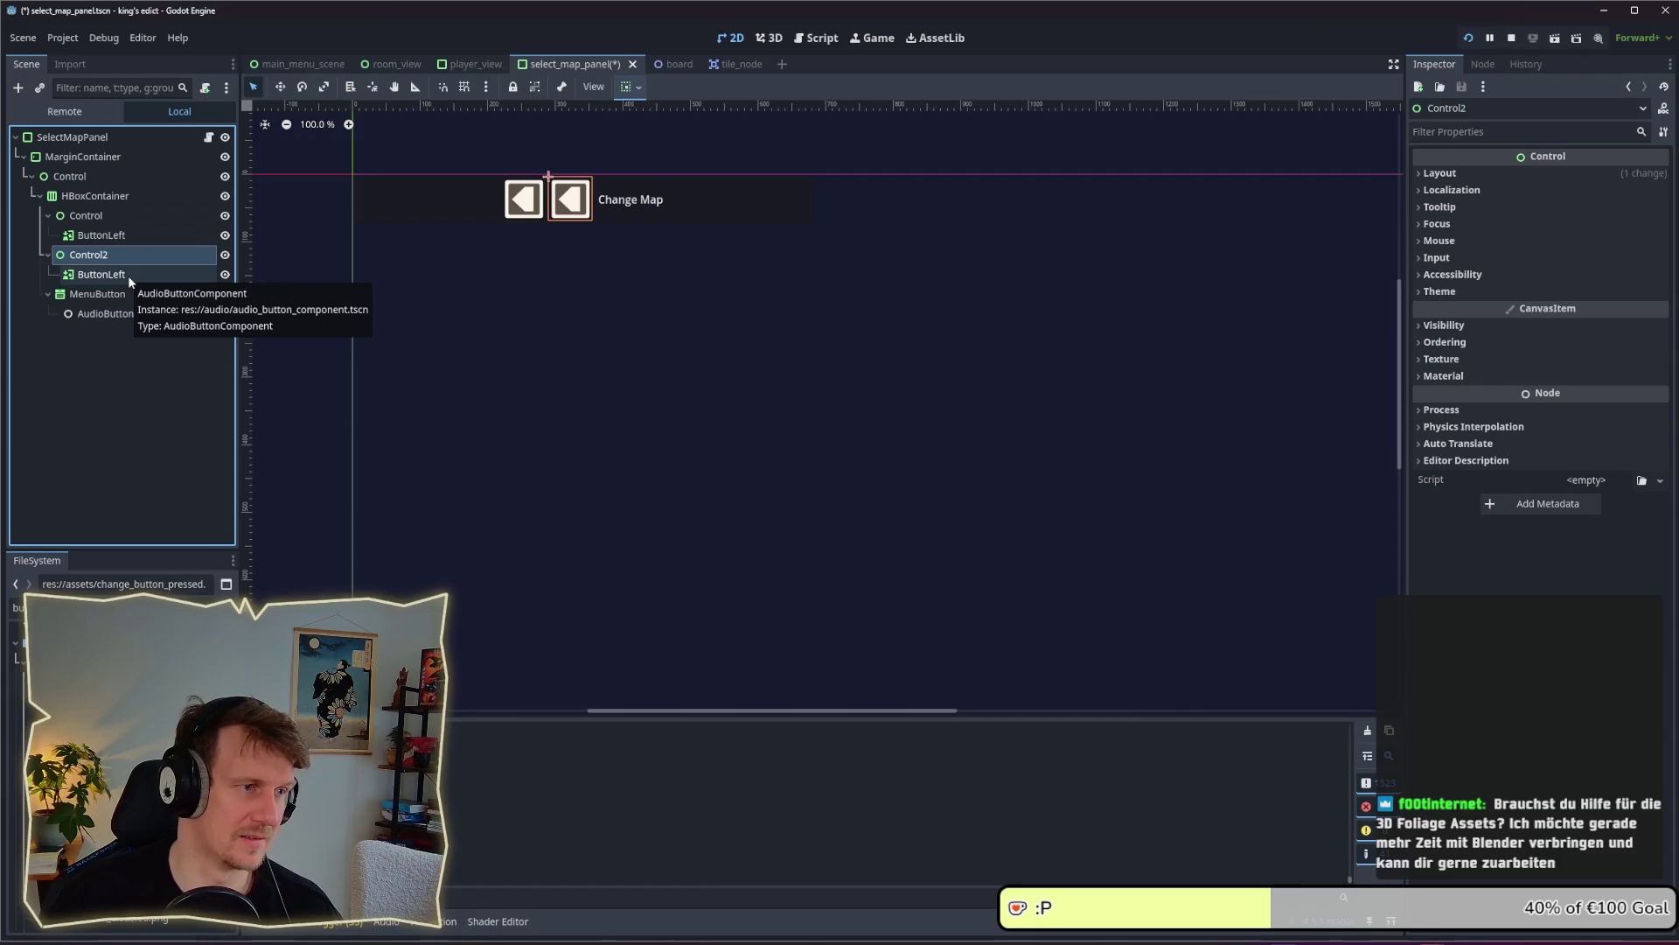
mouse_move(89, 255)
mouse_down()
mouse_move(92, 331)
mouse_move(66, 322)
mouse_move(75, 256)
mouse_up()
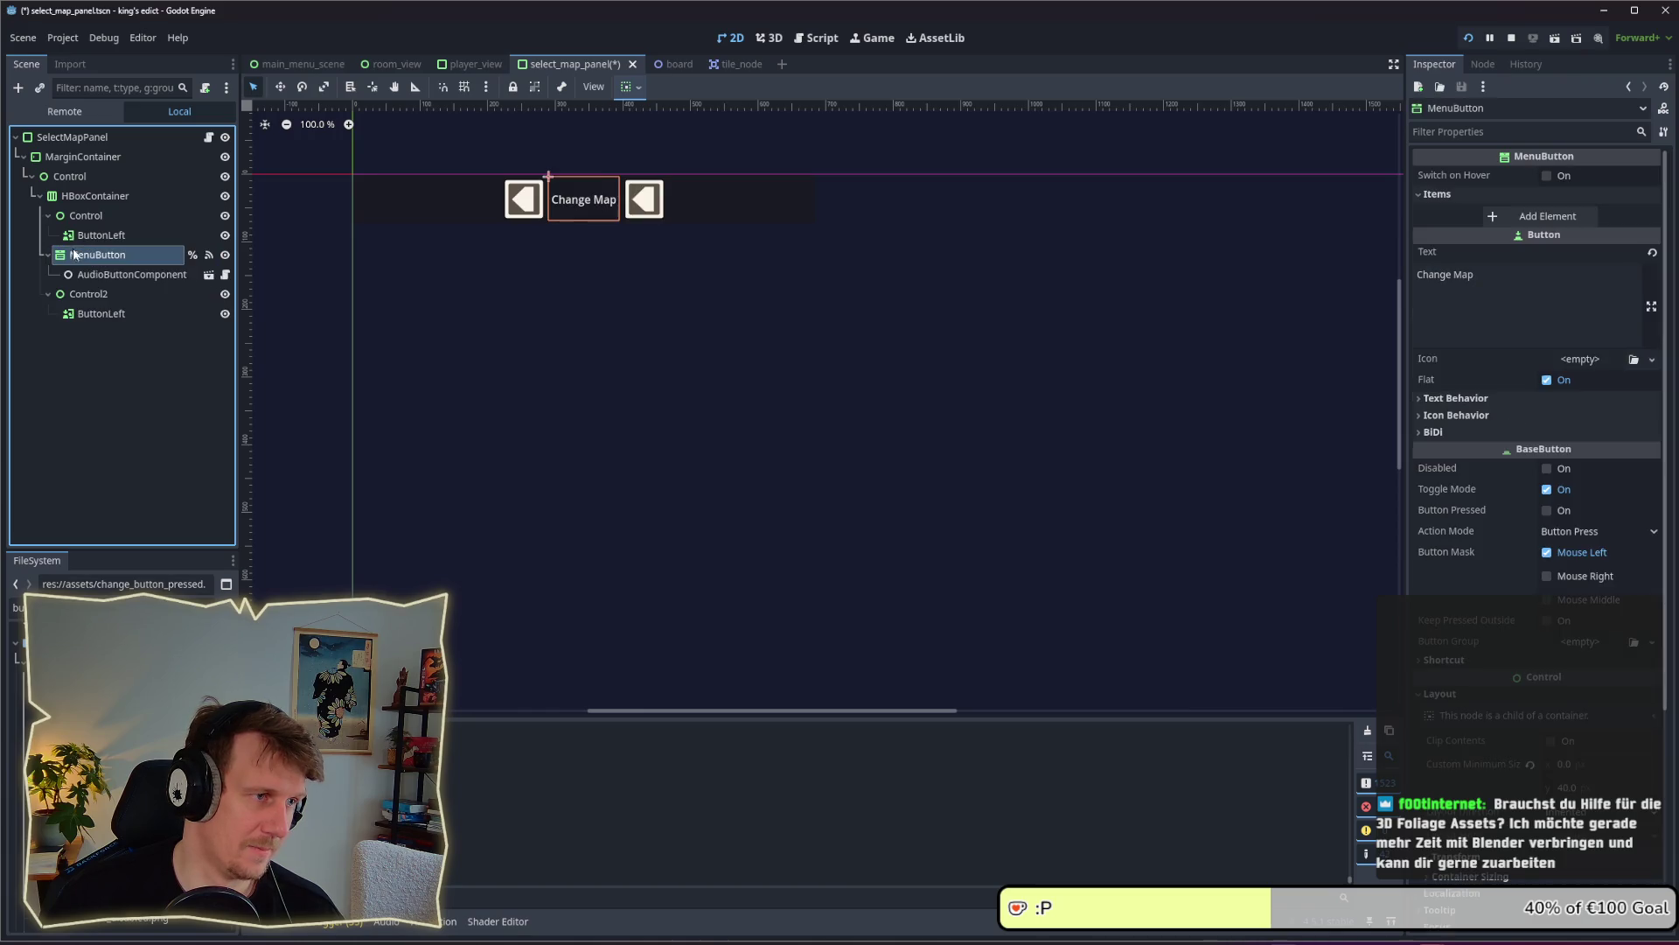
Unflip the arrow in Control2 so it points right, save the scene, and switch to the game
click(93, 300)
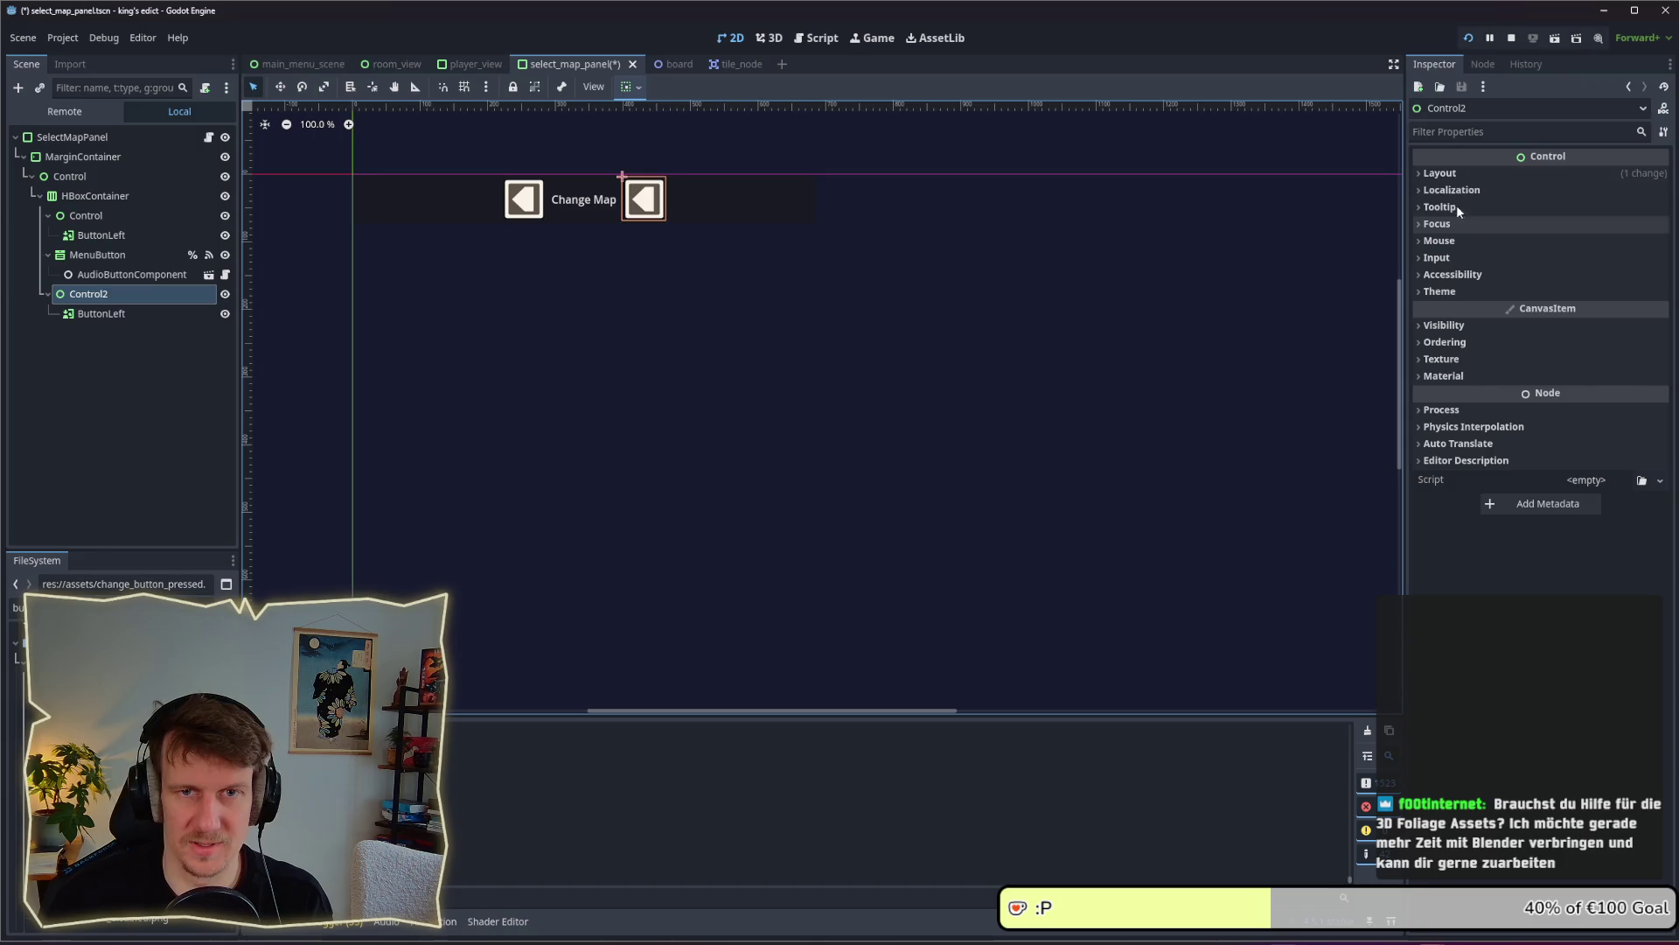
click(1459, 174)
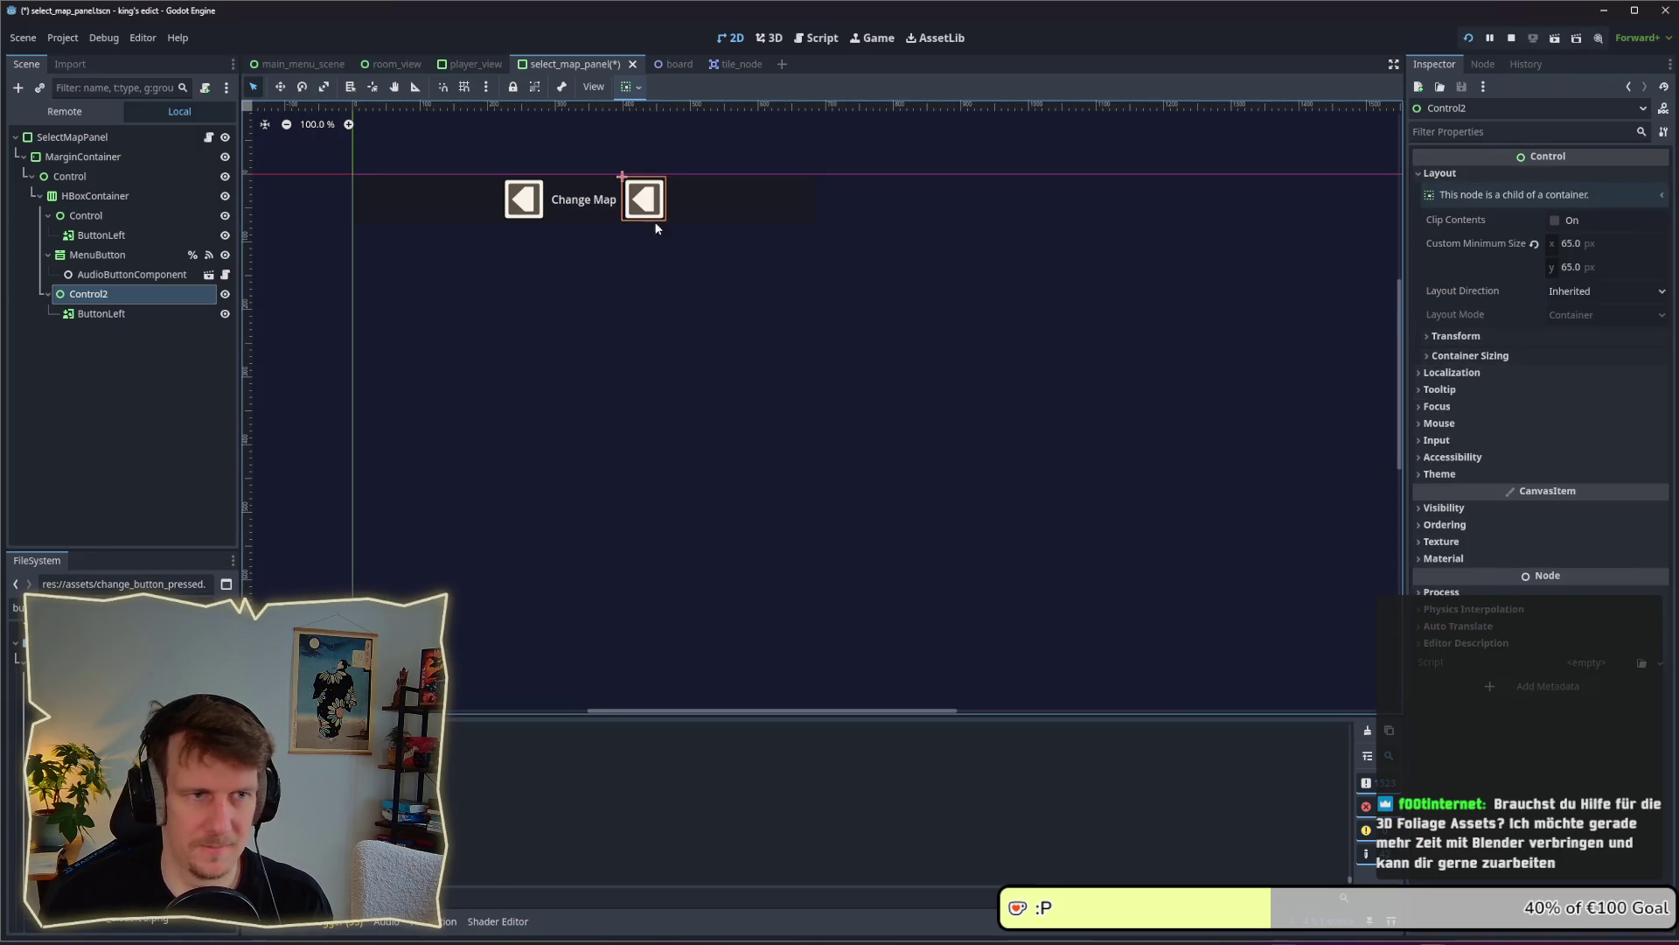
click(101, 313)
click(1554, 240)
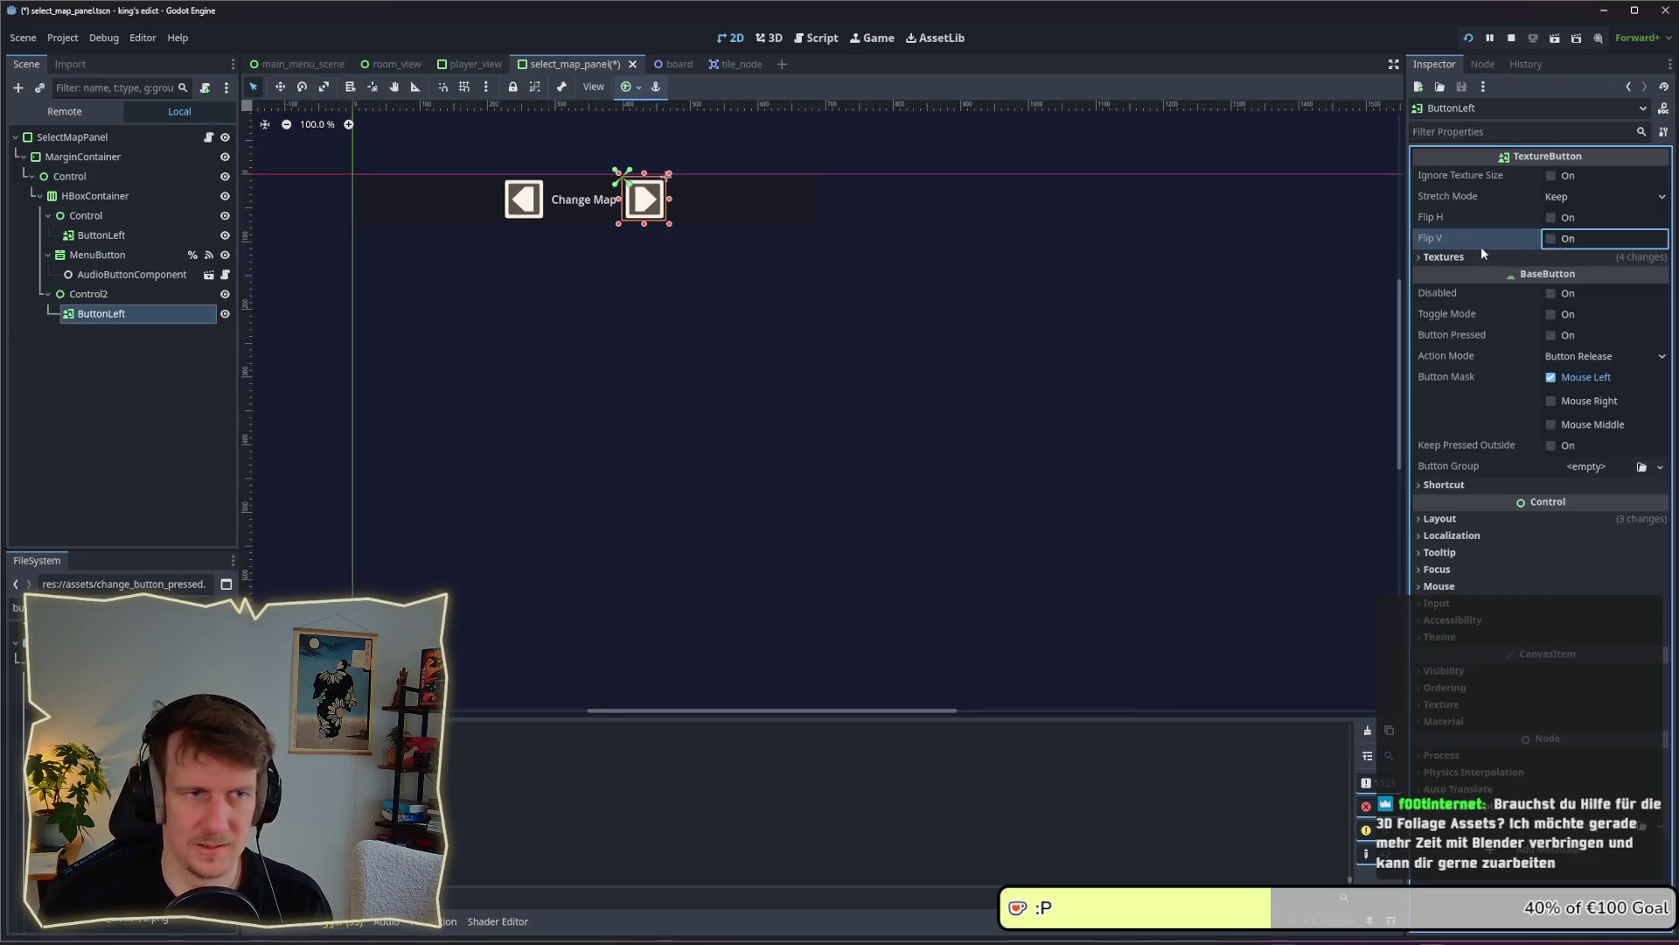
key(ctrl+s)
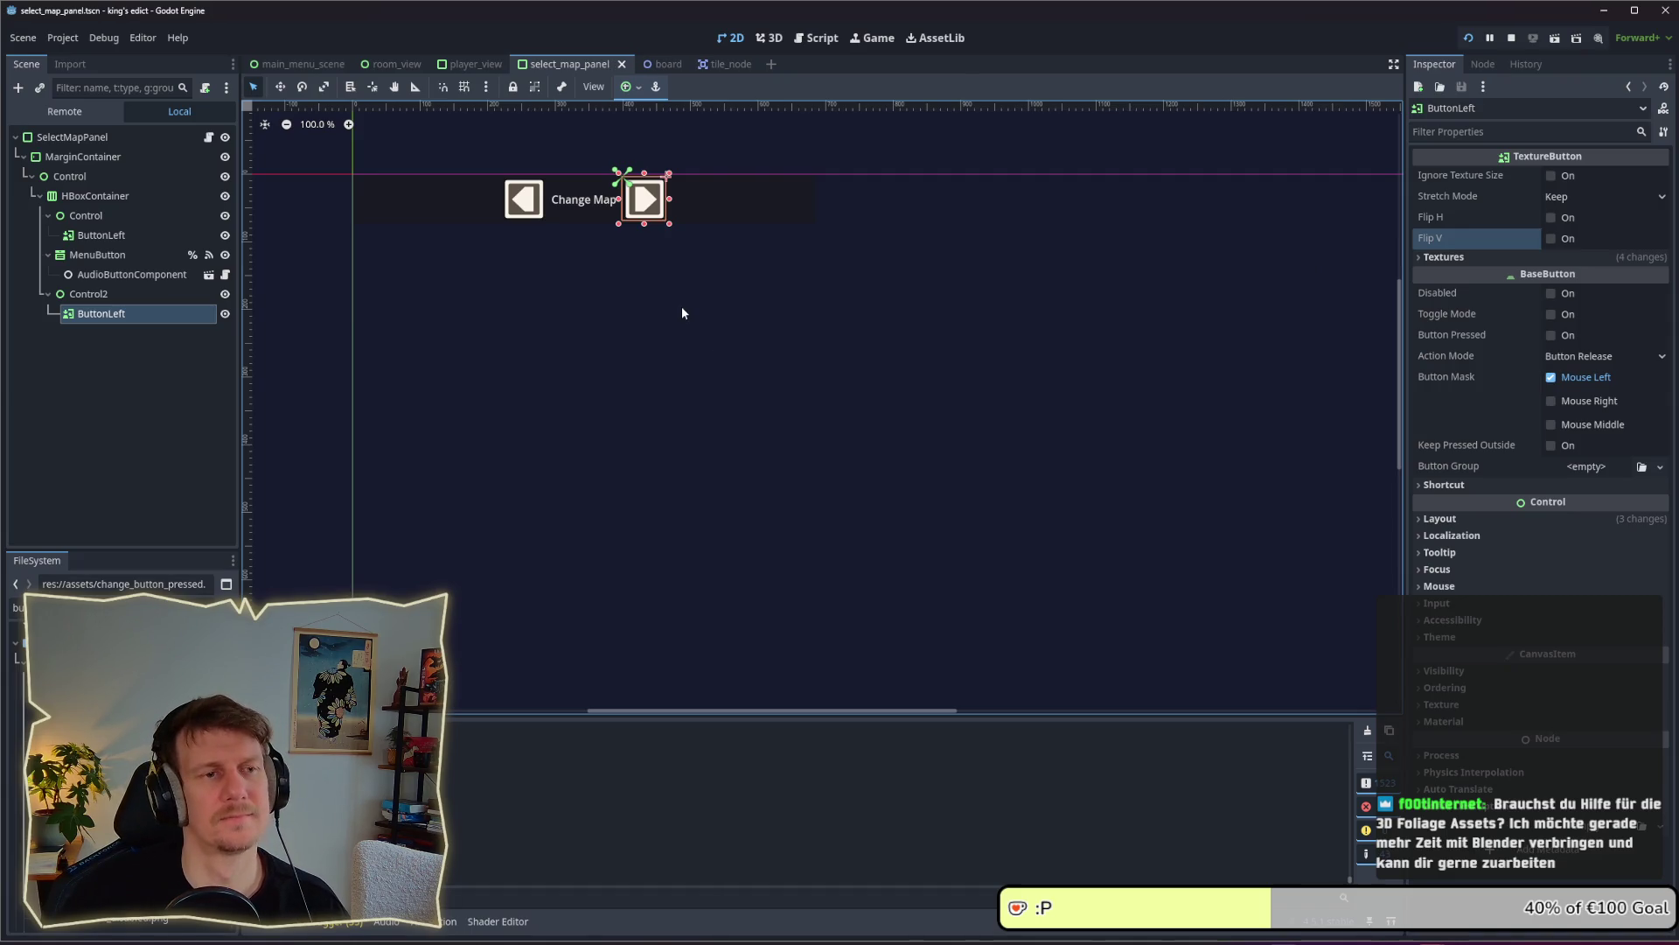
click(683, 308)
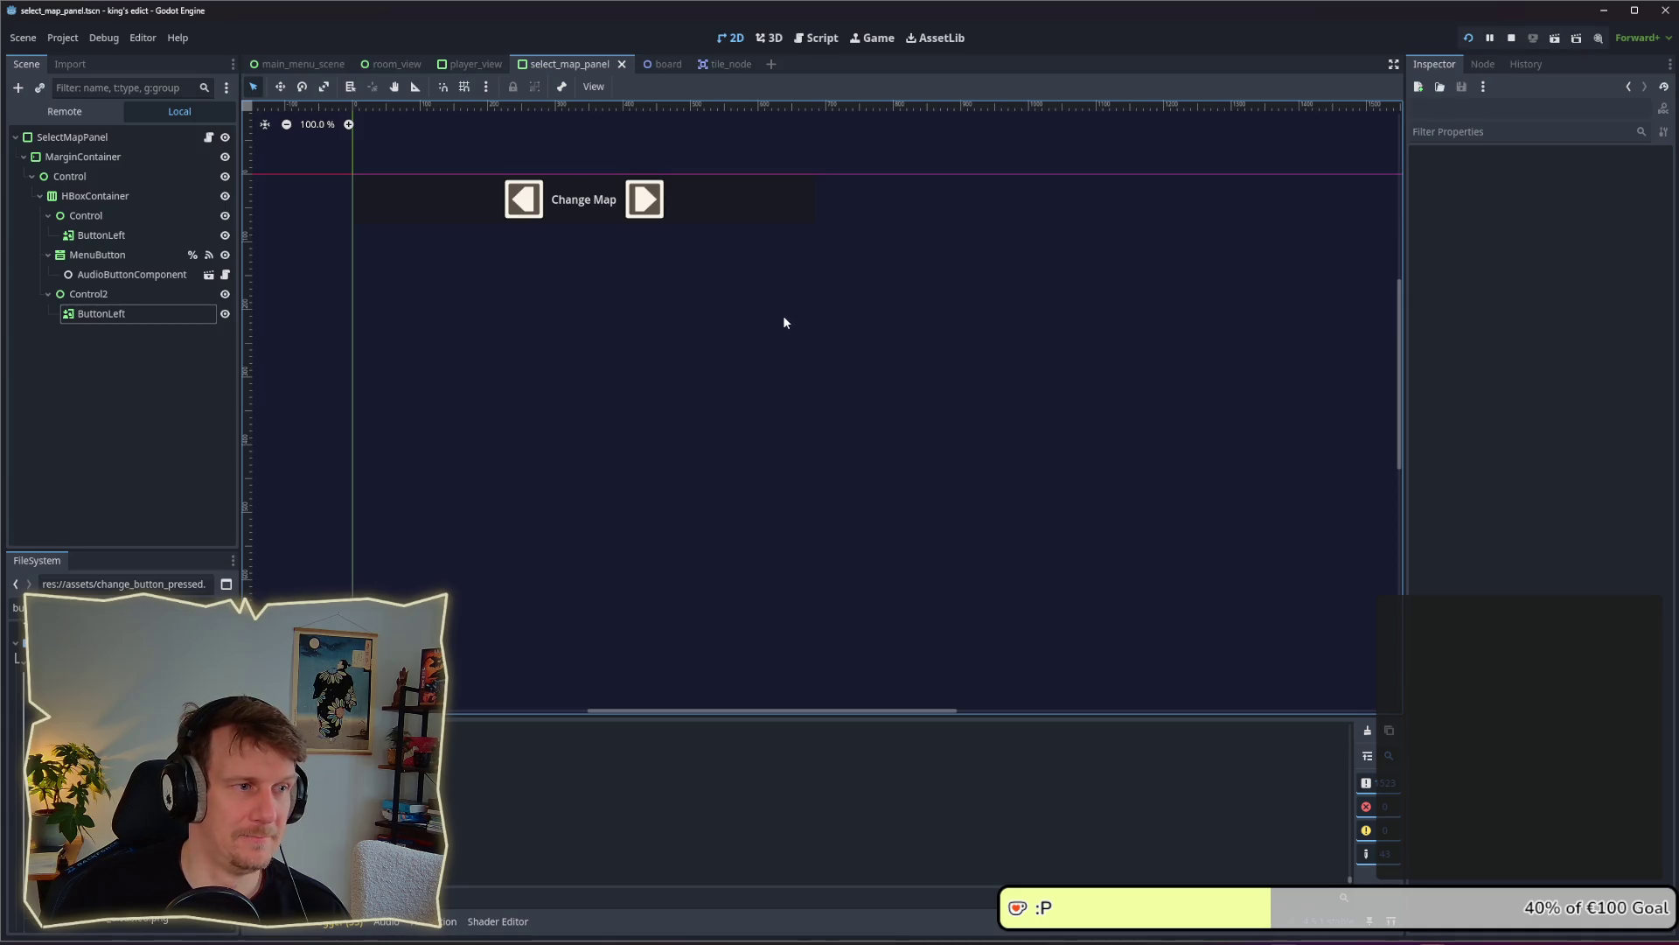
key(alt+Tab)
key(alt+Tab)
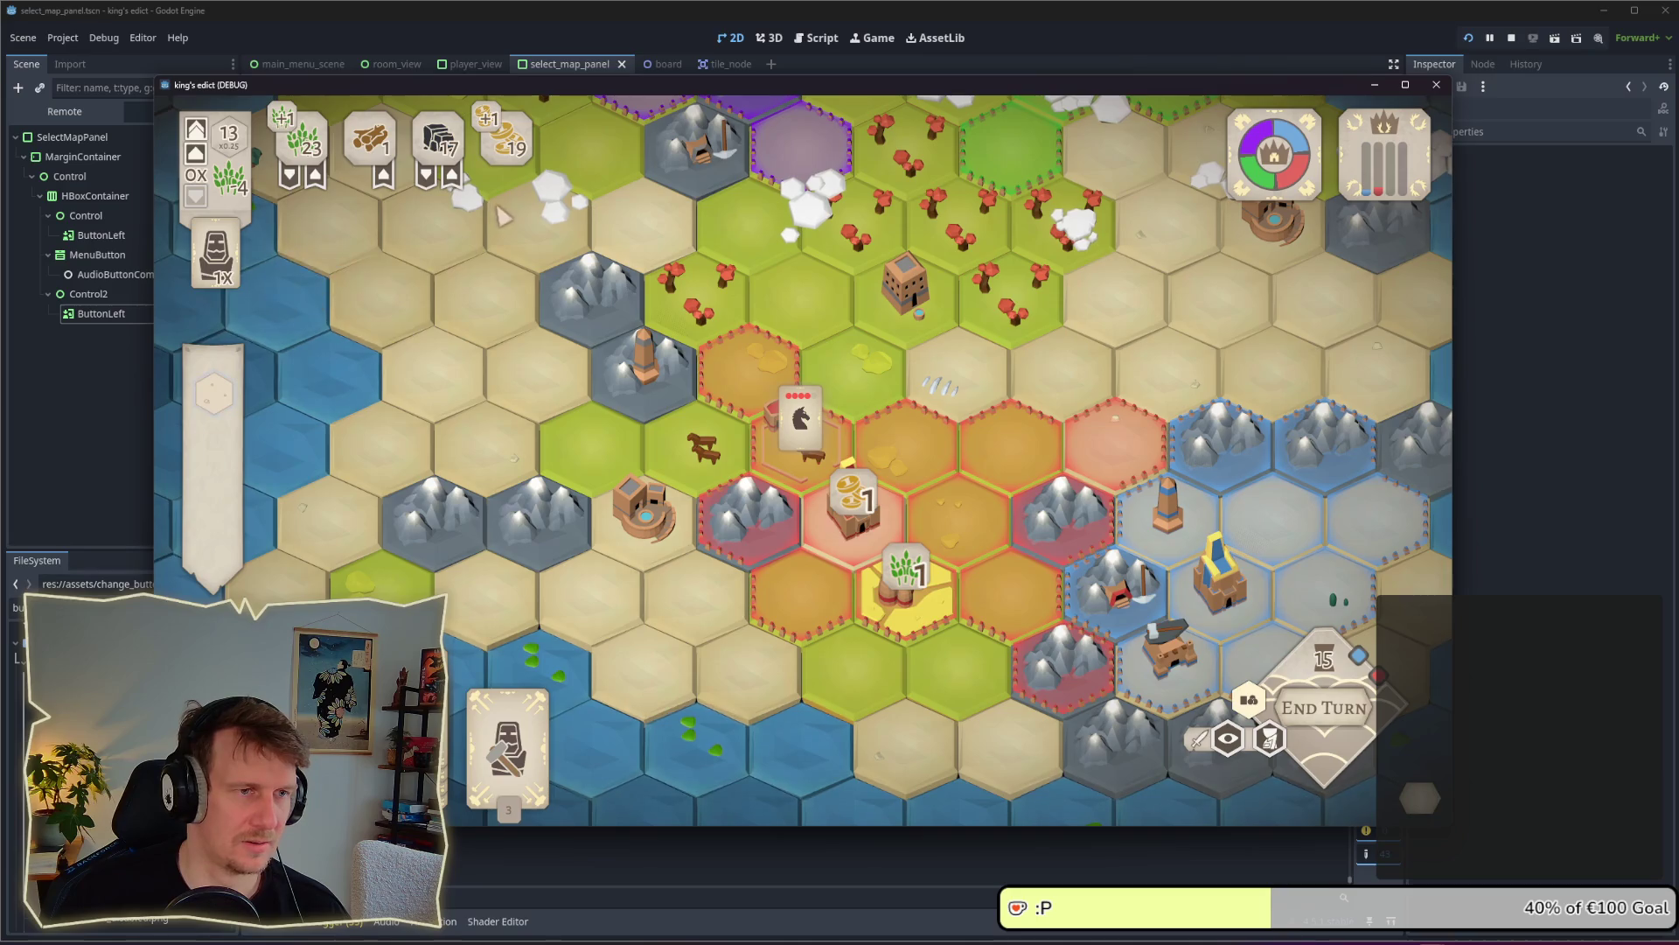
Pan and zoom the board and select the grass hex with the cows
key(w)
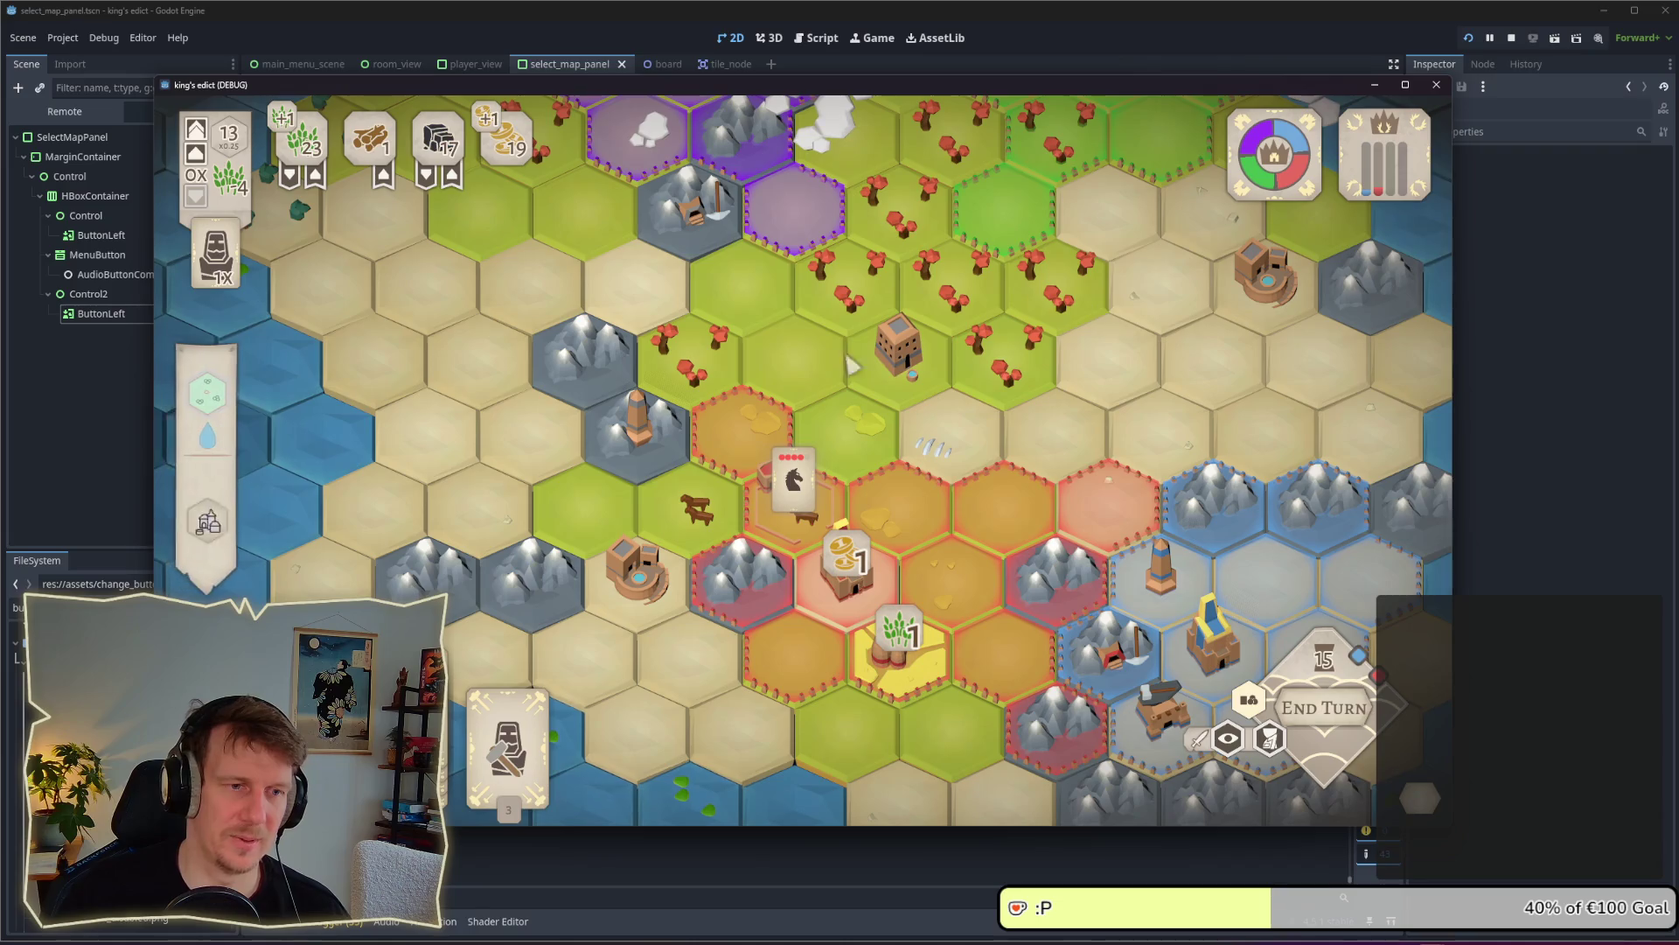
scroll(744, 296, down, 3)
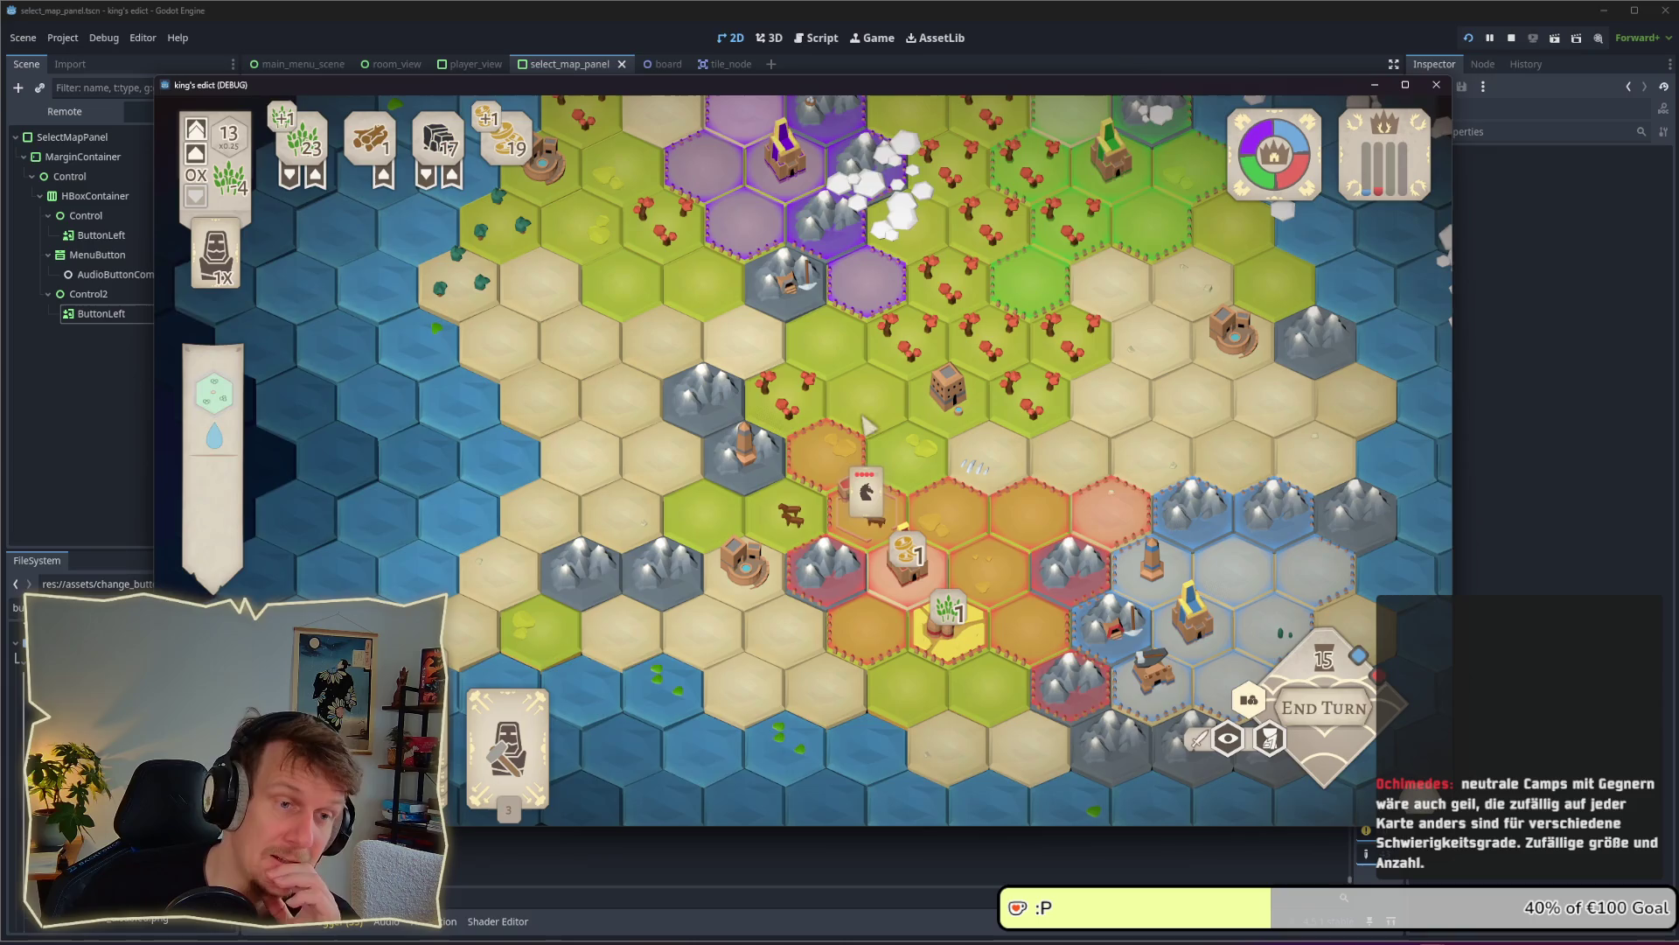
scroll(791, 522, up, 5)
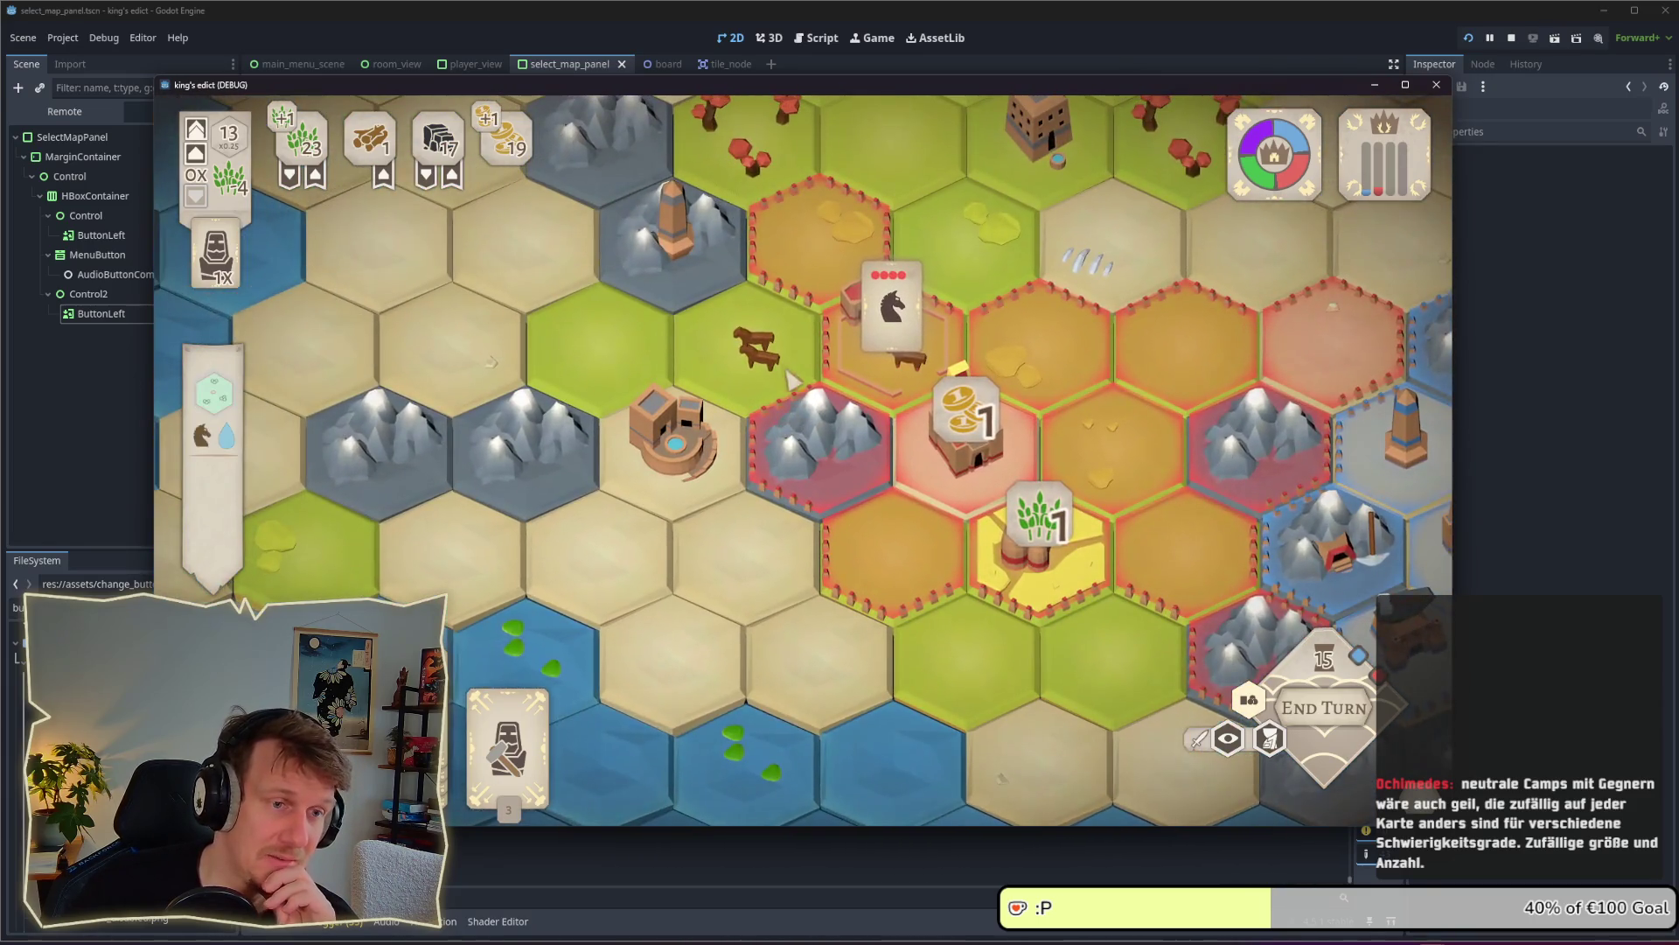
click(785, 367)
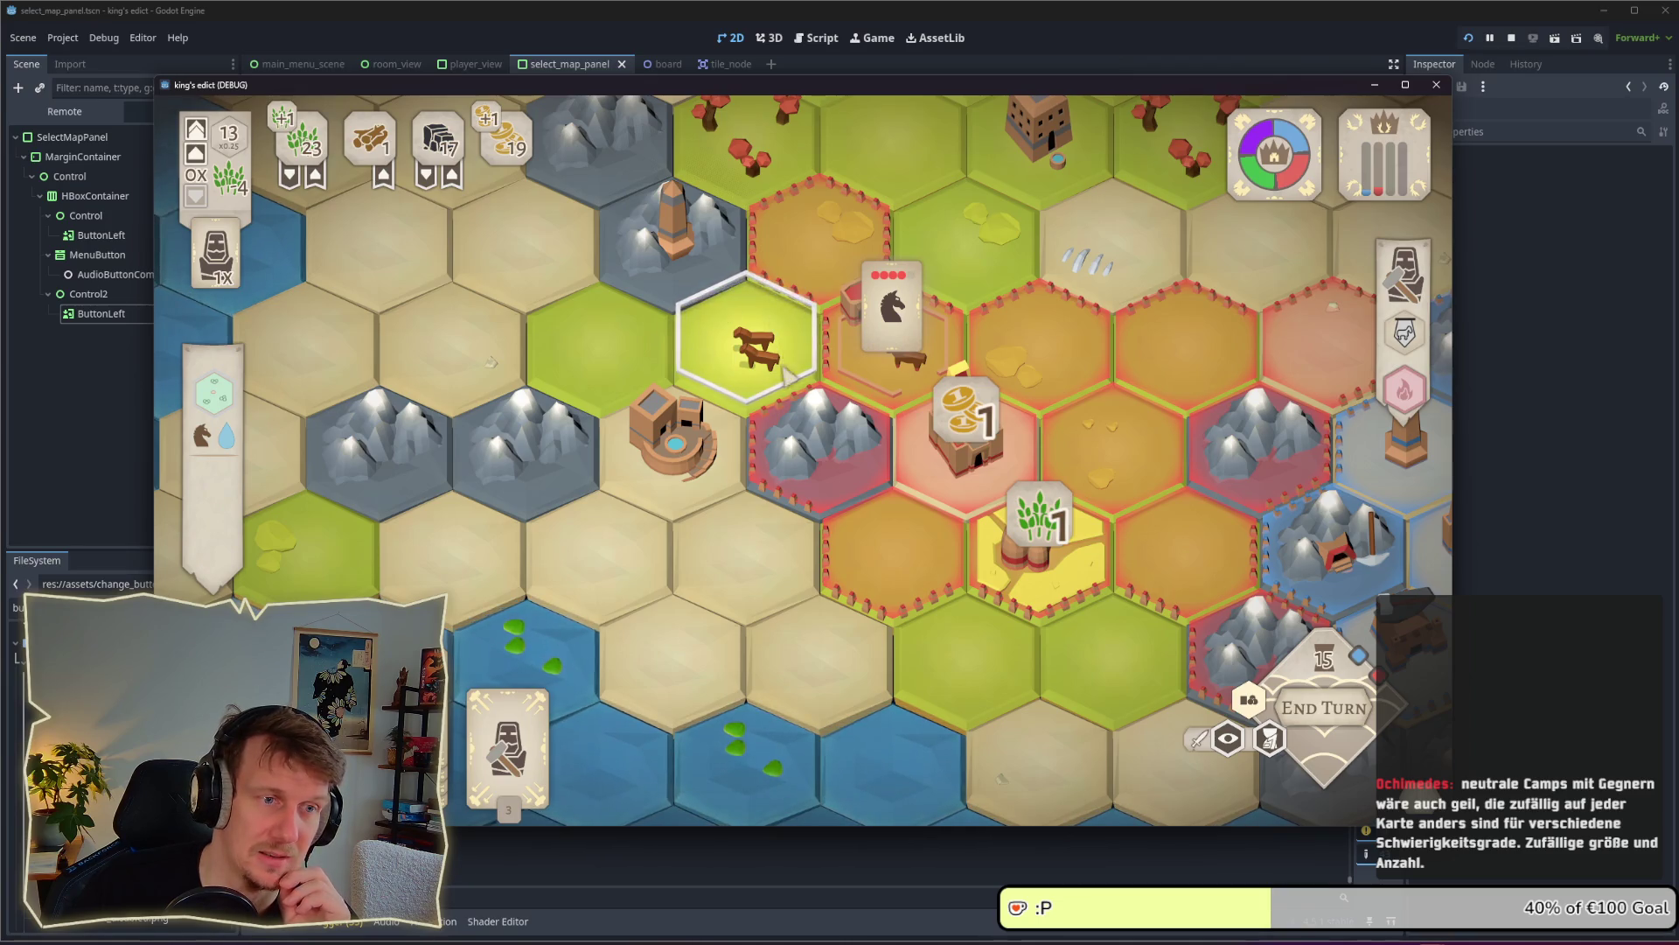
scroll(754, 383, down, 2)
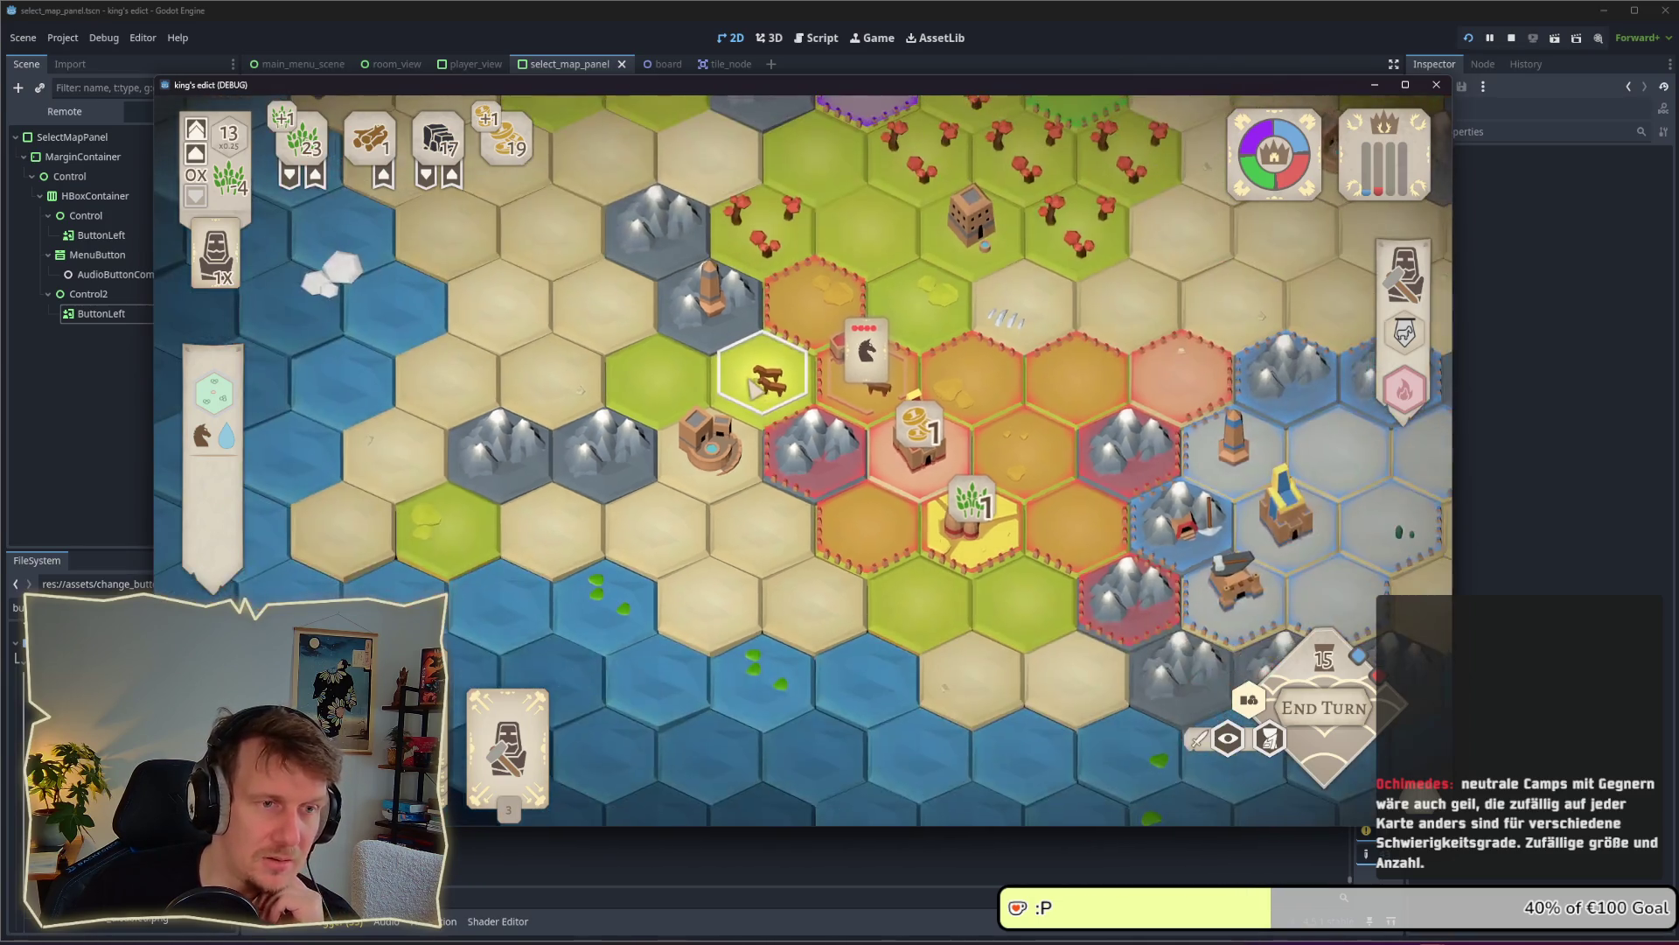
right_click(792, 398)
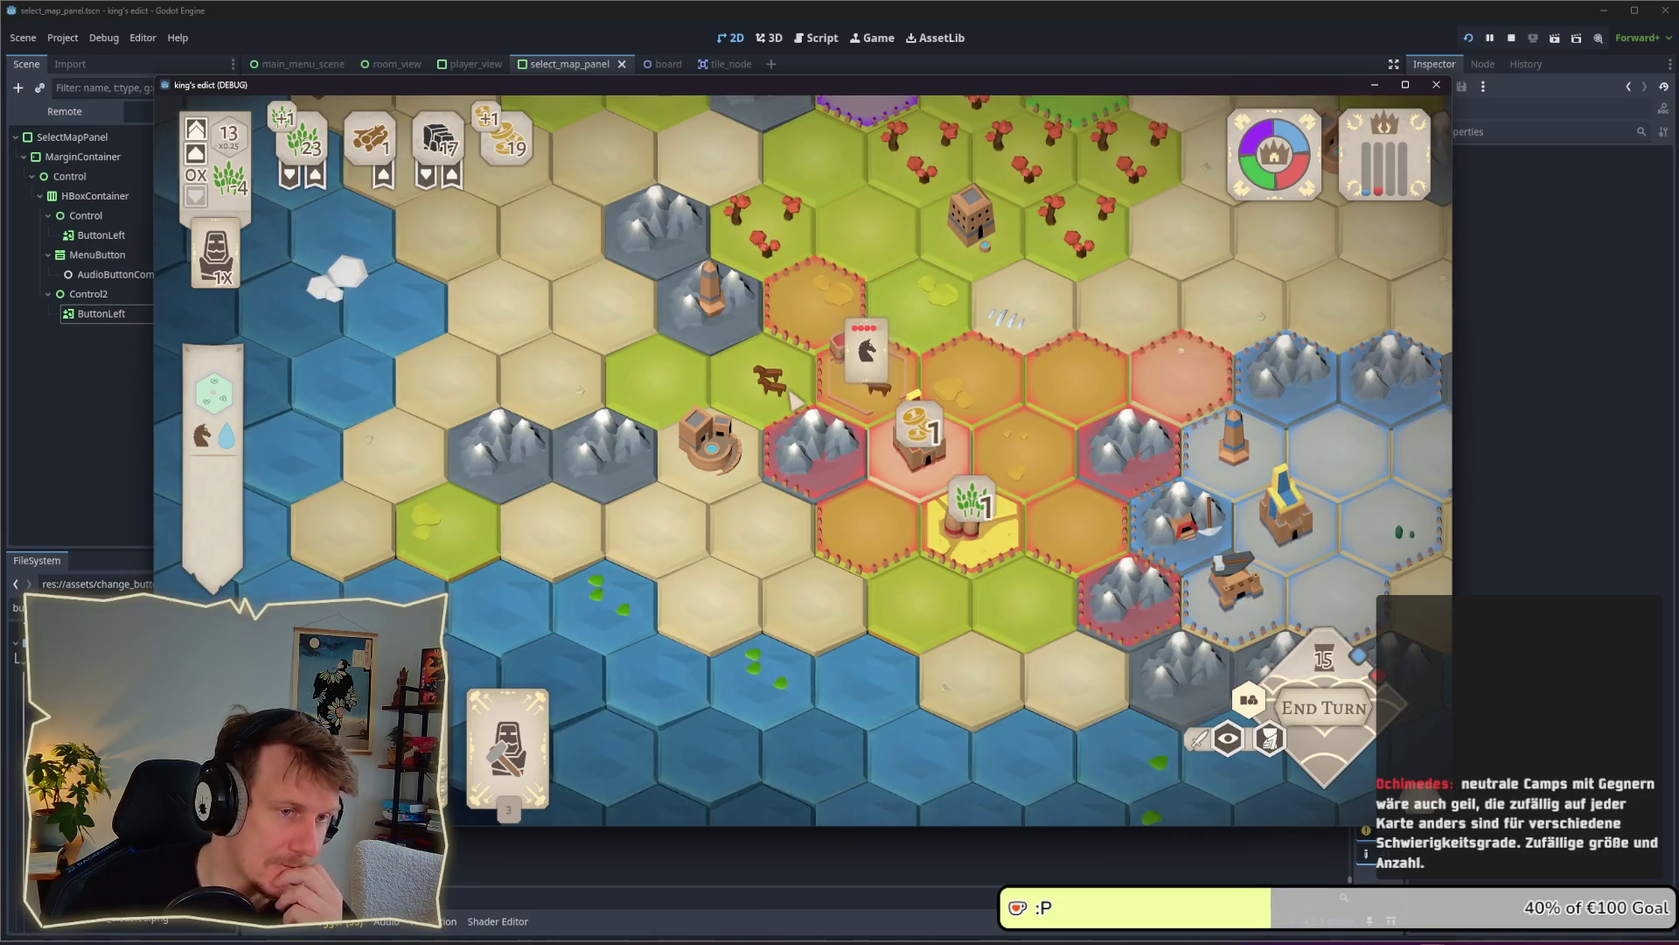
scroll(792, 398, up, 2)
click(786, 368)
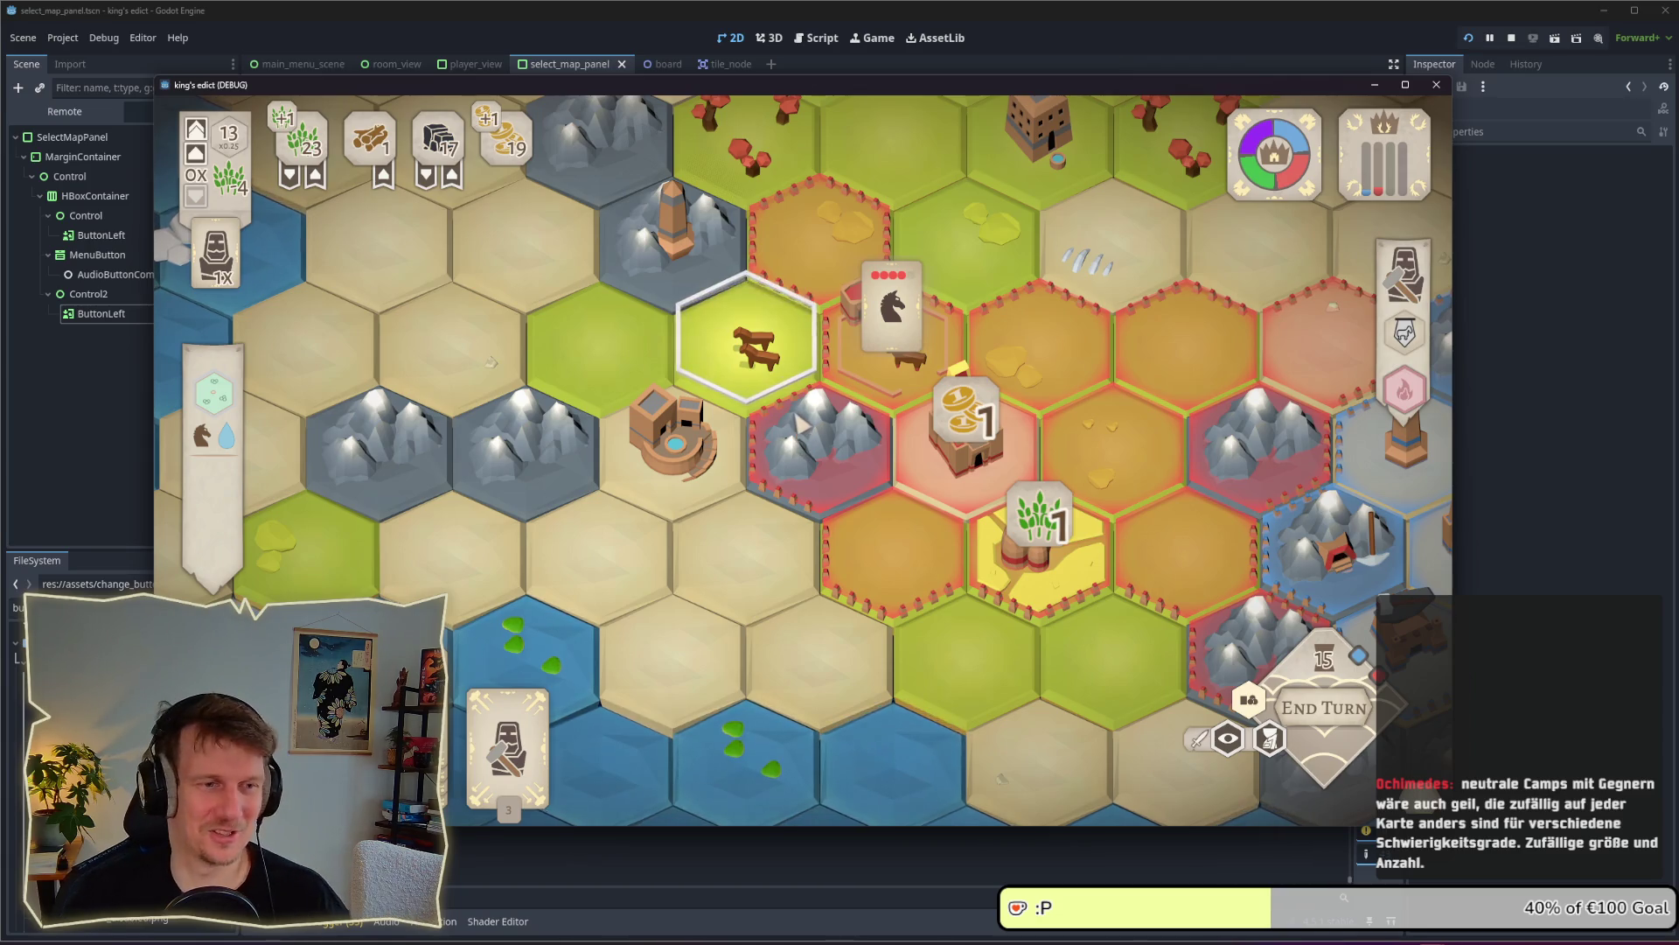
Pan the board up, right and toward the lower right to survey the territories
scroll(796, 437, down, 2)
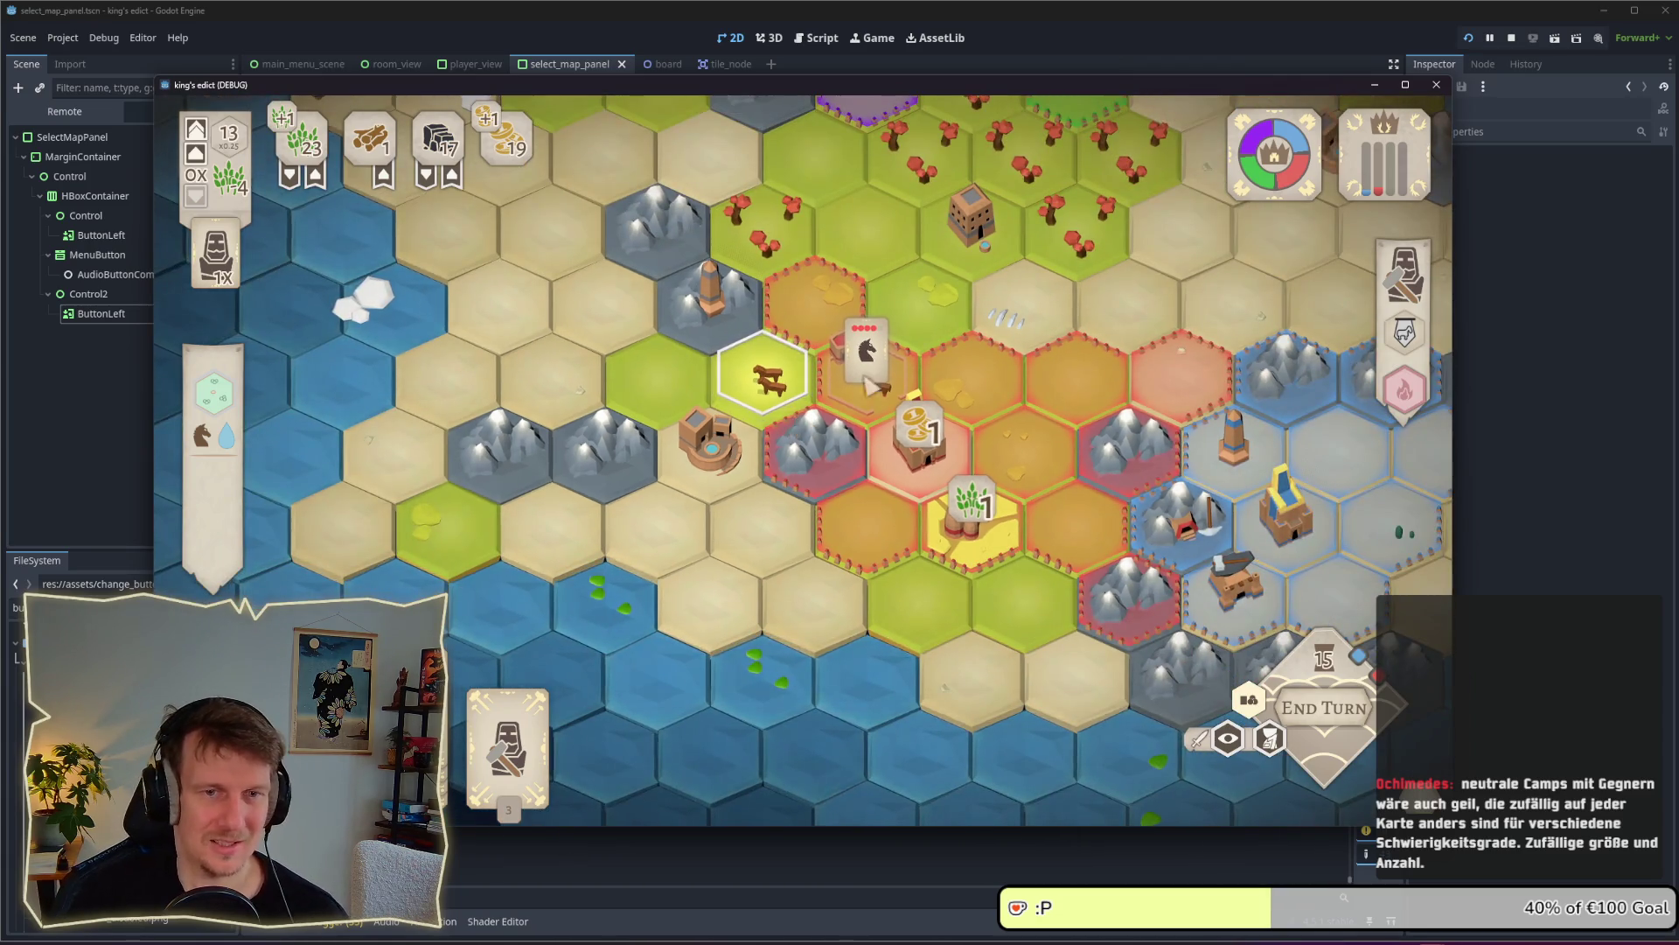
key(w)
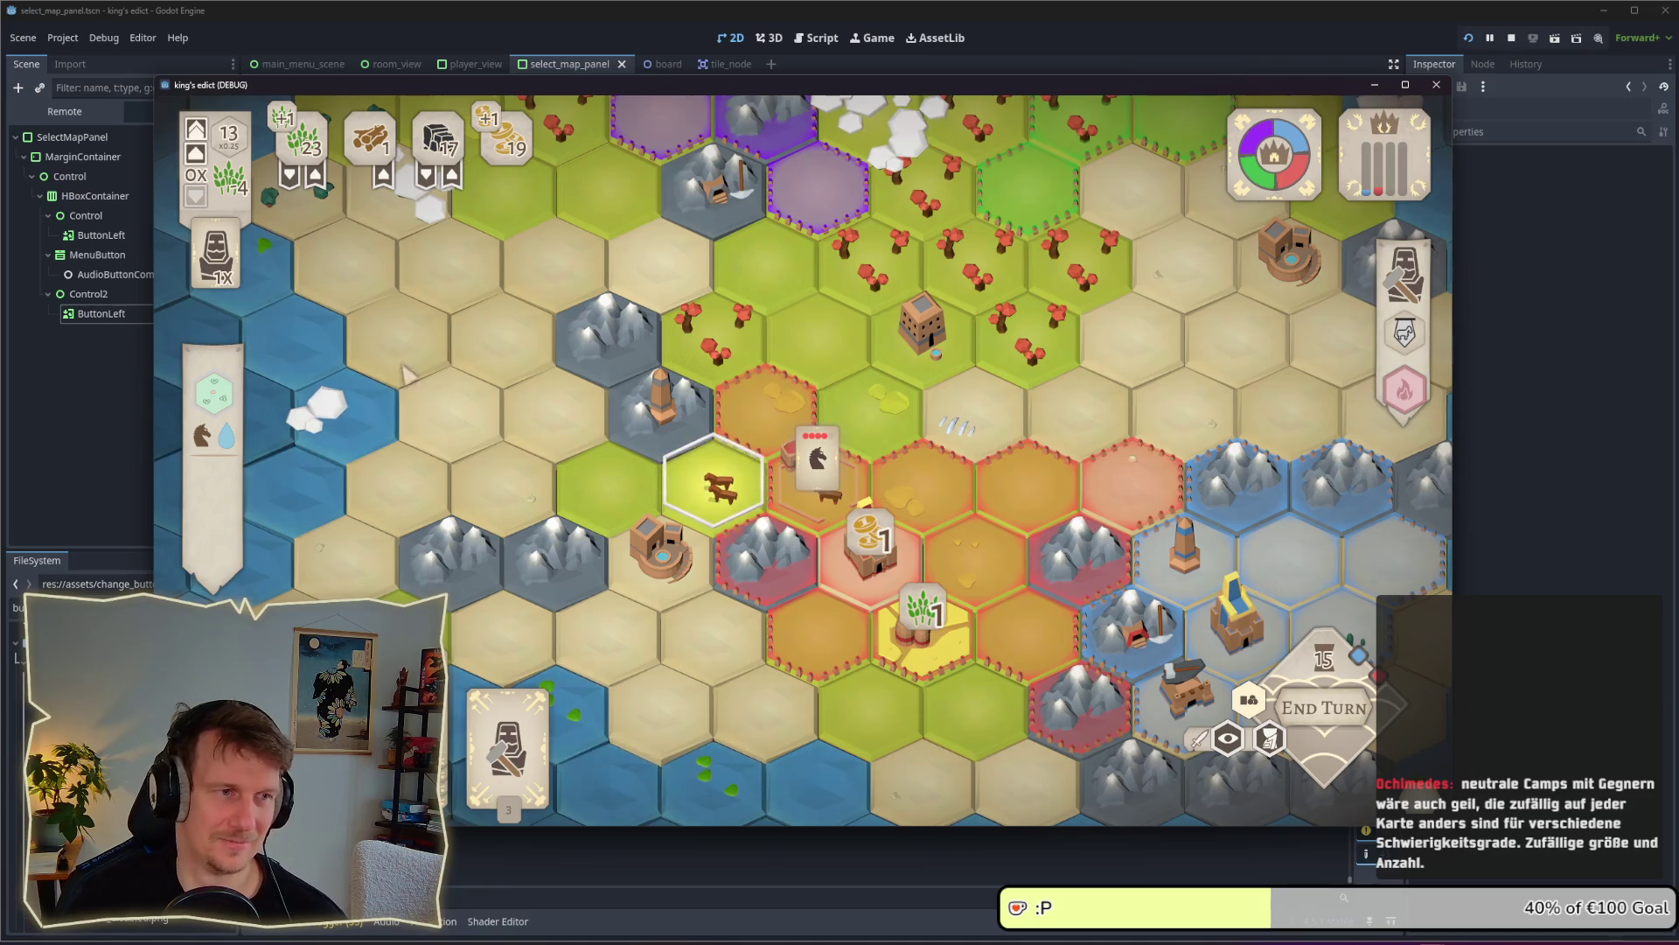
key(d)
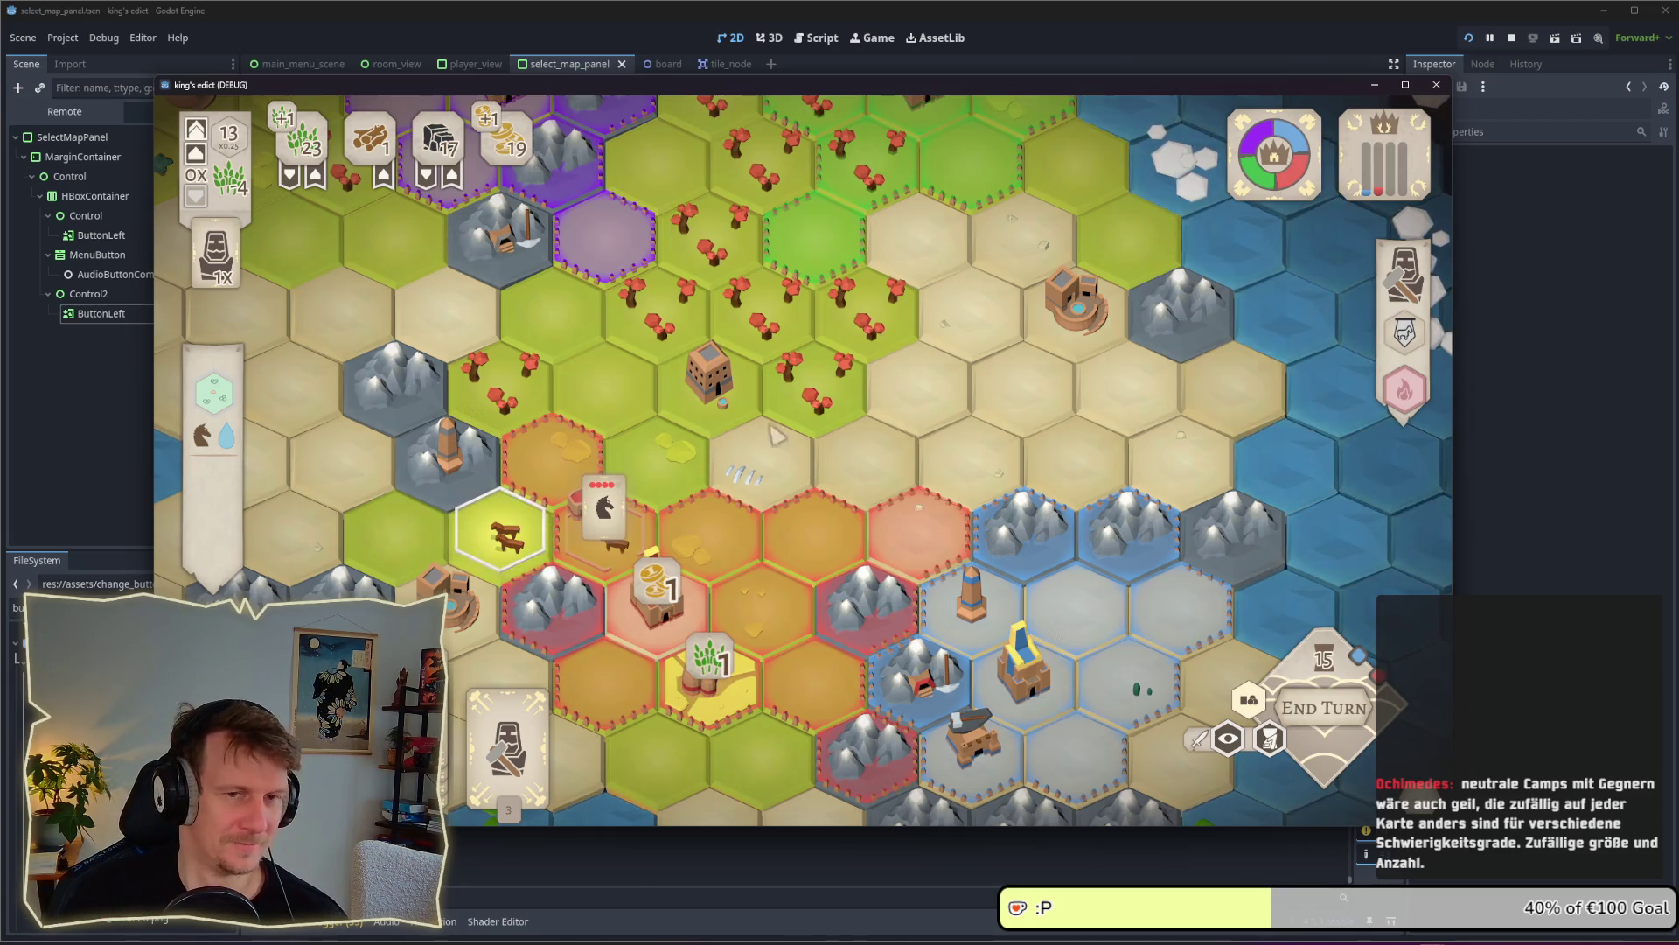
scroll(822, 392, down, 3)
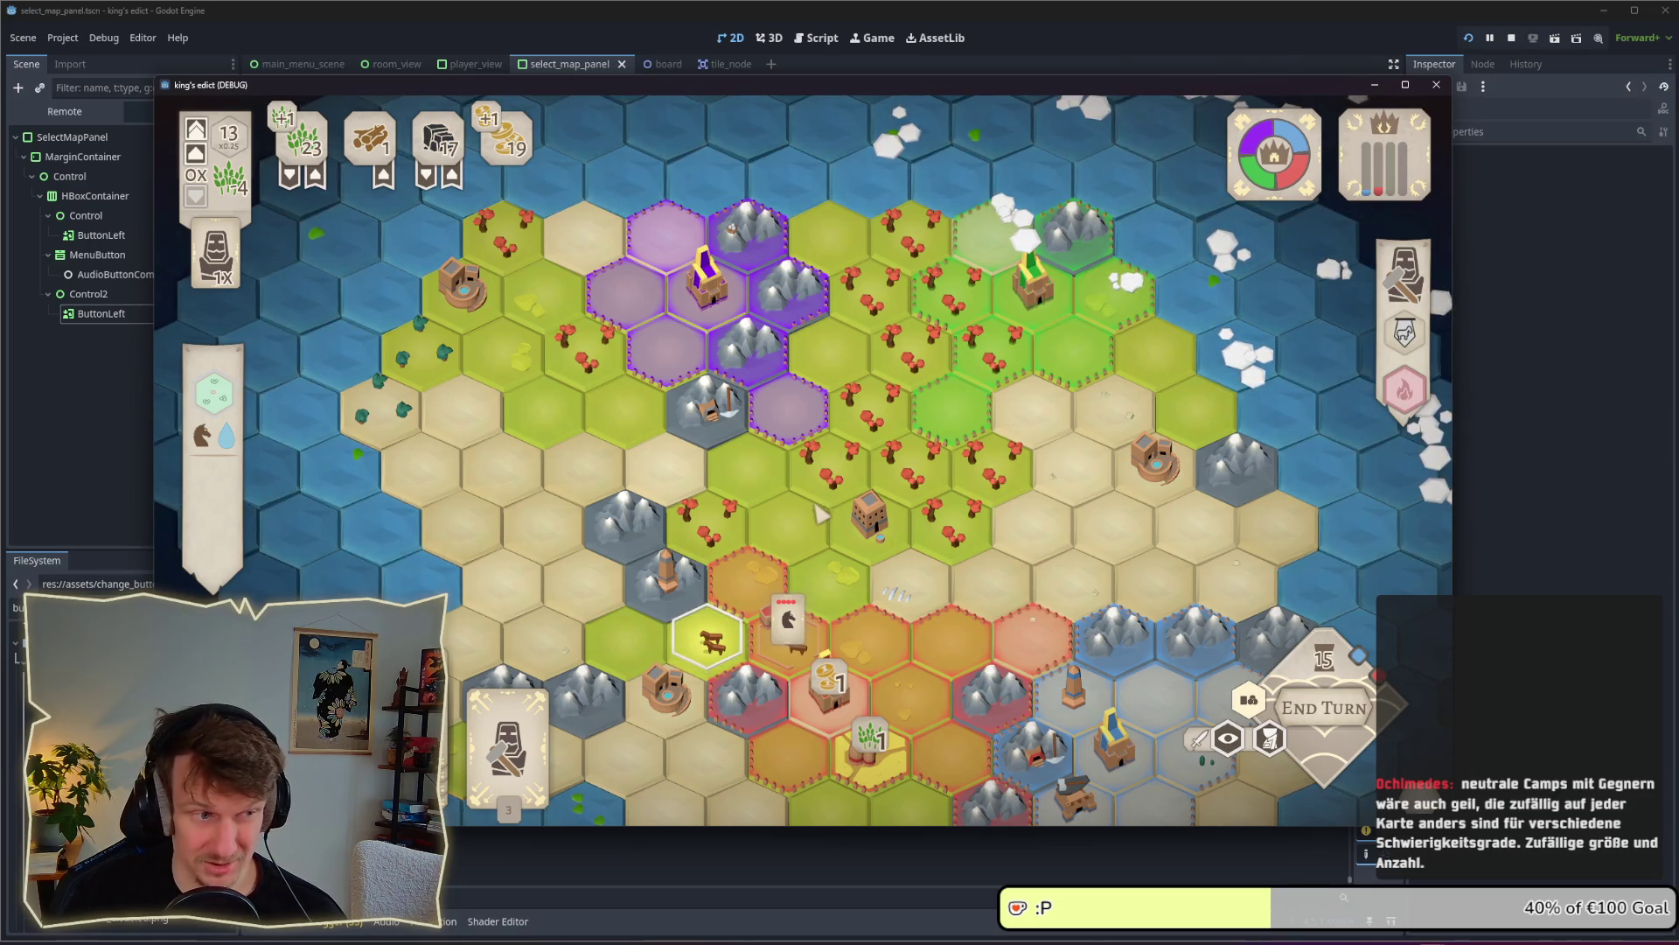
drag(914, 547, 796, 442)
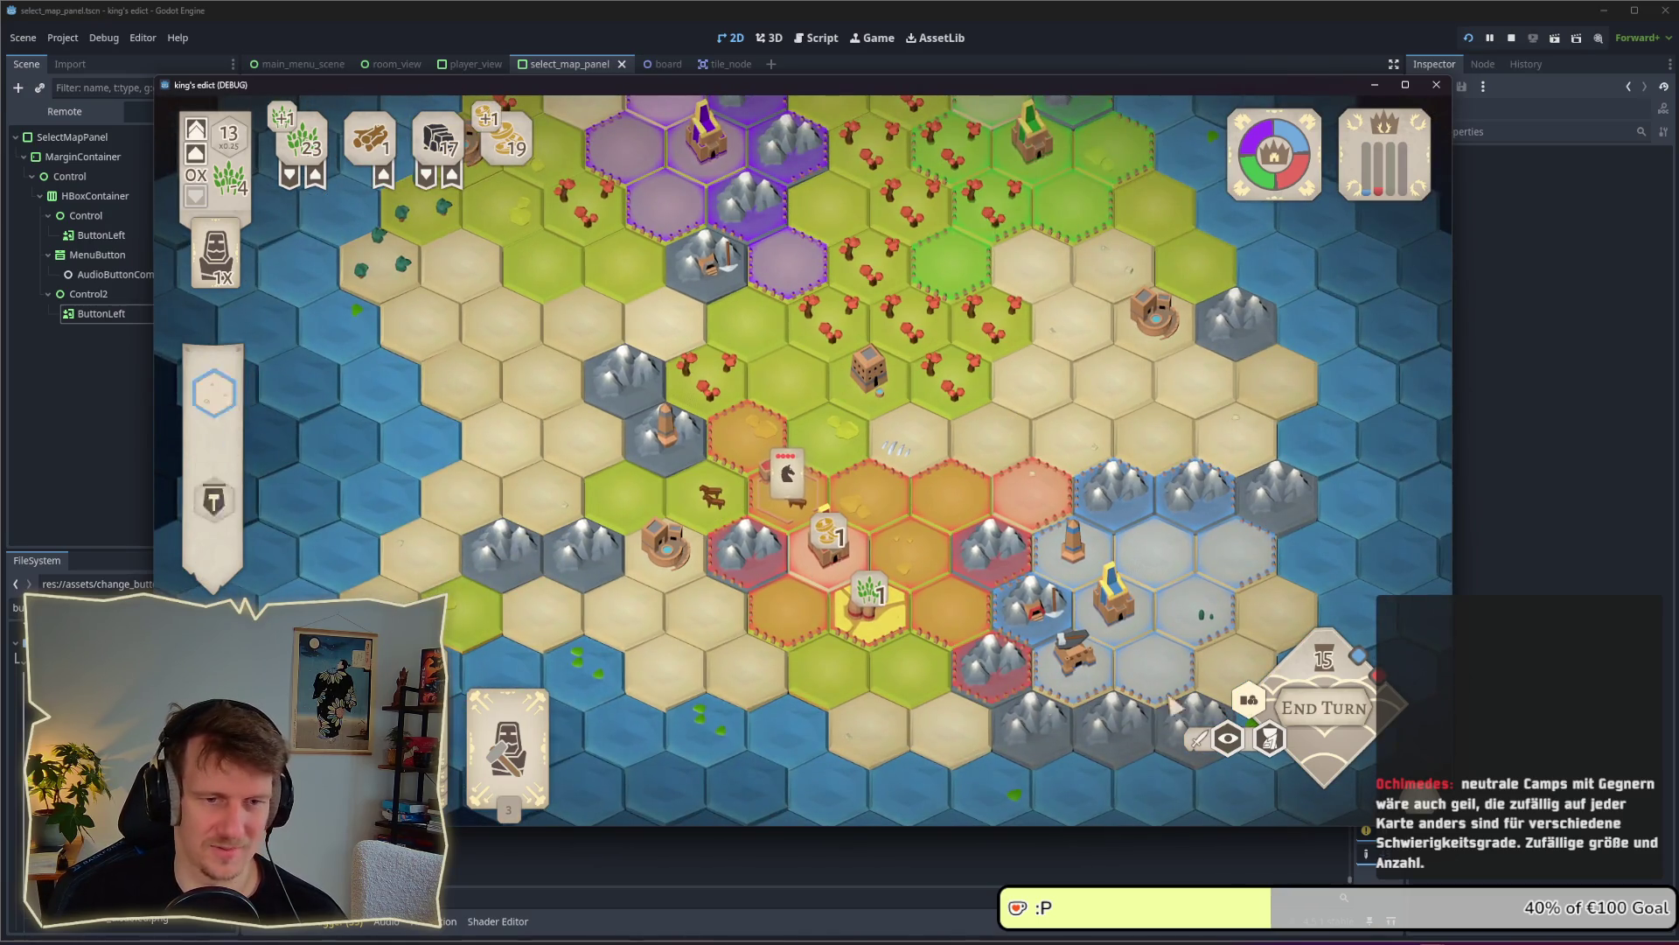
click(792, 495)
scroll(779, 516, up, 2)
drag(748, 549, 862, 496)
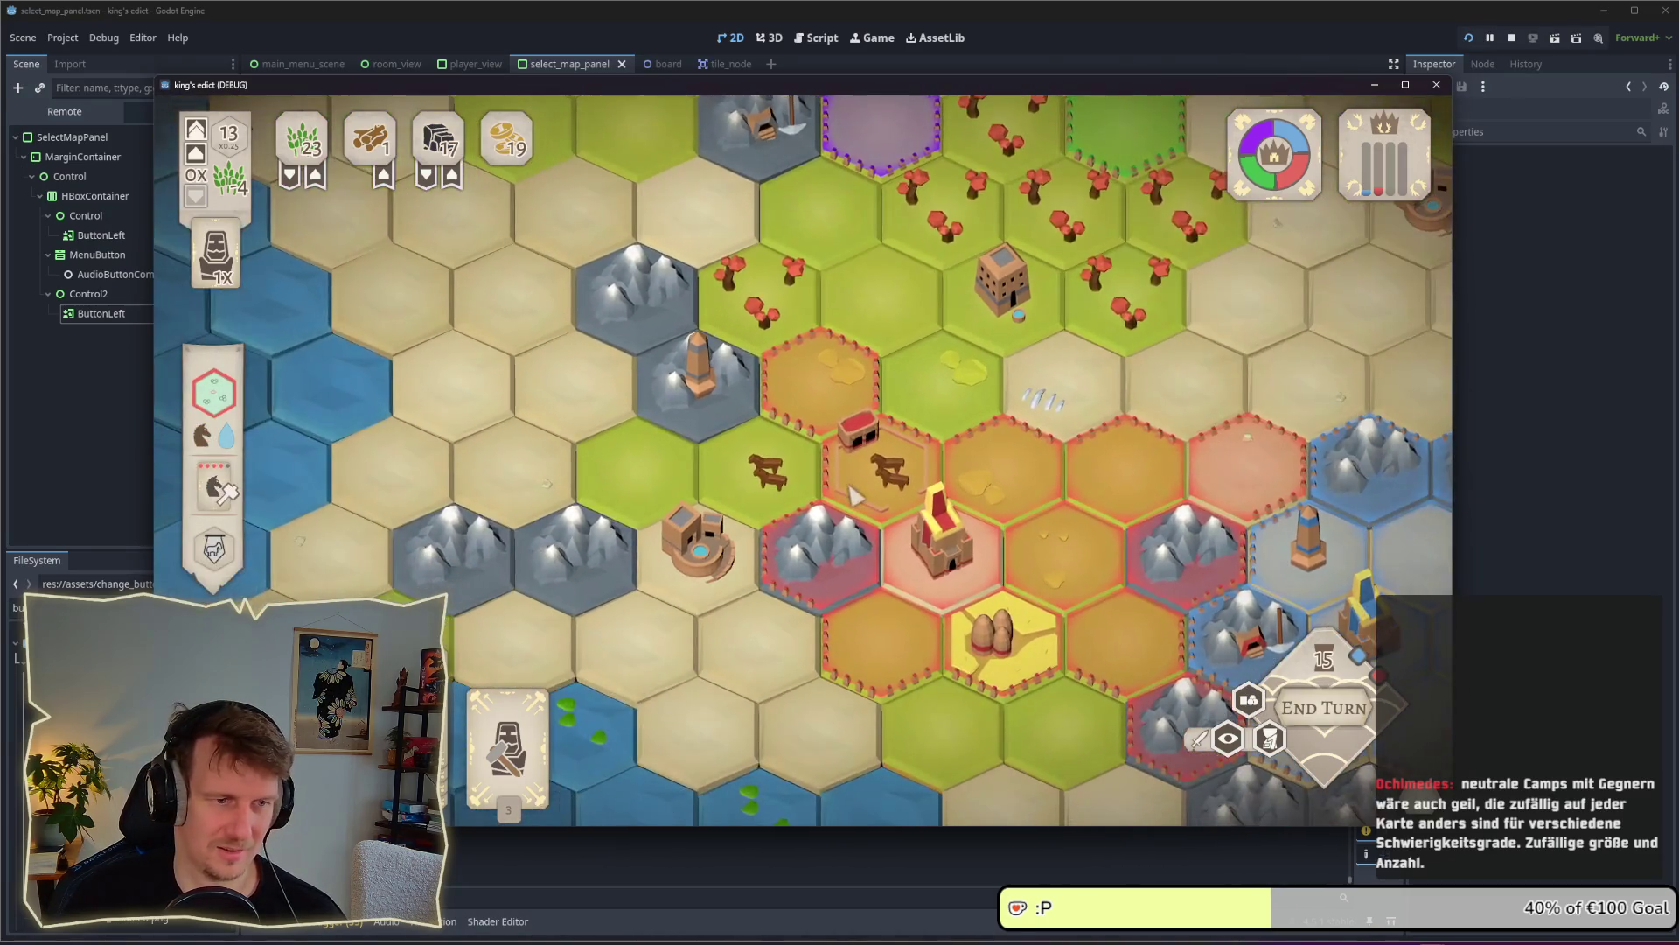
scroll(798, 486, up, 1)
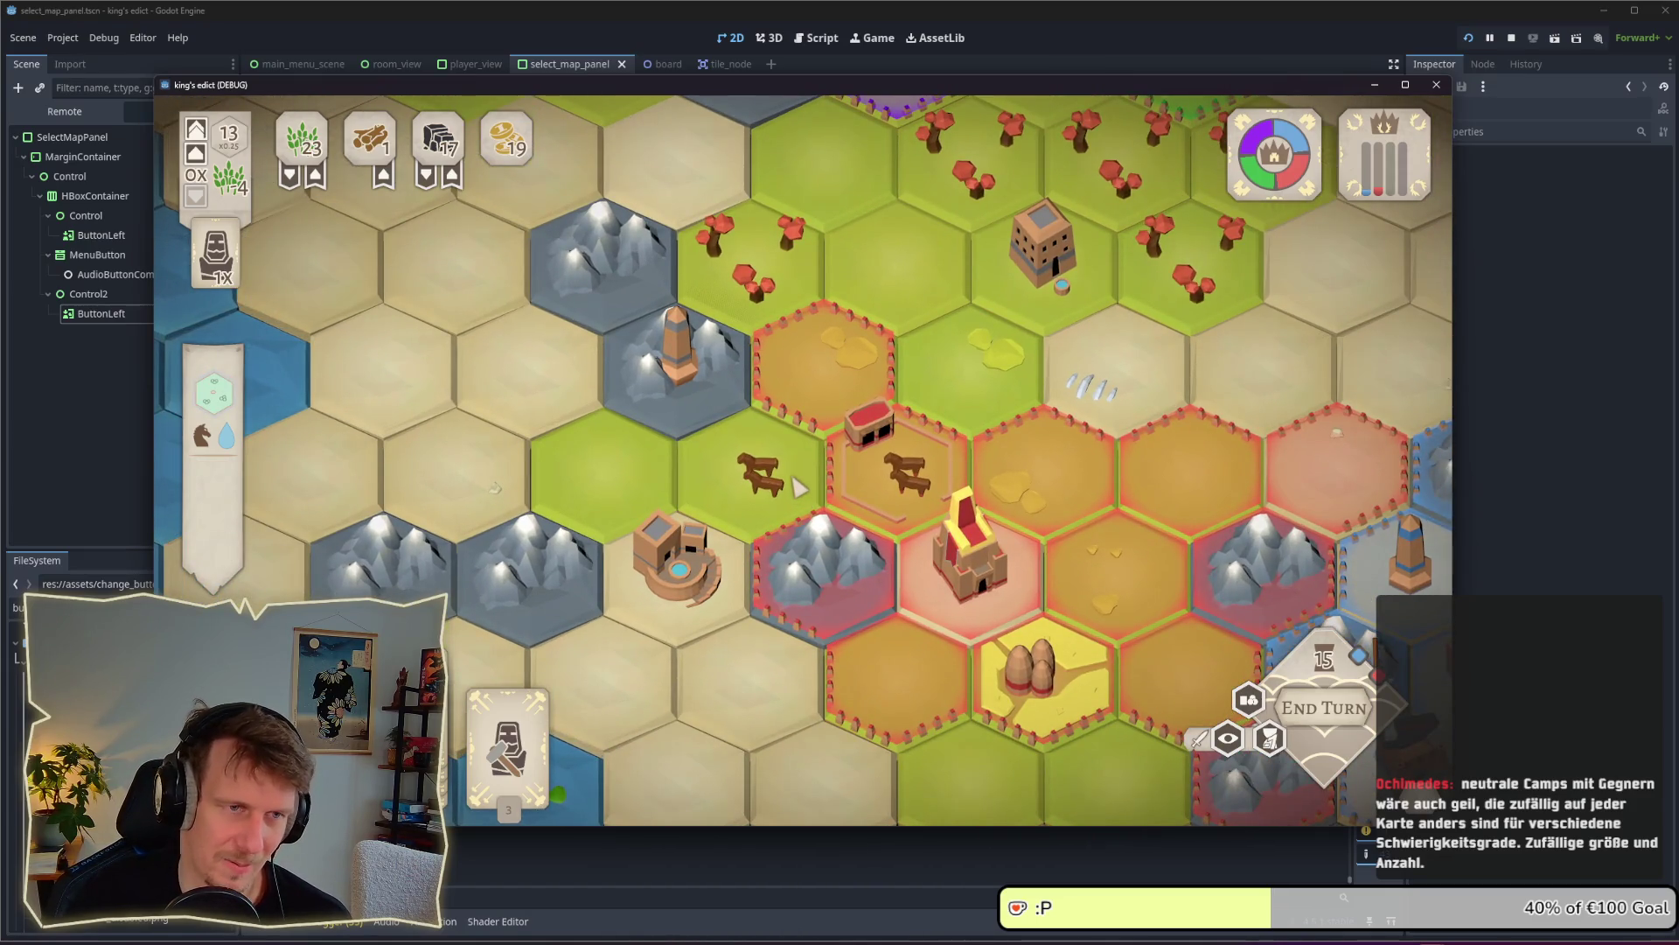
mouse_move(797, 486)
mouse_down()
mouse_move(743, 570)
mouse_move(816, 376)
mouse_up()
scroll(743, 571, down, 2)
click(910, 498)
right_click(814, 378)
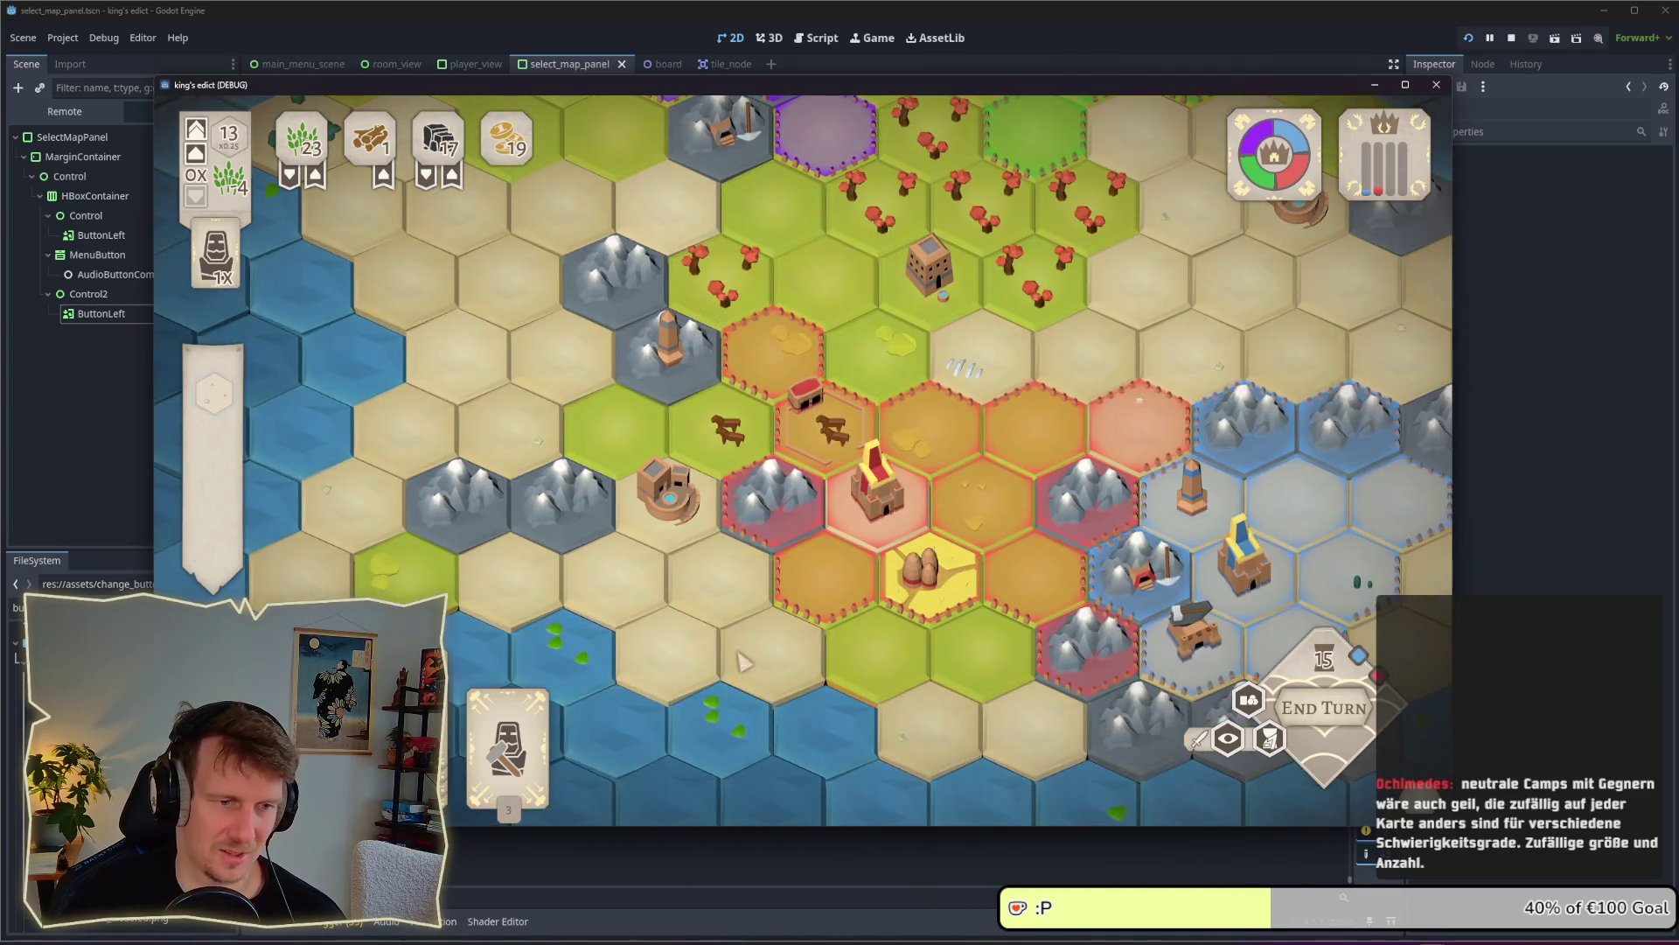
scroll(940, 372, up, 2)
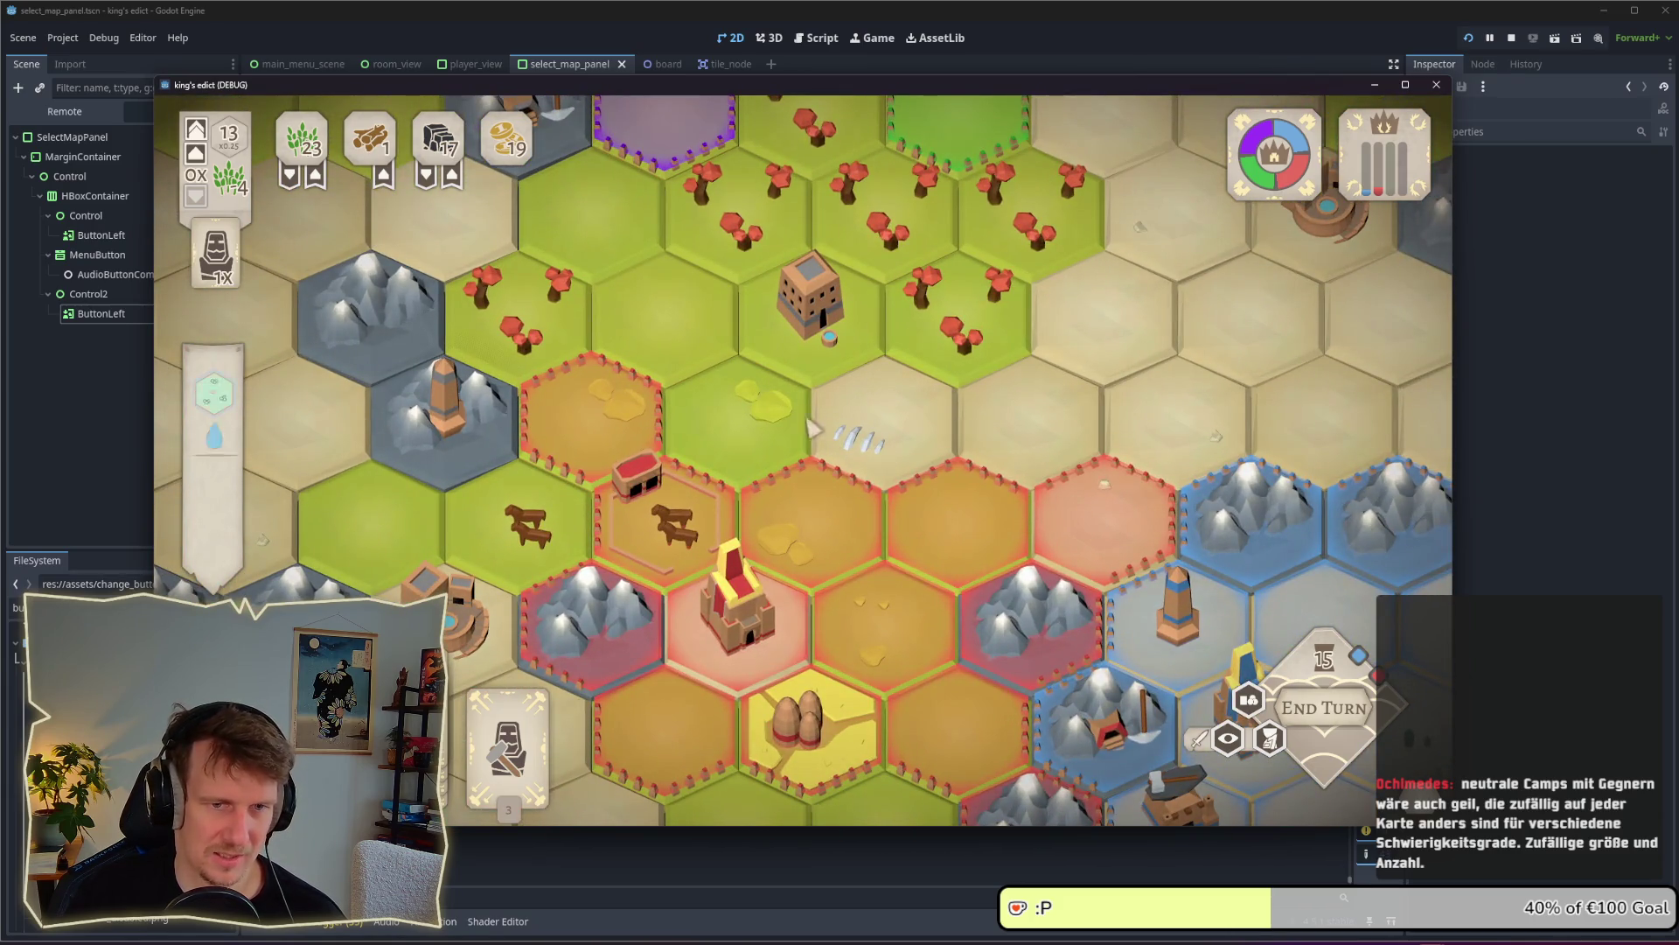
drag(1128, 452, 1039, 438)
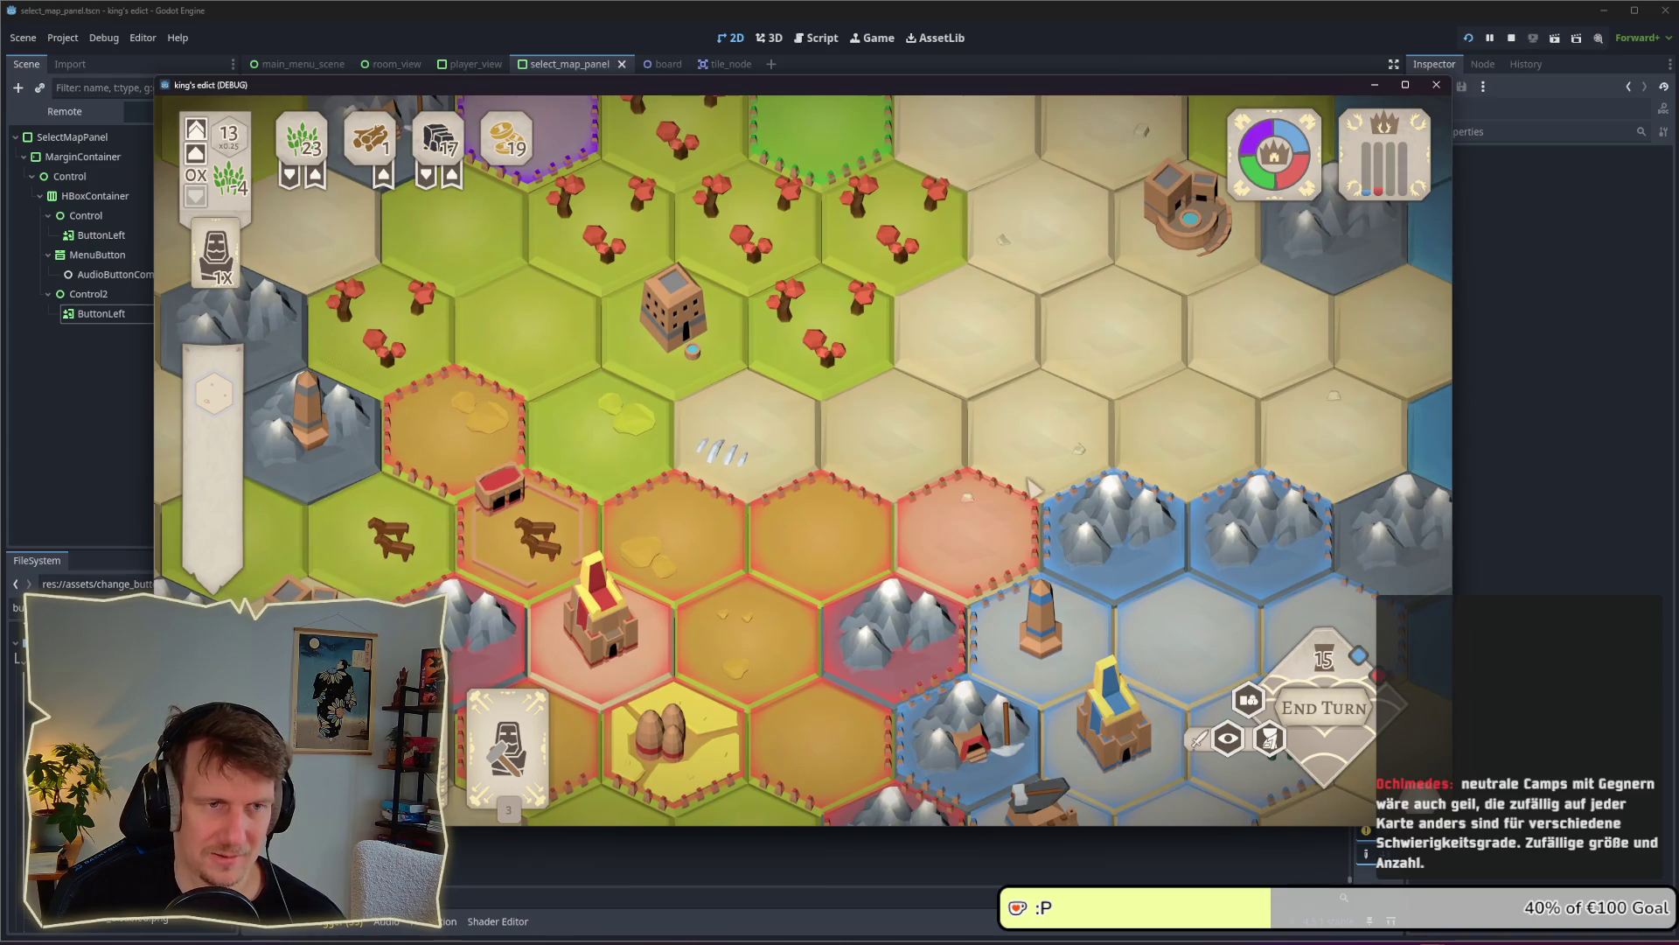
key(s)
key(w)
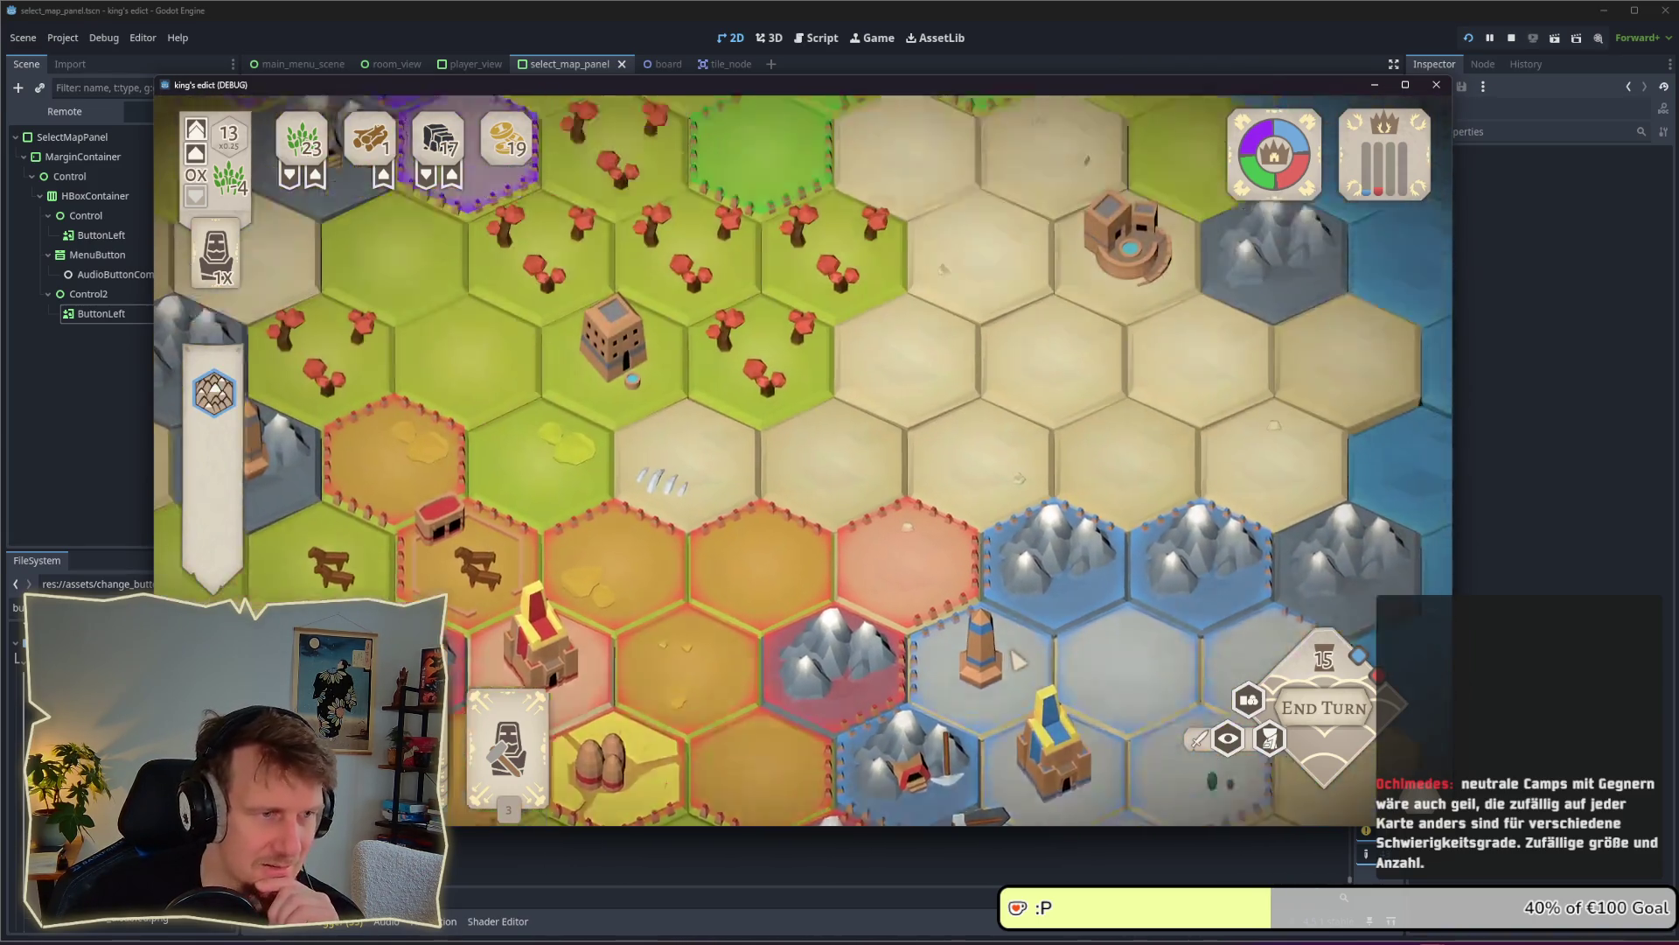
key(w)
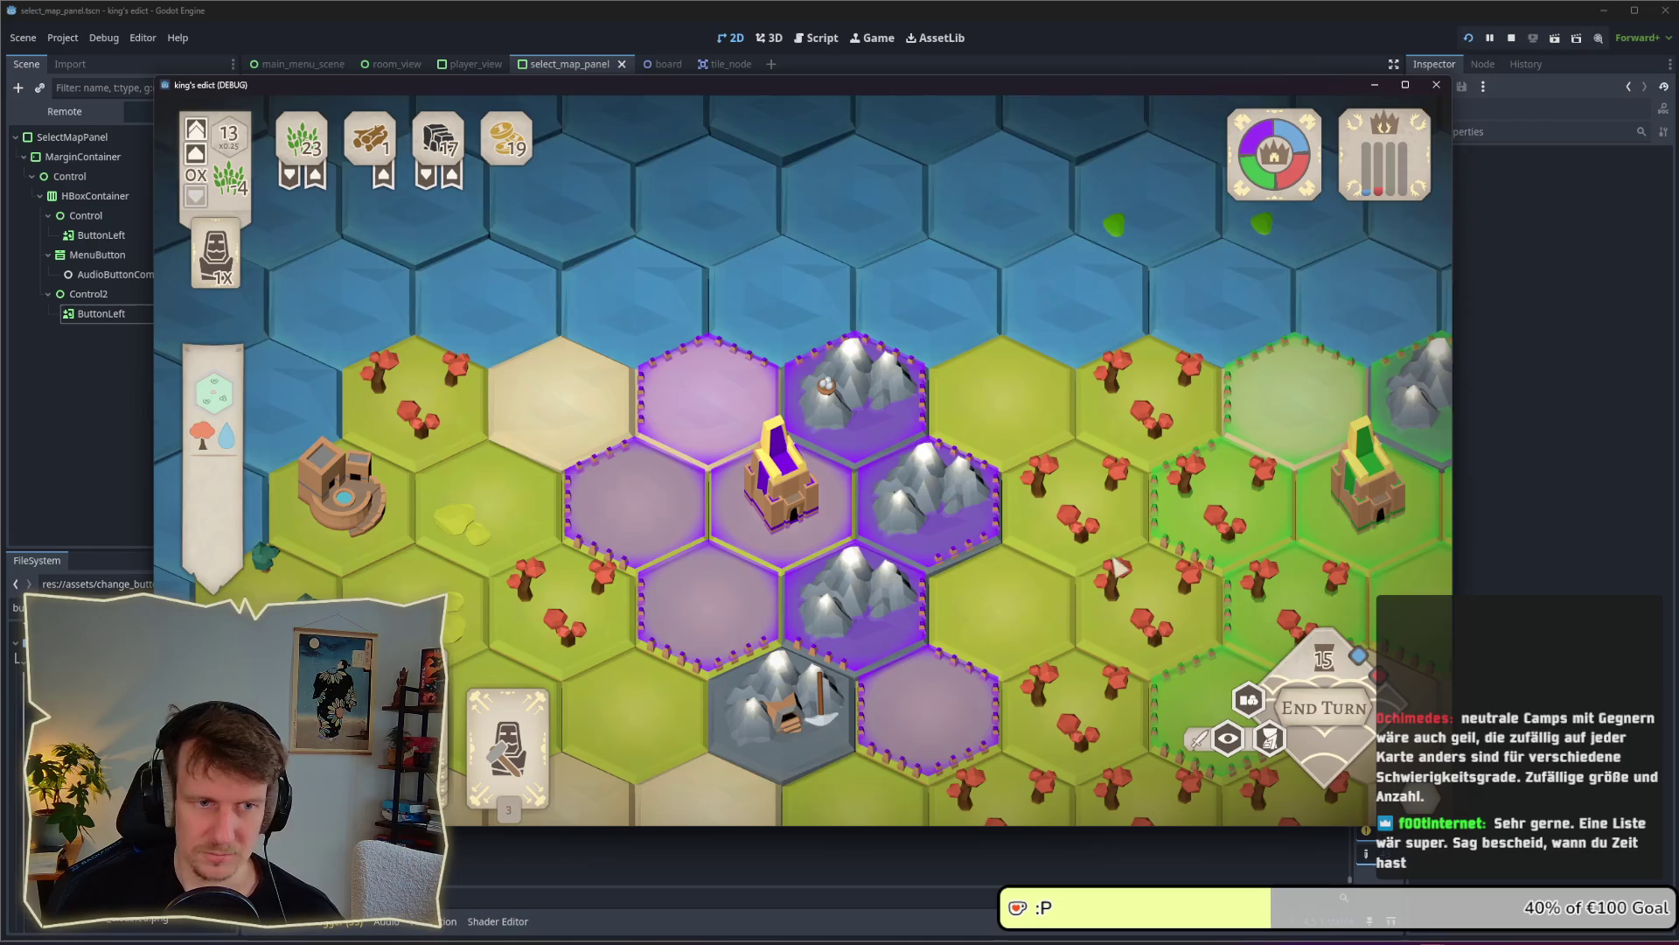
scroll(855, 504, down, 2)
scroll(862, 490, down, 1)
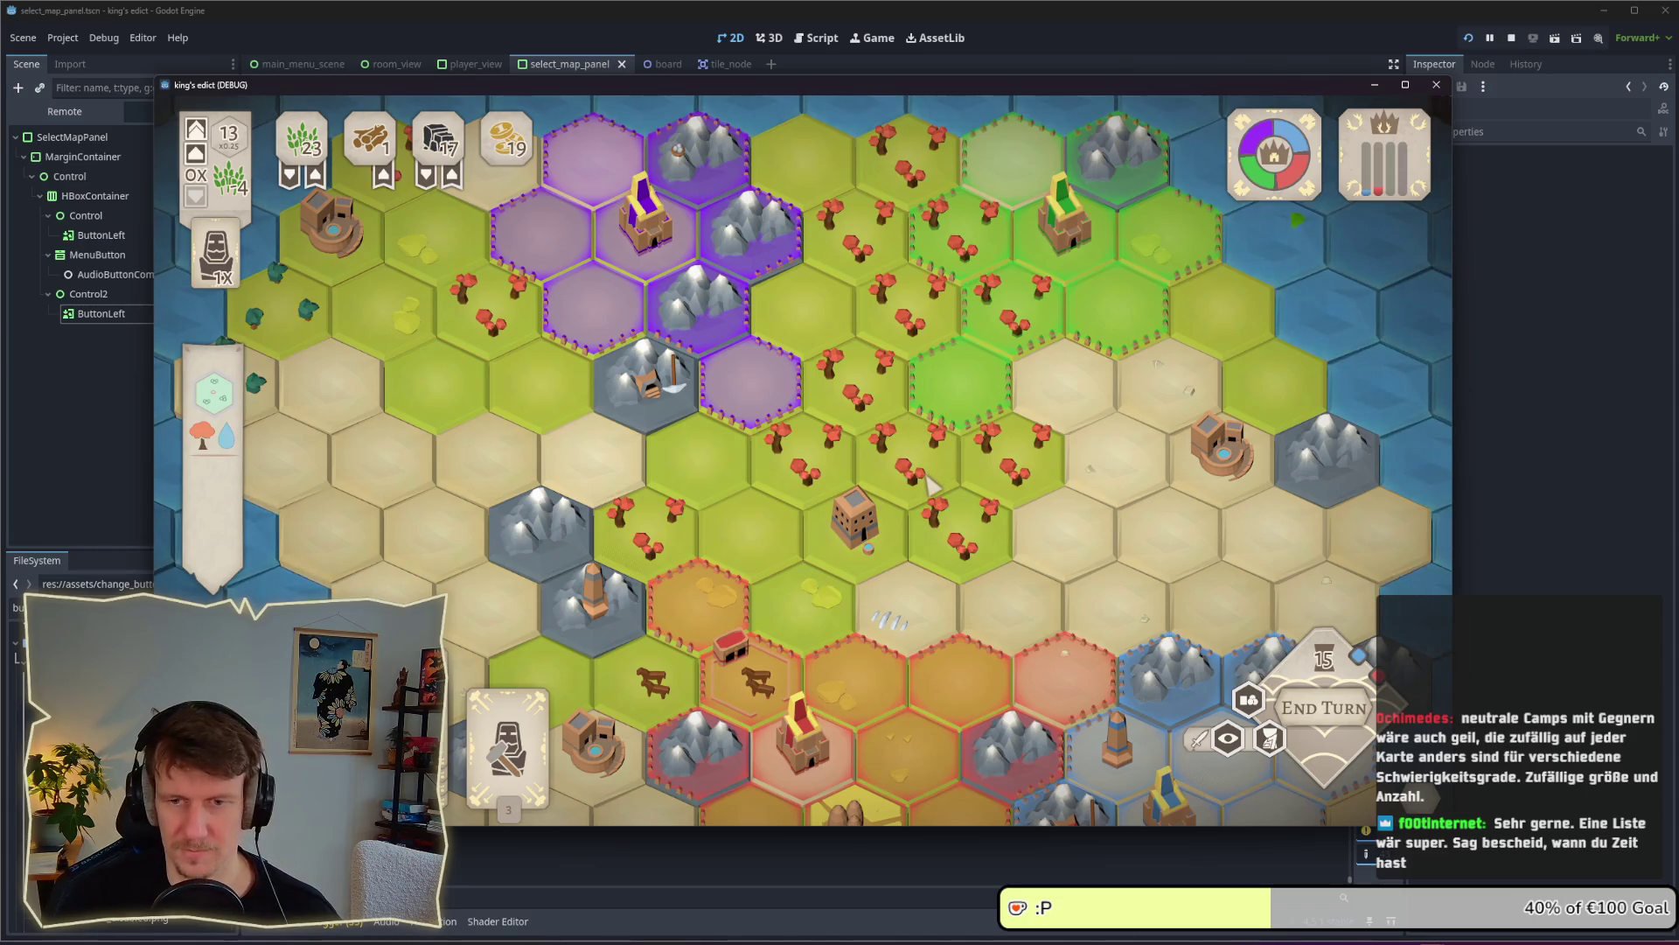
scroll(975, 562, down, 2)
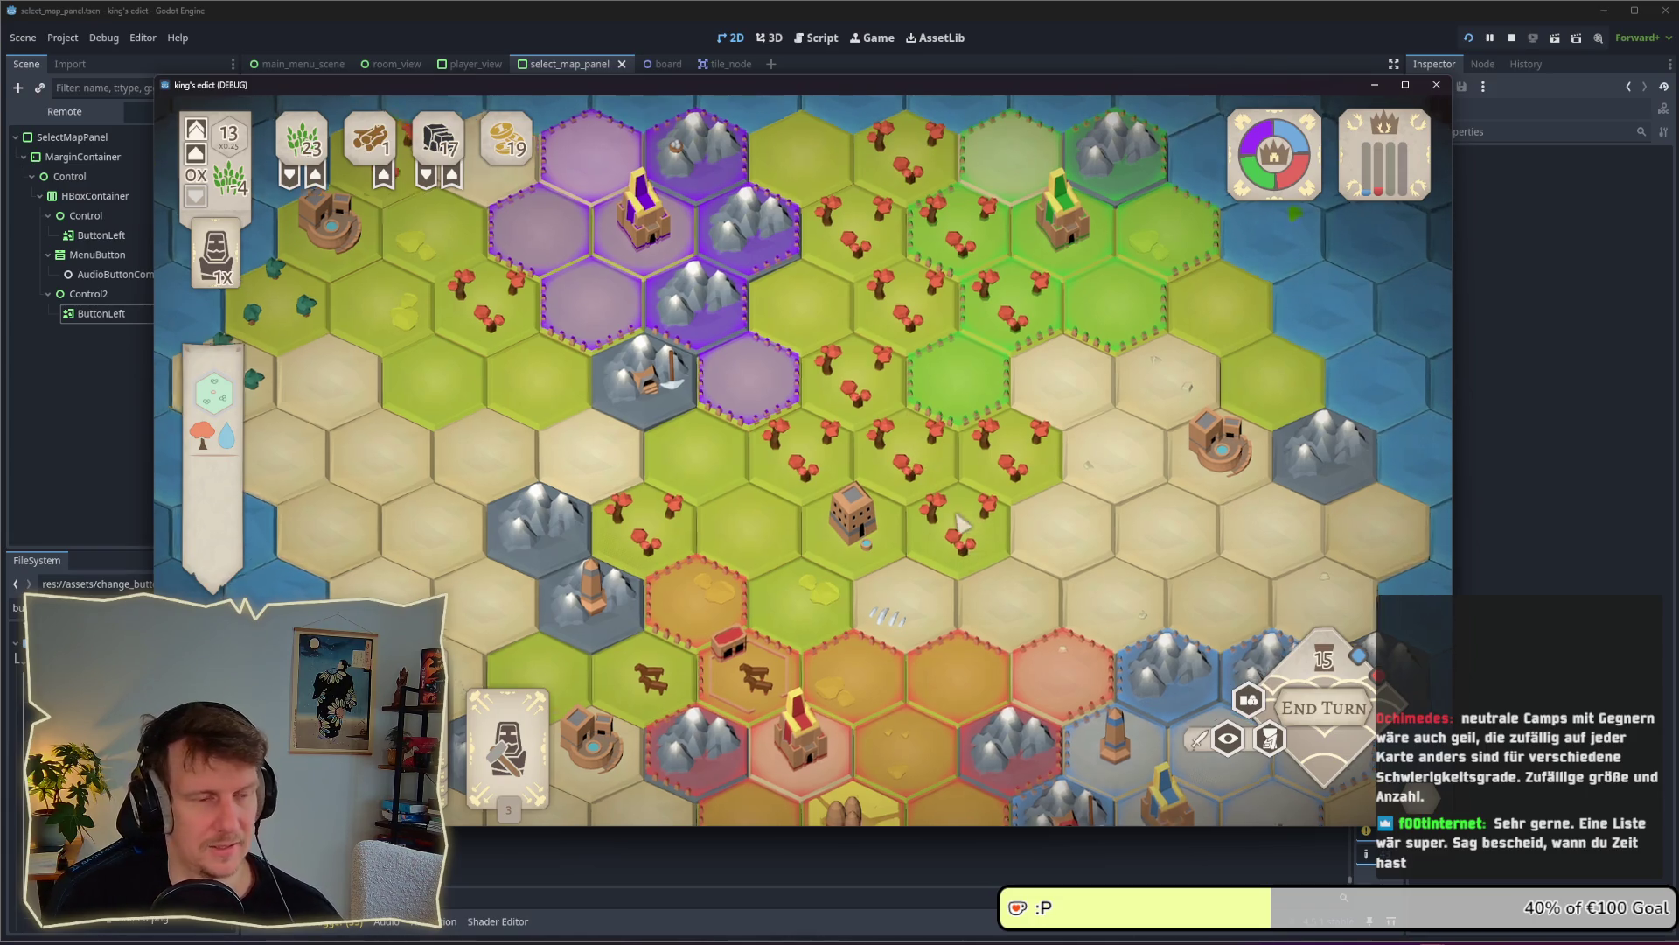
scroll(936, 454, up, 2)
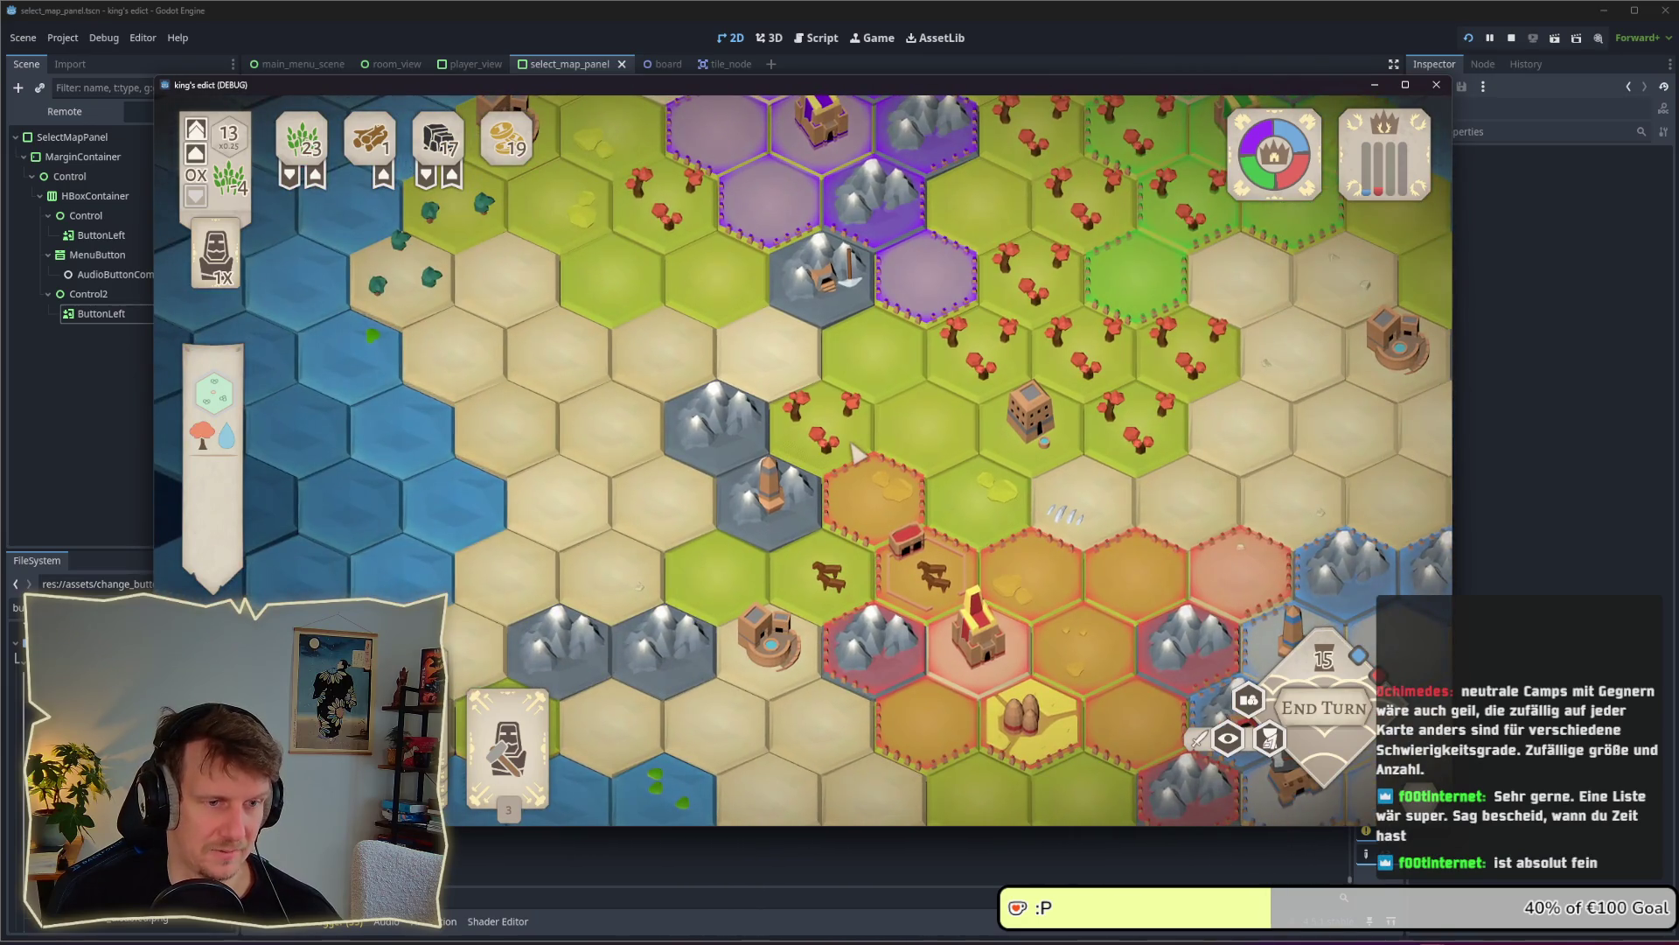
scroll(1109, 429, down, 1)
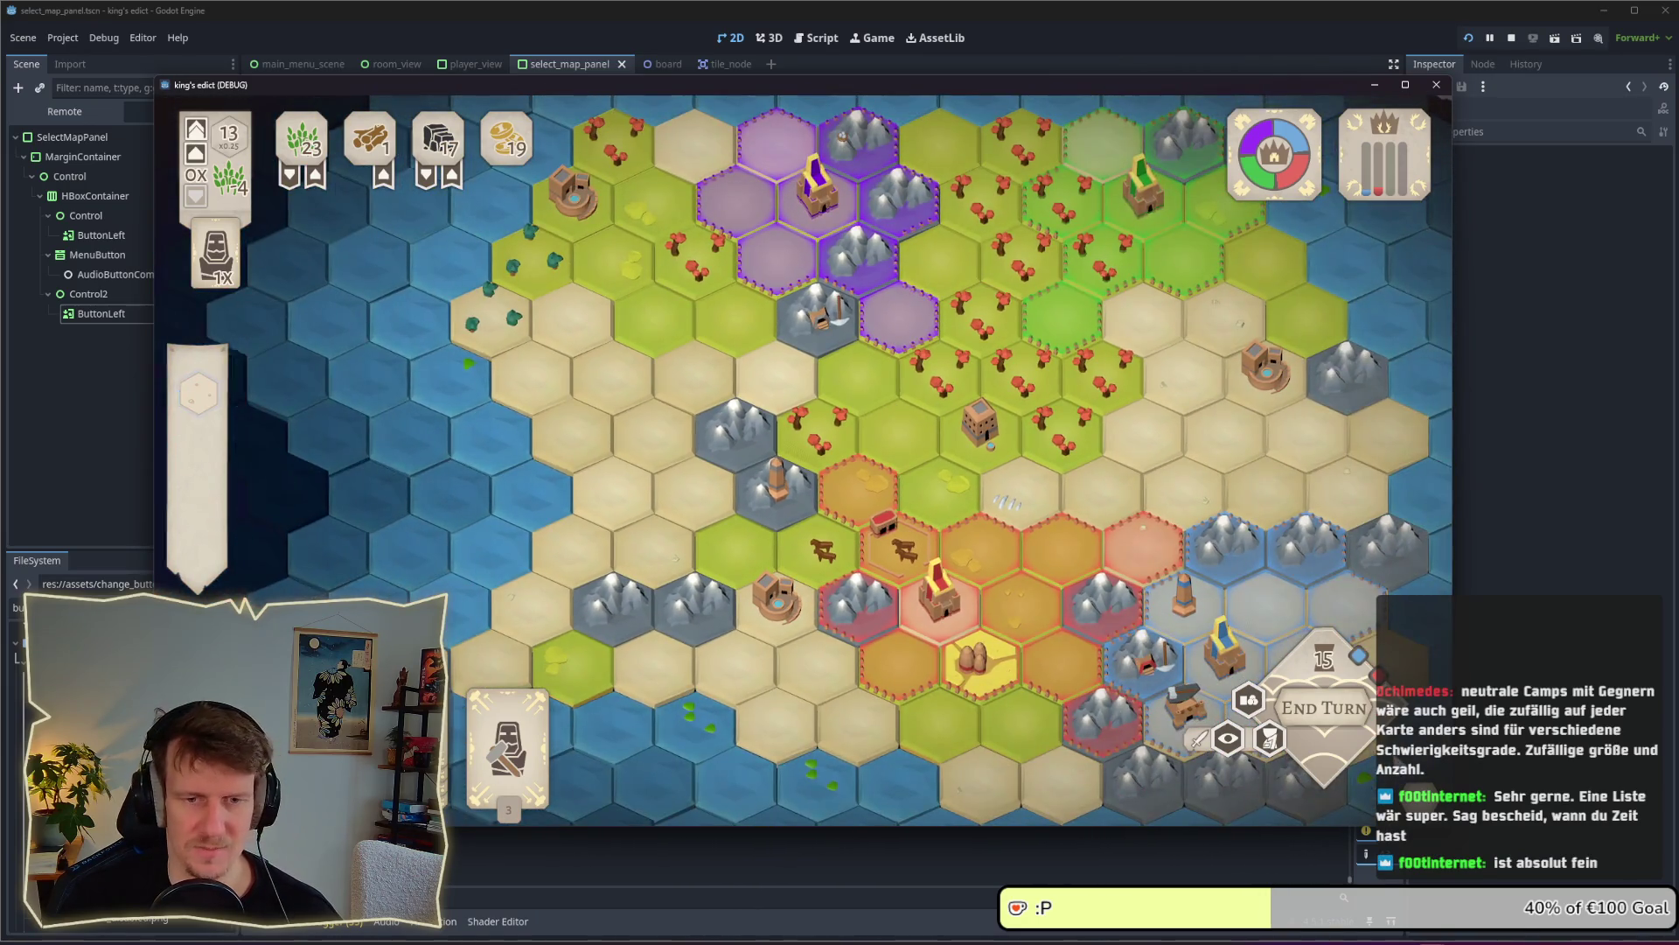
key(Escape)
Quit to the menu, create a multiplayer game and pick badun_dara.map from the map list
click(759, 429)
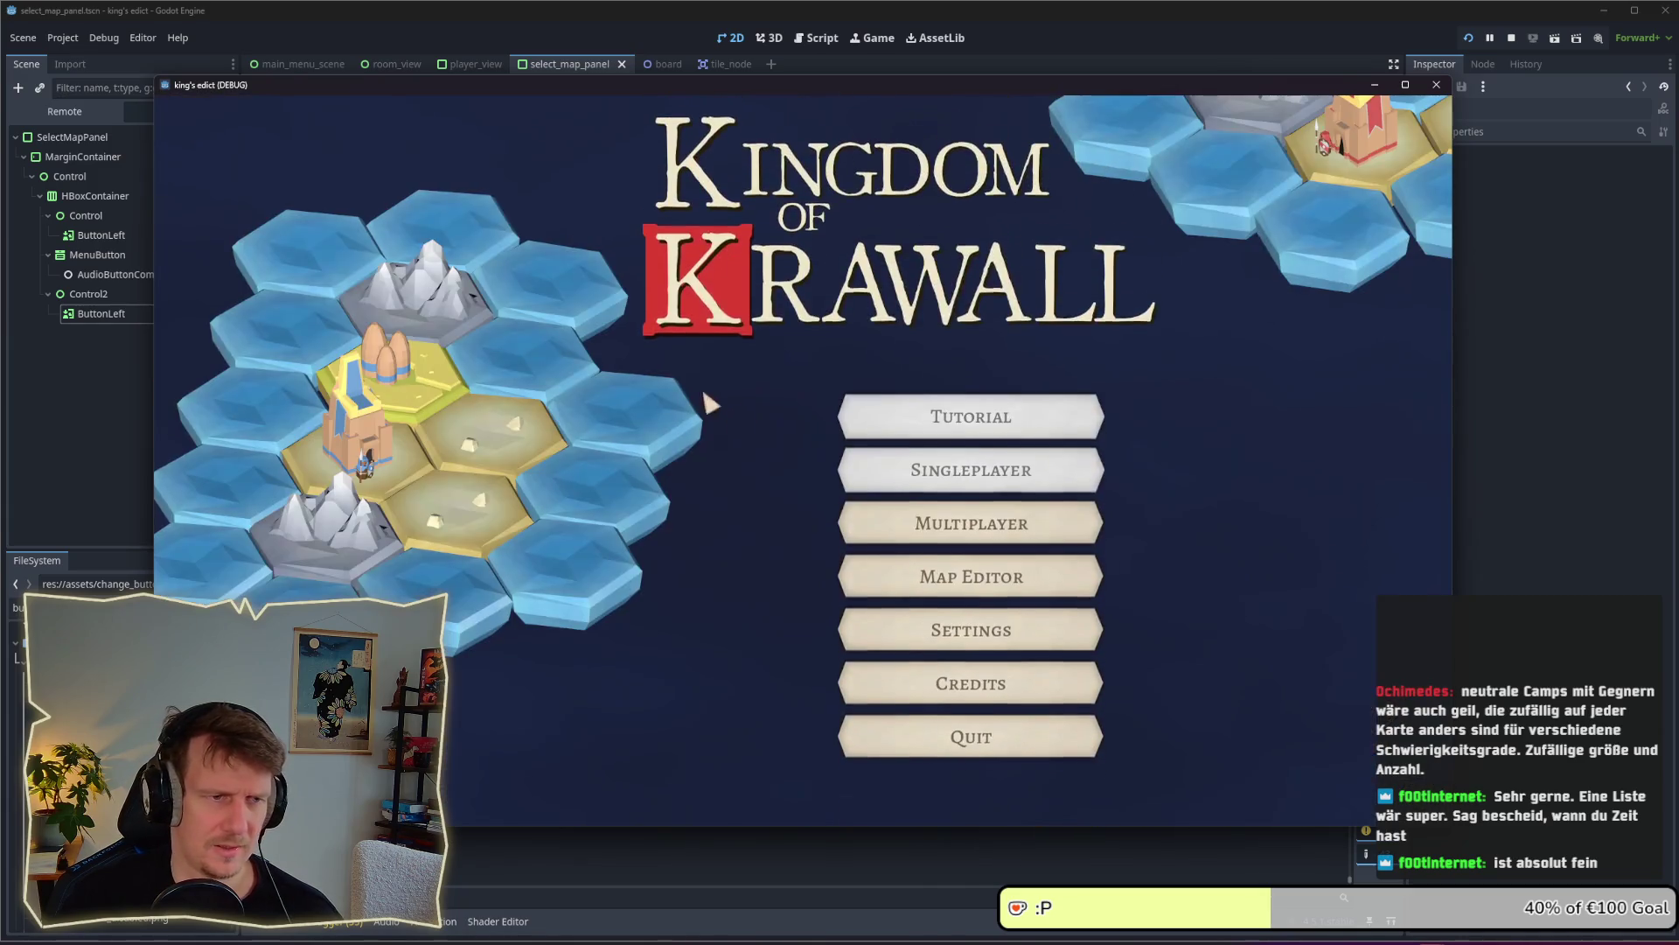
click(966, 512)
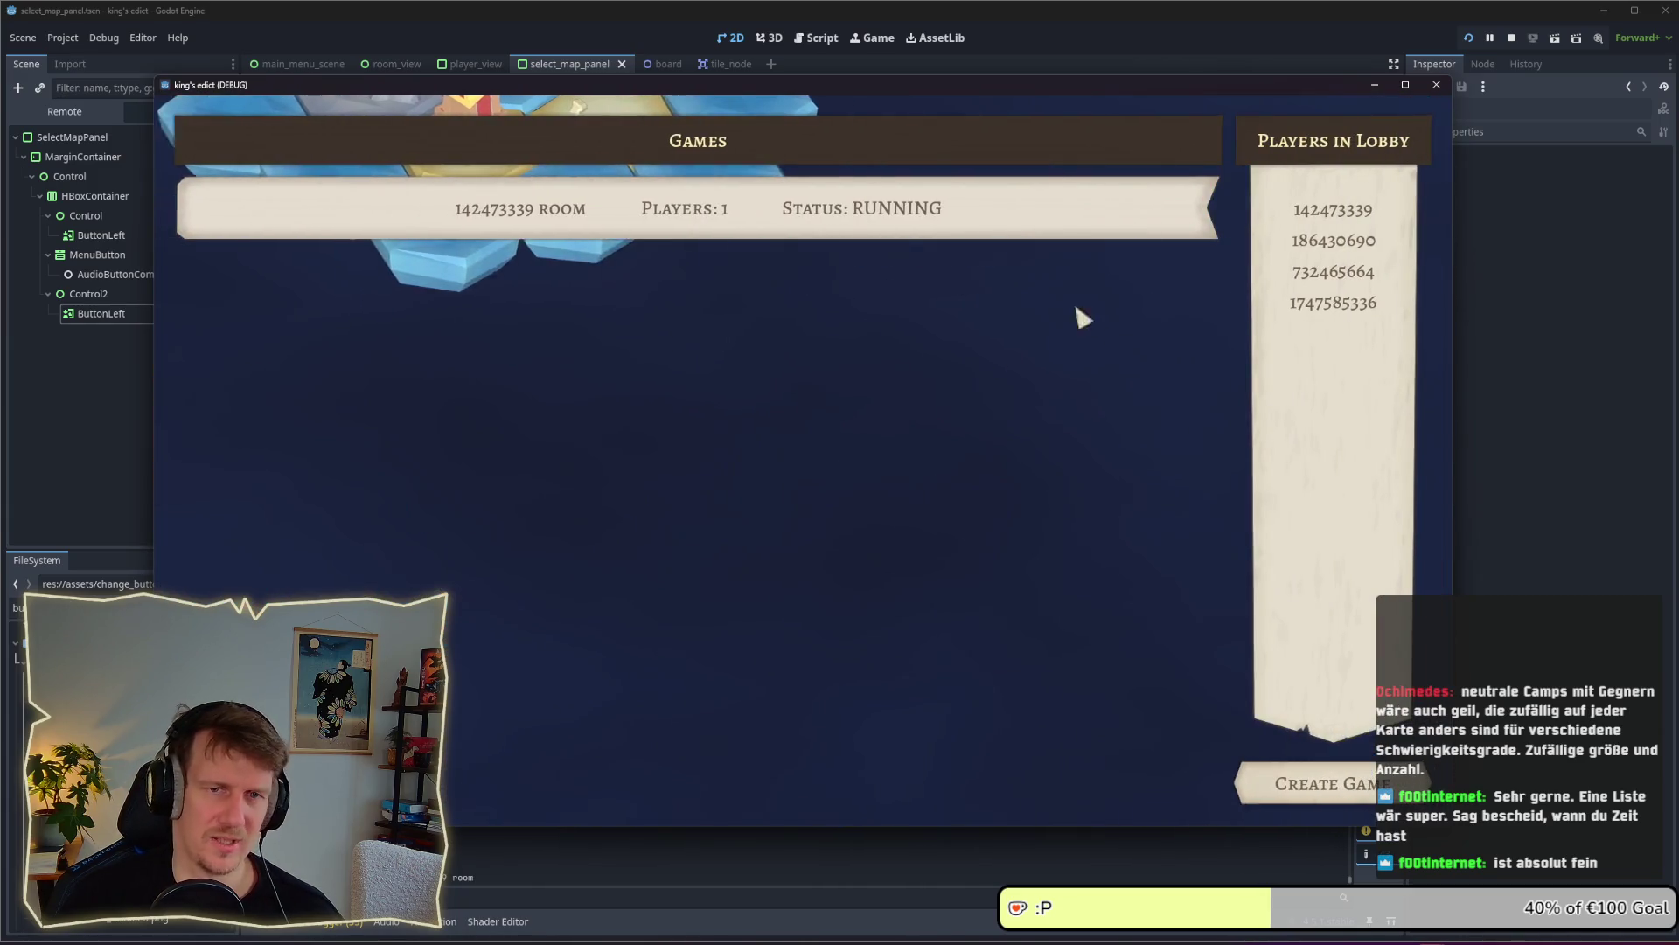
click(1303, 782)
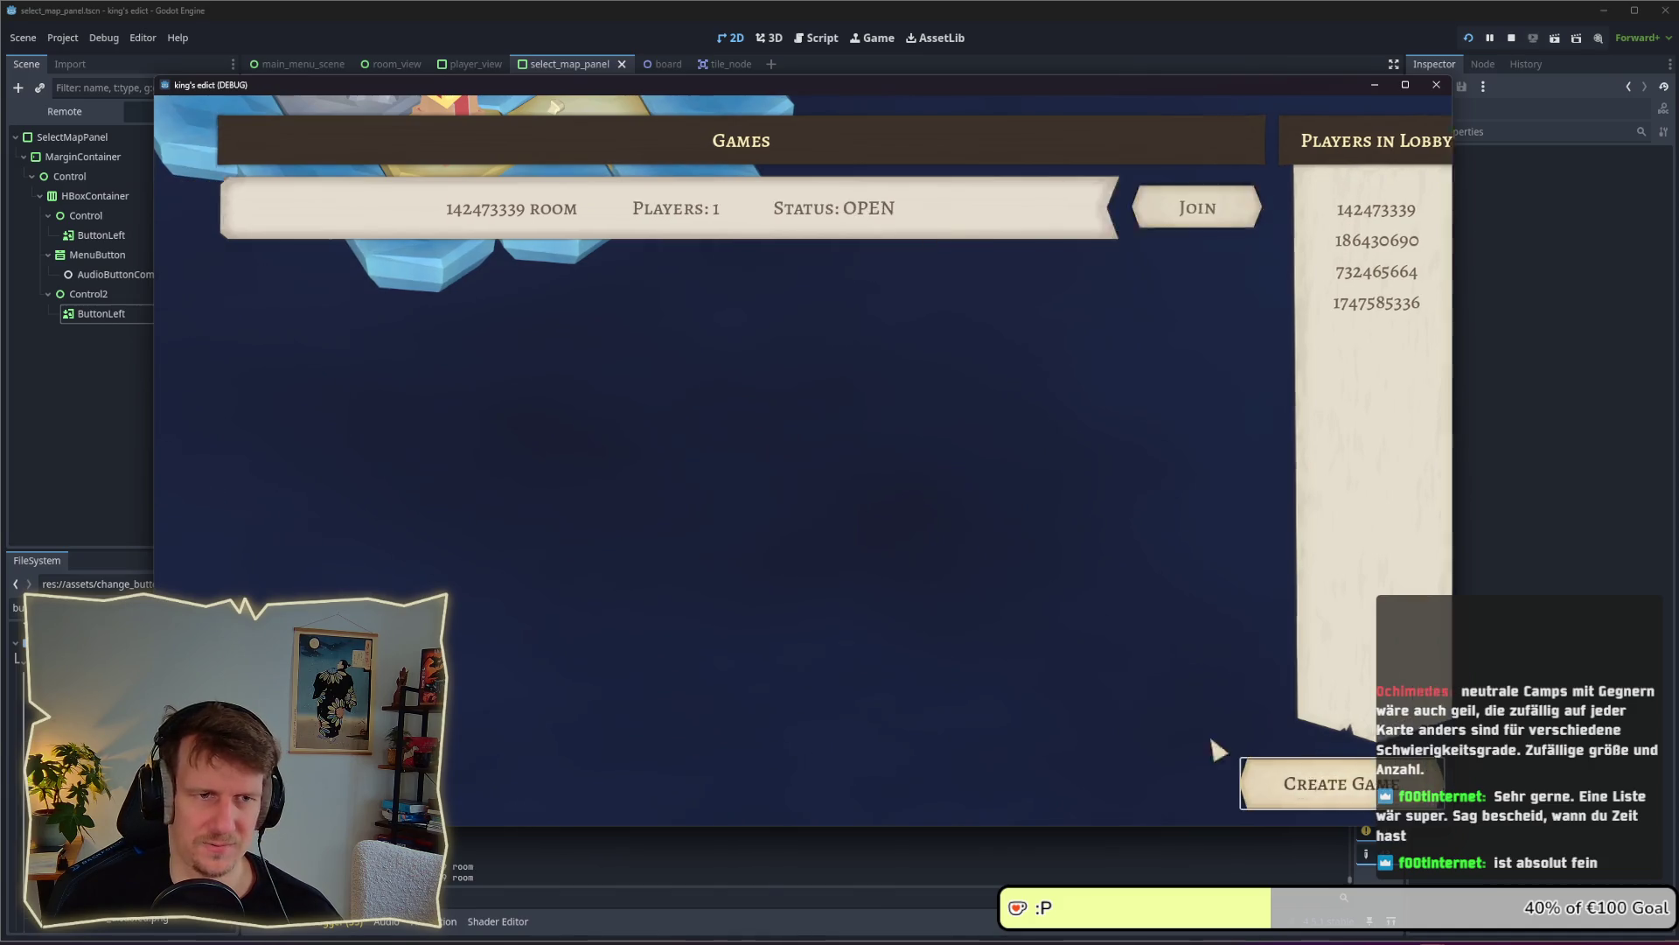
click(910, 166)
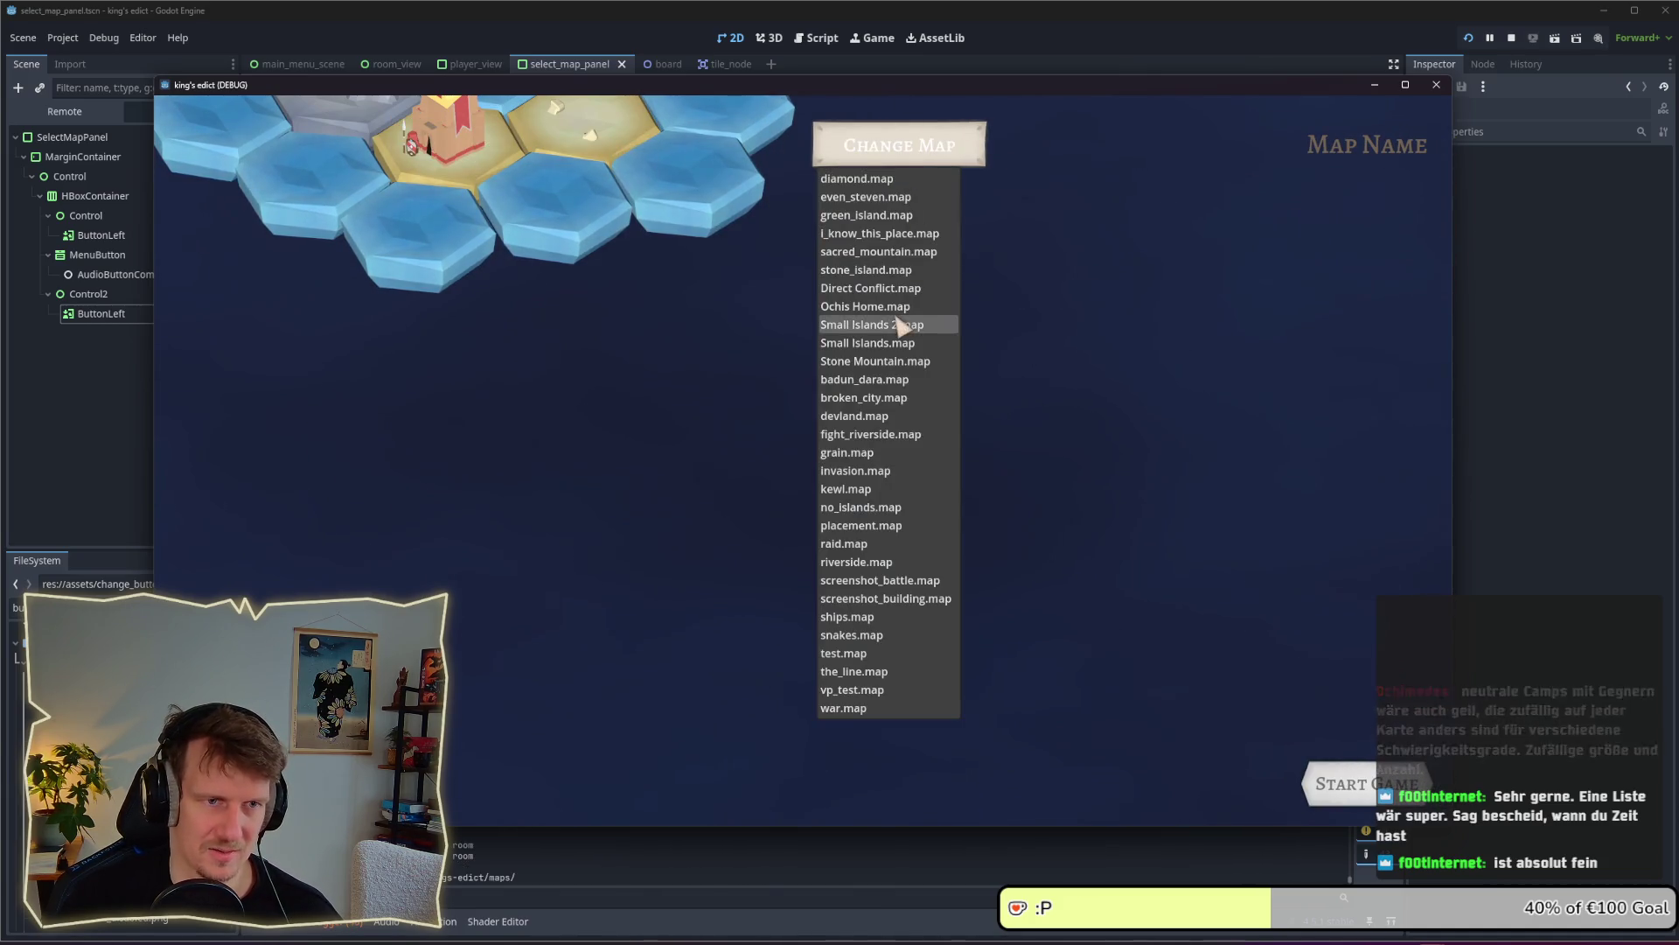
click(907, 362)
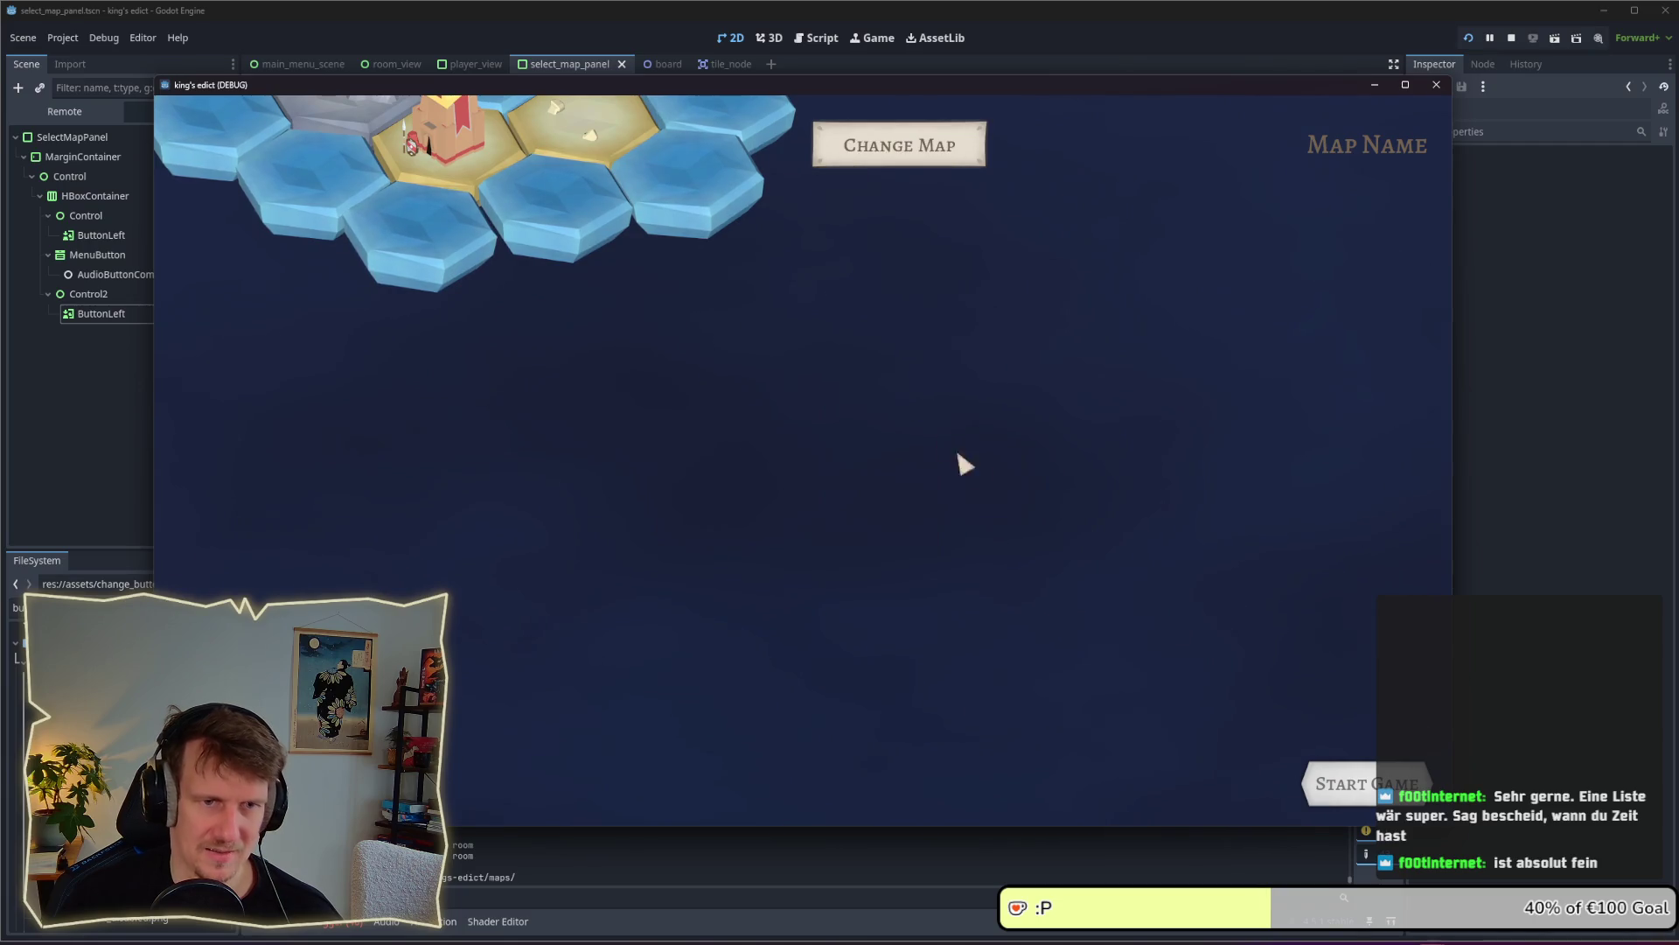
click(862, 165)
click(854, 367)
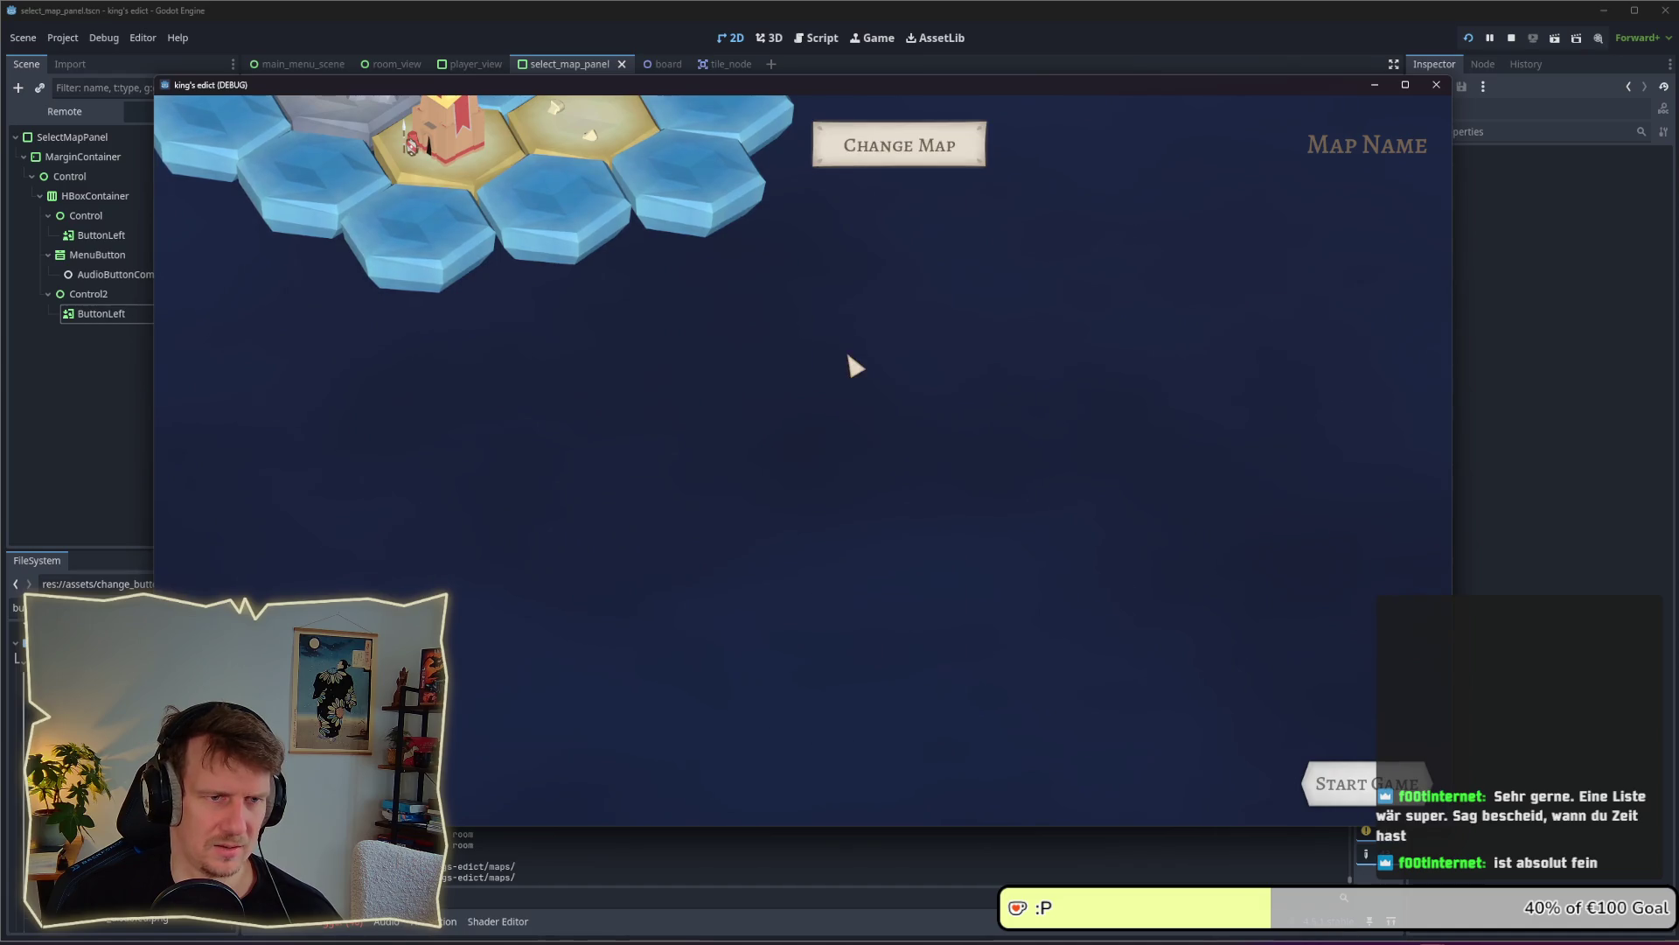
click(869, 145)
click(868, 383)
click(872, 154)
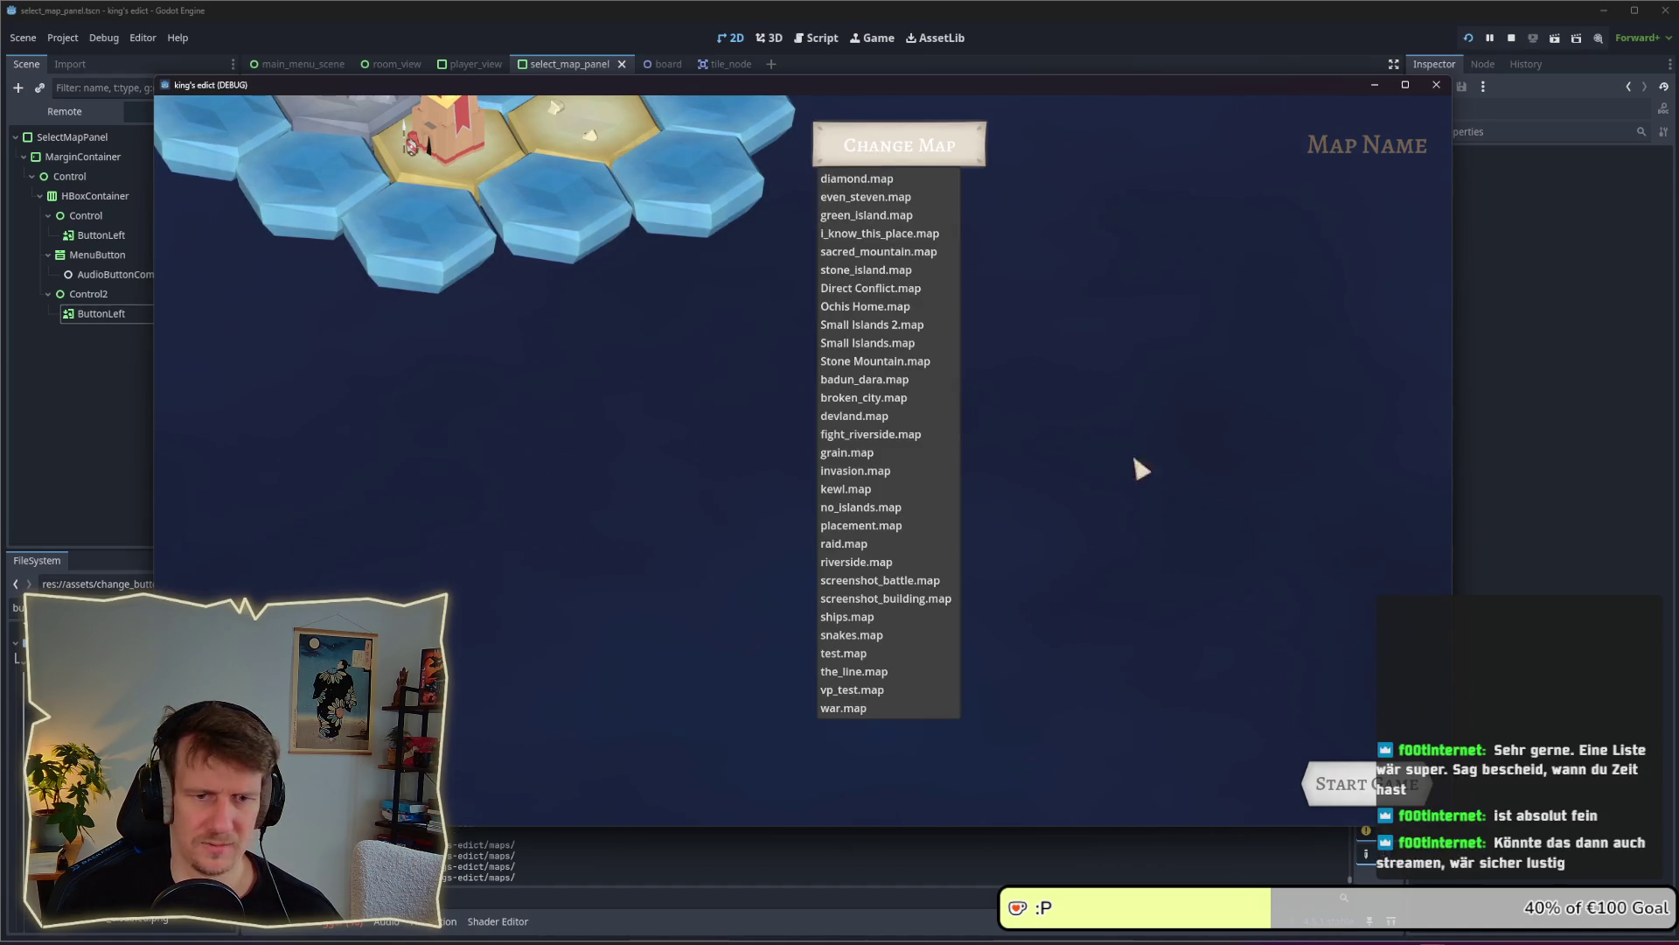
Close the game, rerun the project from Godot, move its window left and open Multiplayer
click(1436, 85)
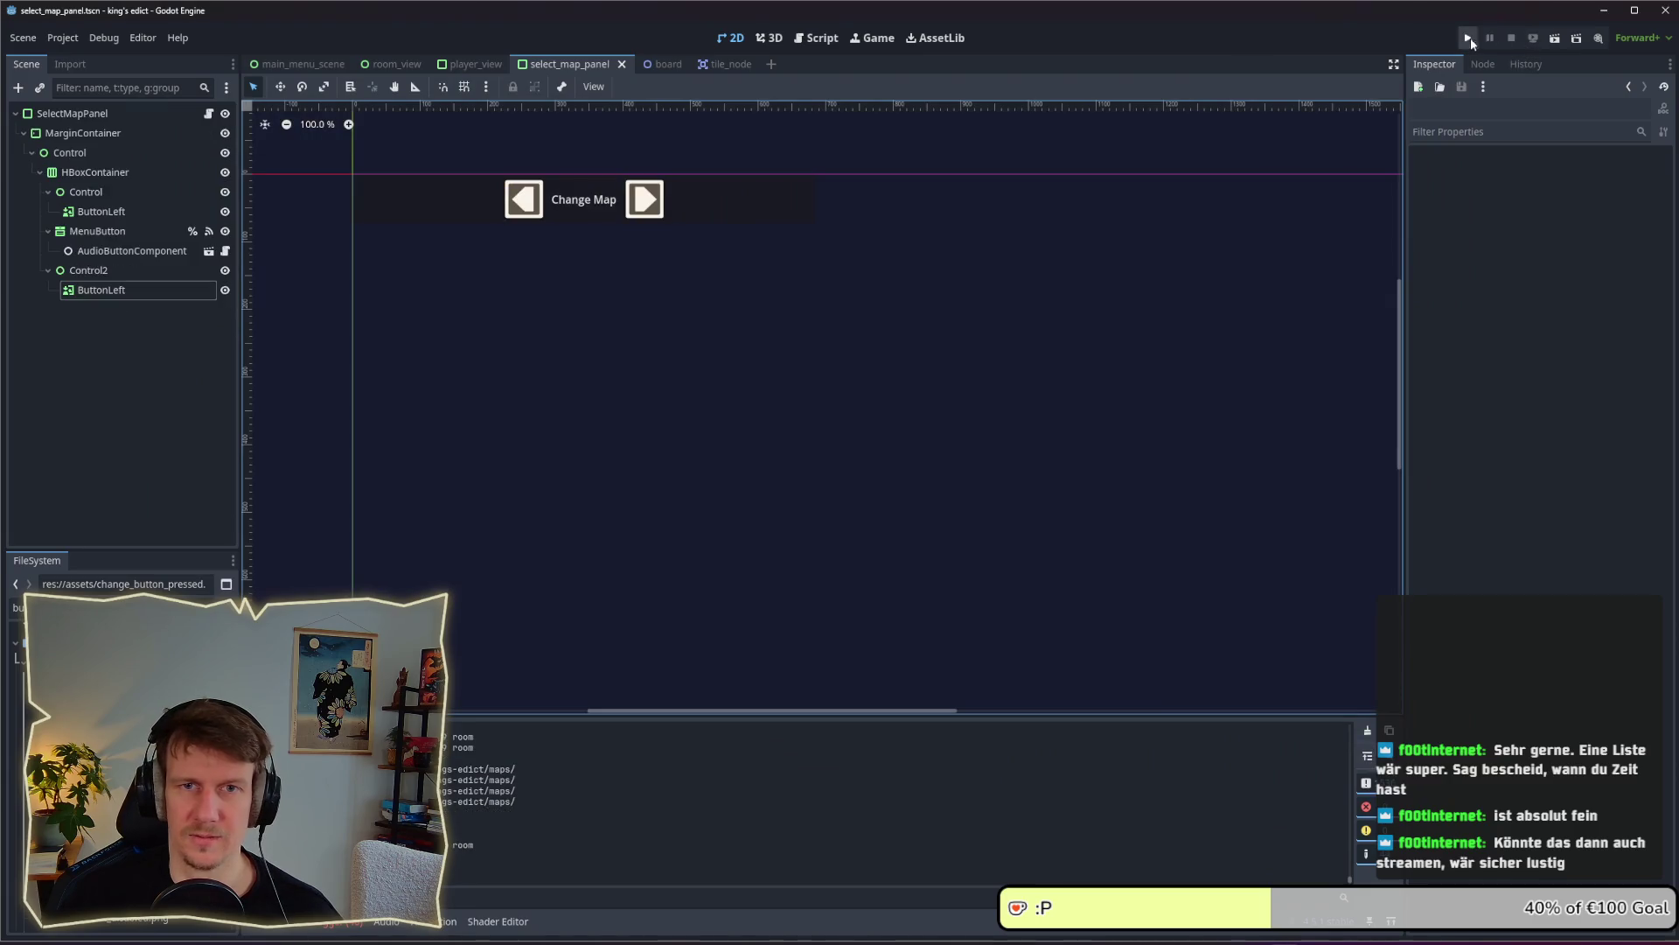
click(1470, 38)
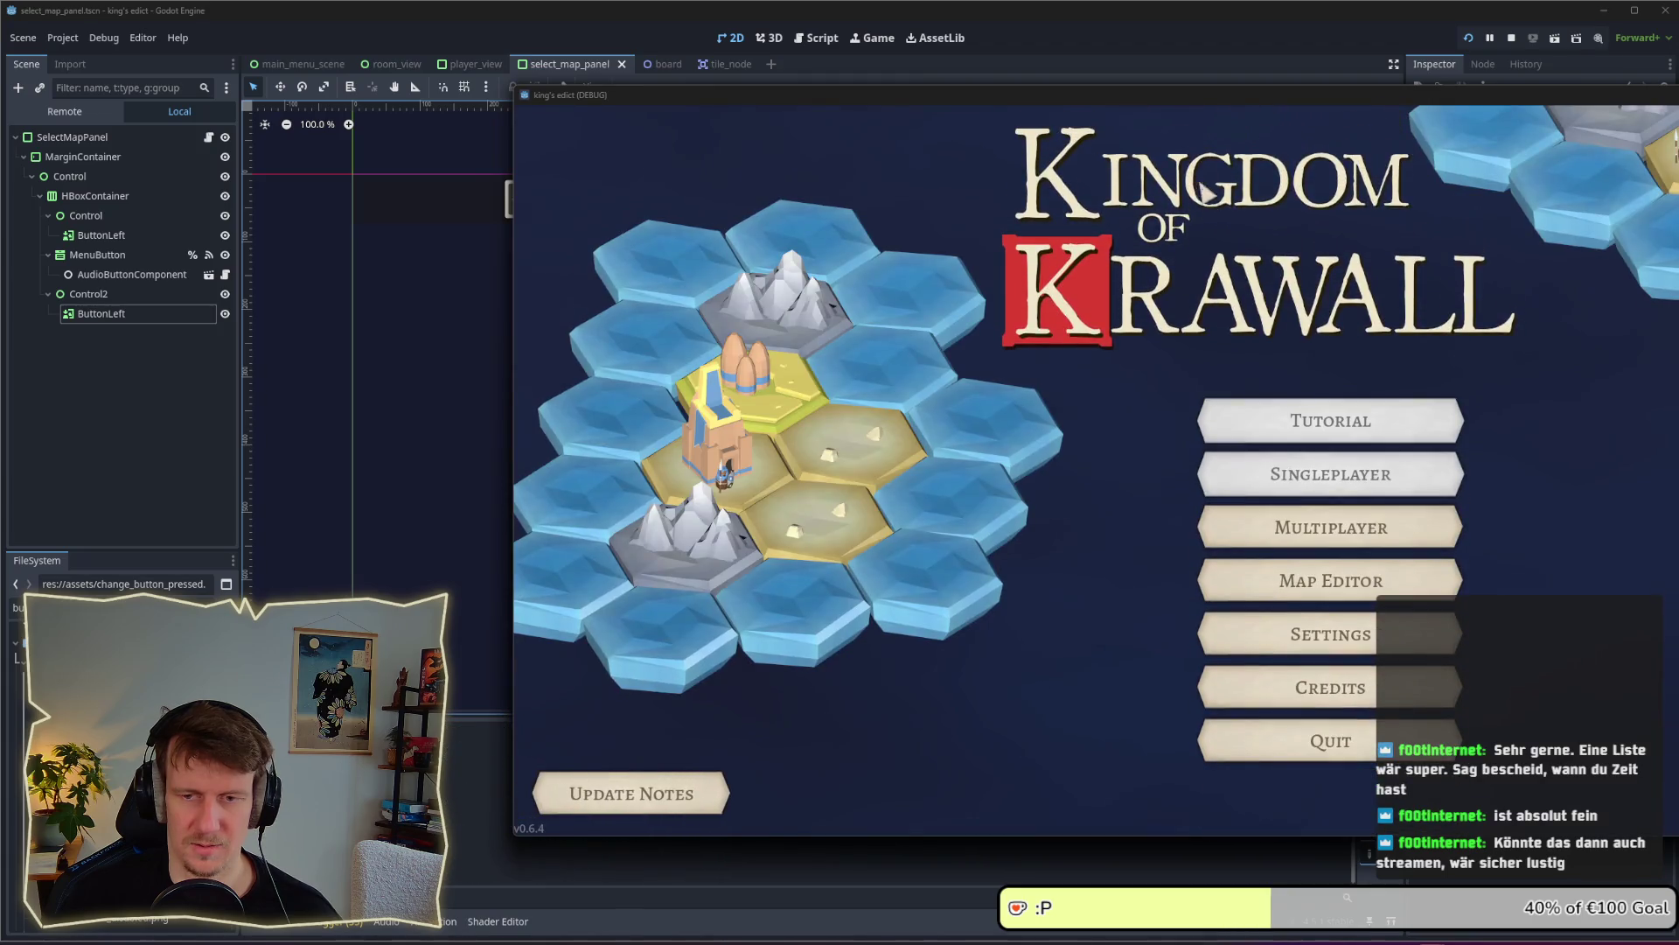
drag(1135, 85, 813, 86)
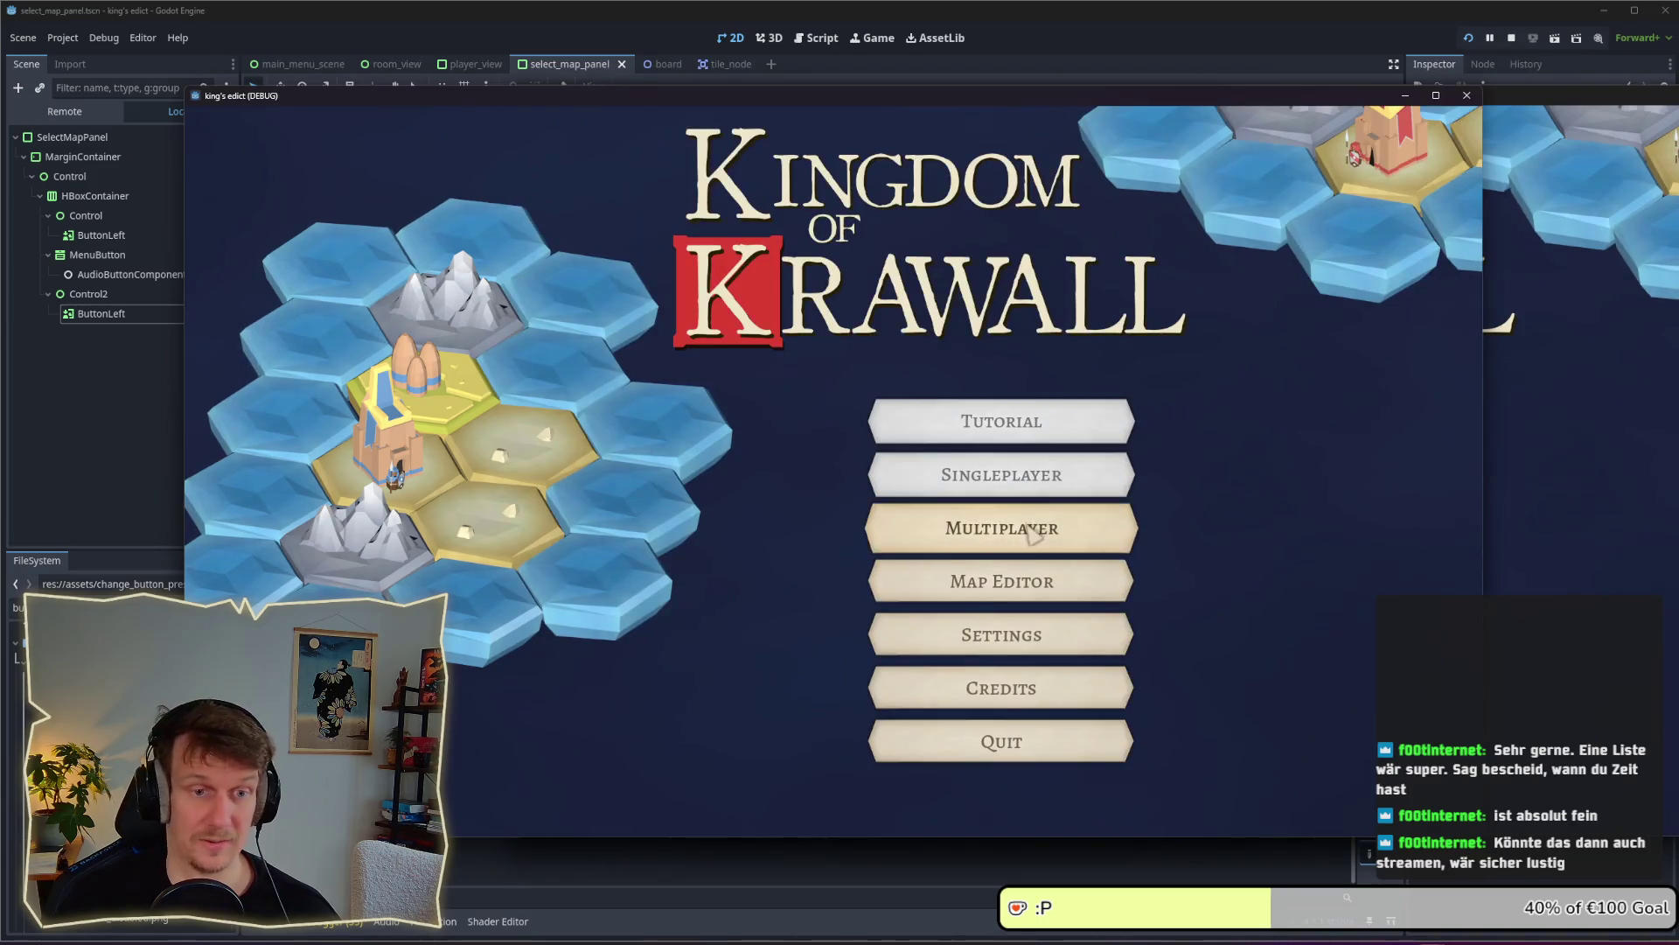
click(1030, 529)
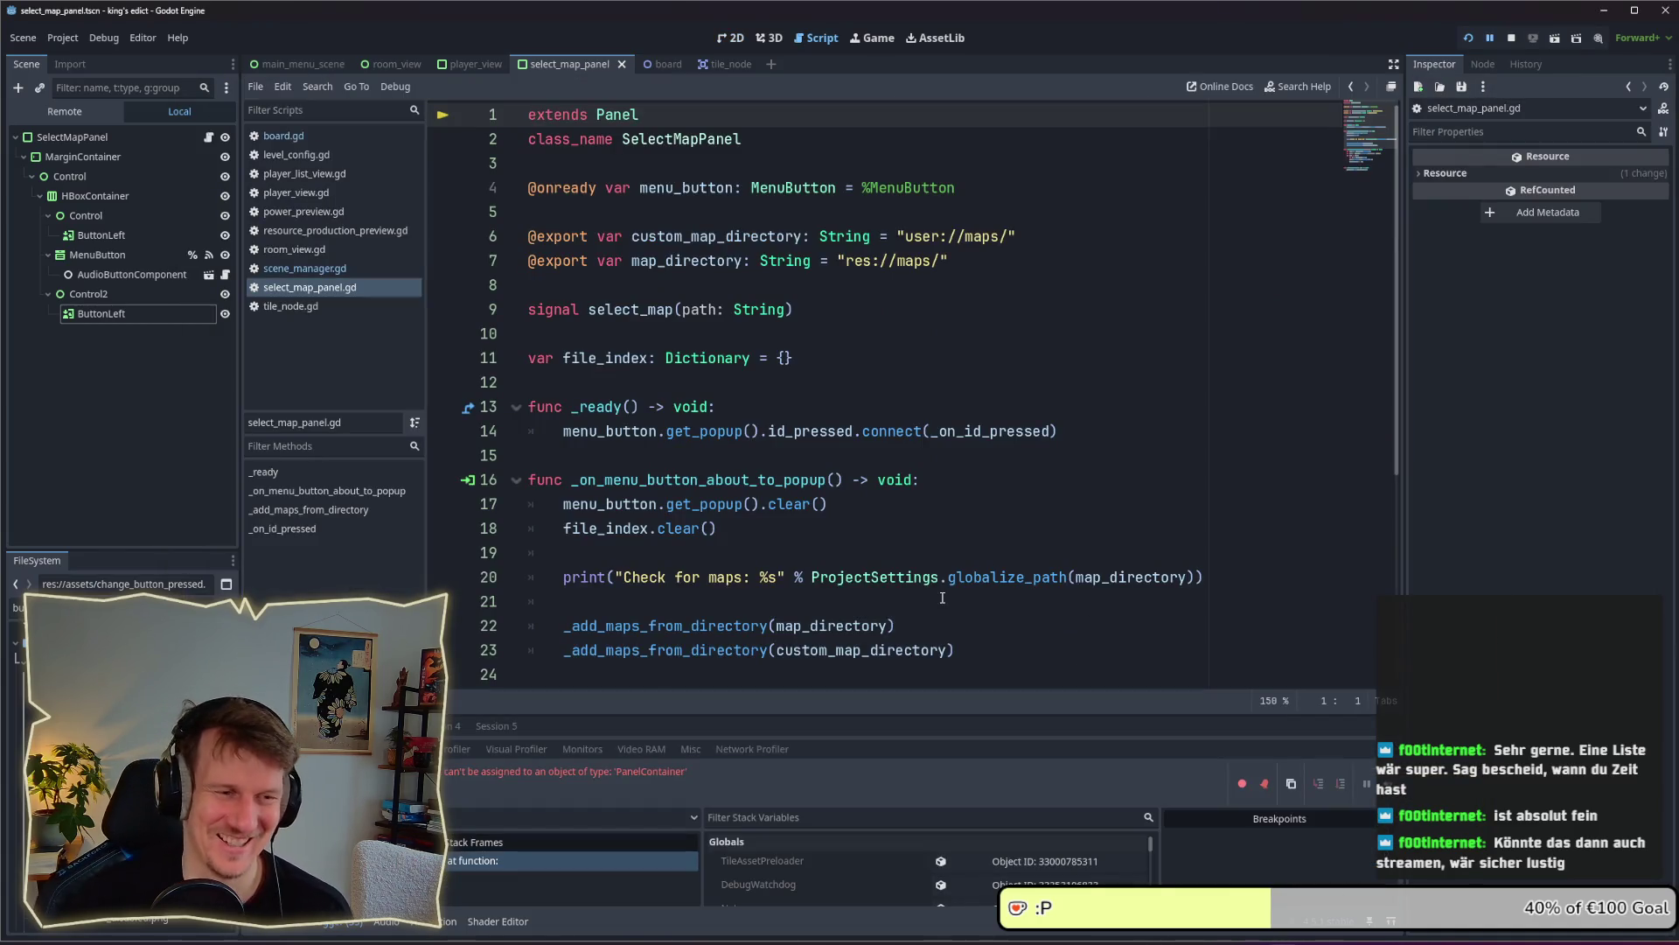
Make select_map_panel.gd extend Control instead of Panel on line 1, then run the project
double_click(627, 117)
text(Panel)
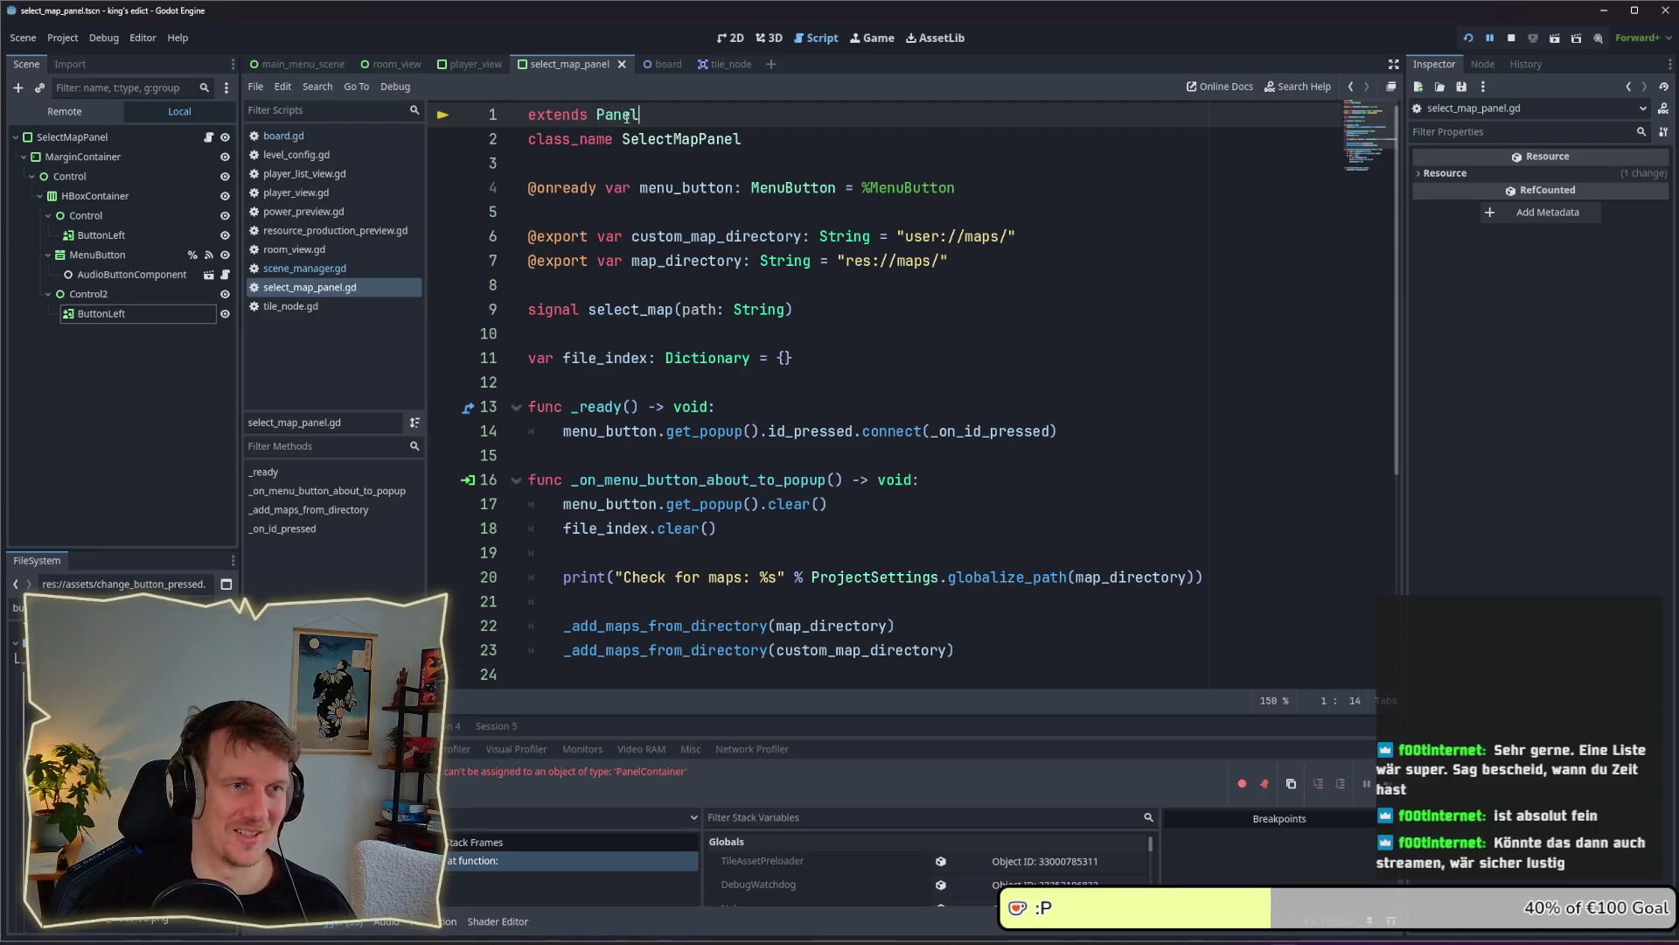
text(C)
key(Return)
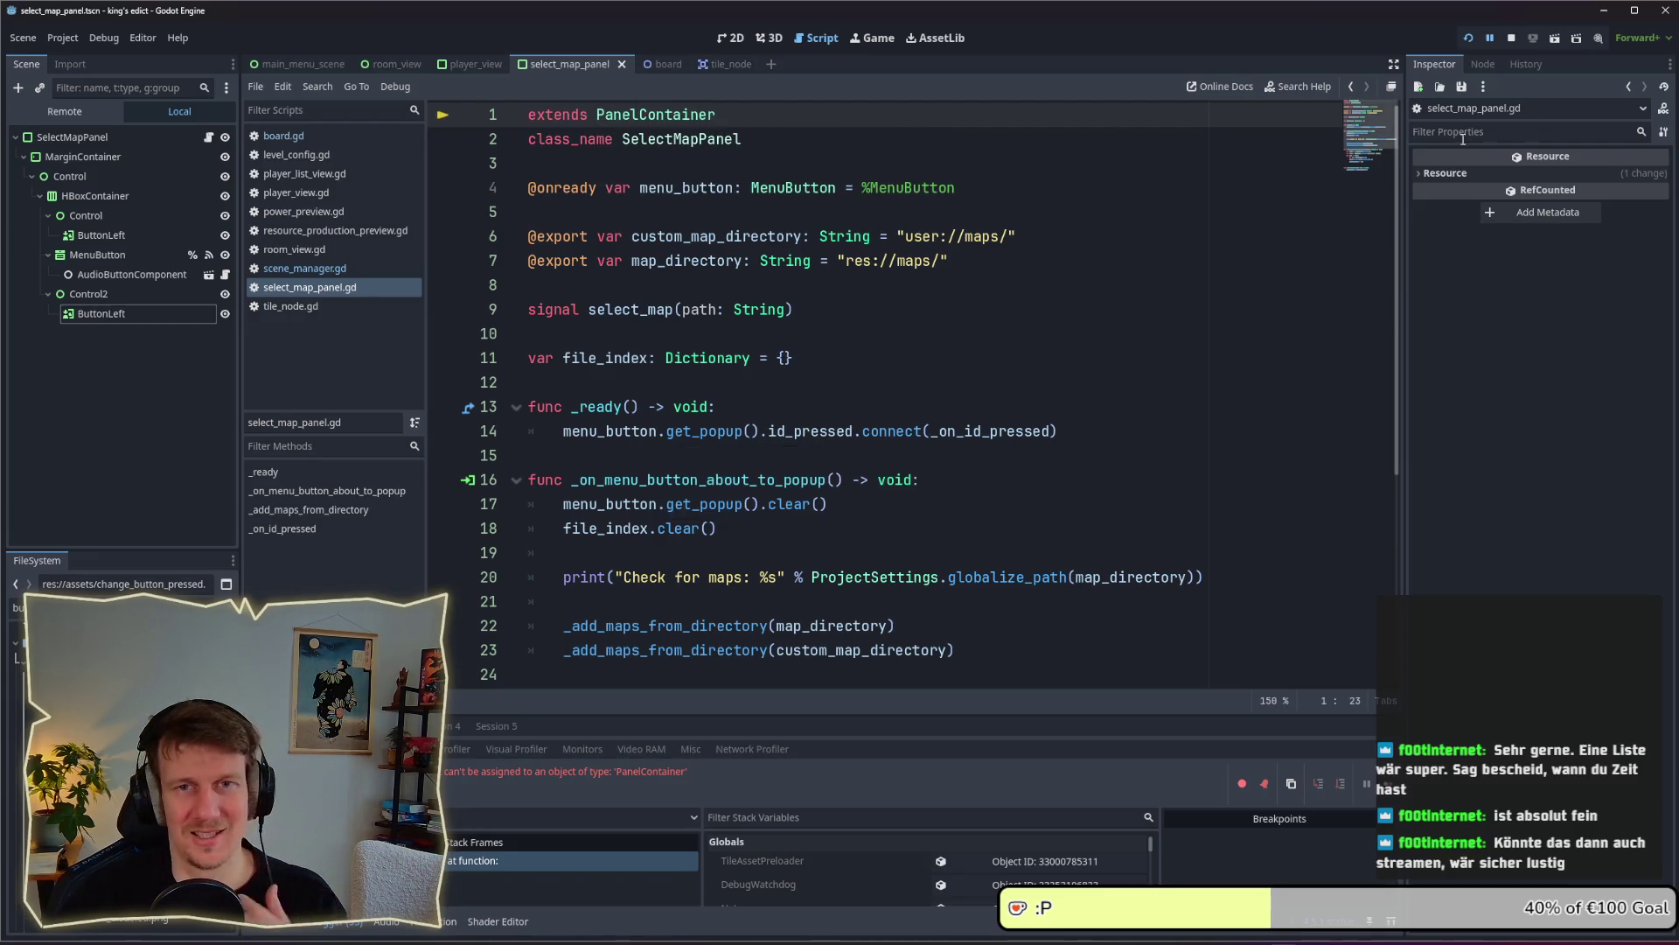
double_click(672, 115)
text(Cont)
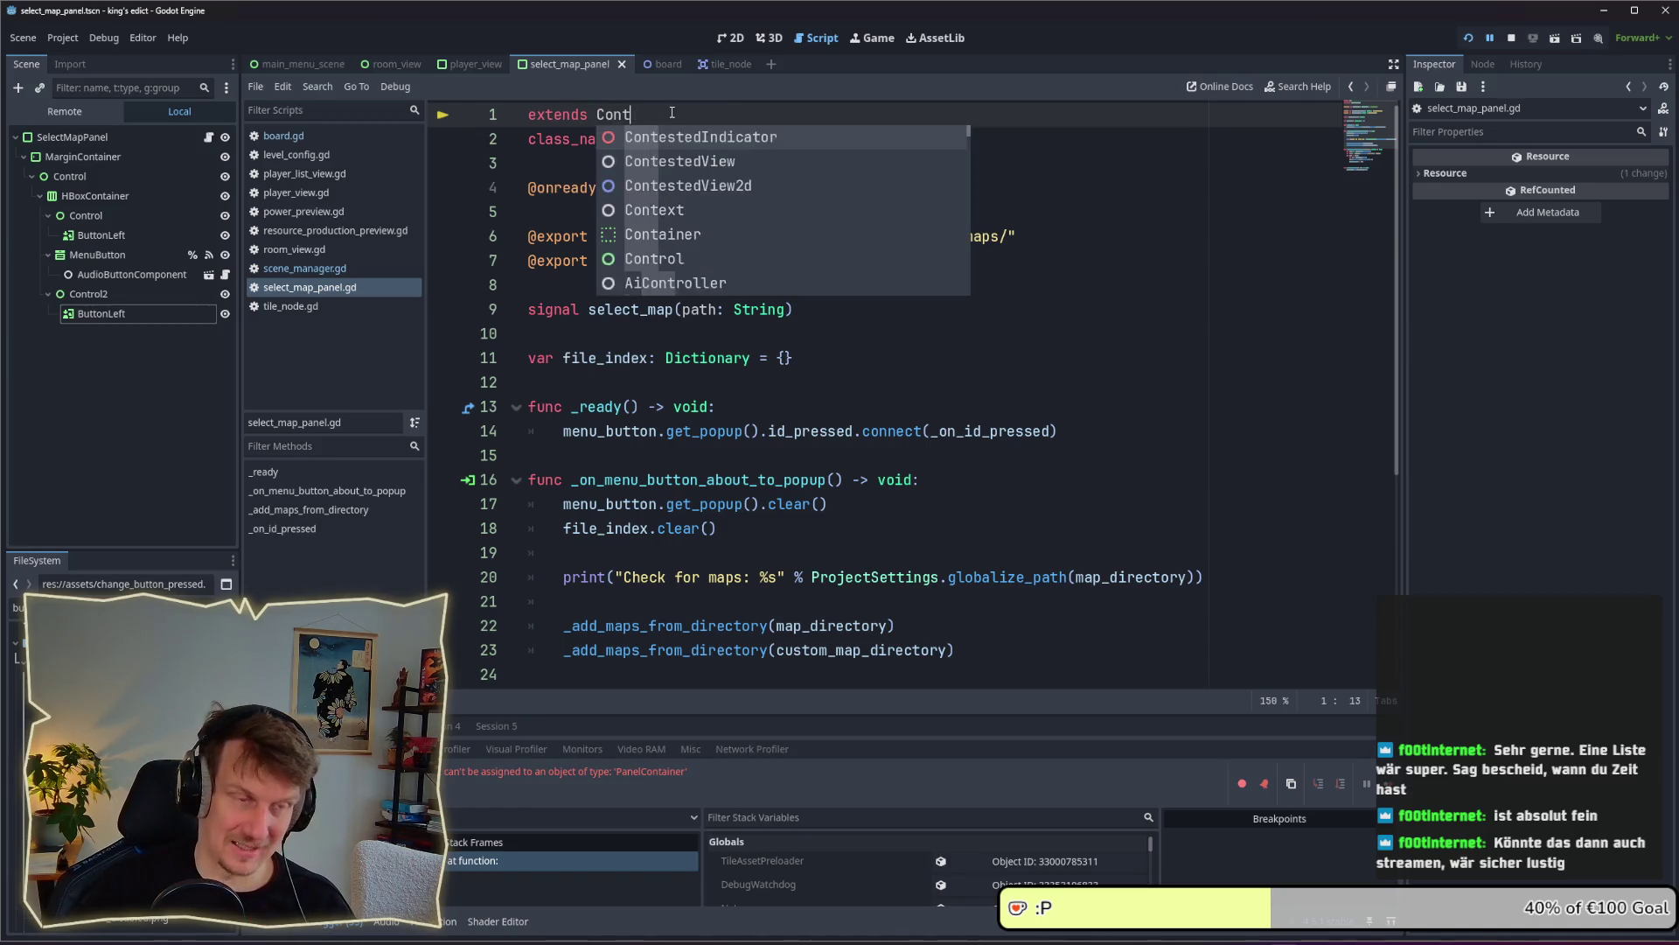
text(rol)
key(Escape)
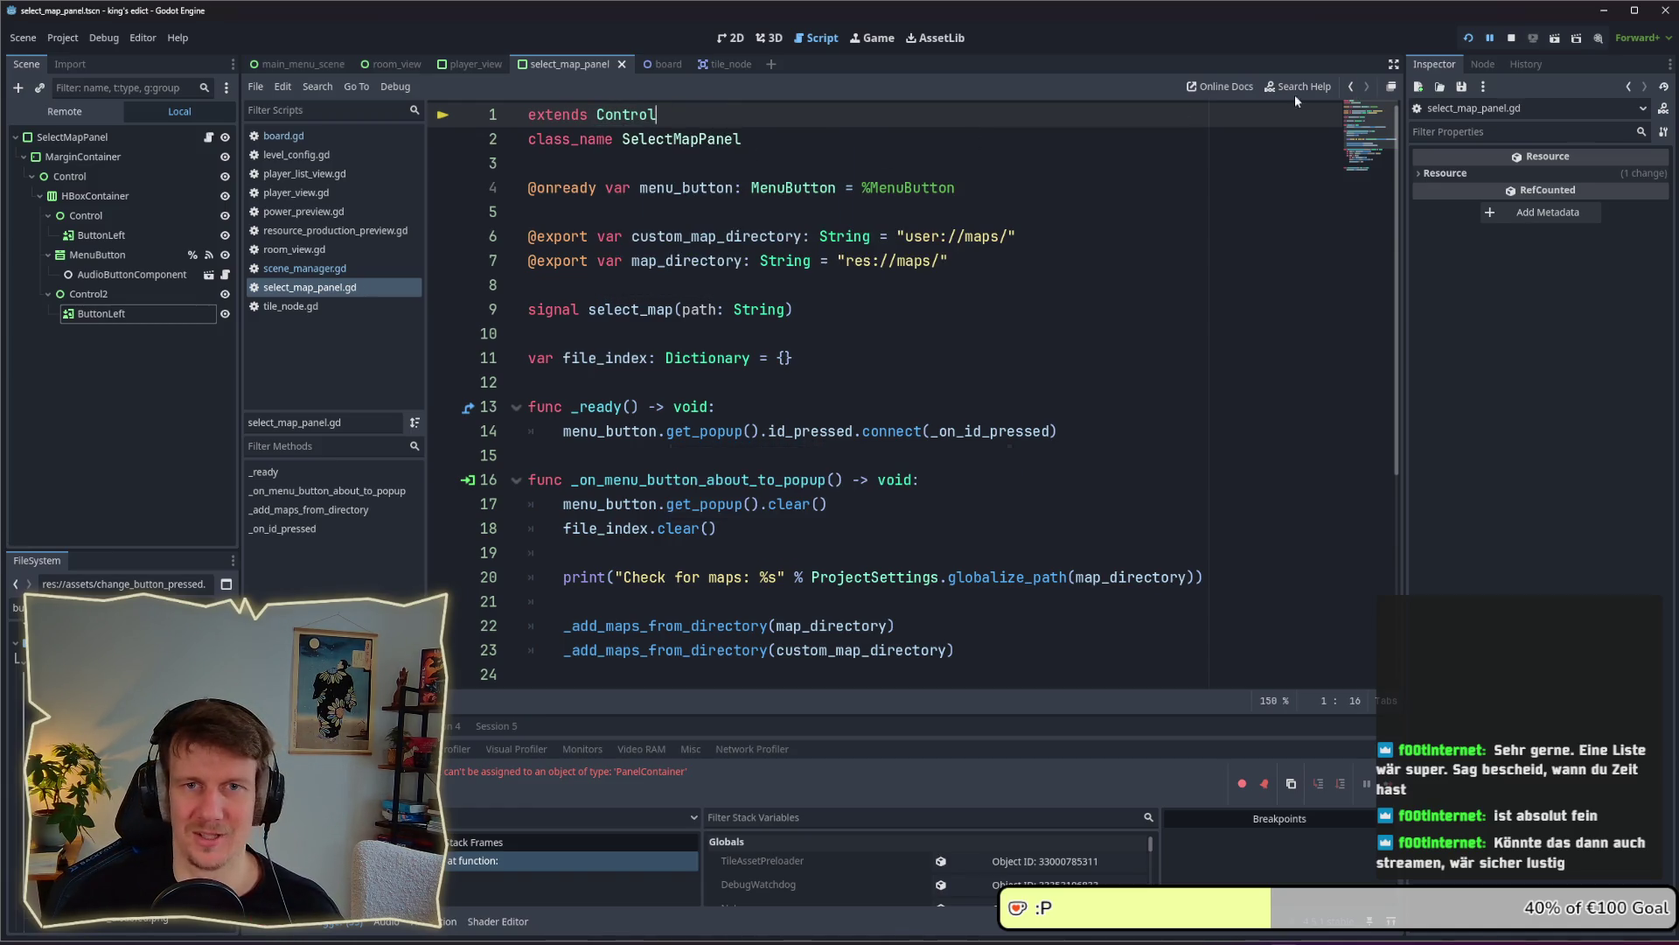
click(1469, 38)
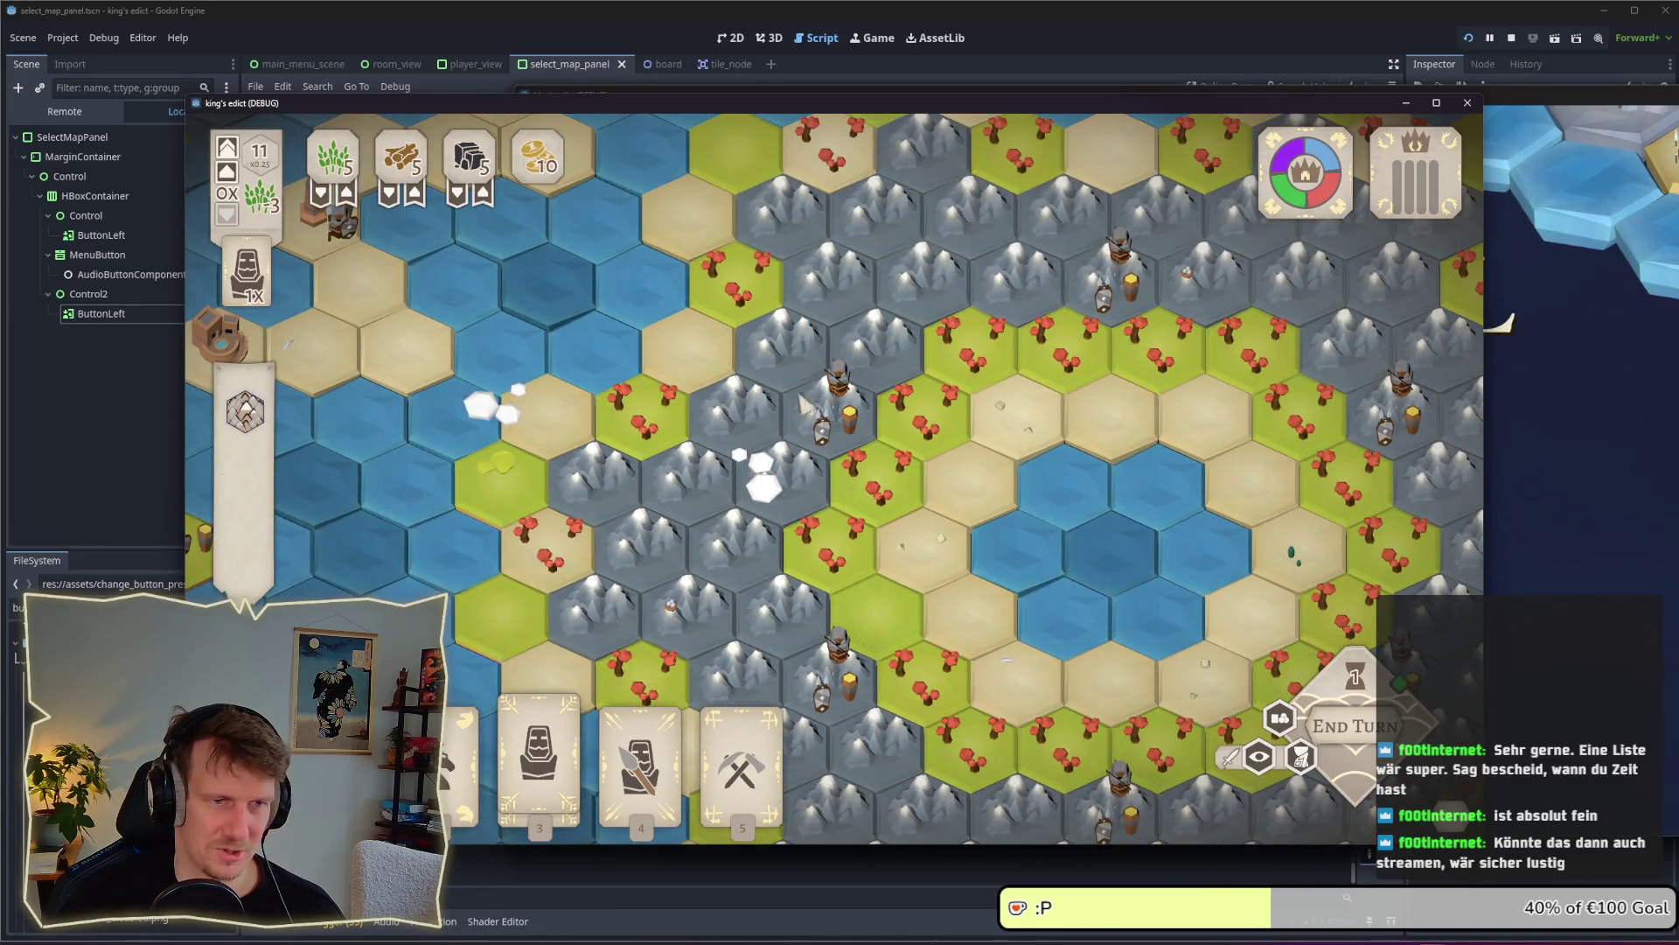
click(803, 404)
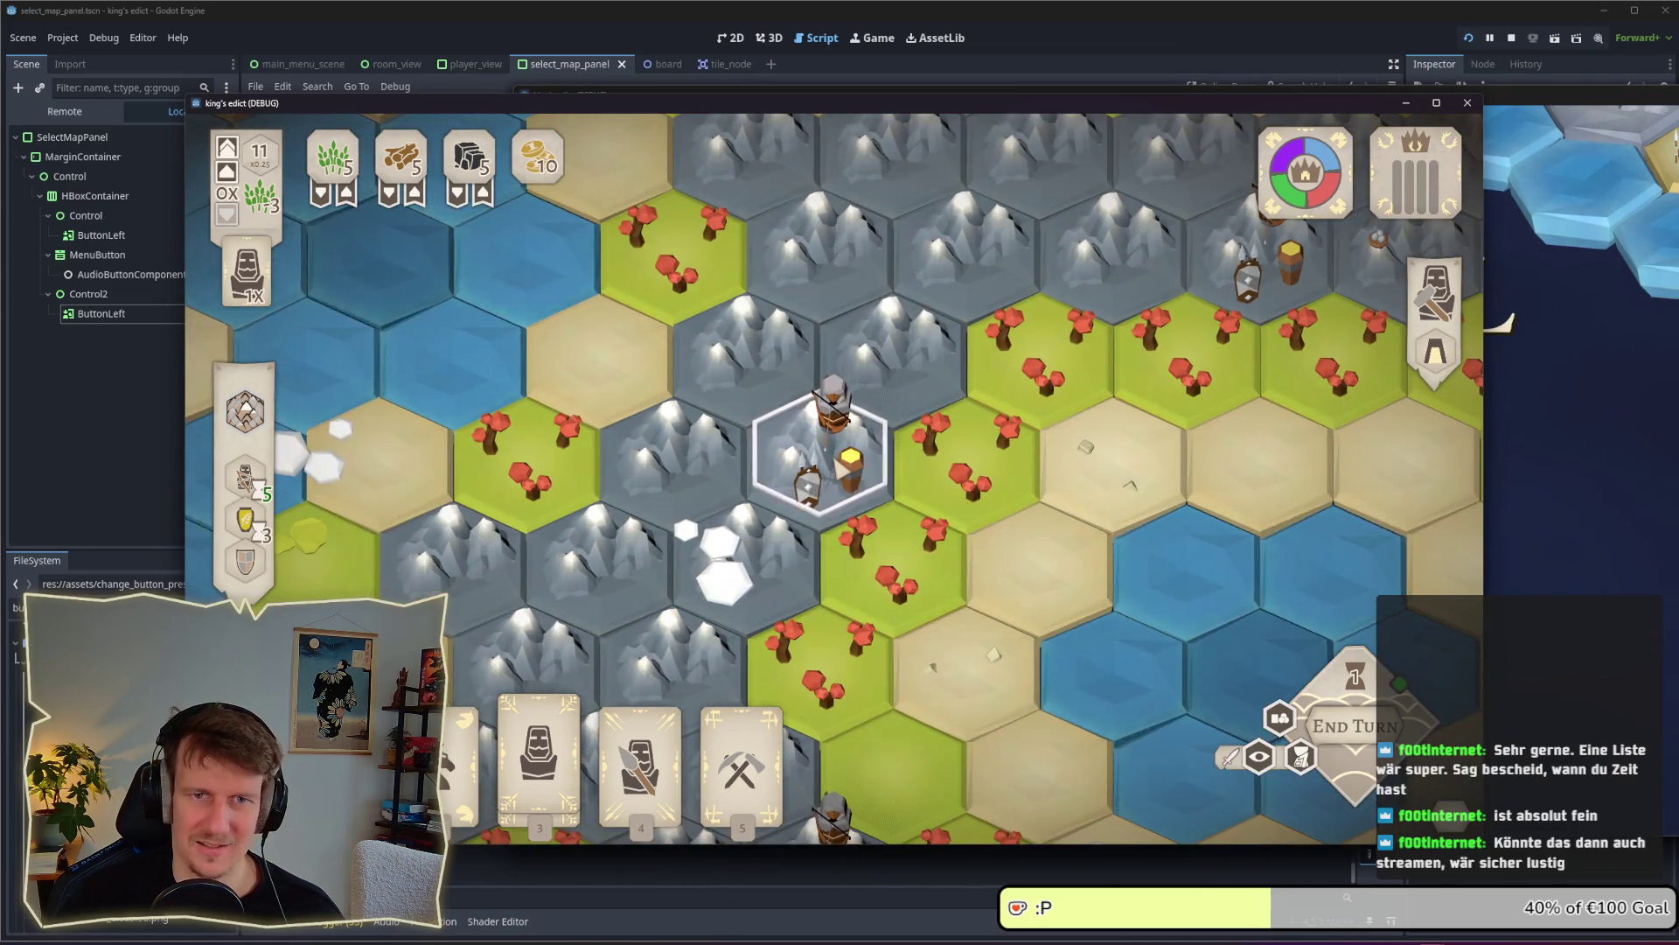
scroll(839, 467, down, 2)
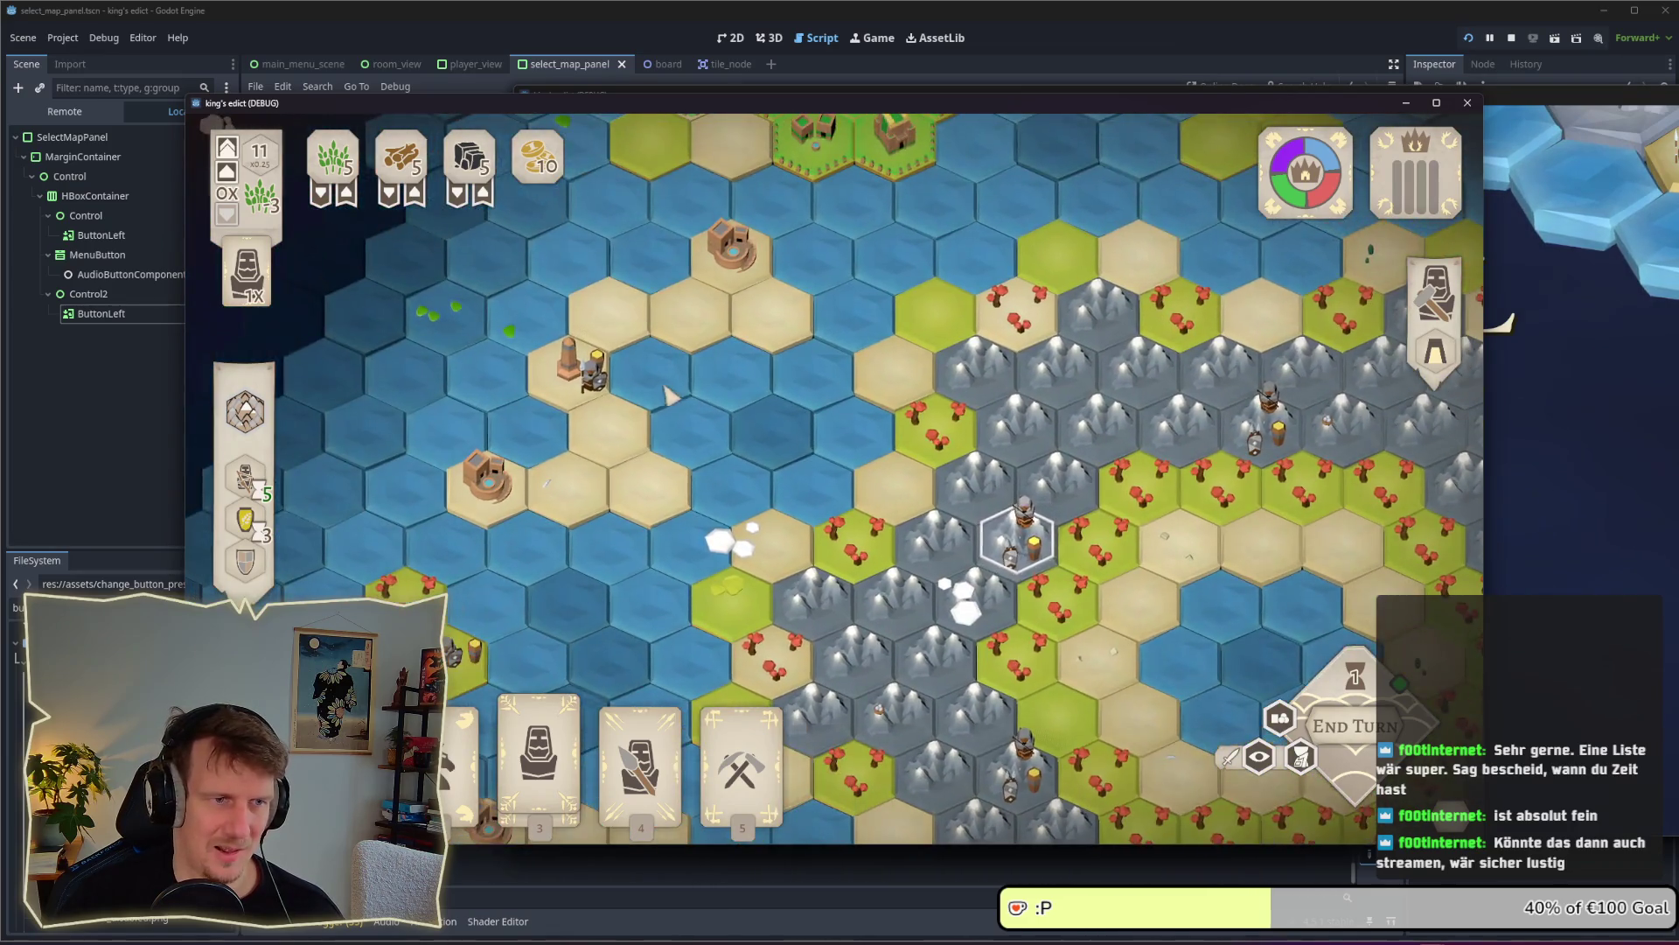
click(581, 367)
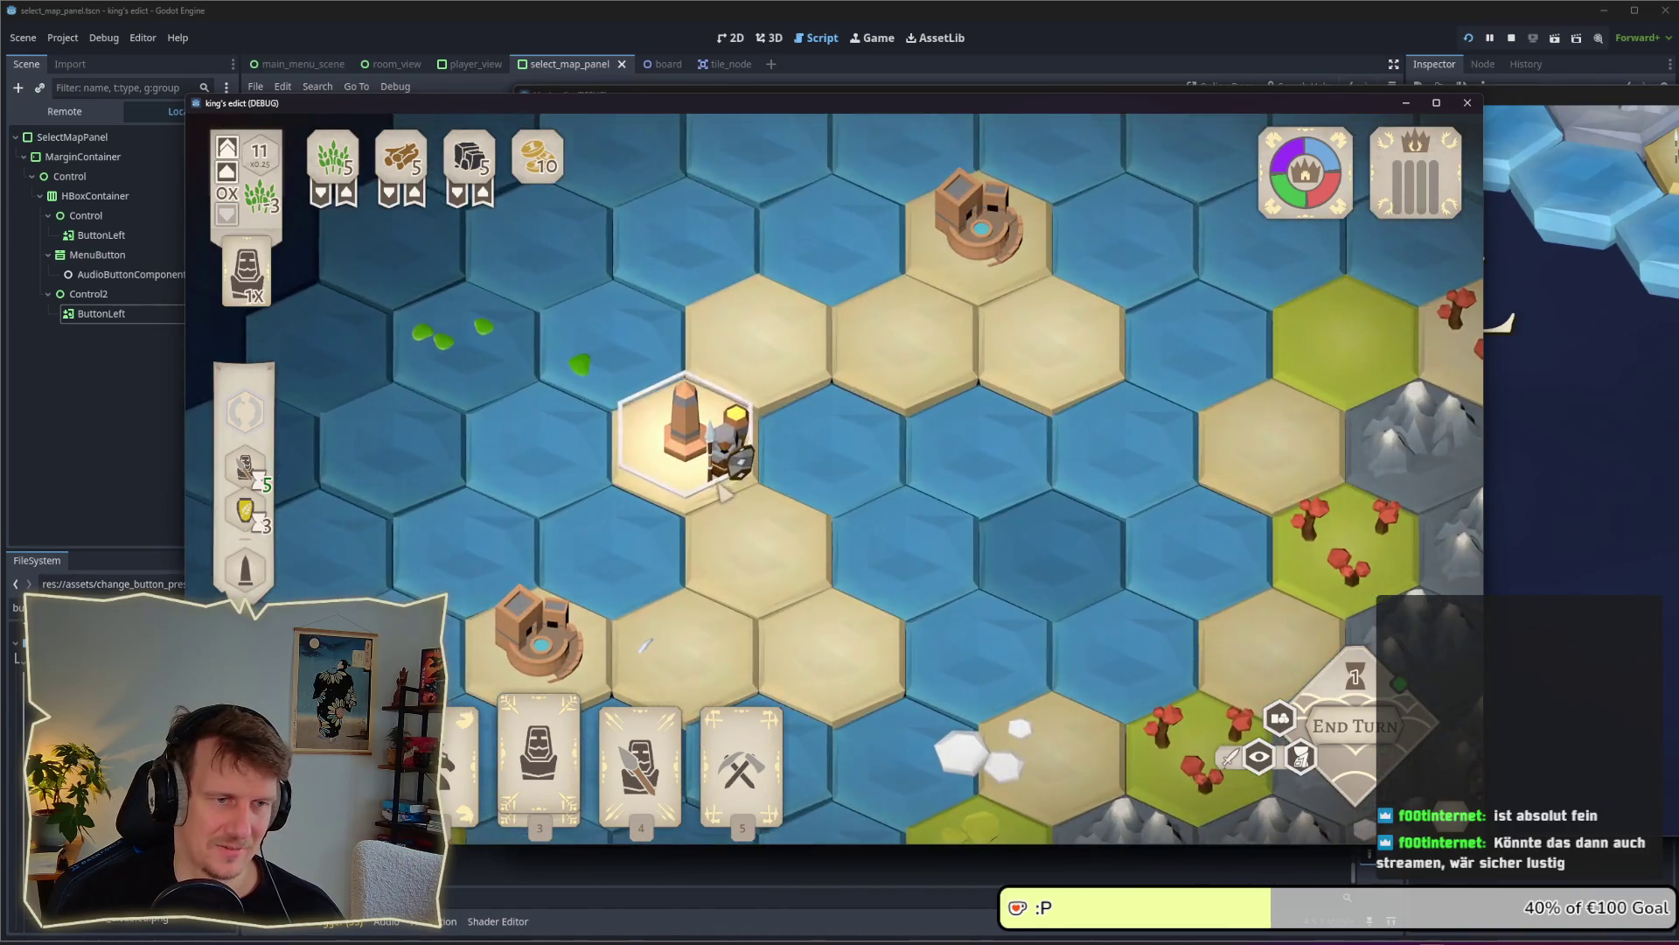
scroll(919, 535, down, 2)
scroll(1027, 540, up, 2)
scroll(1026, 538, down, 4)
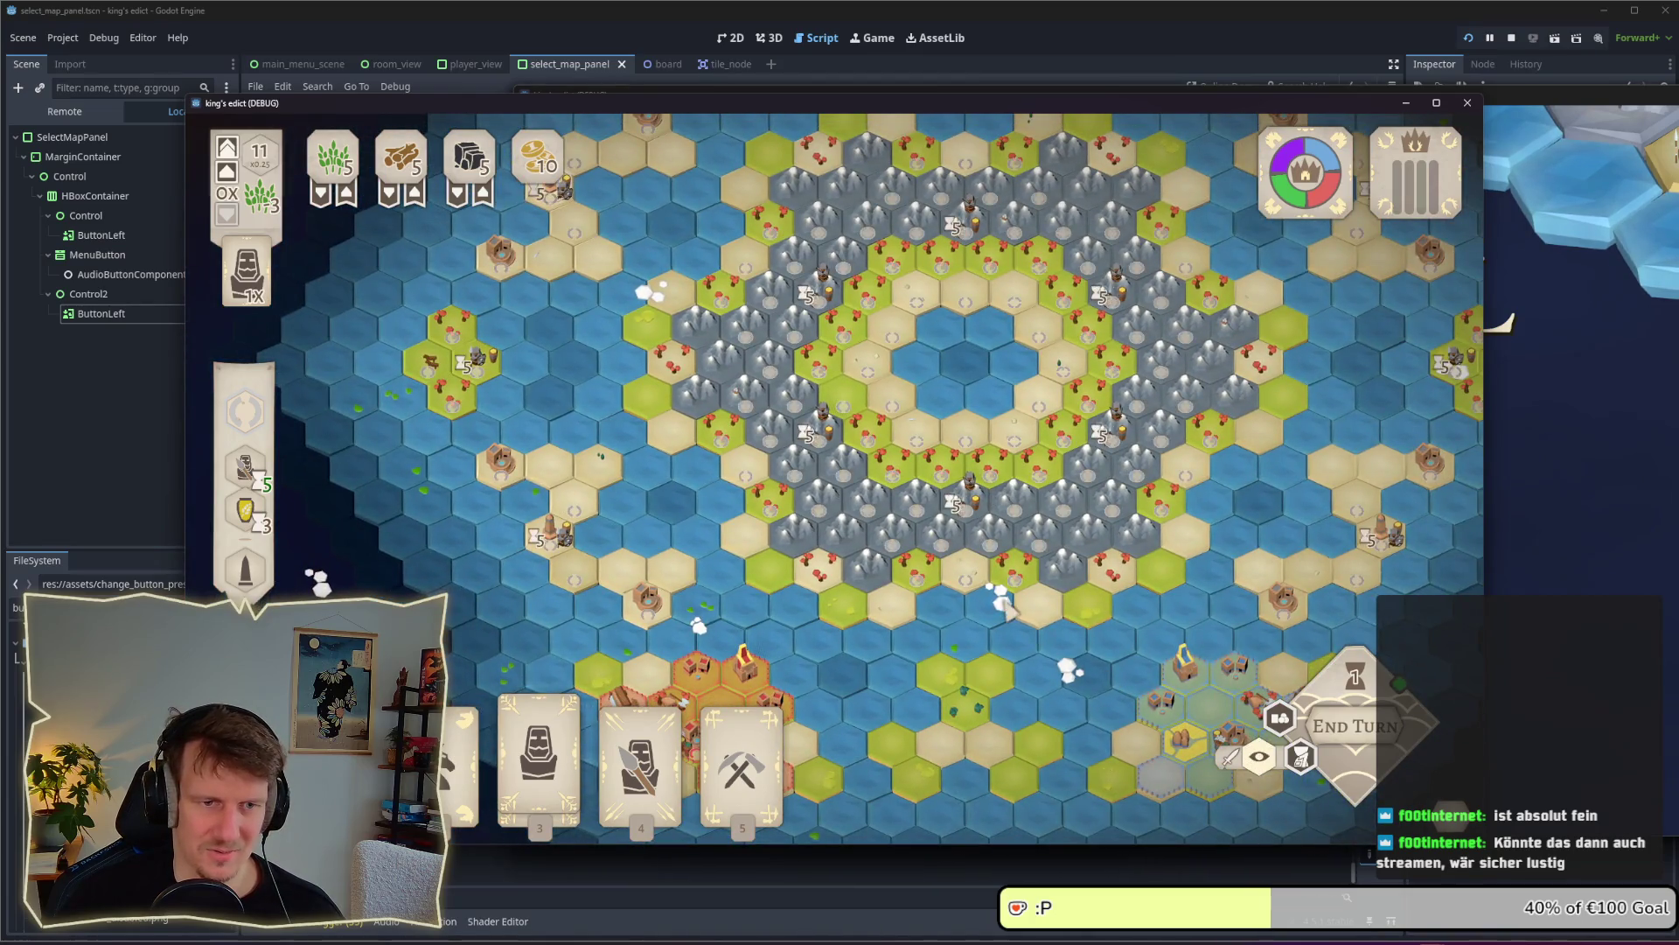
scroll(977, 584, up, 5)
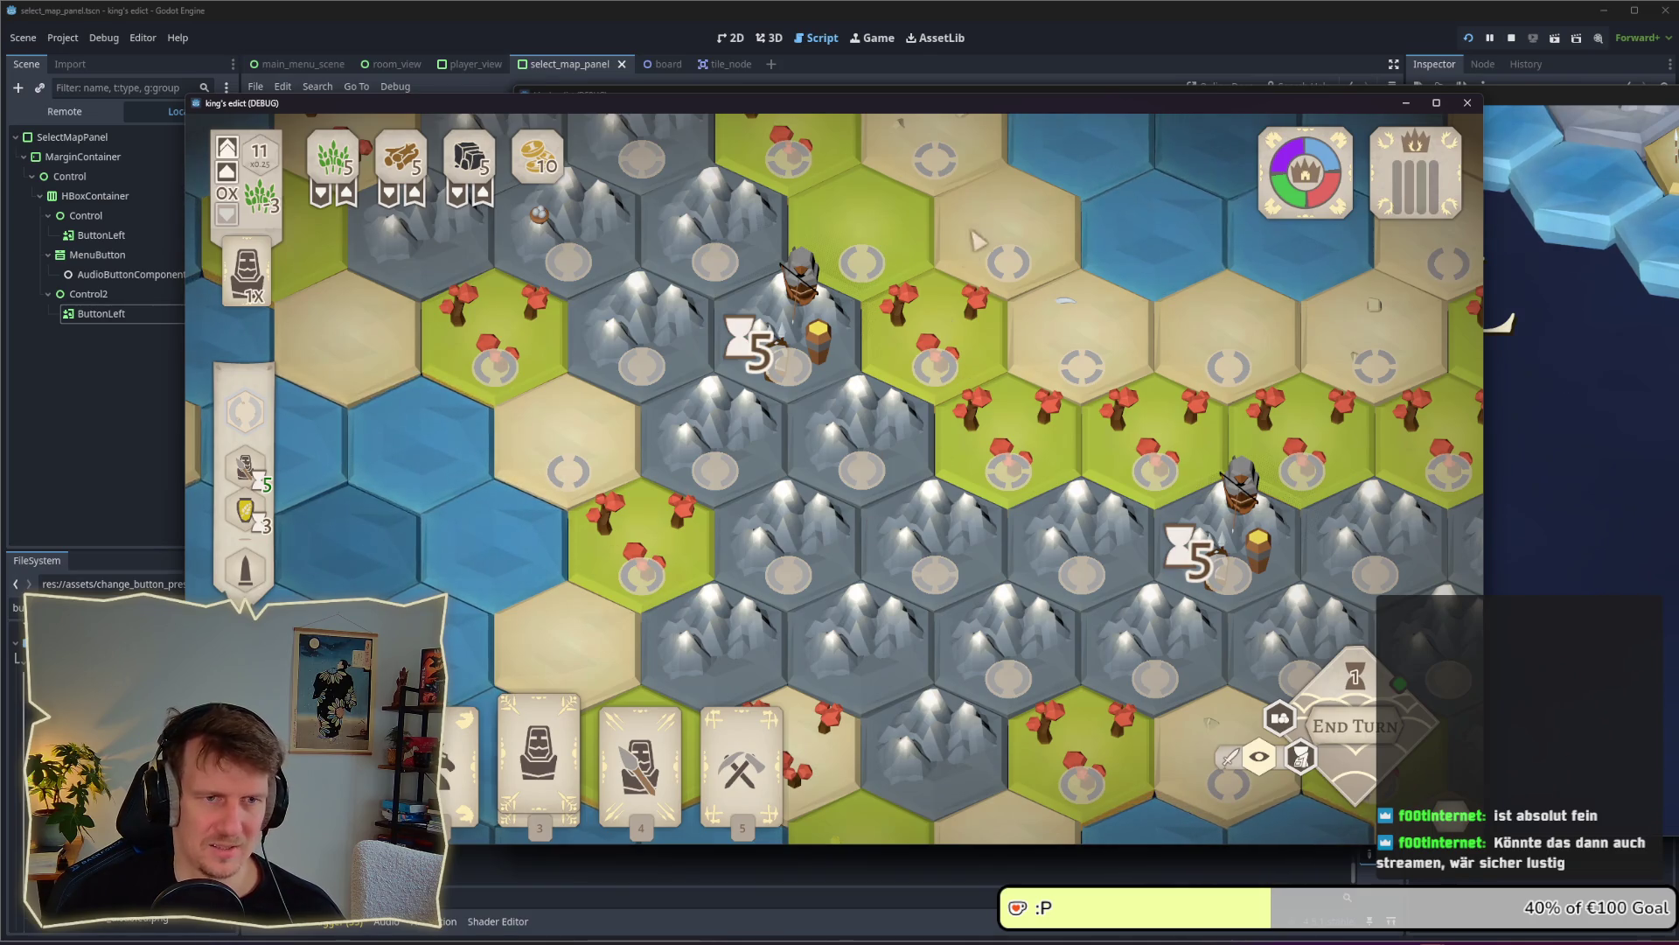
scroll(1025, 418, down, 2)
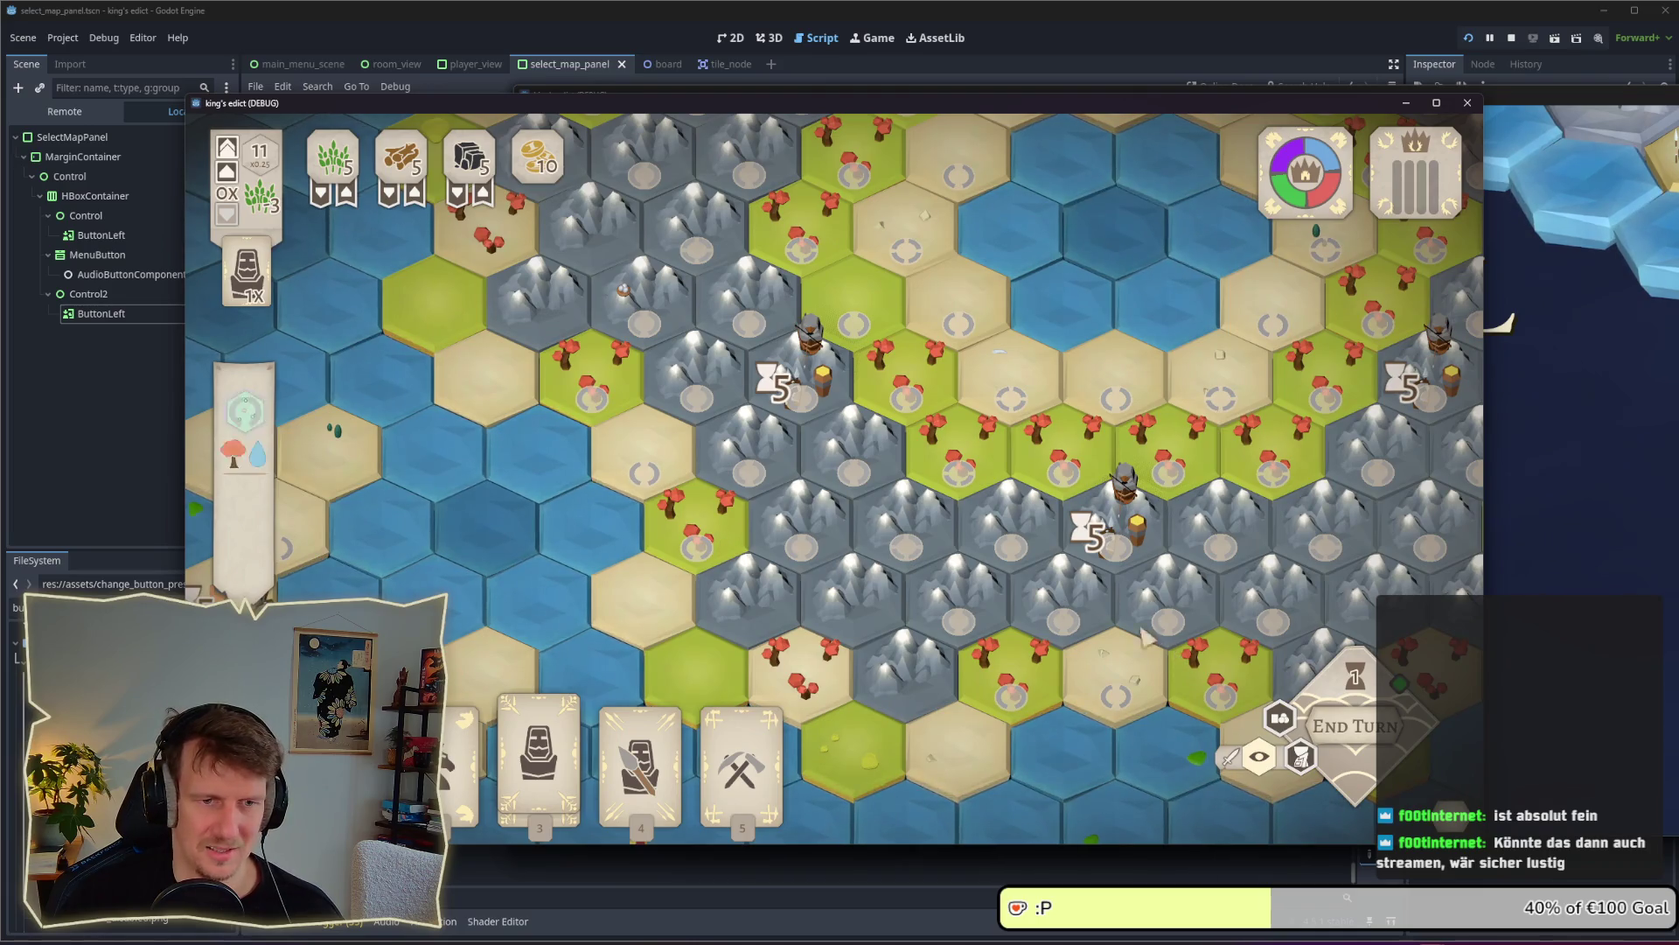
key(w)
key(a)
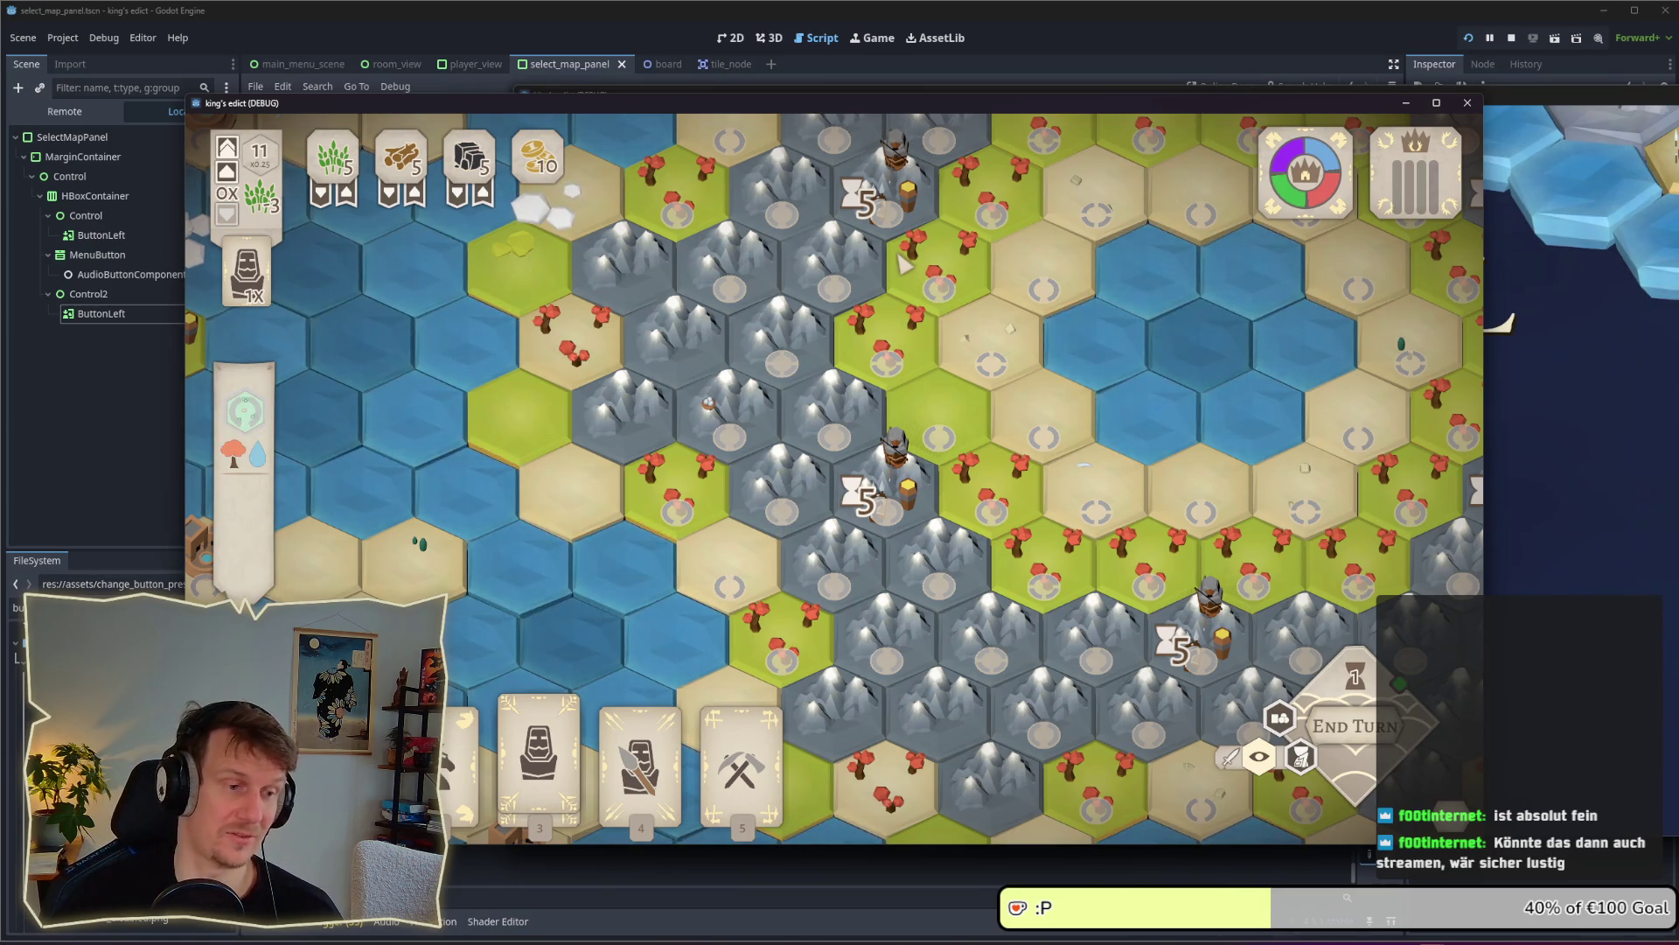
scroll(991, 528, down, 1)
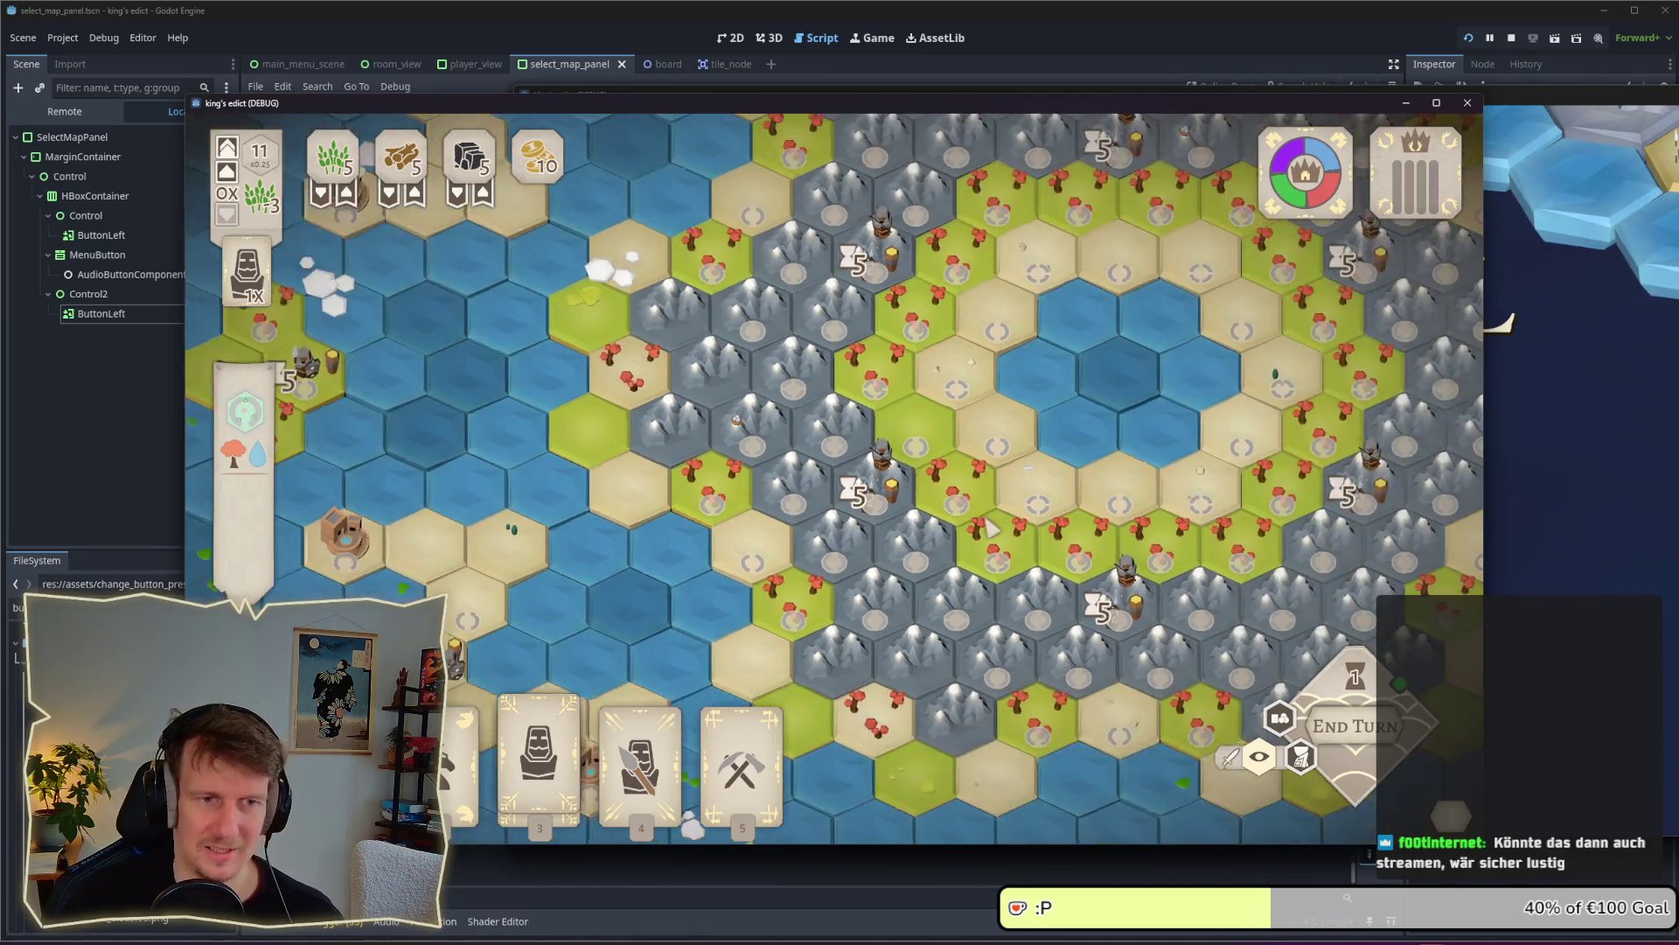
key(w)
key(a)
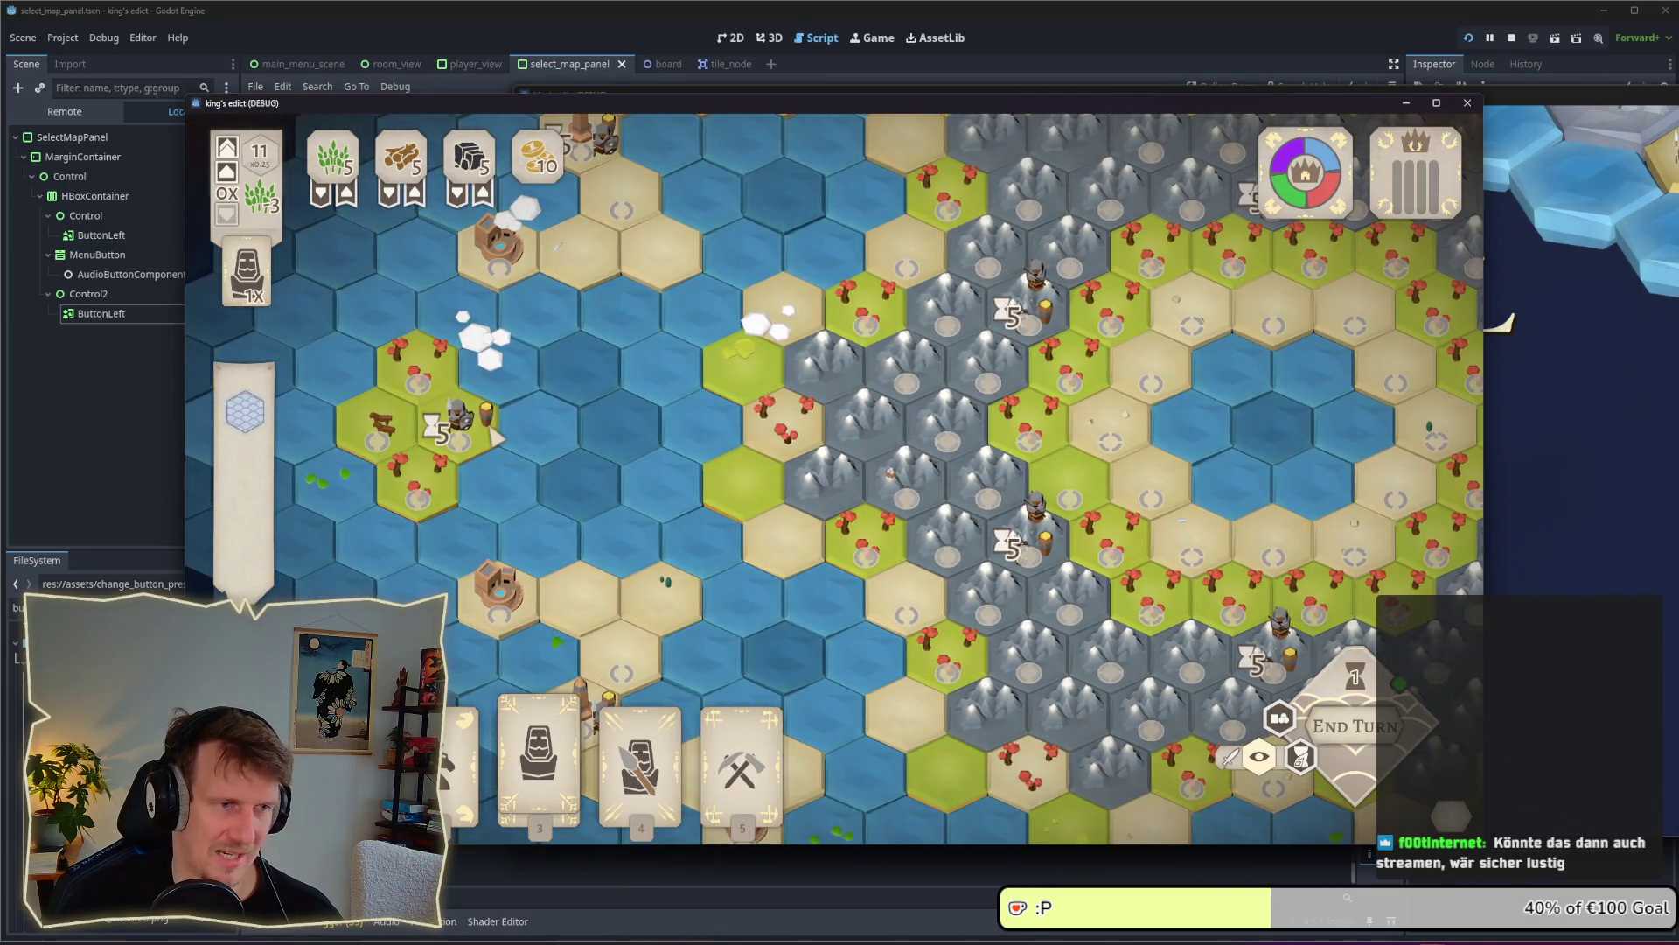
key(w)
key(d)
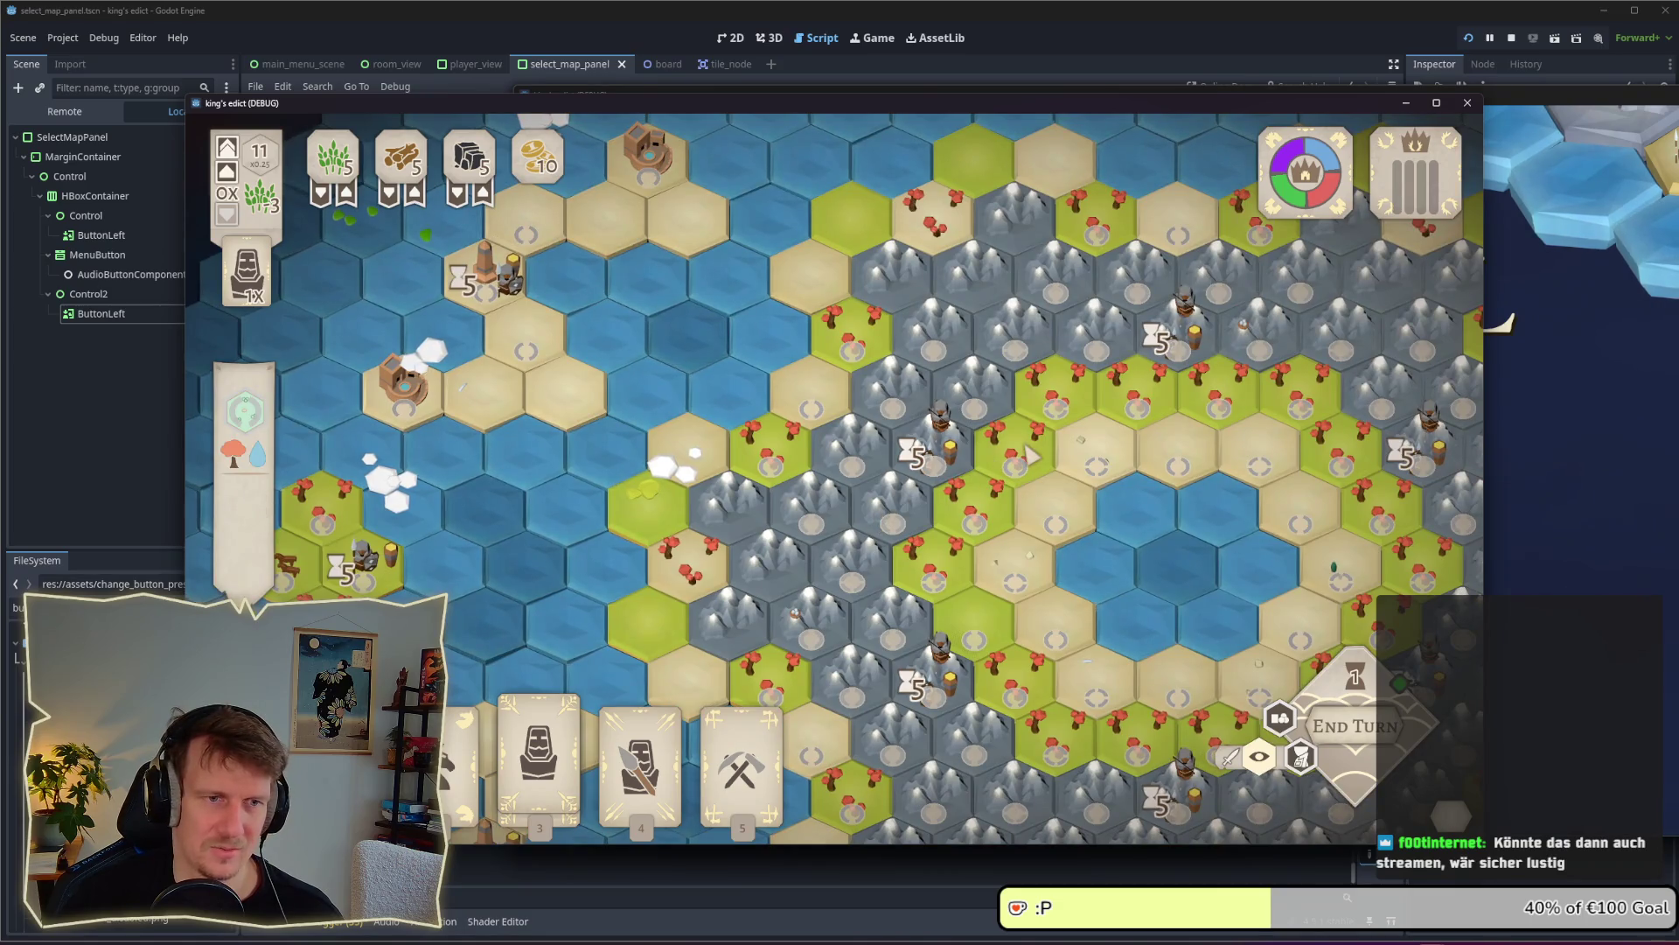
key(s)
key(d)
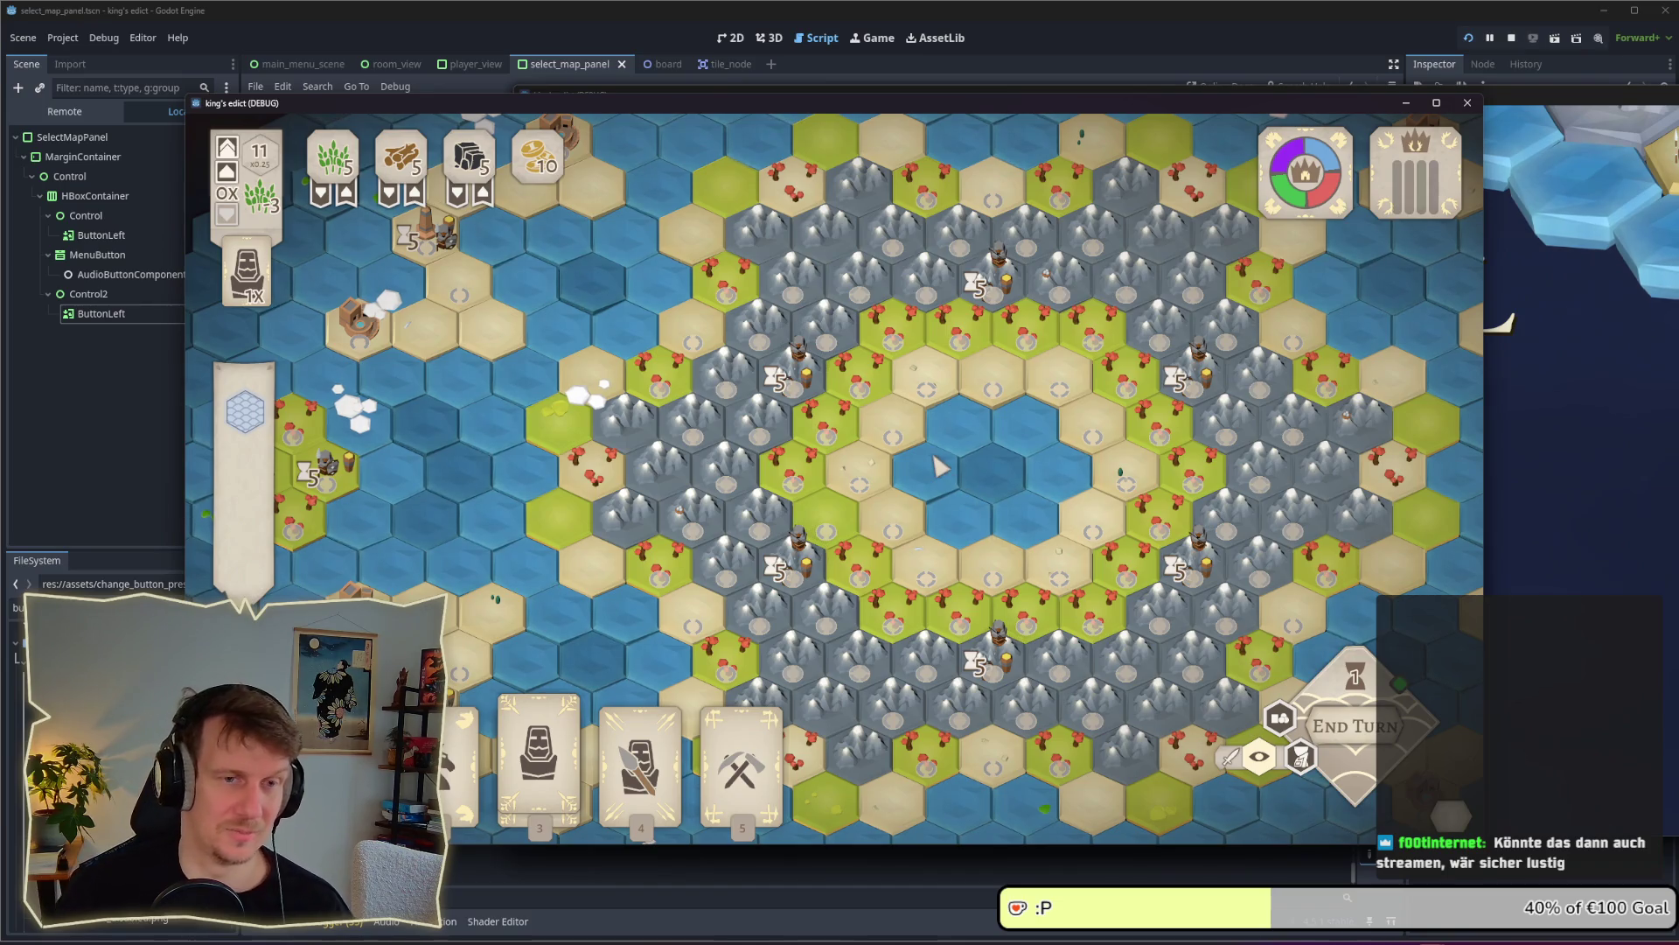
scroll(940, 472, down, 1)
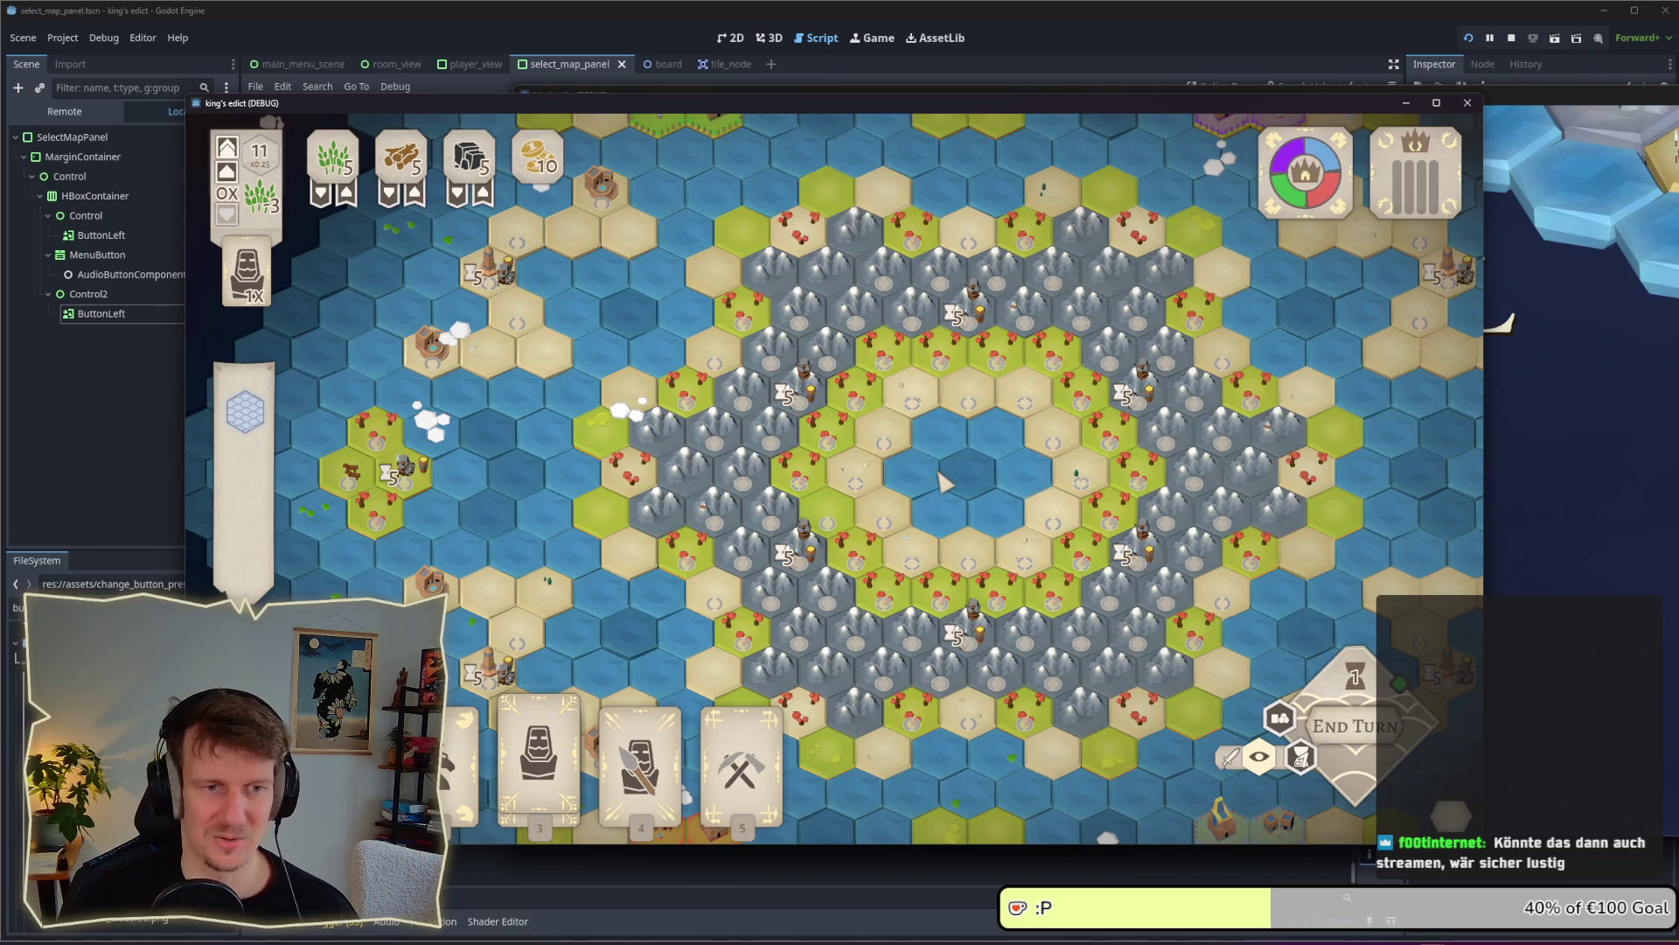
mouse_move(943, 479)
mouse_down()
mouse_move(930, 419)
mouse_move(858, 356)
mouse_up()
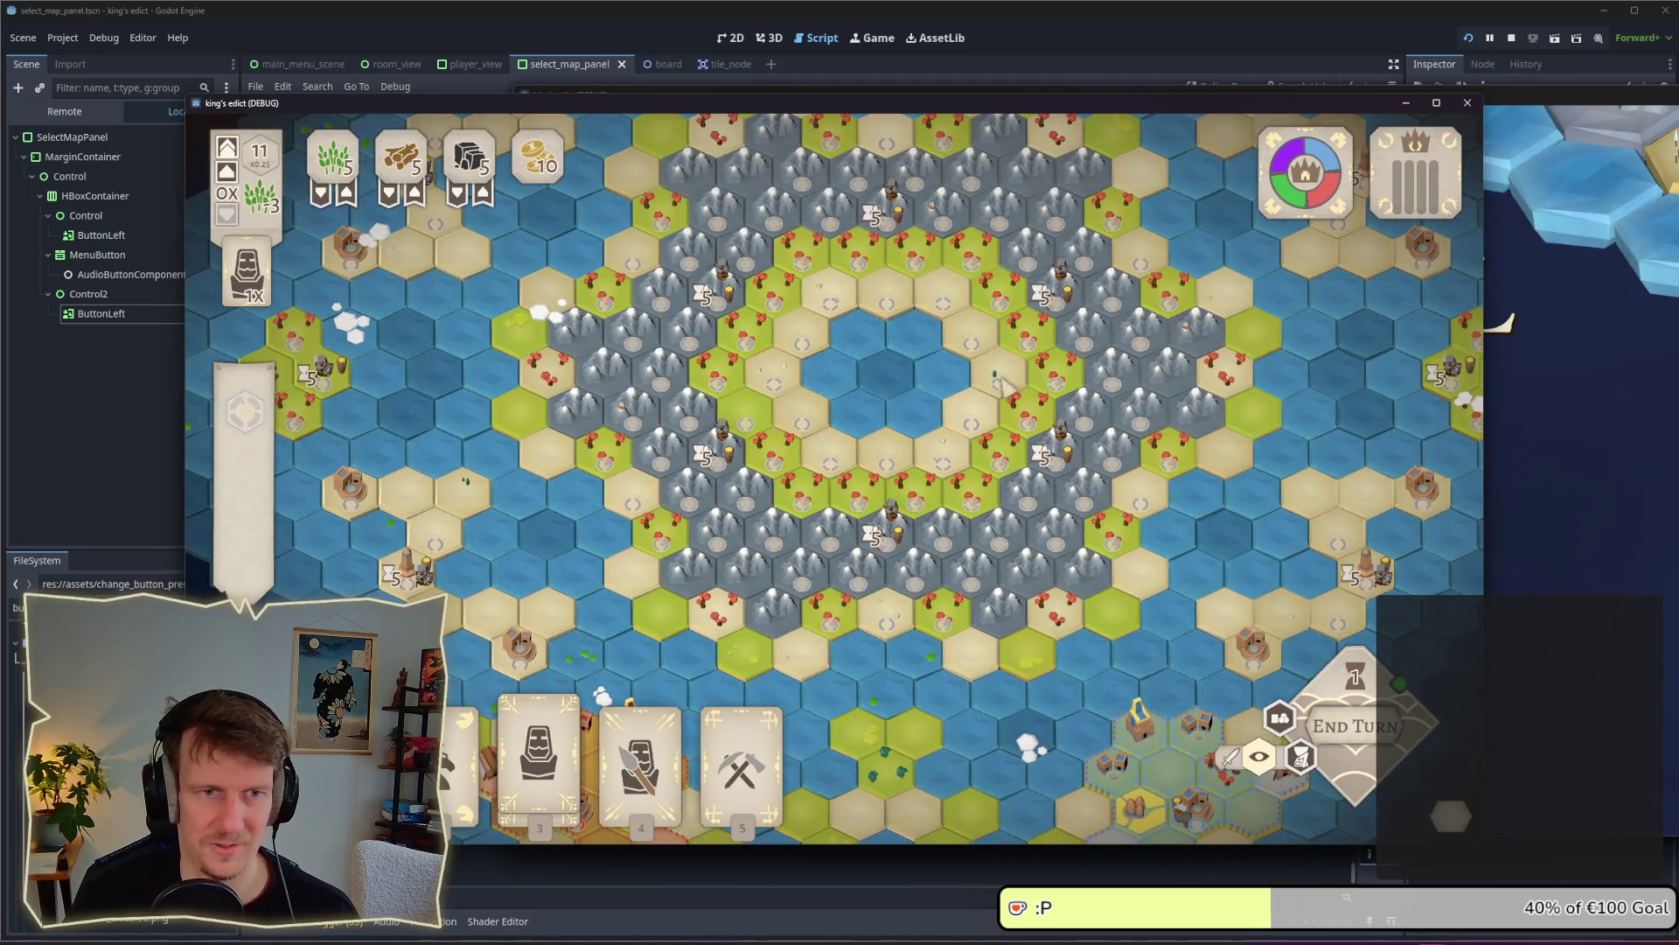
scroll(927, 401, up, 1)
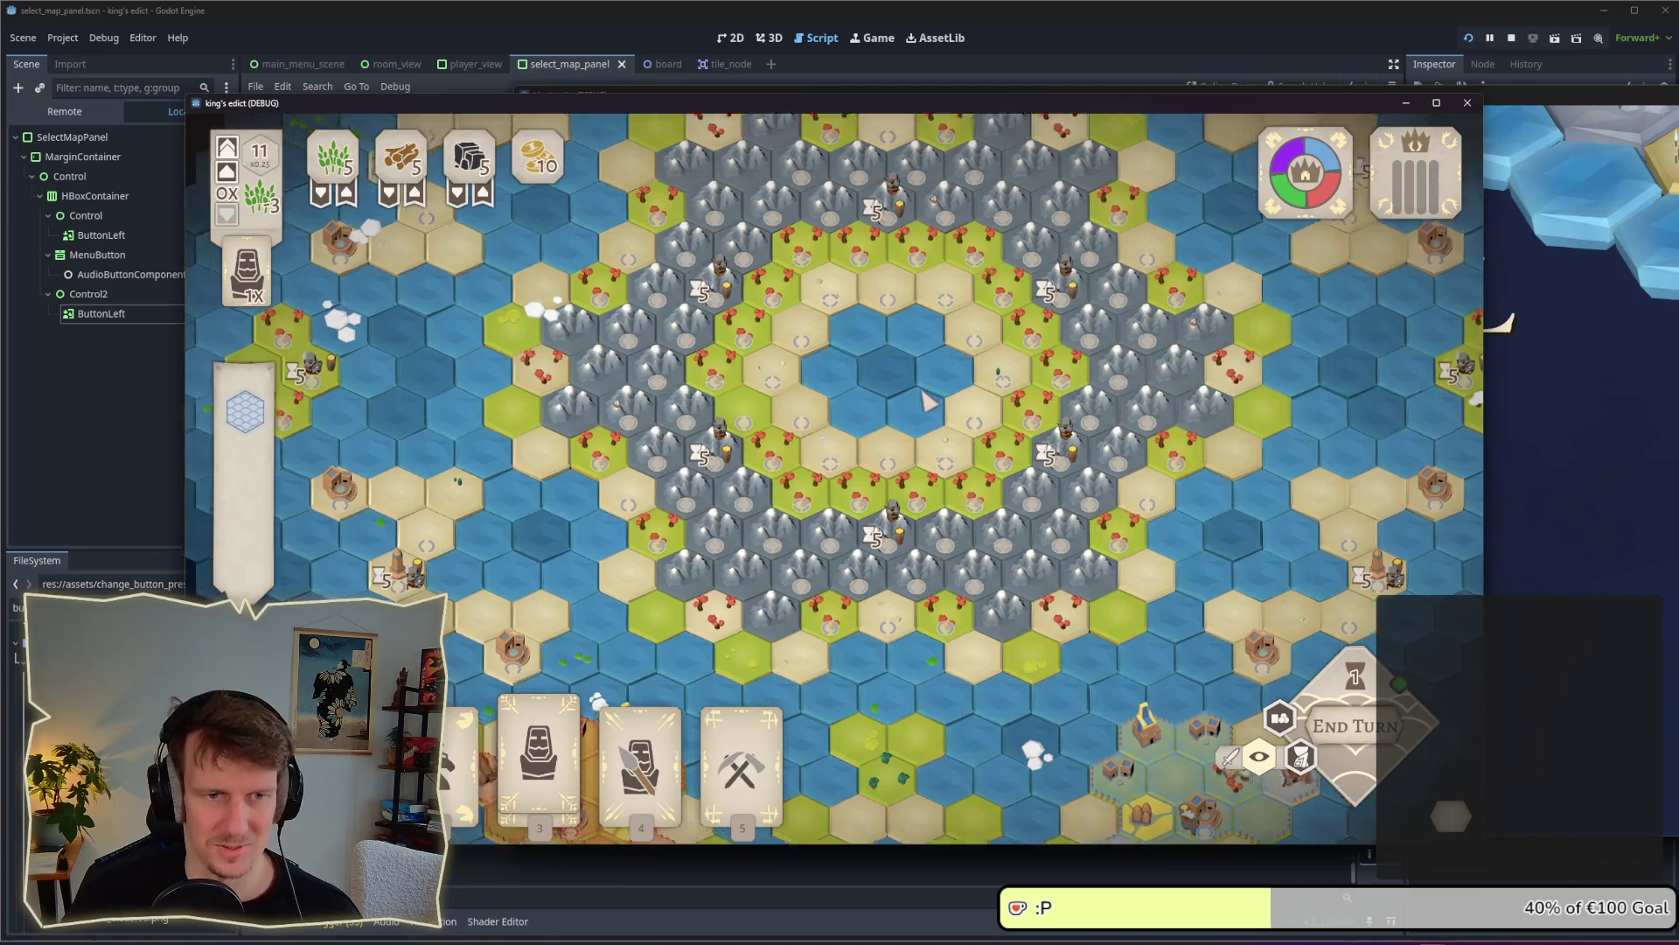
scroll(928, 438, up, 1)
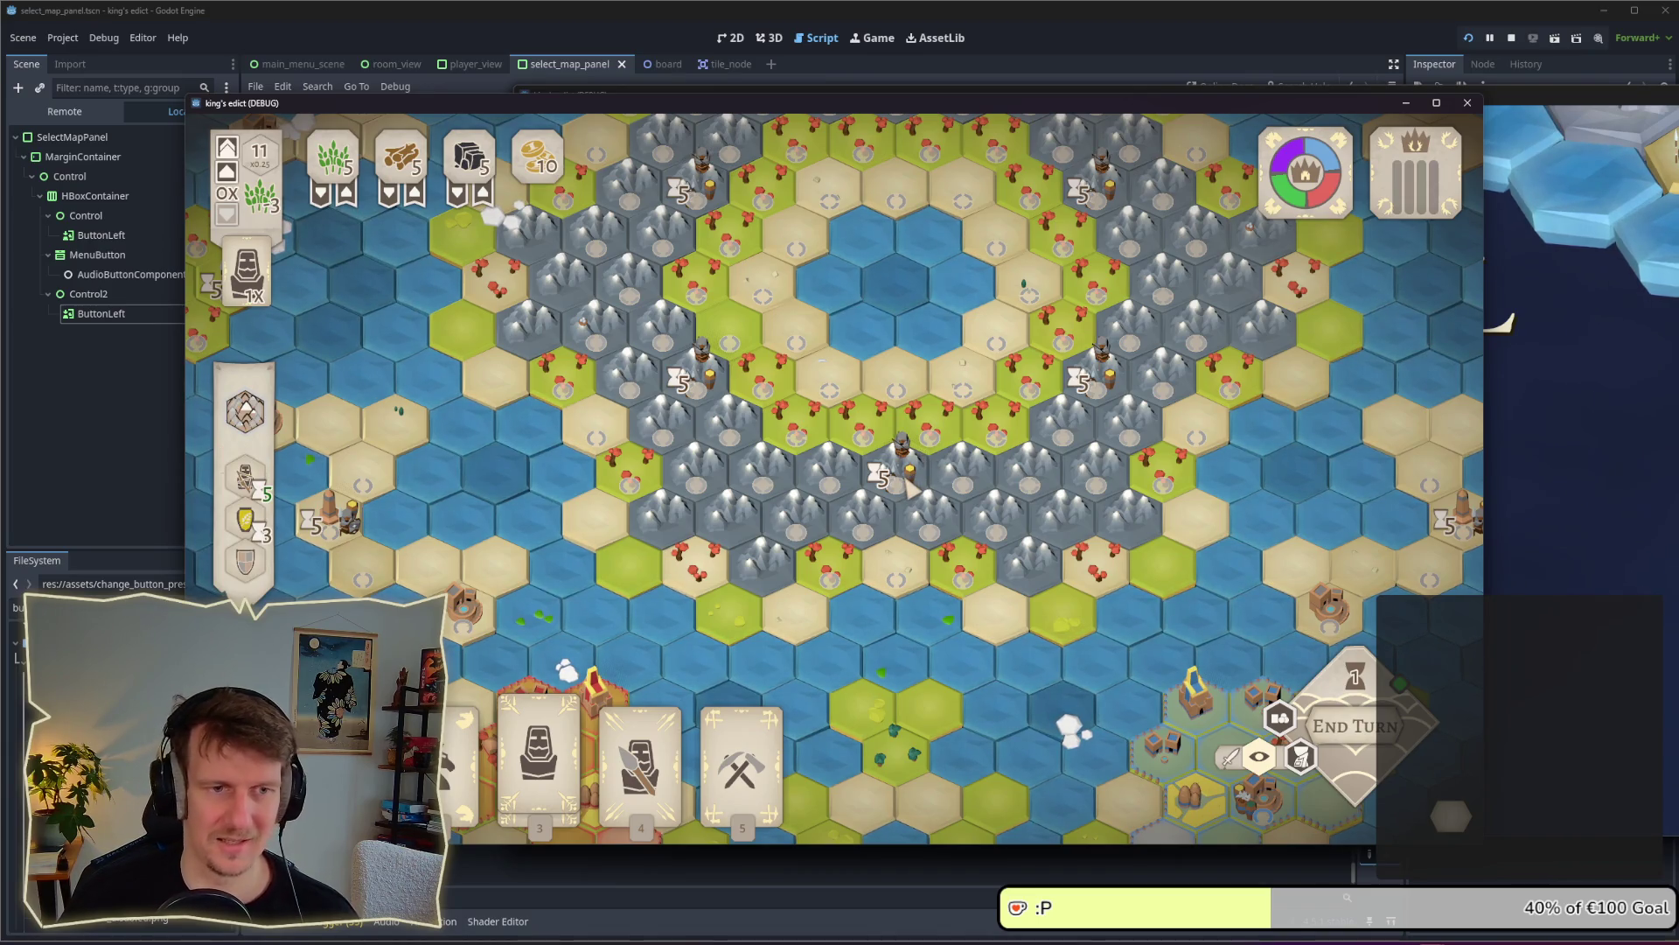
key(w)
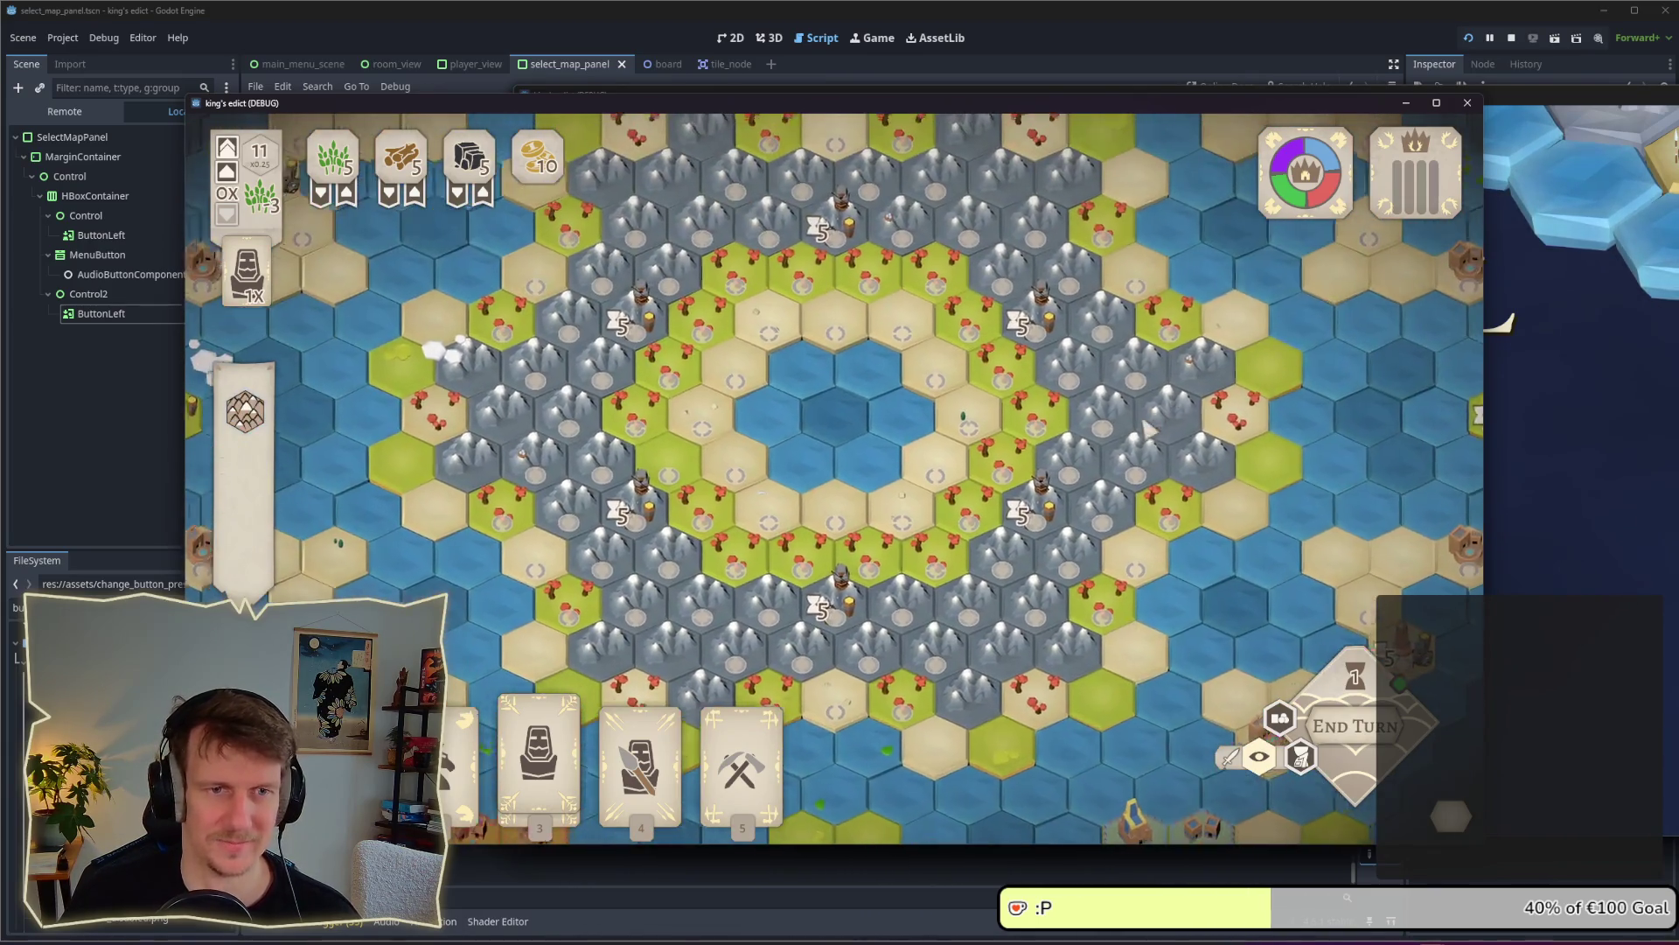
key(d)
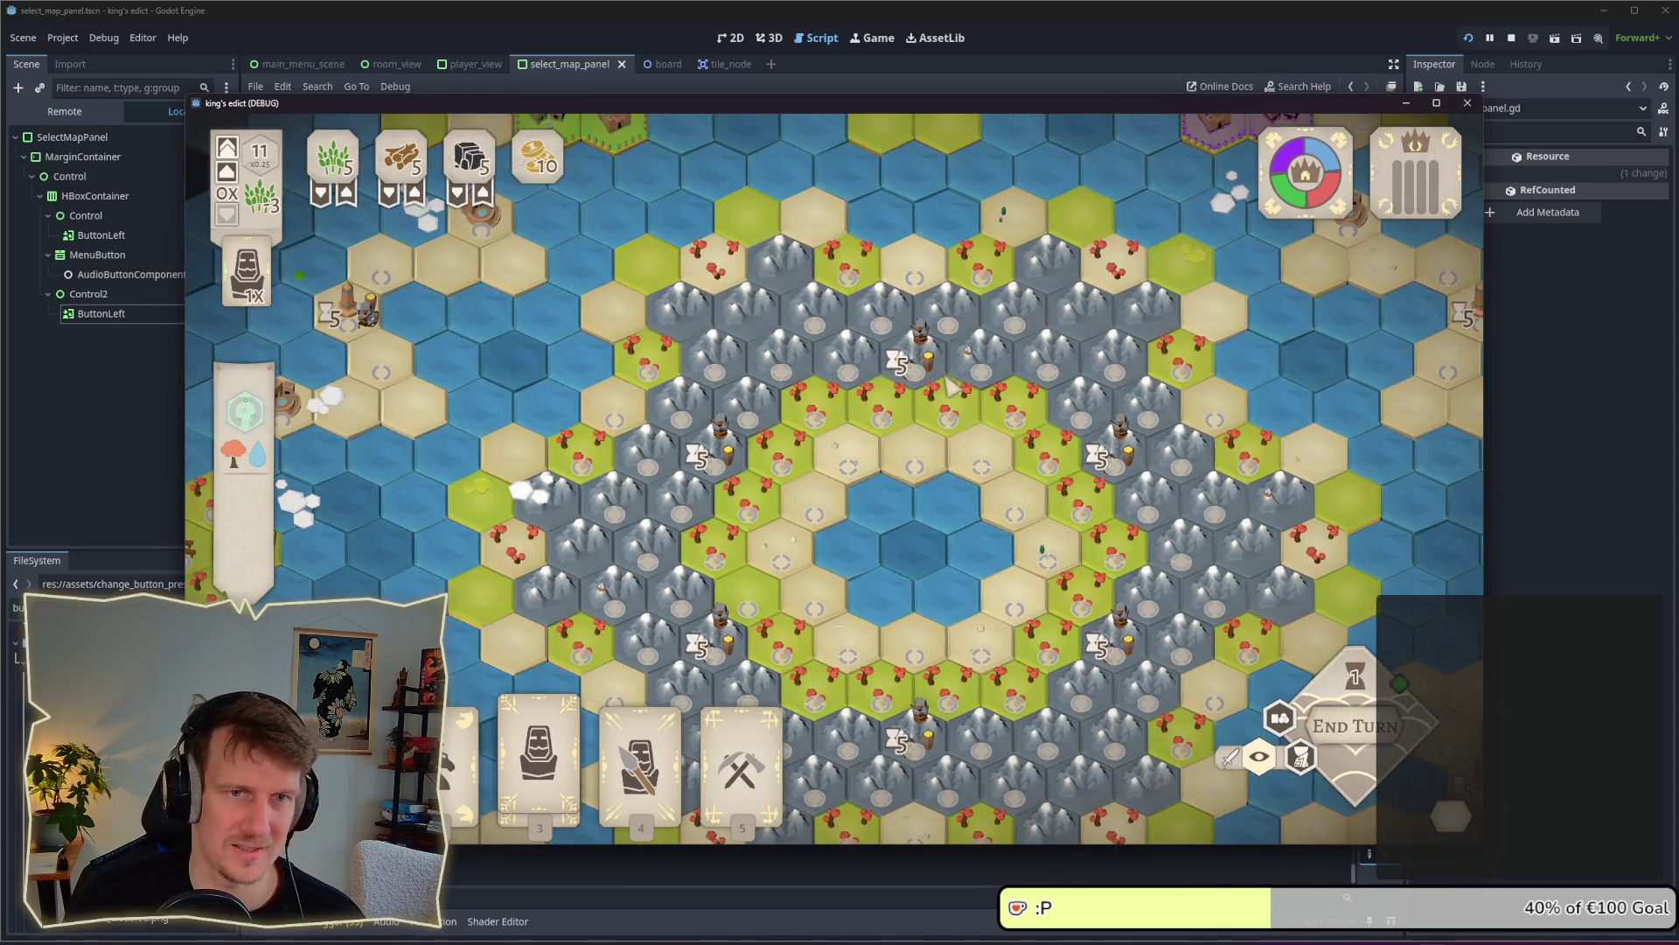
scroll(952, 384, up, 5)
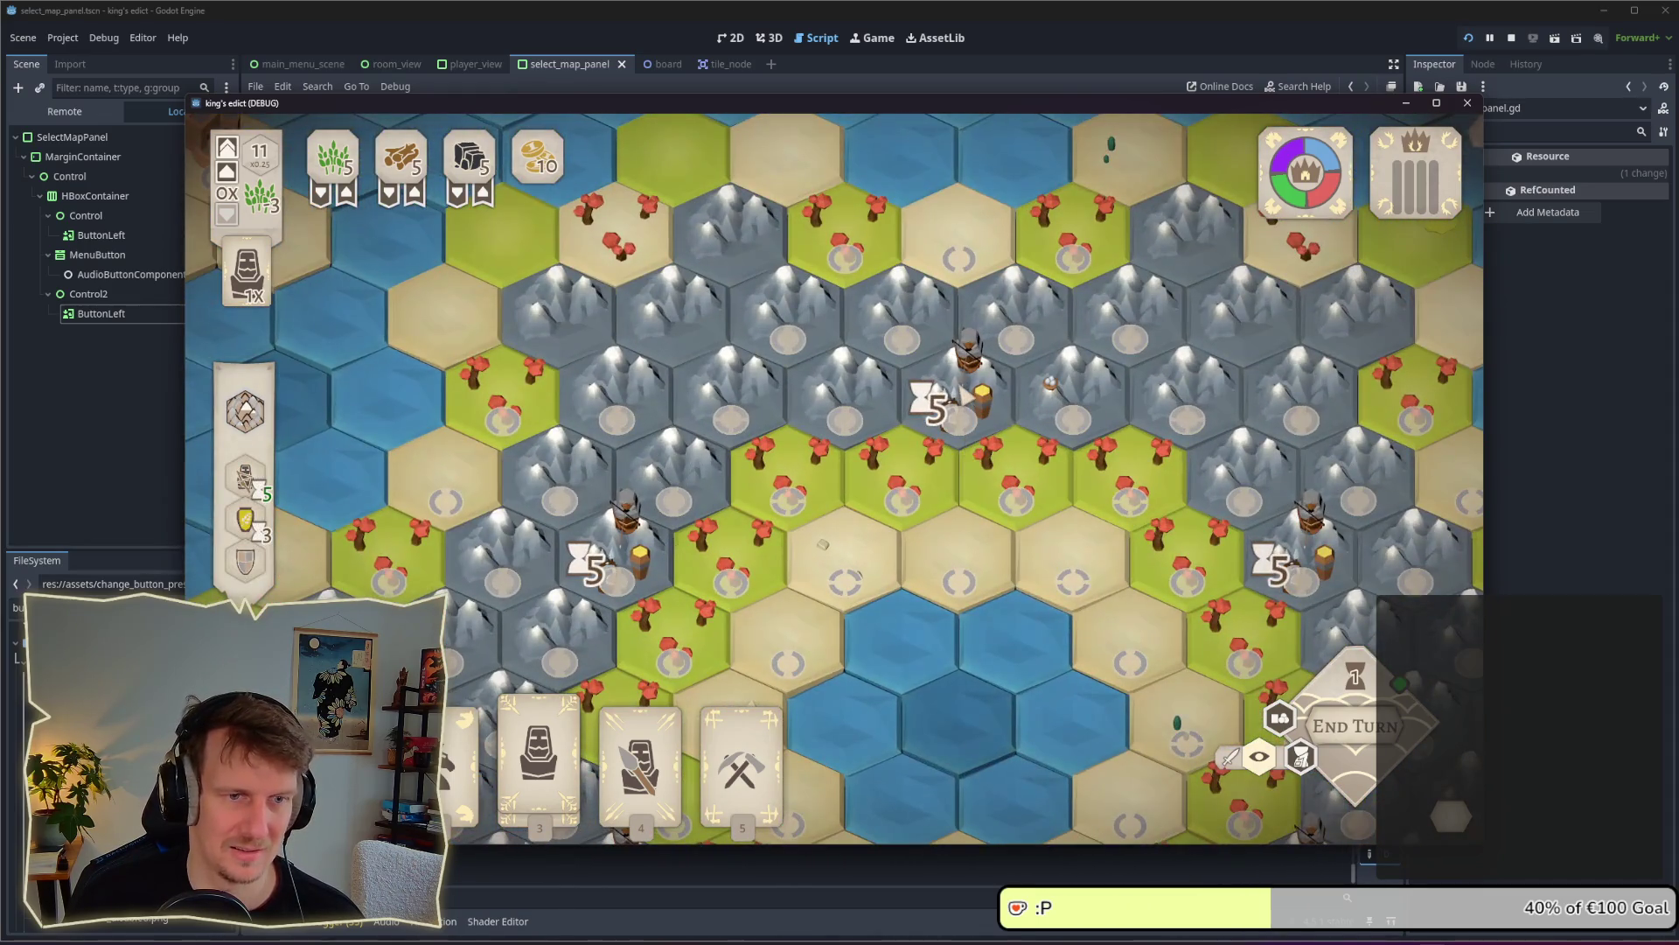
scroll(963, 395, down, 5)
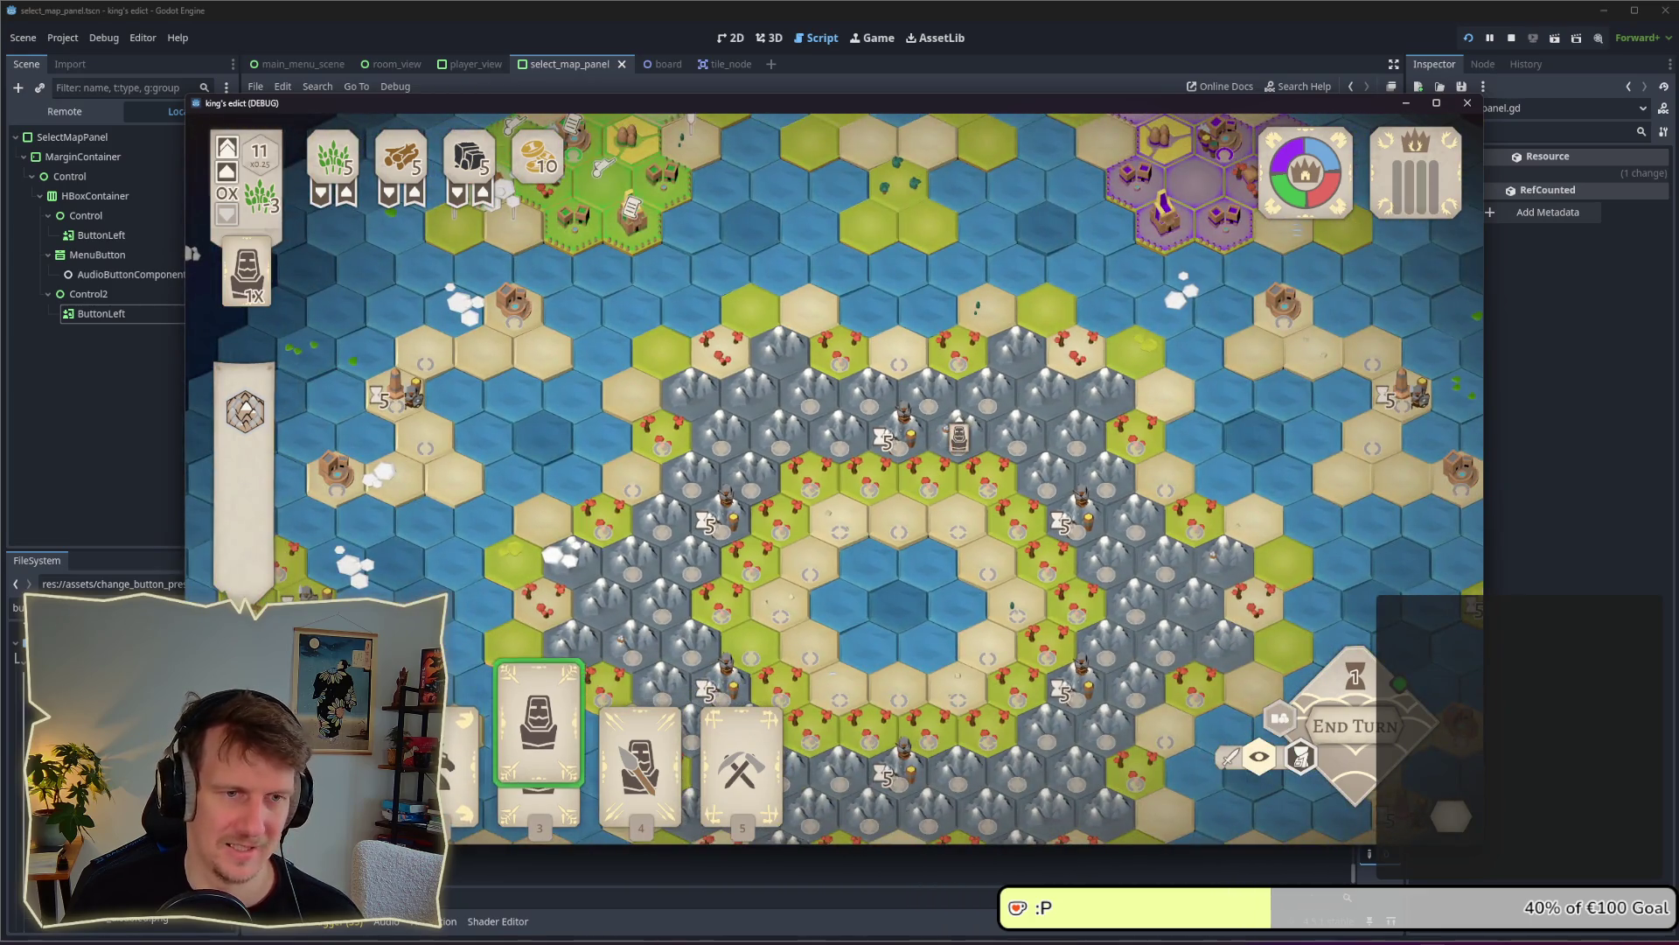
key(Up)
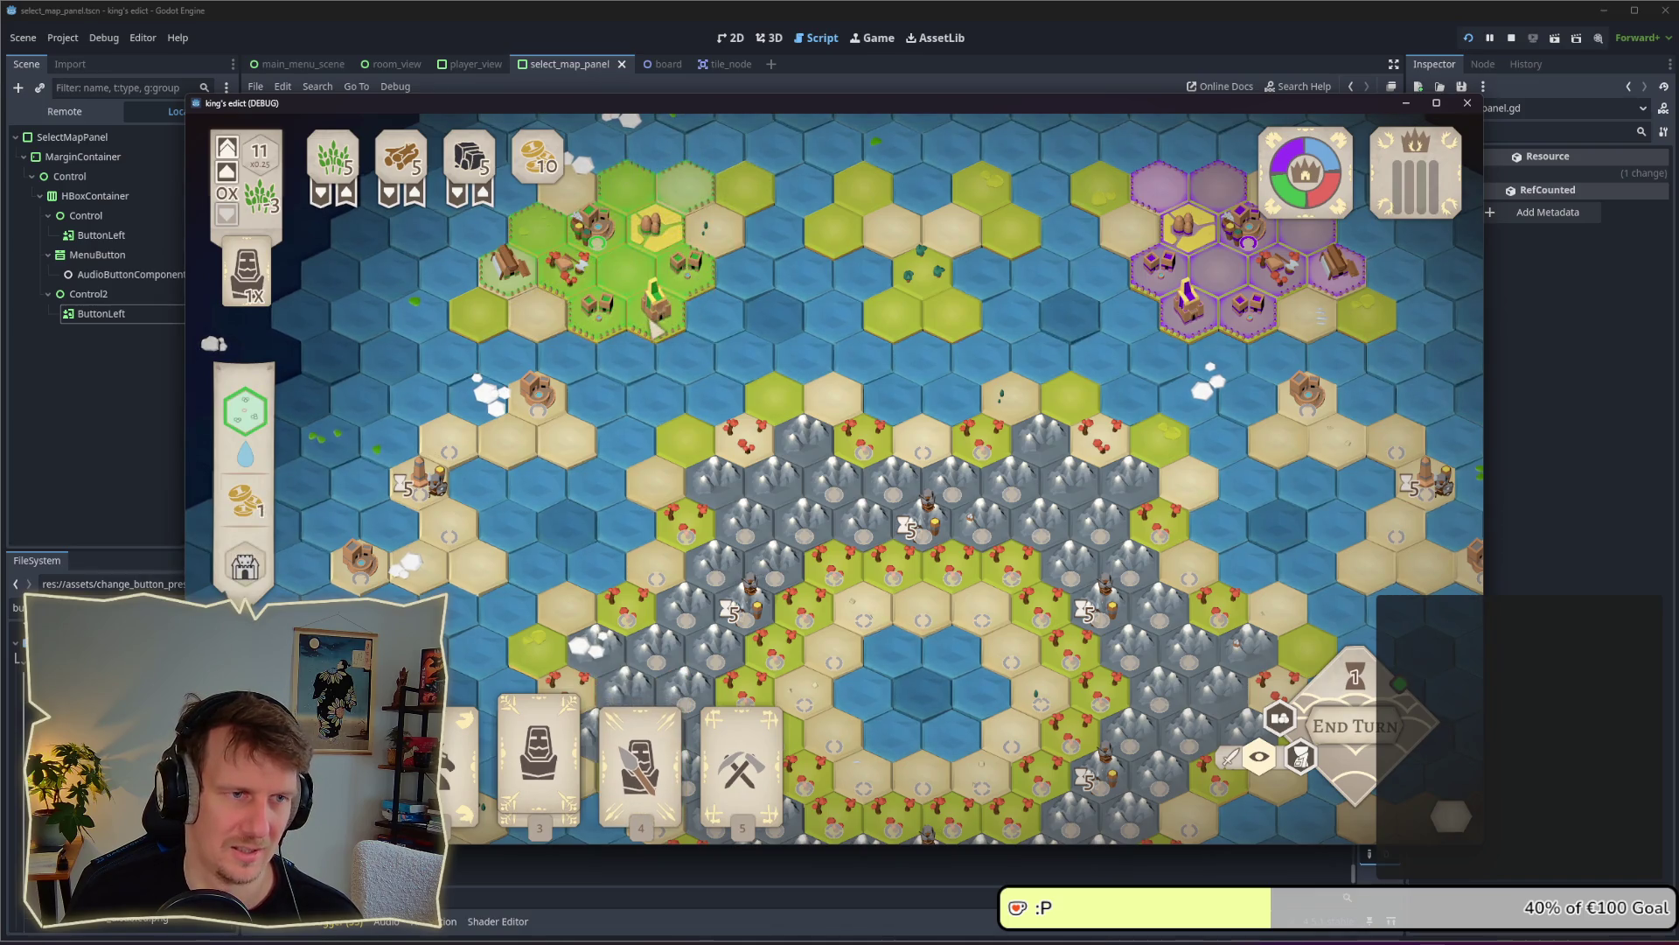
scroll(657, 326, up, 3)
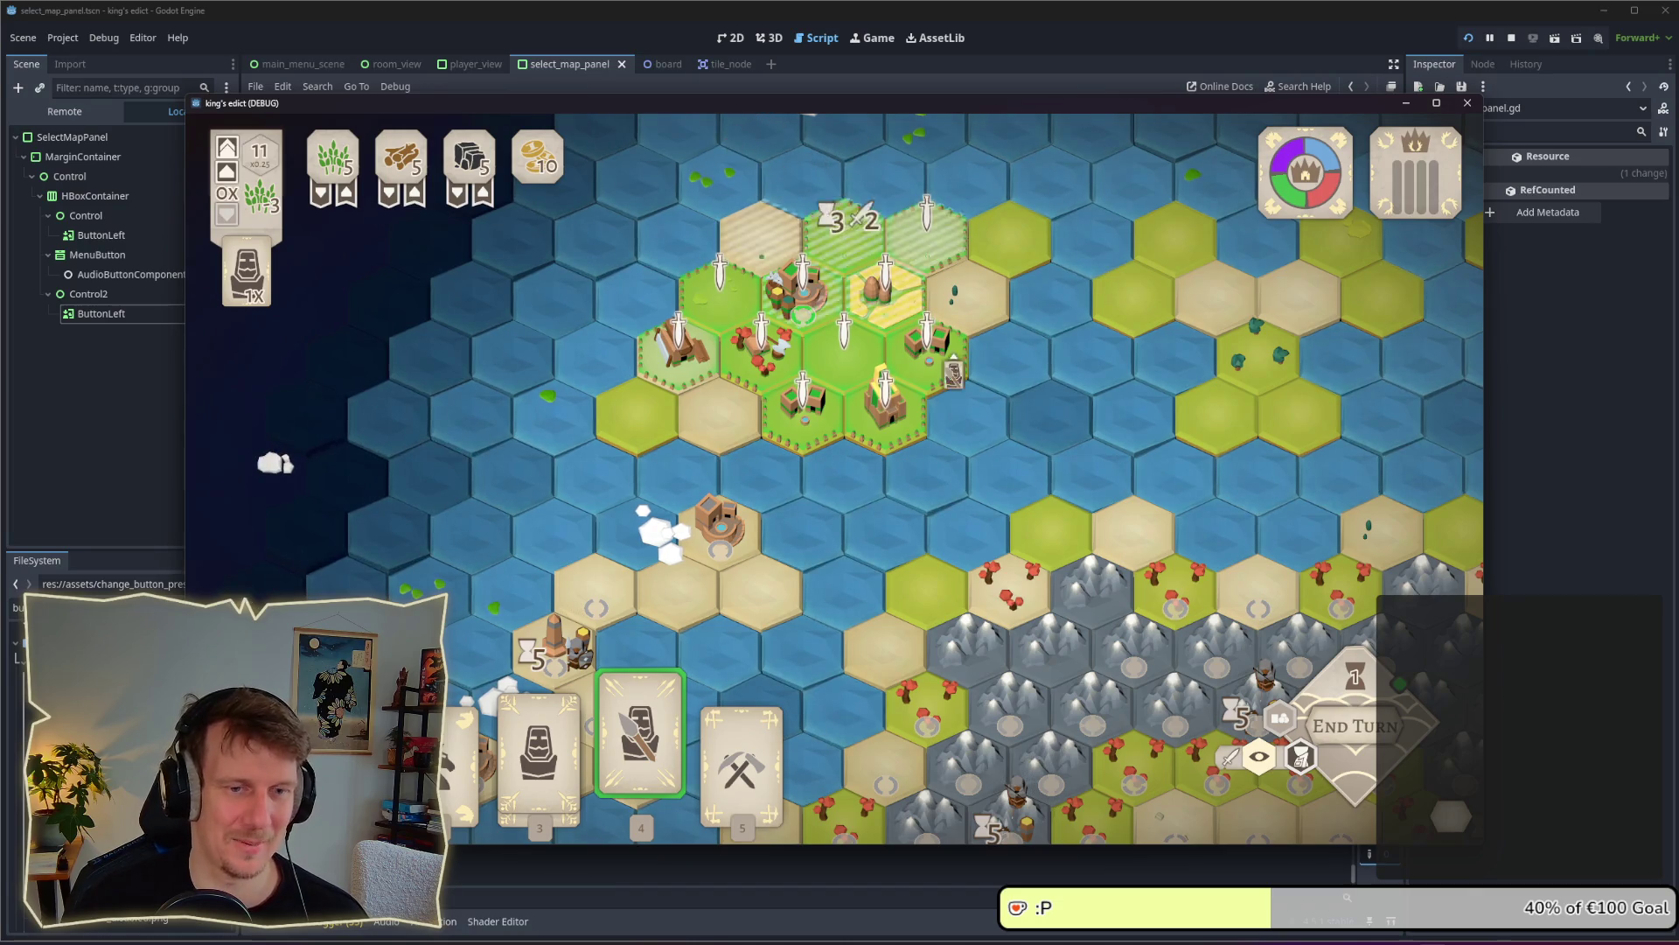
right_click(920, 600)
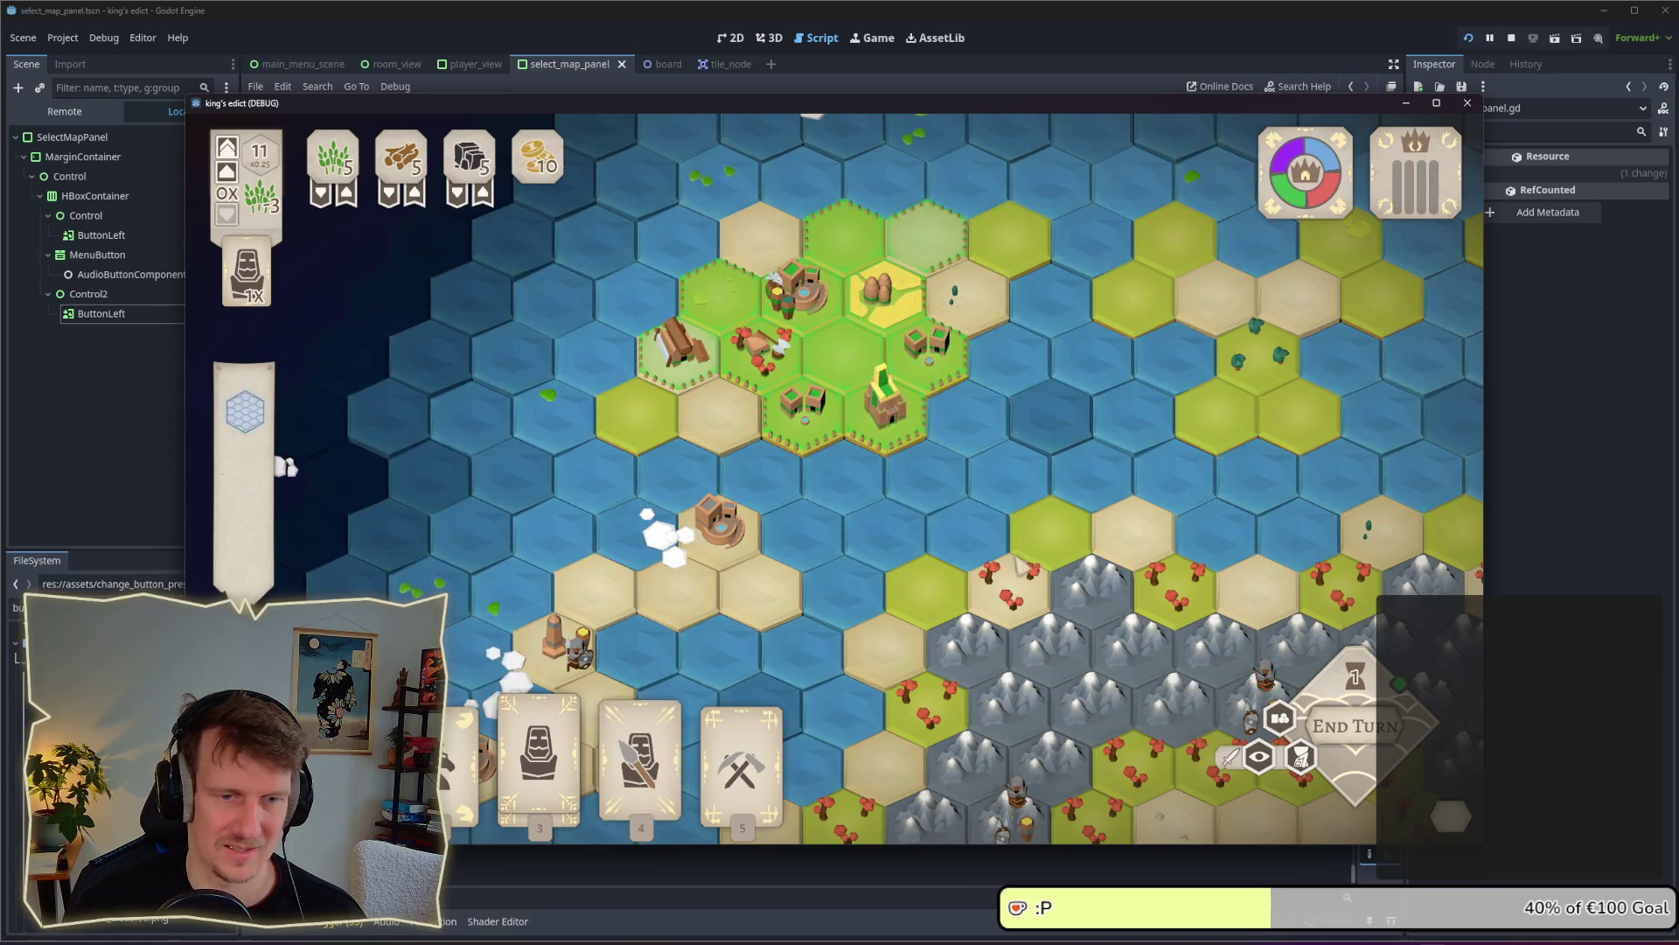
key(s)
key(d)
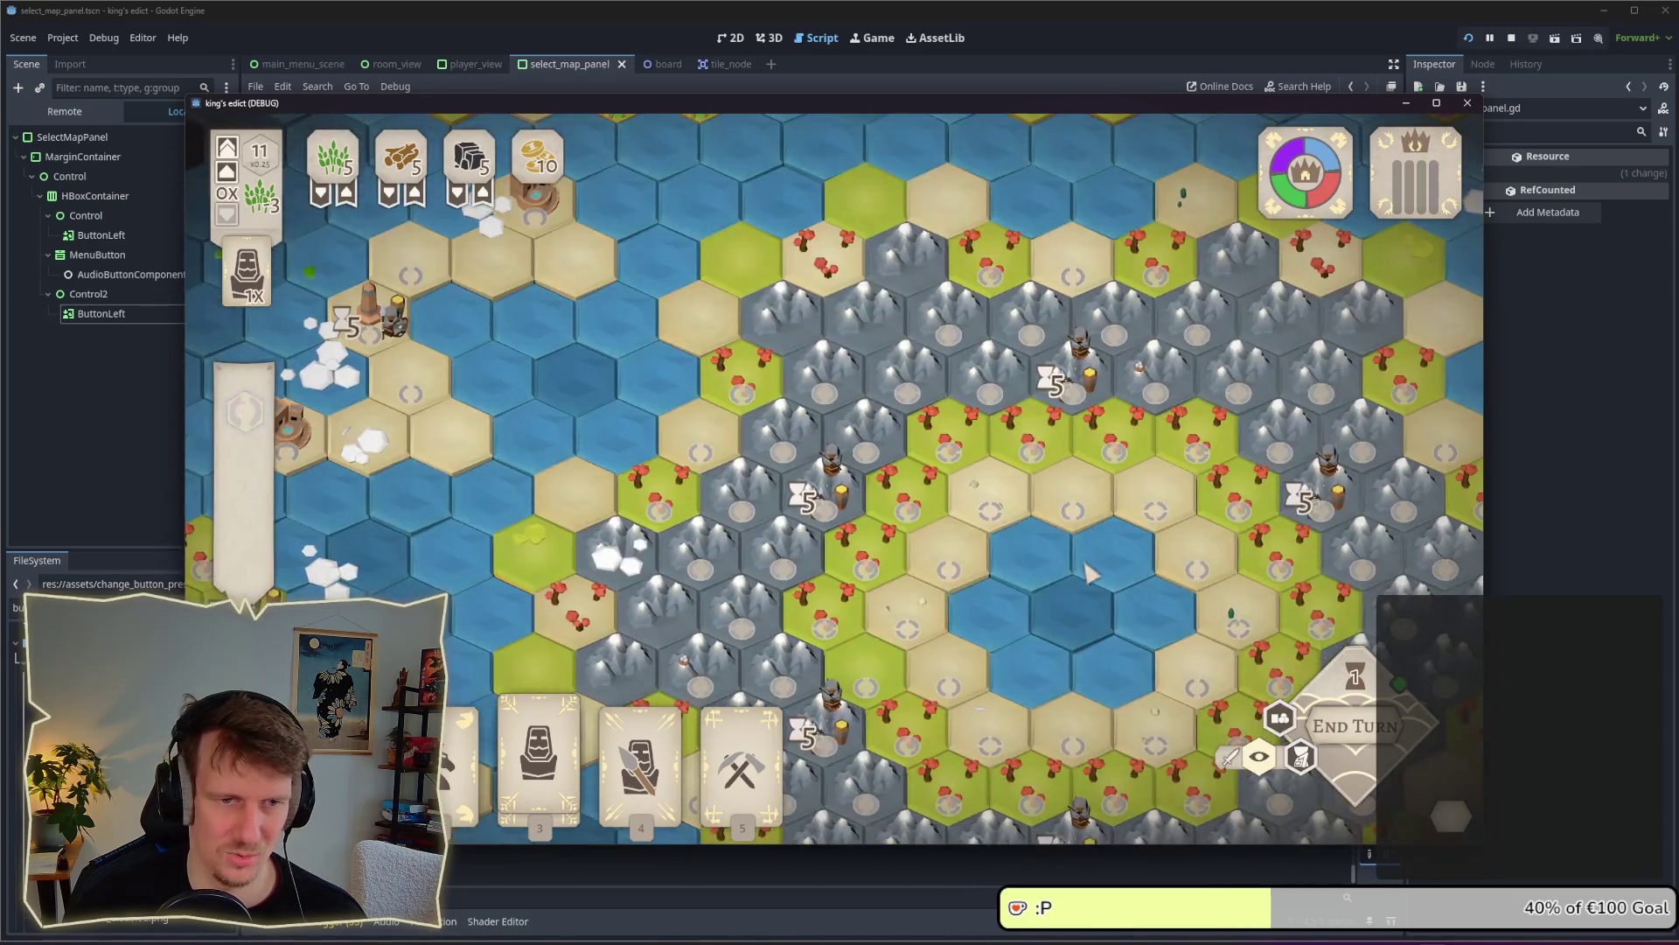
scroll(1089, 573, down, 4)
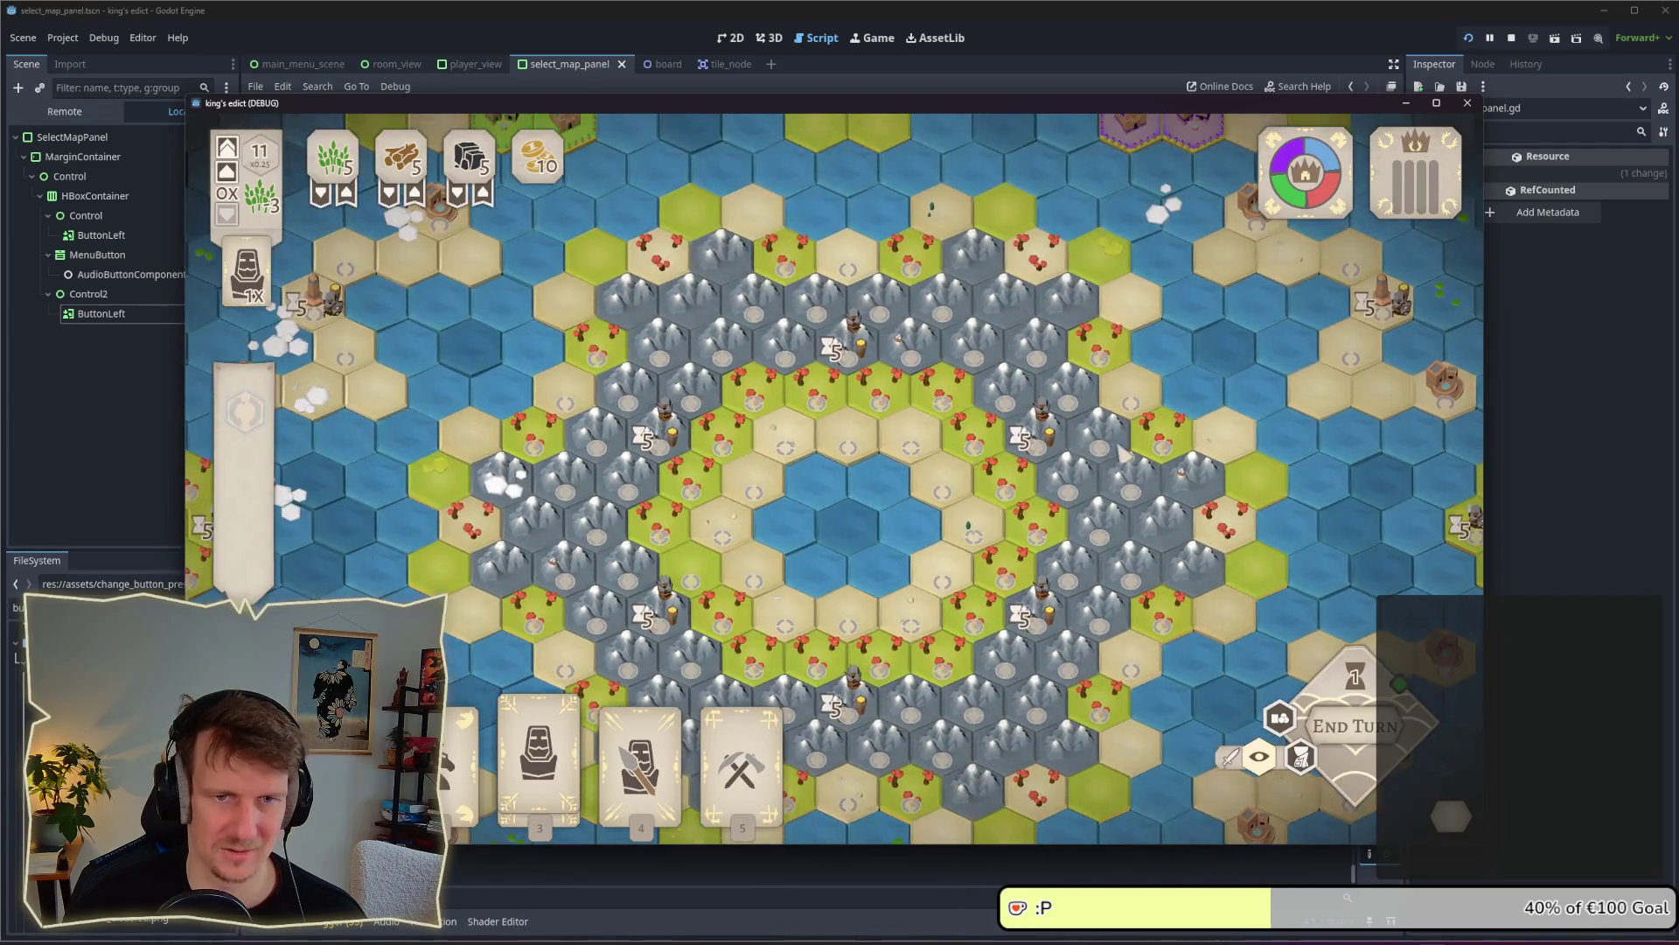
scroll(1142, 461, up, 5)
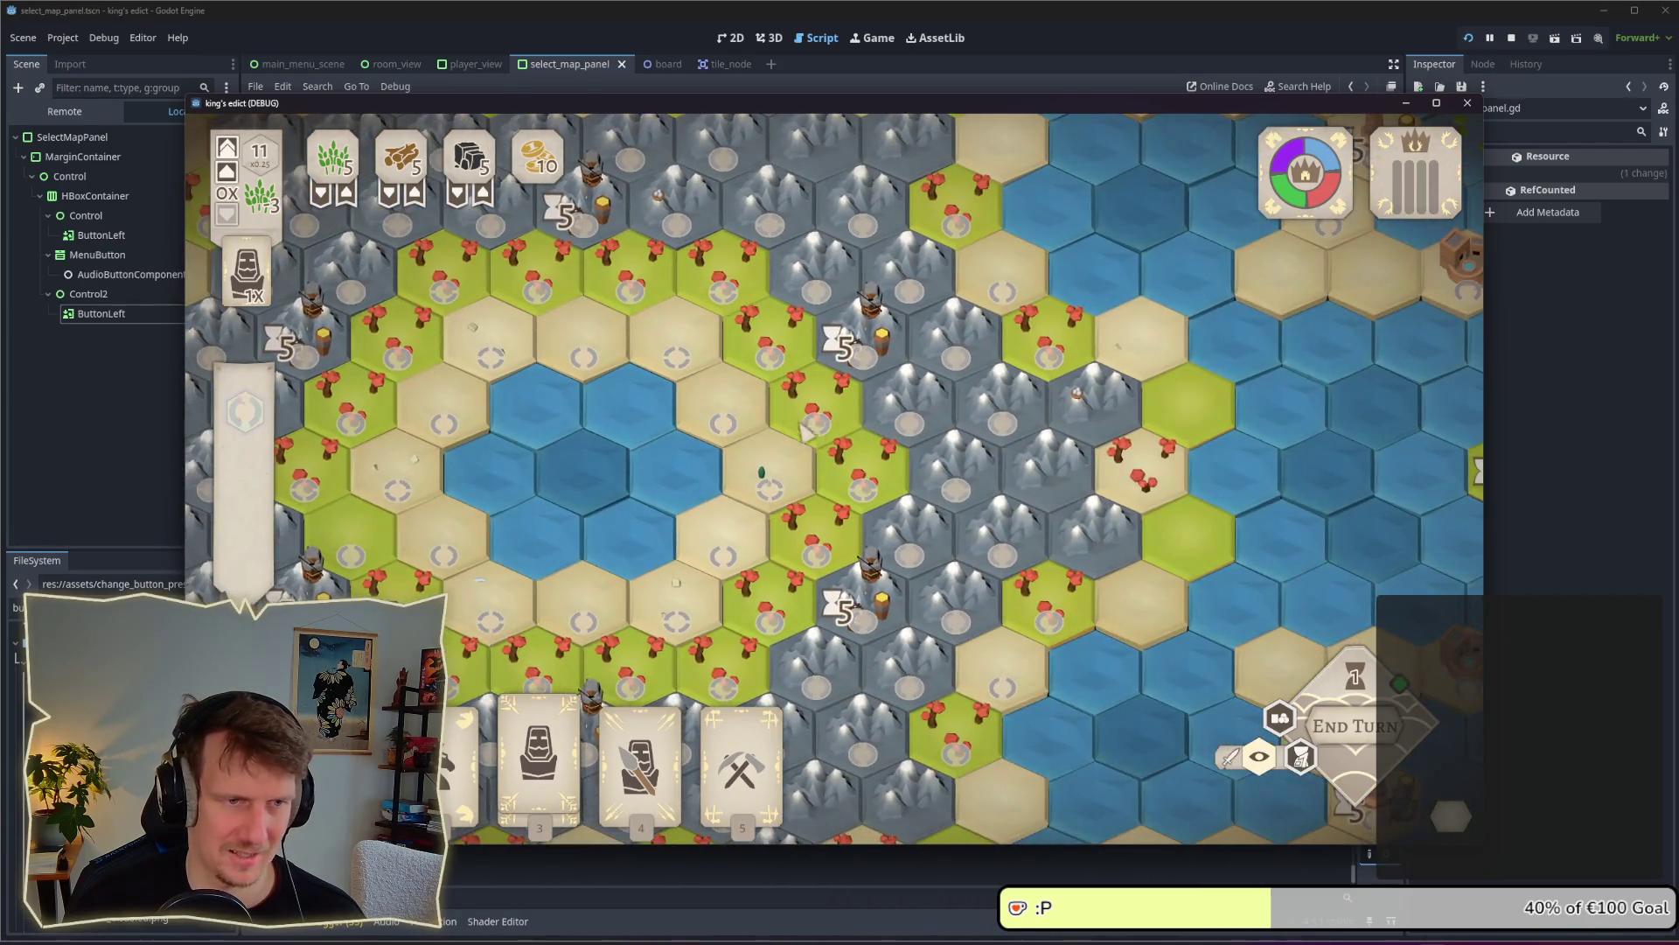
scroll(803, 430, up, 3)
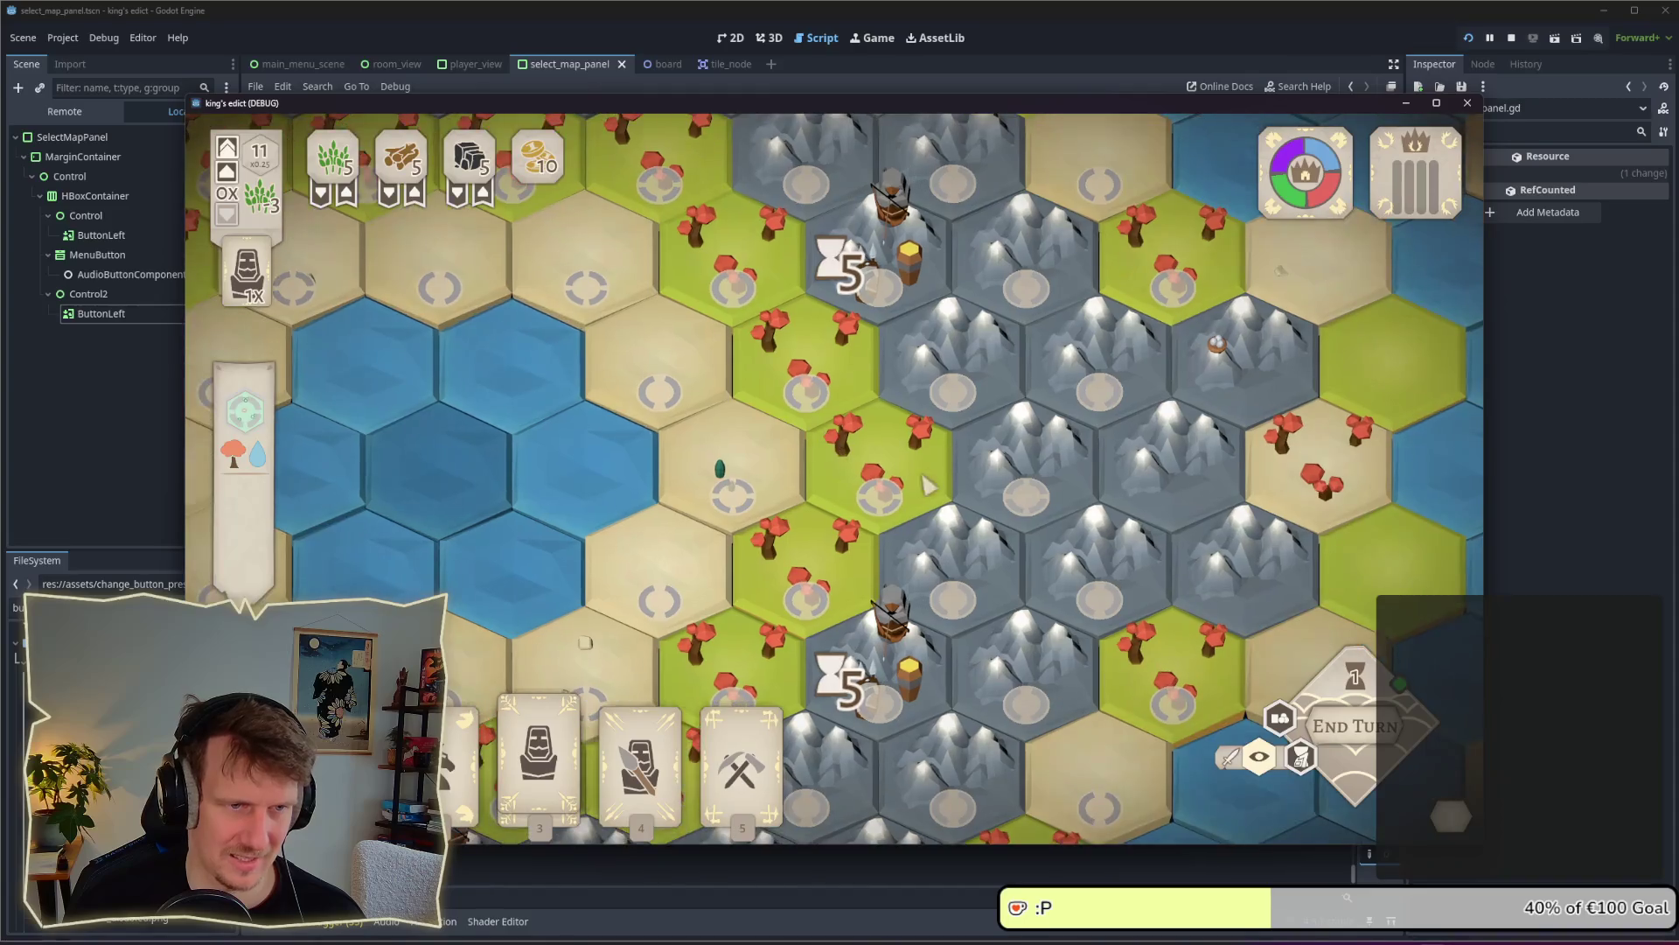
scroll(860, 523, down, 3)
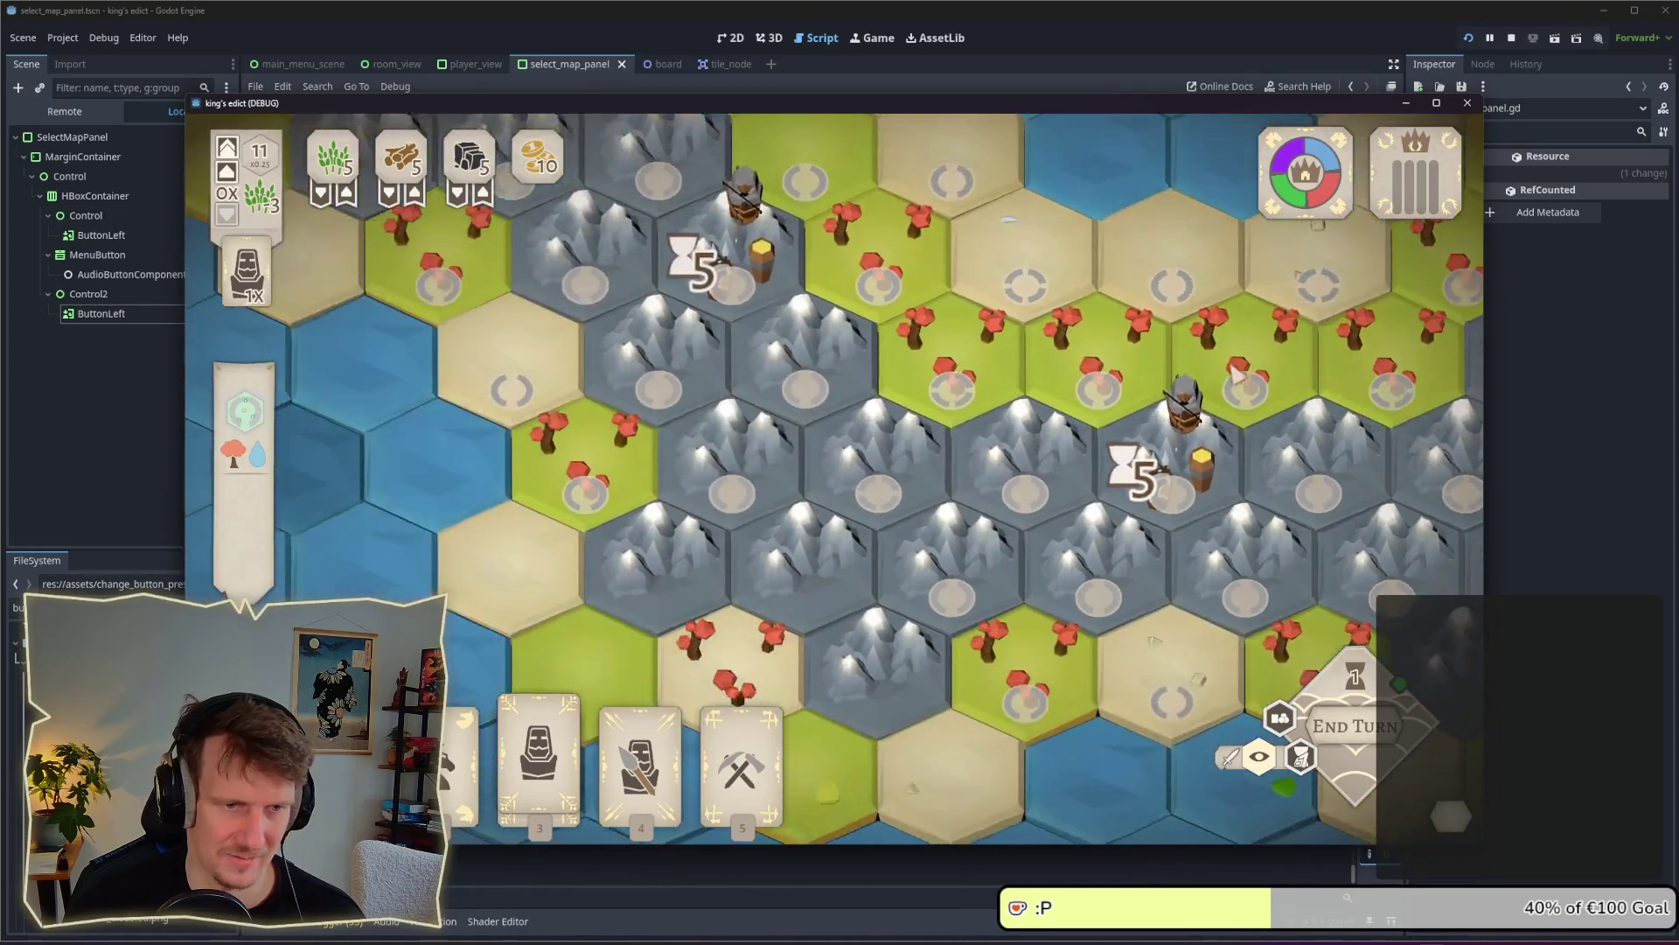
scroll(1035, 481, down, 2)
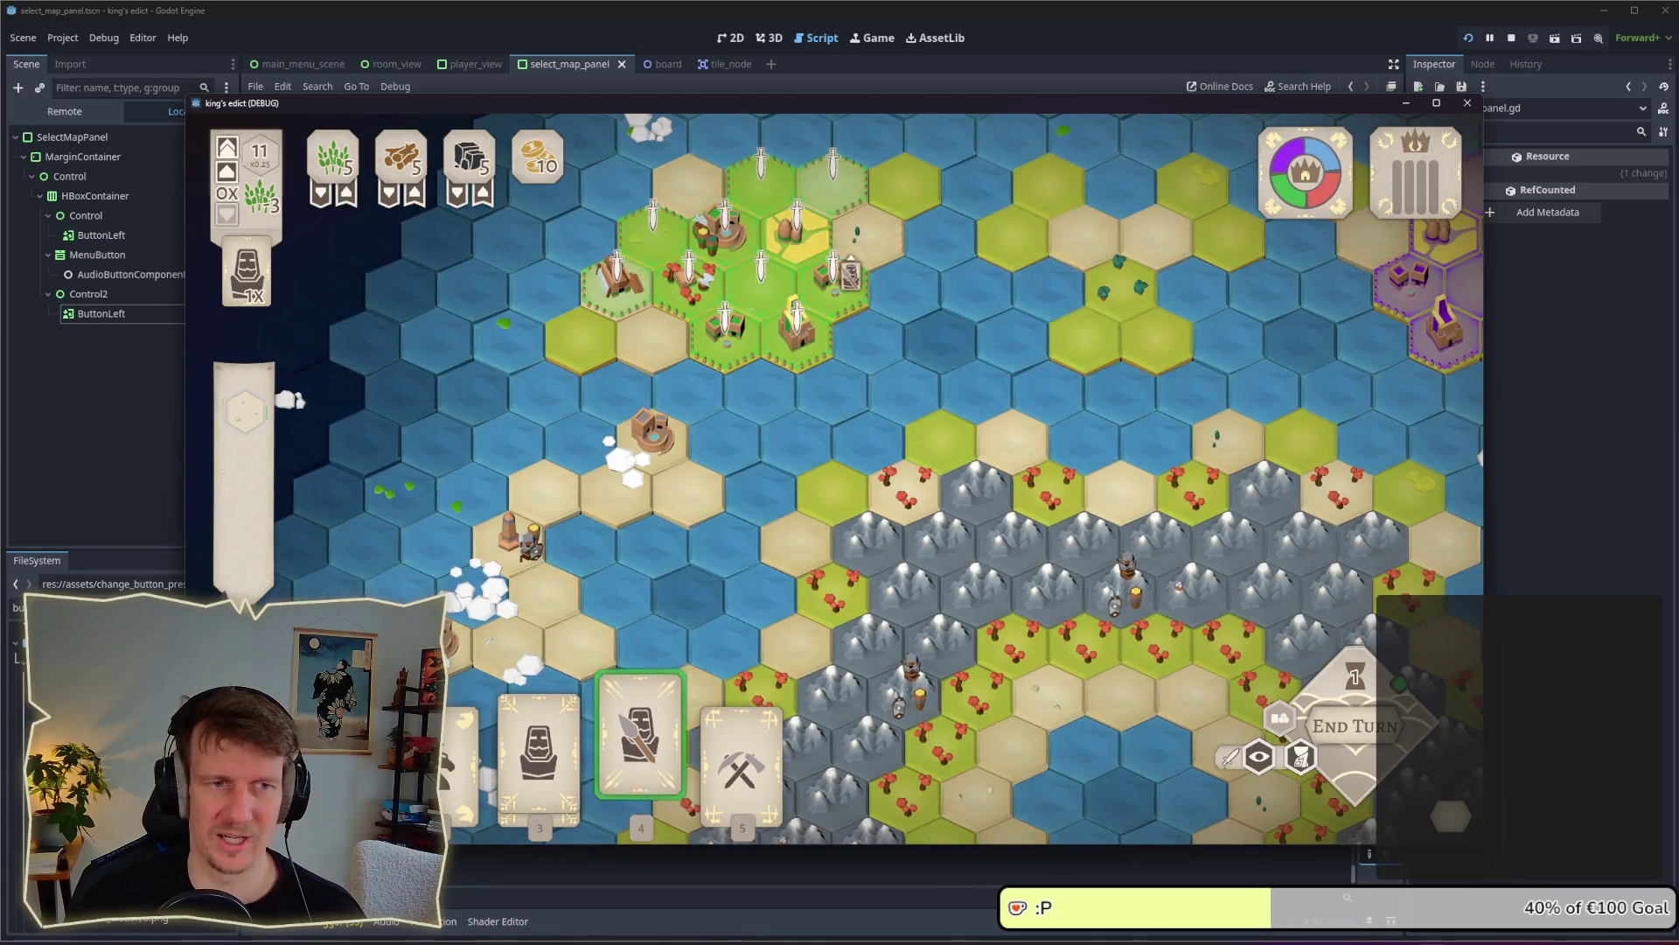
click(640, 743)
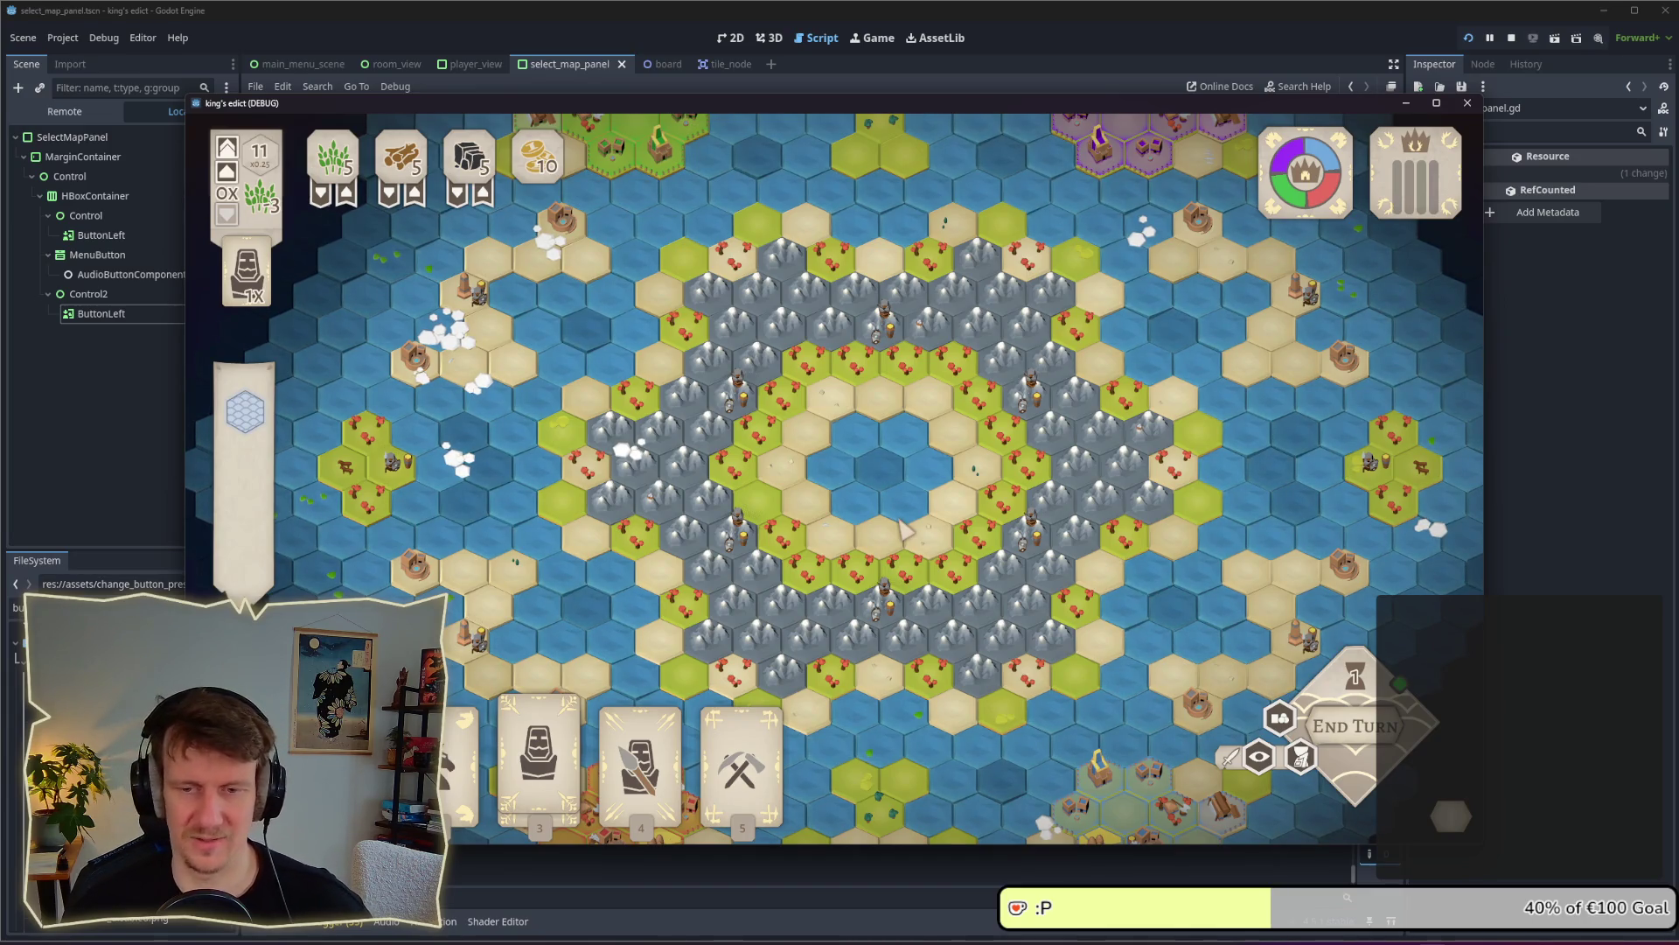
click(1508, 43)
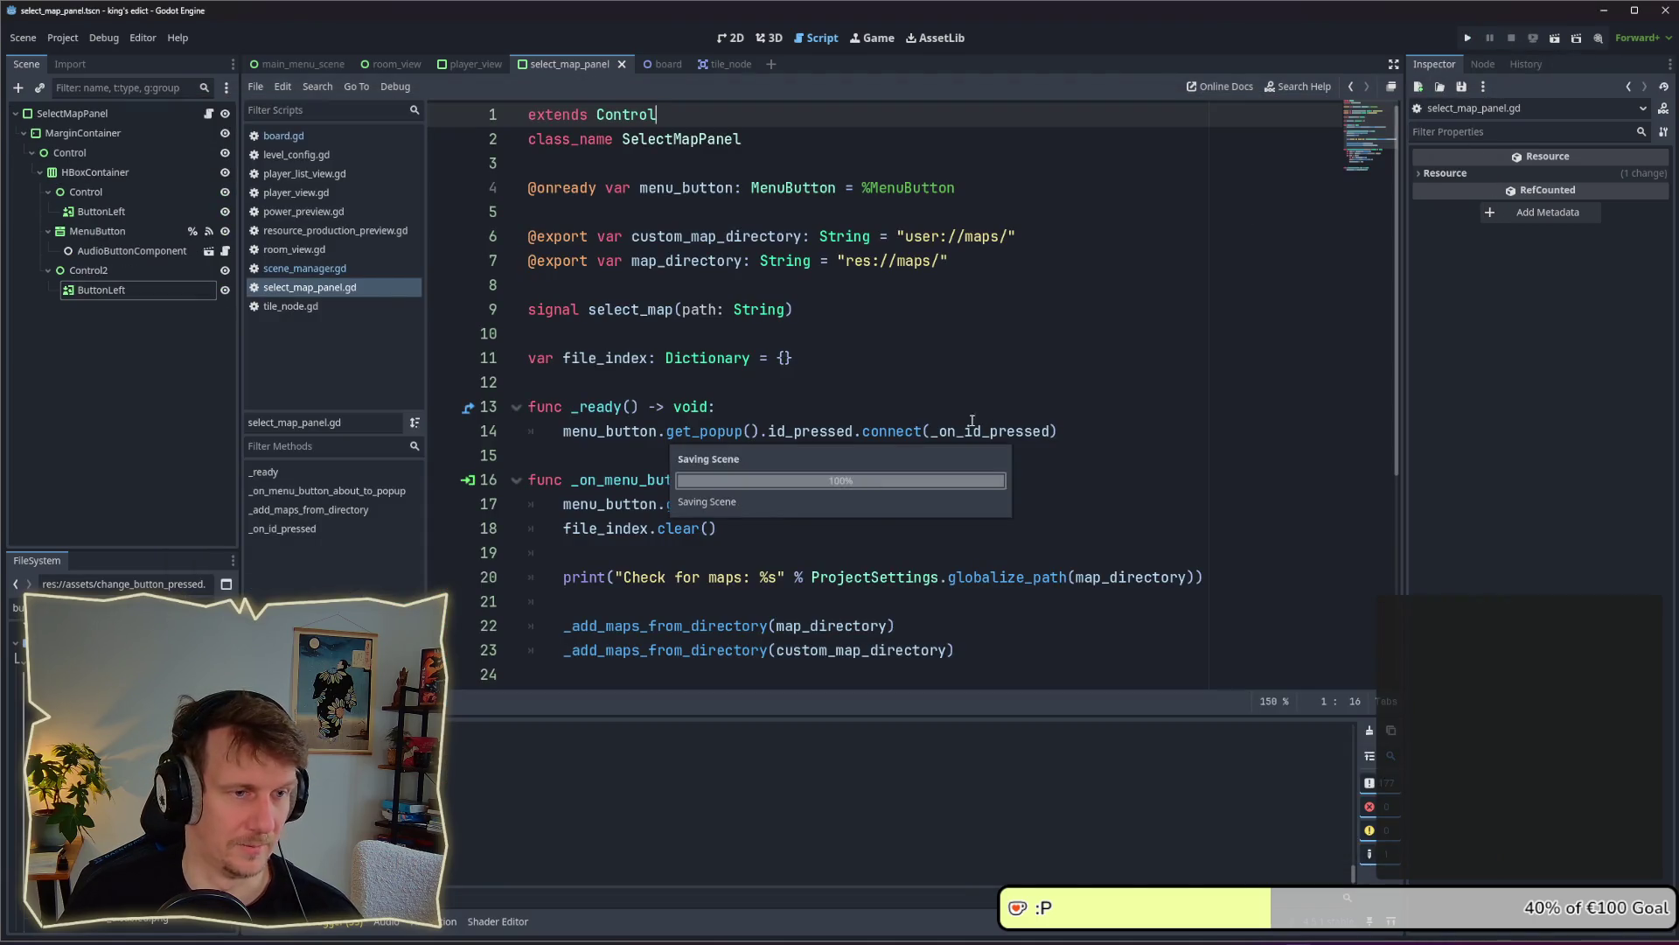
Leave the running game and show the select_map_panel scene in the 2D workspace
click(853, 389)
key(alt+Tab)
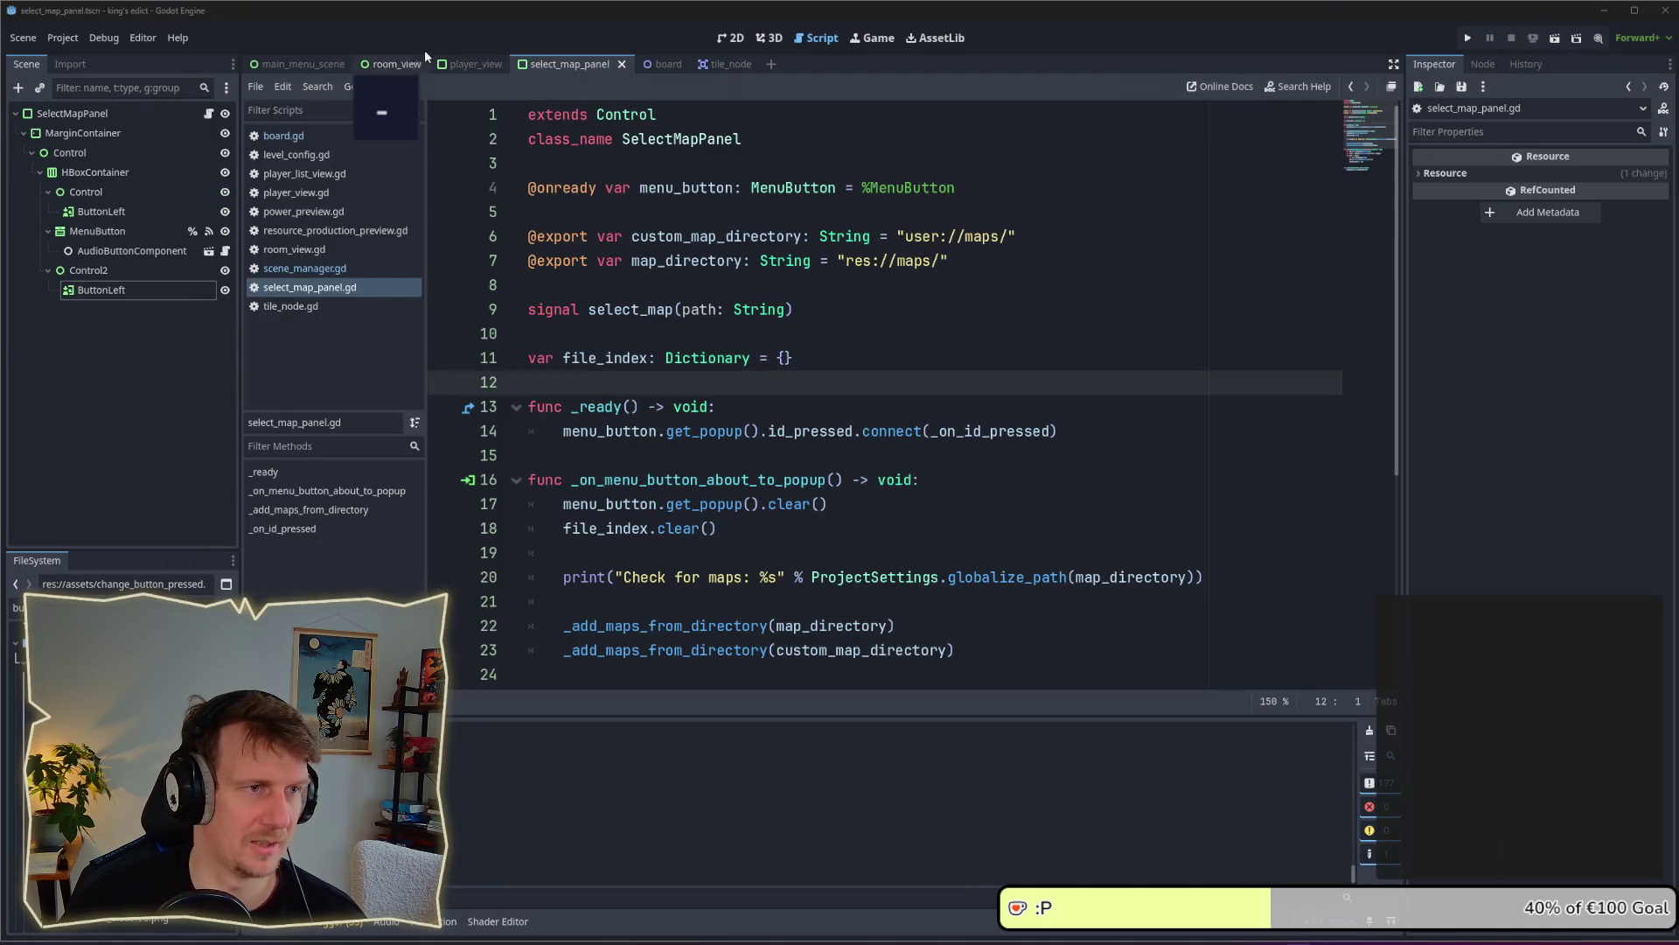
click(731, 37)
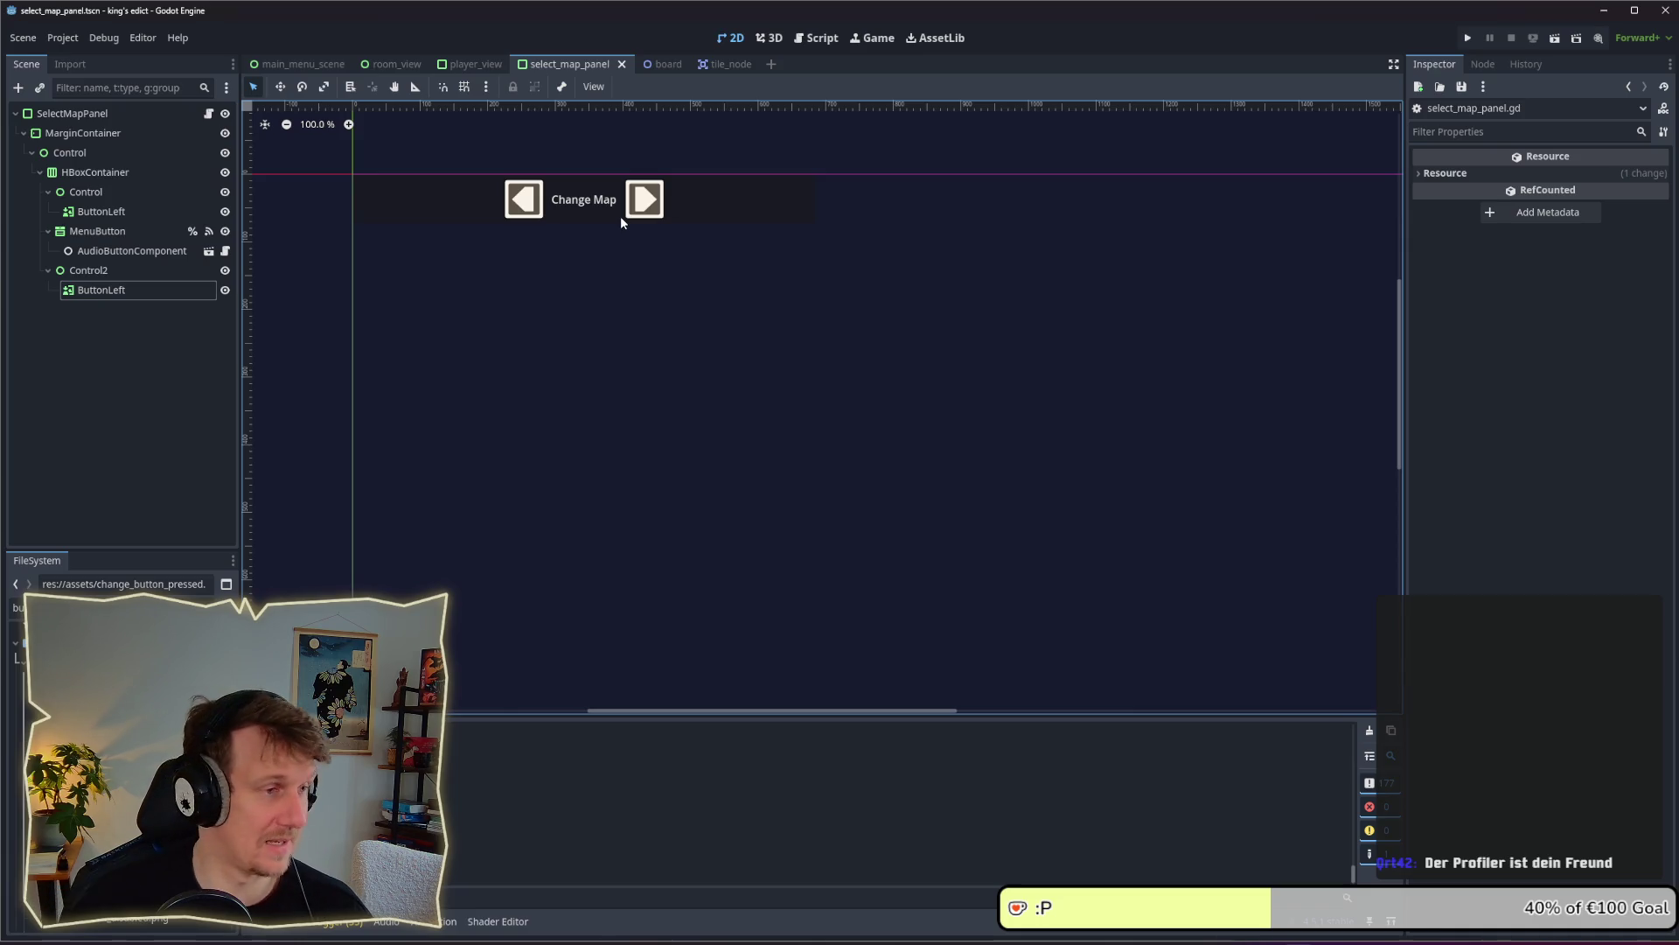
Rename the arrow holders Control and Control2 to ControlLeft and ControlRight in the Scene dock
click(127, 271)
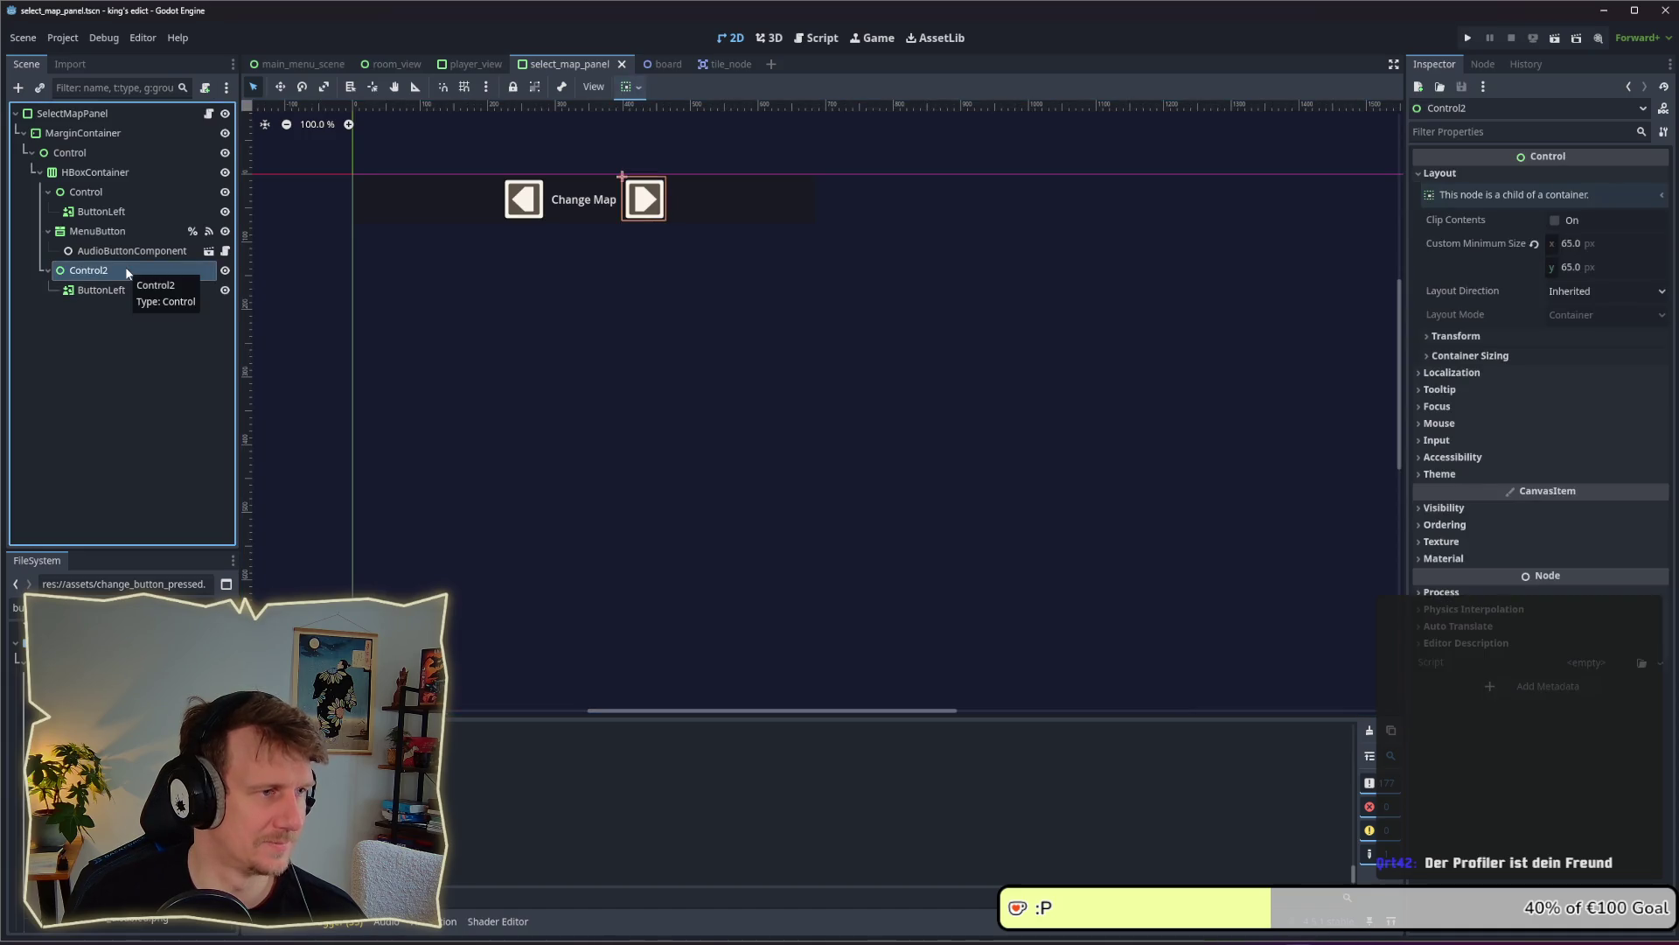
double_click(123, 192)
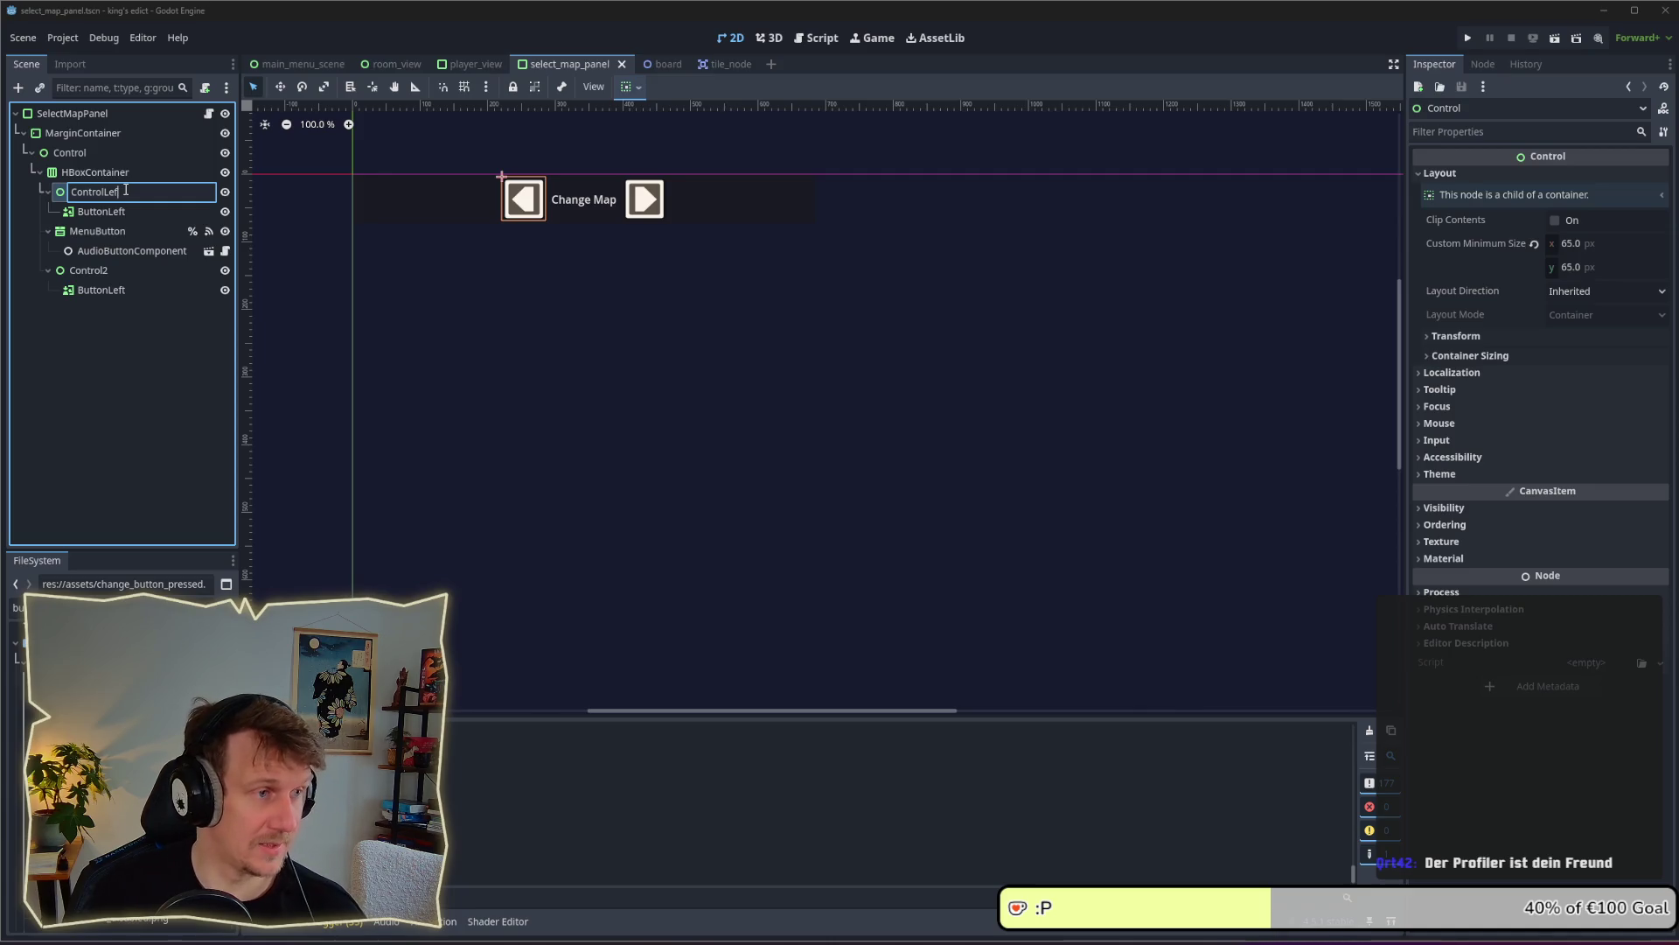
text(t)
key(Return)
double_click(120, 271)
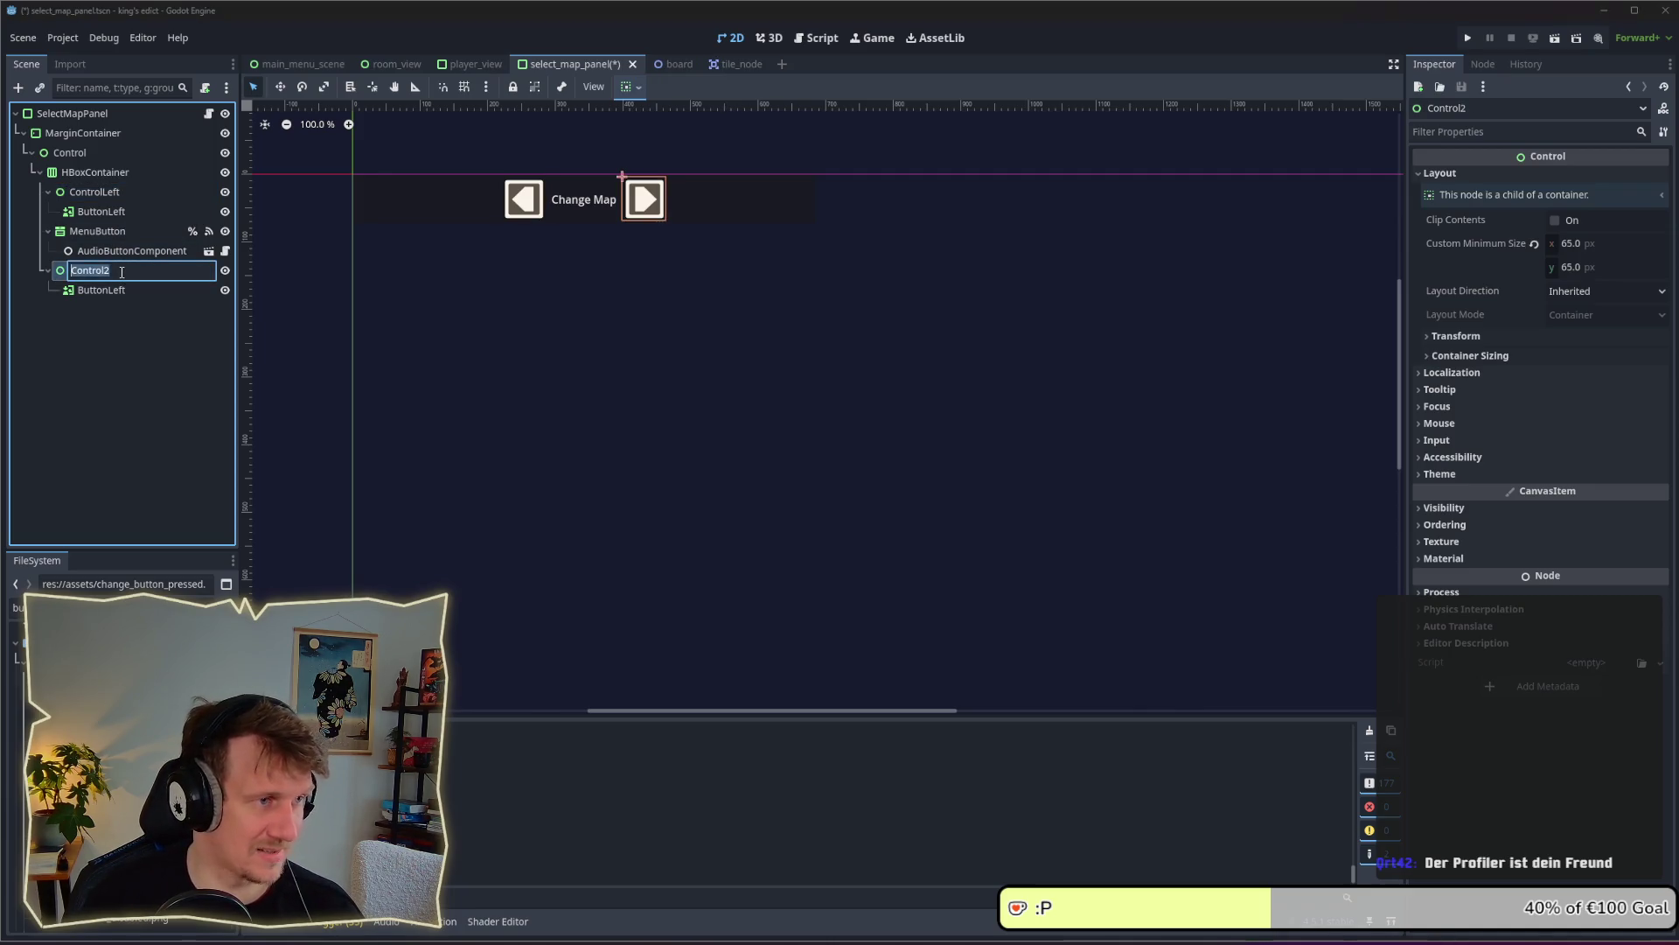
key(End)
key(BackSpace)
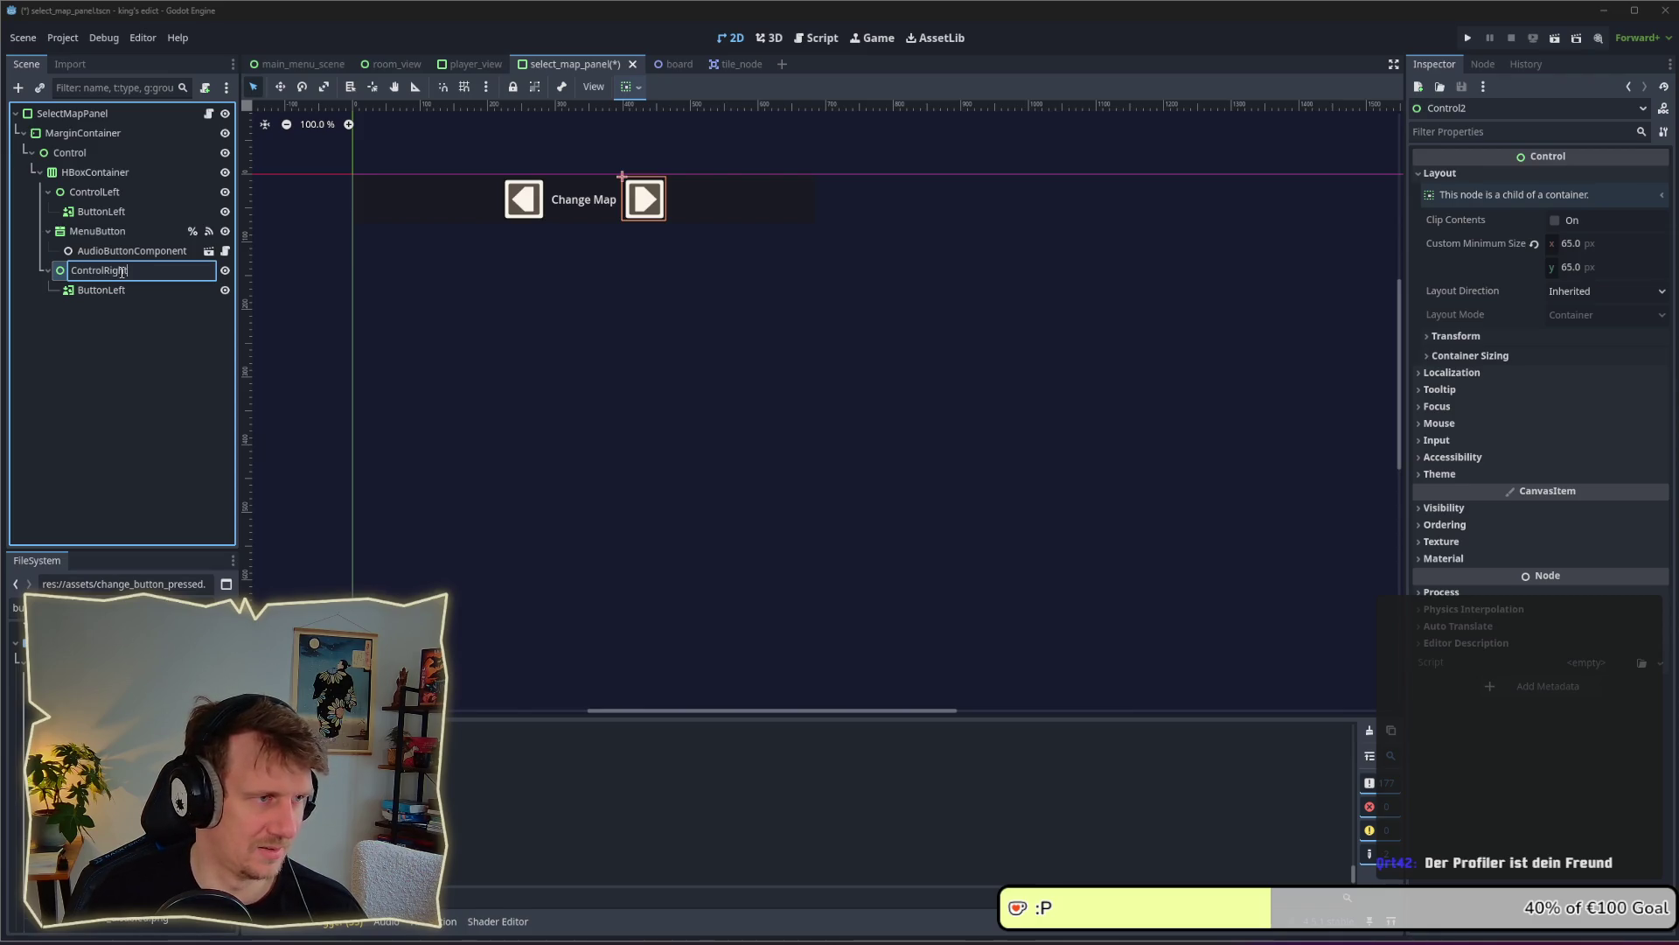
key(Return)
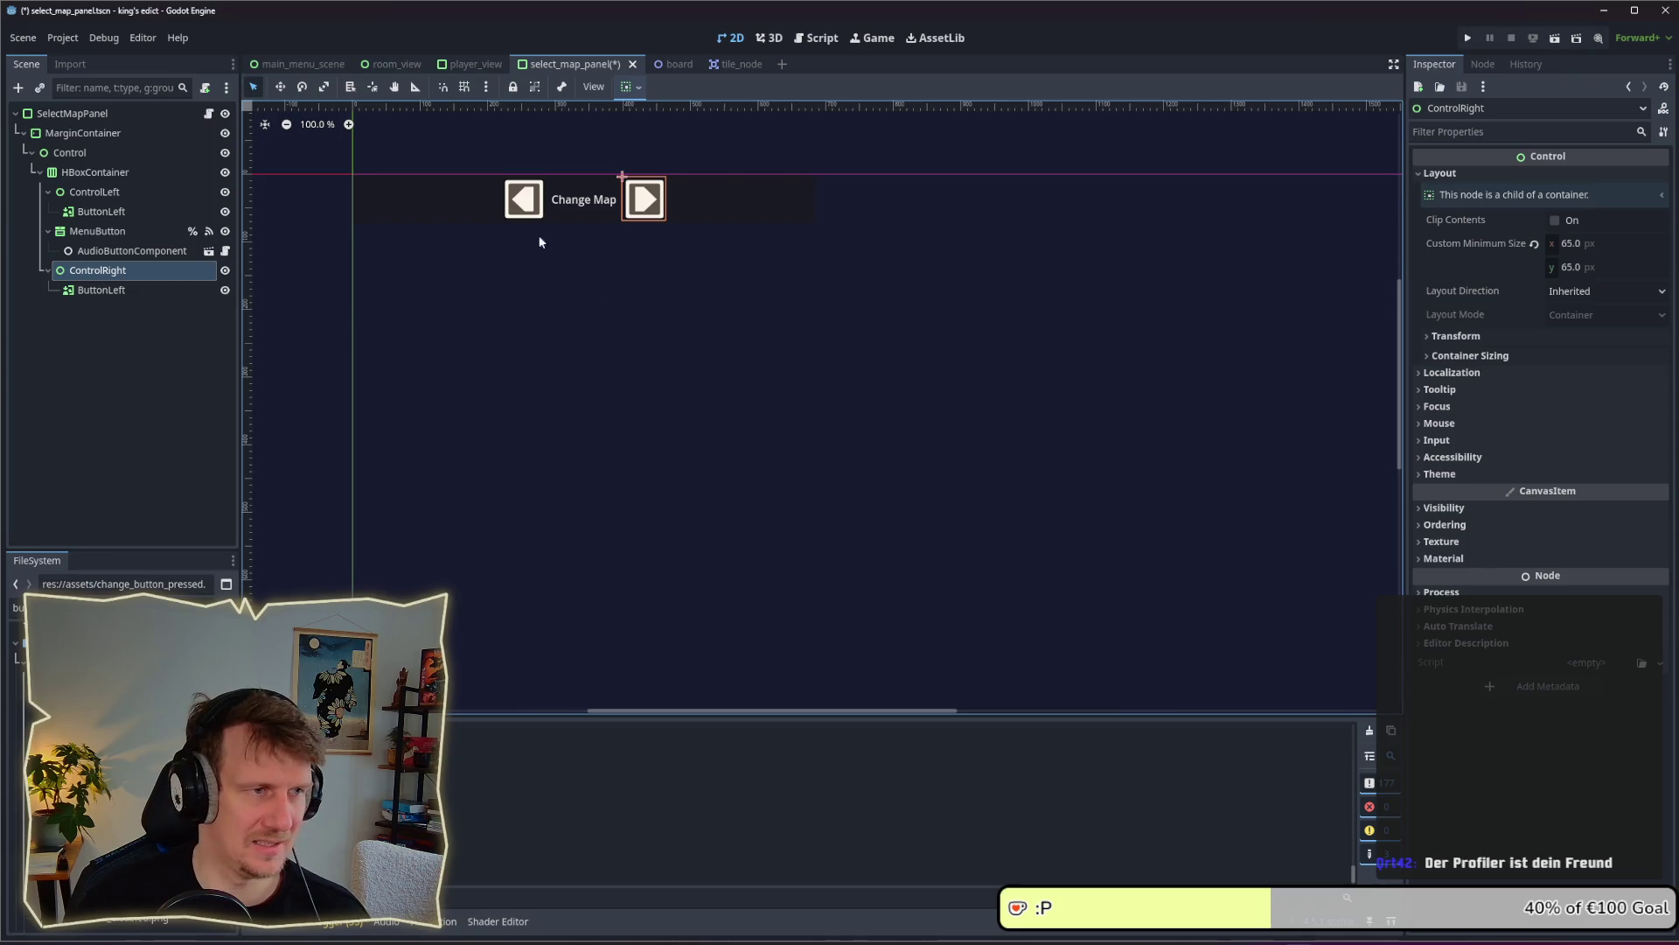
key(Up)
key(Up)
key(Up)
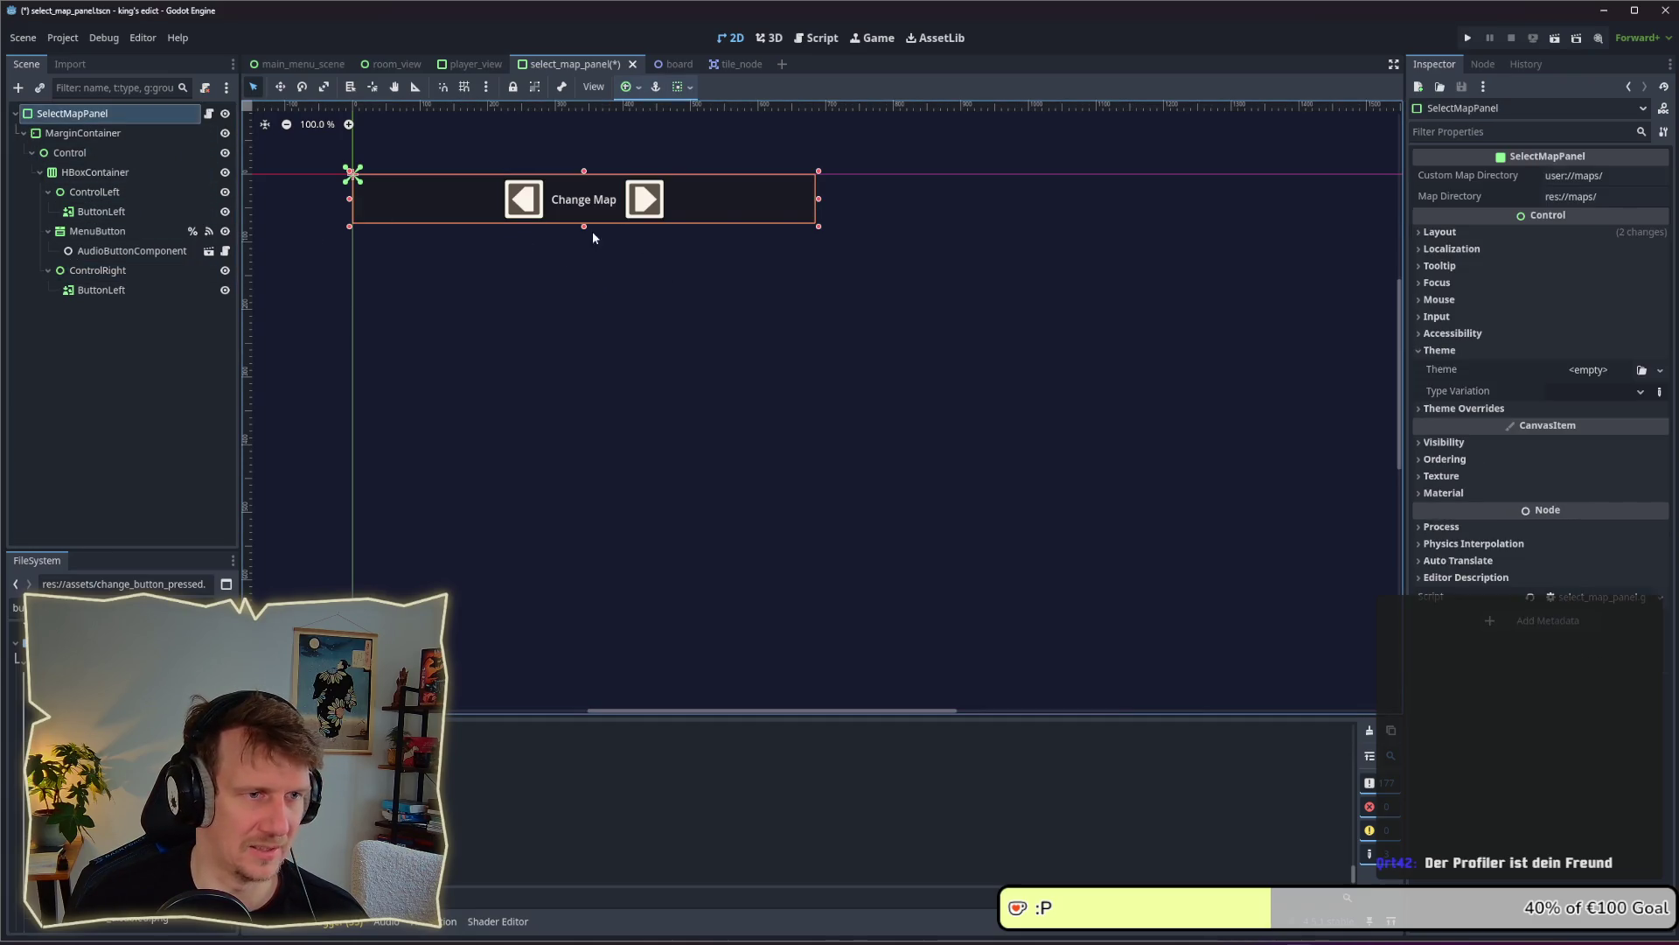
Resize SelectMapPanel taller and narrower while checking each node of its hierarchy
mouse_move(584, 227)
mouse_down()
mouse_move(580, 289)
mouse_move(579, 237)
mouse_up()
click(98, 154)
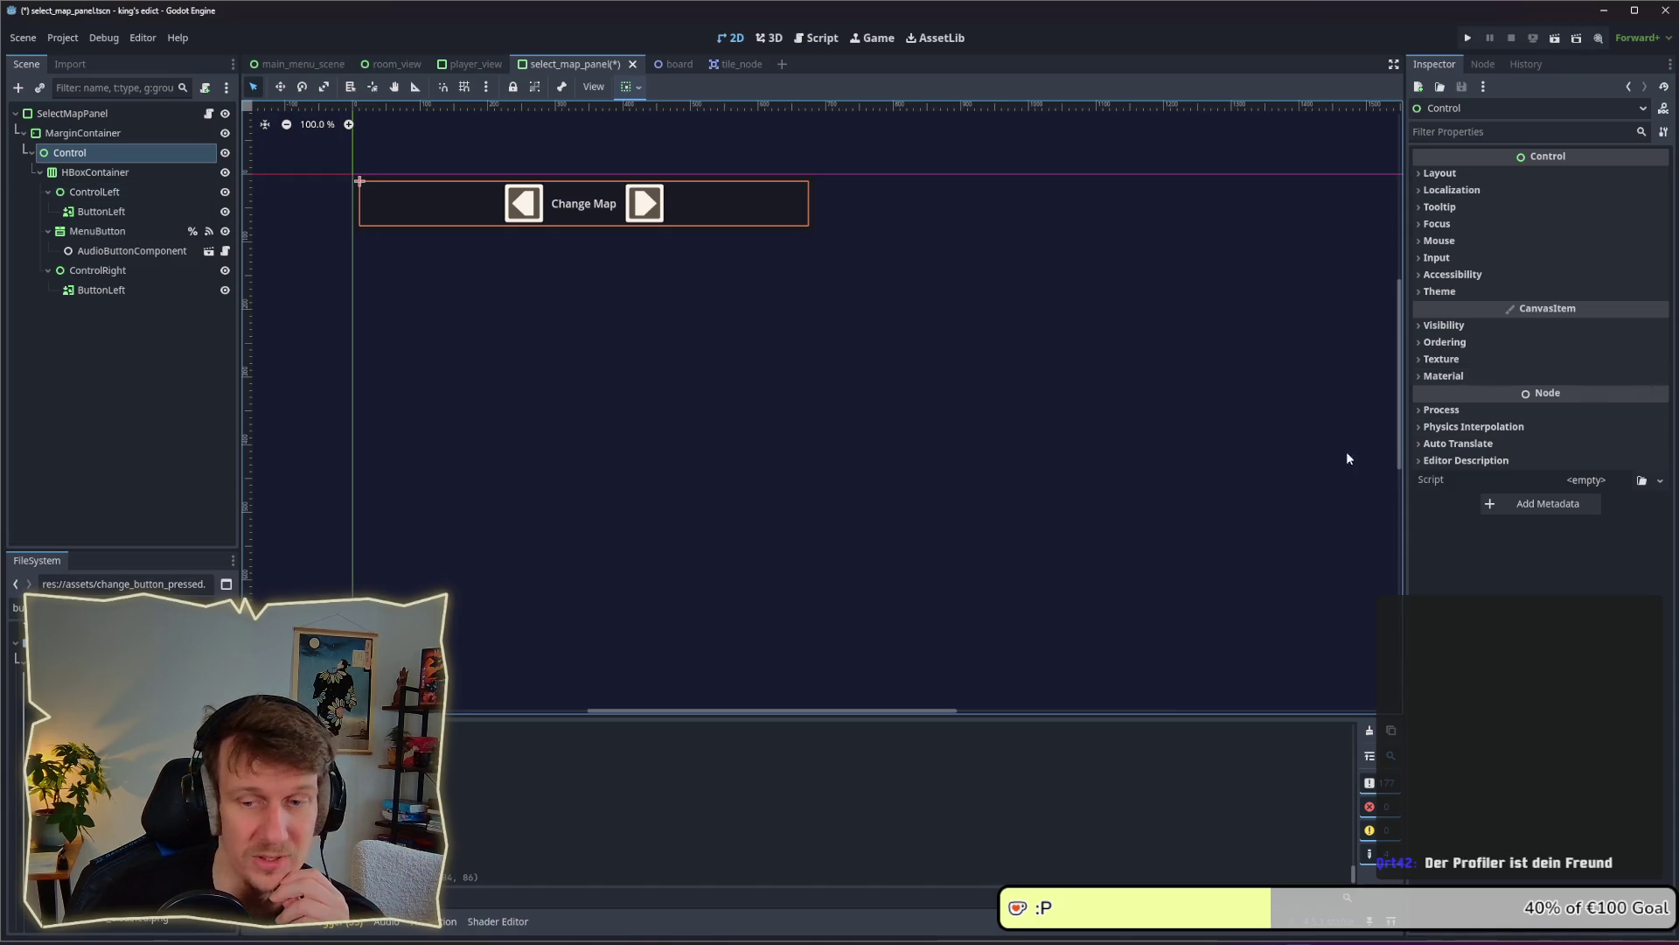
click(110, 196)
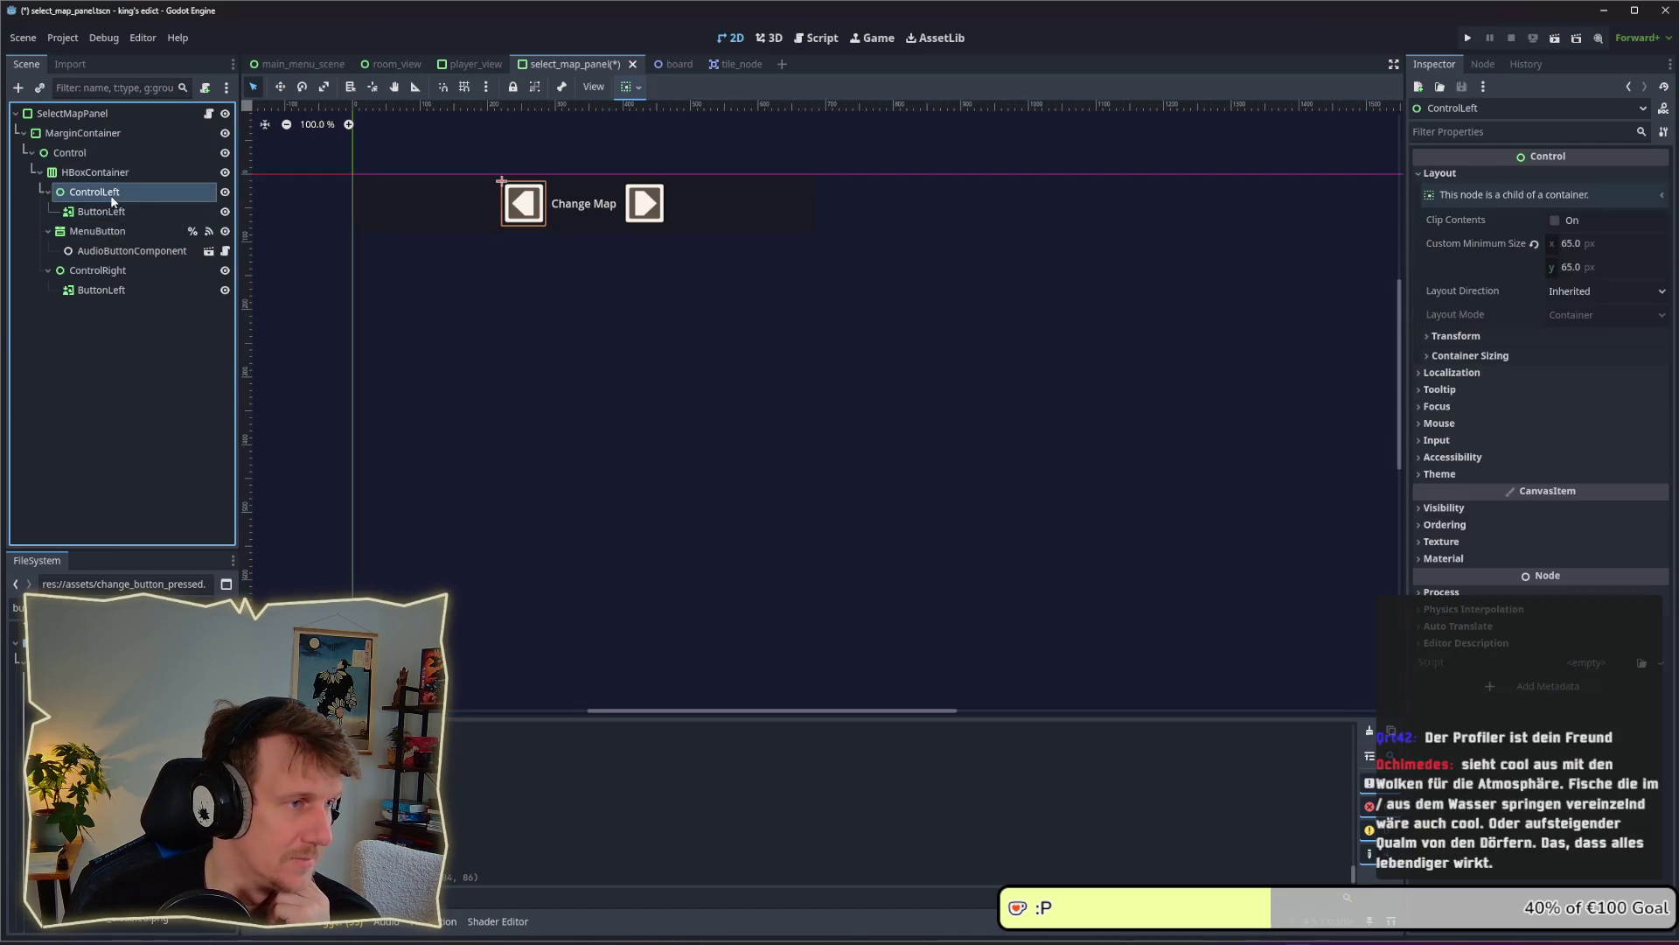
click(109, 233)
click(104, 273)
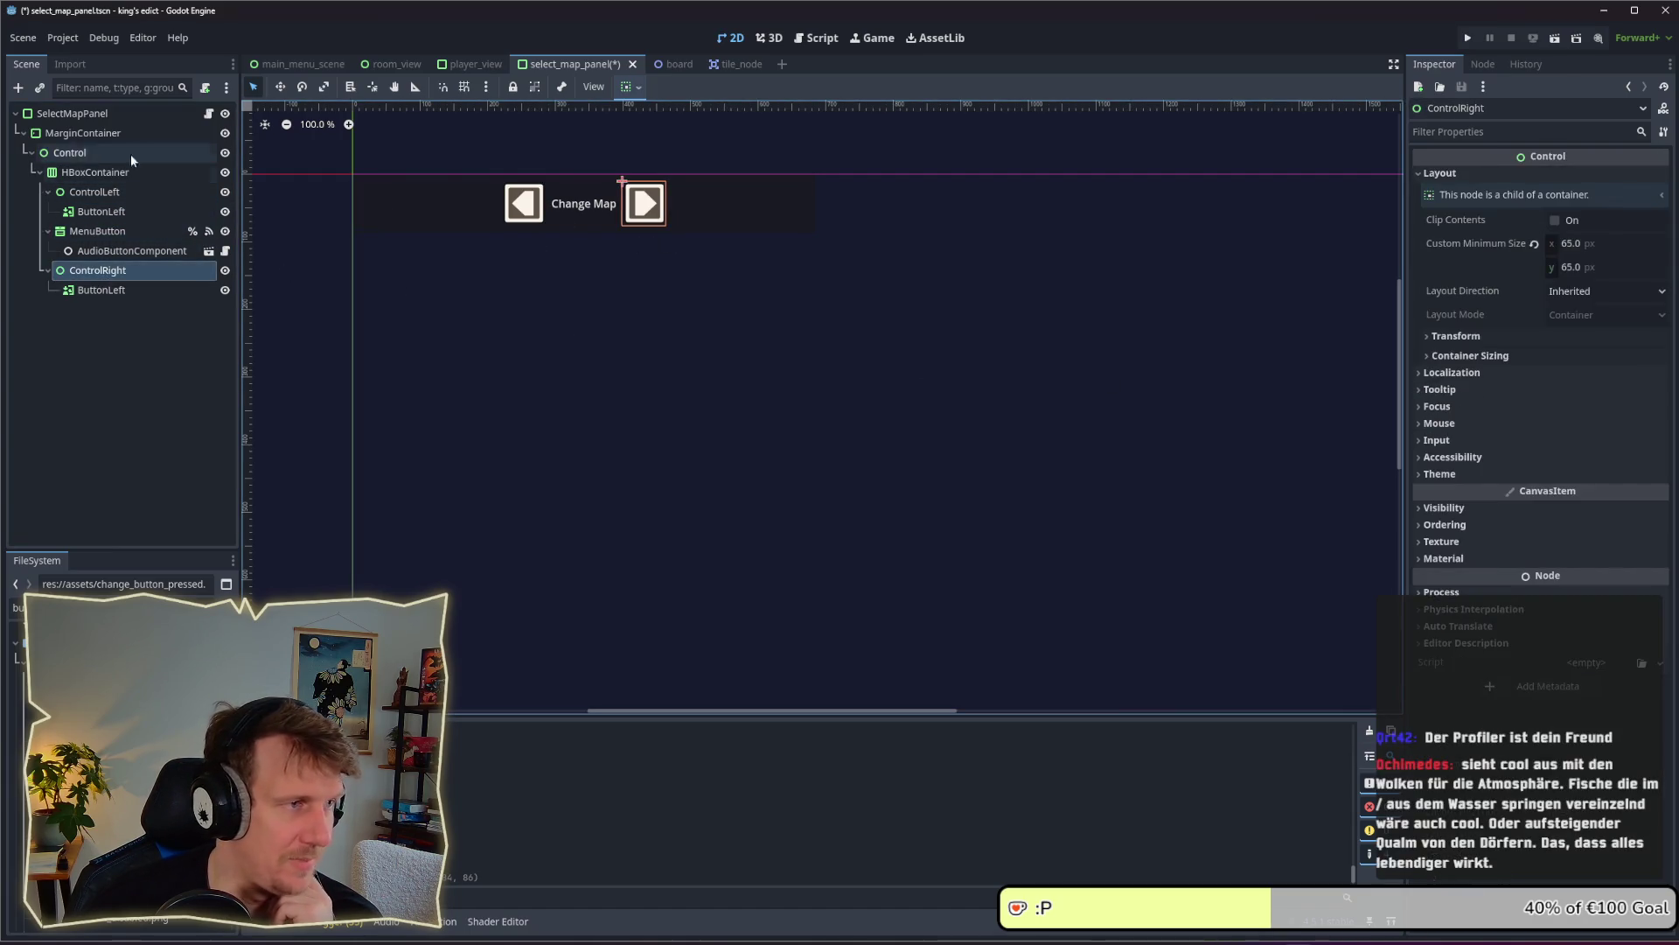
click(76, 134)
click(76, 122)
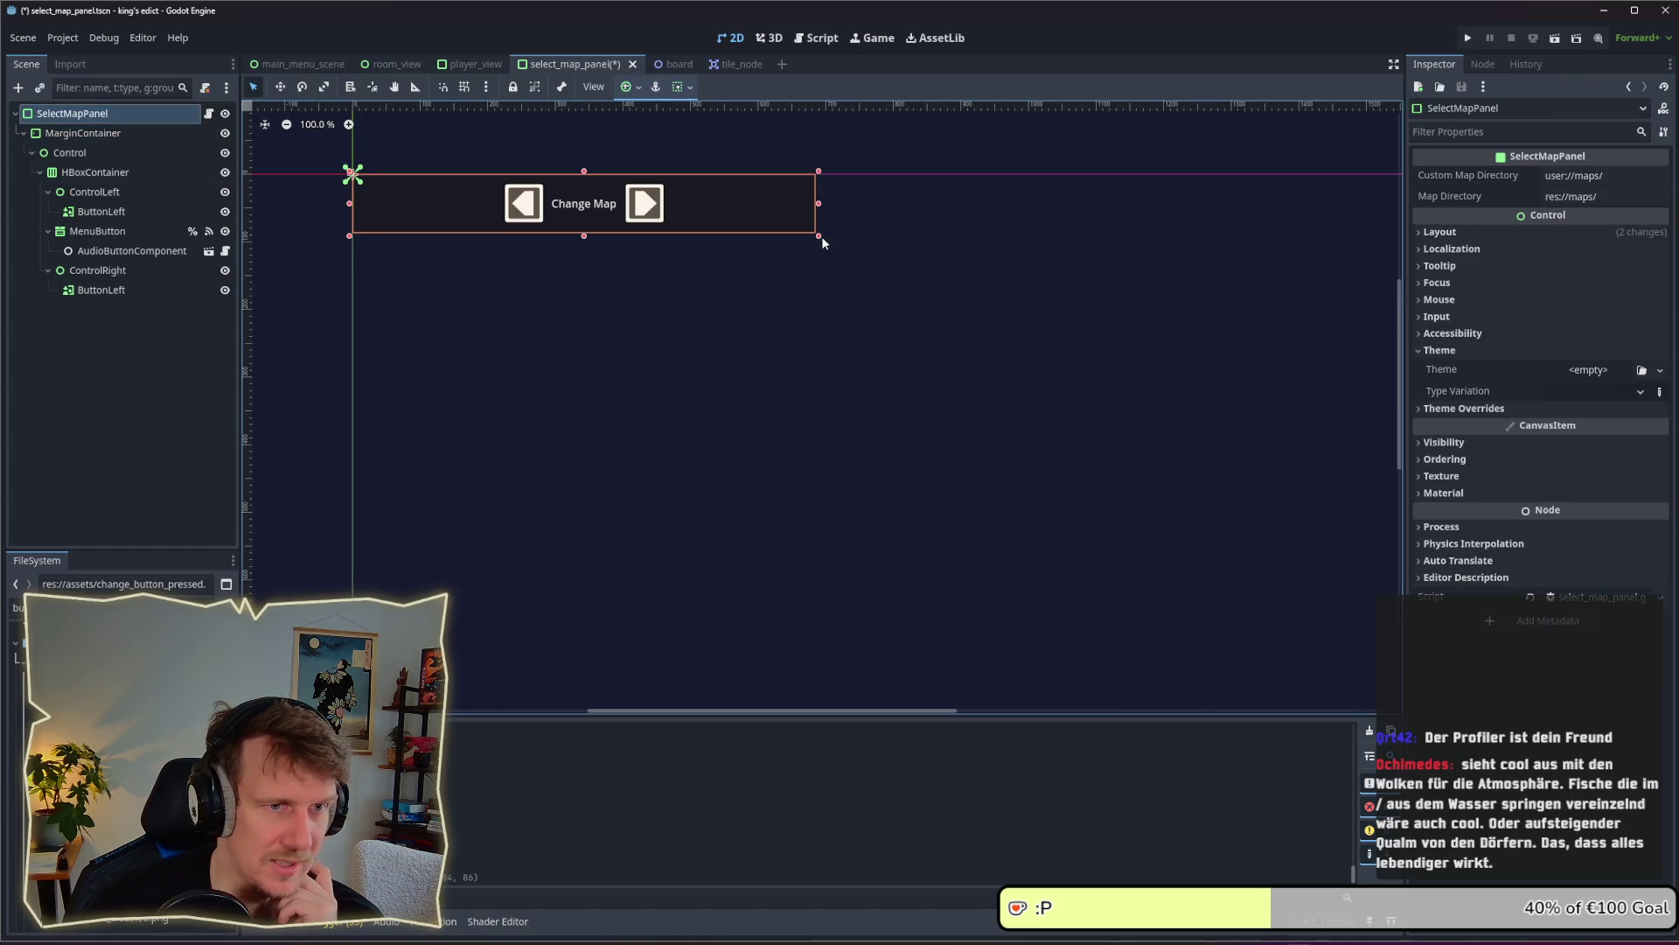
mouse_move(822, 236)
mouse_down()
mouse_move(822, 368)
mouse_move(735, 348)
mouse_move(791, 434)
mouse_move(743, 245)
mouse_up()
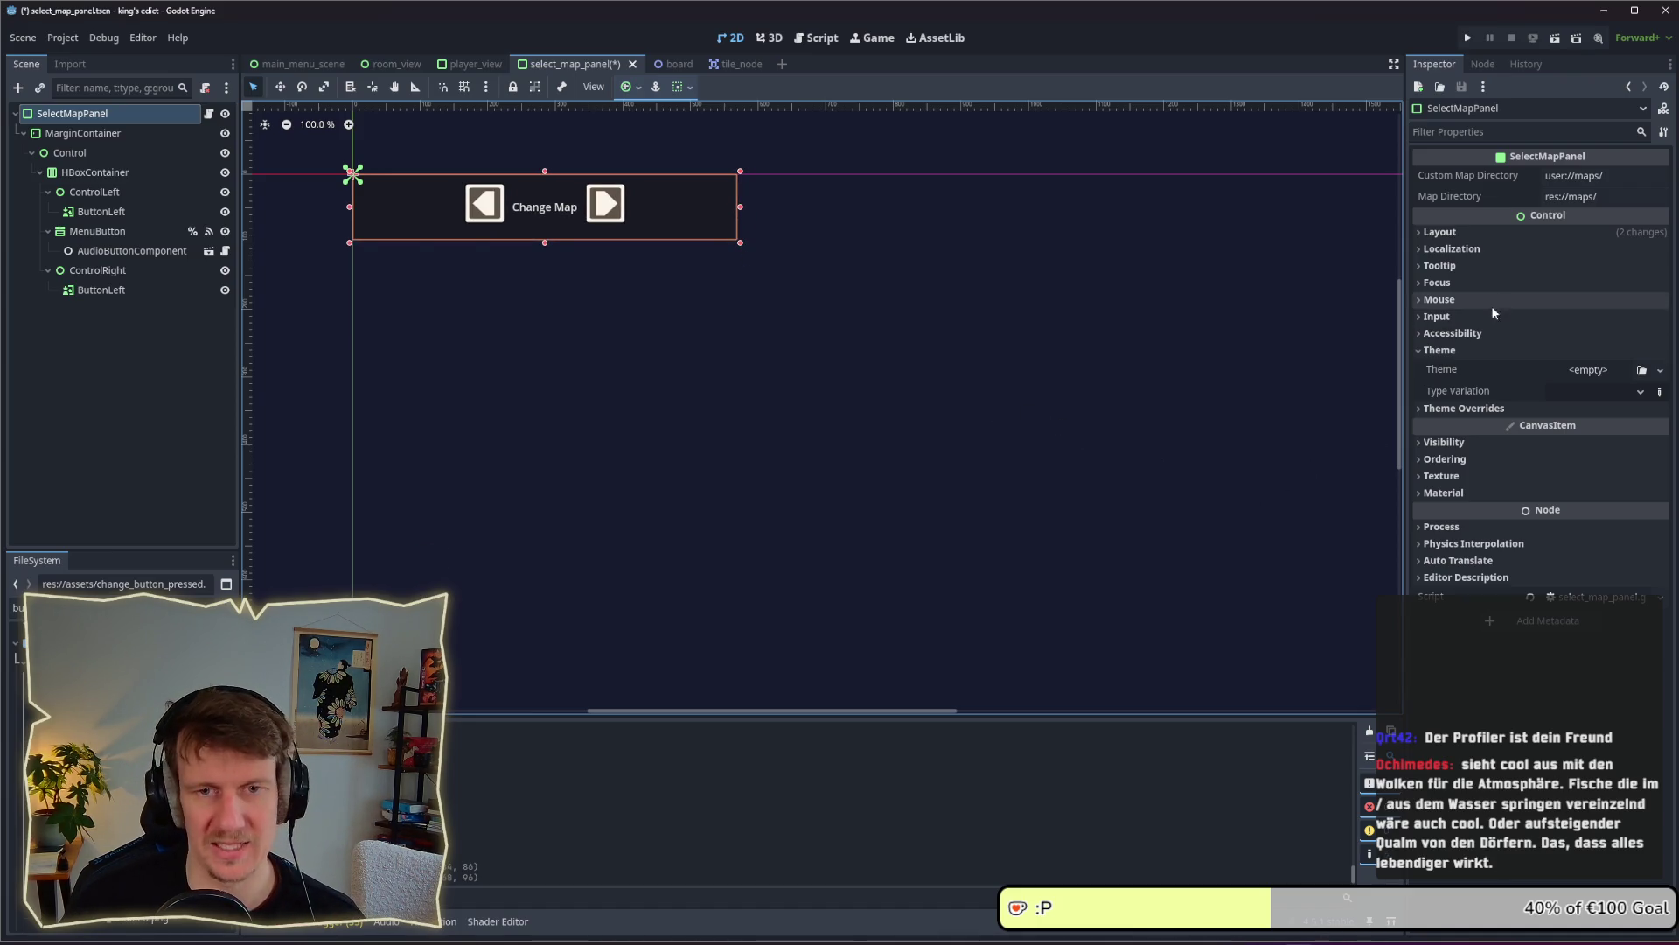
Check ControlLeft's container sizing options and stretch SelectMapPanel taller again
click(98, 151)
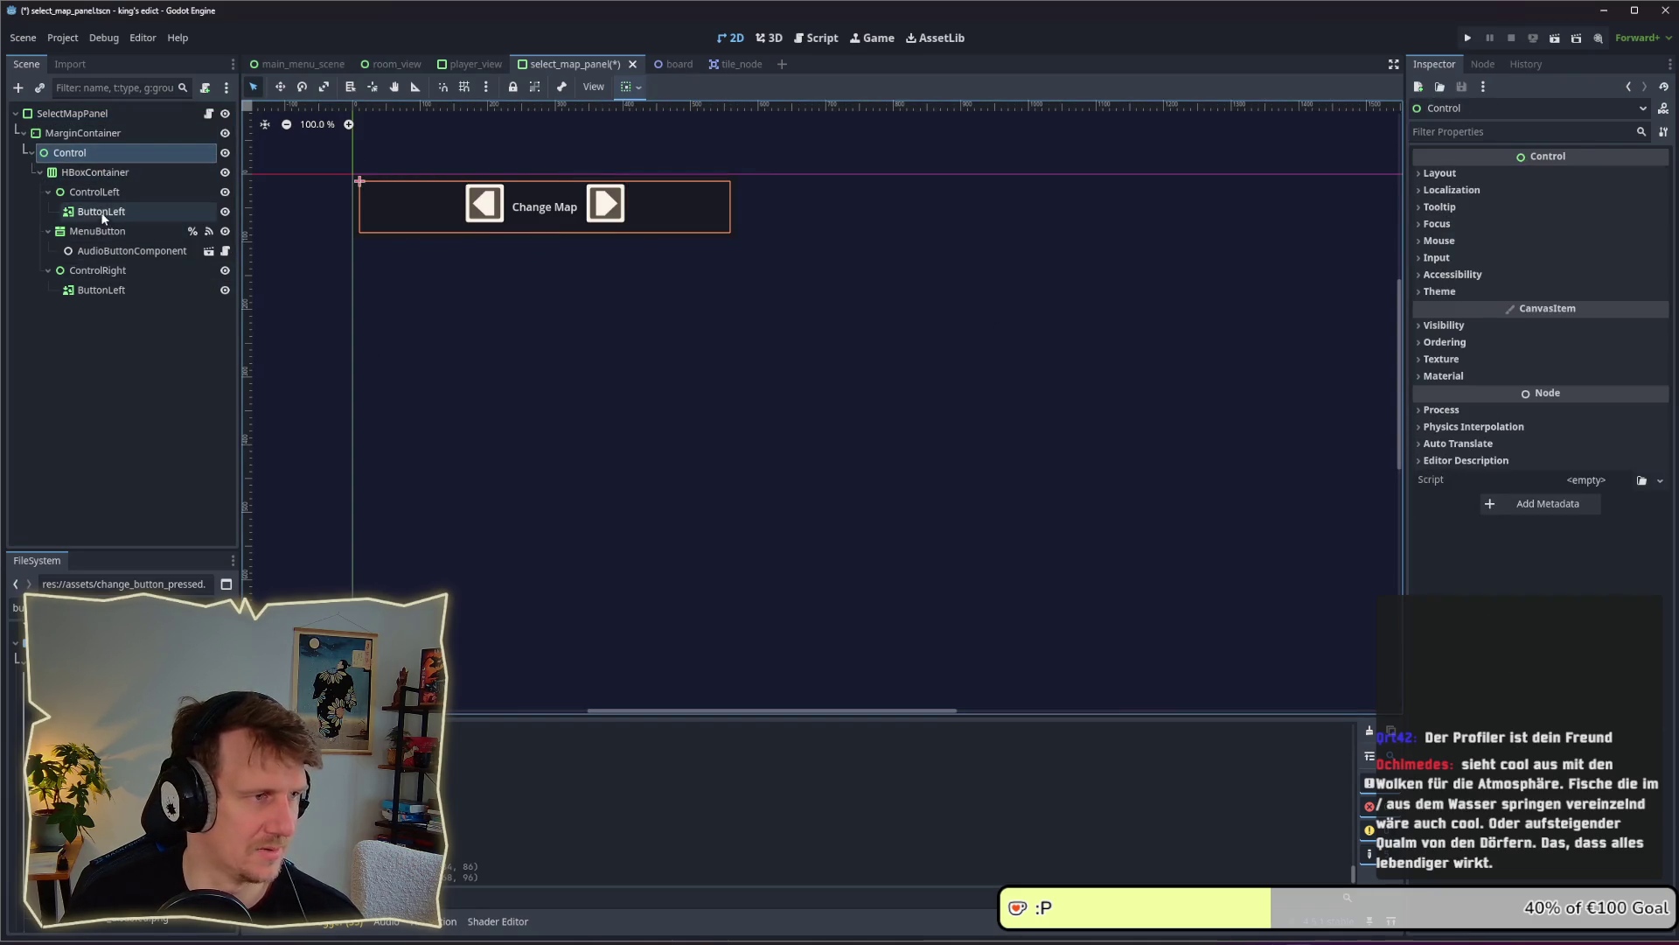
click(94, 174)
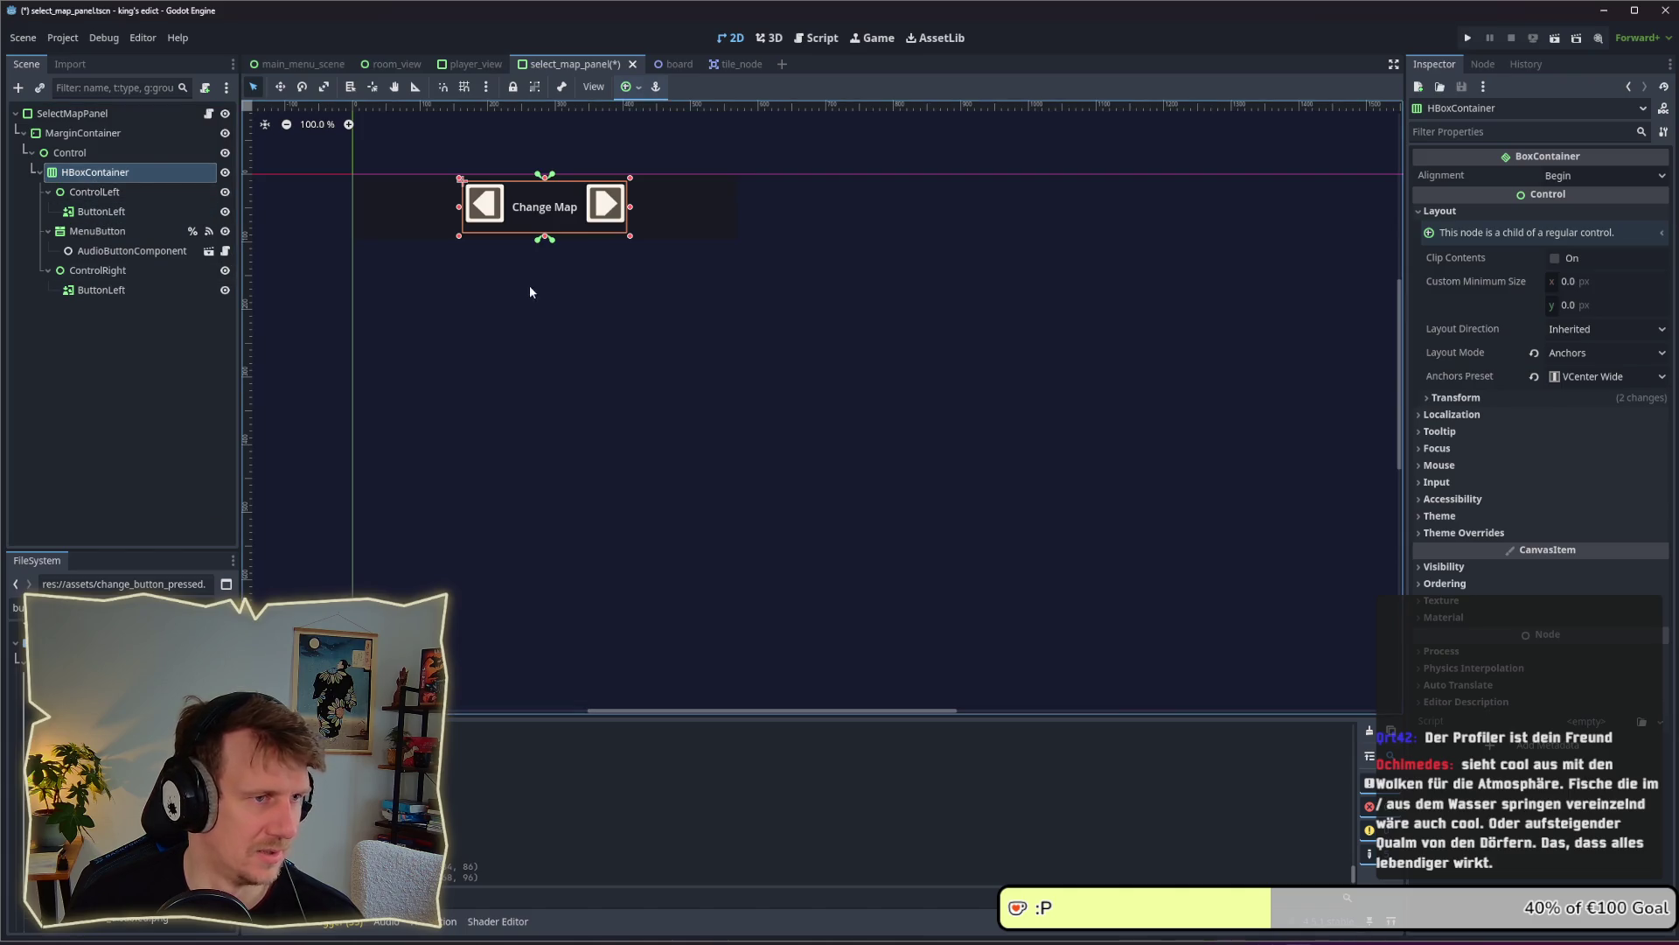
click(92, 191)
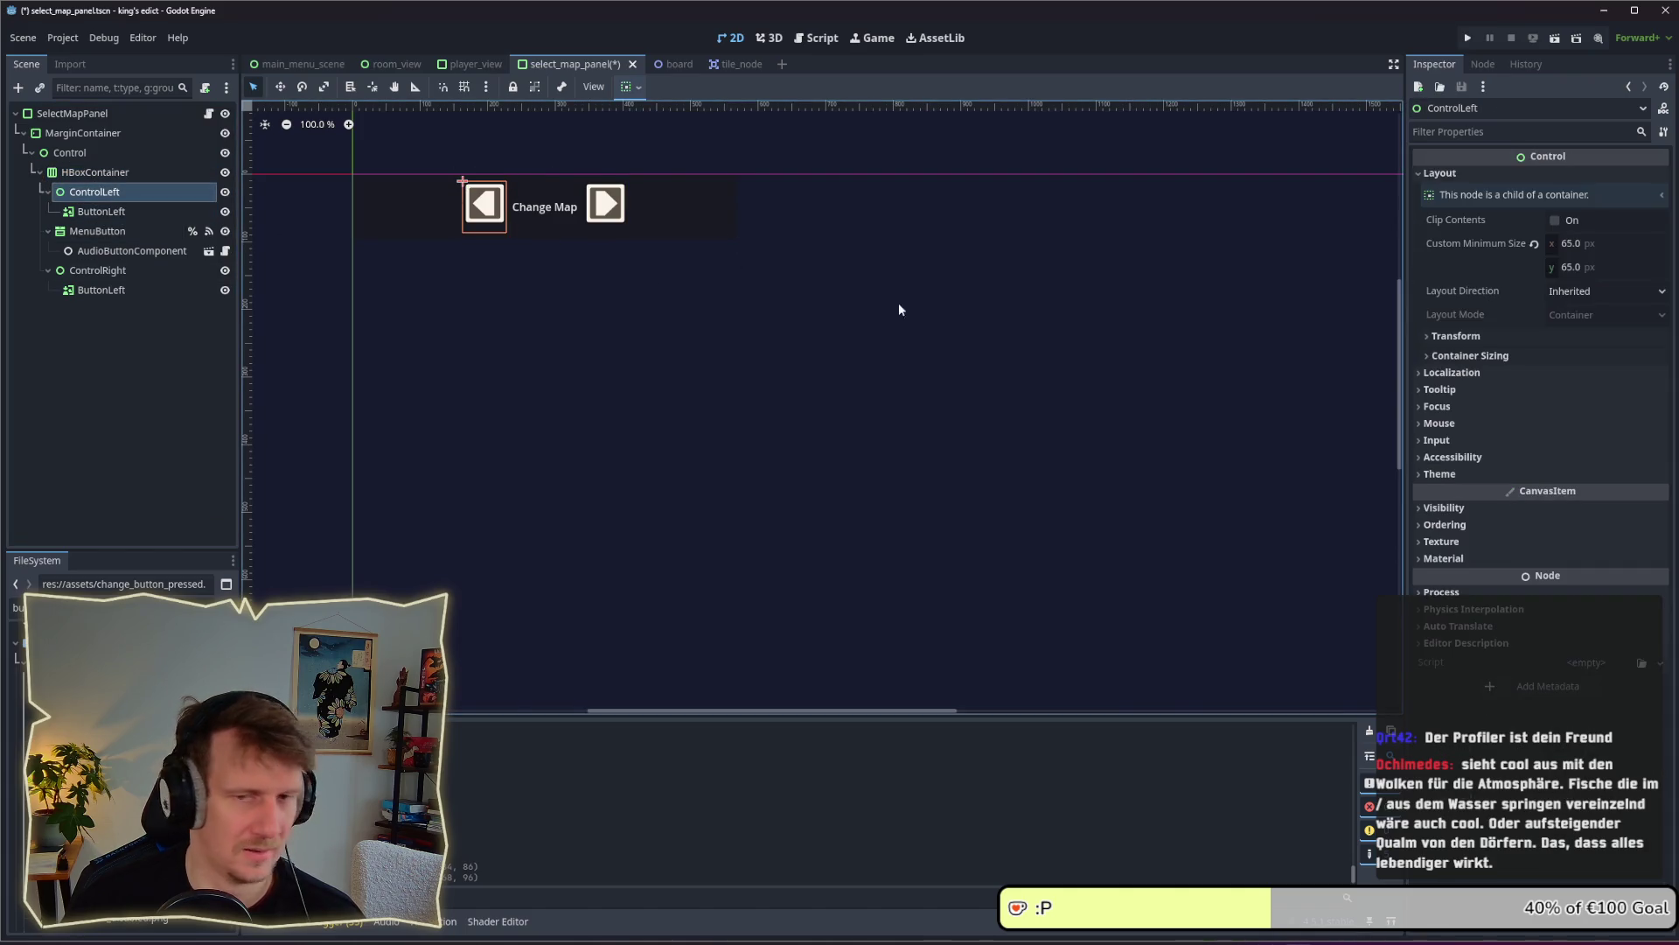
click(1547, 356)
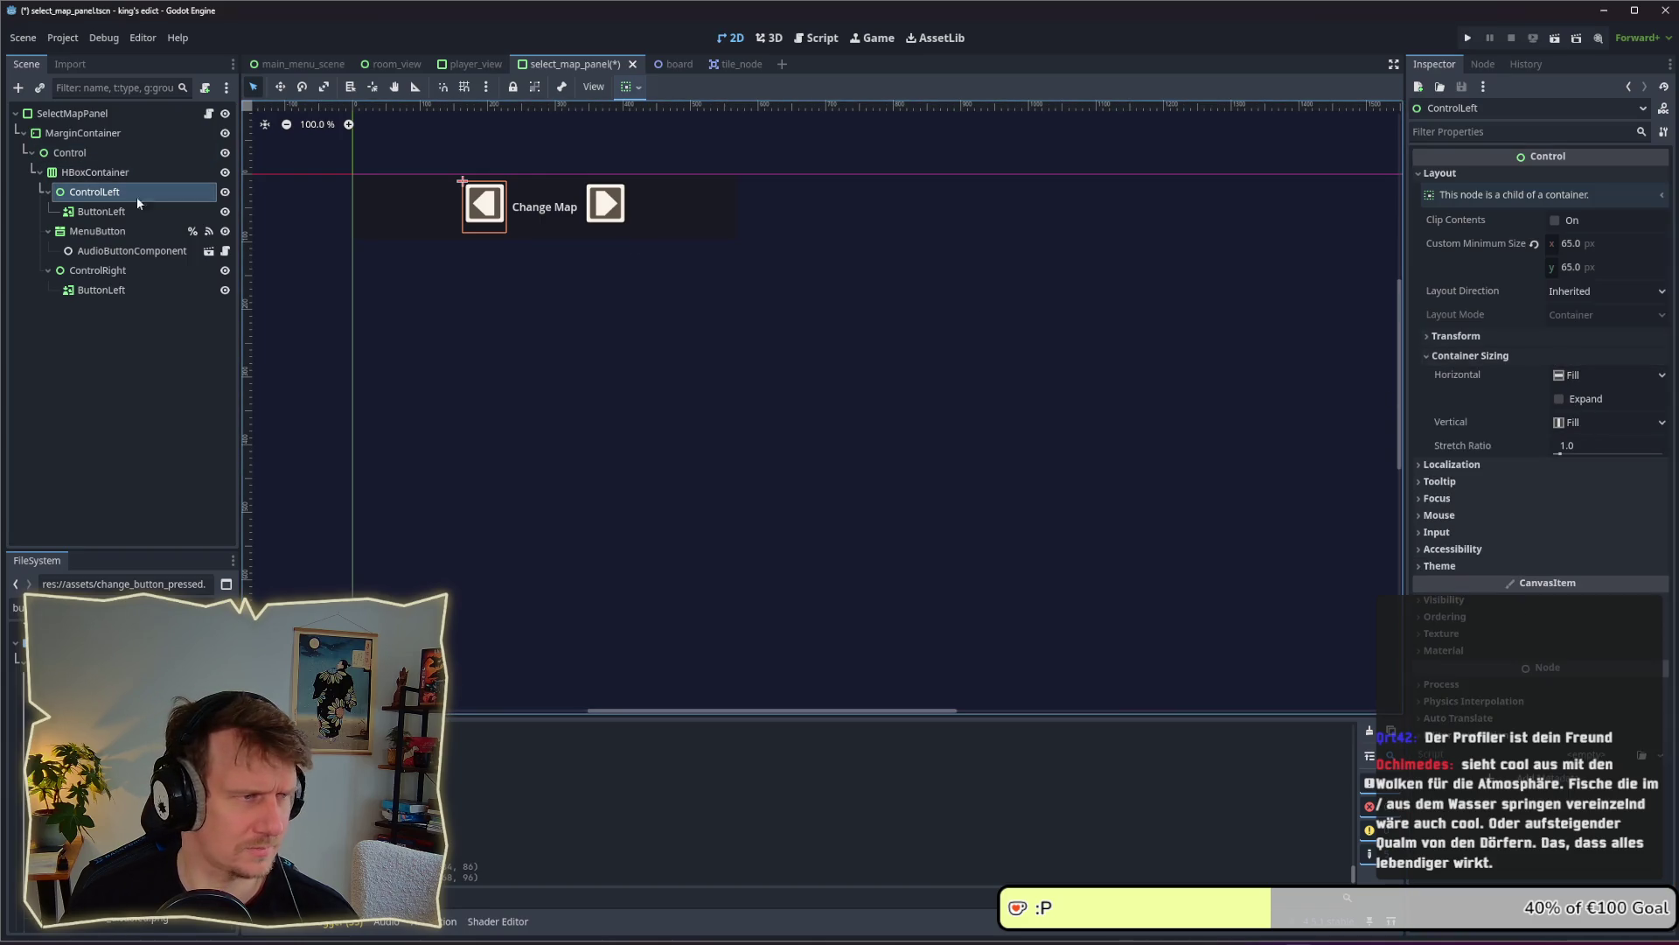
click(92, 172)
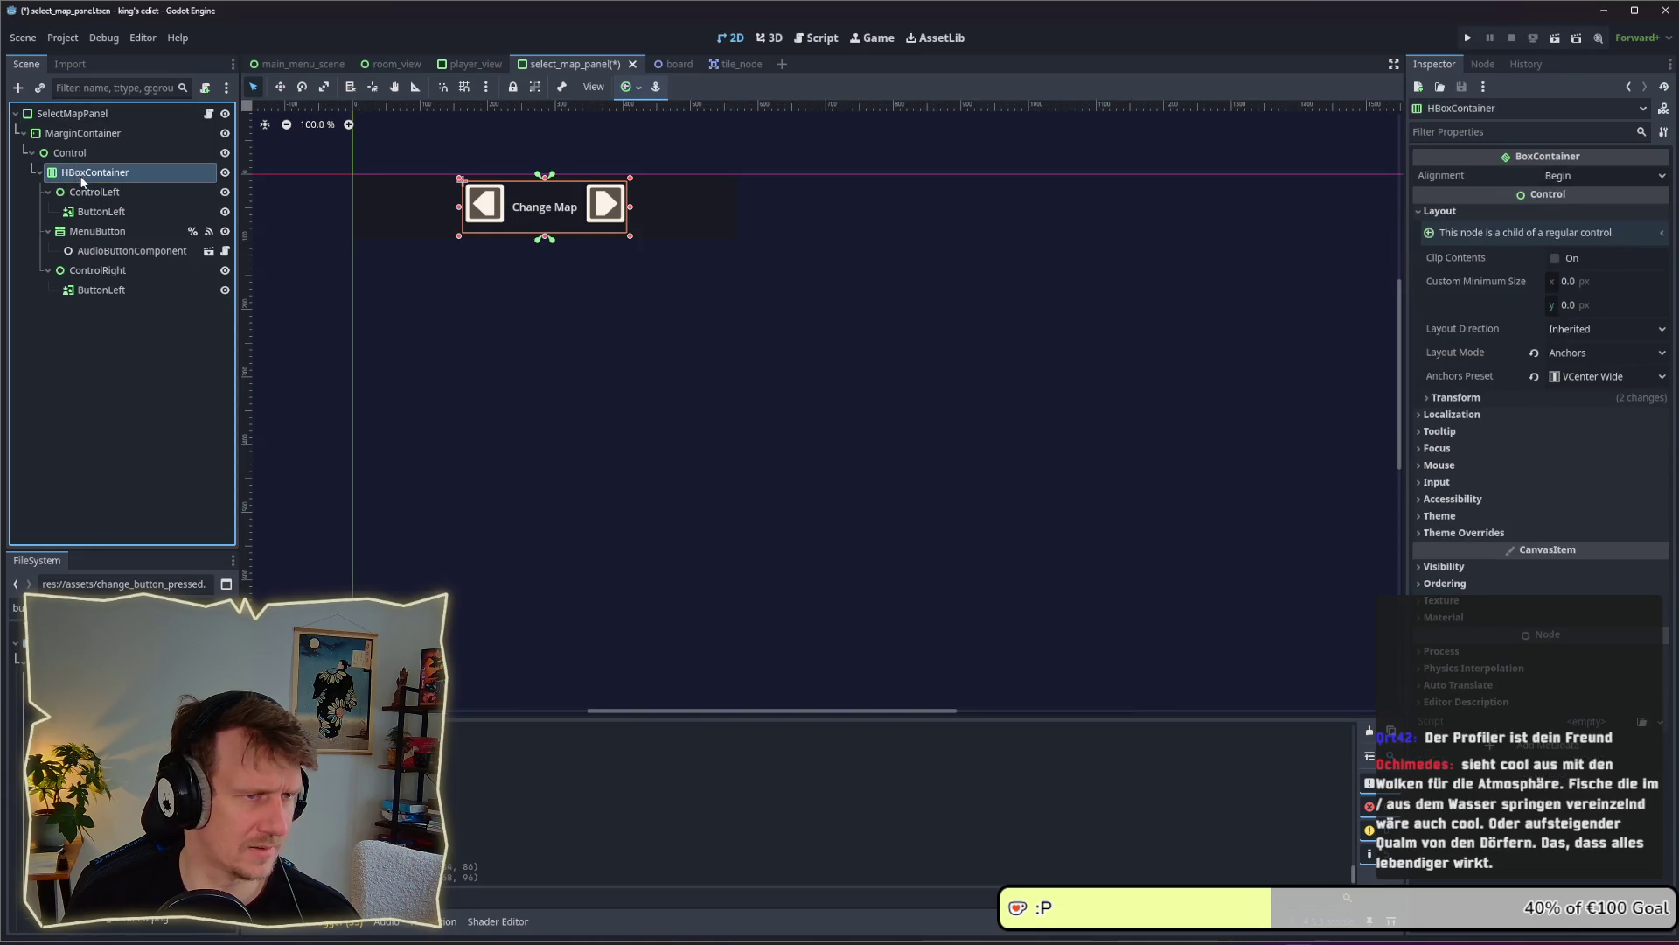
click(65, 115)
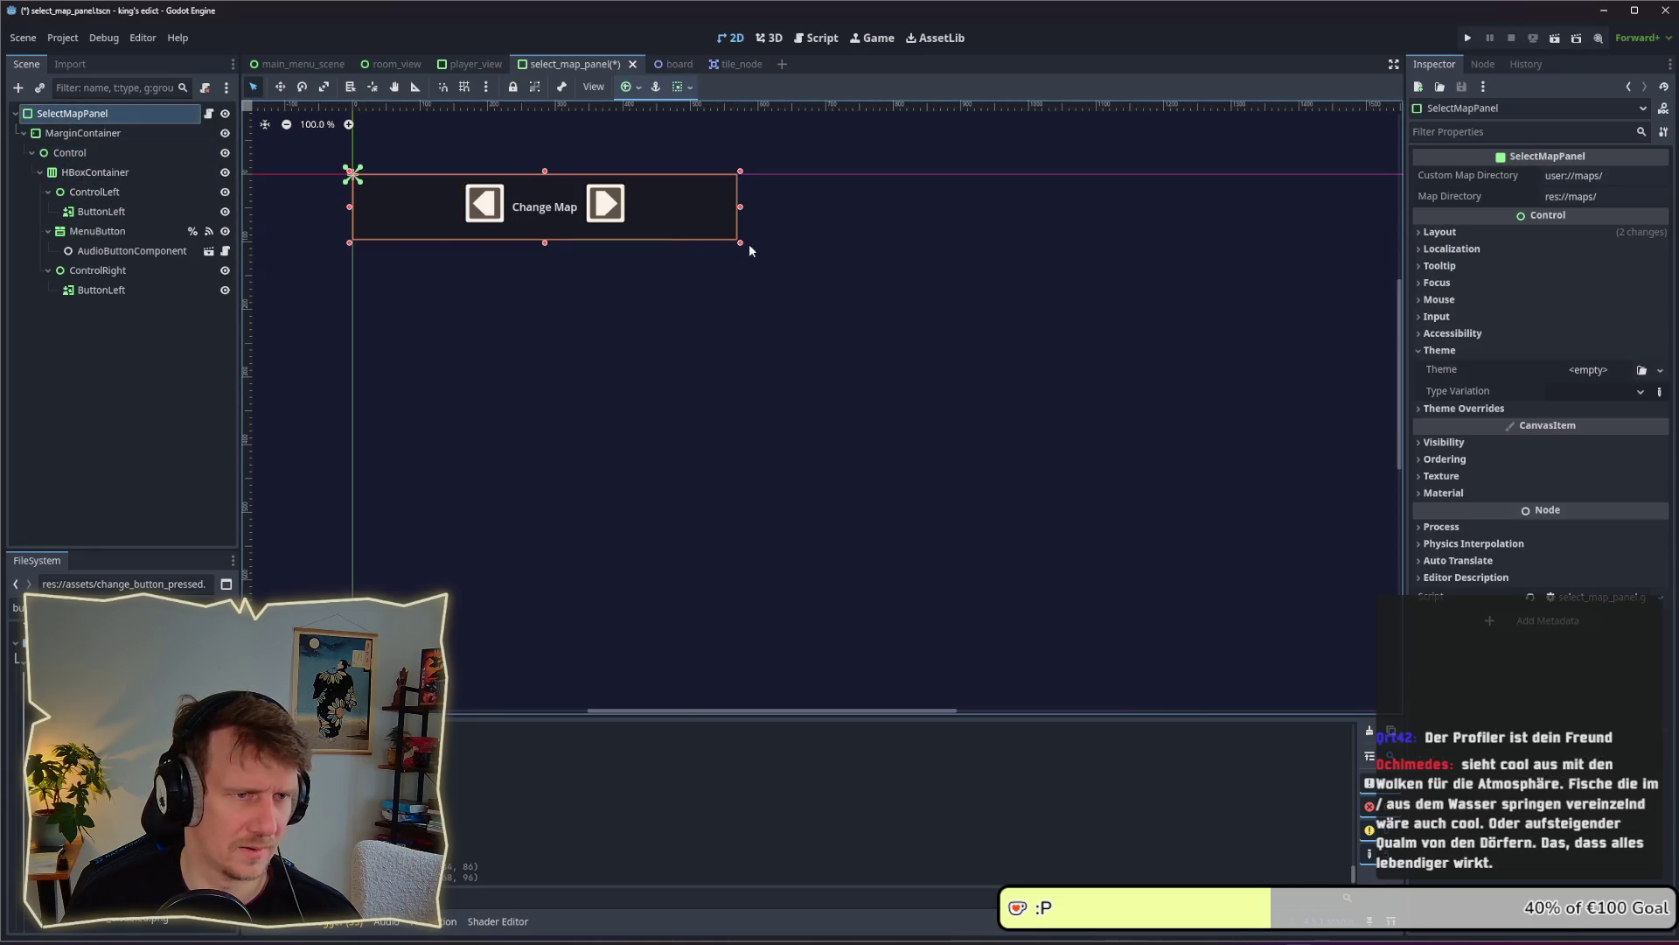
drag(742, 243, 746, 281)
click(113, 194)
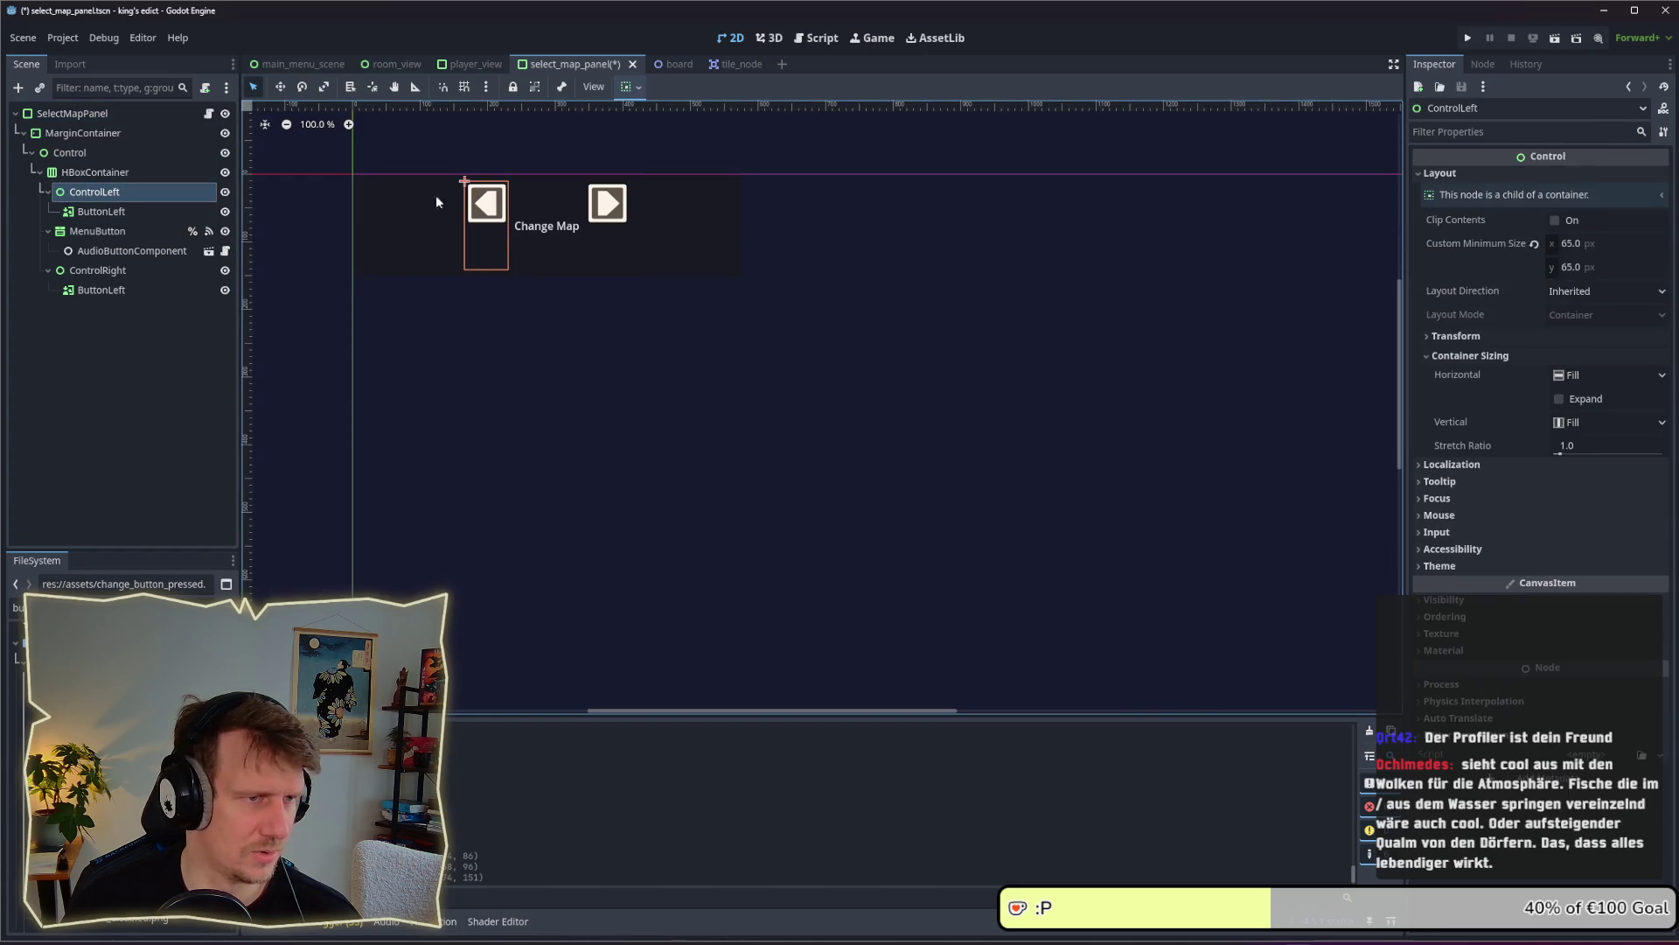
click(122, 213)
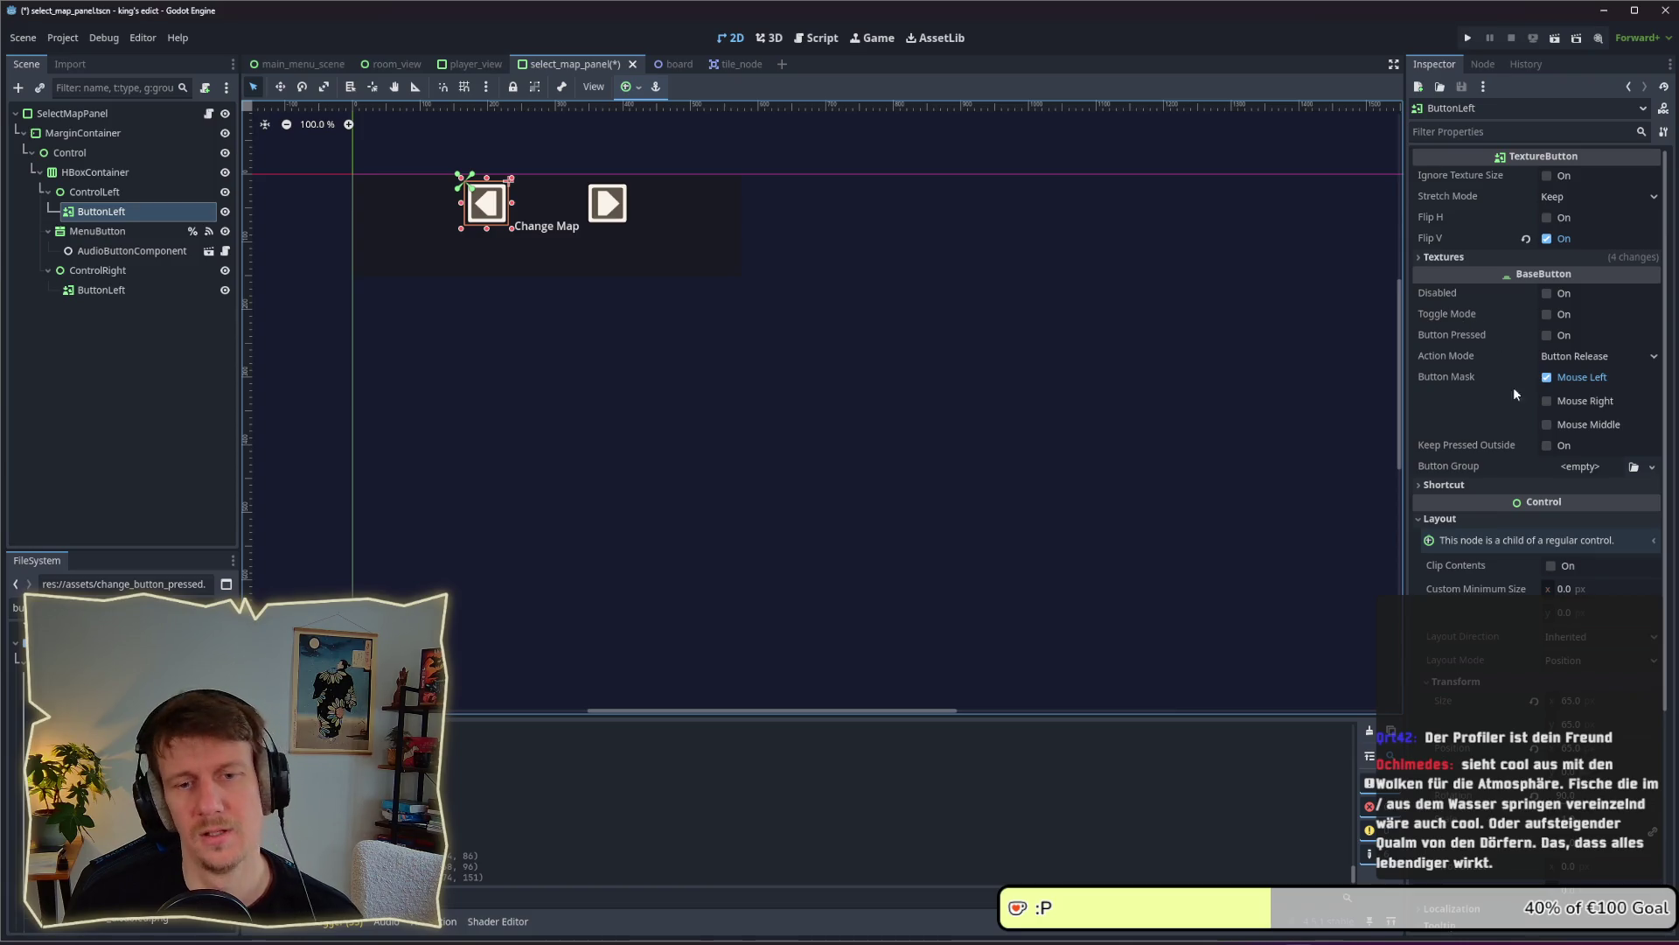
Expand and collapse ButtonLeft's Textures section to verify its arrow textures
click(1415, 258)
click(1416, 258)
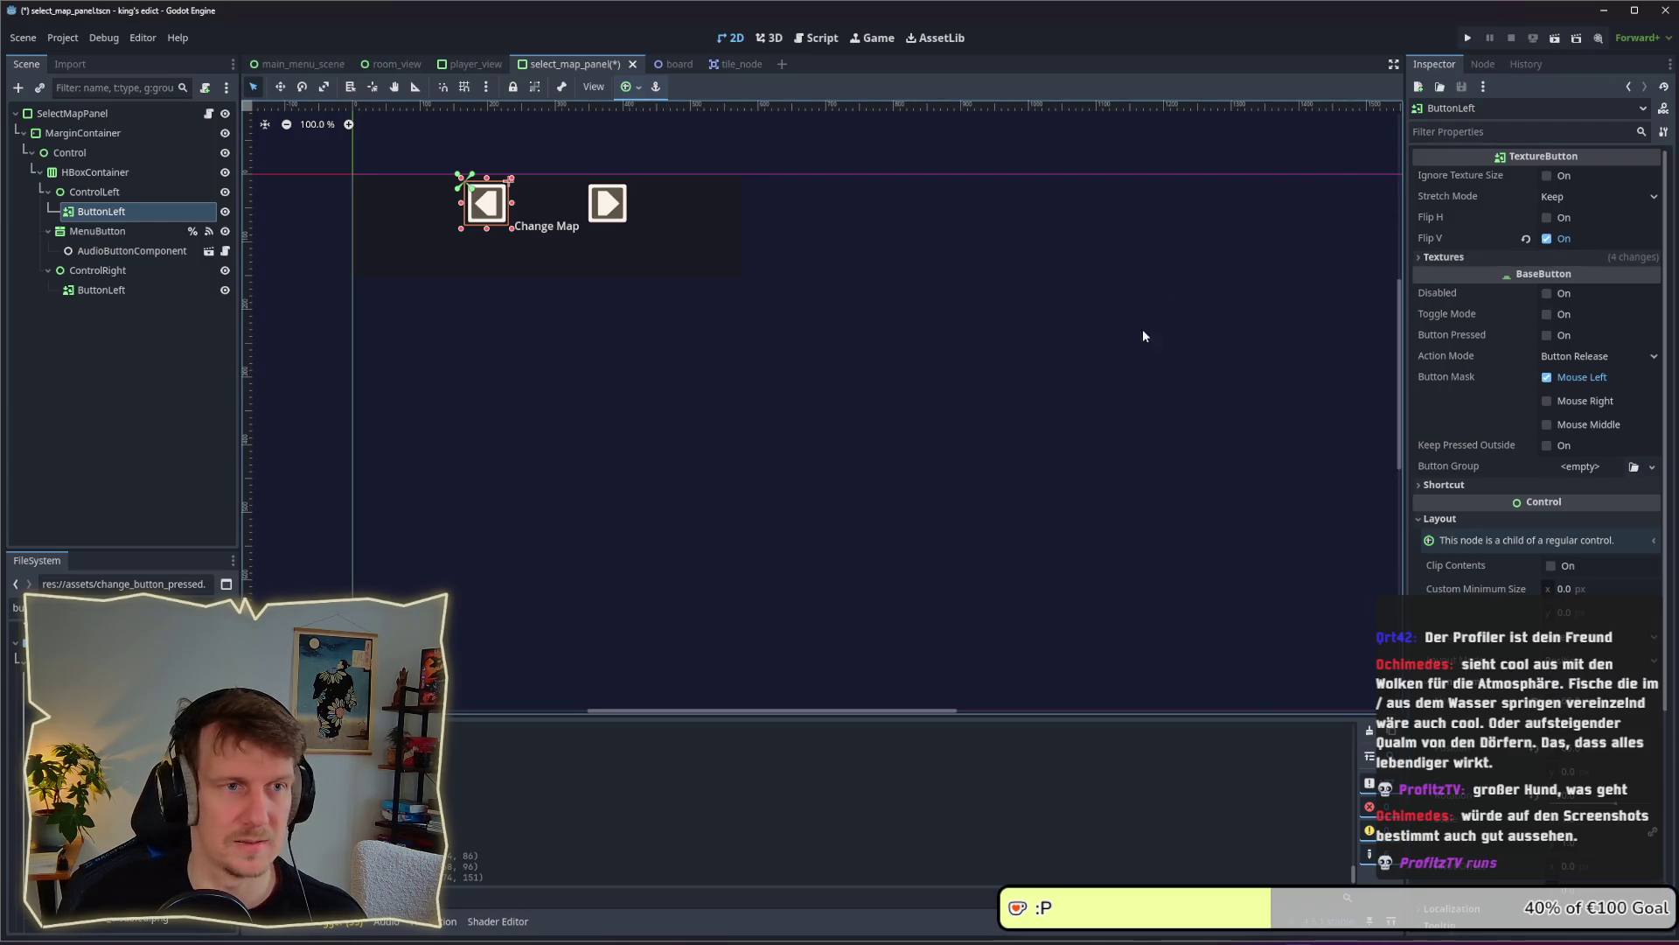
key(alt+Tab)
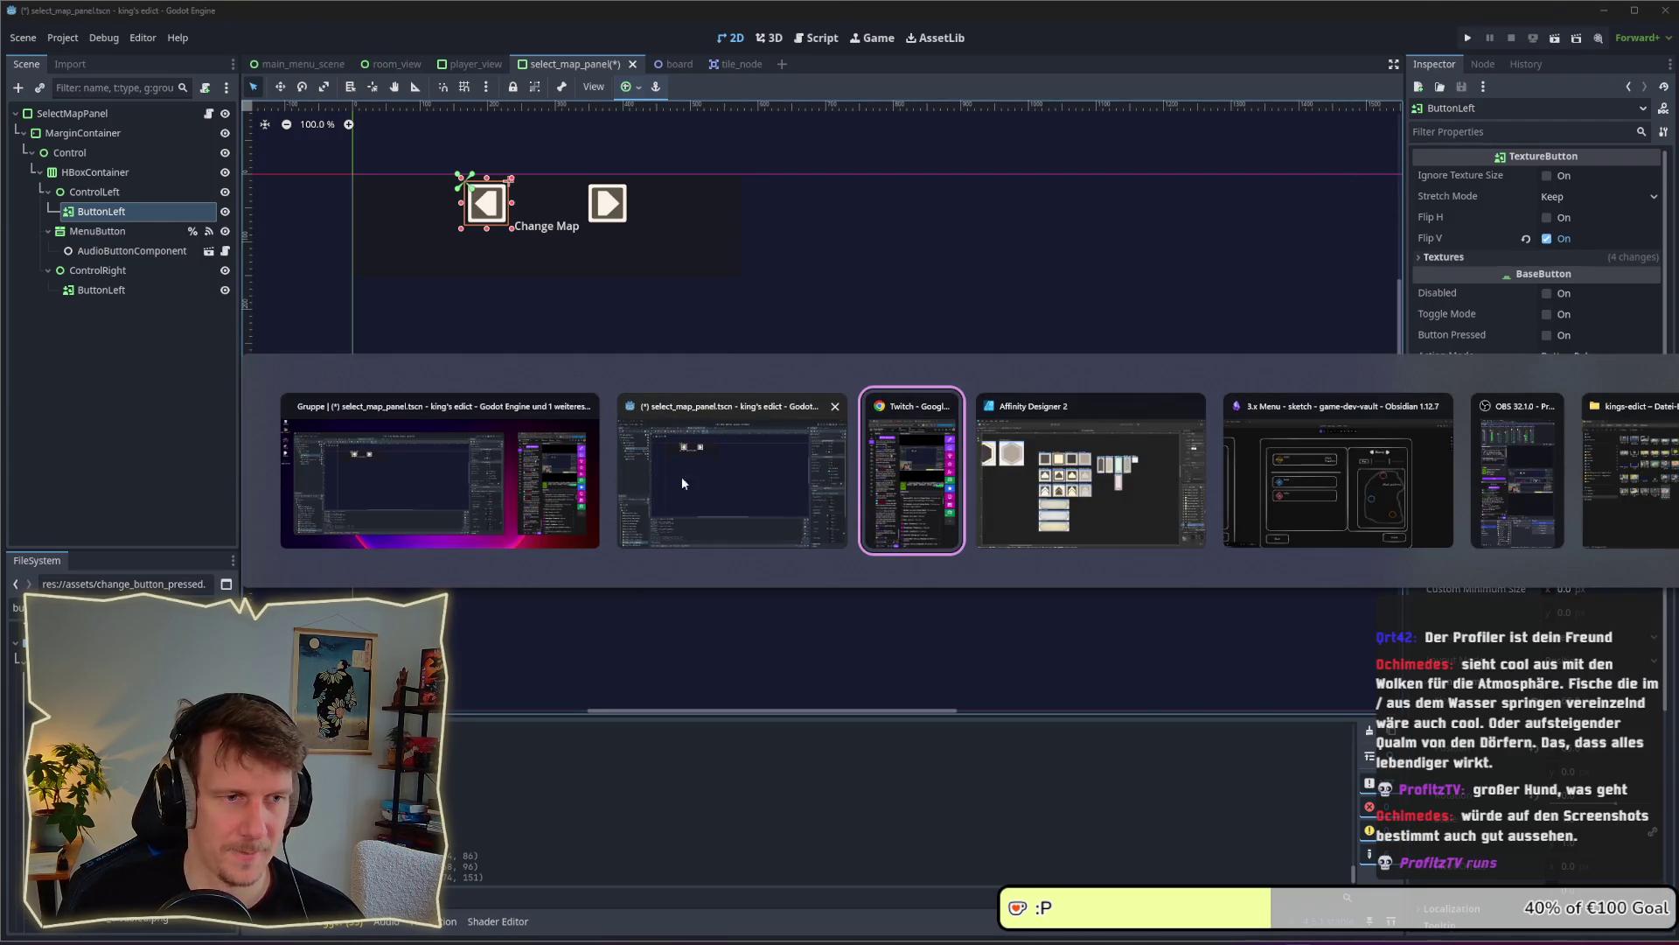
Save and launch the game, then load SACRED_MOUNTAIN.MAP in the multiplayer lobby
click(1469, 37)
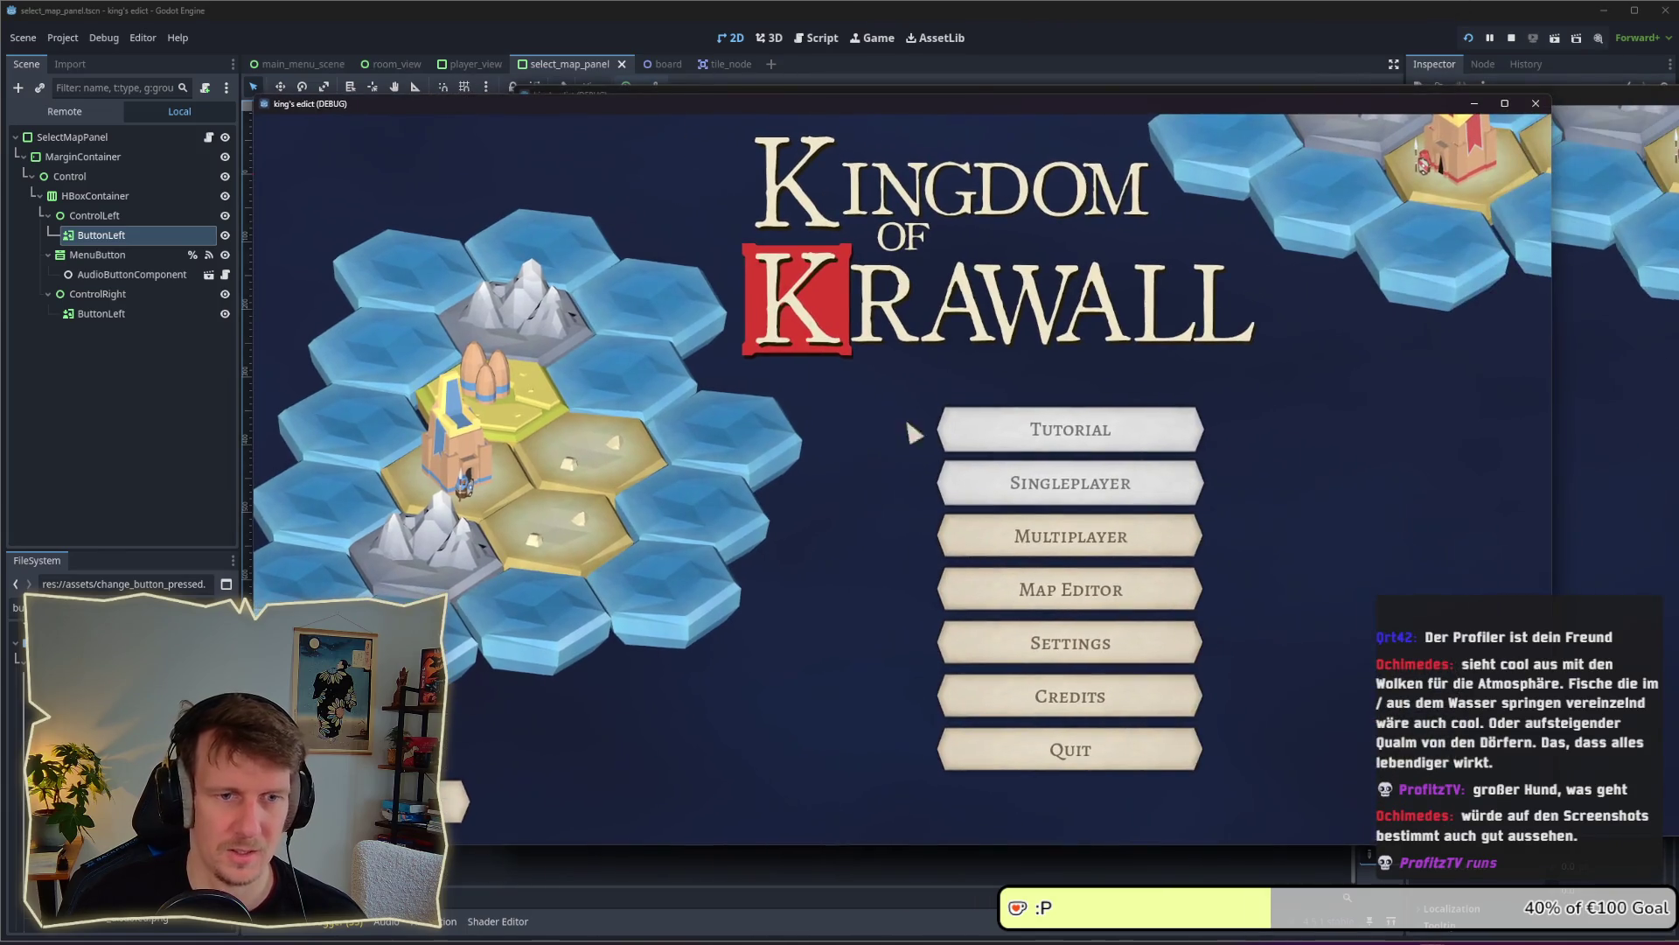
click(982, 525)
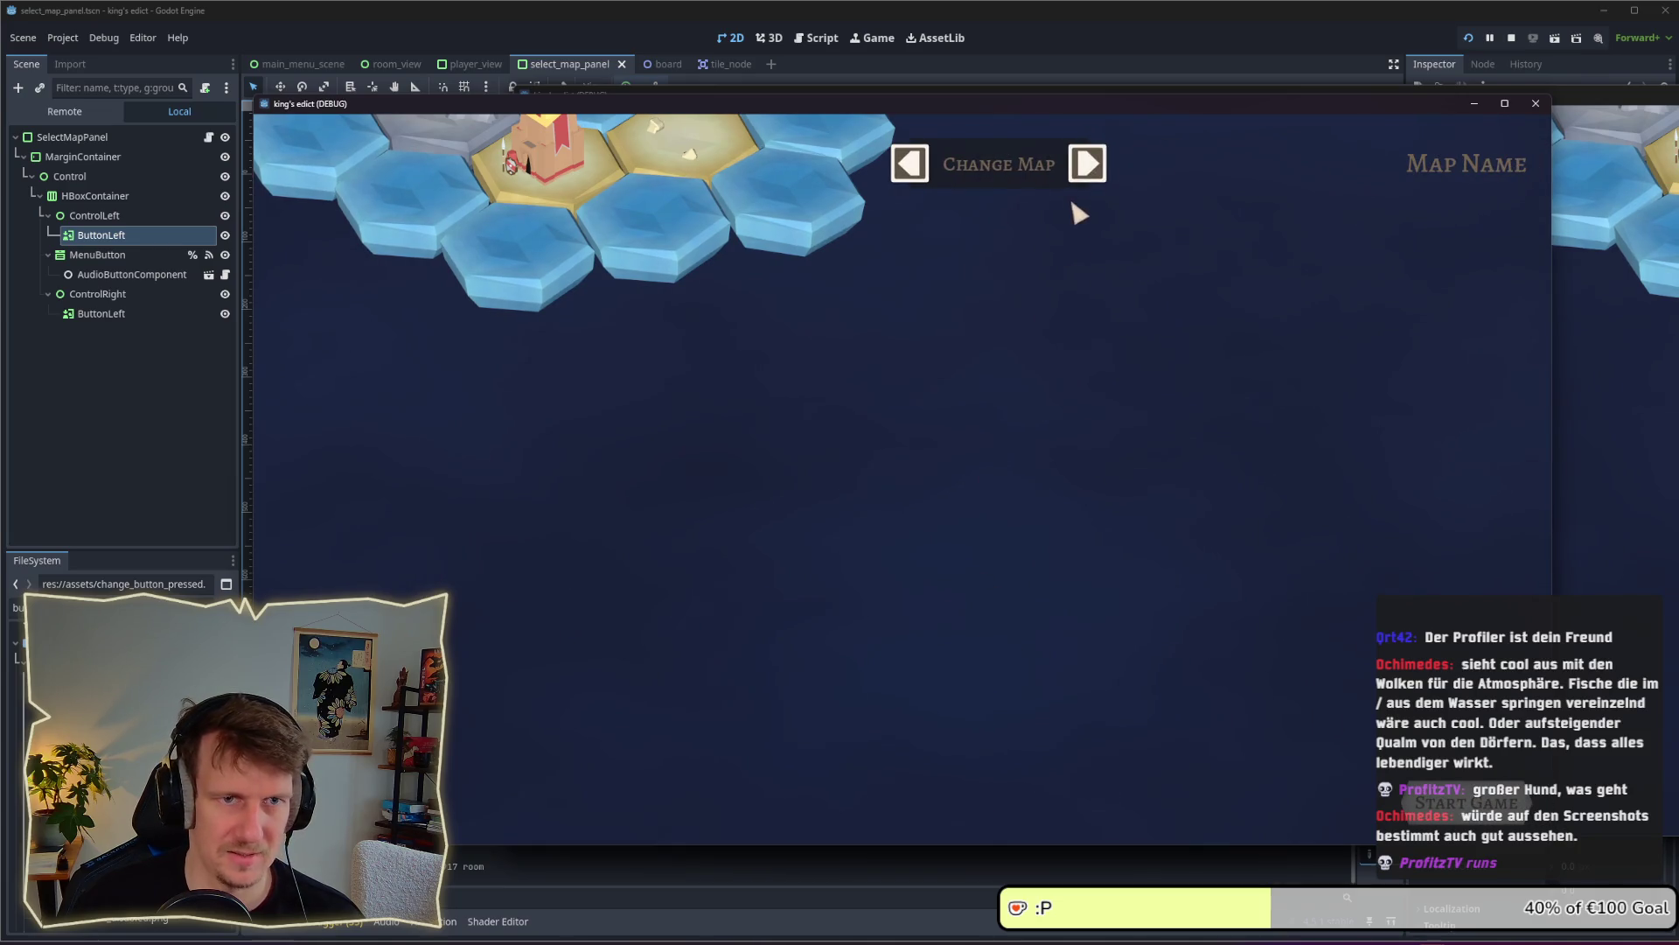
click(1028, 170)
click(995, 266)
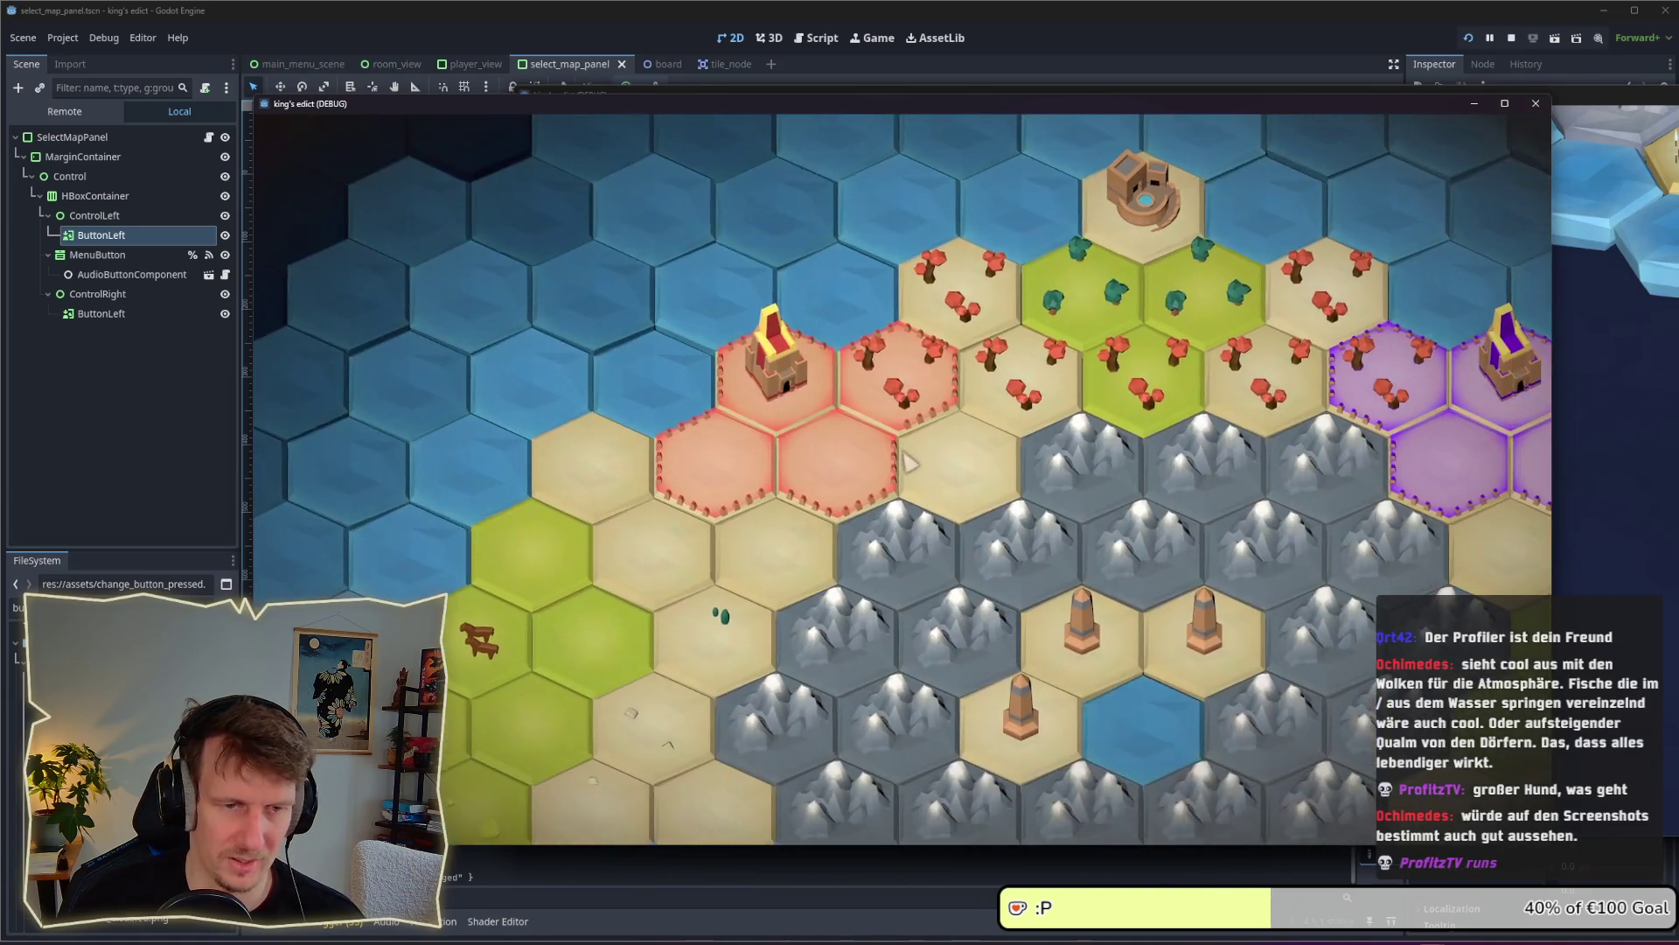
Zoom and pan around the board, then stop and relaunch the game
scroll(907, 457, down, 2)
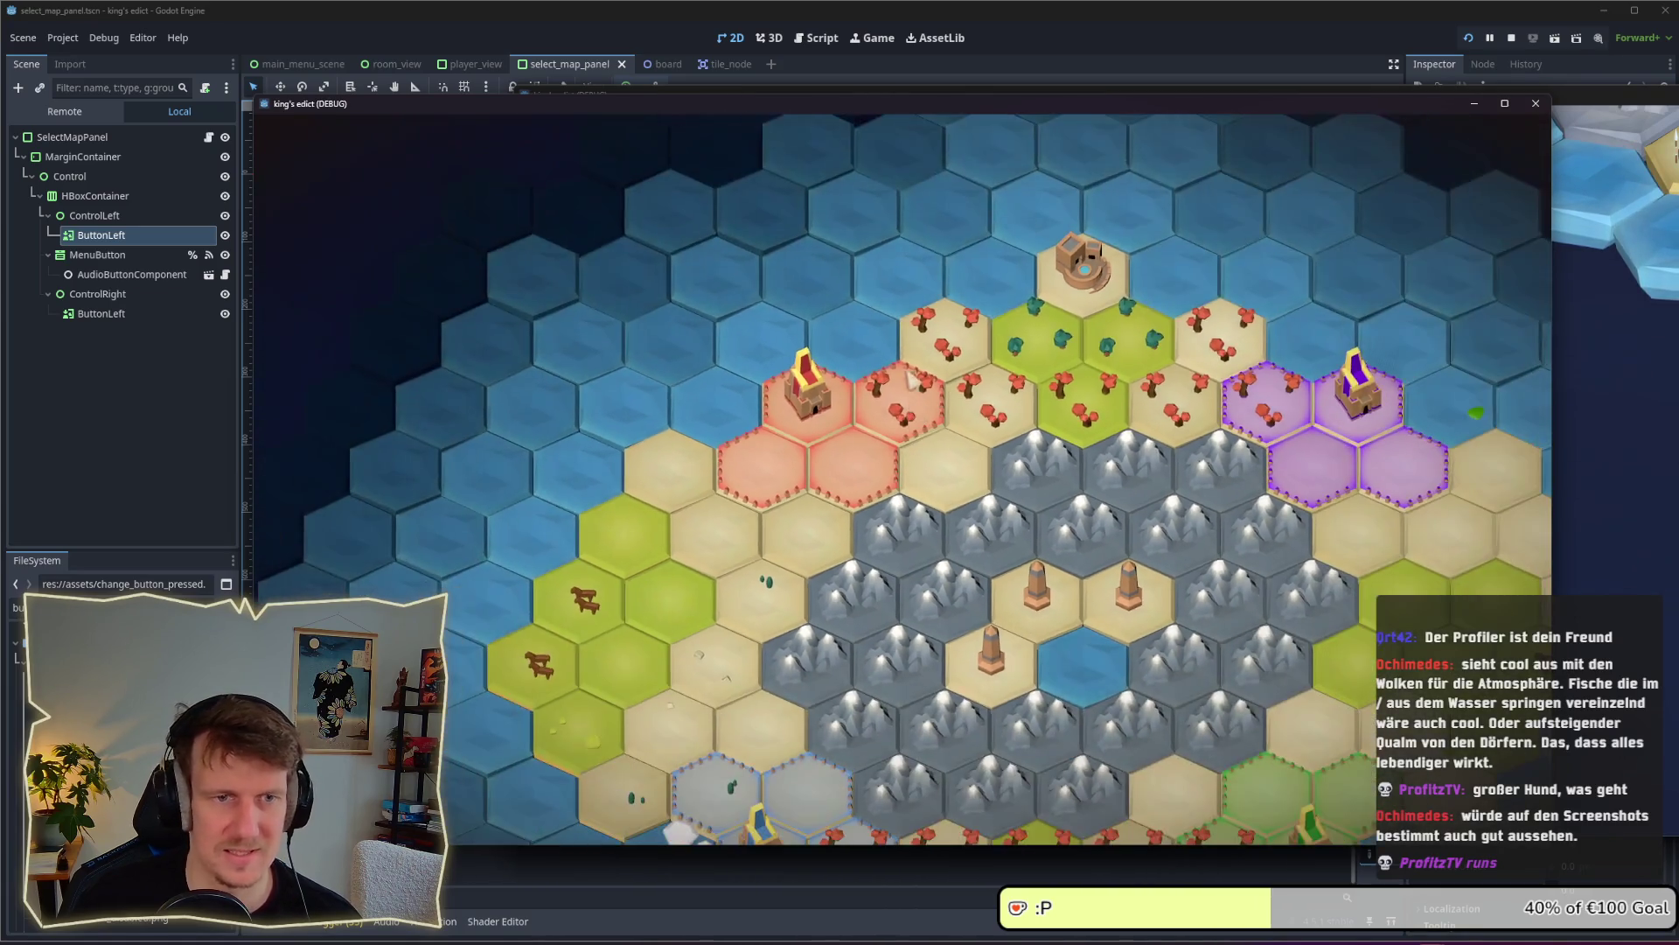
scroll(847, 448, up, 2)
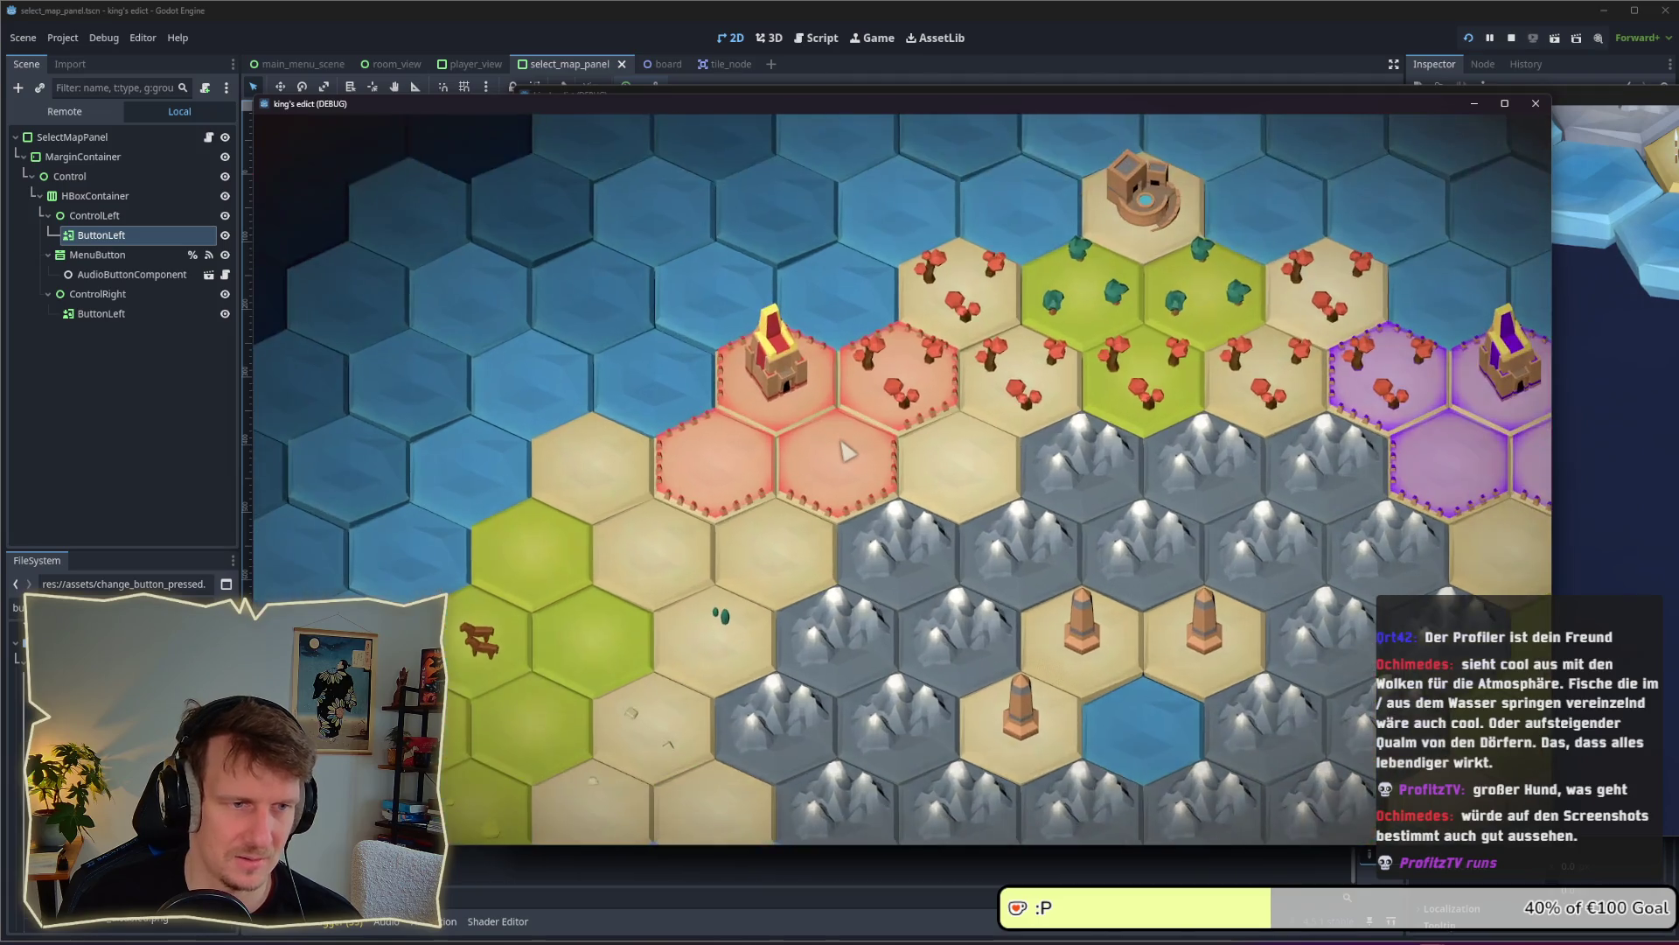
drag(1138, 234, 1037, 280)
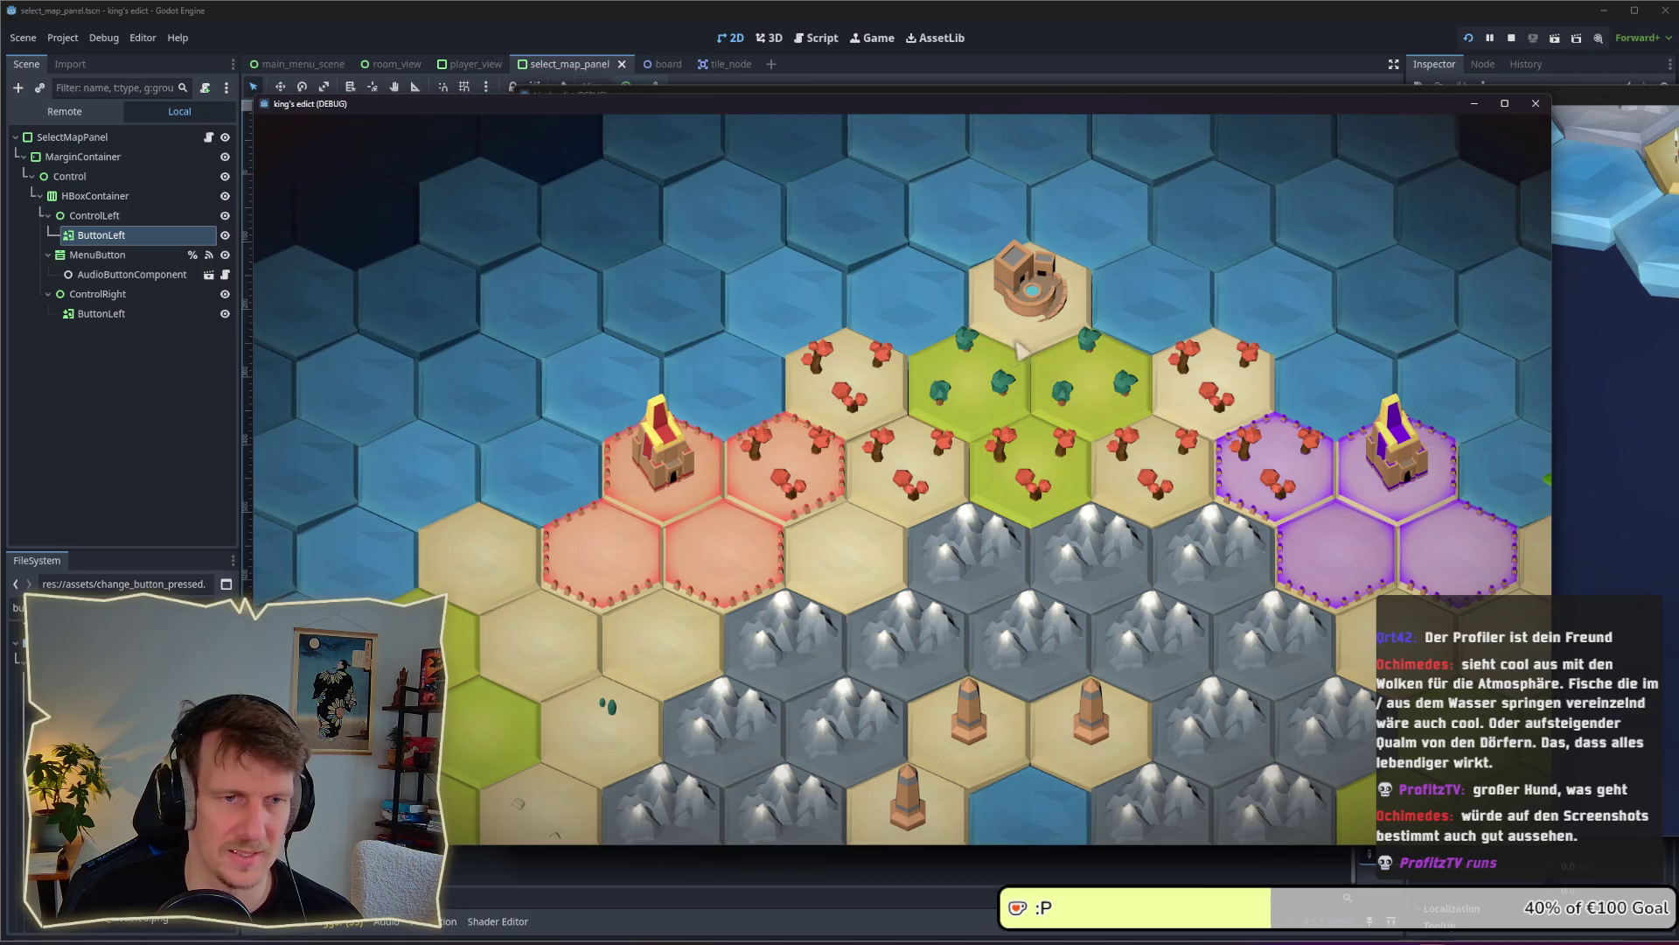
drag(845, 477, 962, 429)
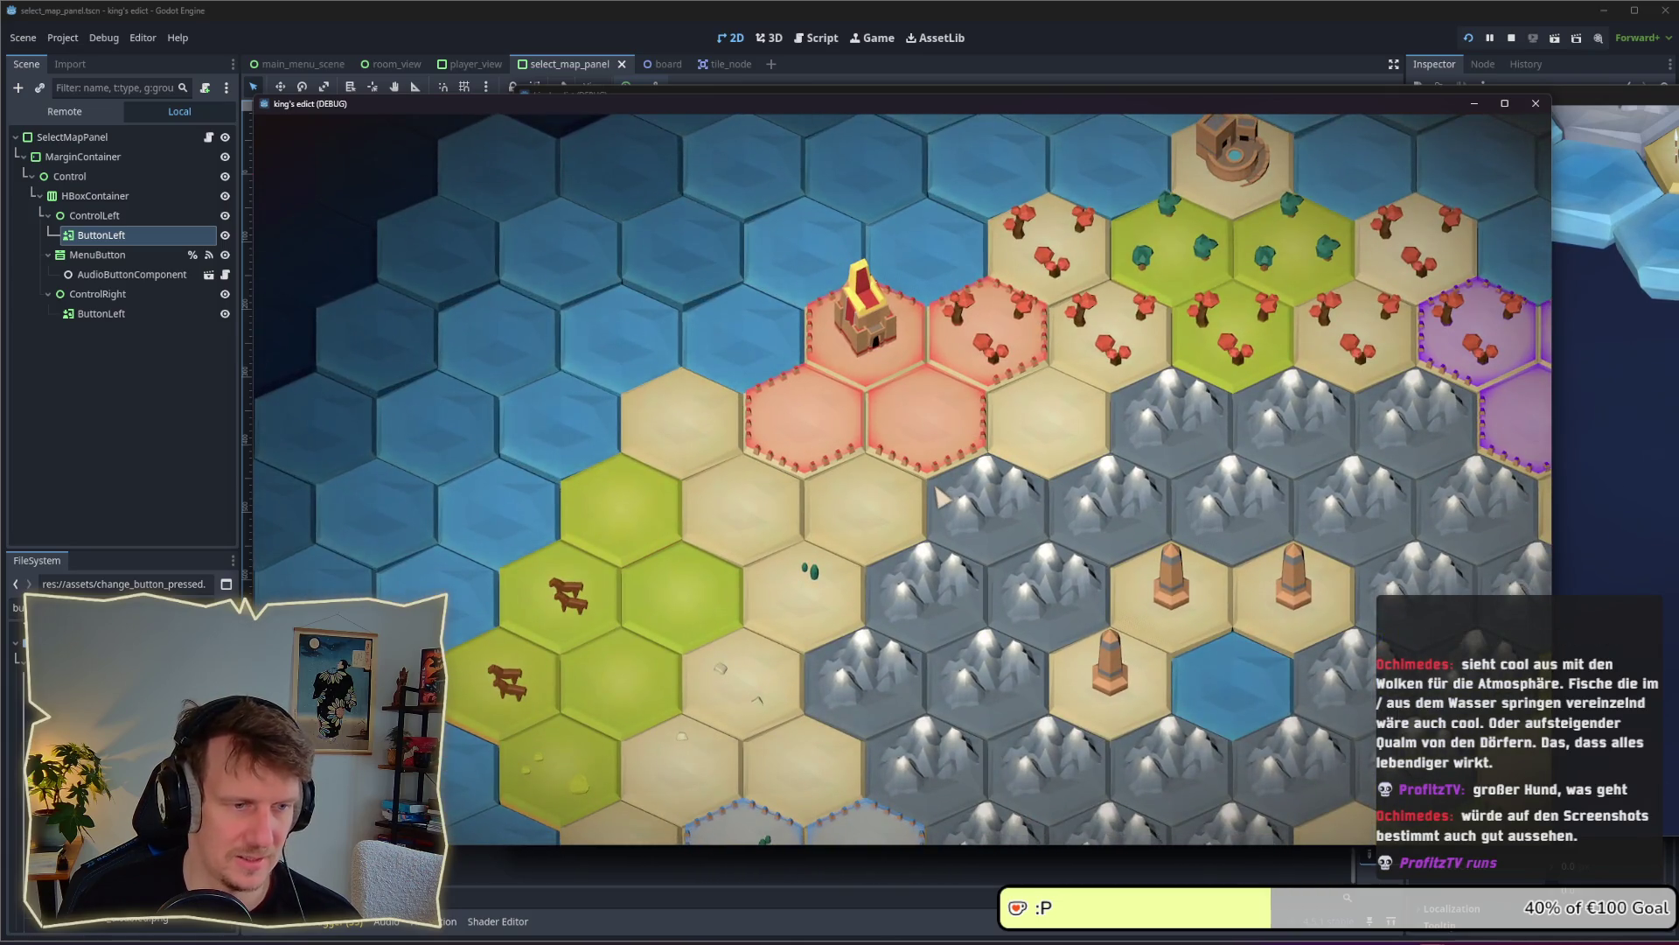
click(1509, 40)
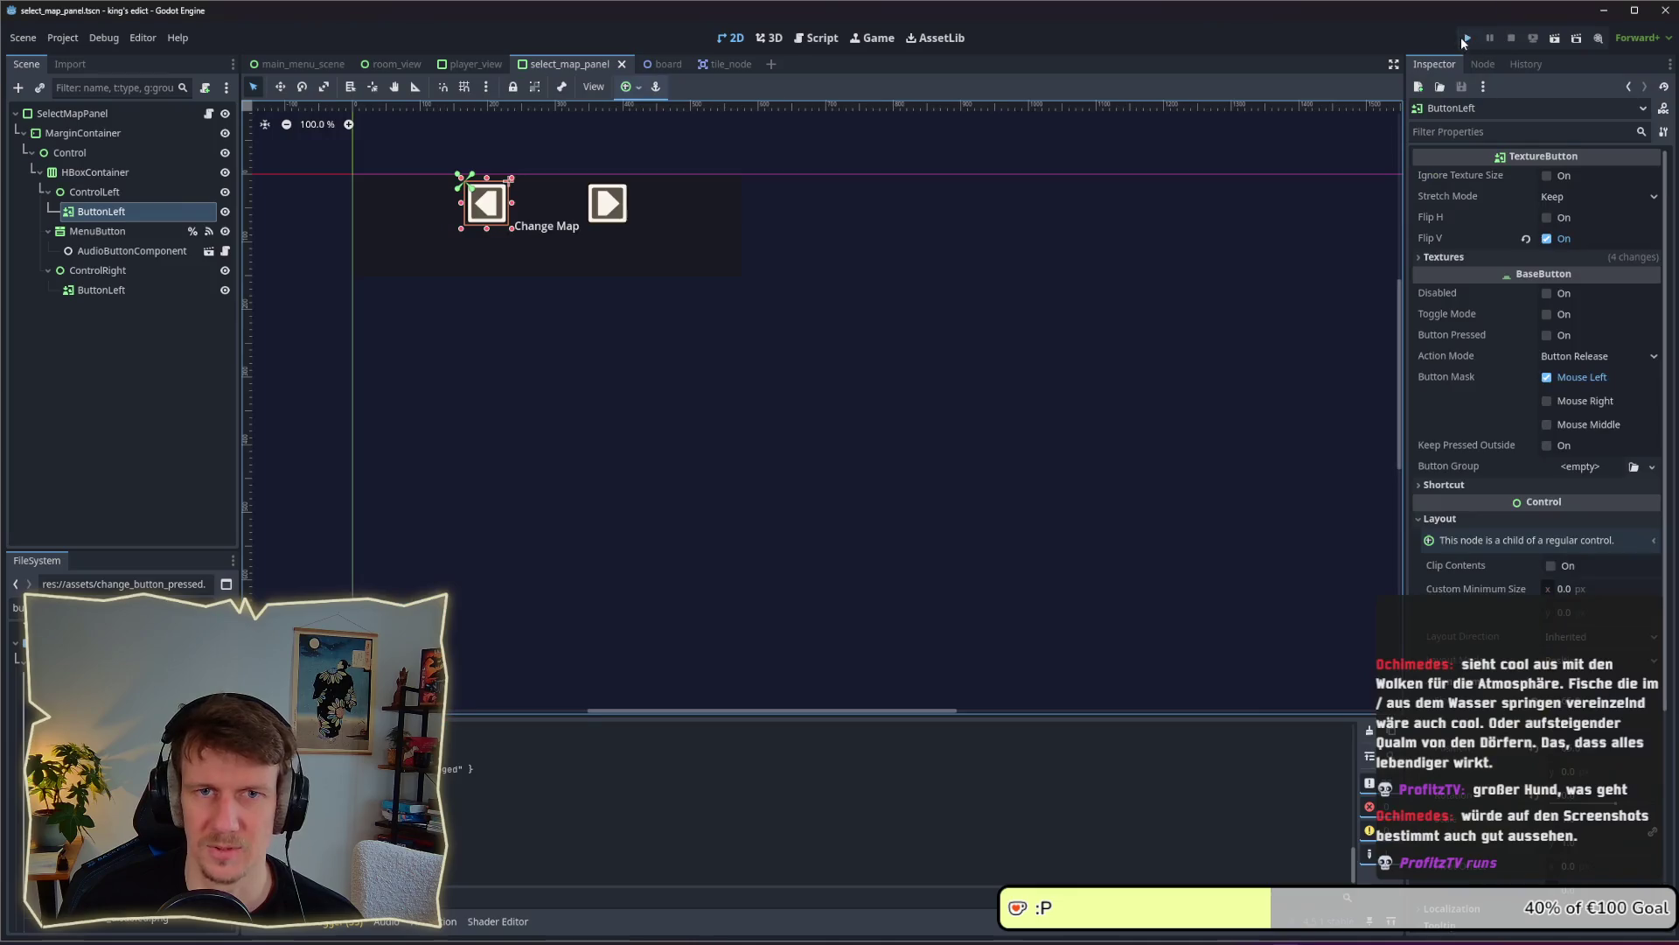
key(F5)
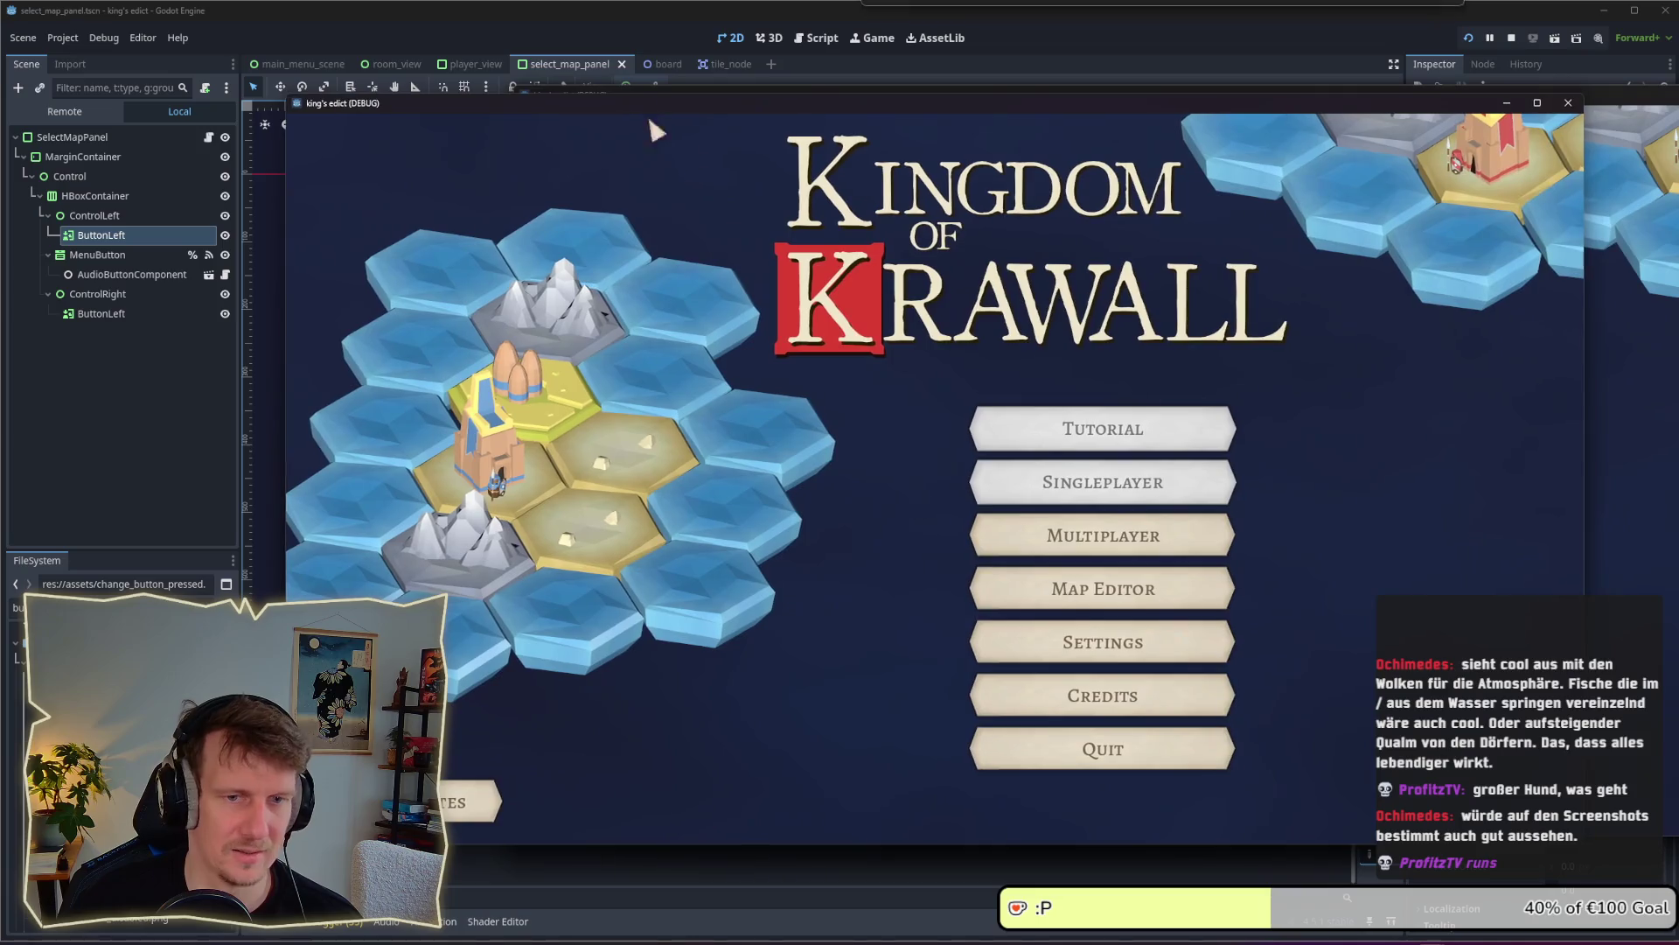
Create a multiplayer game on I_KNOW_THIS_PLACE.MAP, start it, and select the Builder card
click(1049, 549)
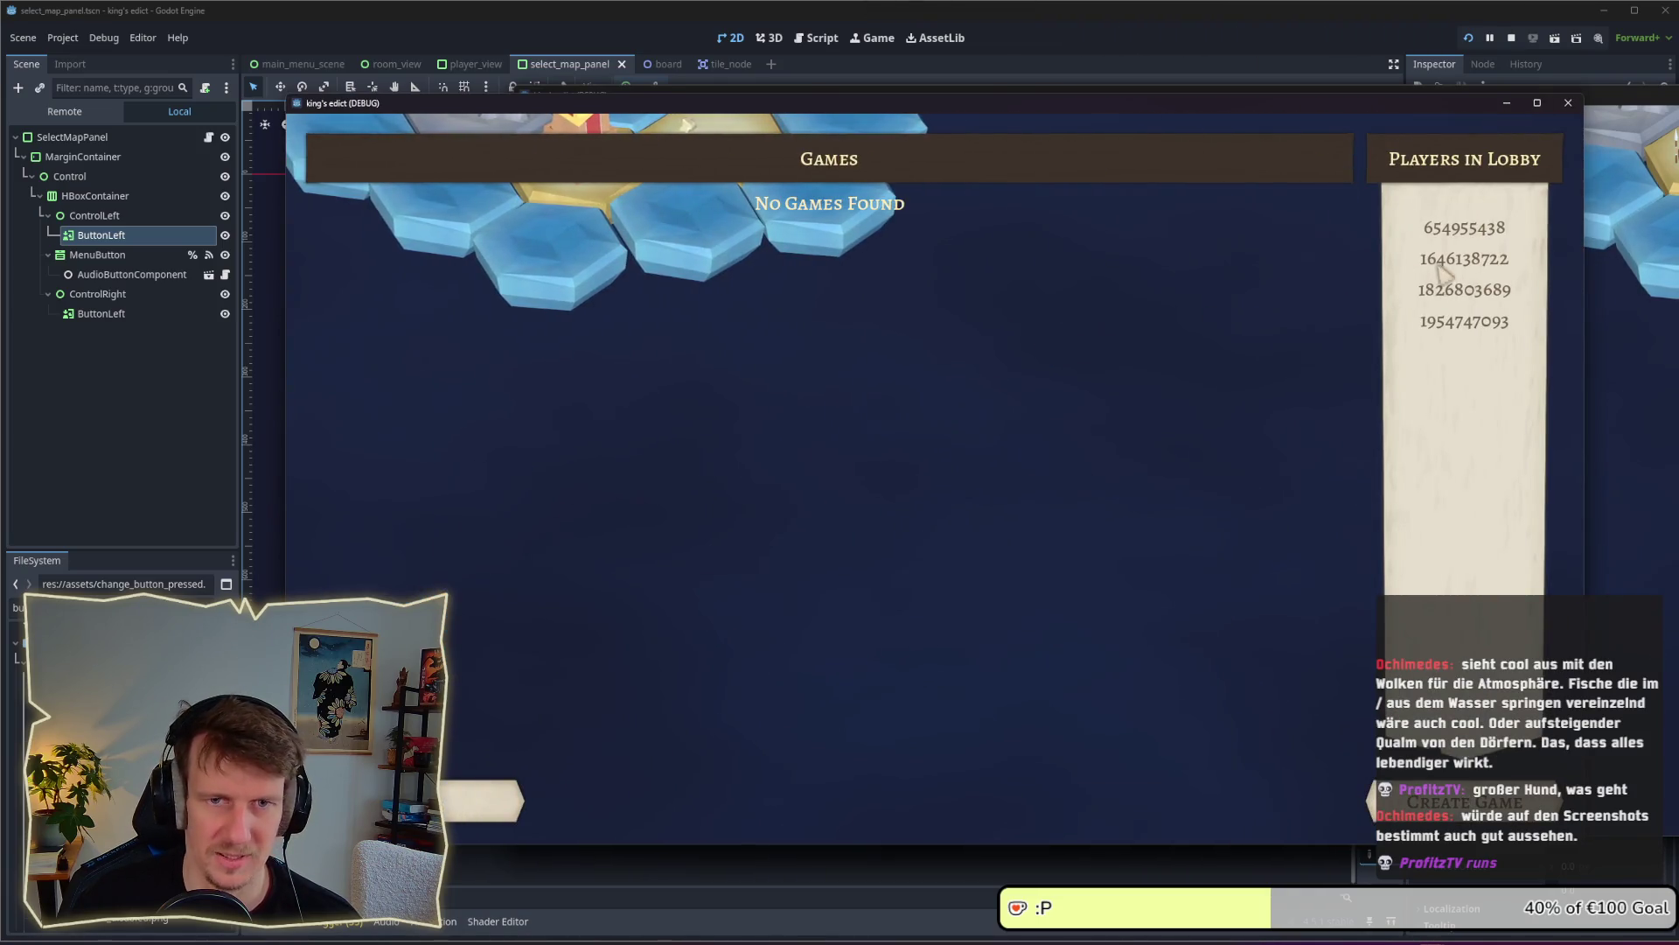
click(1456, 802)
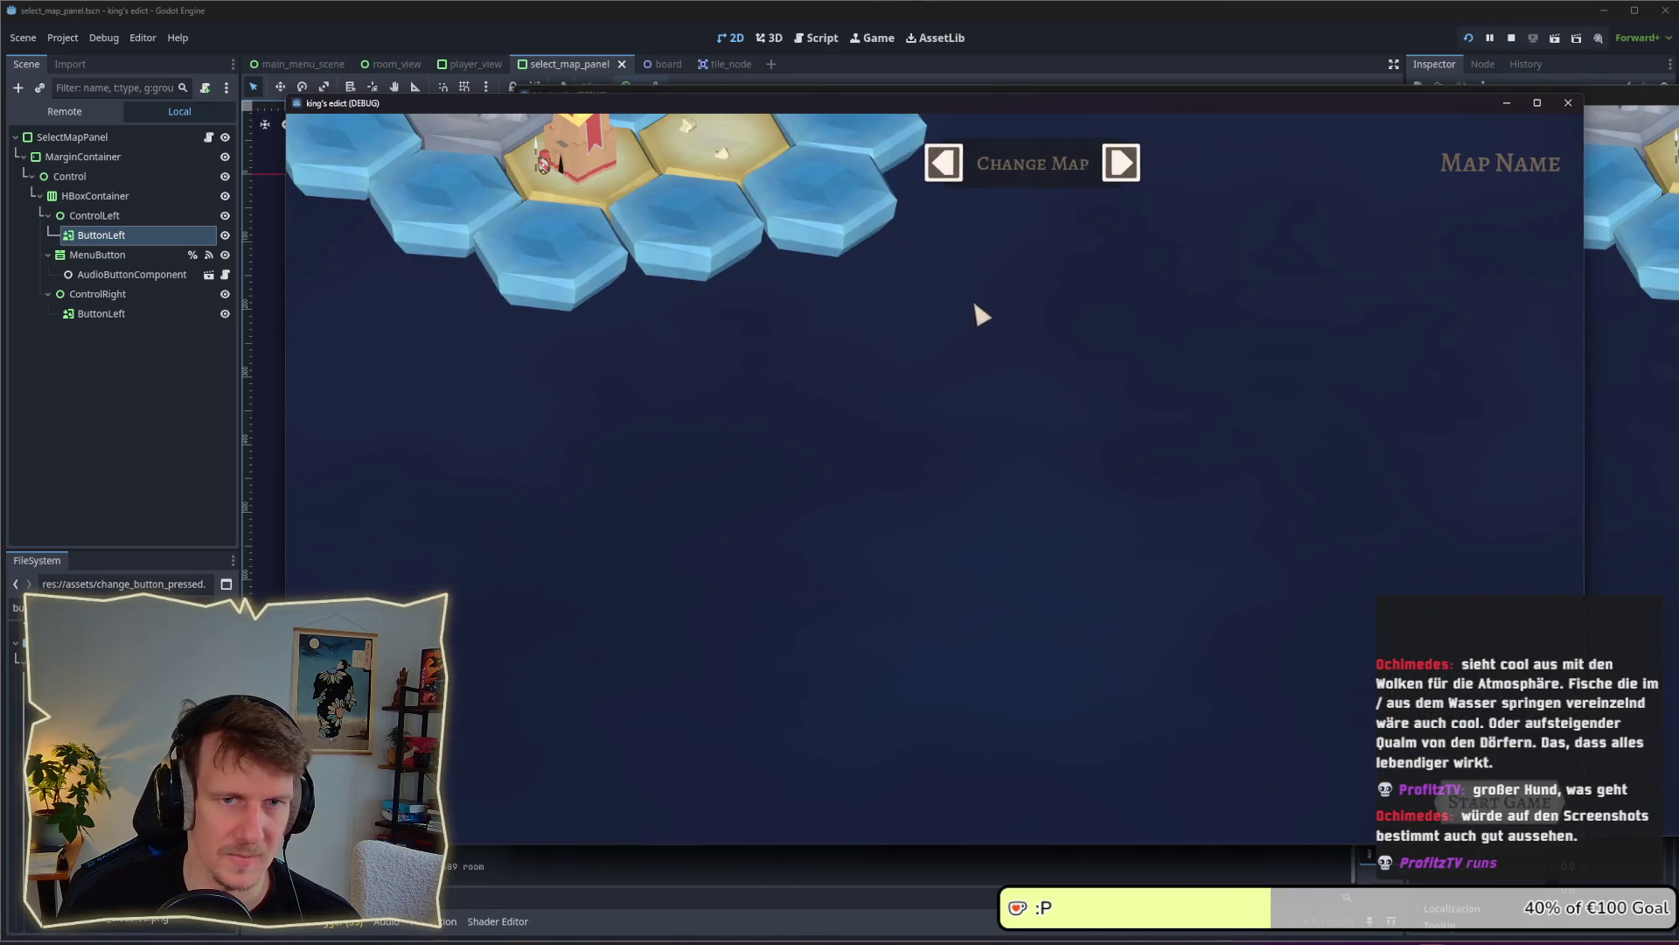
click(1058, 166)
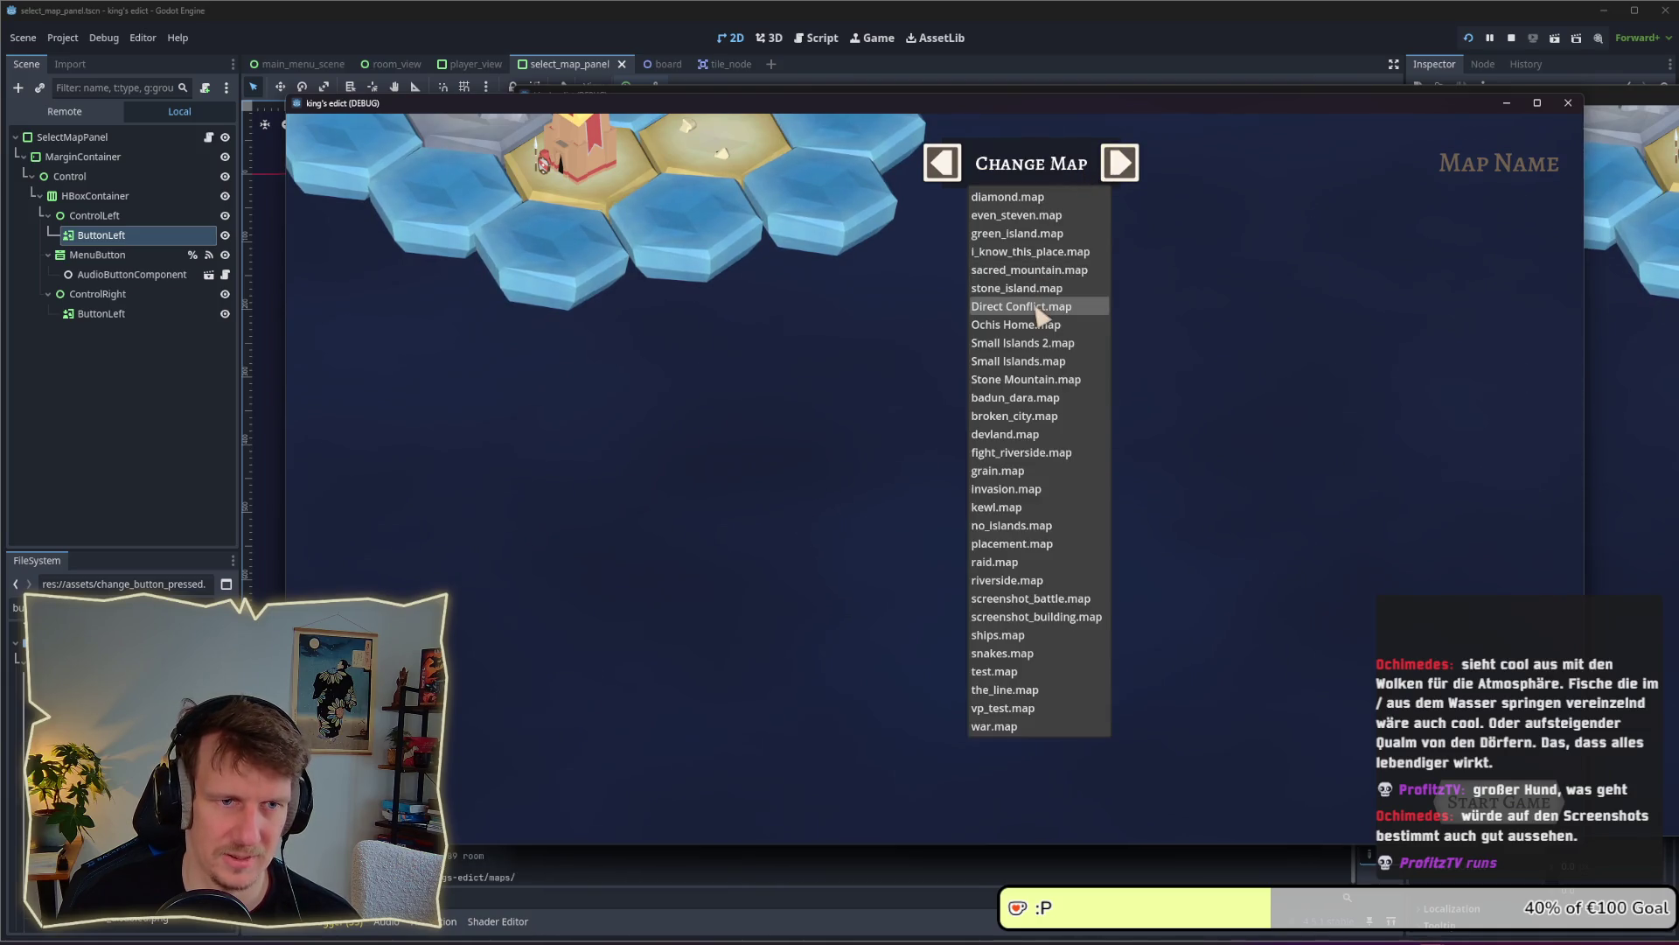
click(998, 252)
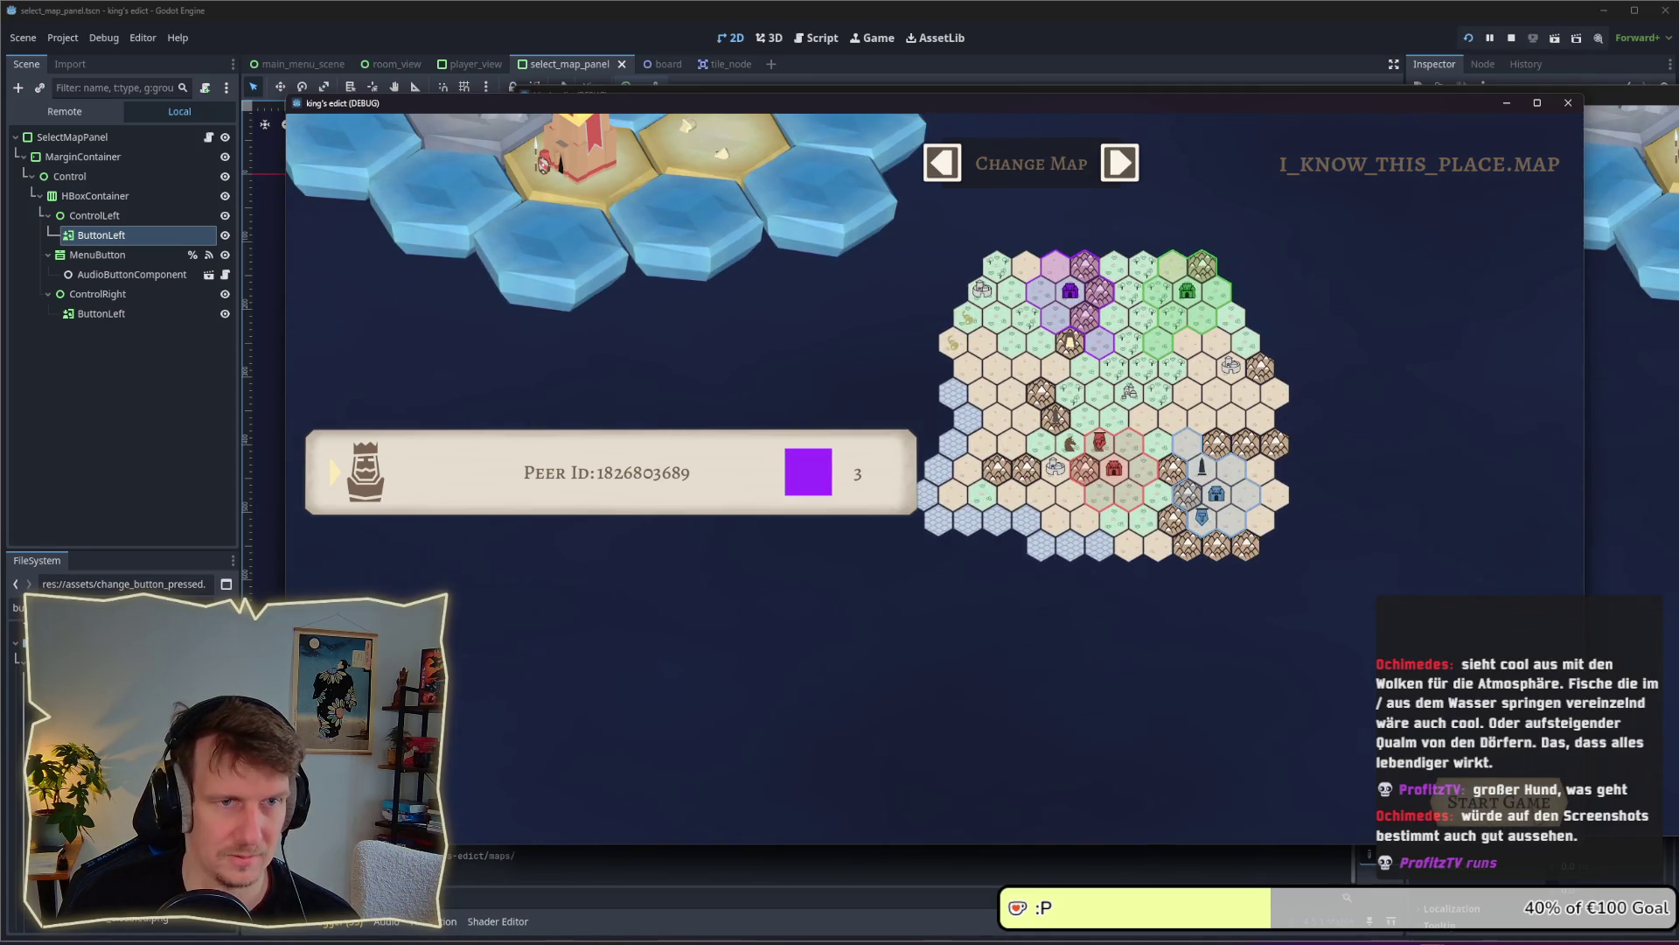
click(1499, 802)
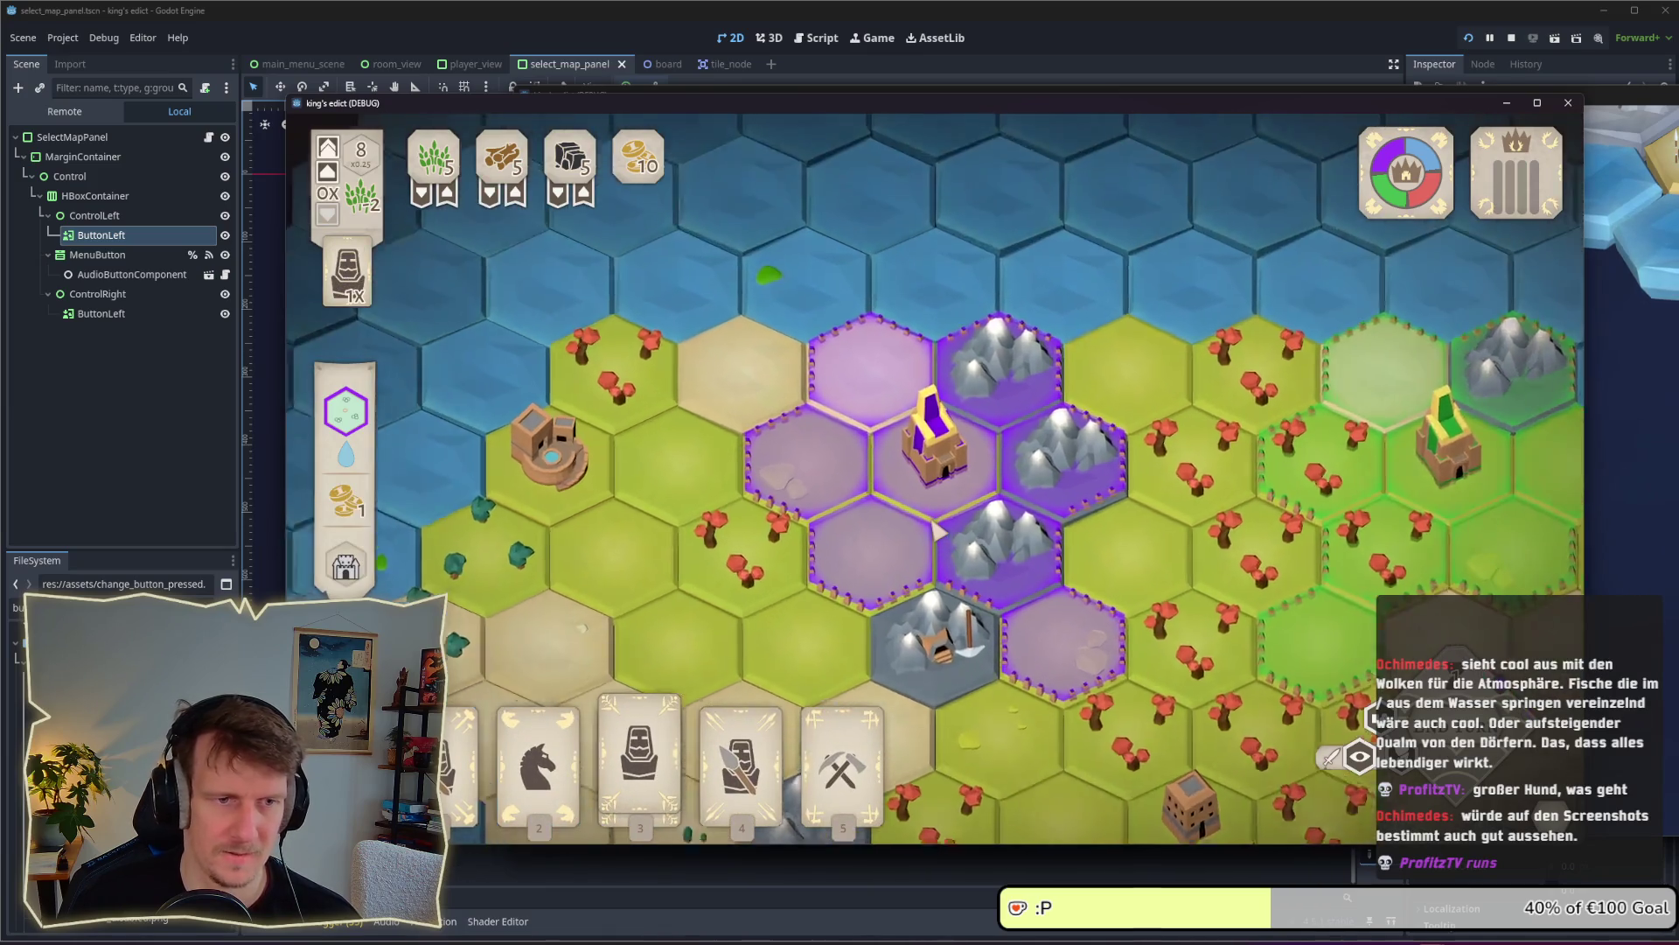
key(3)
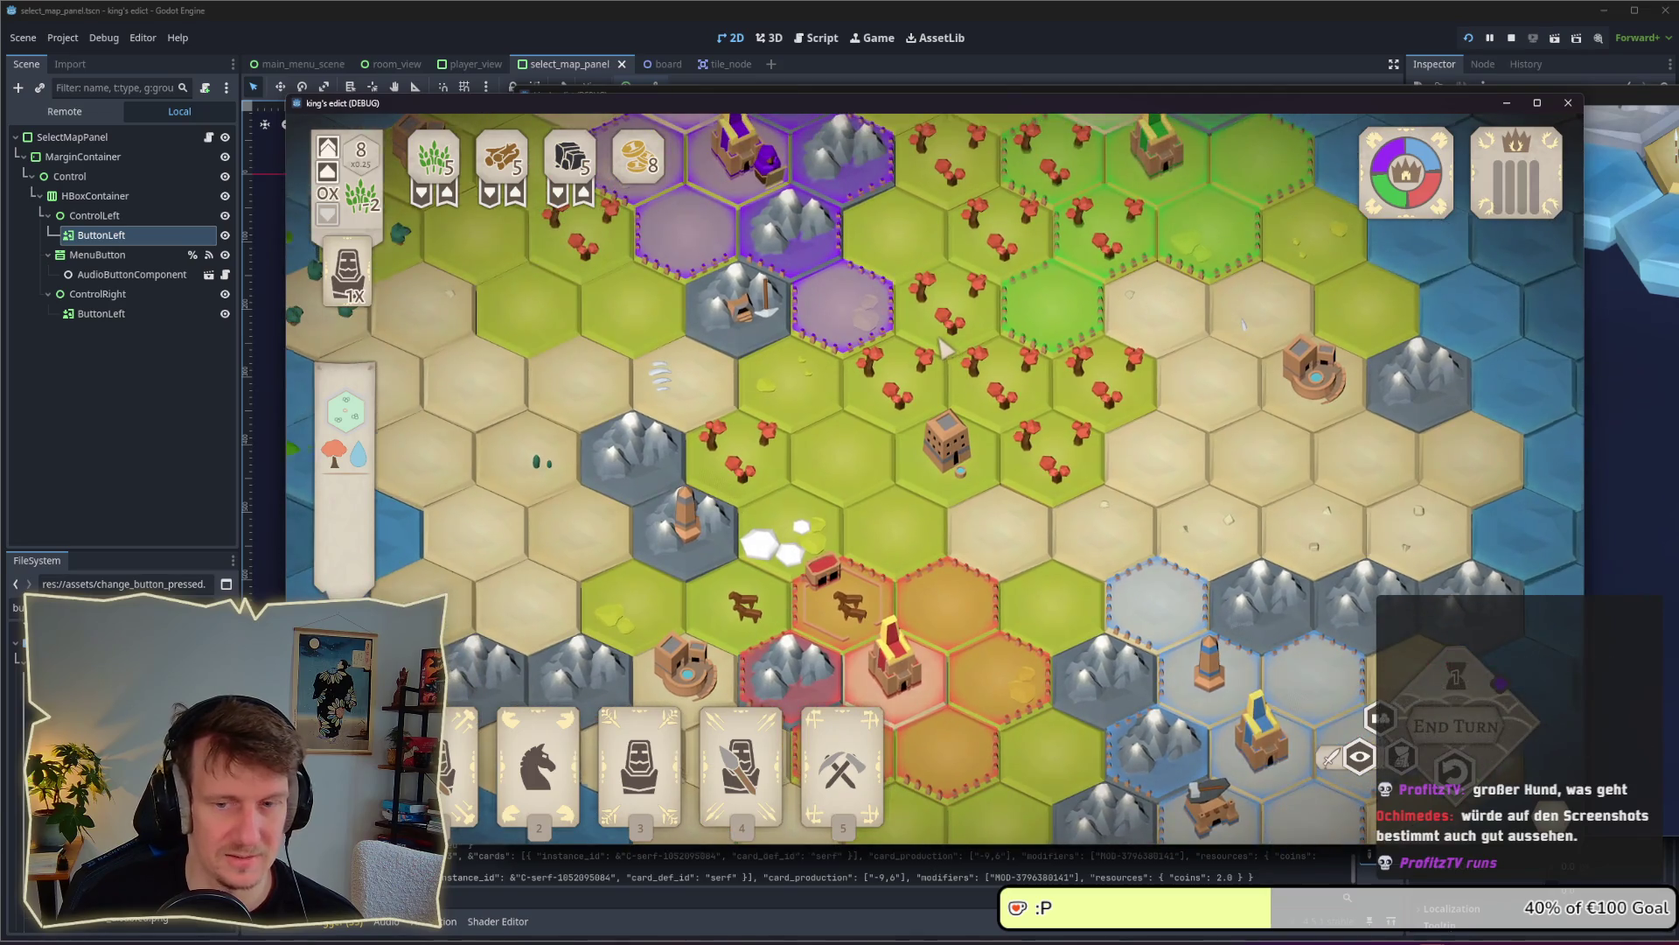
Zoom and pan across the match board, then stop the debug run
scroll(943, 346, down, 2)
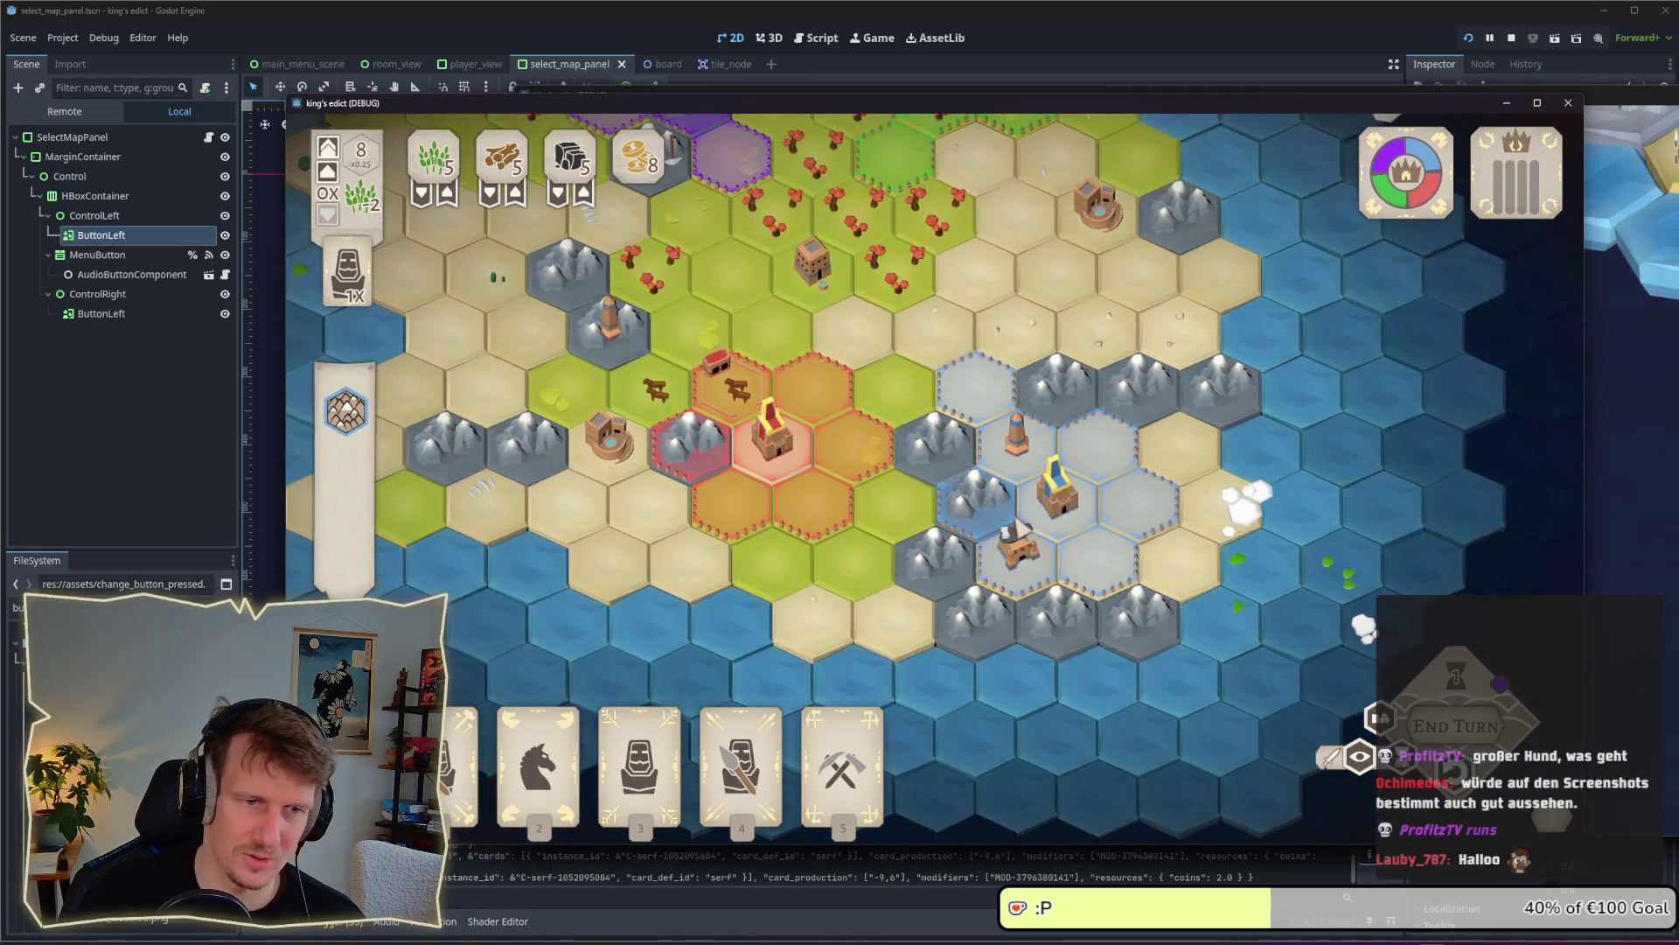
scroll(1111, 628, up, 2)
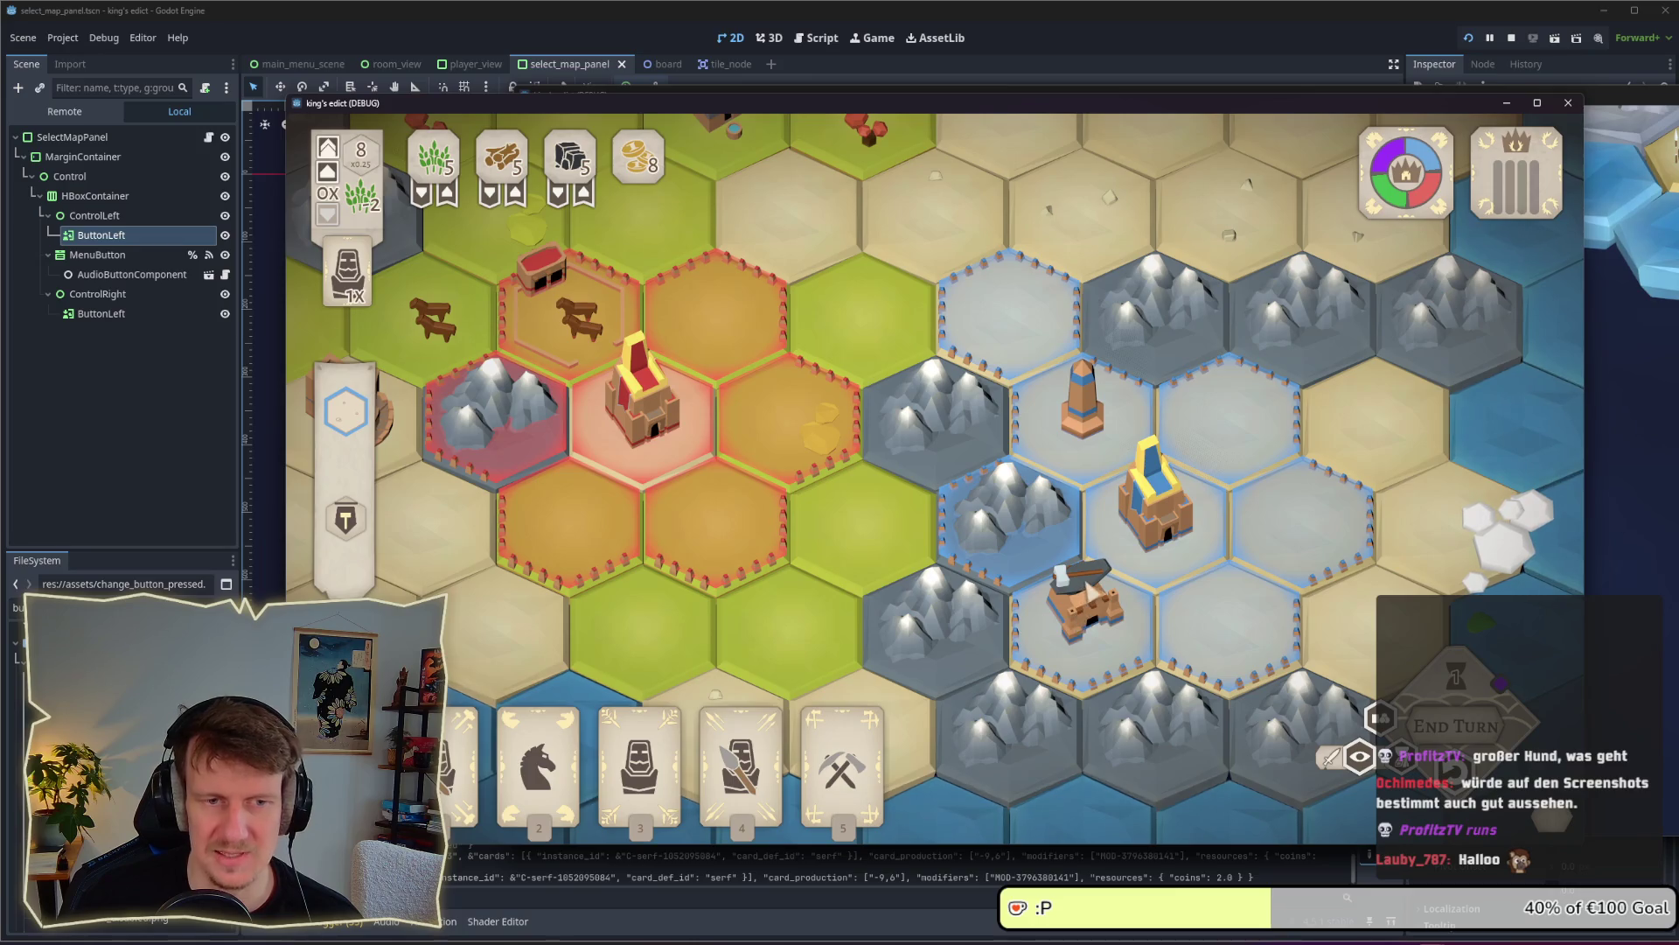
scroll(1082, 604, down, 2)
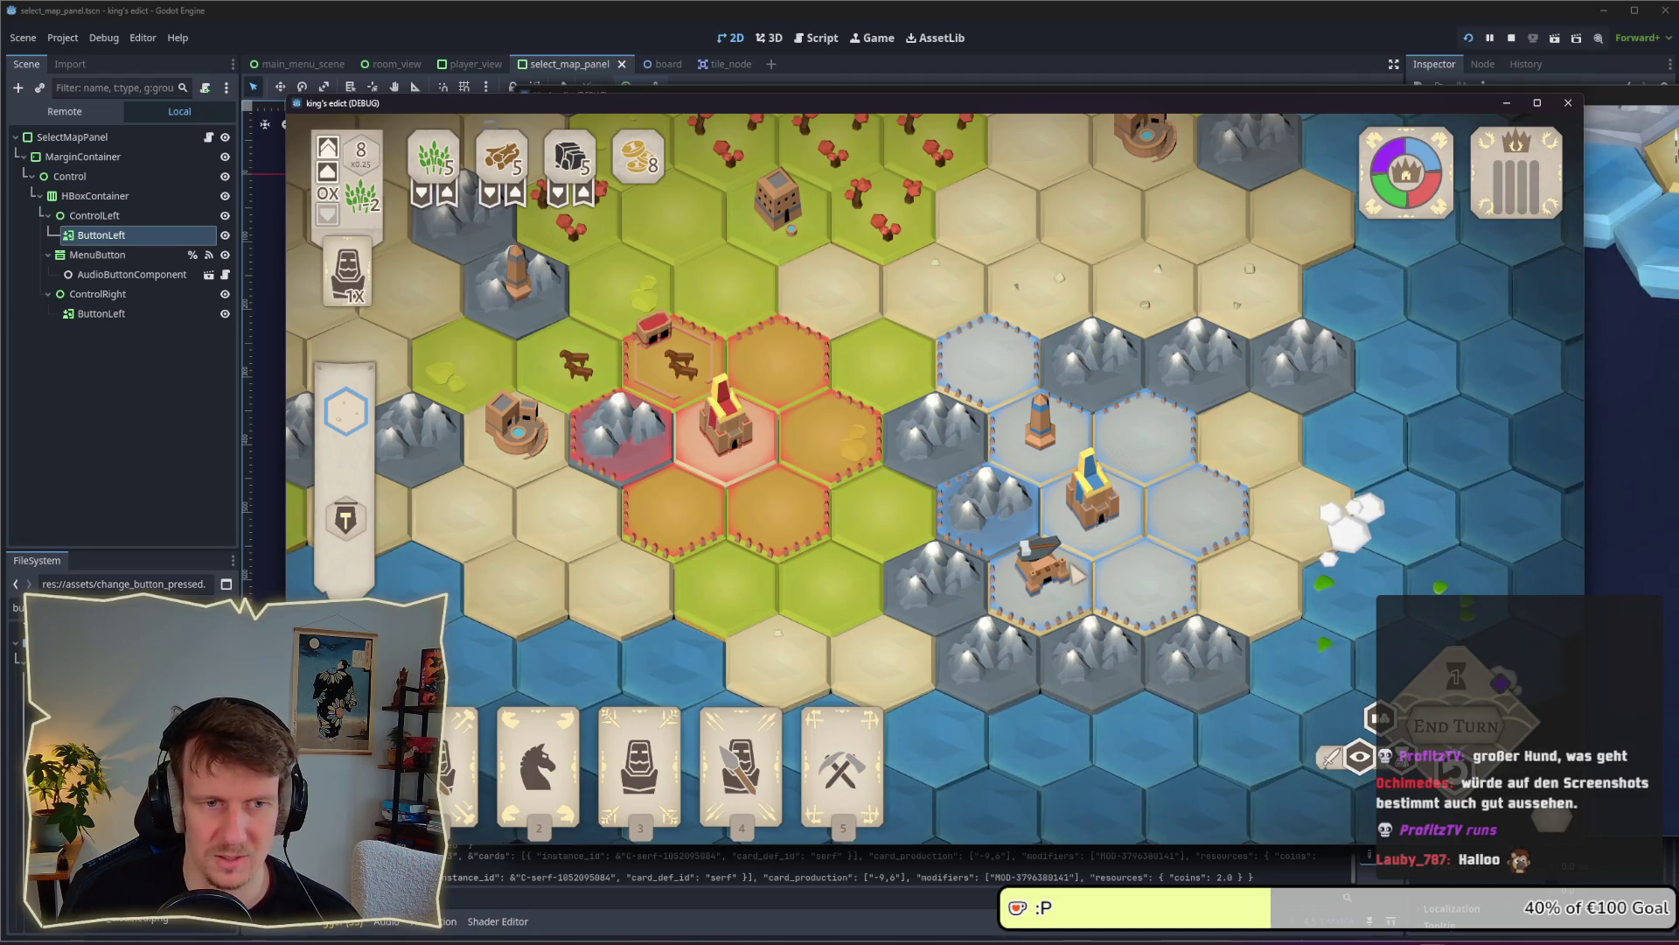
drag(980, 389, 1102, 512)
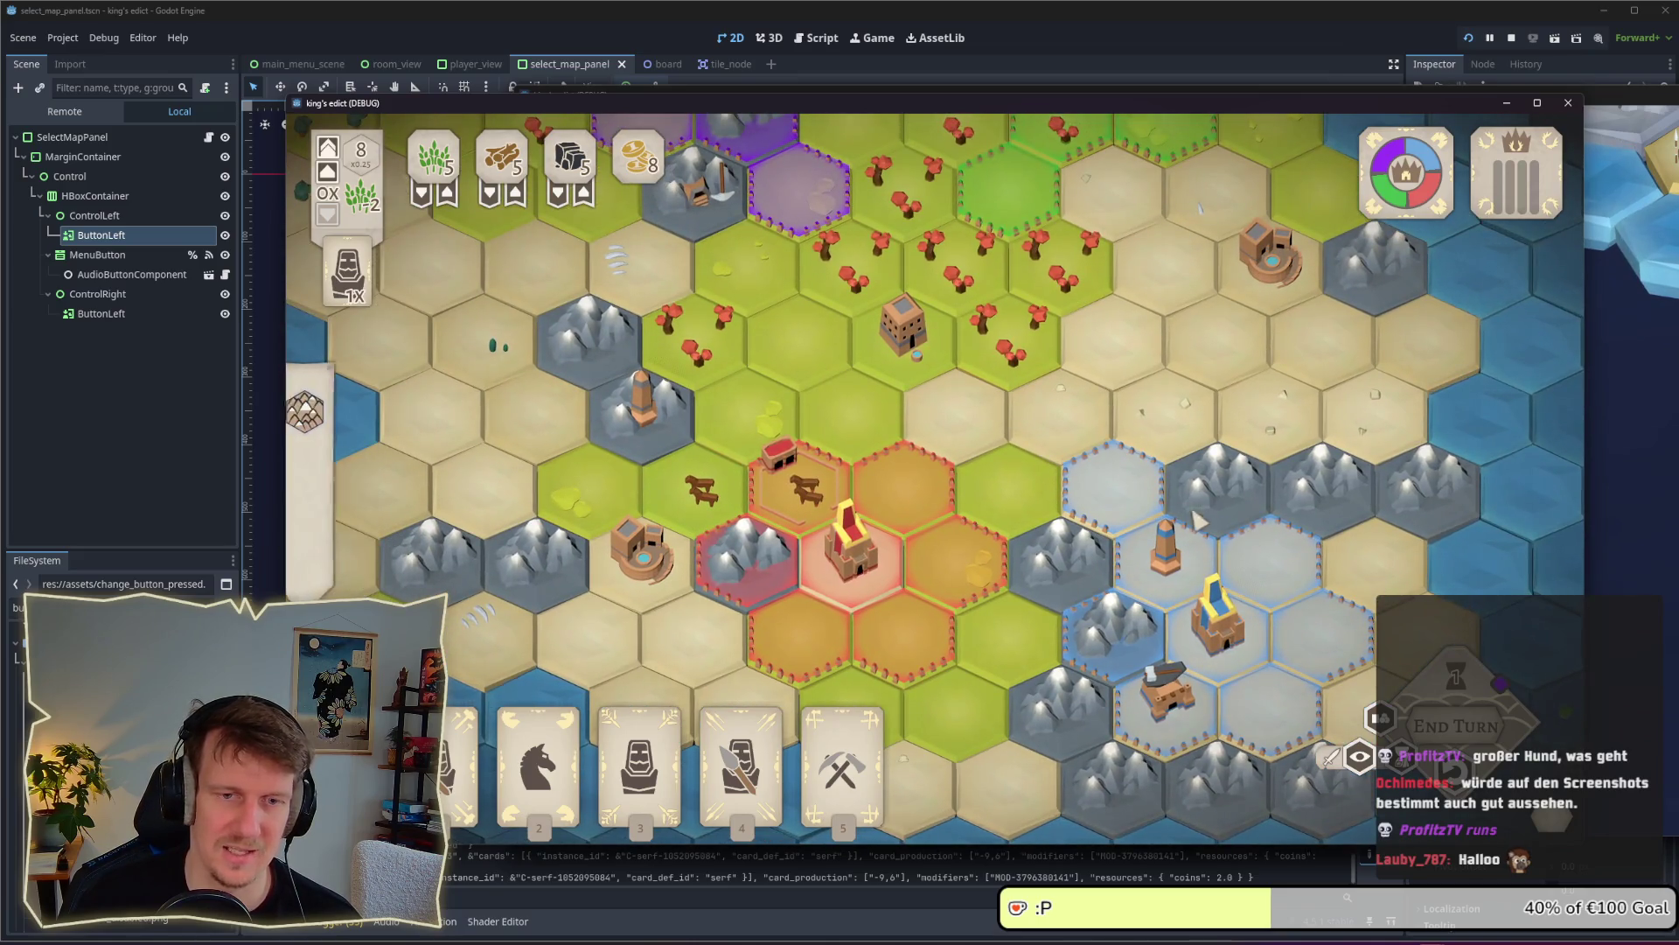
scroll(1072, 443, down, 2)
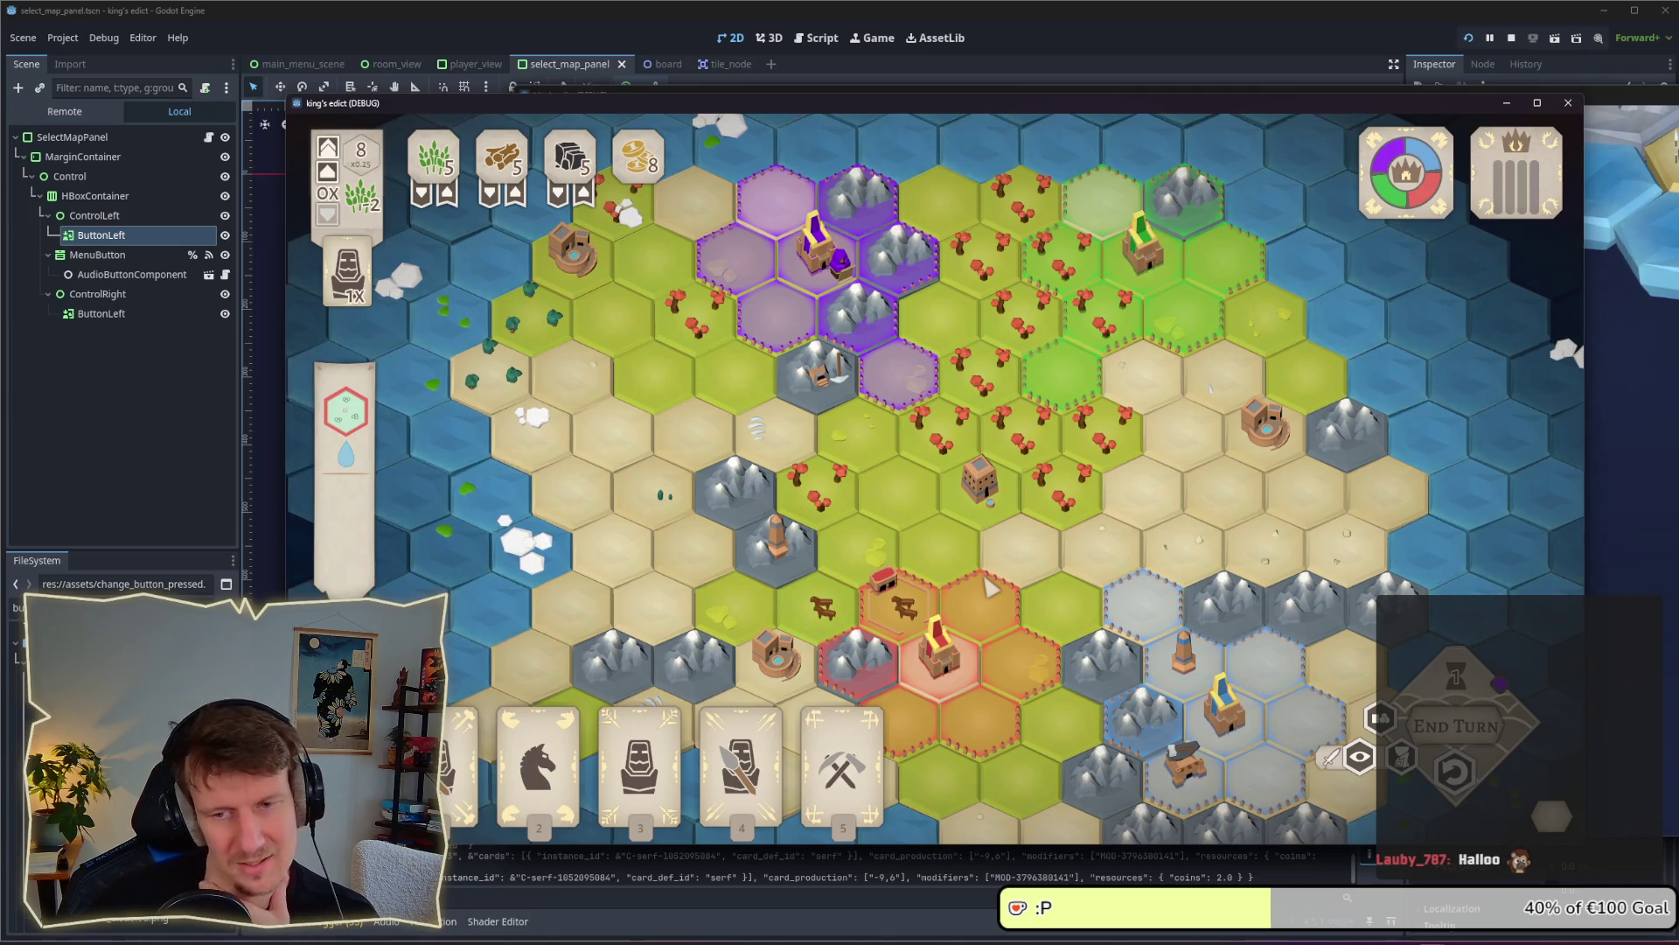
mouse_move(1345, 192)
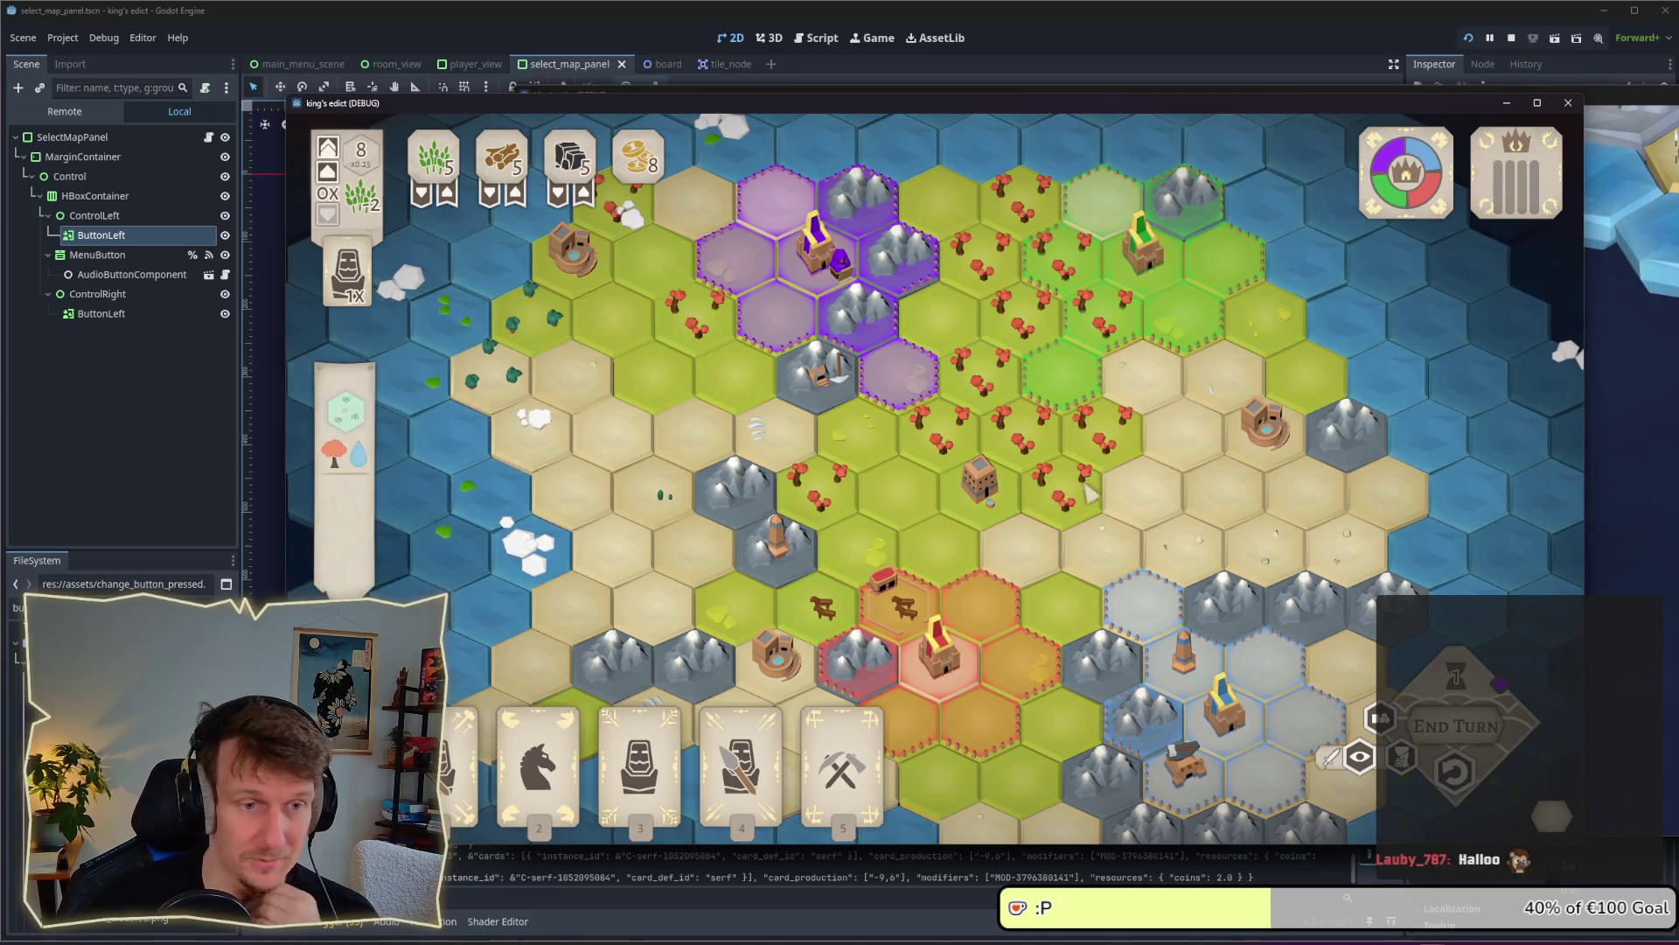
scroll(1113, 560, down, 2)
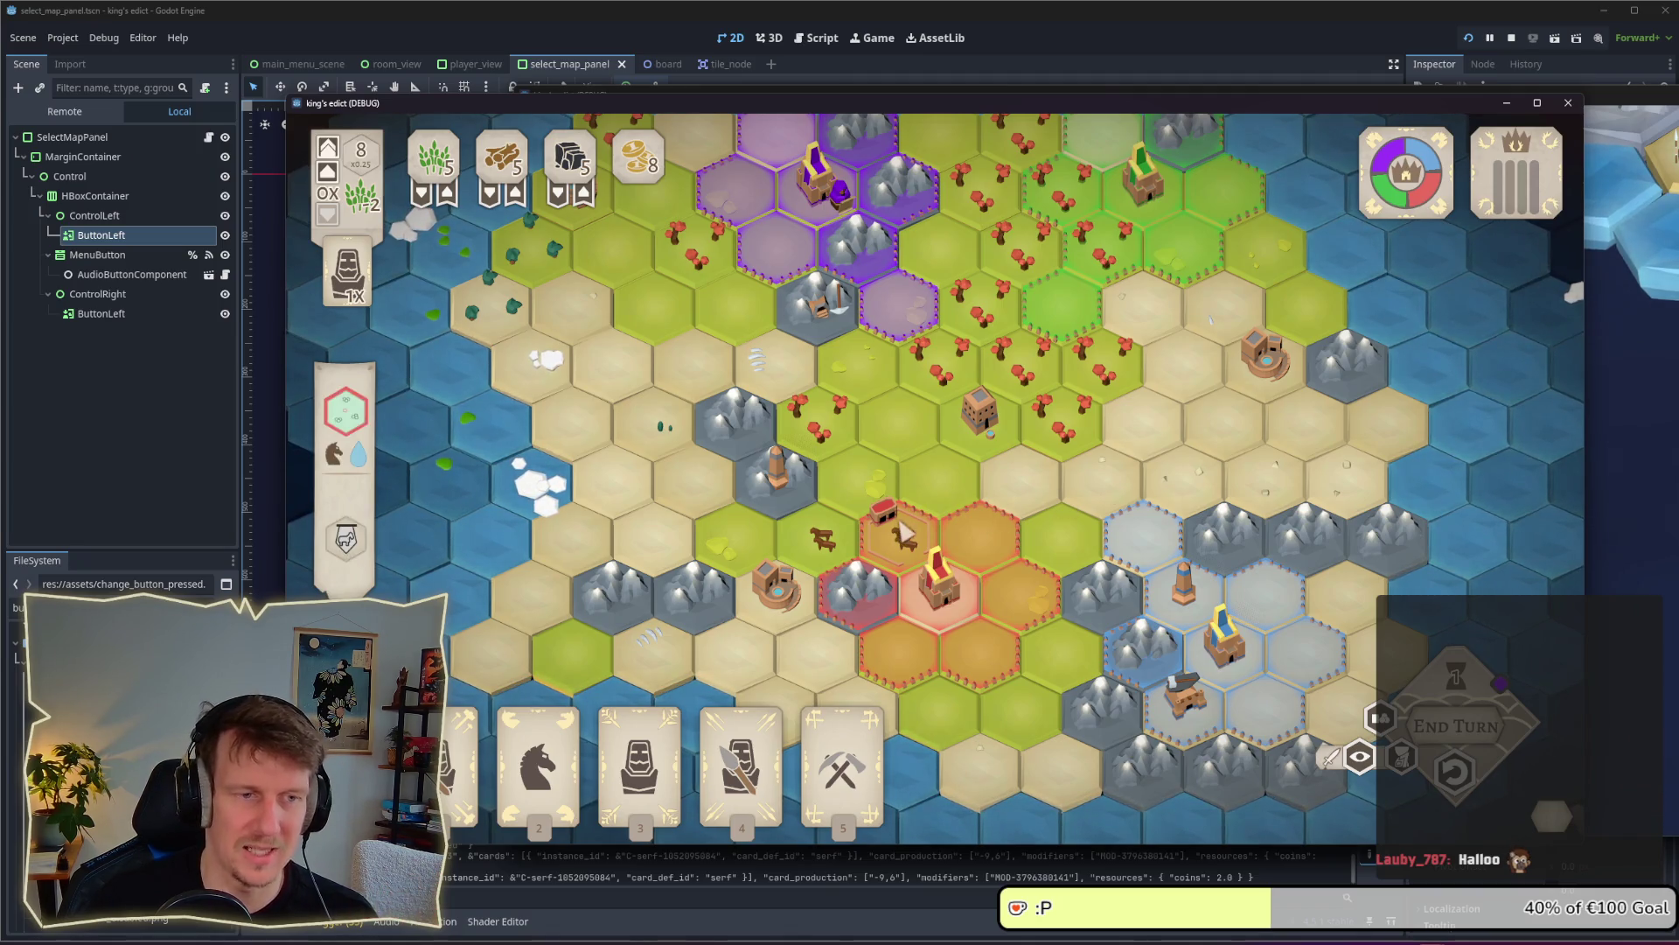
click(1513, 42)
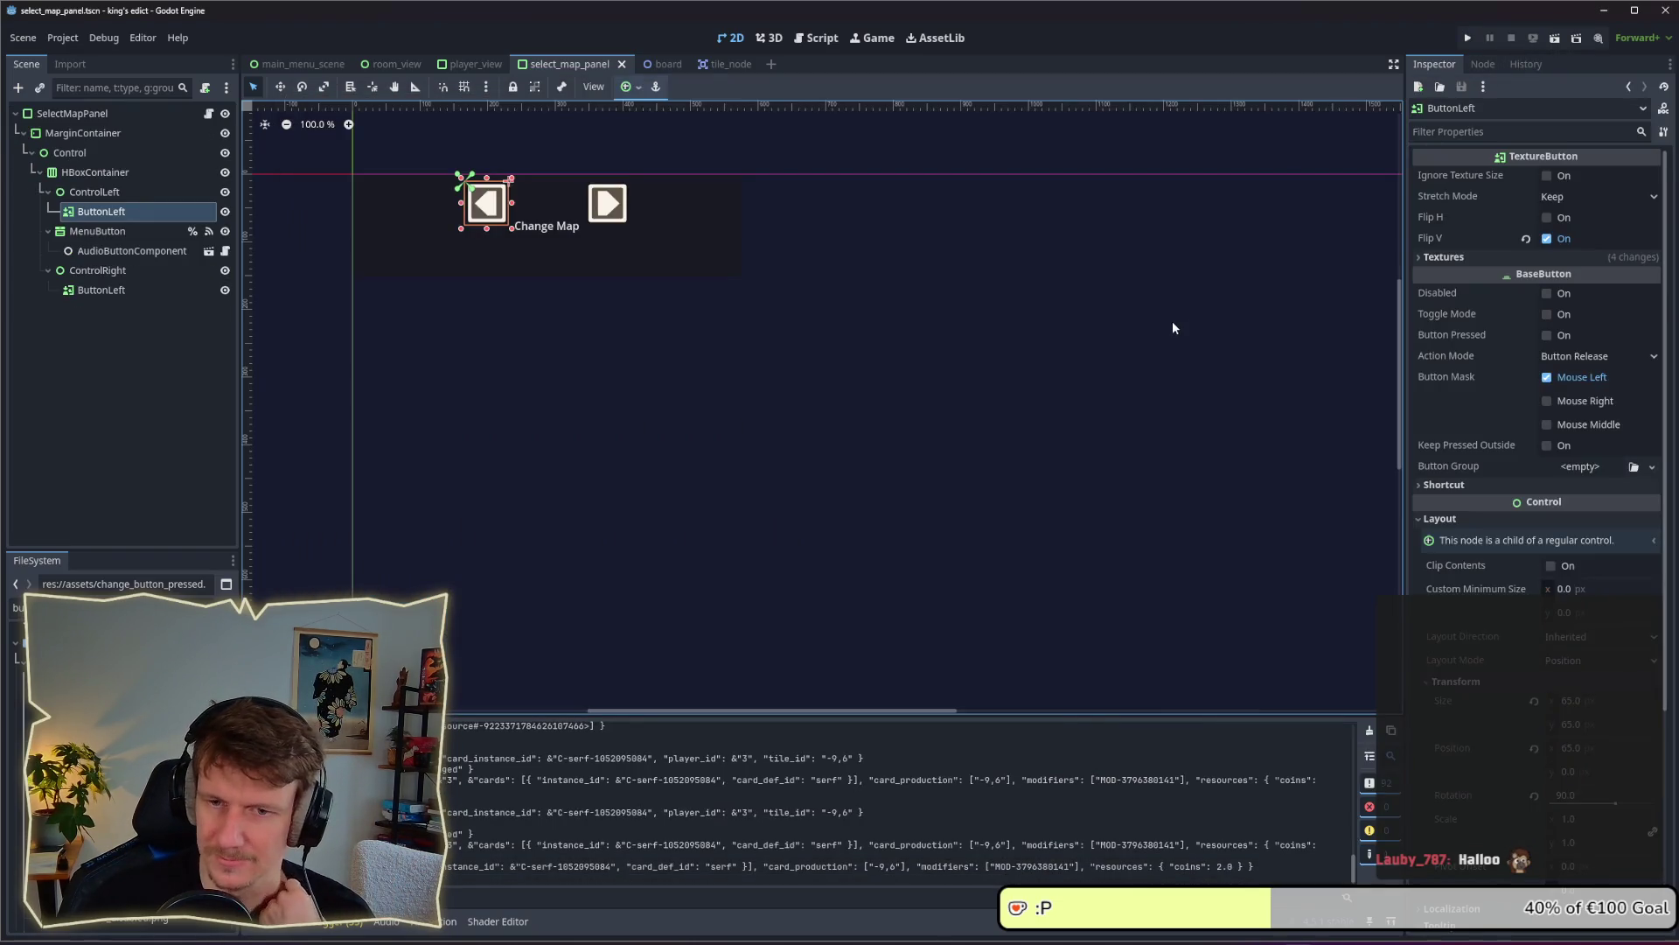
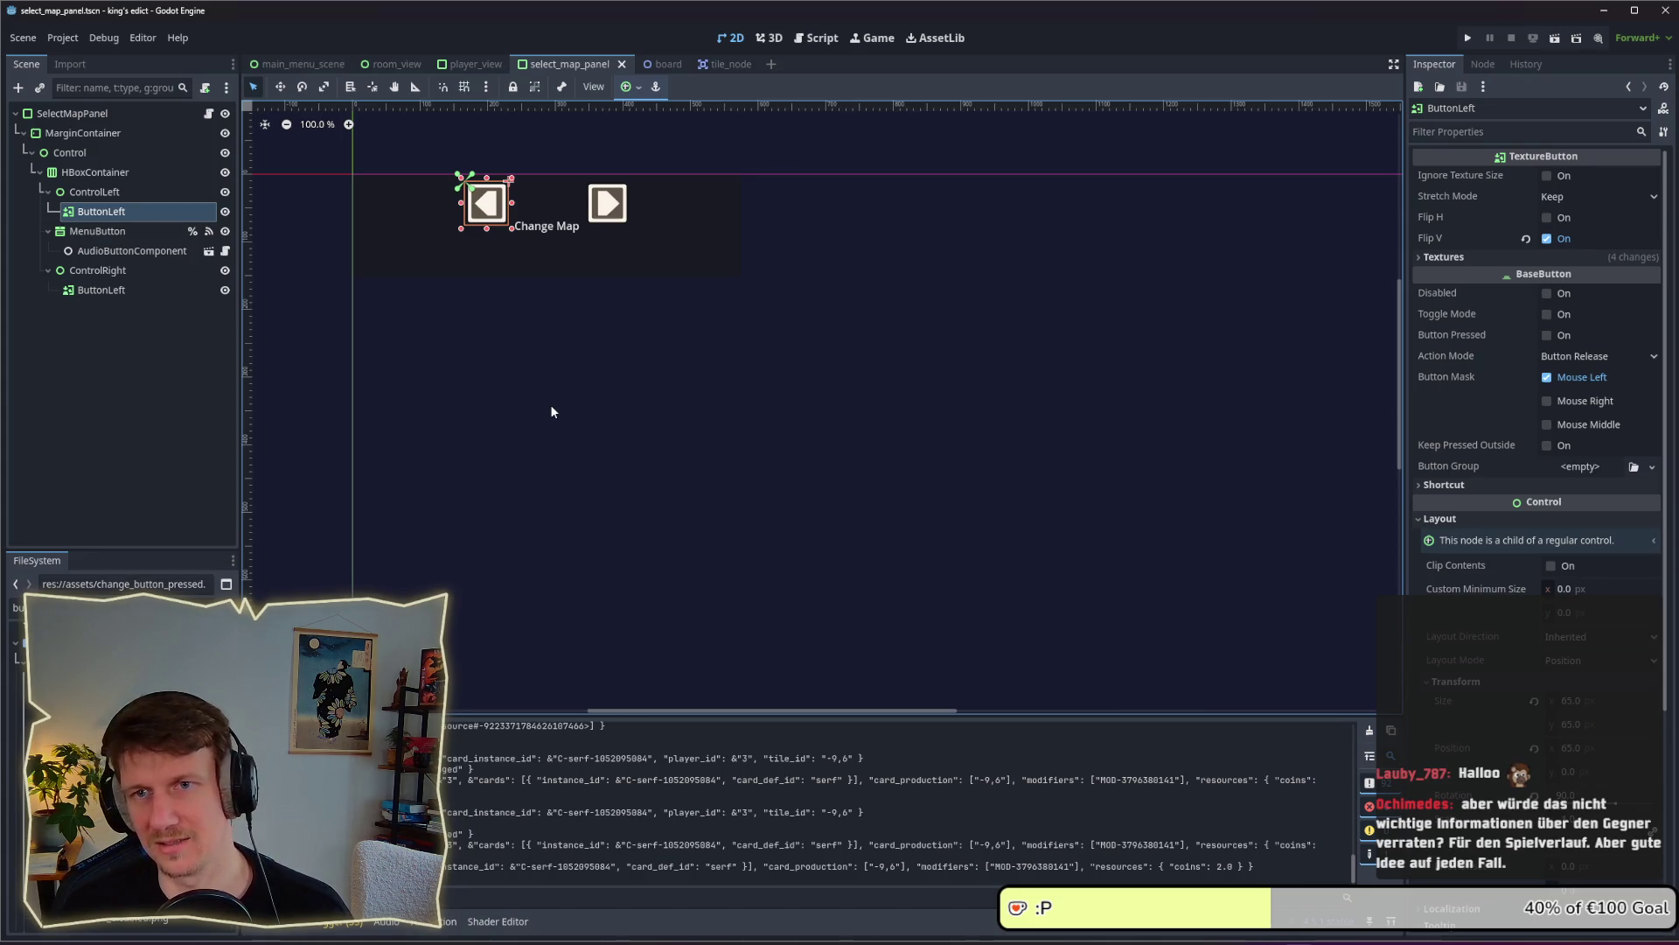
Back in Godot, set ButtonLeft to Anchors layout mode with the Center Left anchors preset
key(alt+Tab)
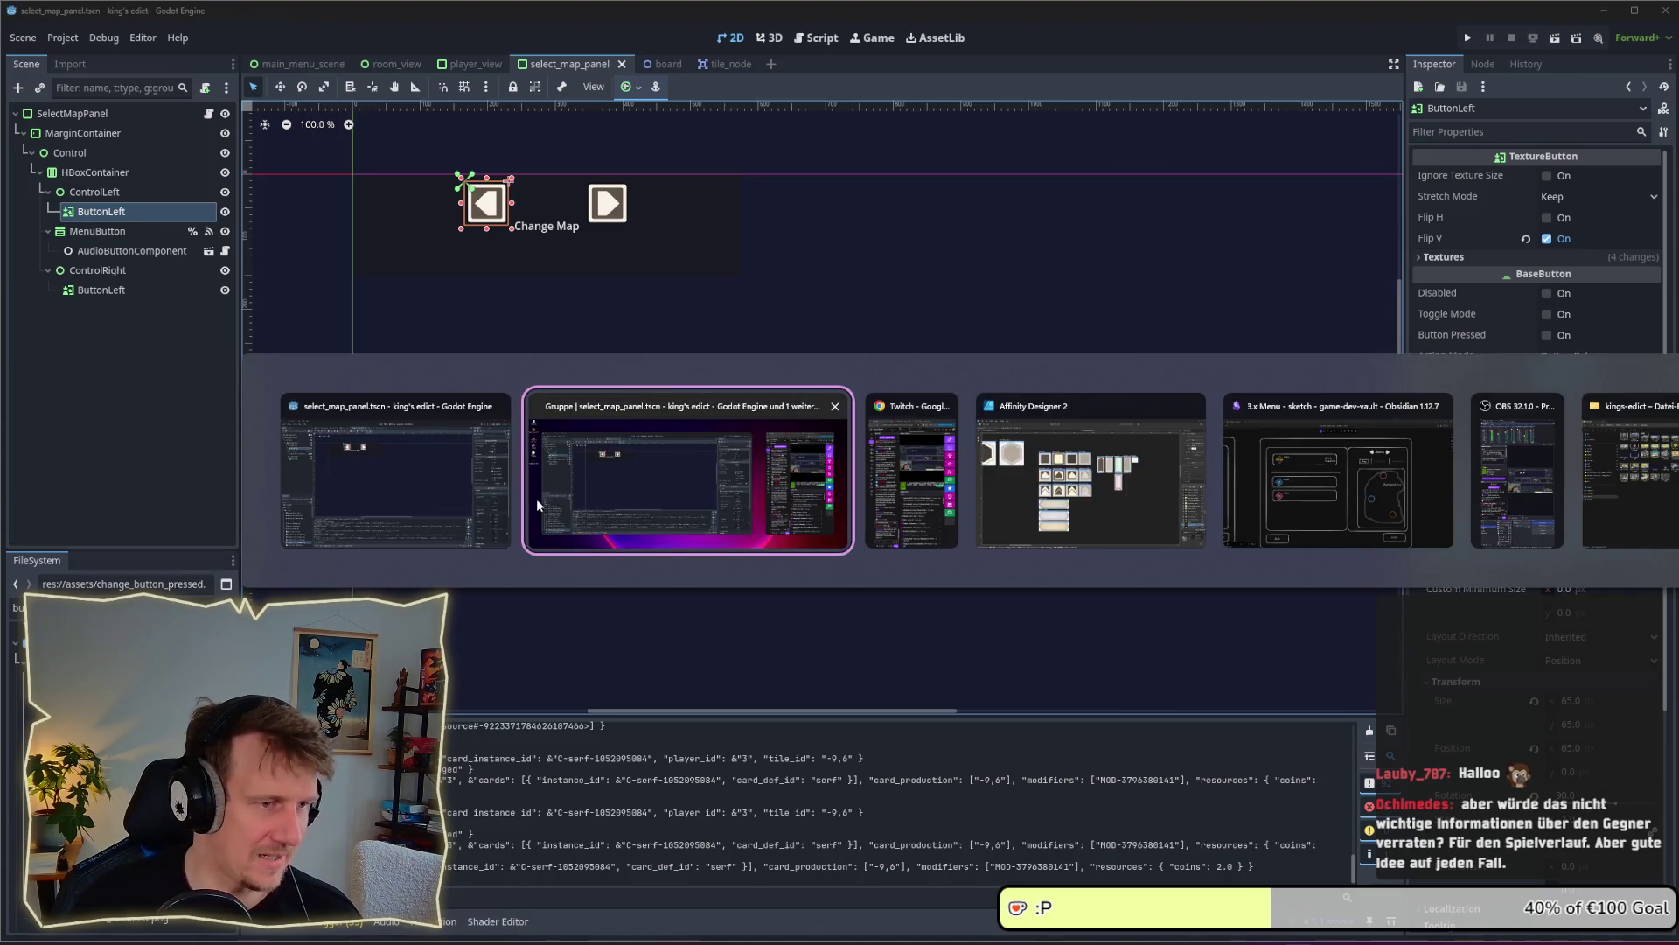
click(454, 495)
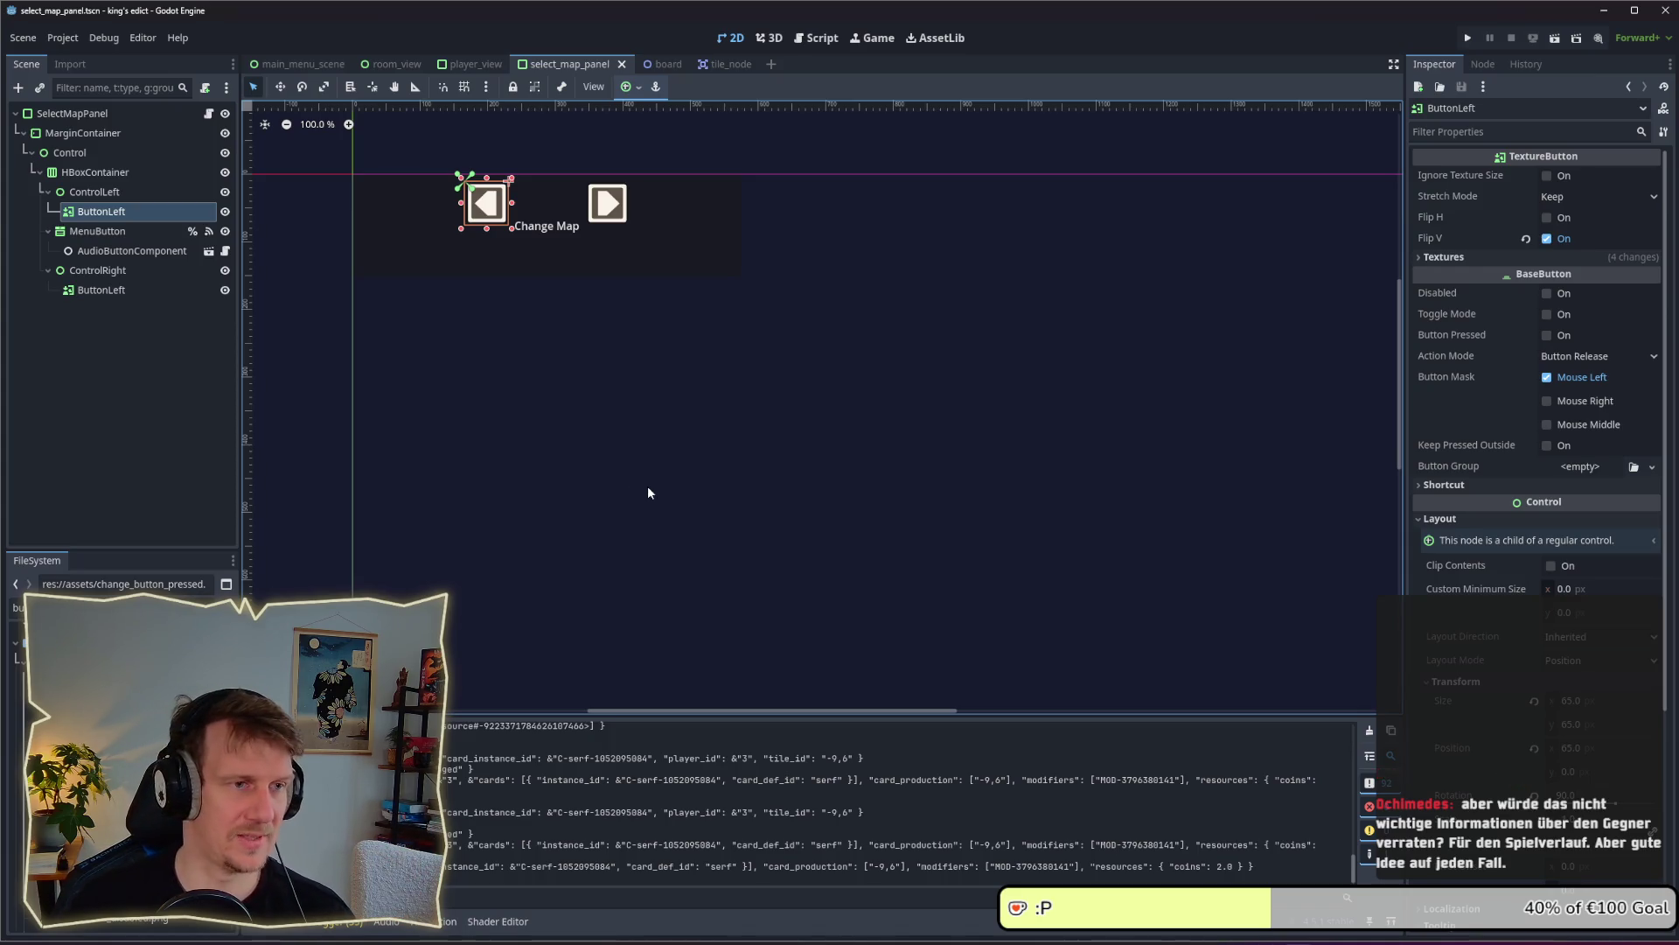
click(96, 231)
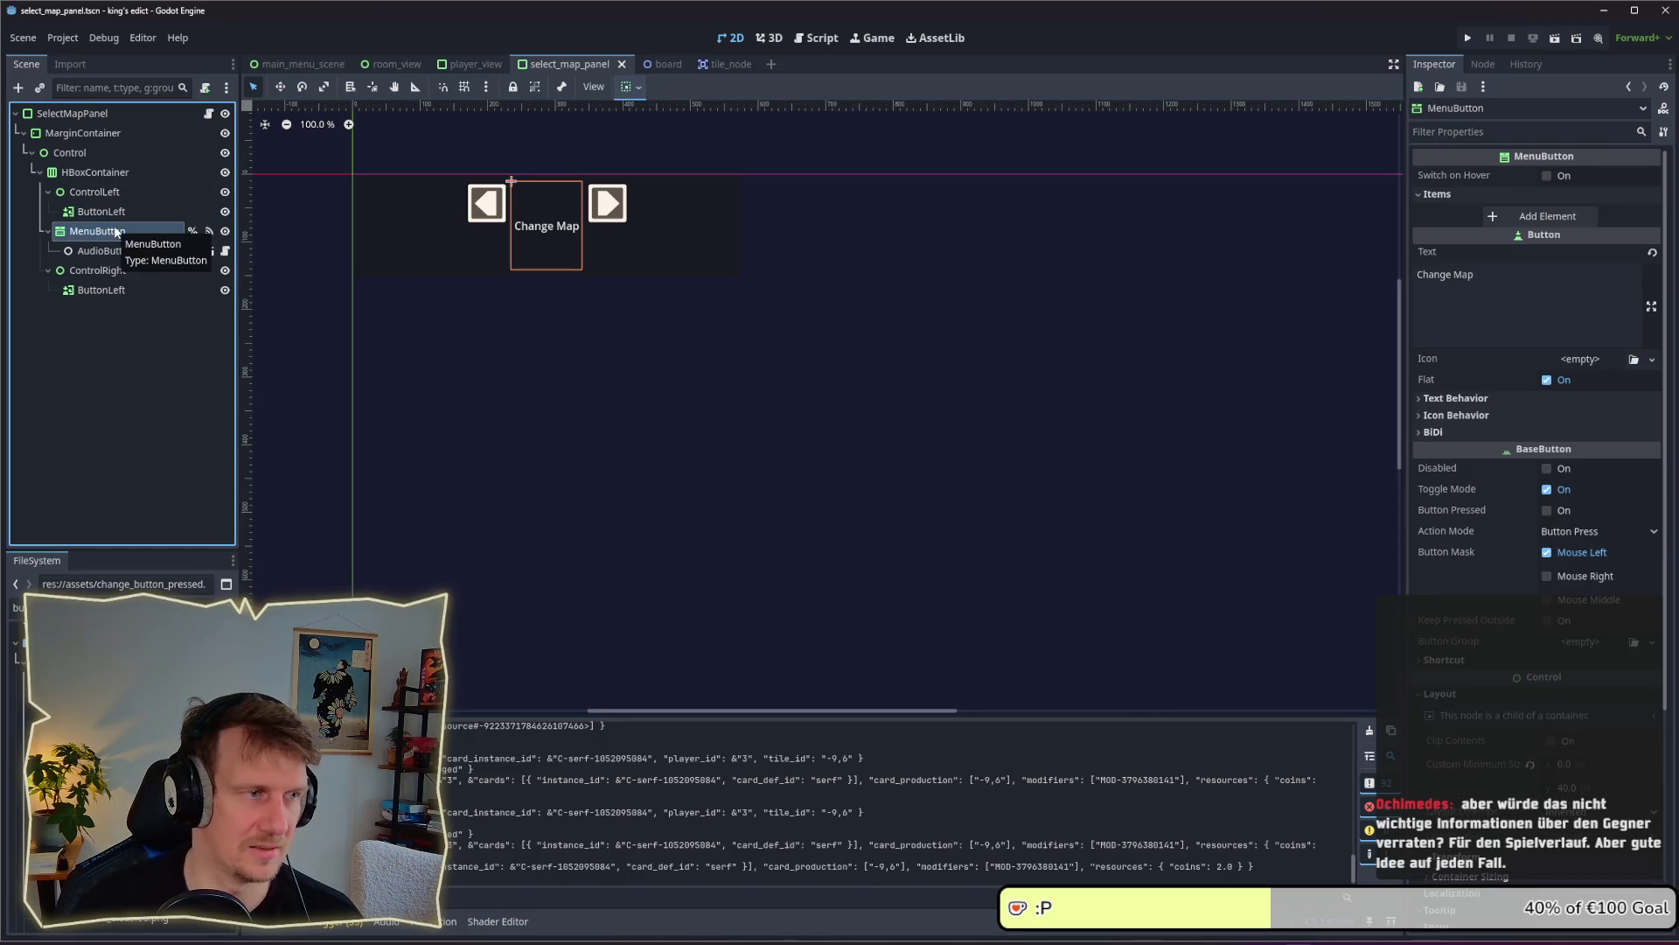
click(99, 212)
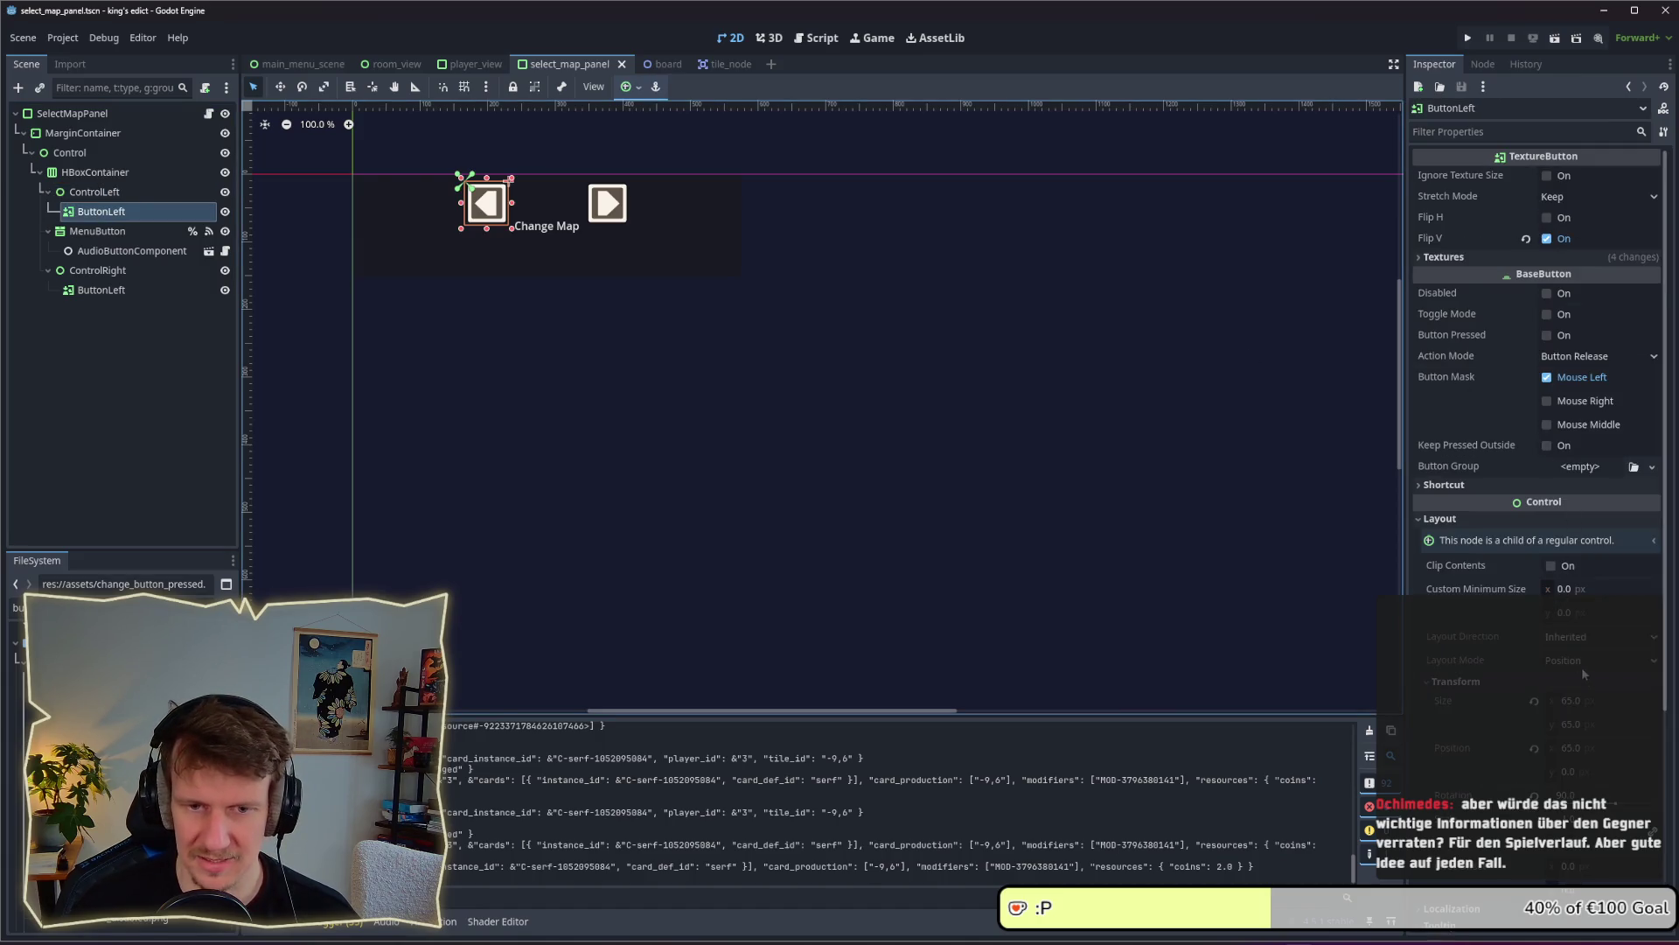
click(1583, 662)
click(1579, 702)
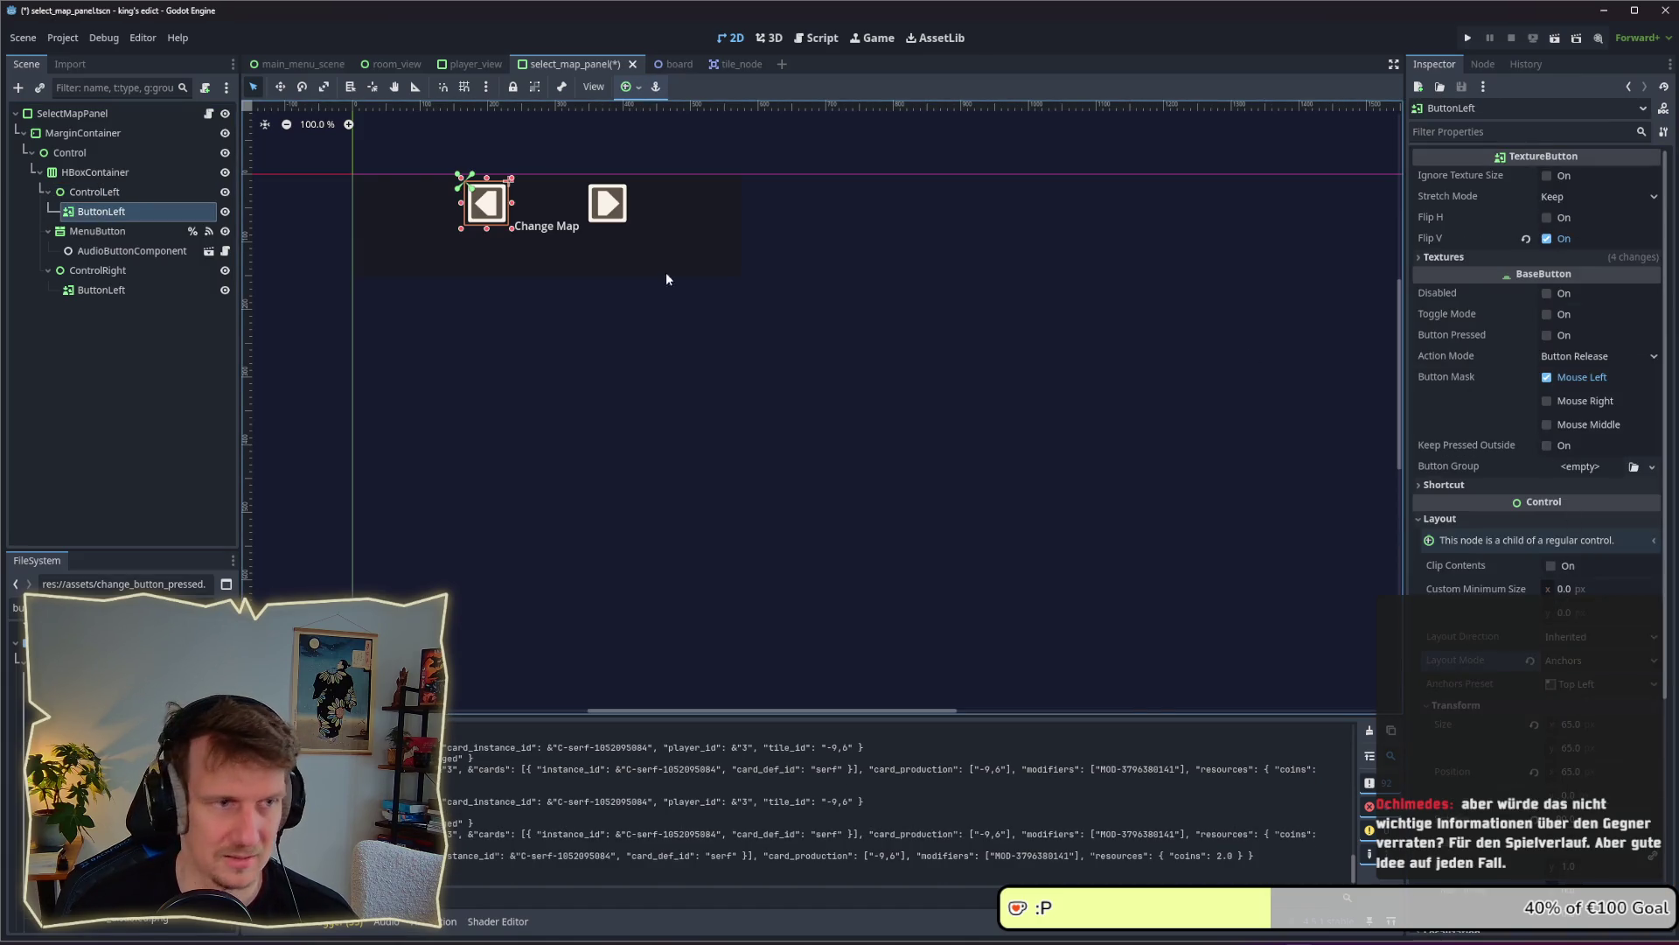
click(1616, 682)
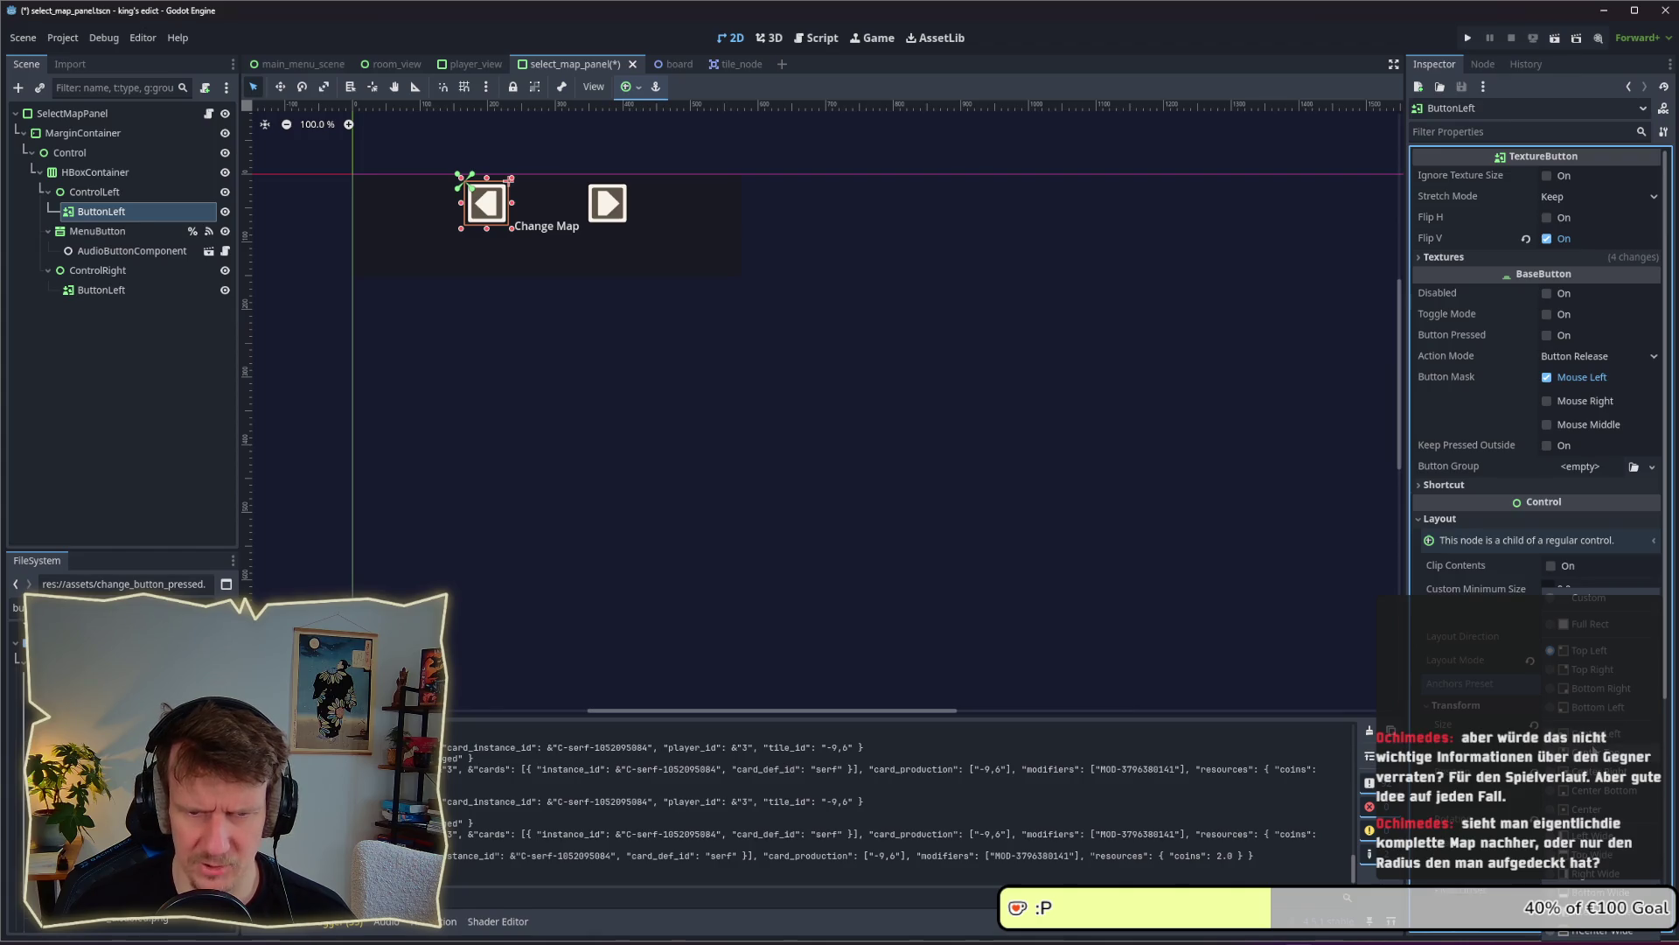
click(1585, 732)
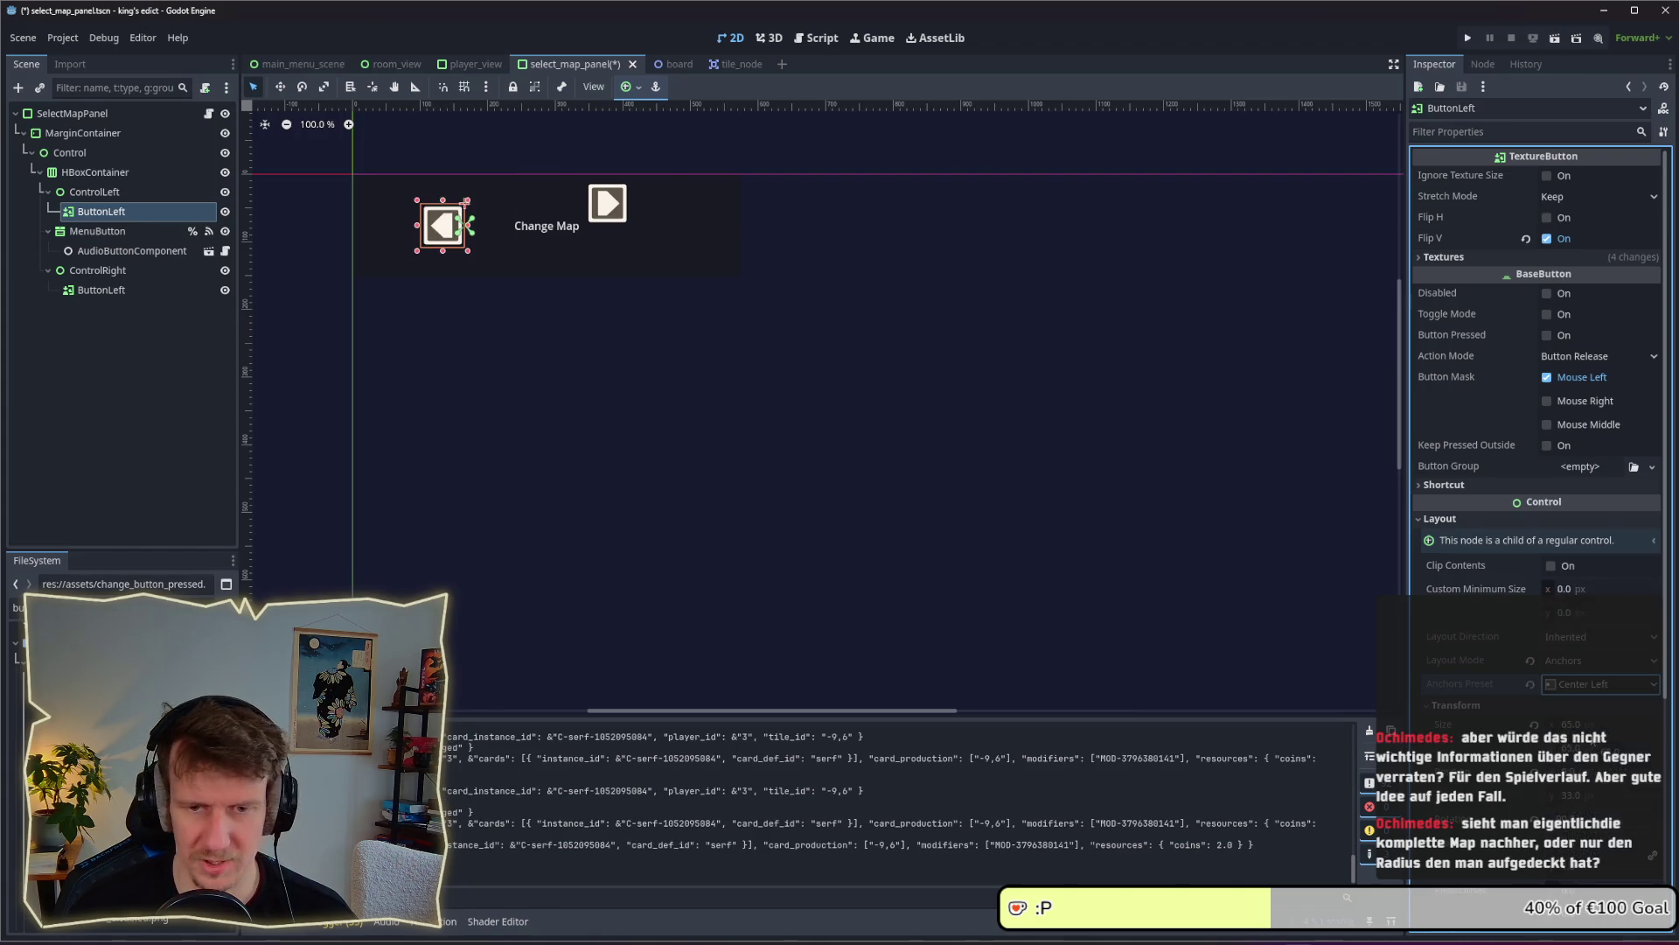
Try a 65 px custom minimum width on the left arrow, reset it to 0, and select the right arrow
click(1596, 588)
text(65)
key(Return)
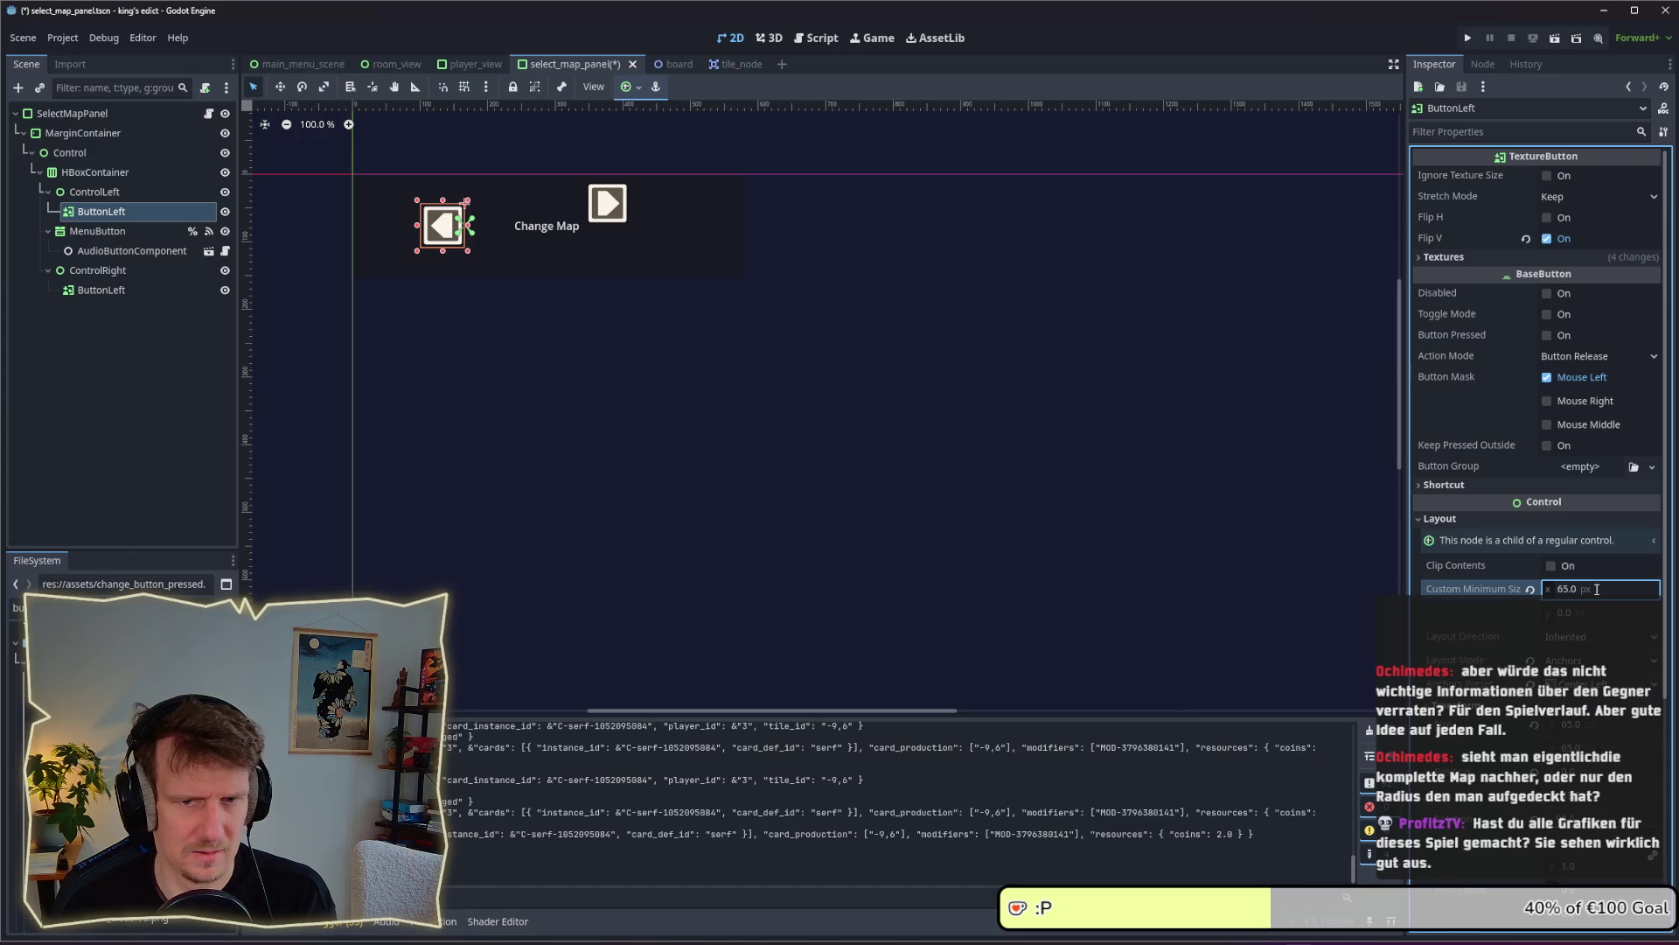
click(1597, 589)
text(0)
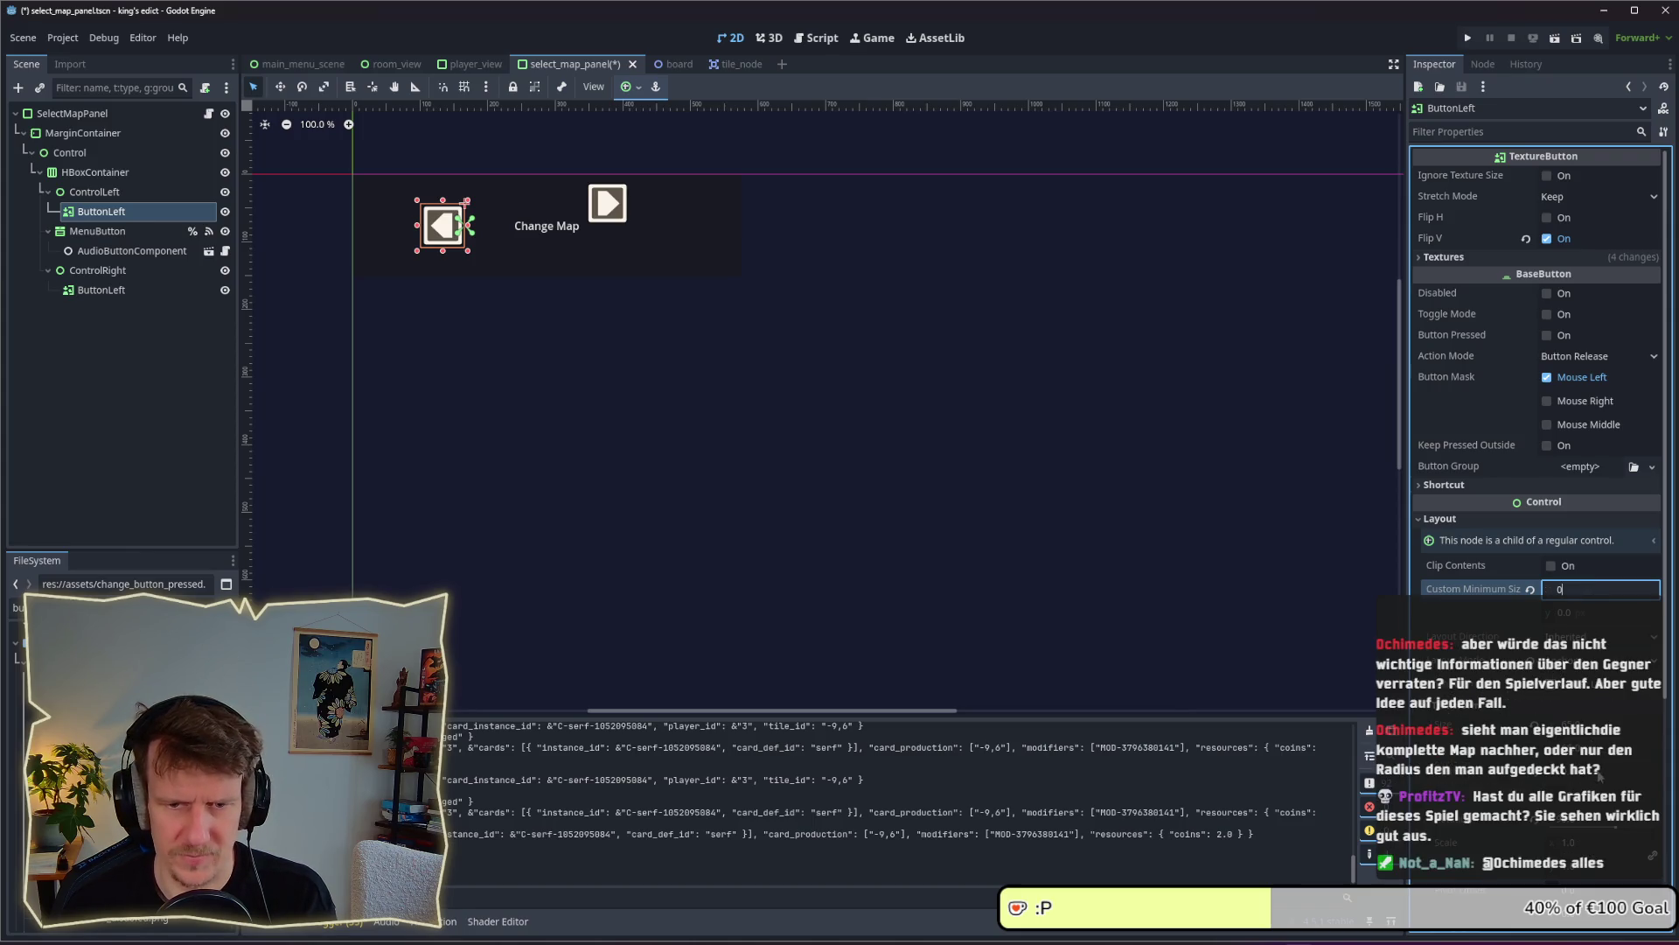
key(Return)
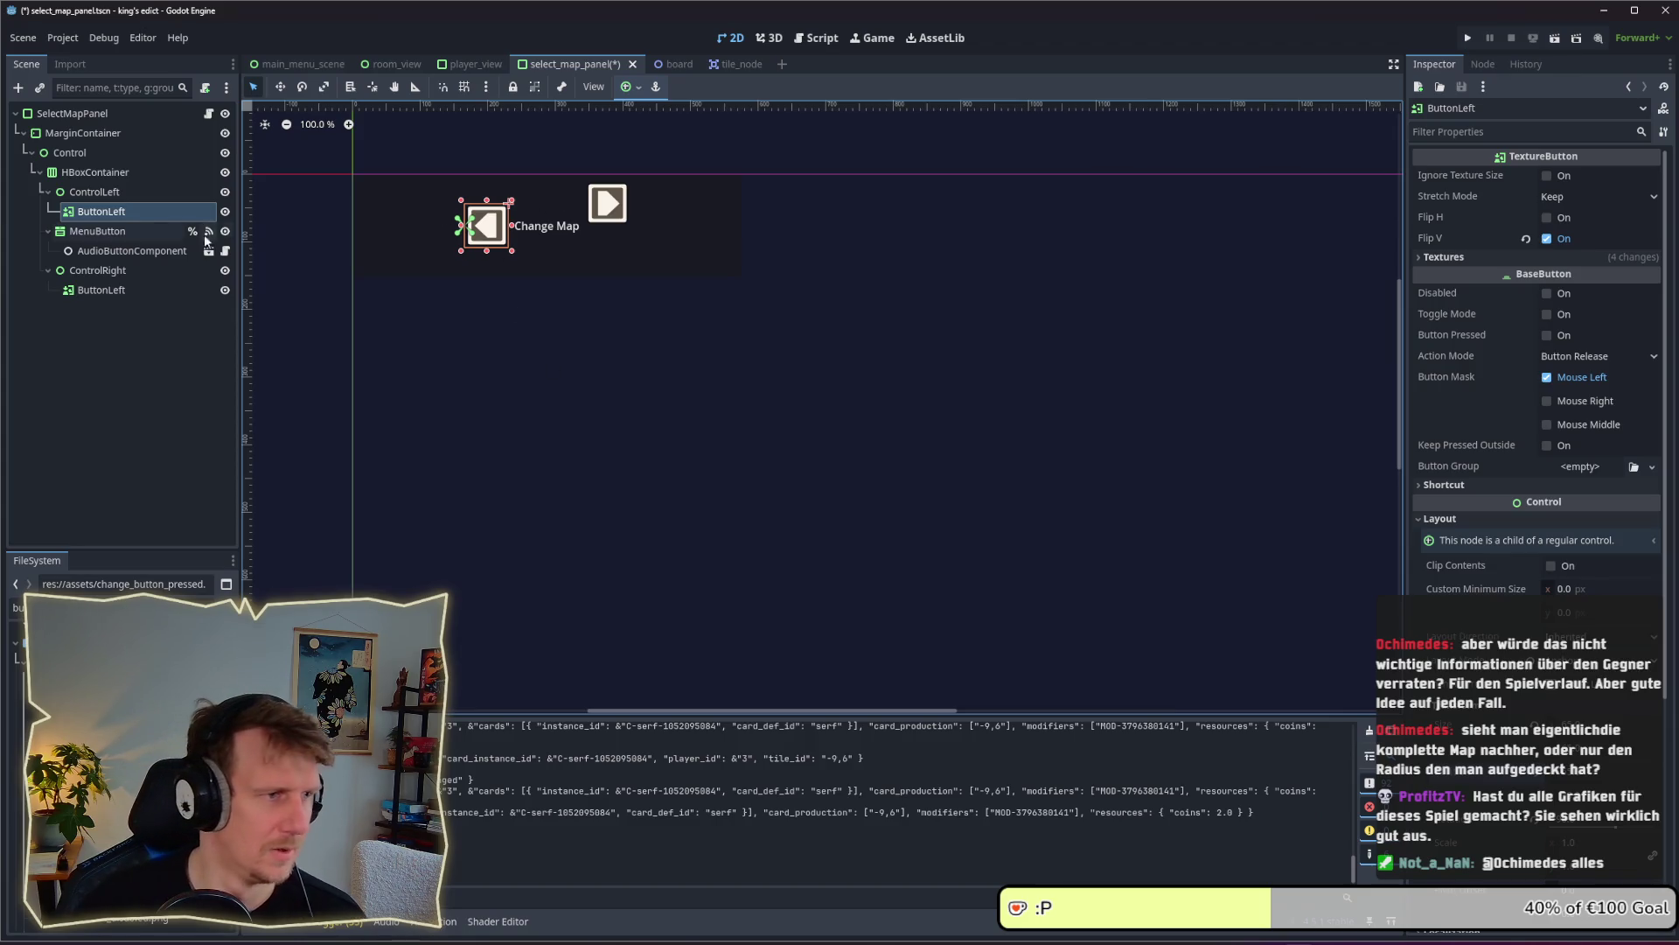
click(132, 289)
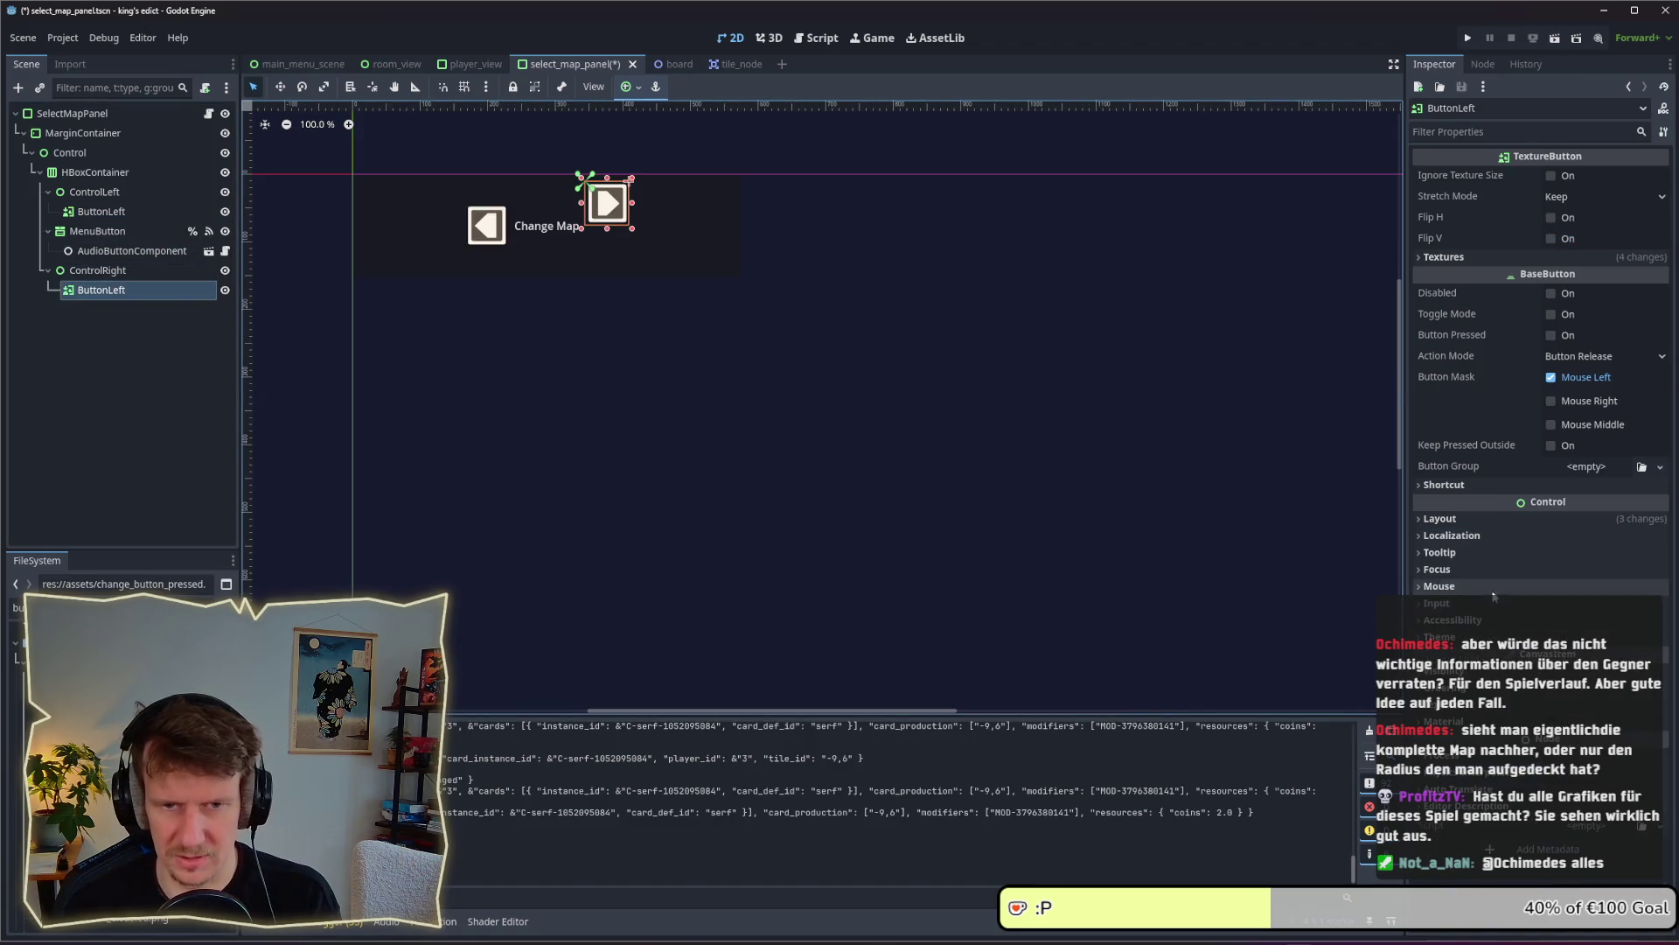
Apply a centre anchors preset to the right arrow so it sits vertically centred beside Change Map
click(1481, 519)
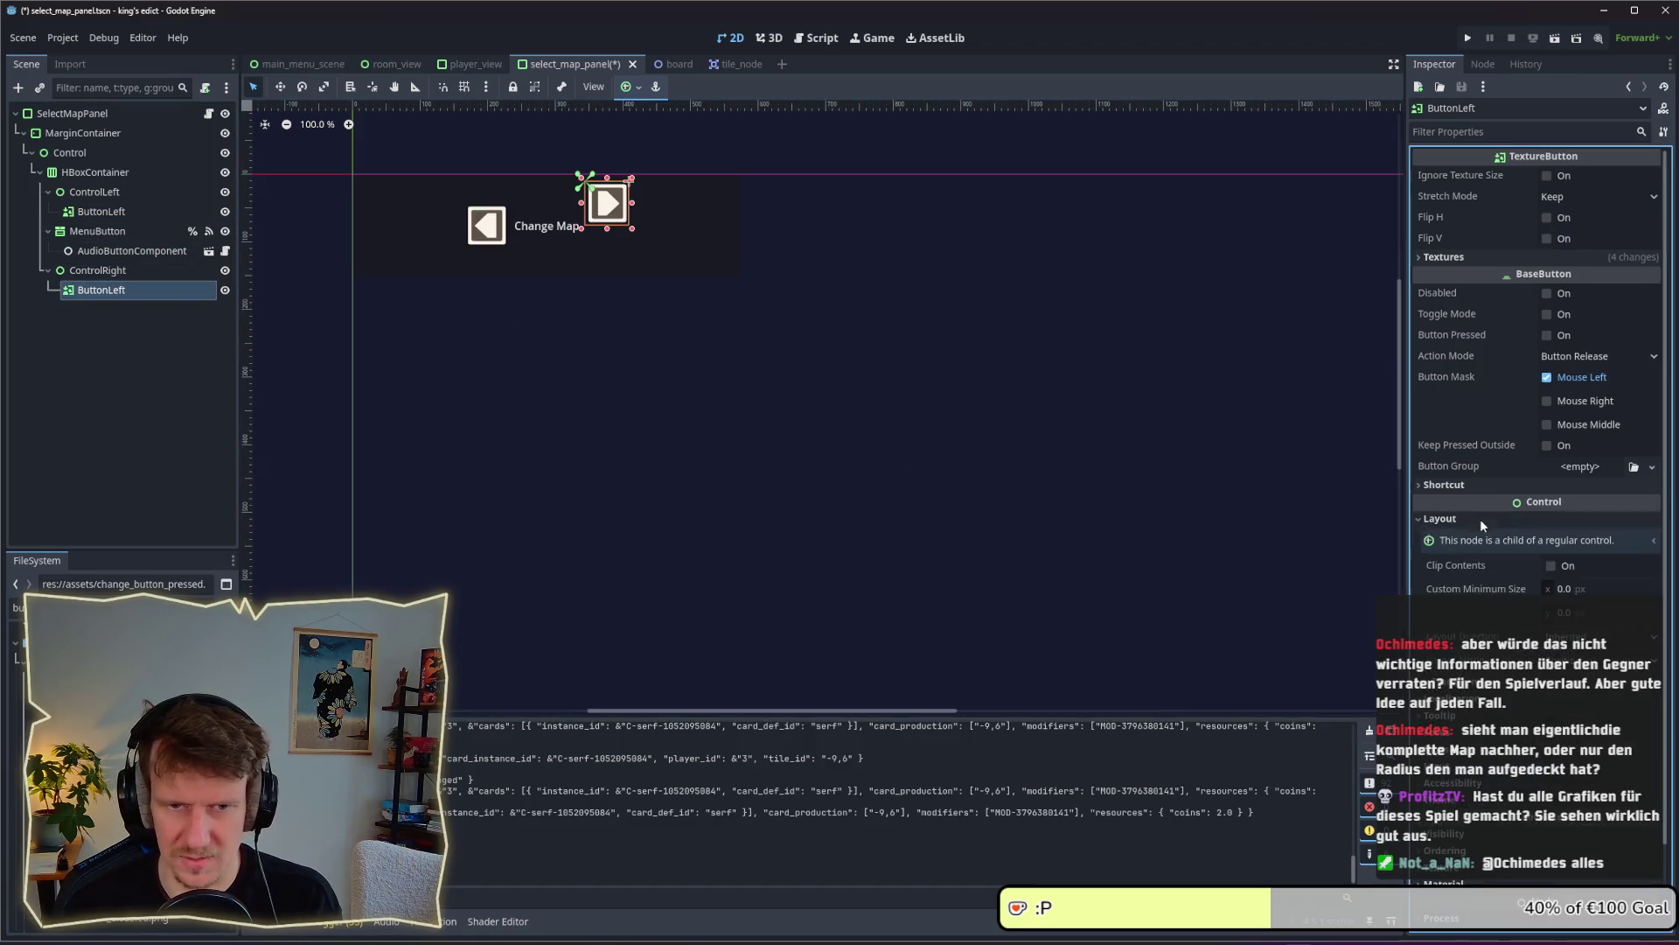
click(1599, 705)
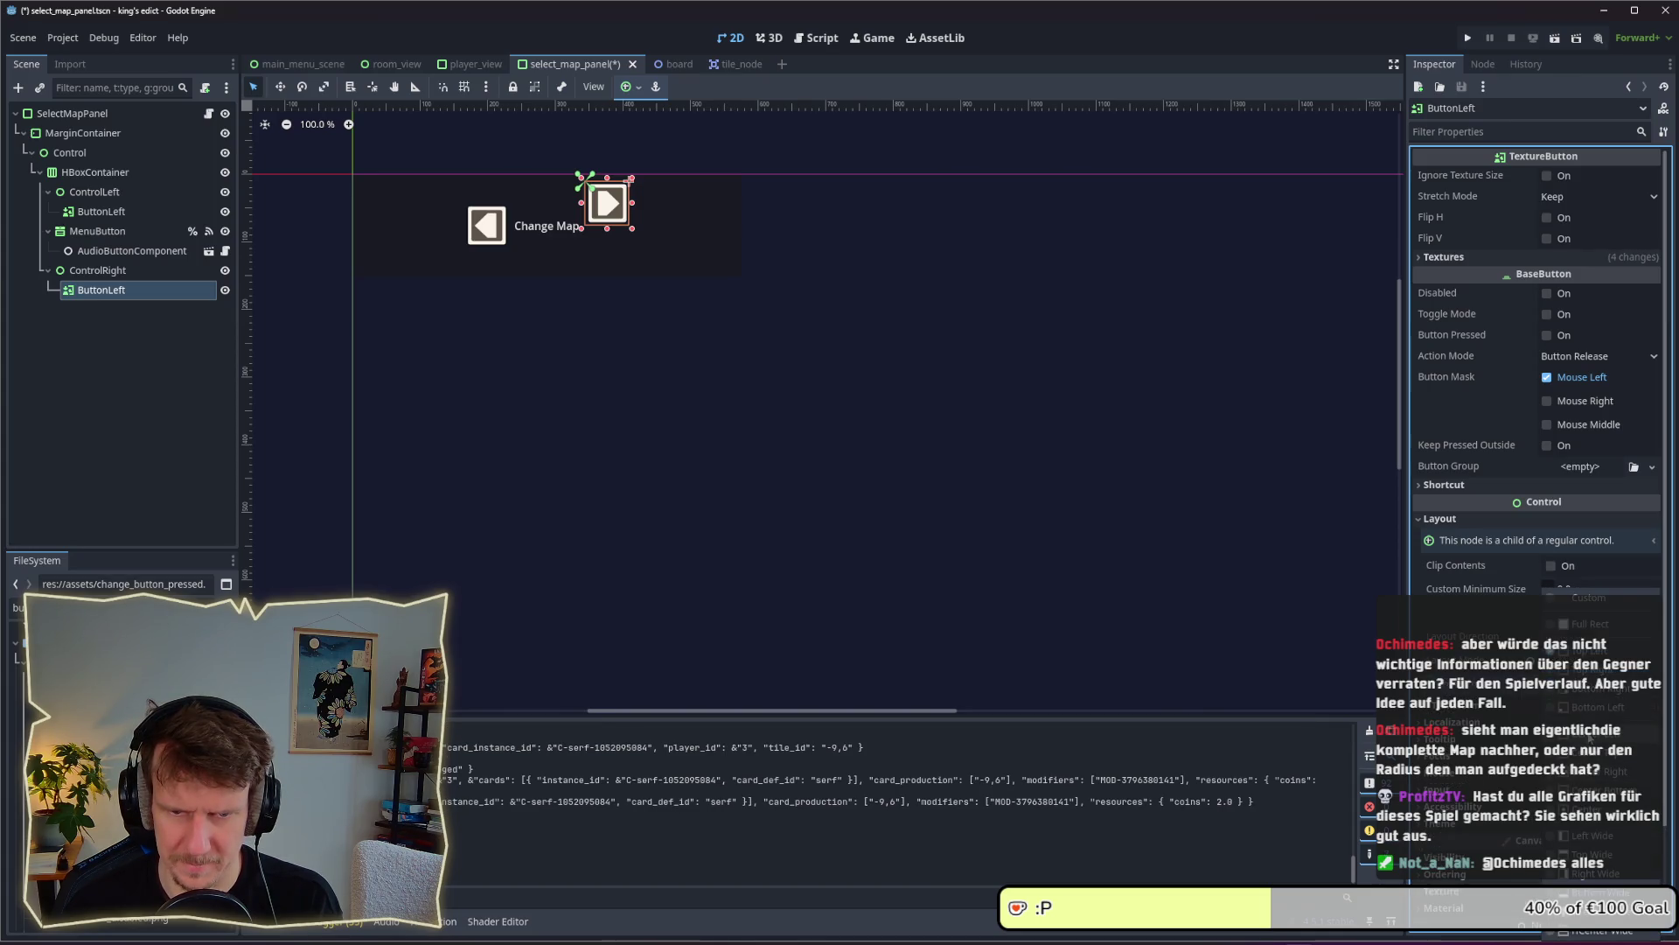
click(1590, 737)
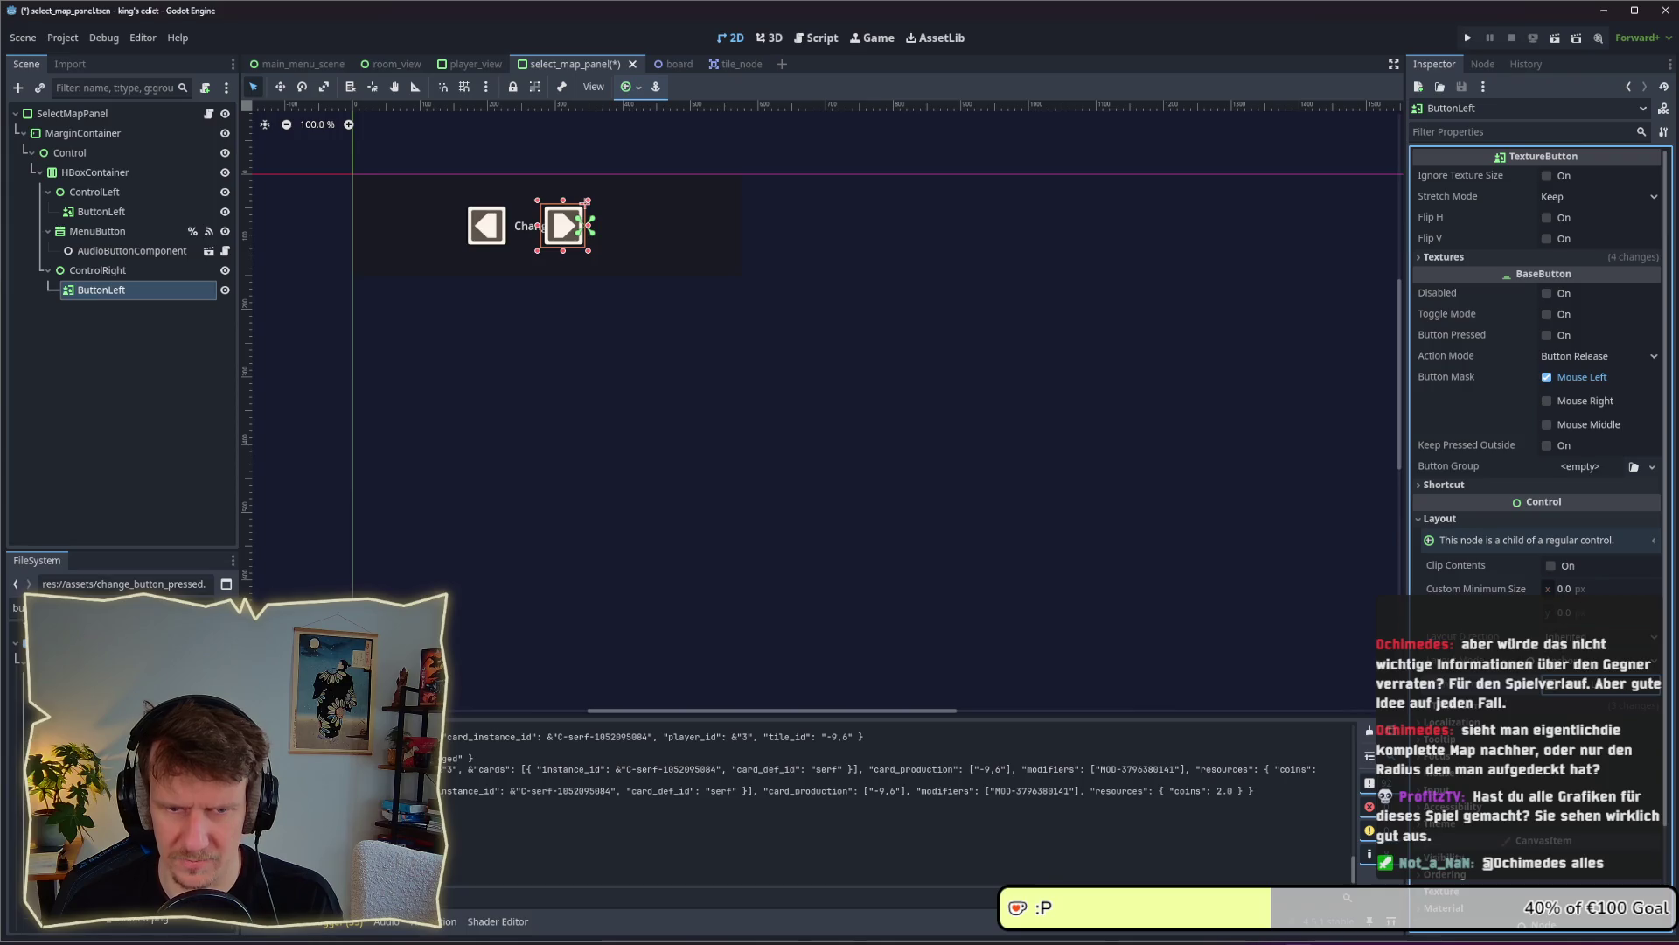
click(1498, 713)
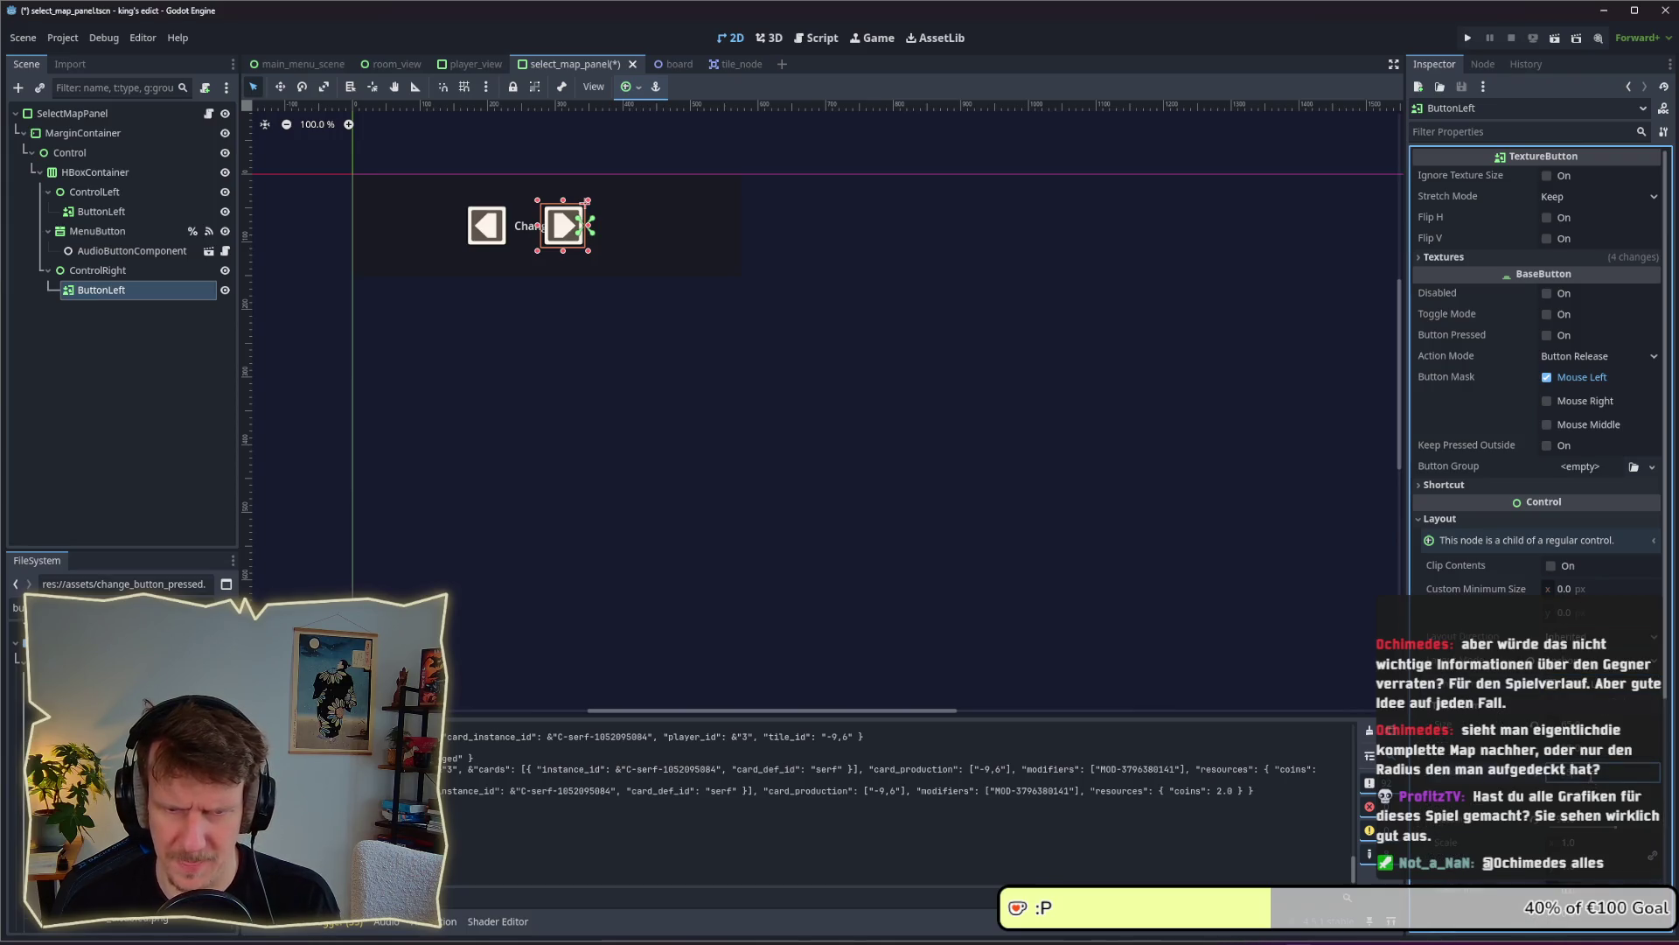
Save the scene and shrink SelectMapPanel to fit tightly around the arrows and label
key(ctrl+s)
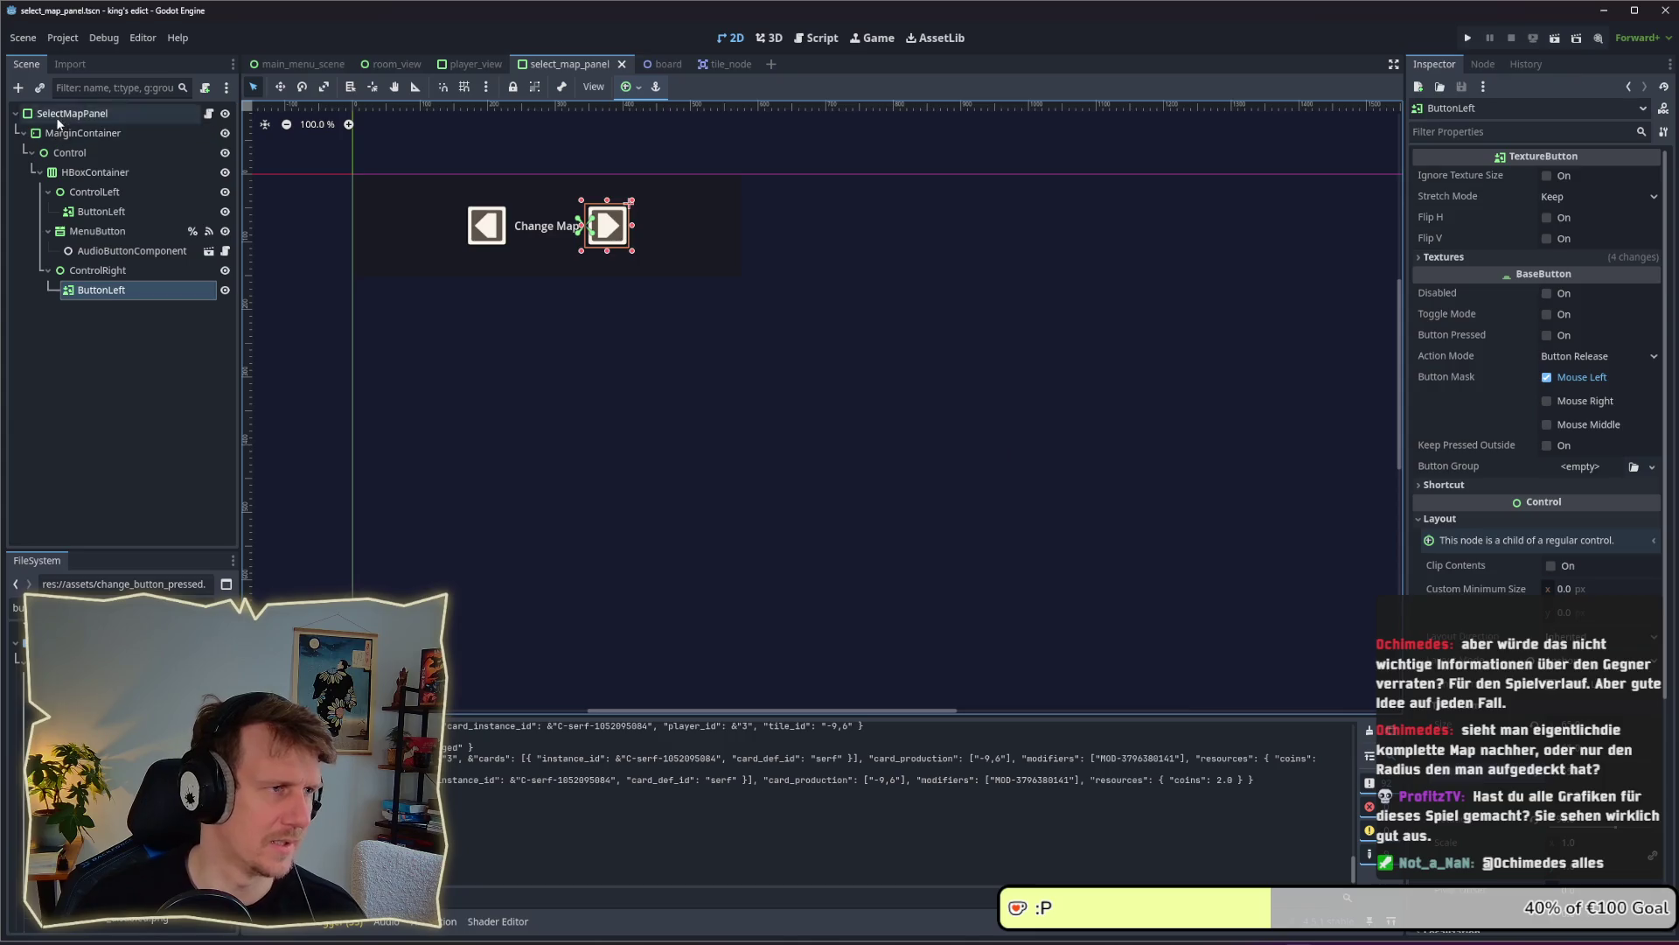
click(58, 118)
mouse_move(745, 282)
mouse_down()
mouse_move(769, 331)
mouse_move(1025, 462)
mouse_move(723, 292)
mouse_move(515, 247)
mouse_move(579, 241)
mouse_move(773, 371)
mouse_move(650, 313)
mouse_move(639, 251)
mouse_up()
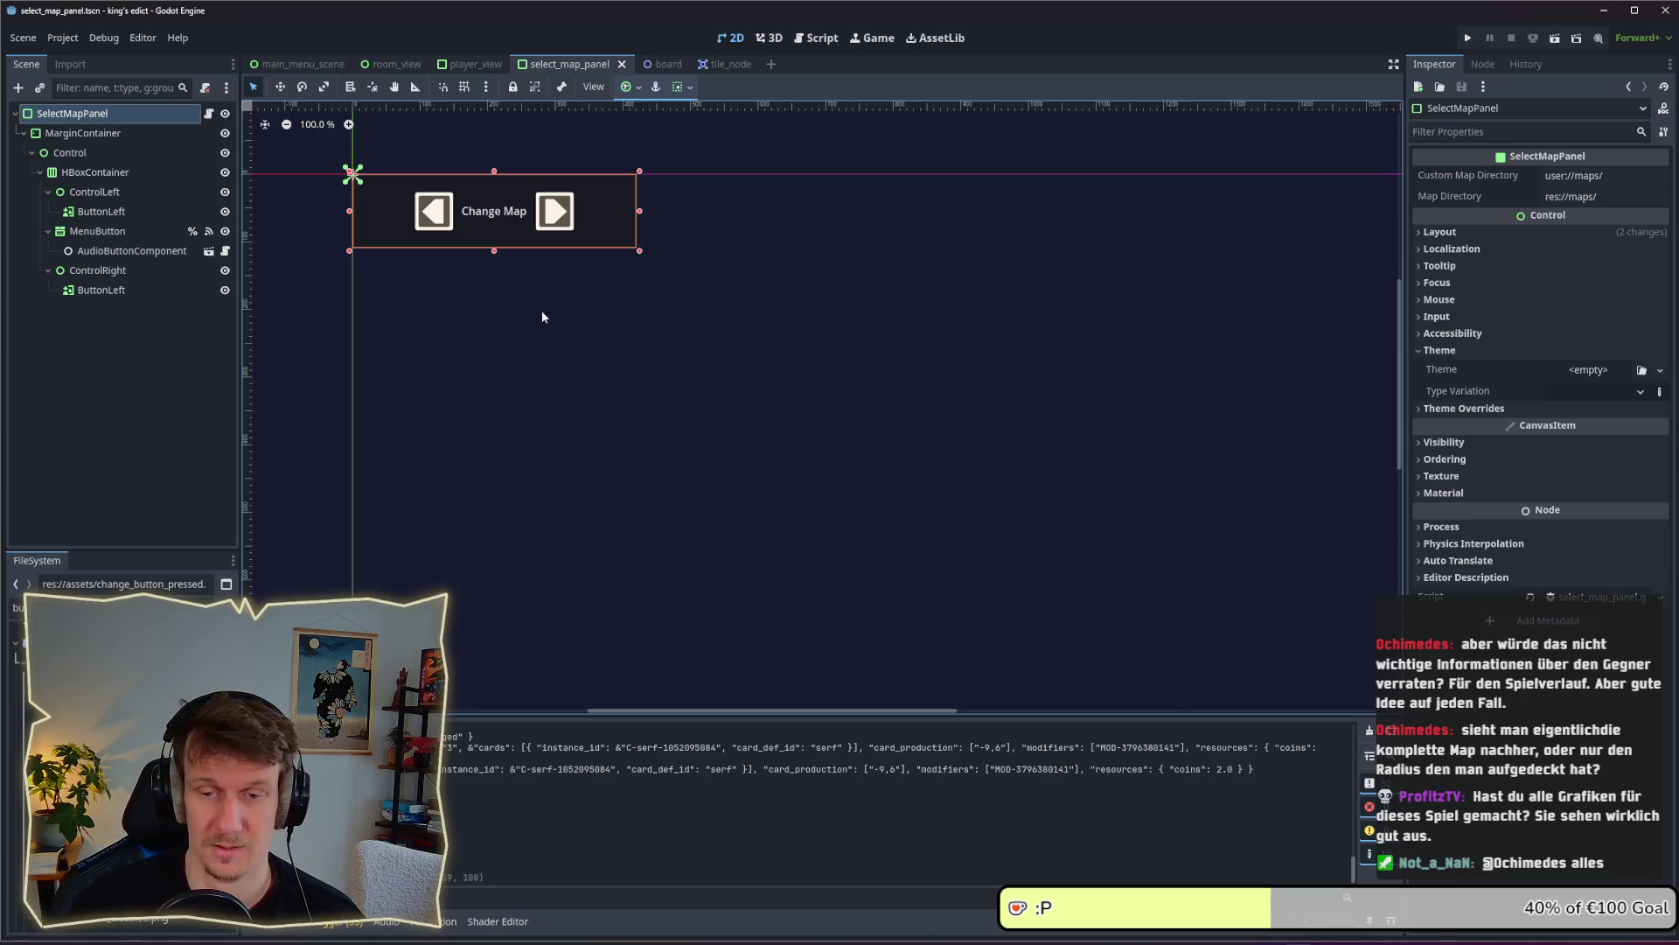
click(840, 369)
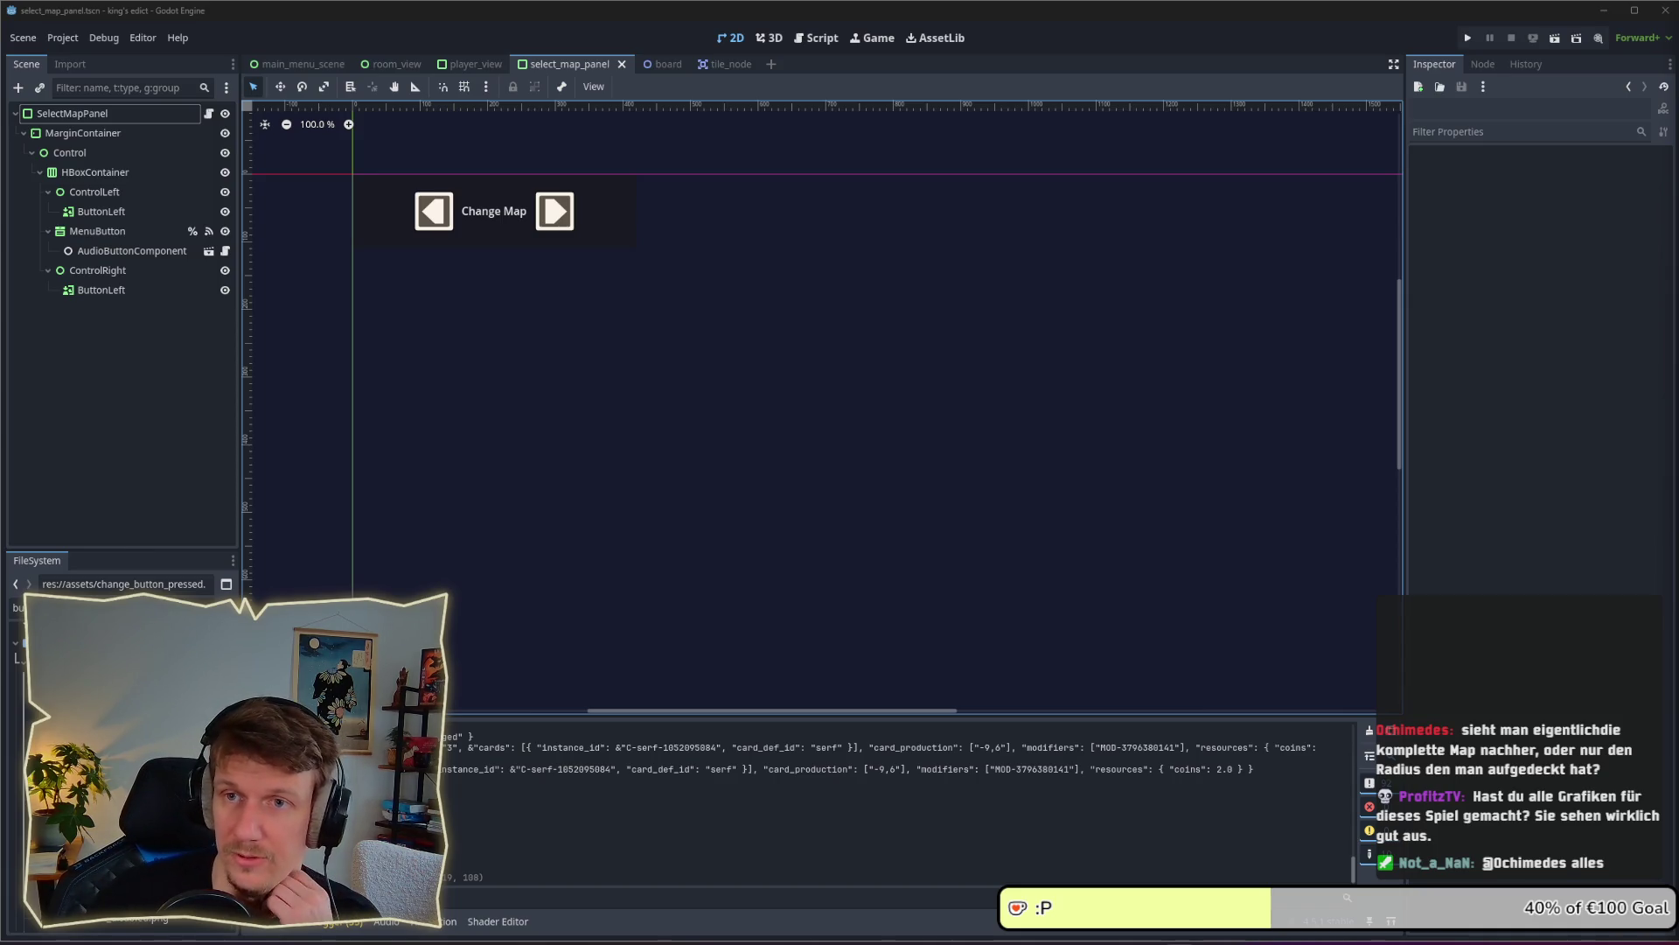
drag(1139, 115, 919, 53)
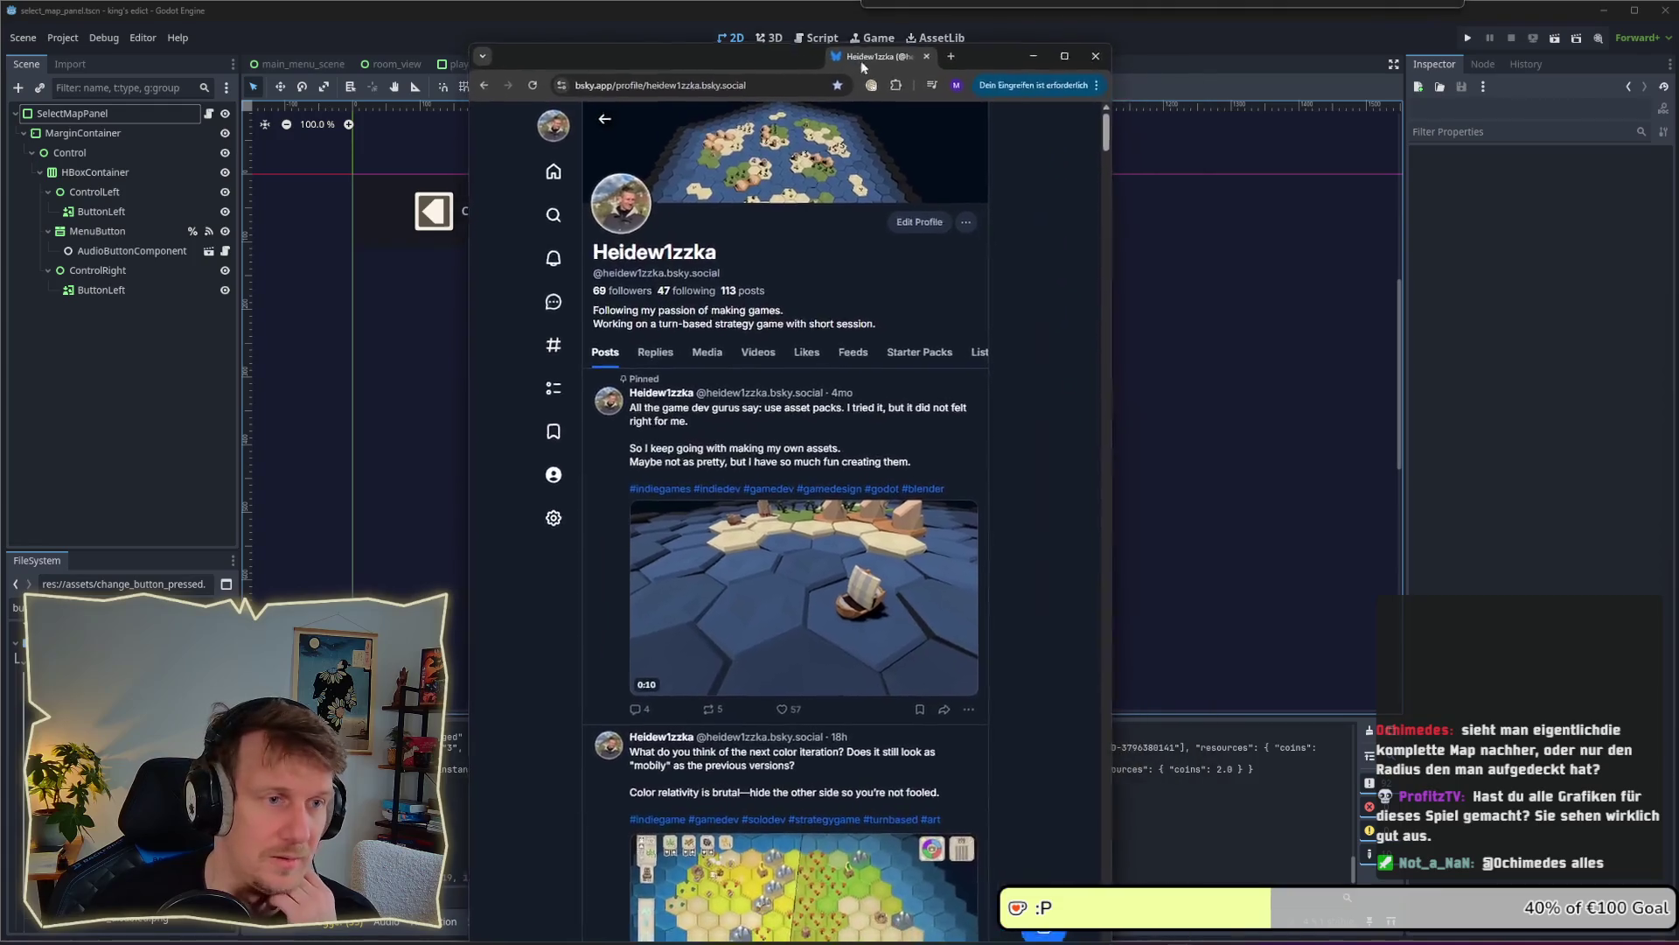
View the hex-map and quiet approach map images enlarged, widening the browser window
mouse_move(1138, 123)
mouse_down()
mouse_move(1118, 836)
mouse_move(1120, 750)
mouse_up()
scroll(1121, 757, up, 3)
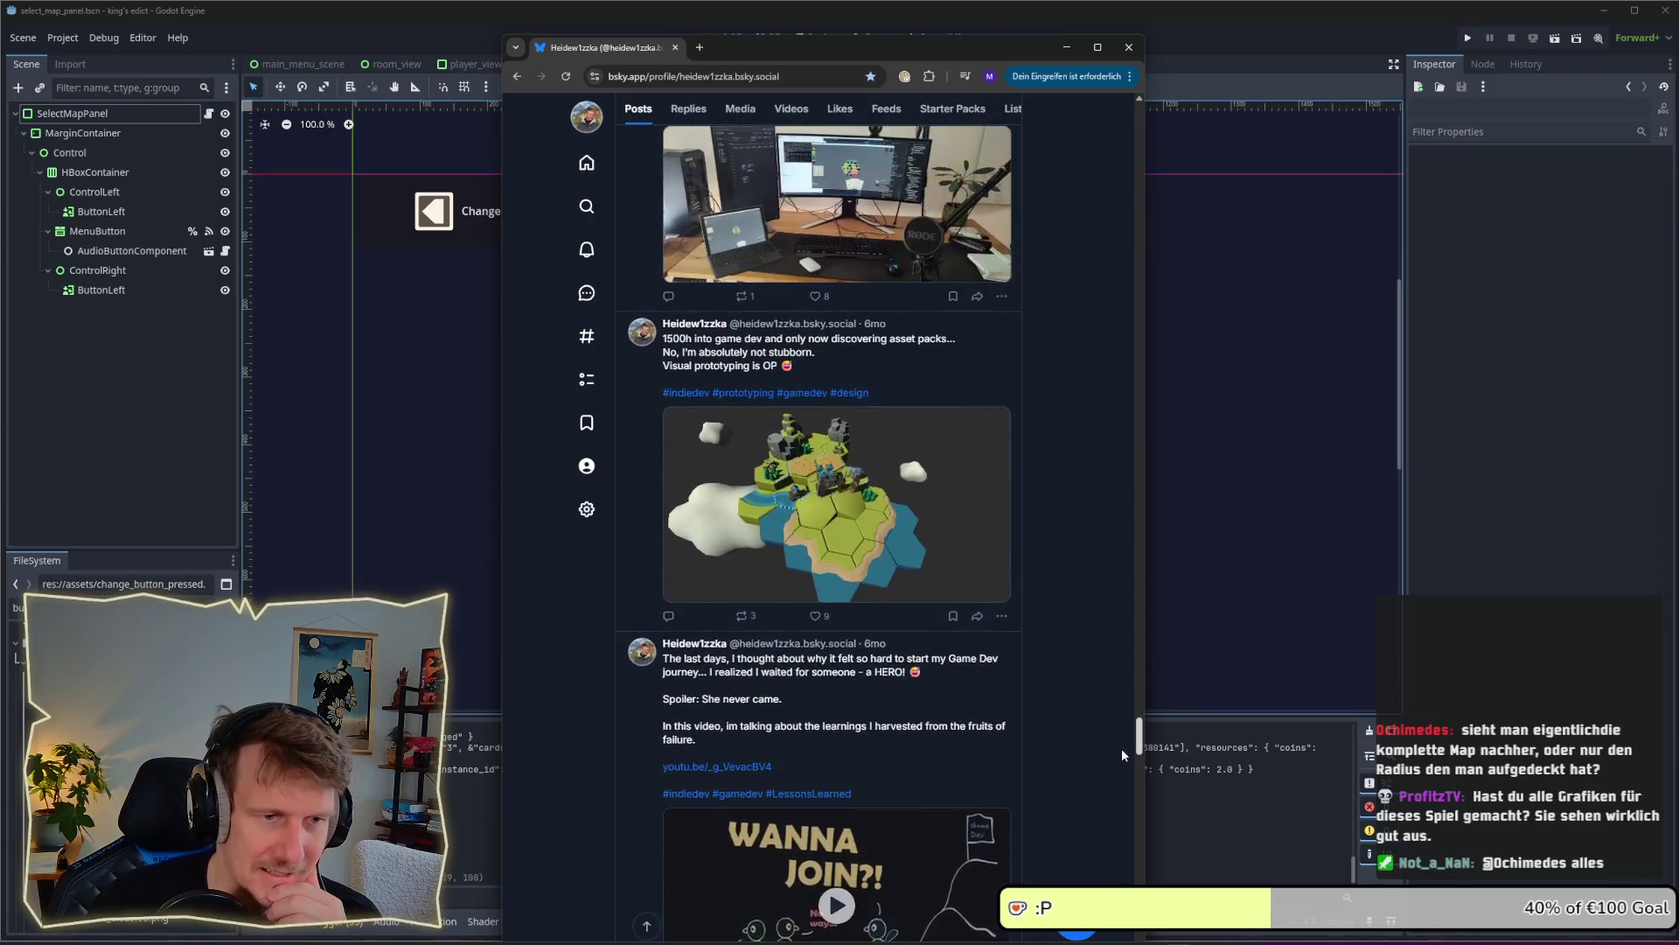
click(821, 566)
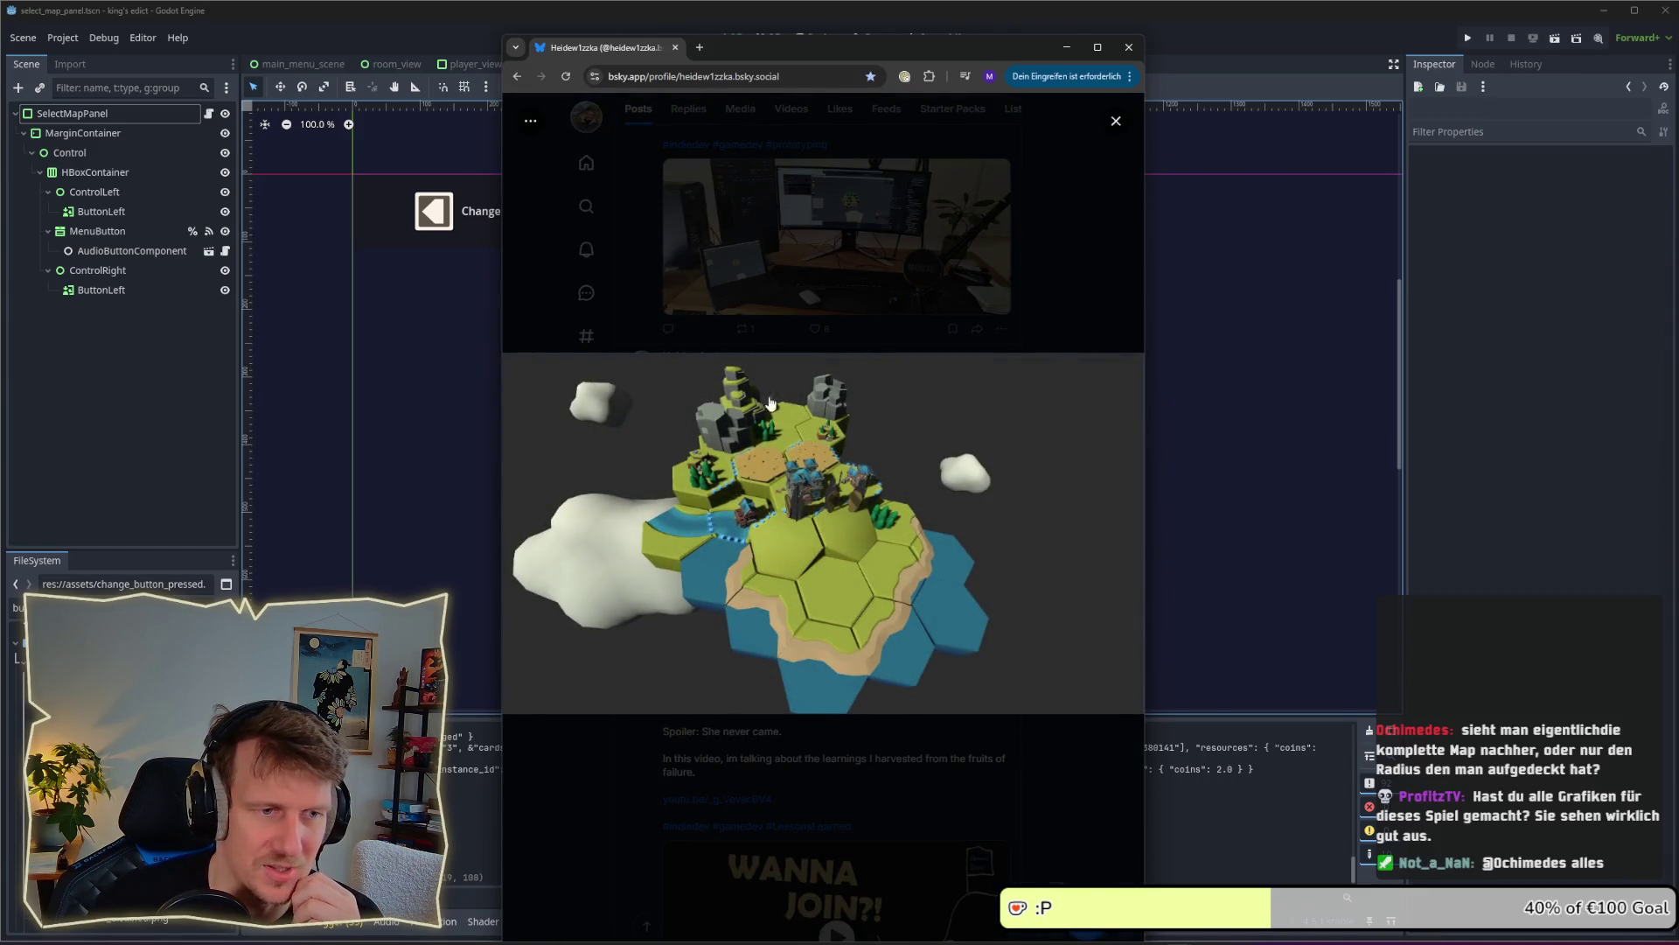
click(994, 296)
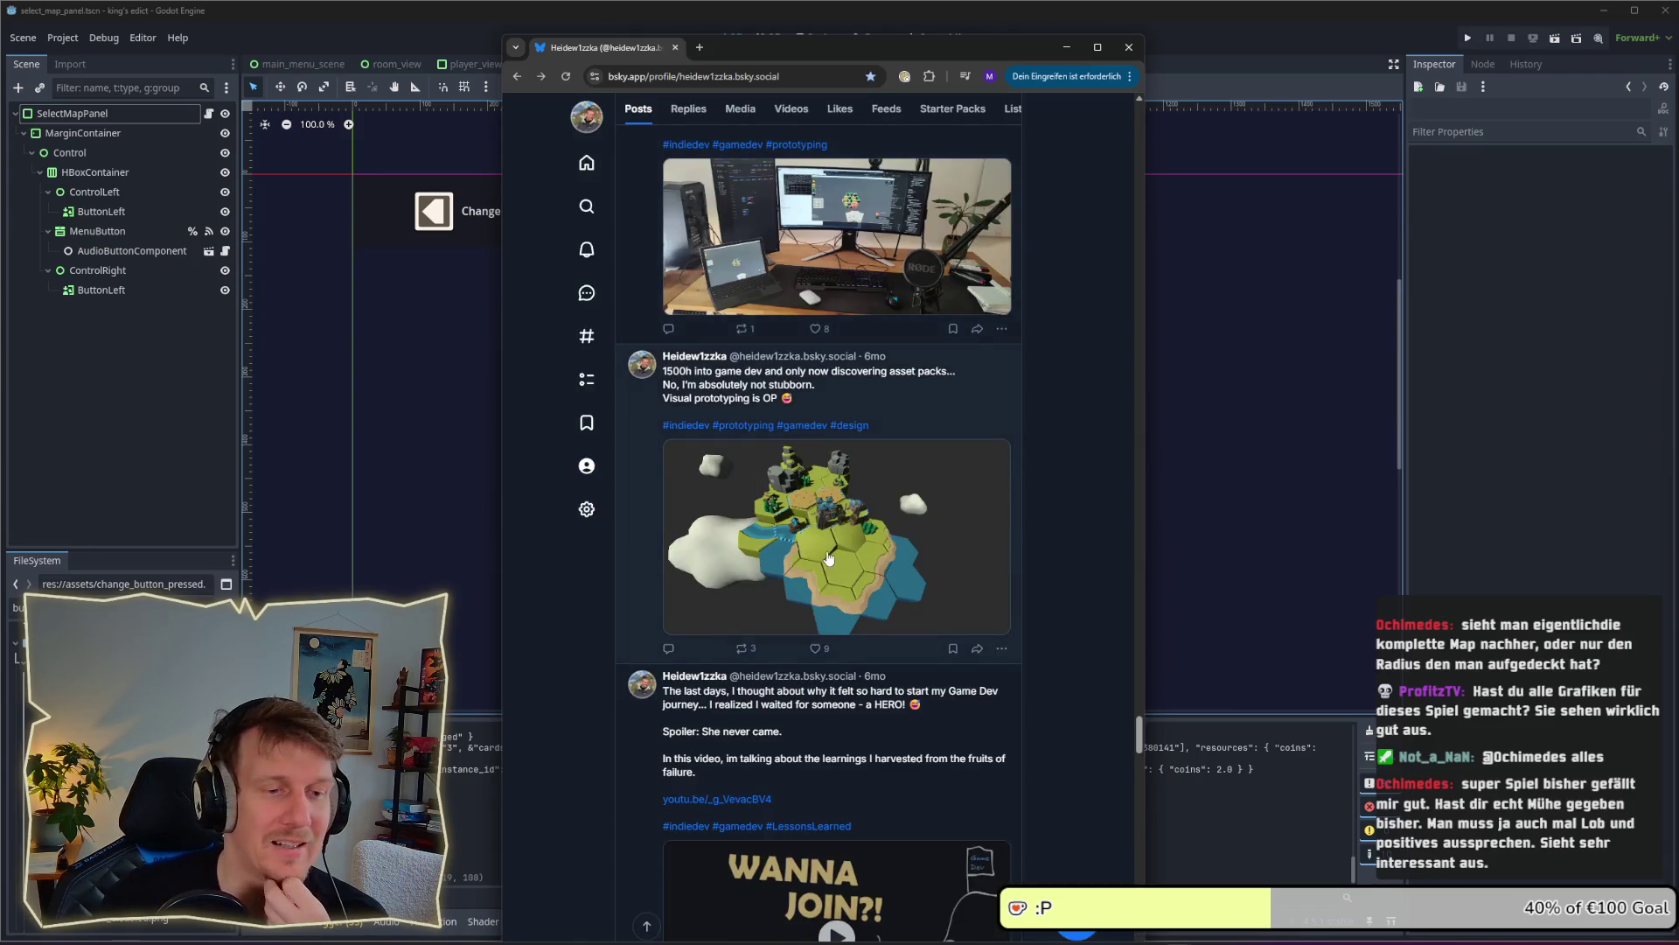
scroll(835, 536, up, 3)
scroll(835, 535, up, 15)
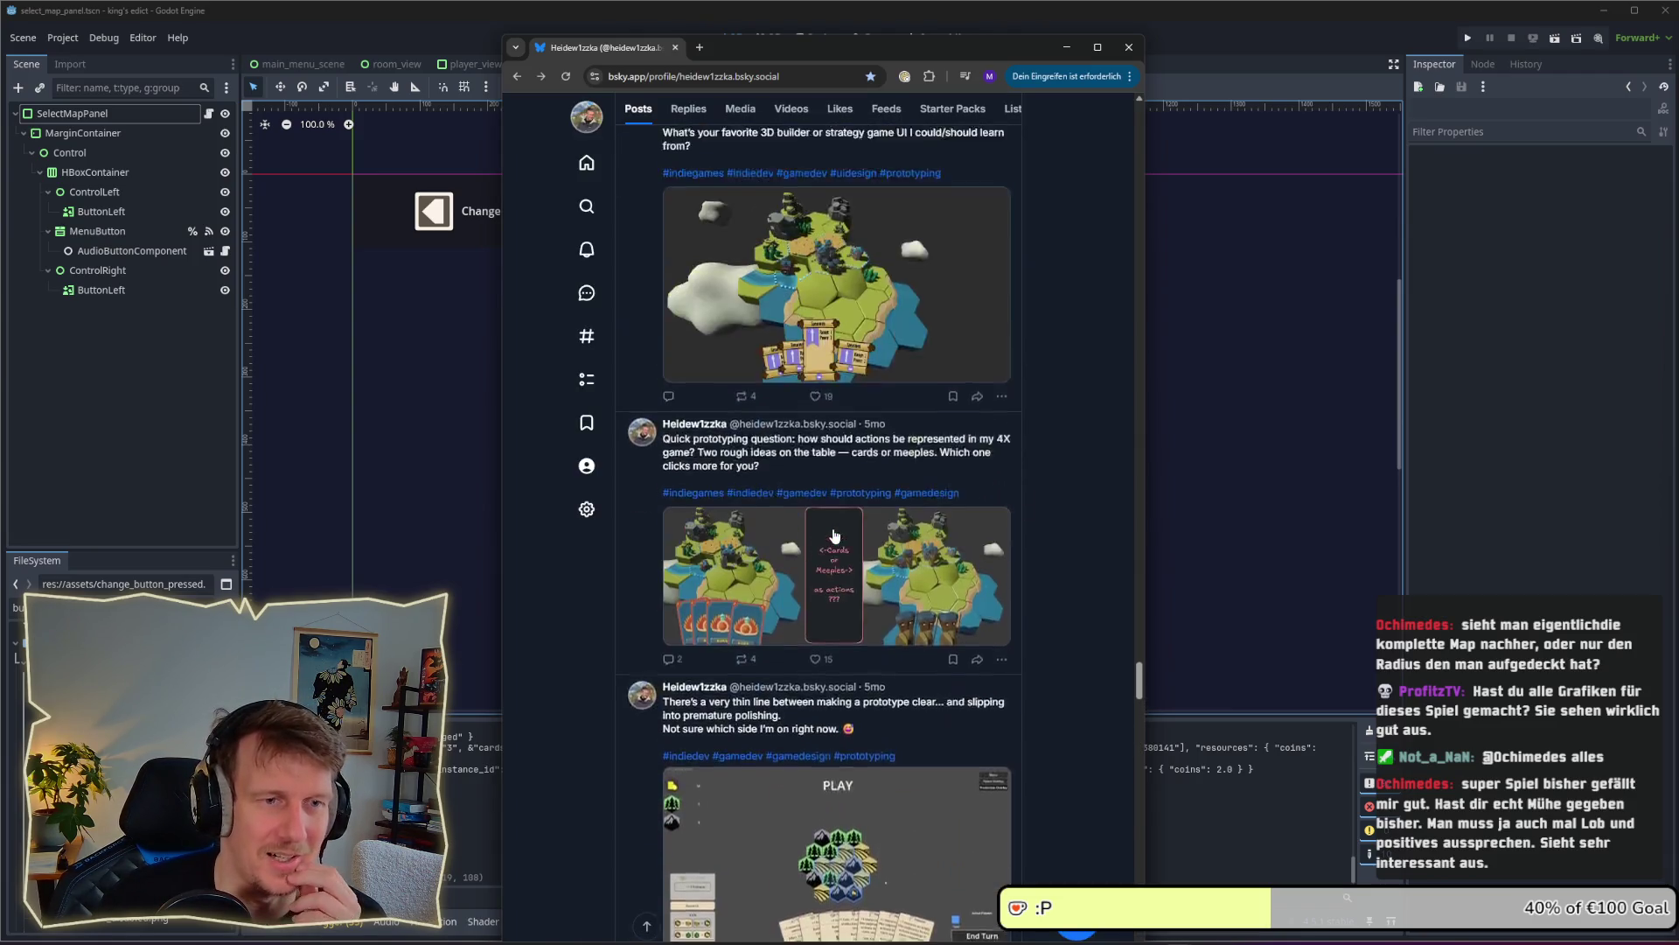
scroll(836, 535, up, 4)
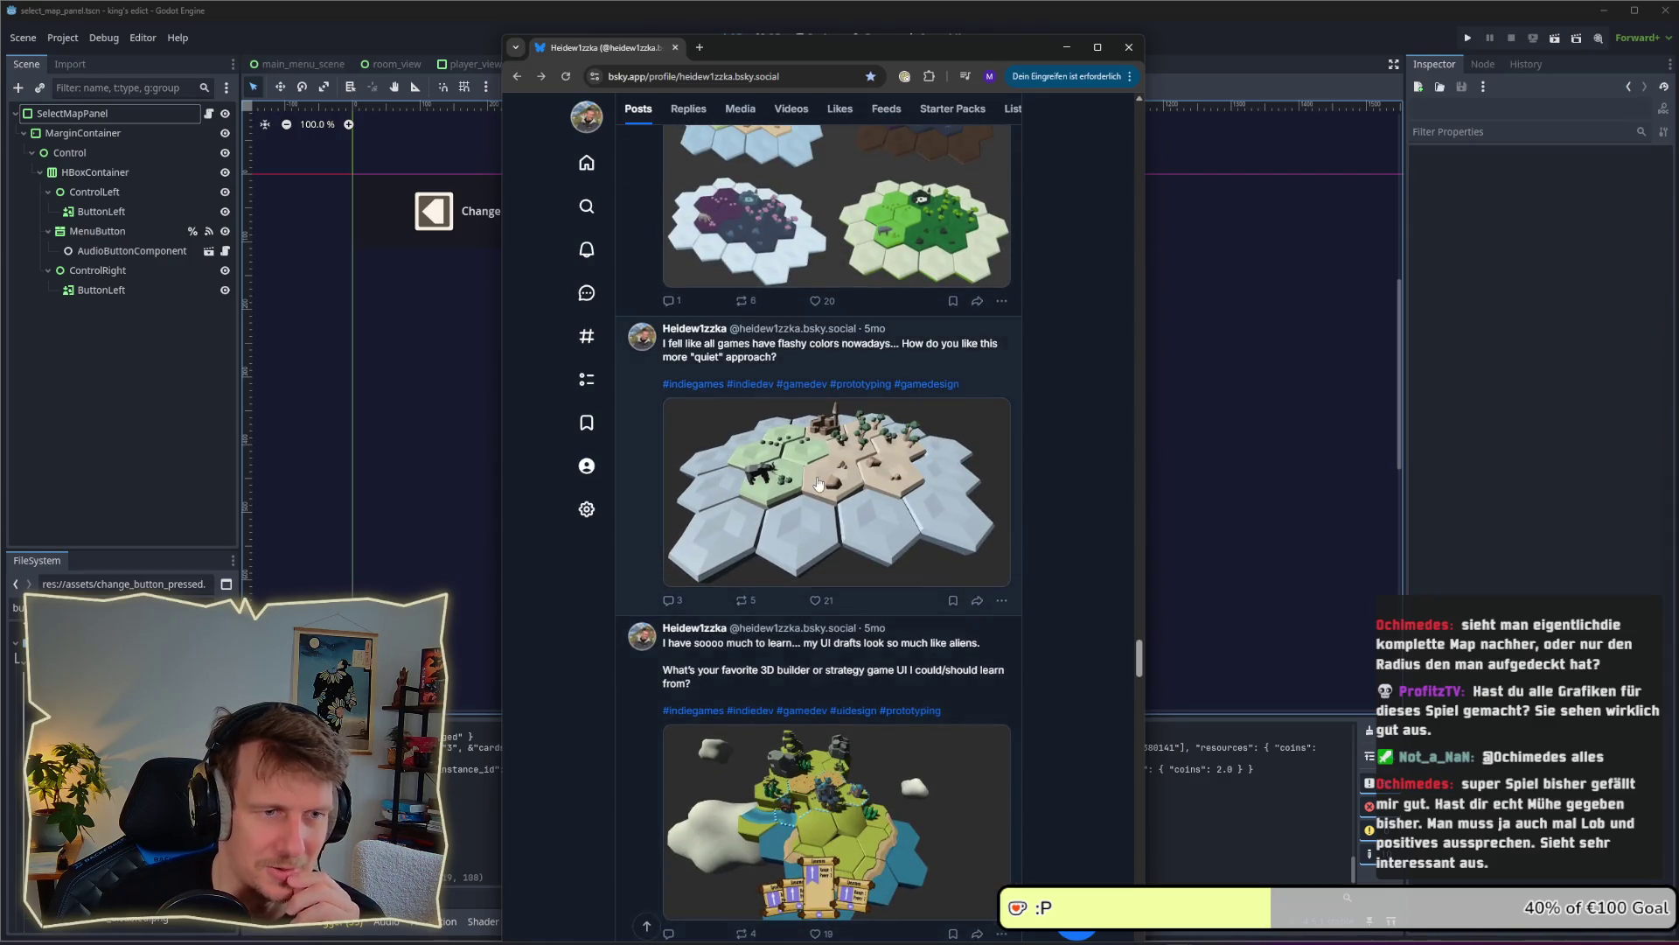
click(928, 511)
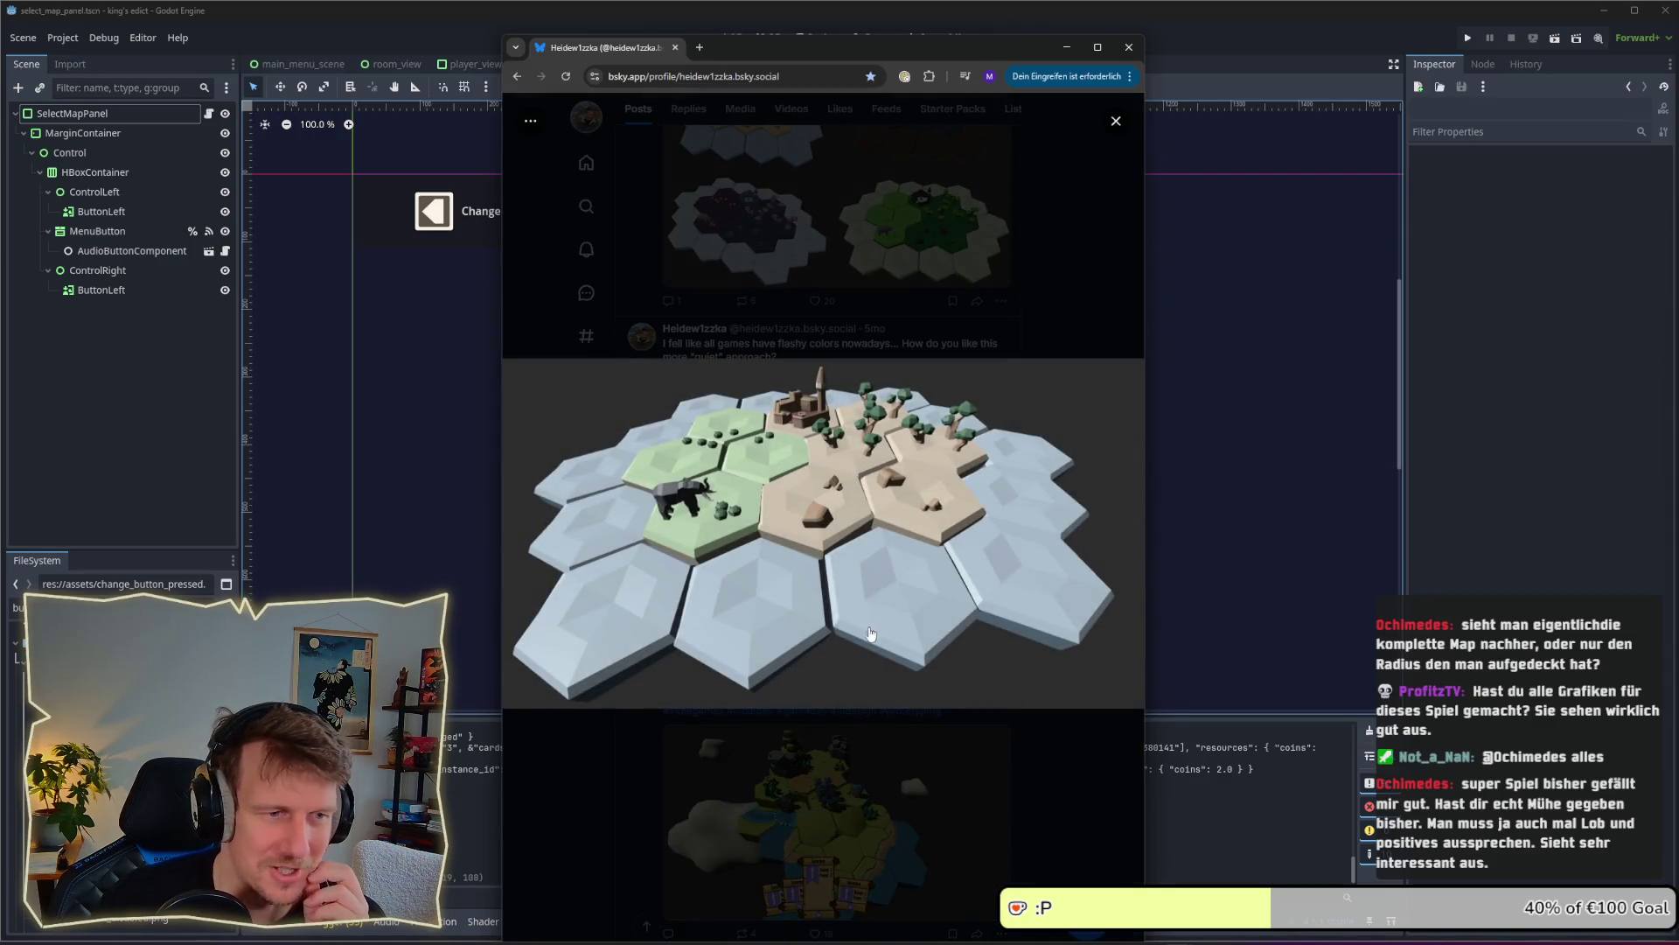
drag(1148, 483, 1342, 478)
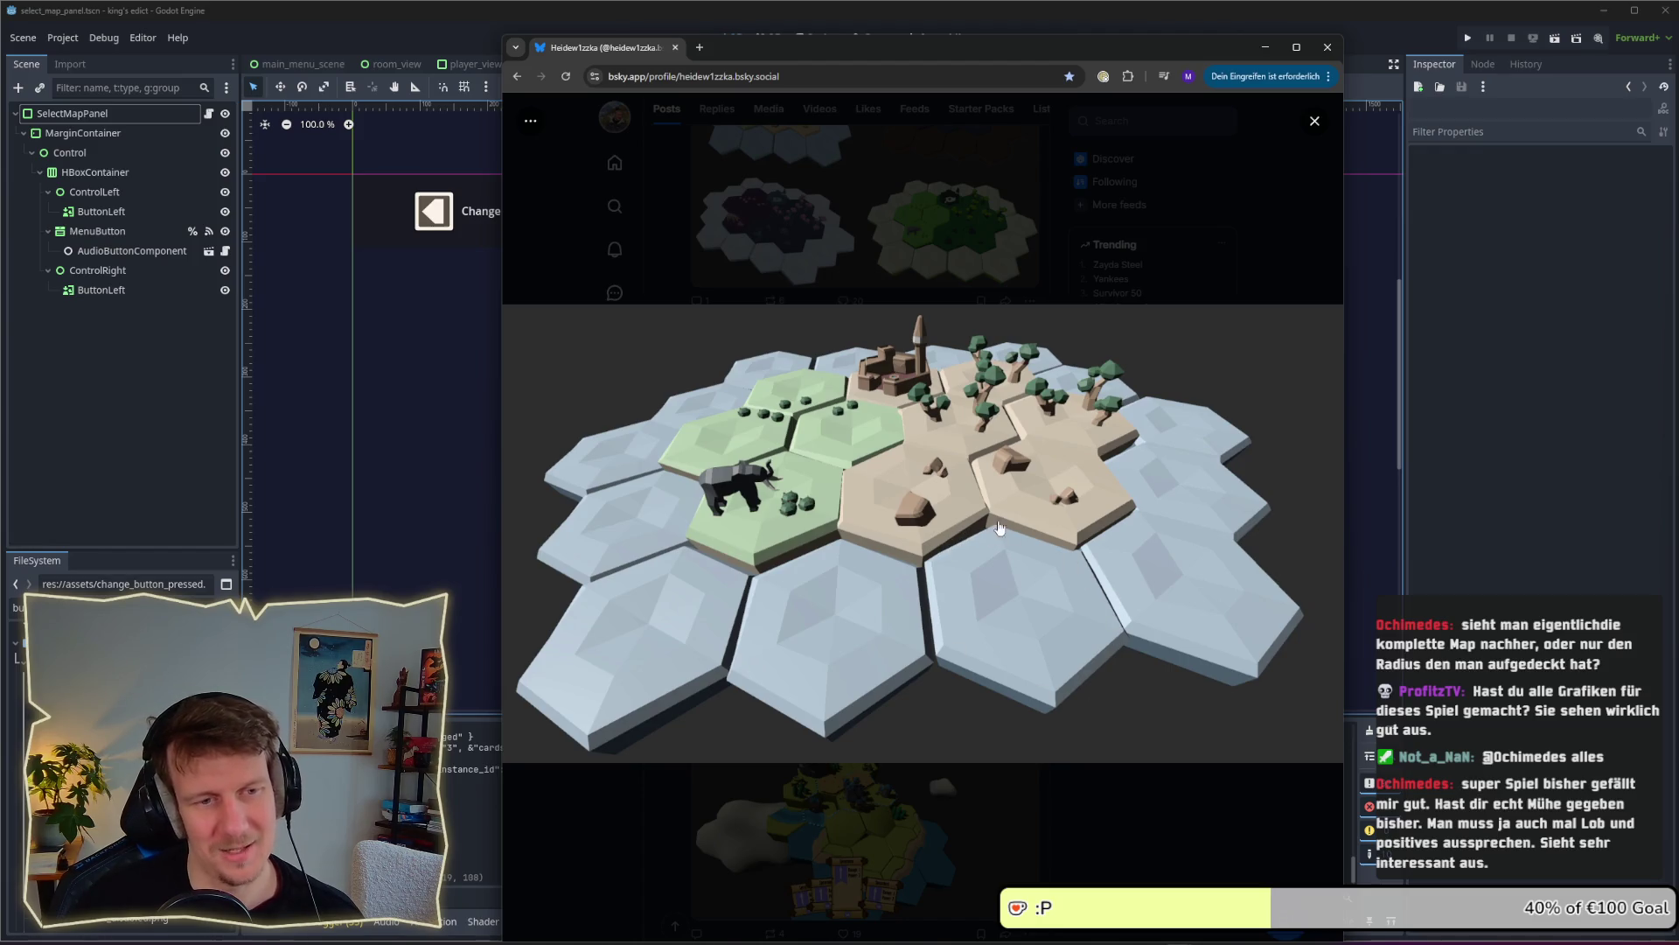
click(1158, 241)
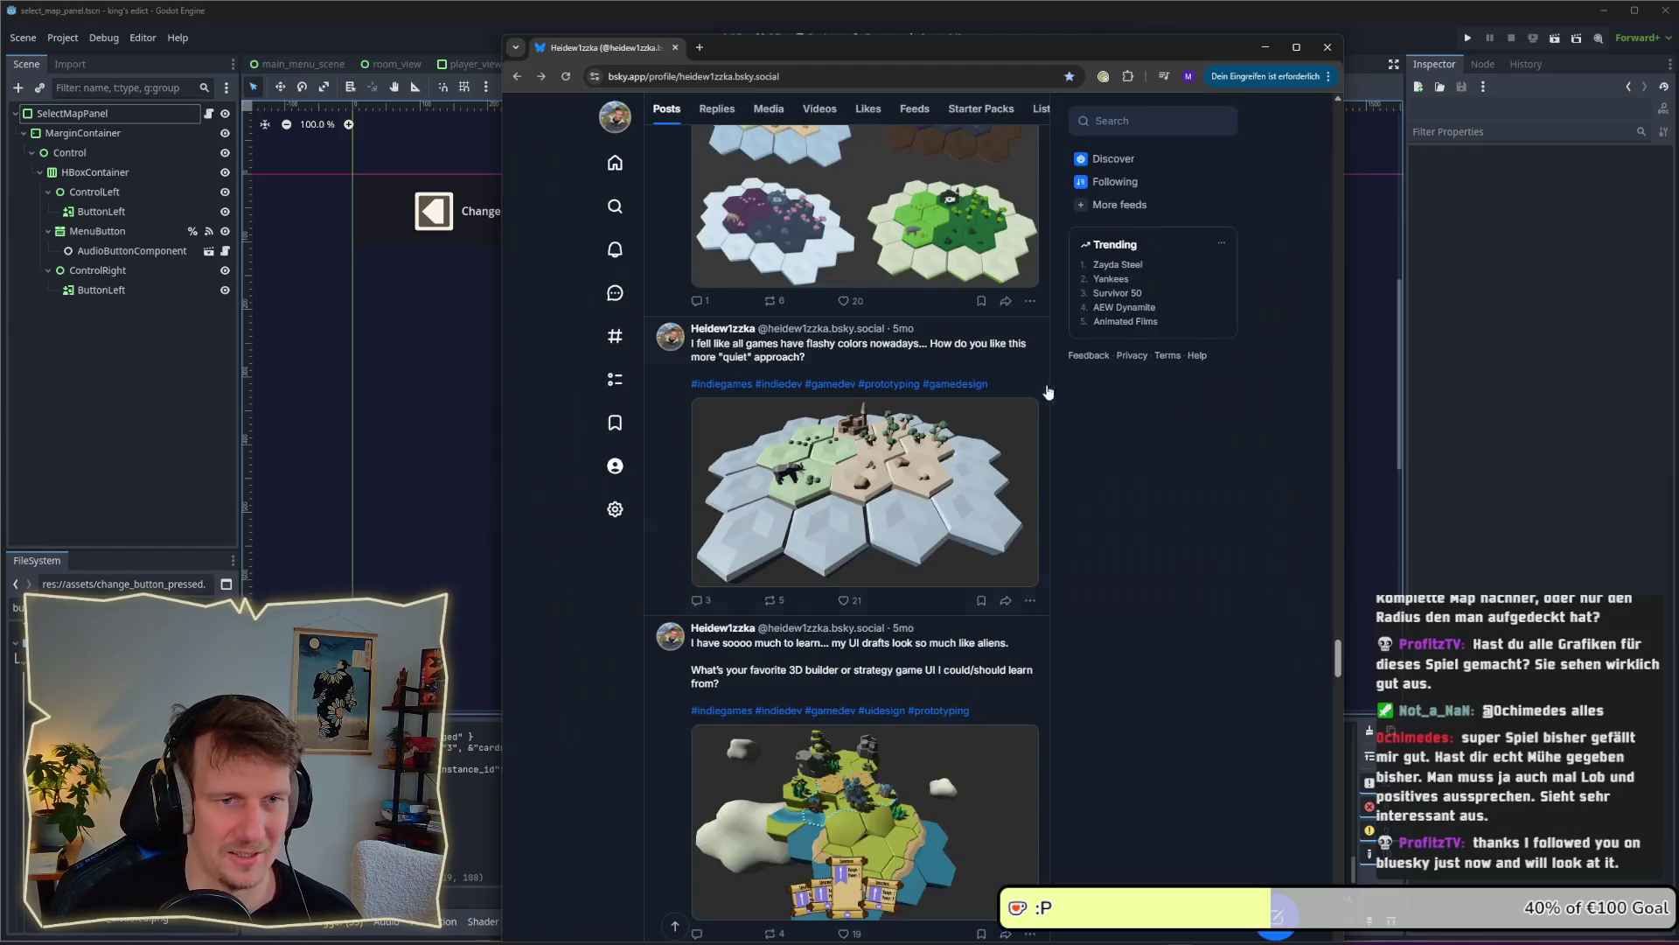
View the four-map colour comparison, two archers, and 'It somehow starts working' images enlarged
scroll(1006, 419, up, 3)
click(908, 485)
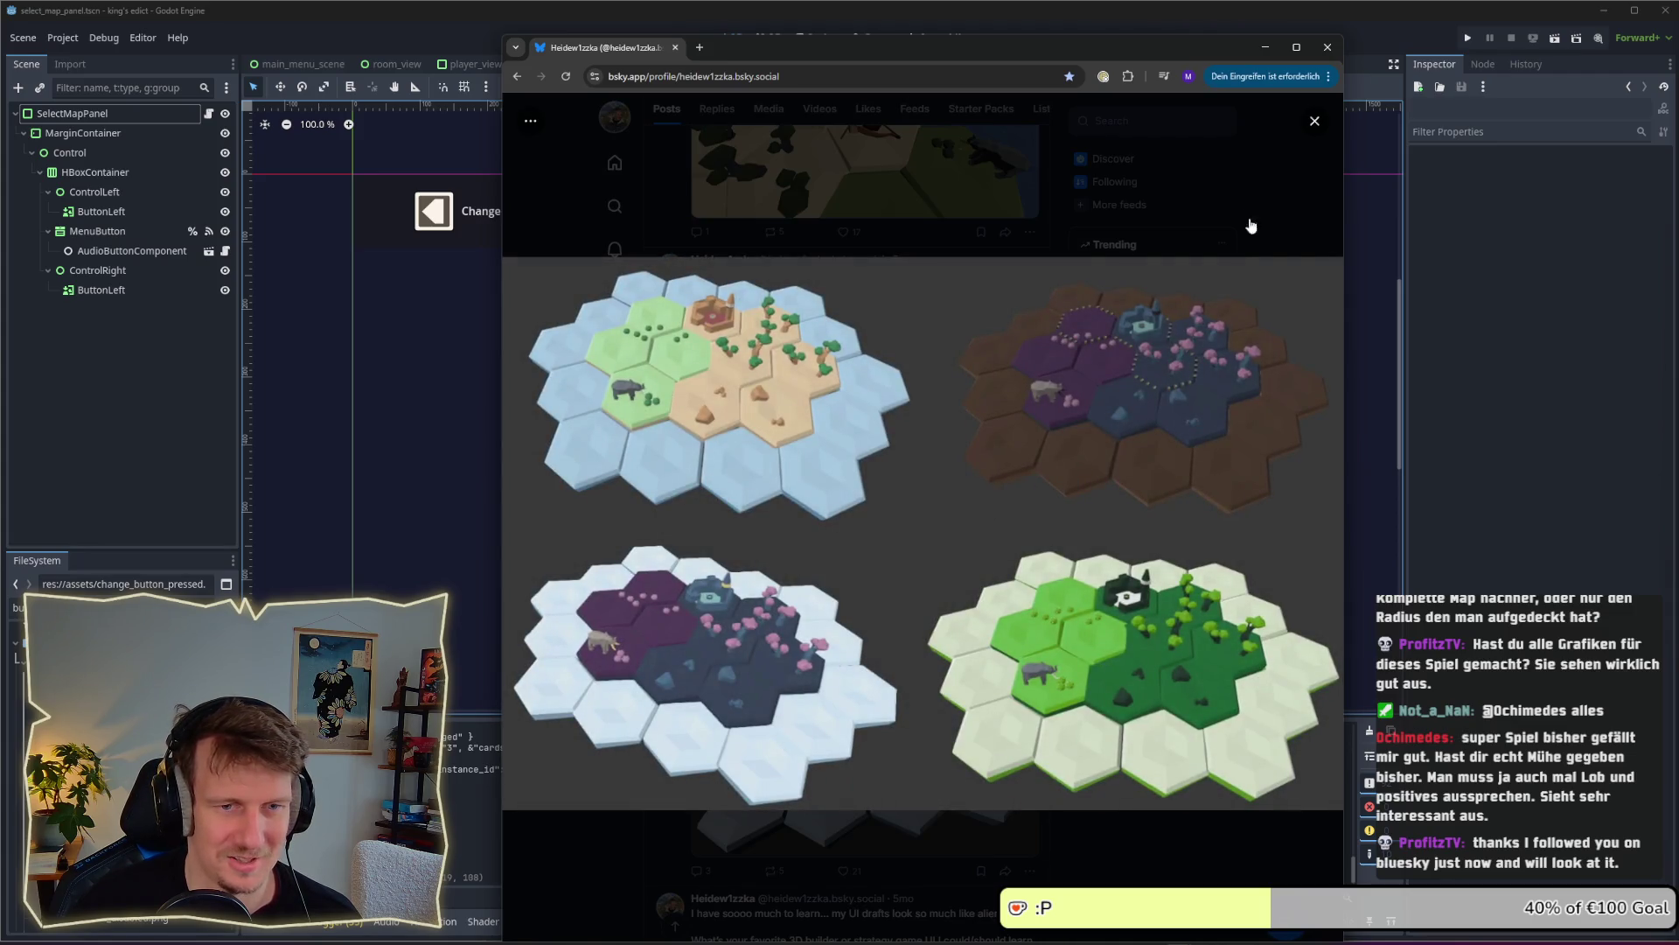
click(1316, 125)
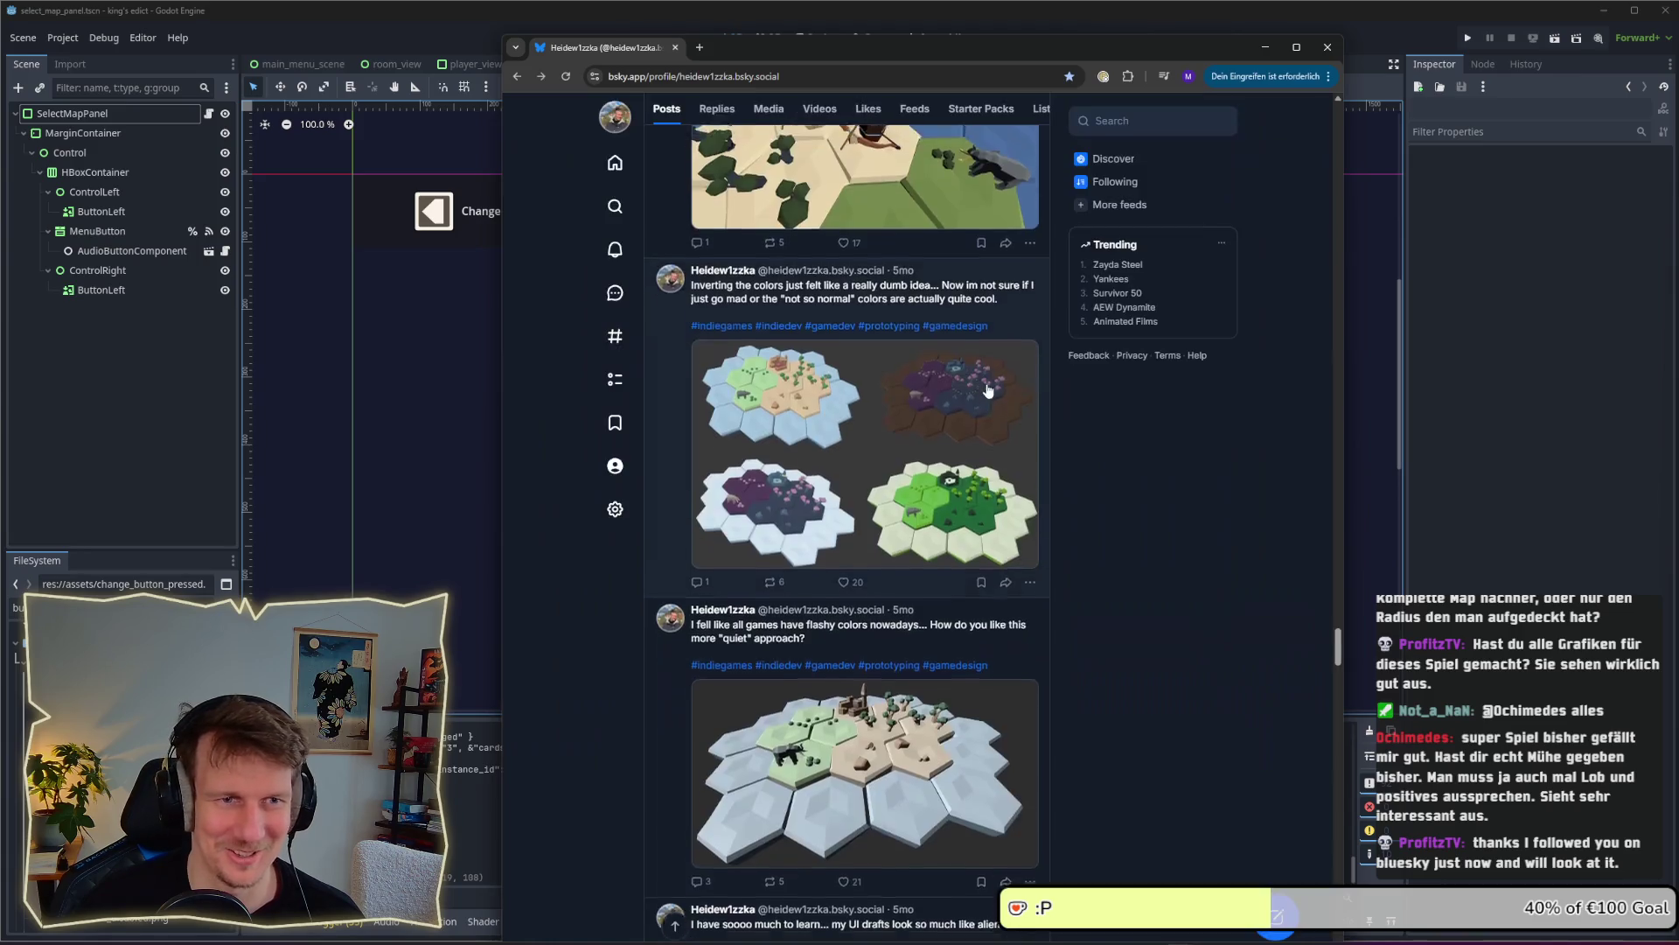
scroll(837, 350, up, 5)
click(837, 313)
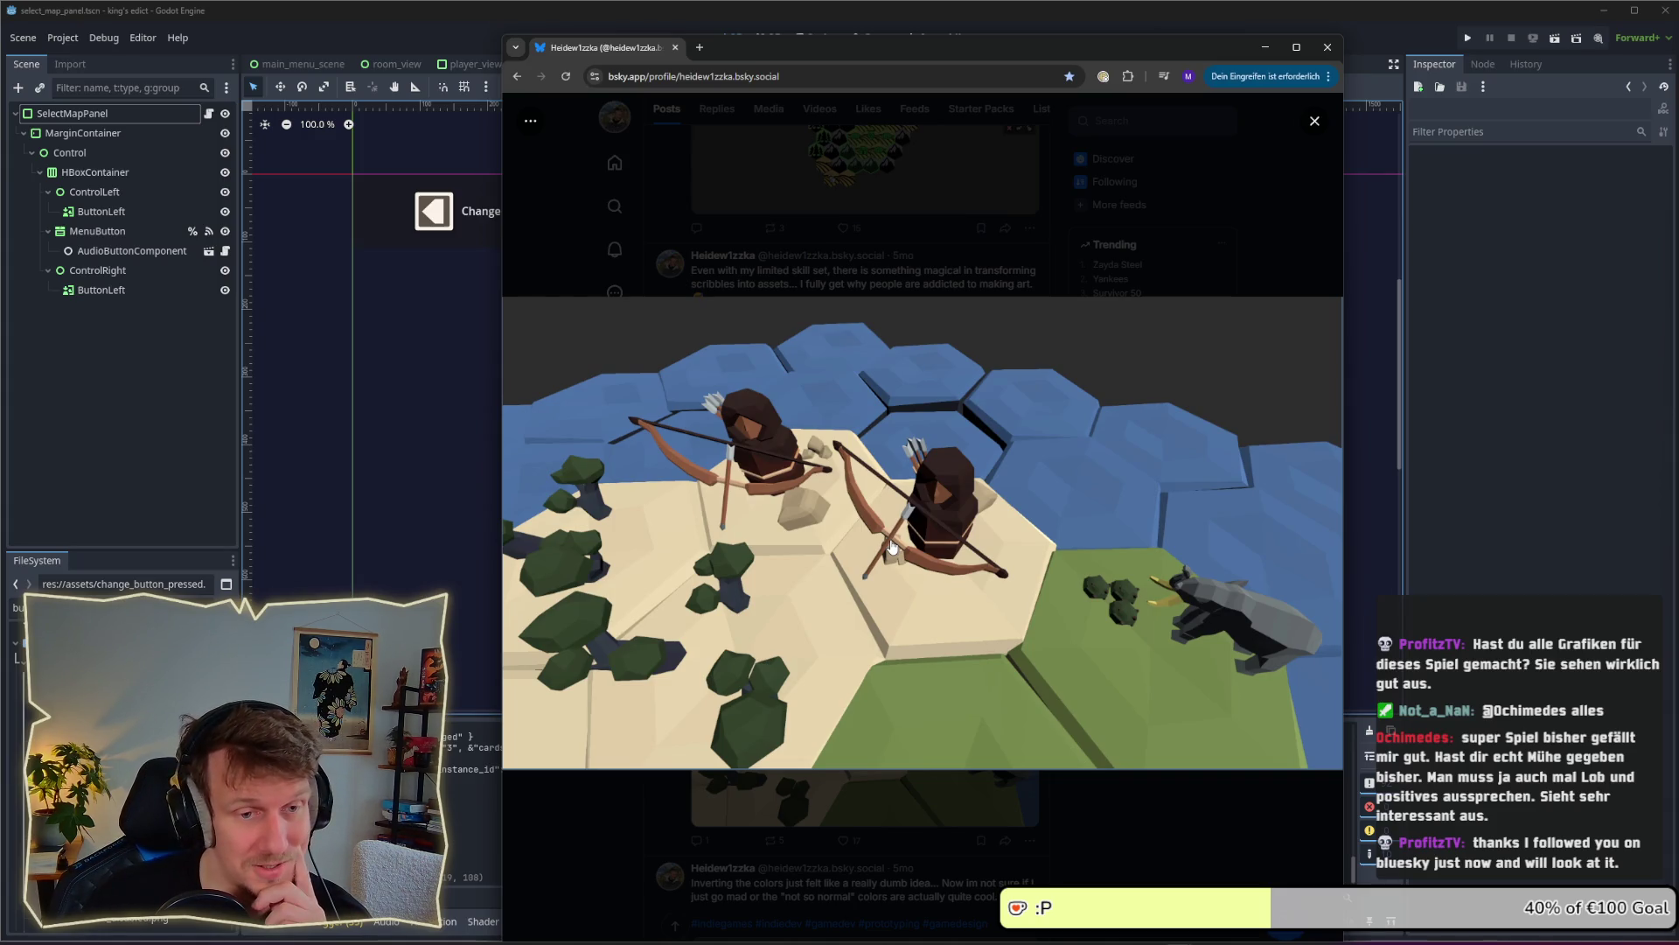
click(1170, 239)
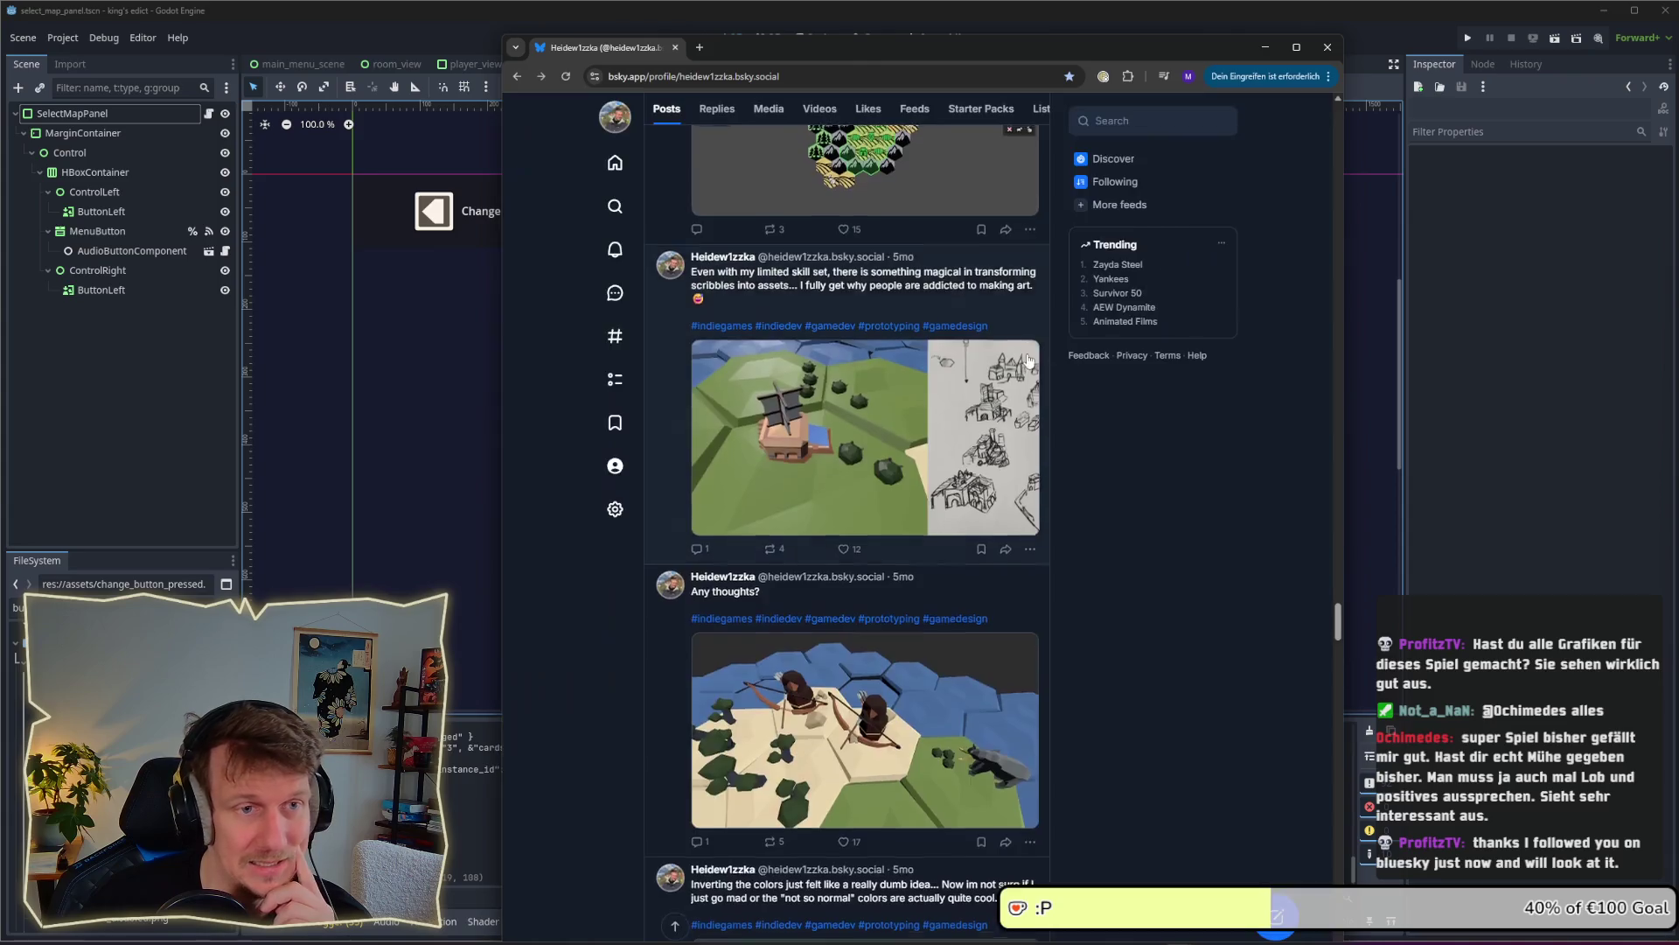
scroll(908, 415, up, 7)
scroll(908, 415, up, 15)
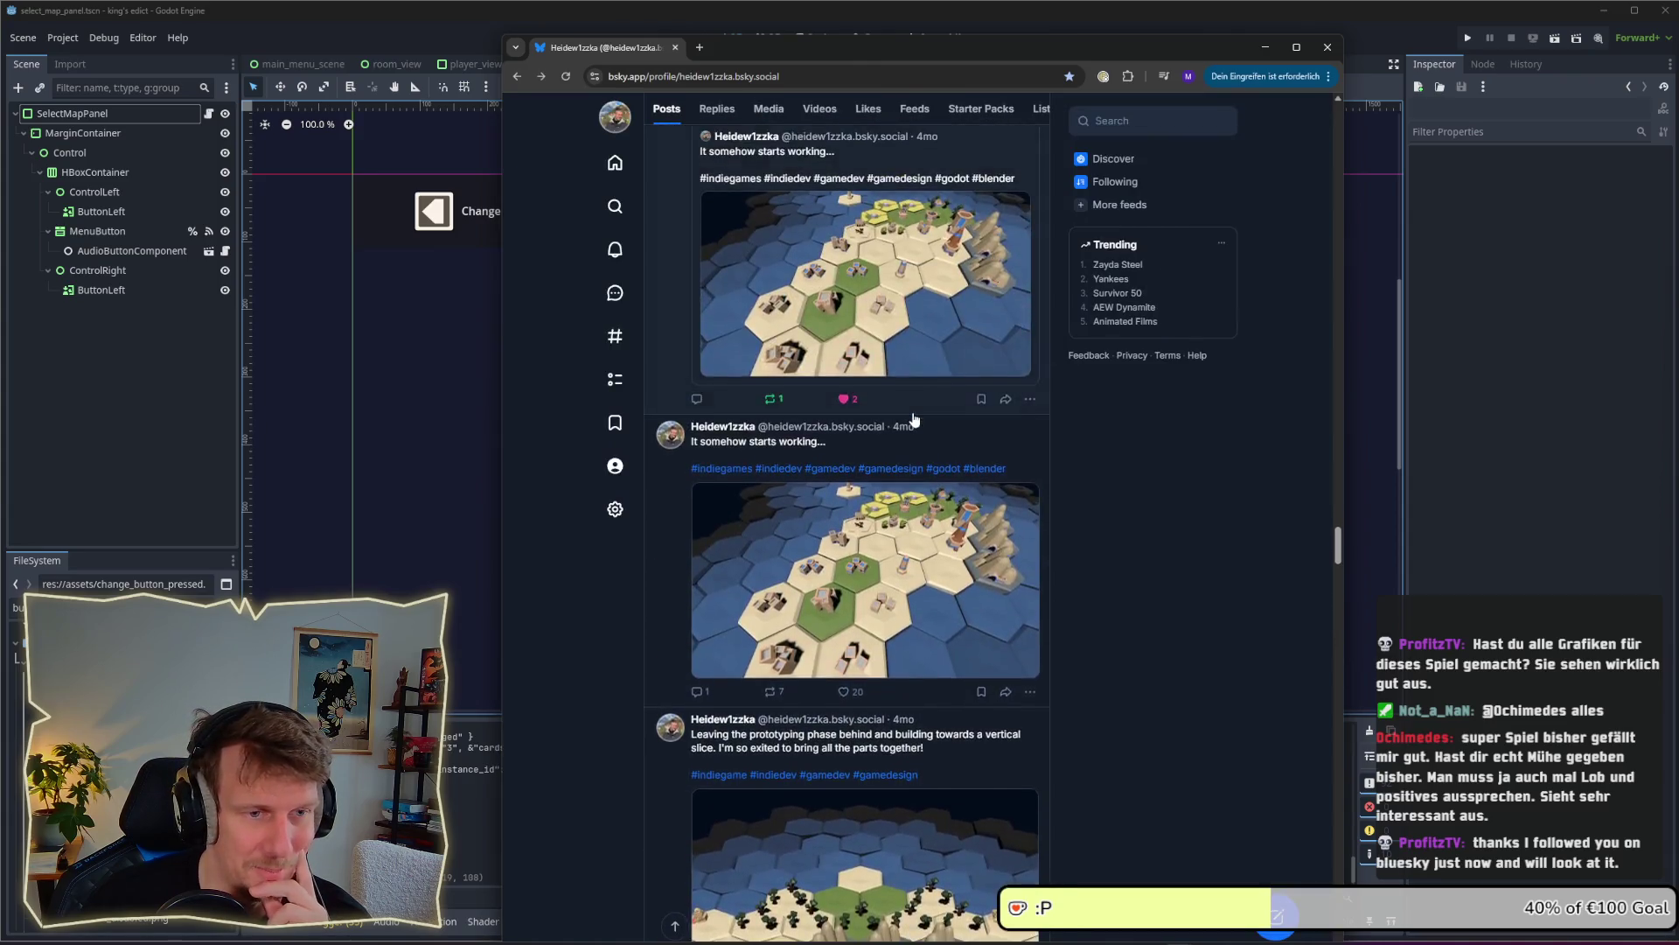
drag(1337, 548, 1337, 543)
click(901, 454)
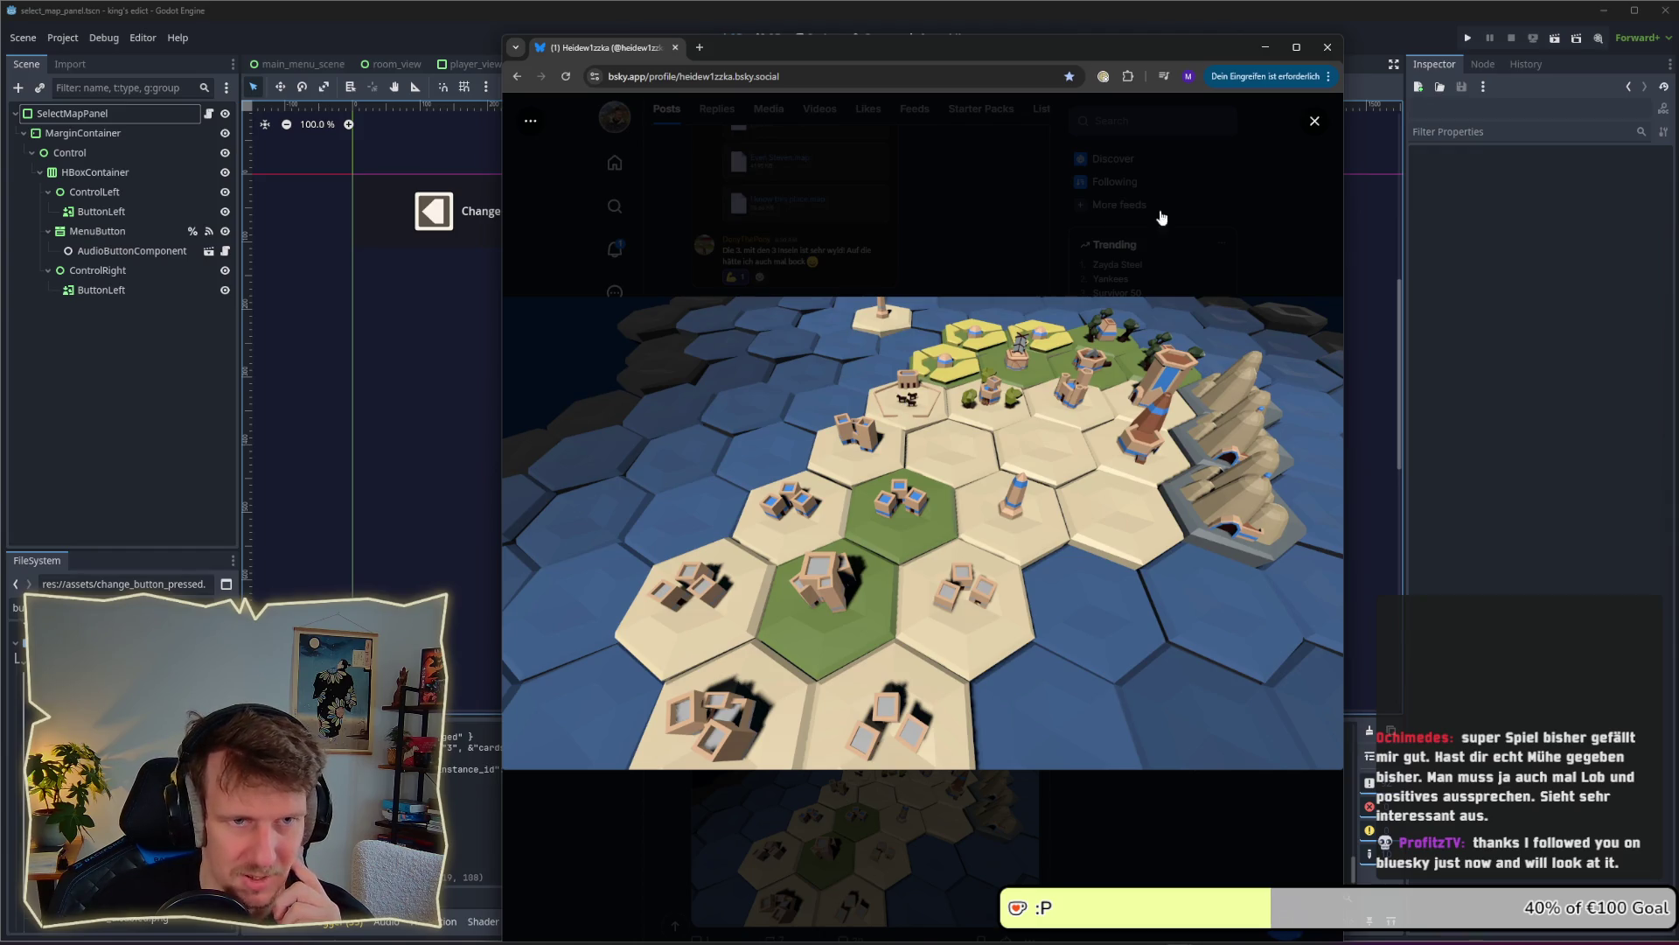
click(1223, 233)
View the unique buildings map screenshot enlarged, then minimize the browser to return to Godot
scroll(1321, 553, up, 10)
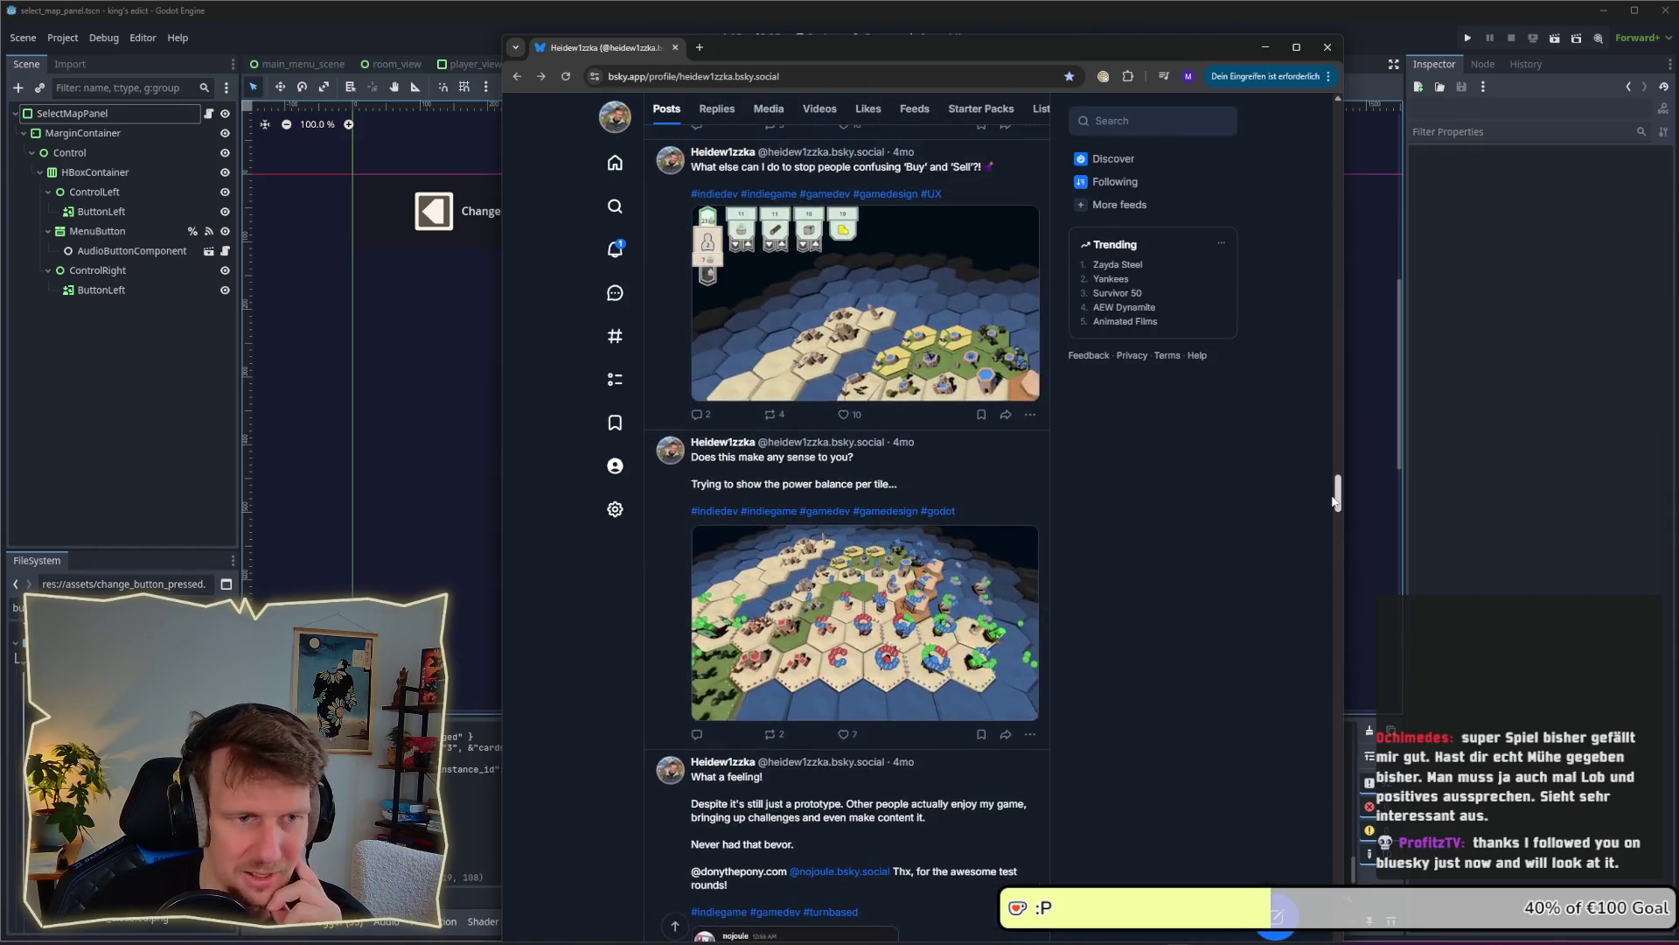
drag(1333, 490, 1324, 364)
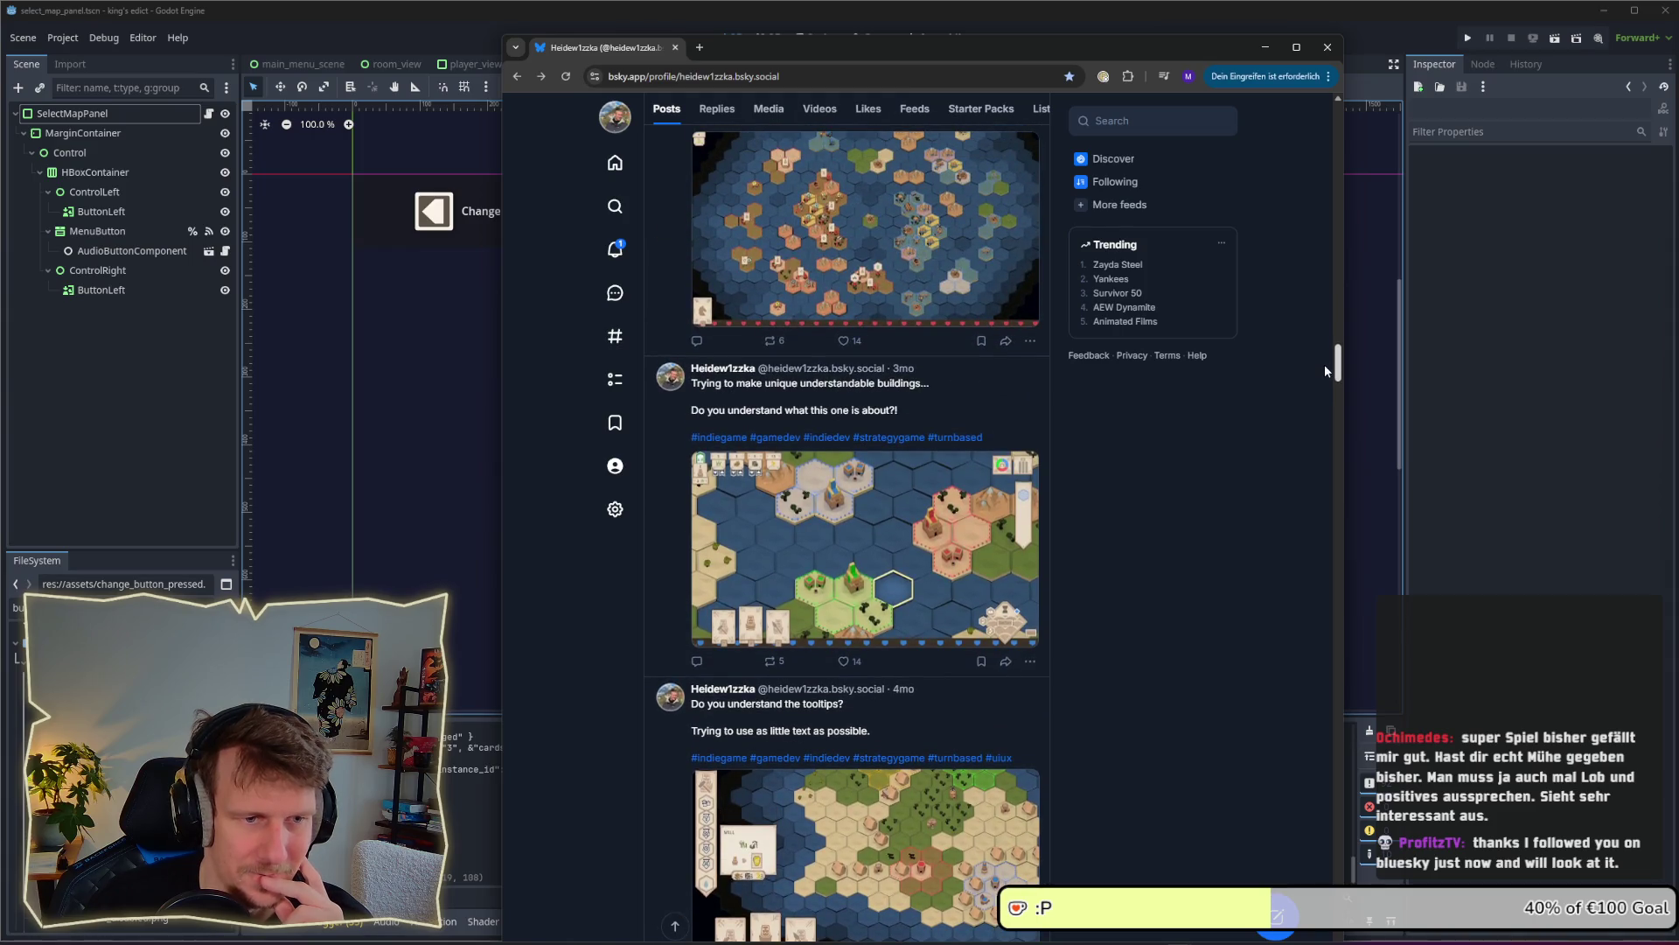
click(861, 531)
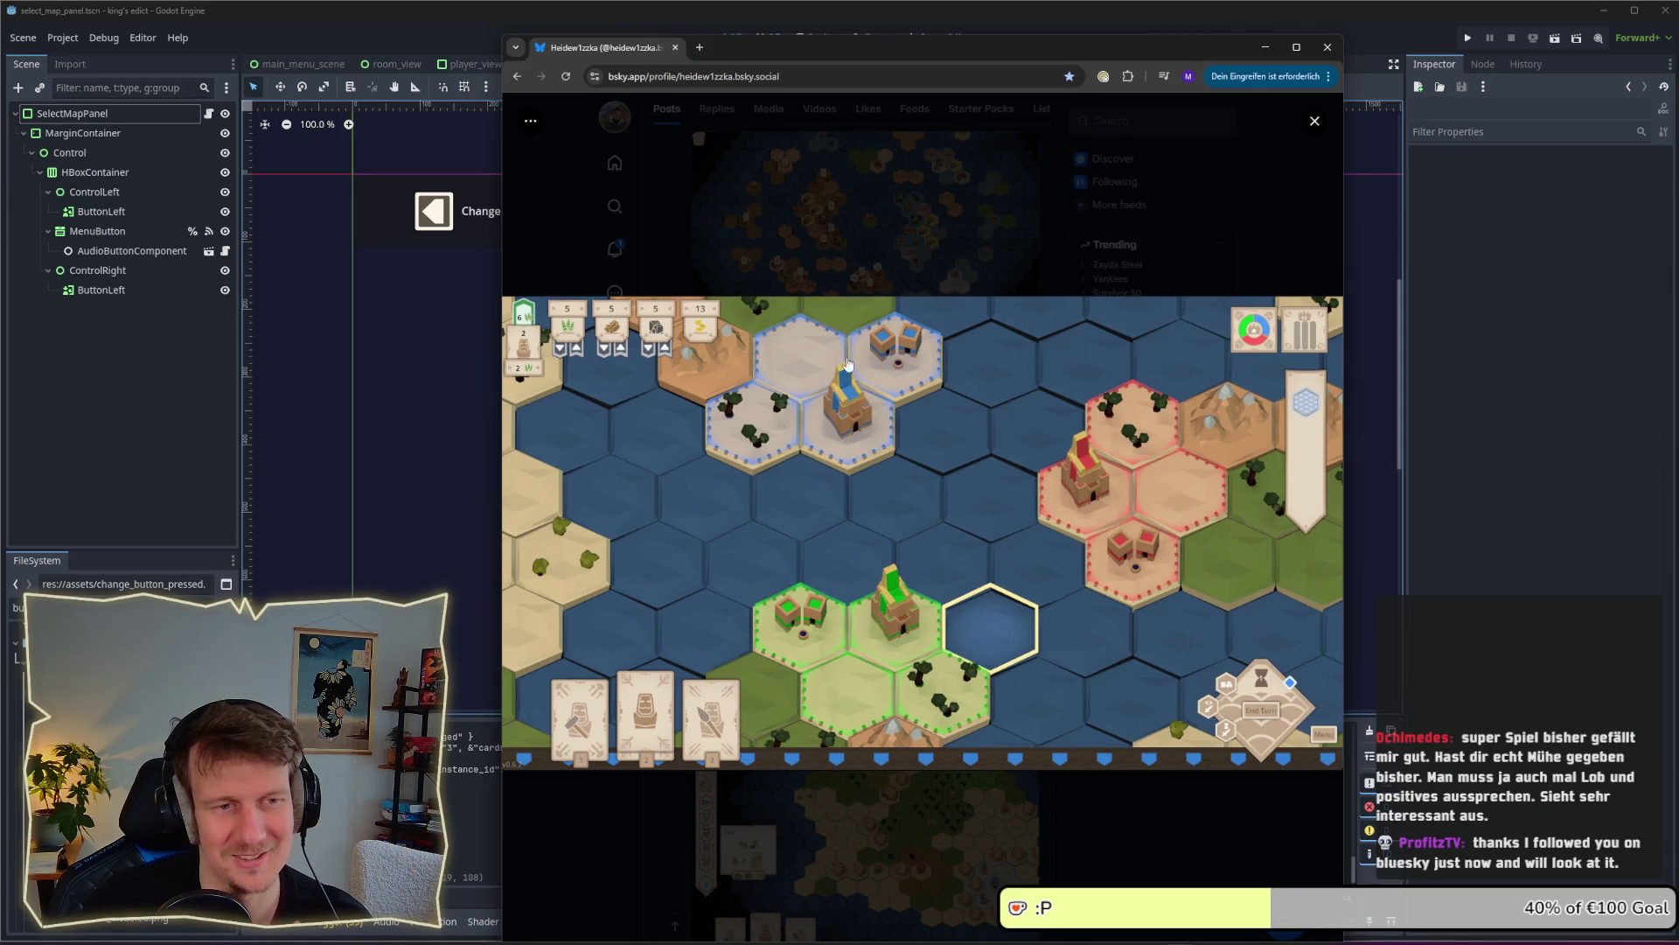
click(1241, 229)
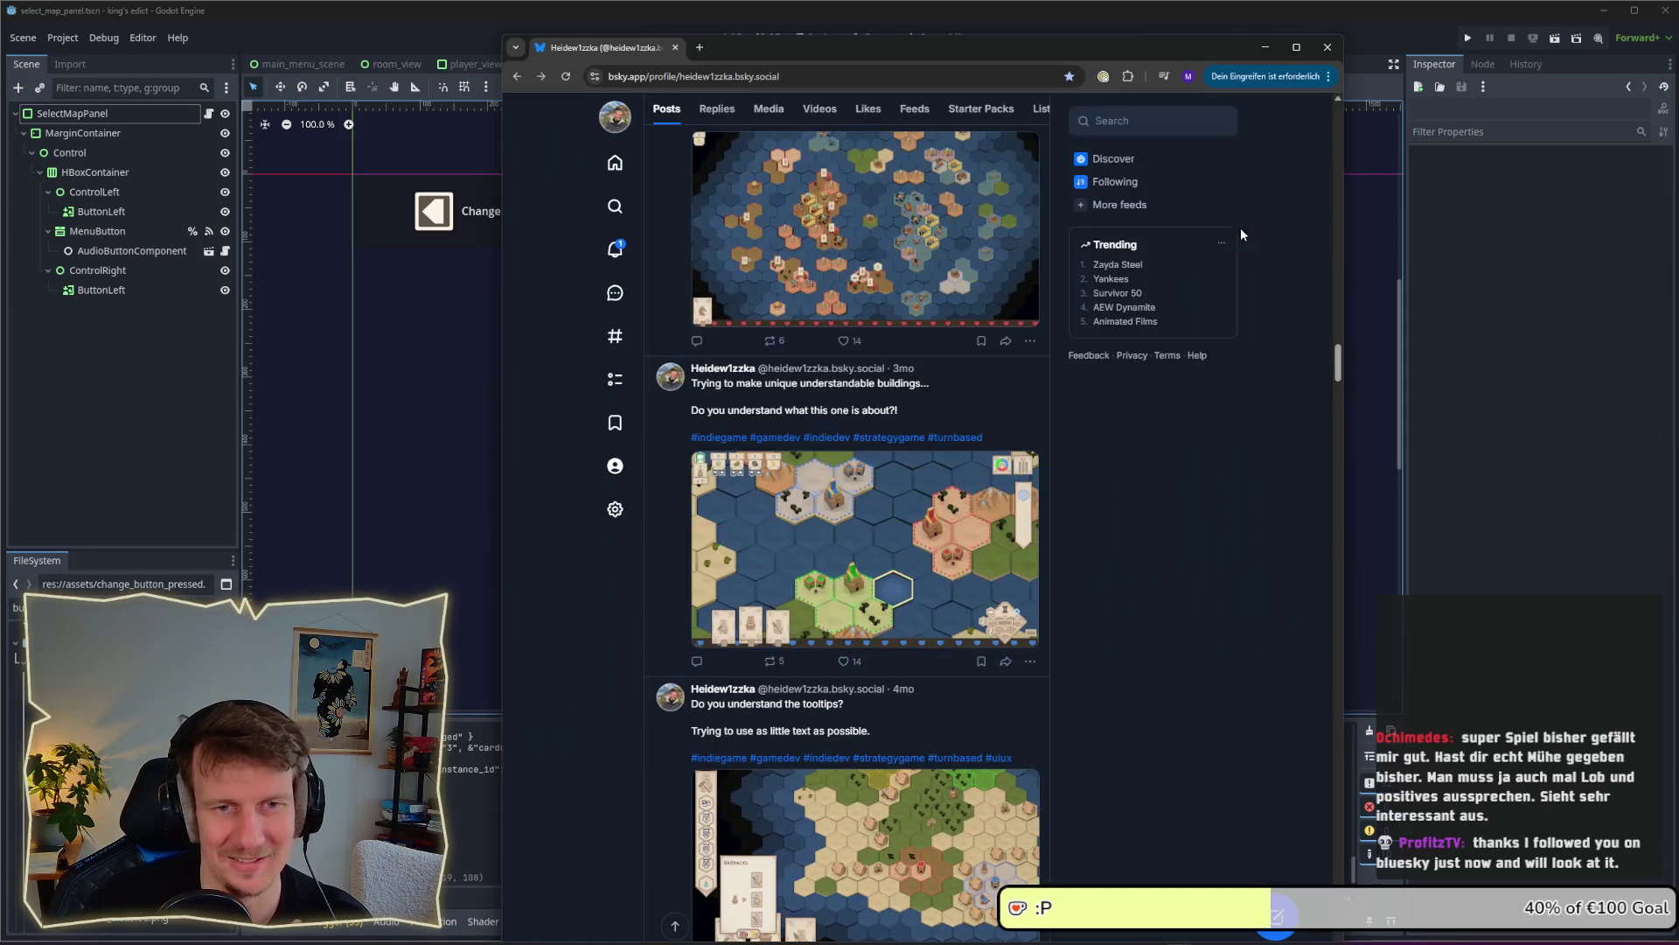
scroll(1338, 358, up, 3)
scroll(1338, 358, up, 3)
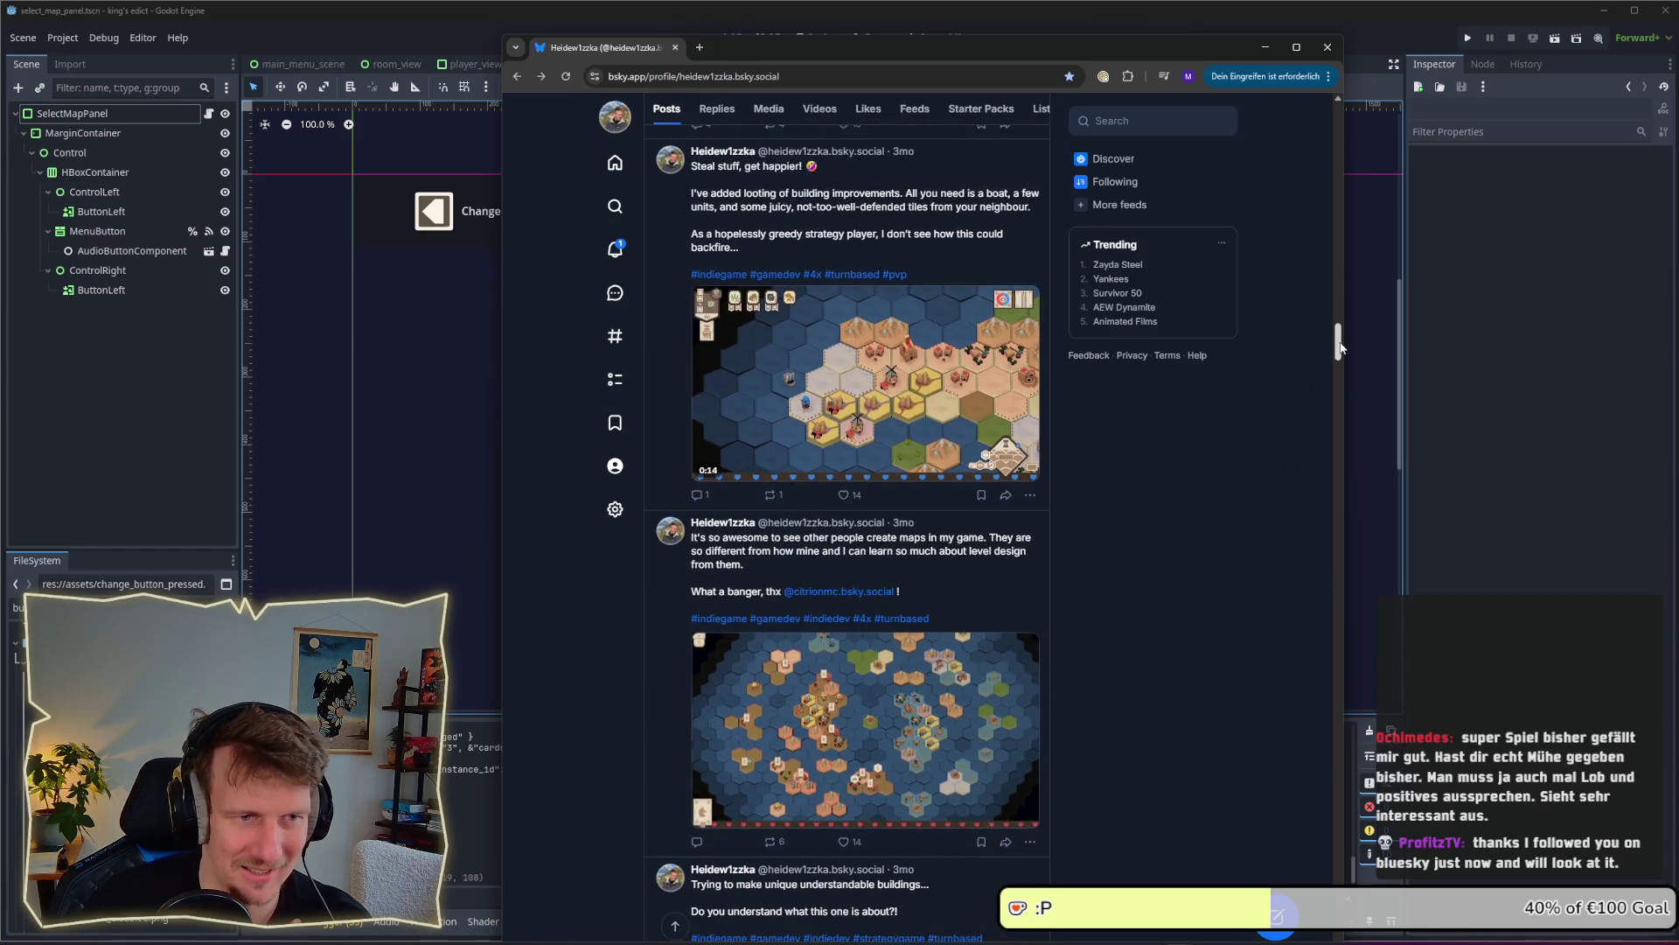
scroll(1343, 343, up, 2)
drag(1343, 342, 1346, 254)
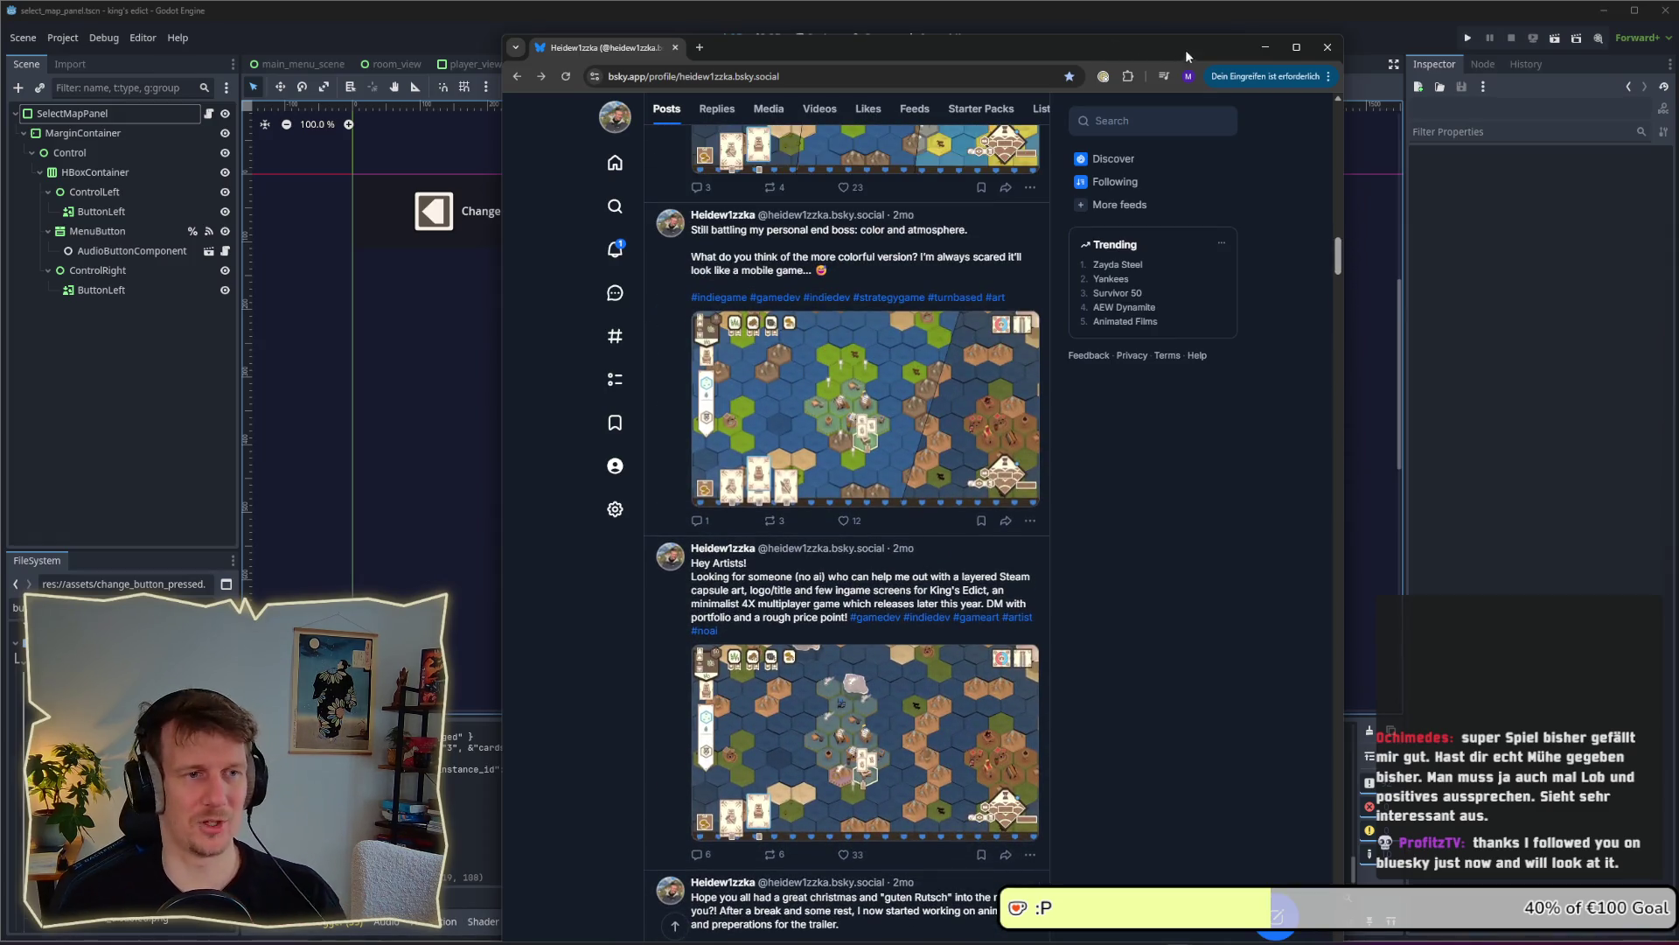
click(1272, 45)
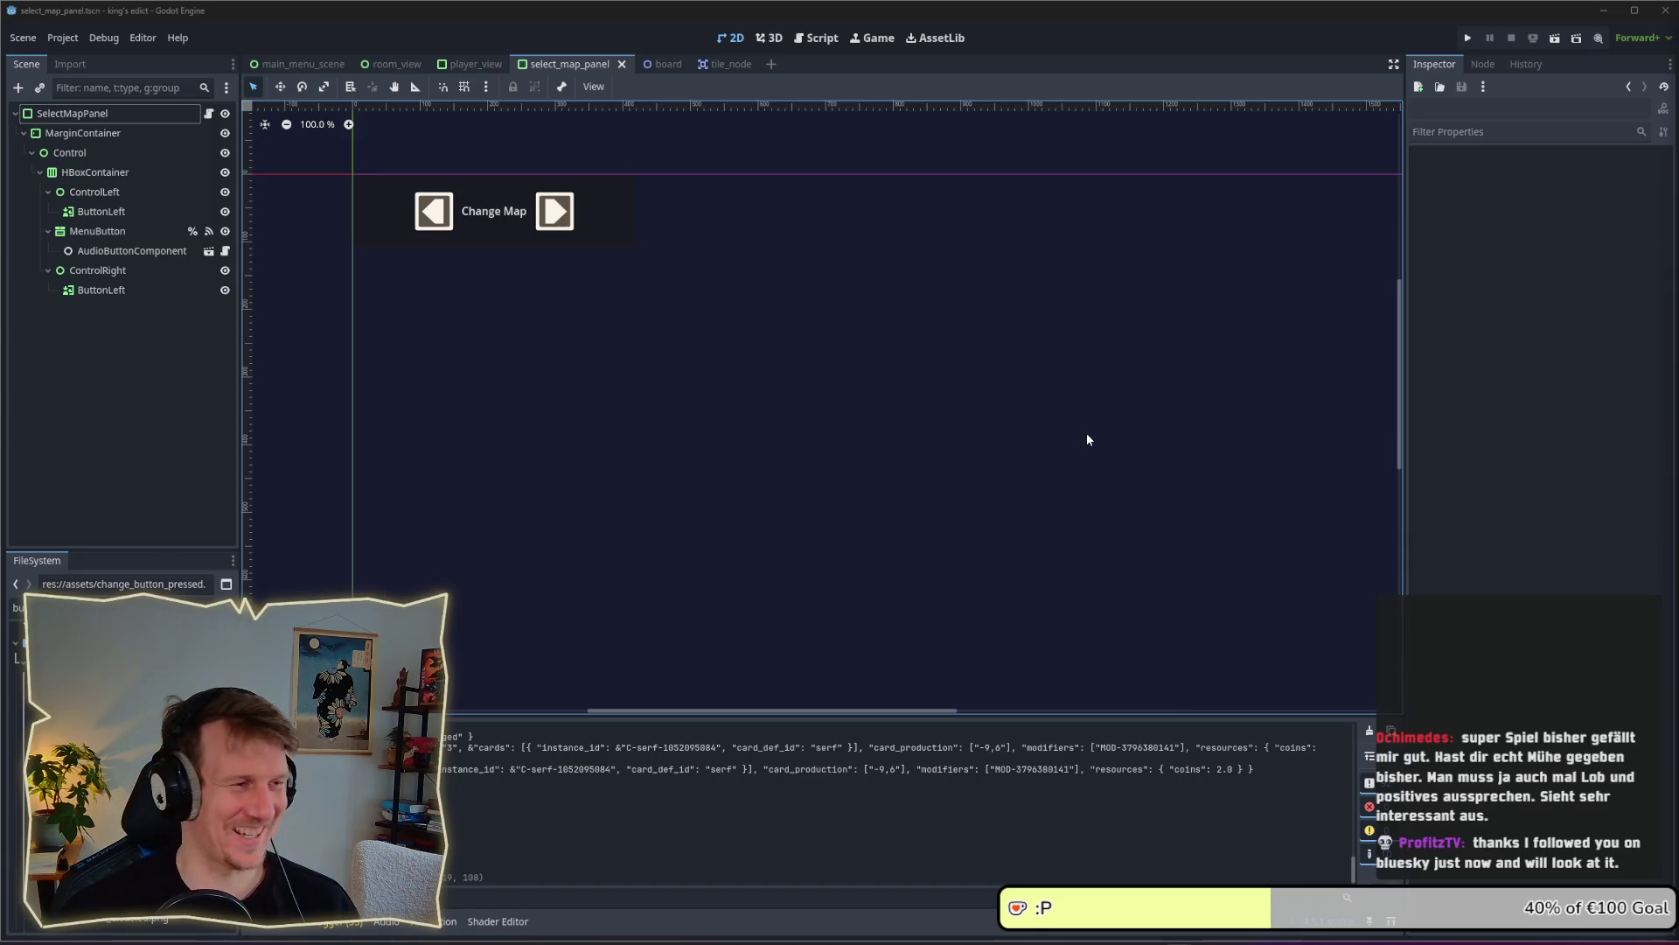
Save the select_map_panel scene with Ctrl+S and run the project
key(ctrl+s)
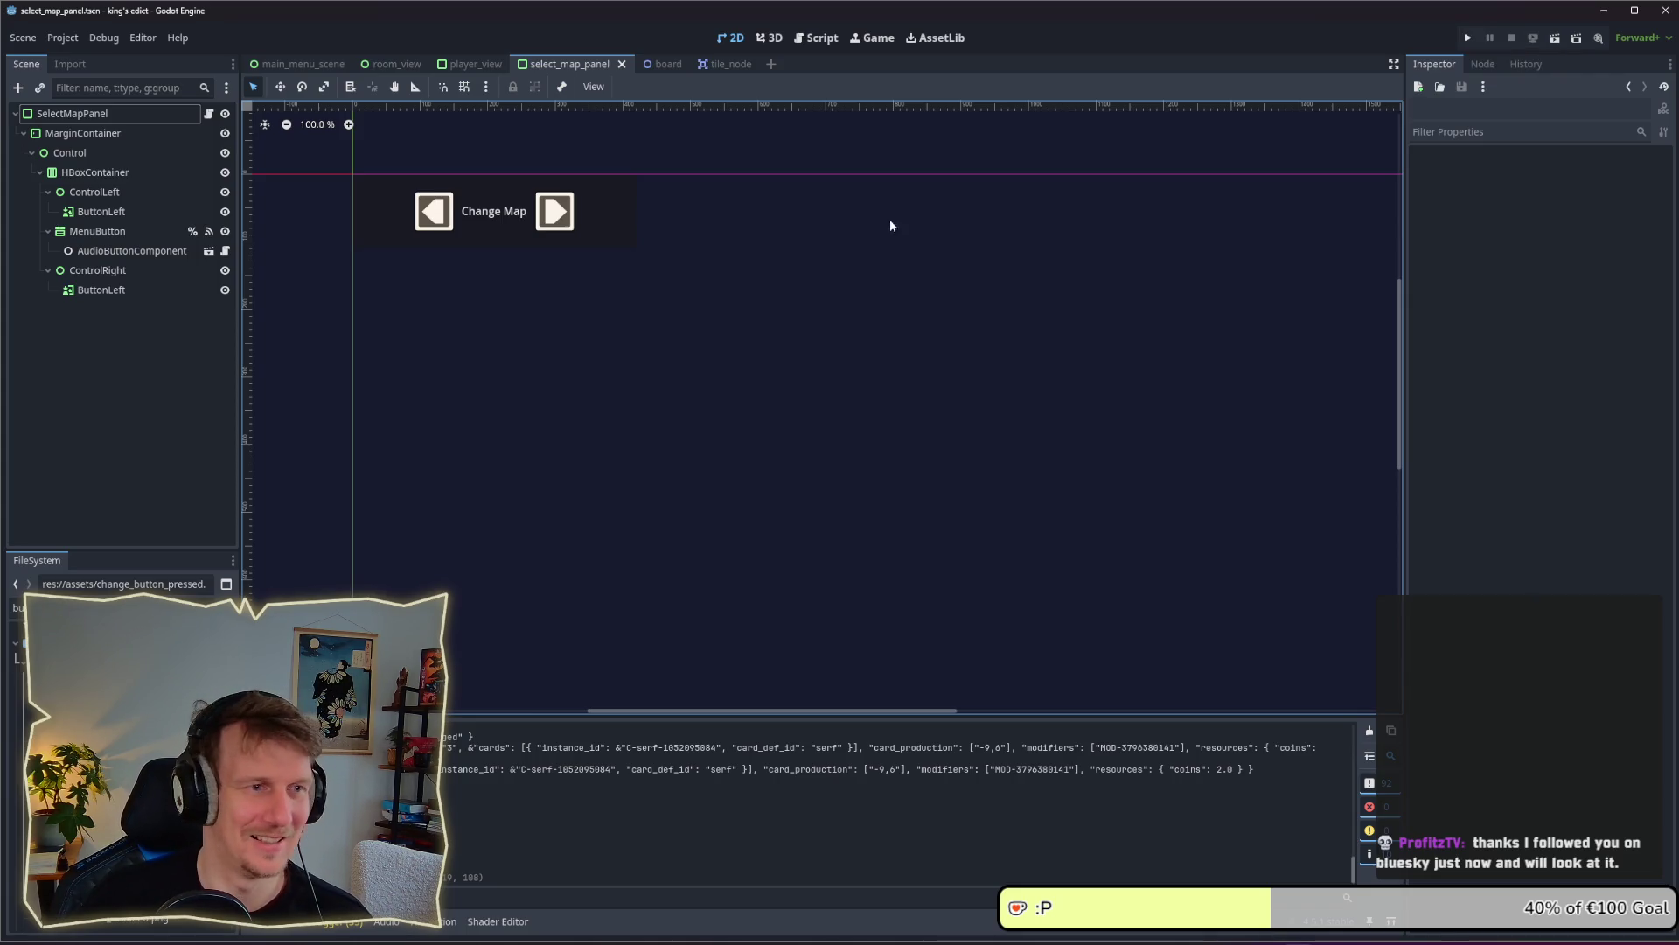
click(1468, 38)
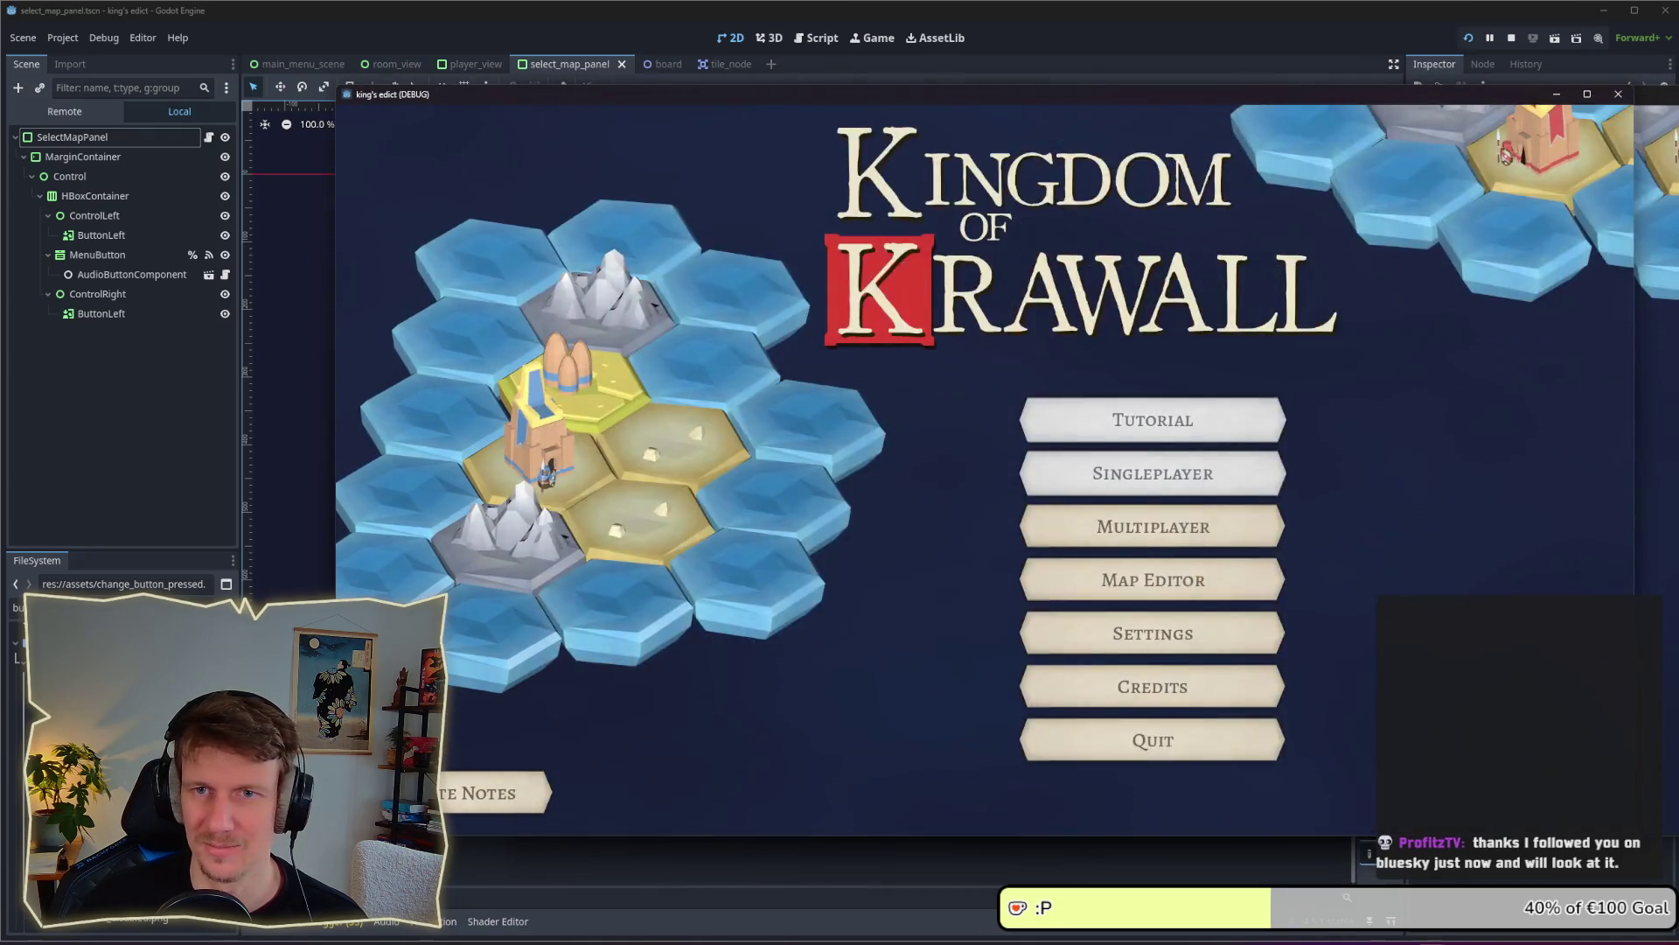
In the running game, open a multiplayer game room, try the map arrow and Change Map, then stop
drag(1347, 100, 1312, 91)
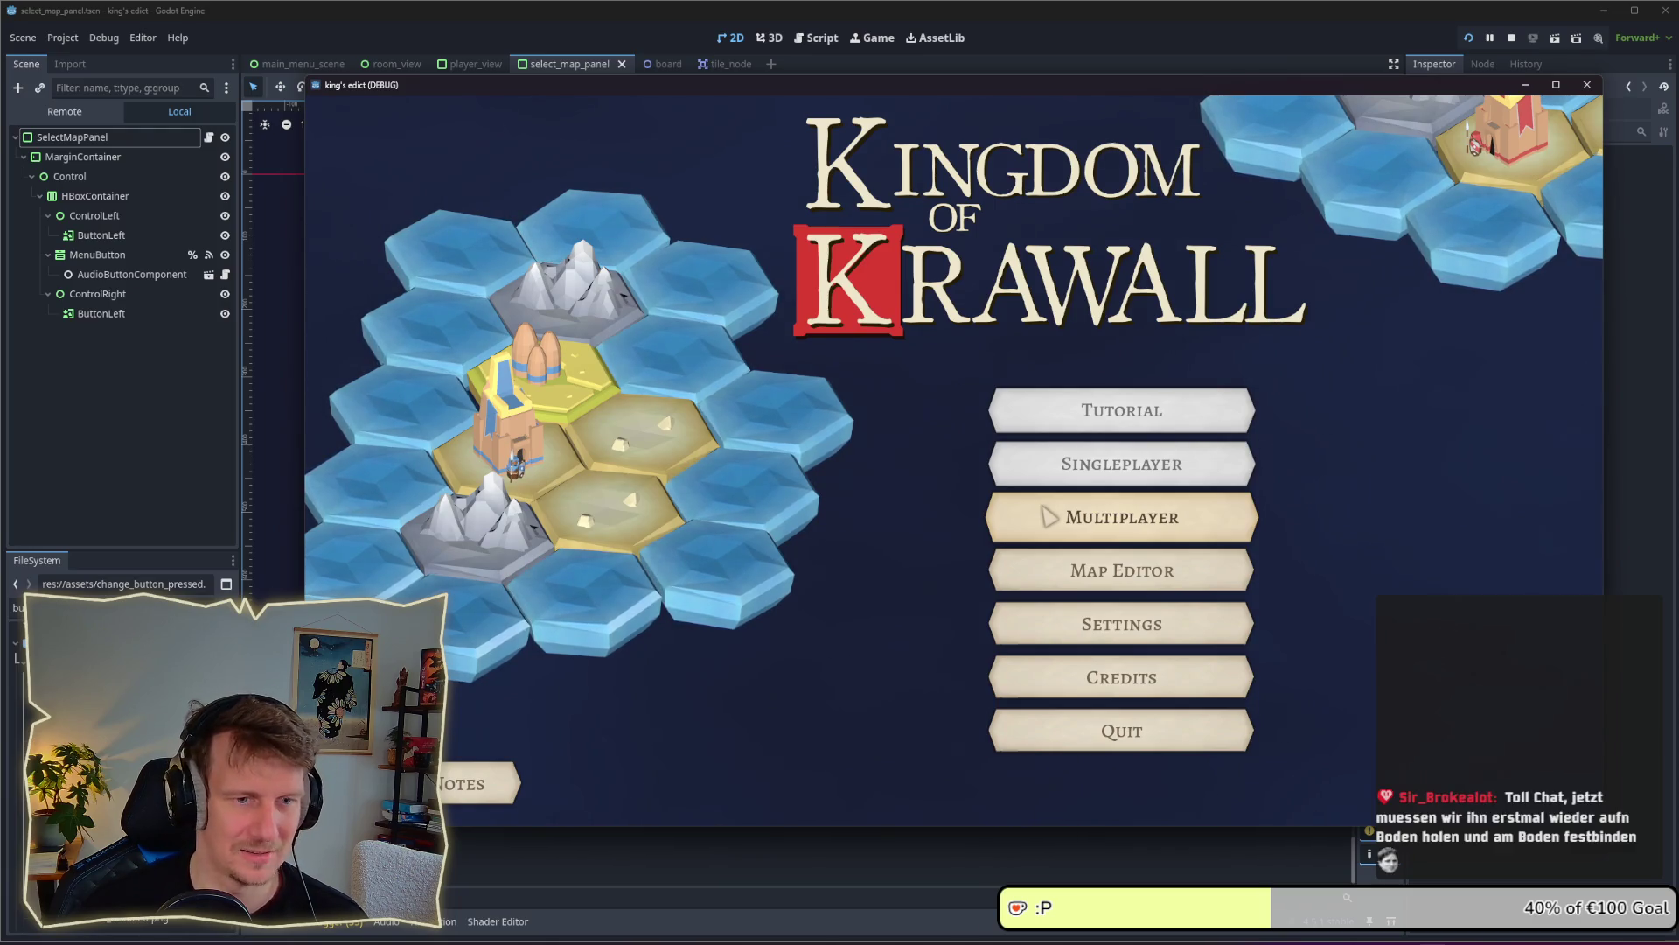
click(1049, 517)
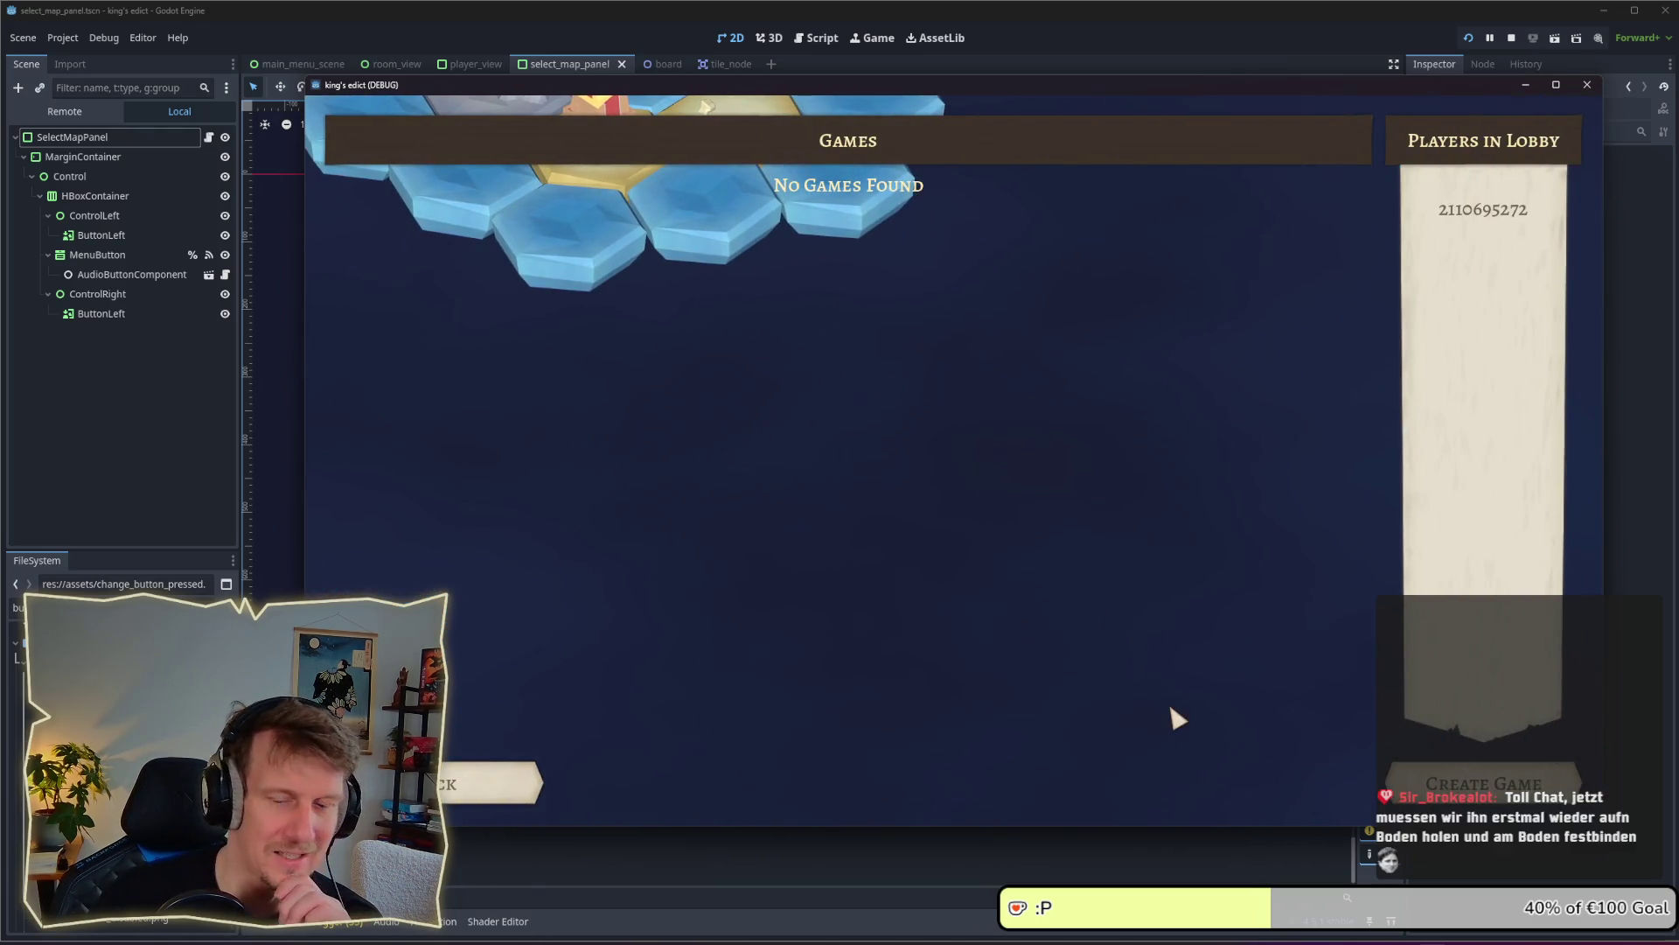
click(1484, 781)
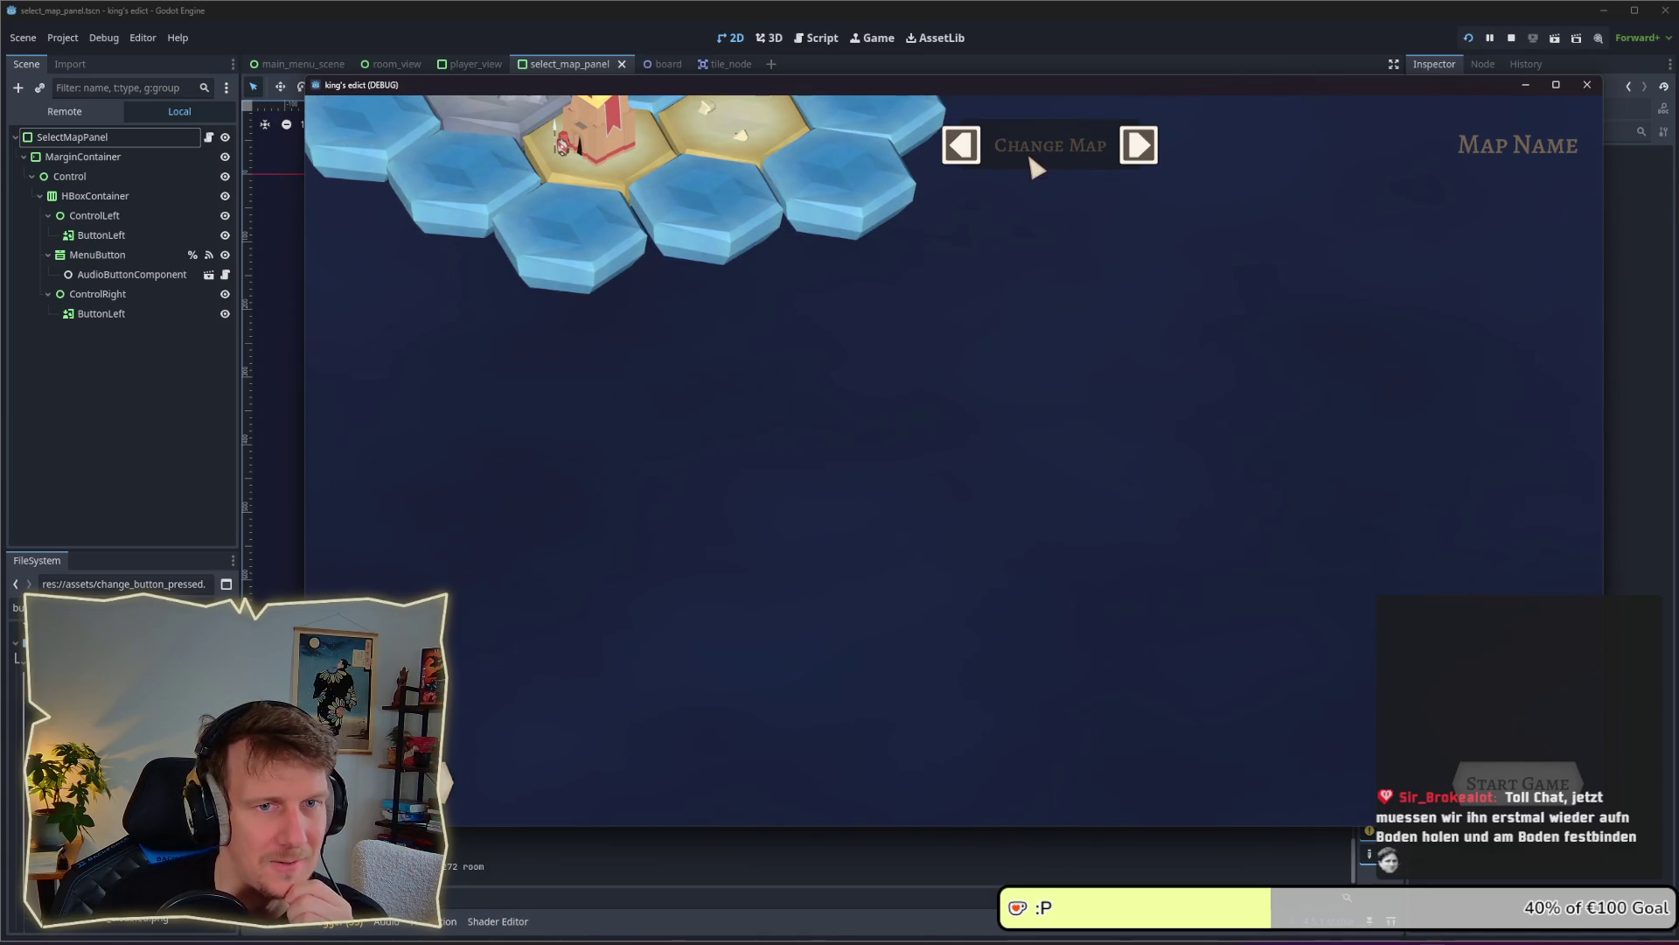
click(1151, 149)
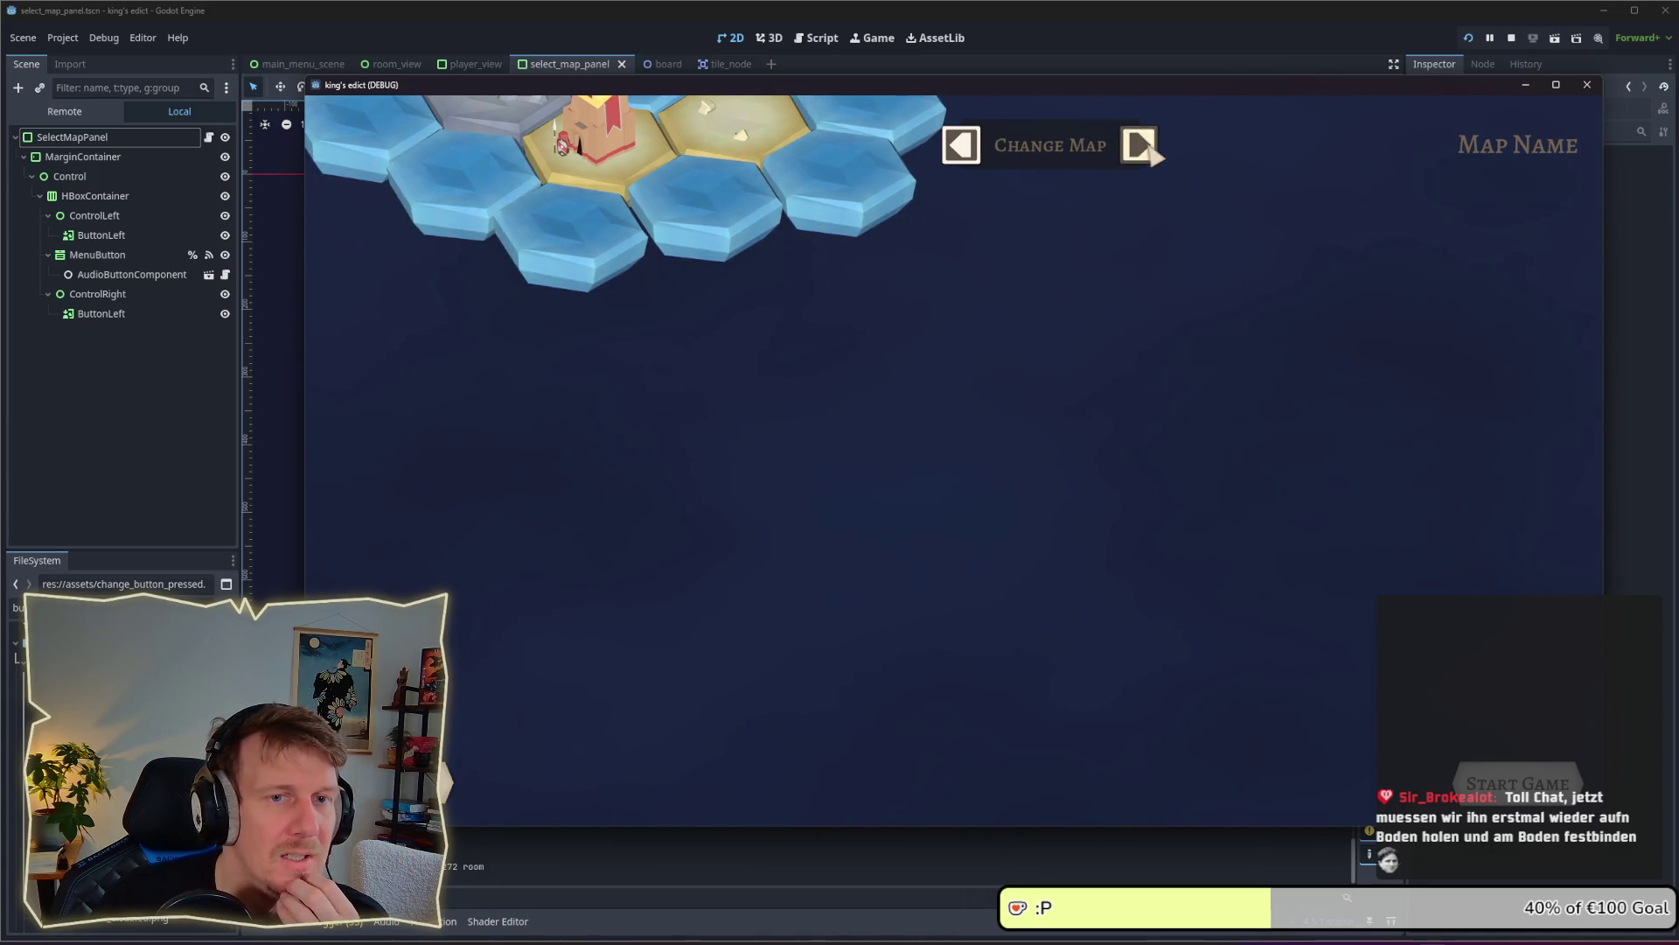
click(1068, 156)
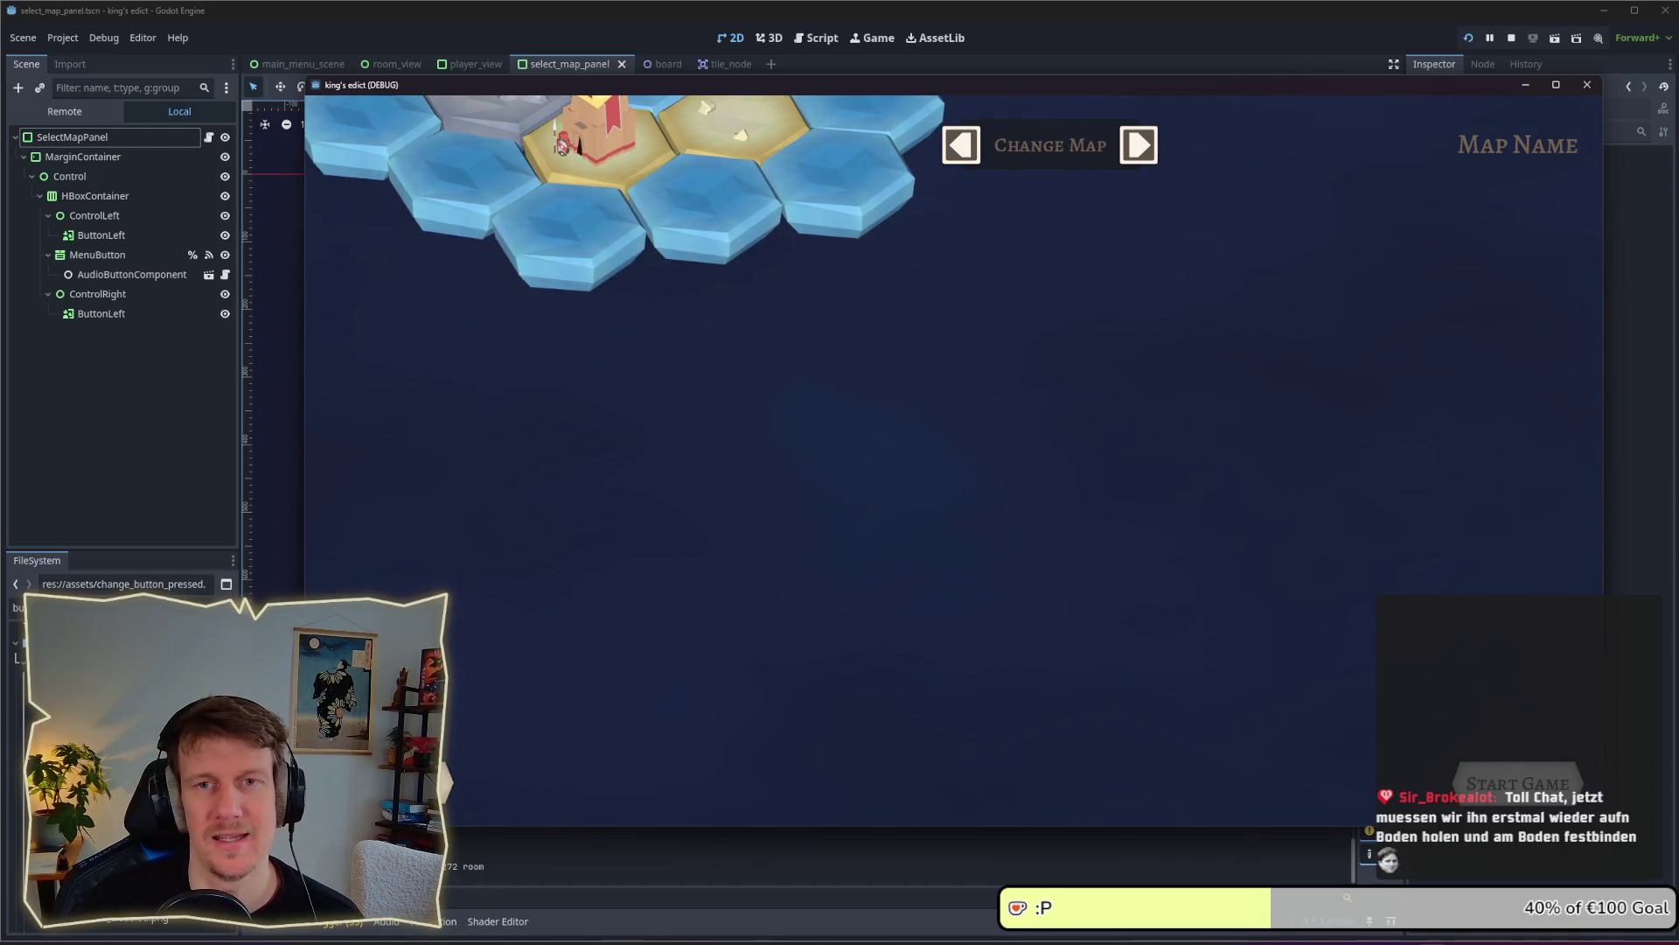
click(1513, 39)
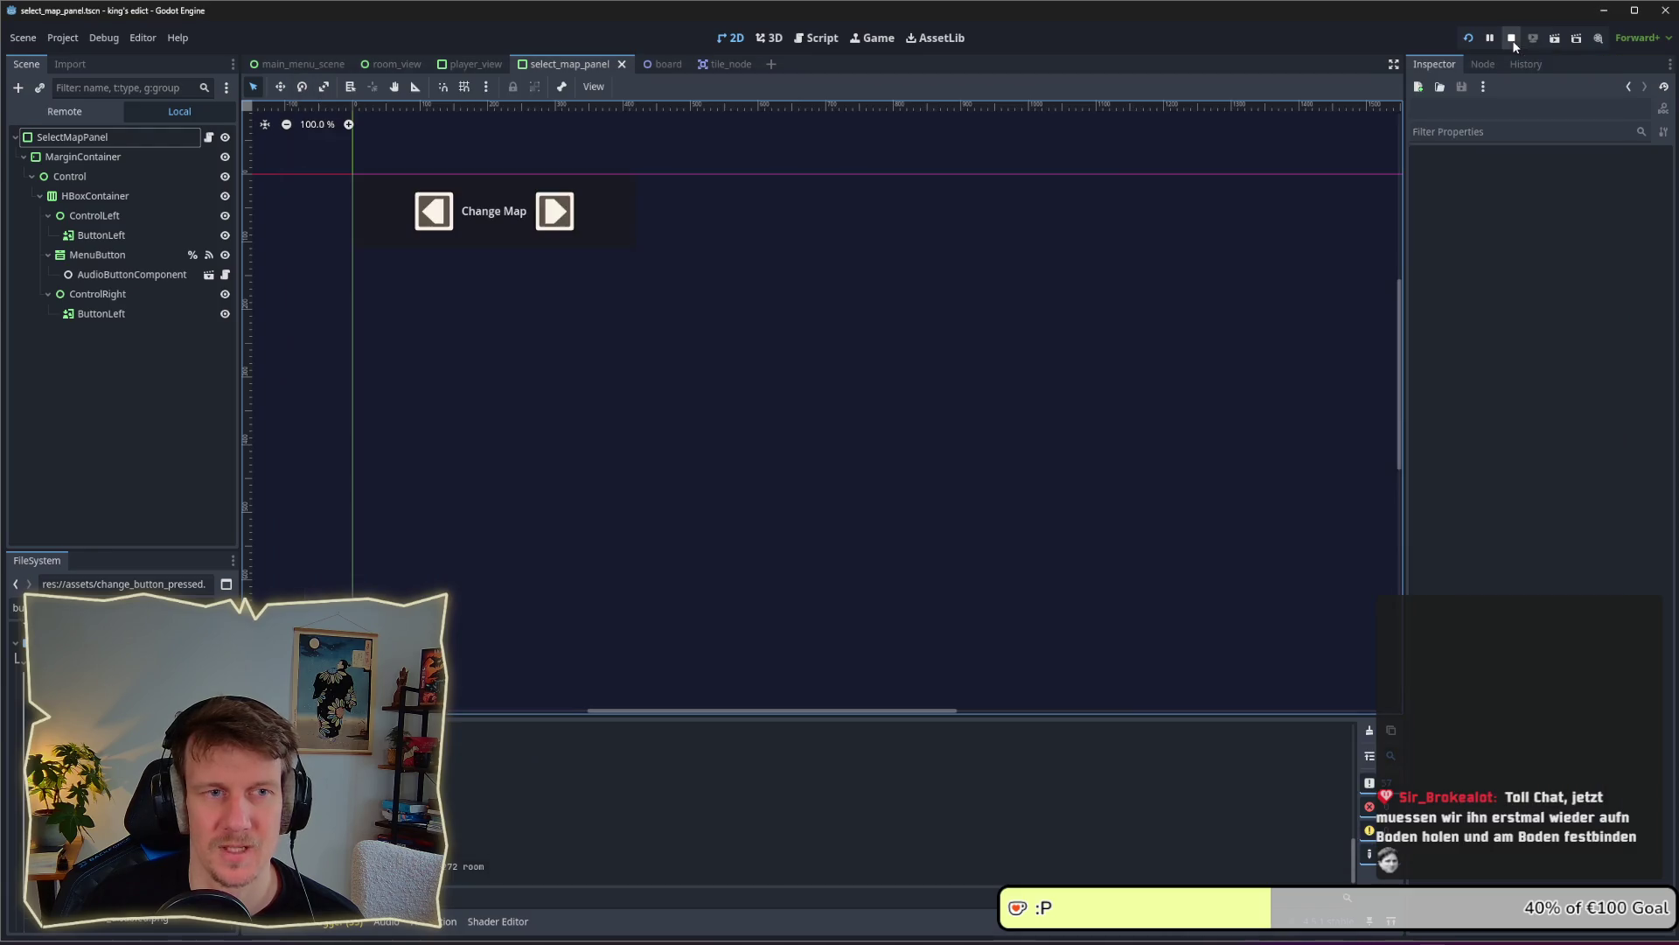
With MenuButton selected, read select_map_panel.gd and highlight the _on_menu_button_about_to_popup handler
click(824, 37)
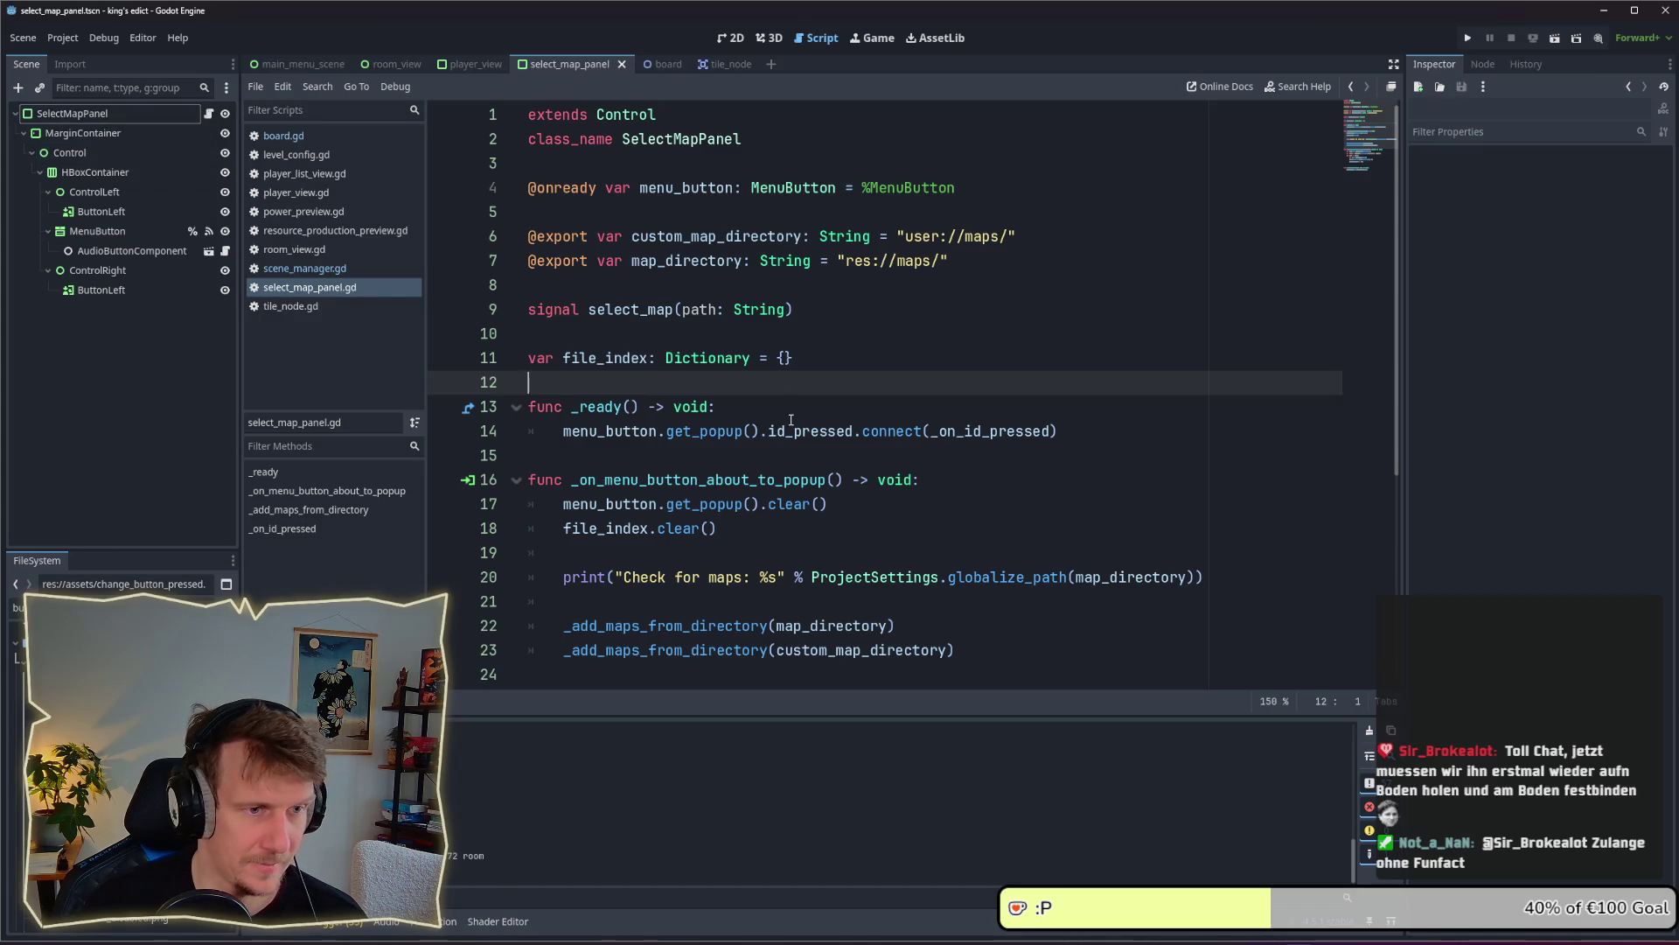
click(122, 232)
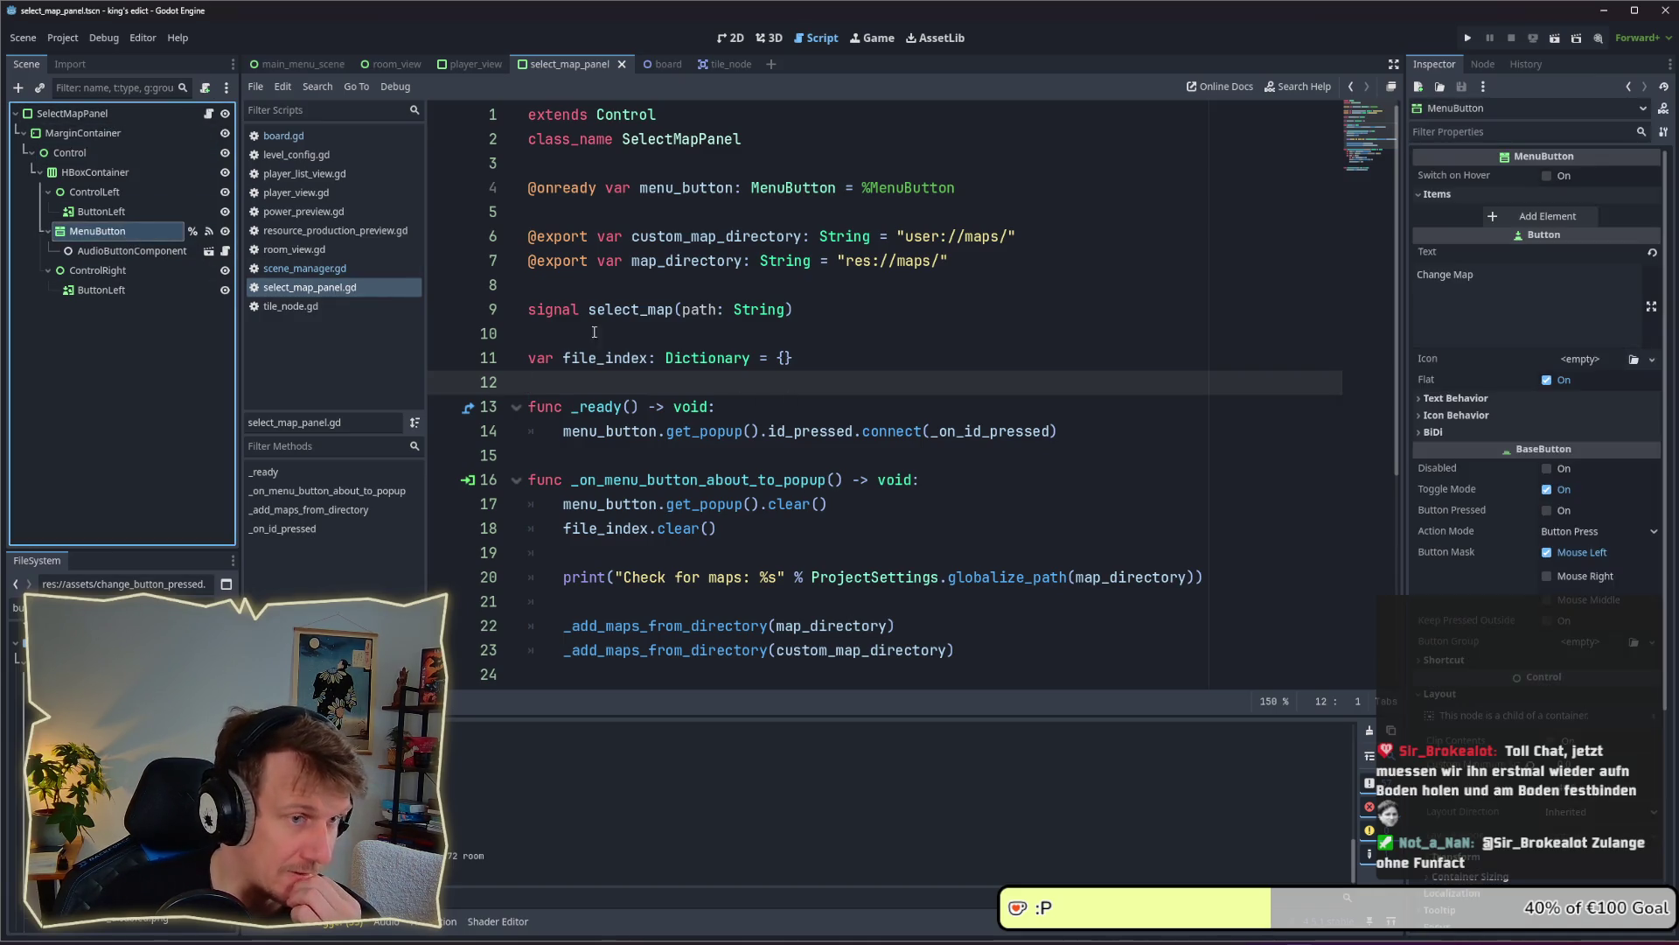
scroll(858, 347, down, 3)
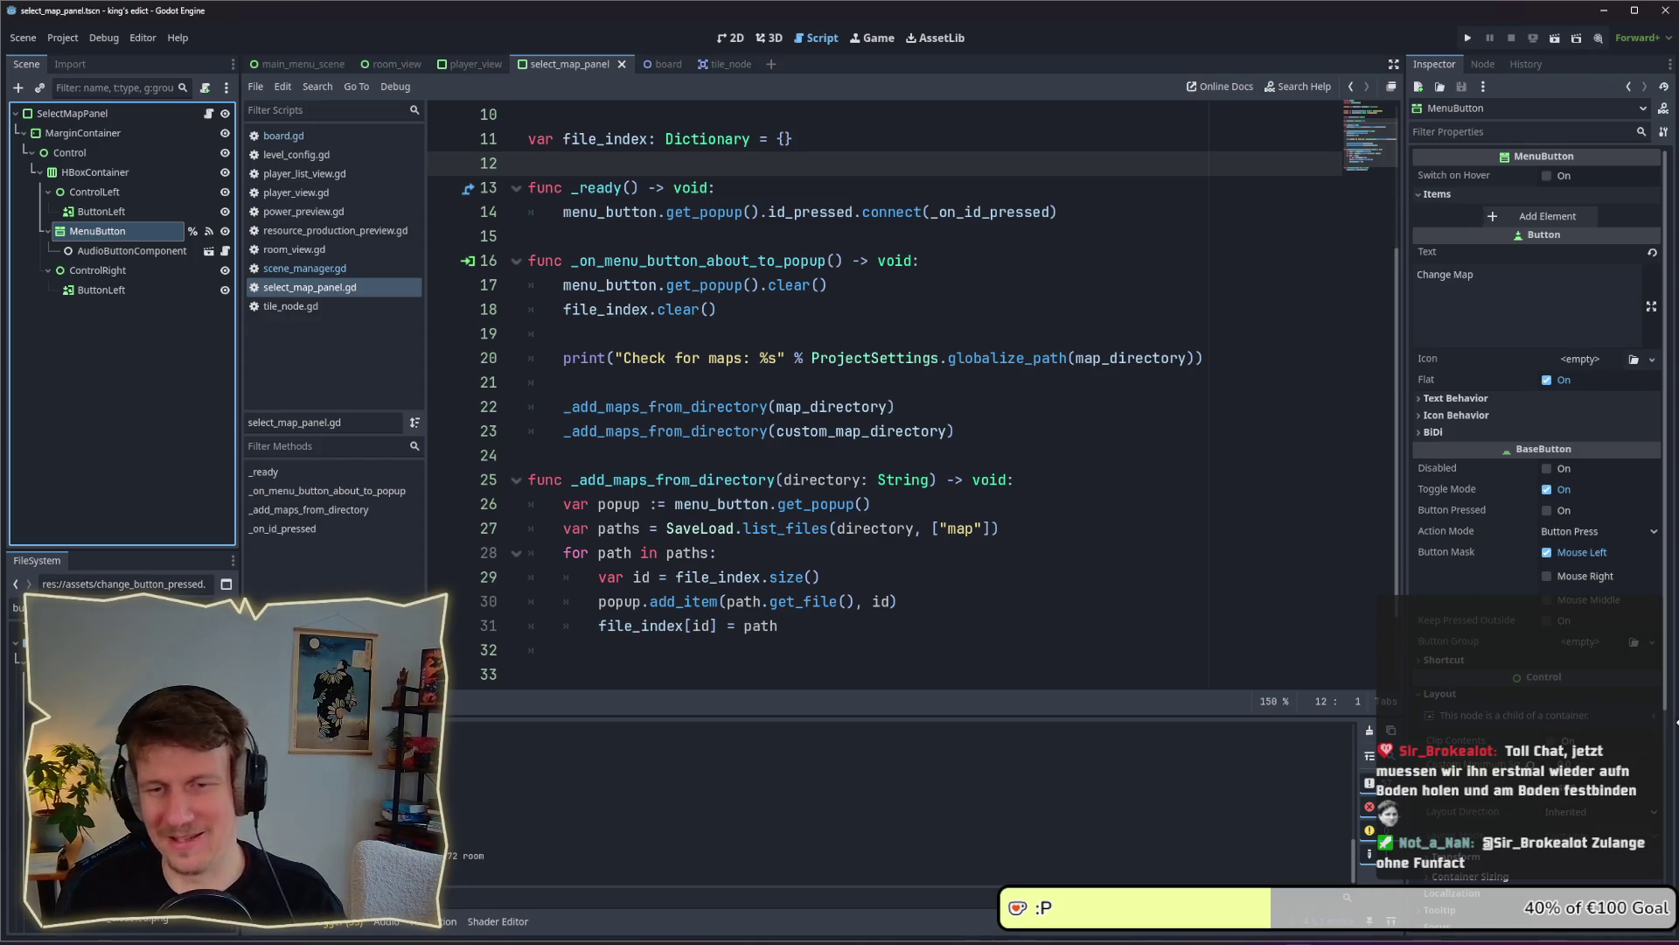
click(744, 260)
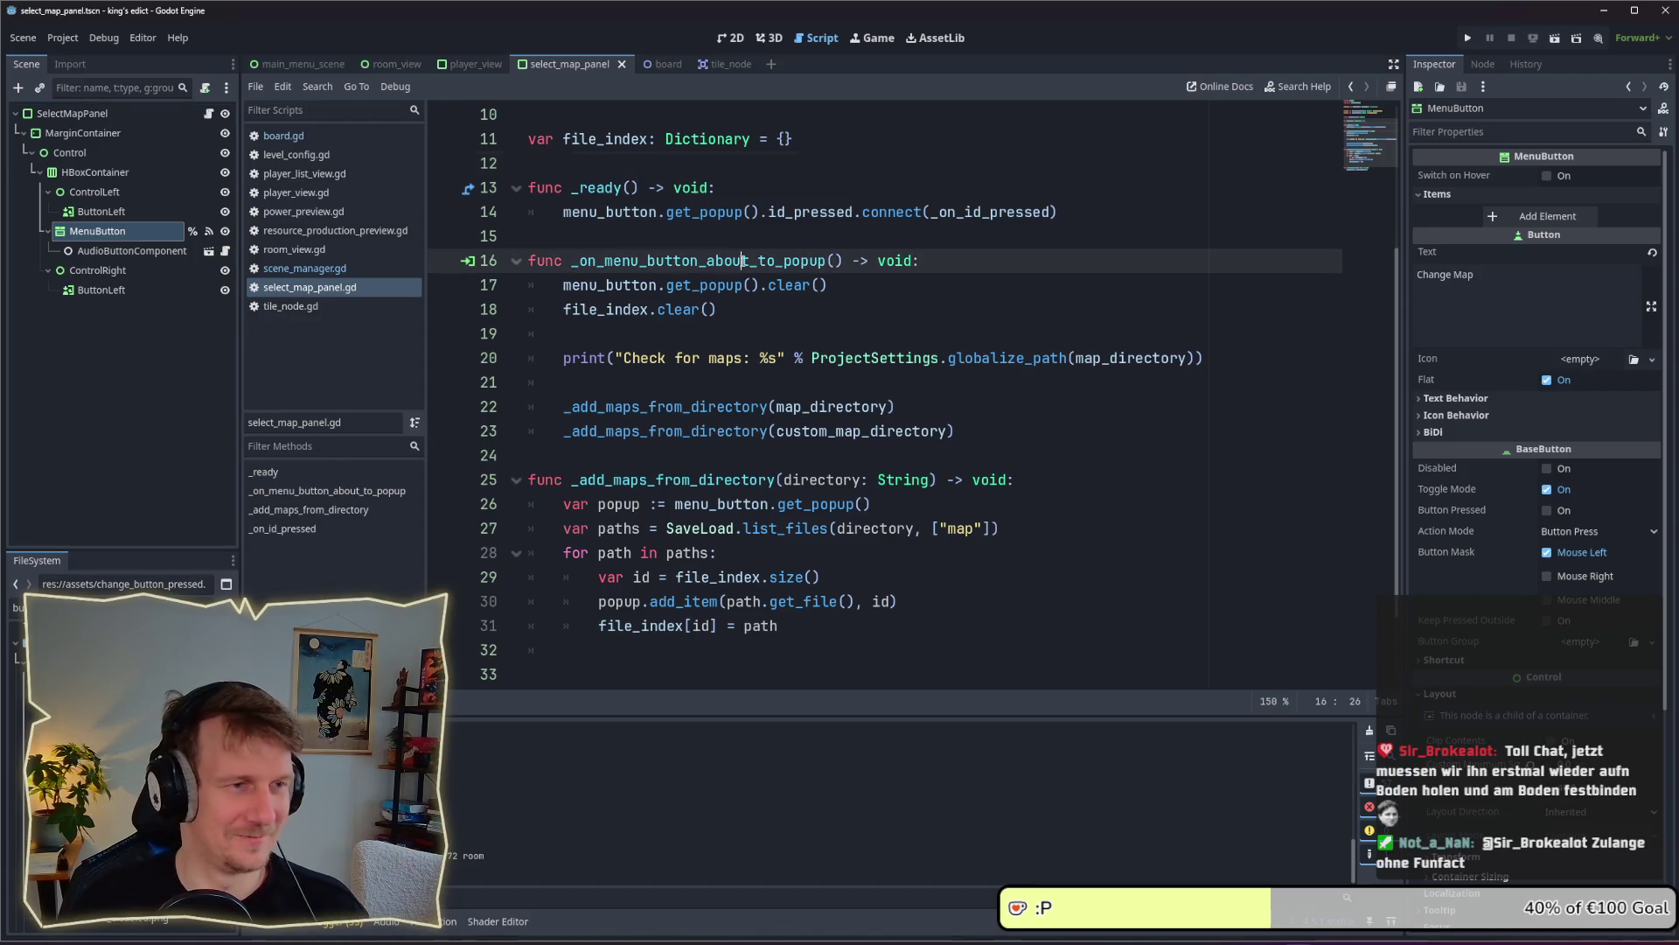
click(742, 232)
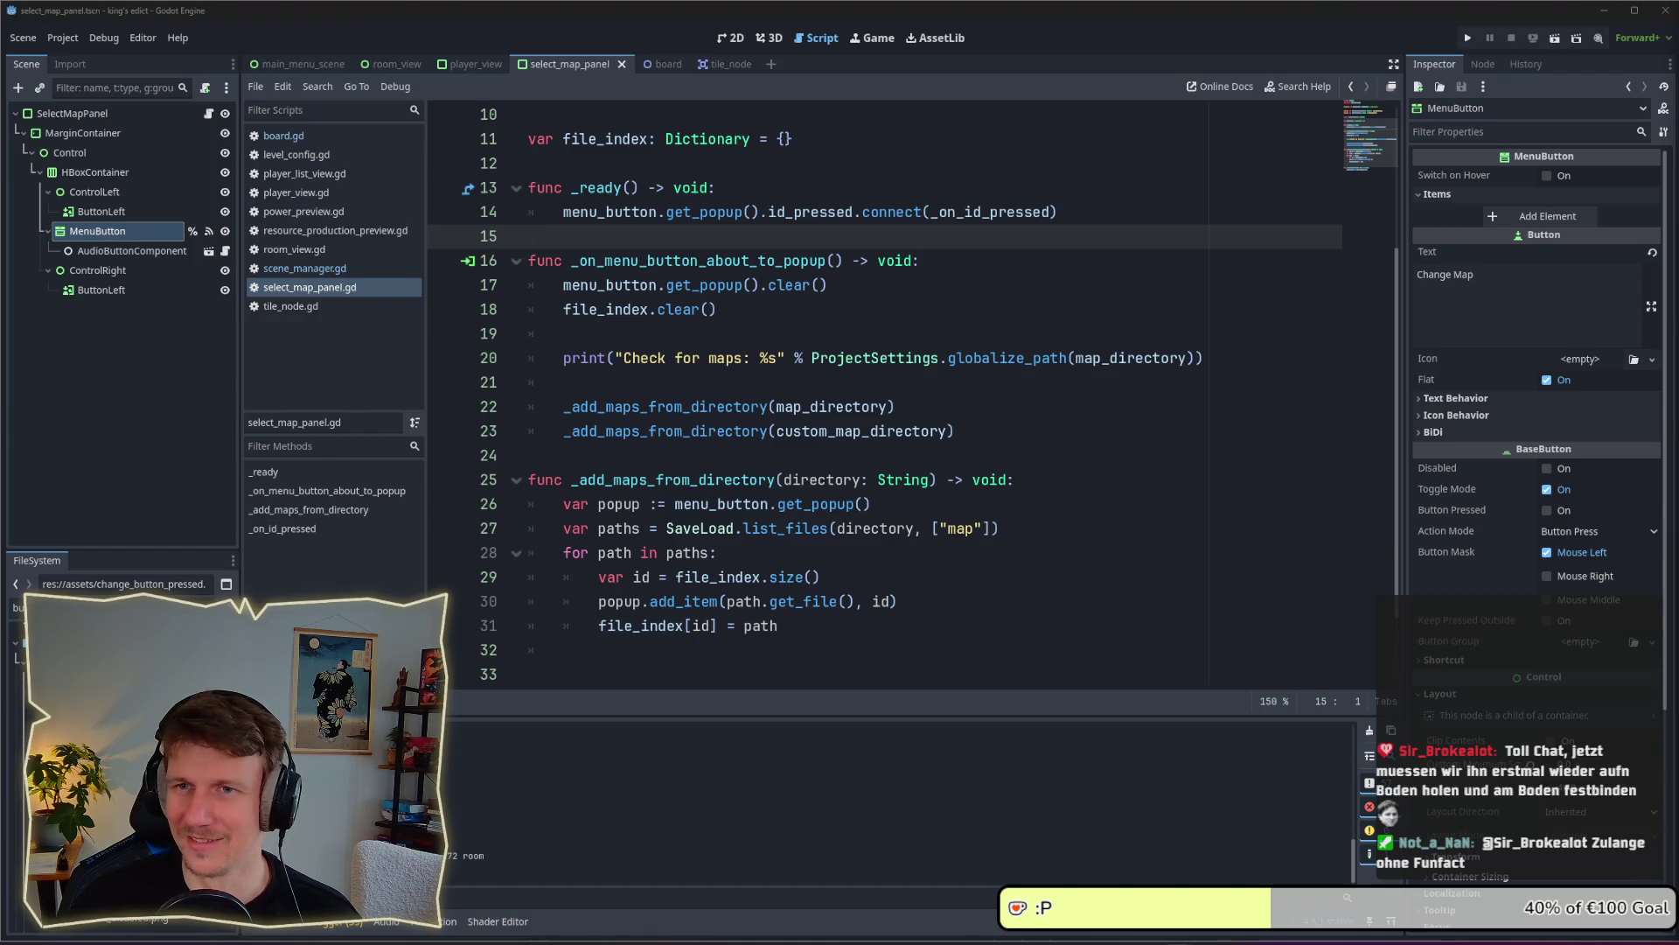
click(892, 466)
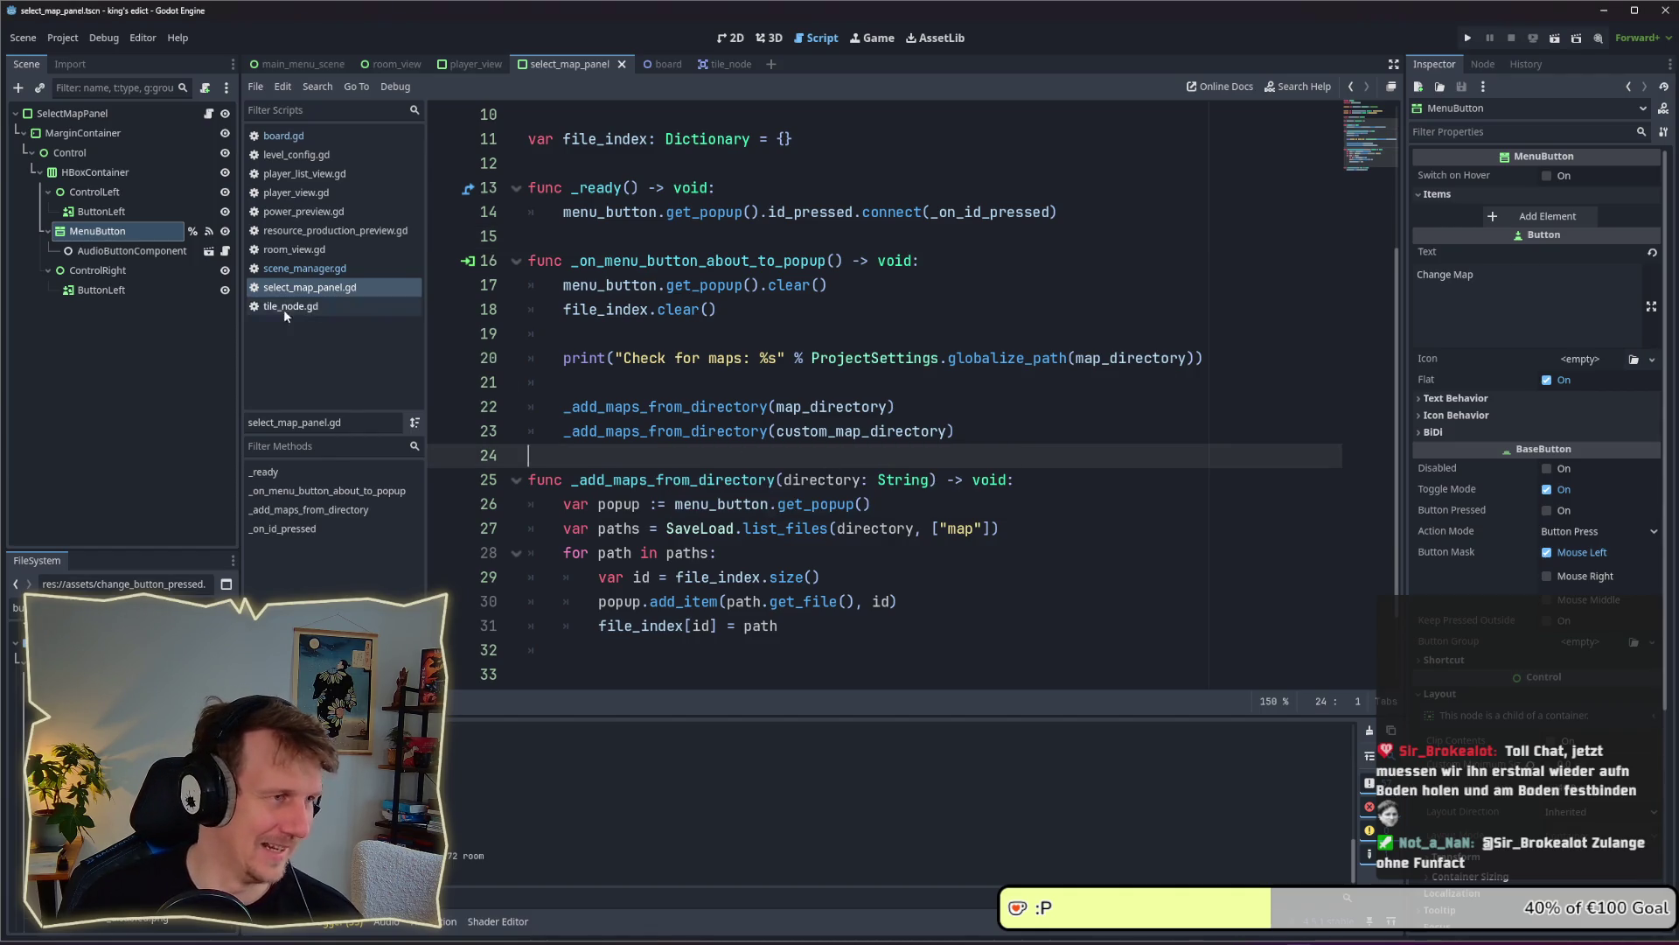
click(118, 249)
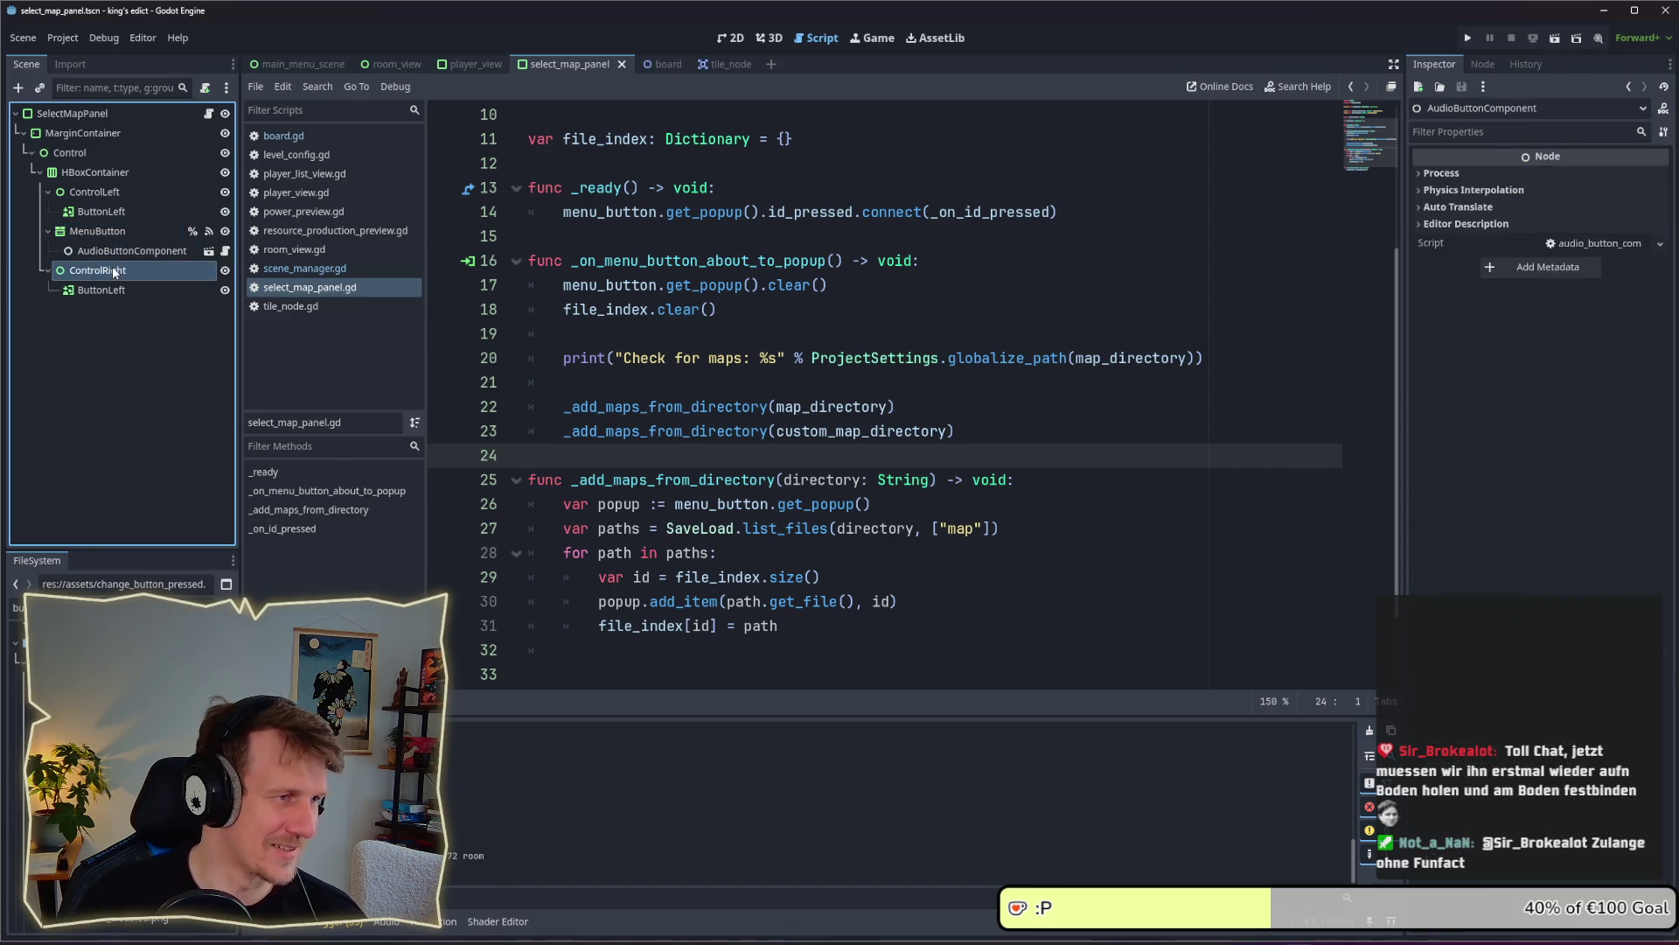
click(109, 235)
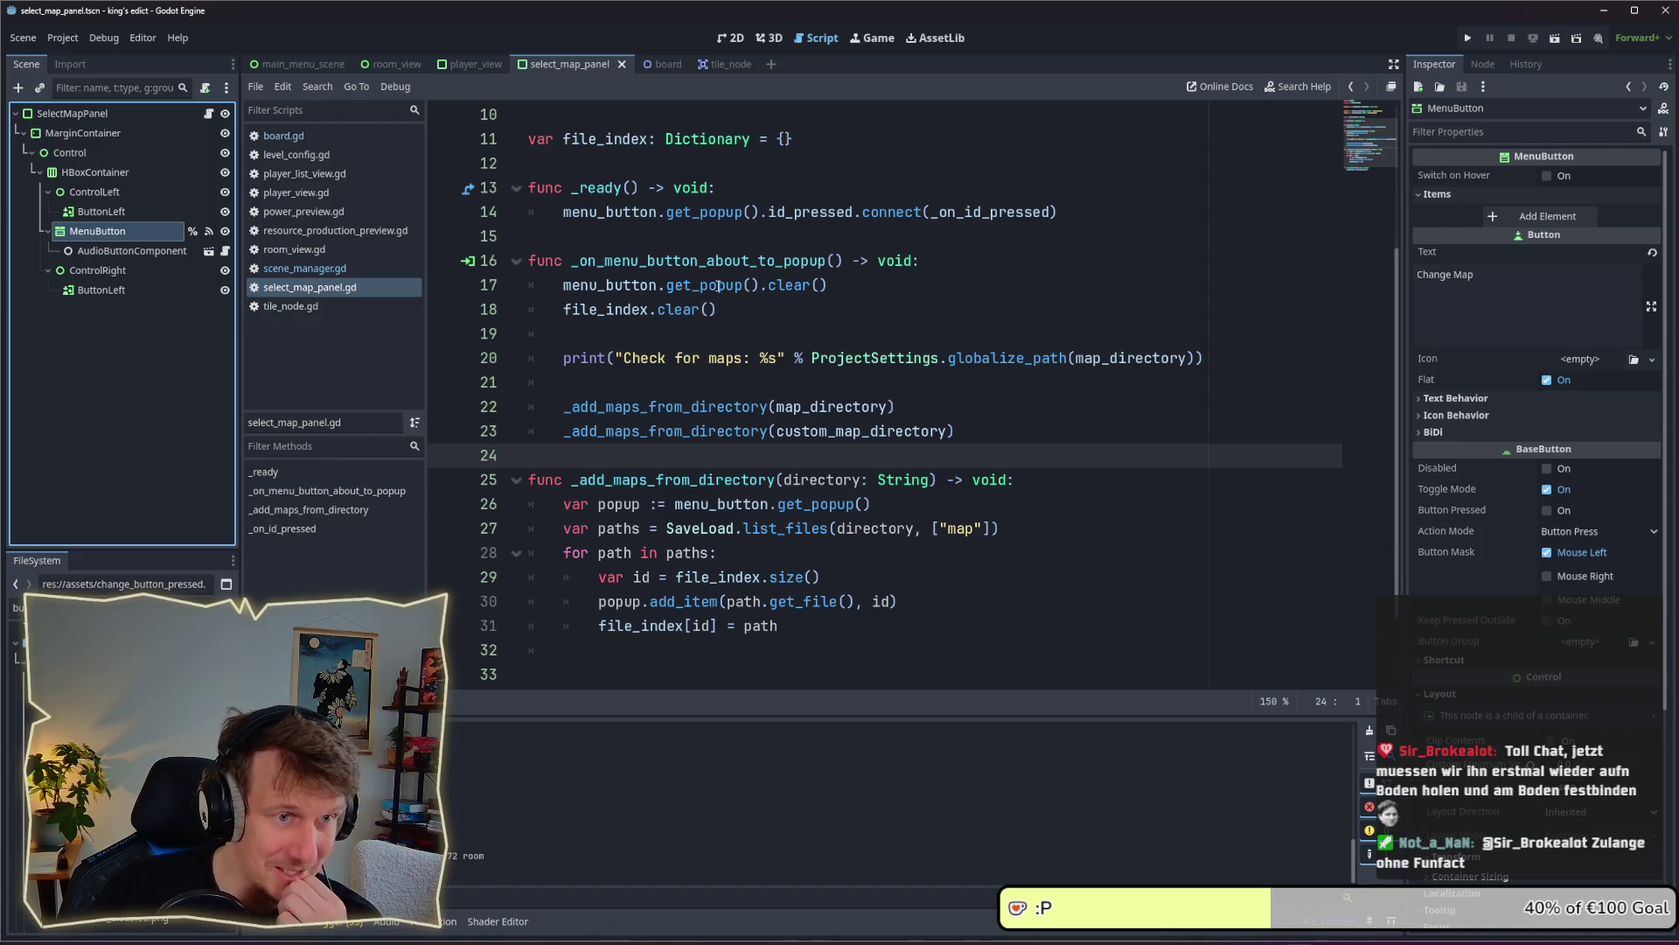
double_click(788, 266)
scroll(818, 407, up, 2)
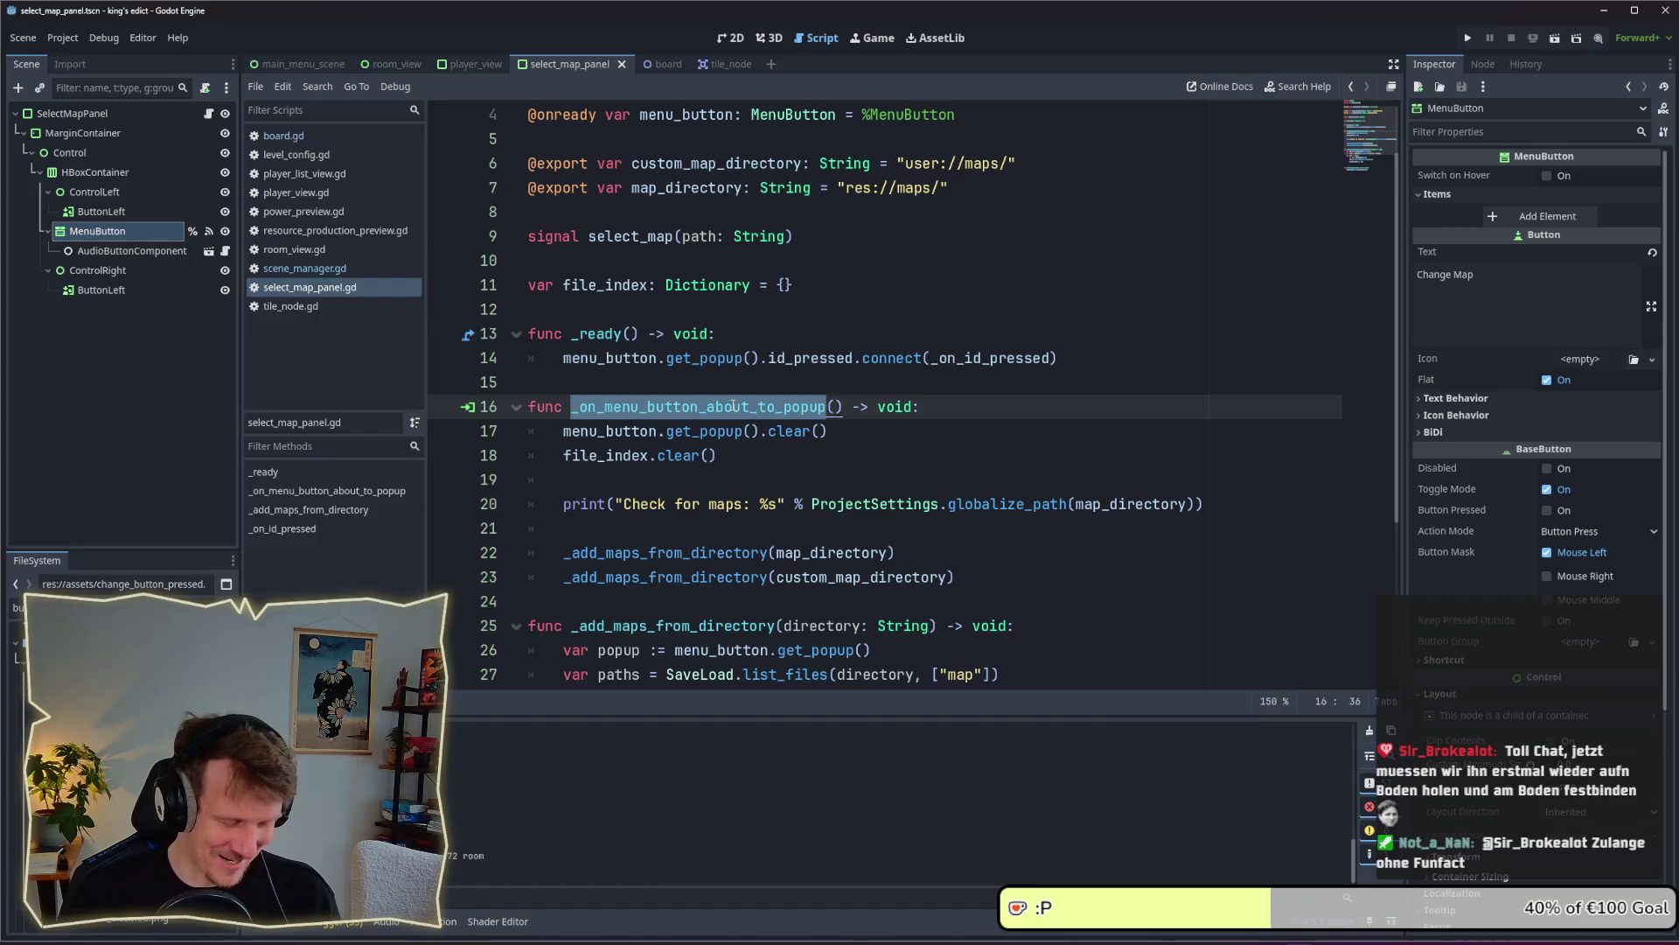
Search project scripts for the popup handler name and show MenuButton's connected signals
key(ctrl+shift+f)
click(1161, 558)
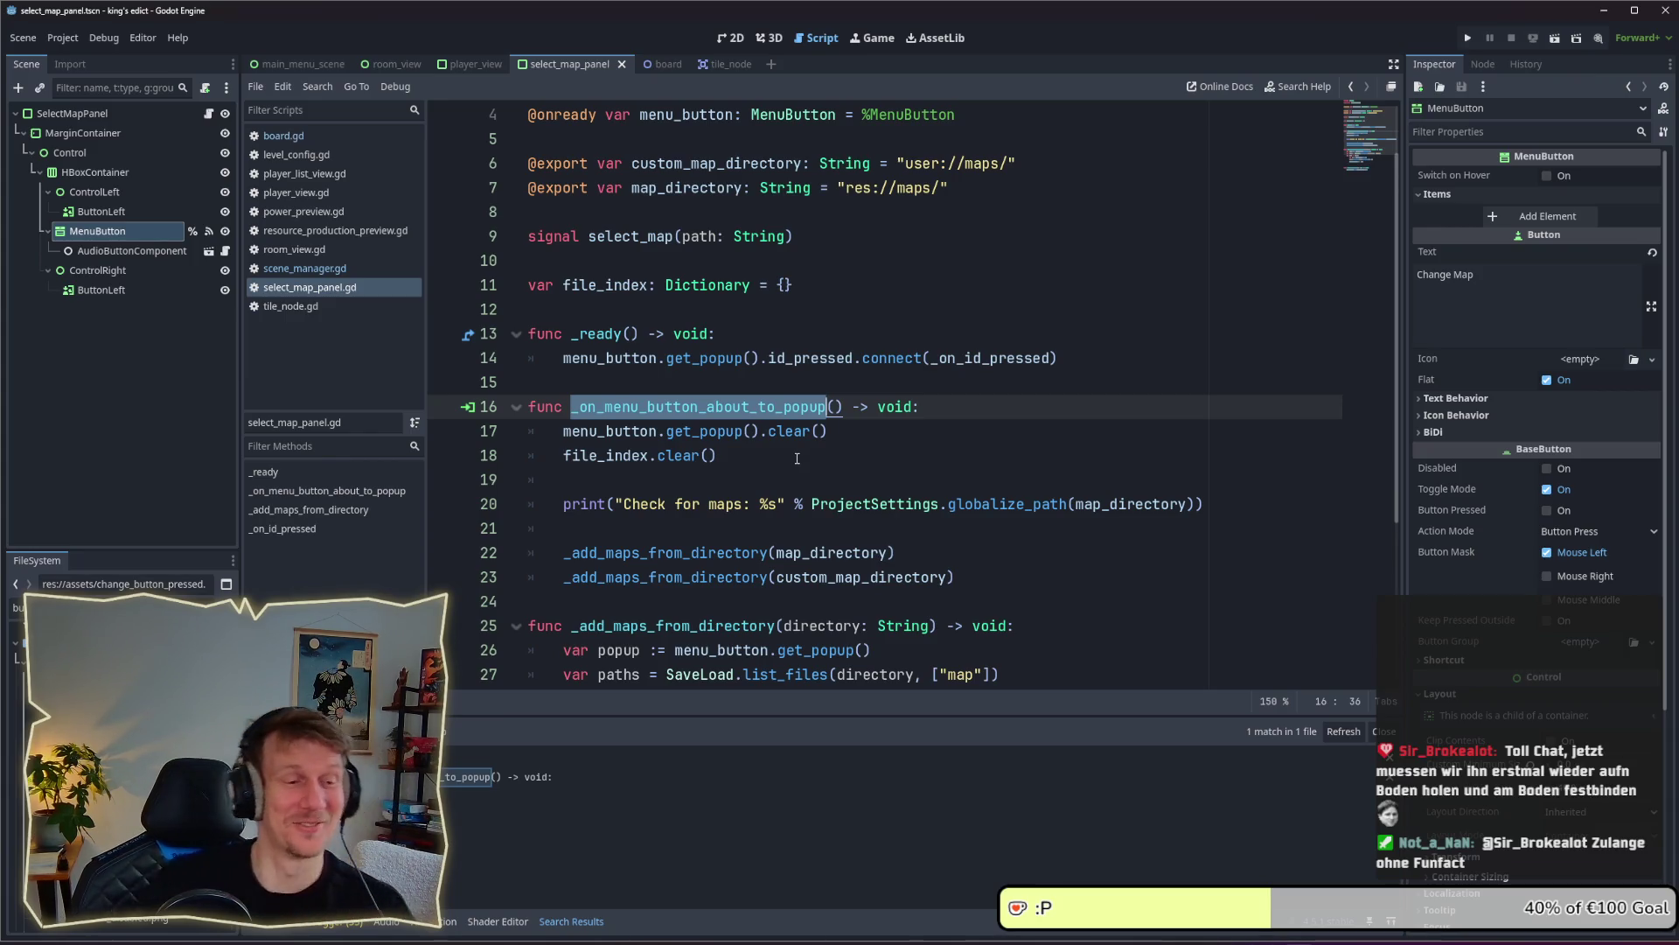
click(98, 211)
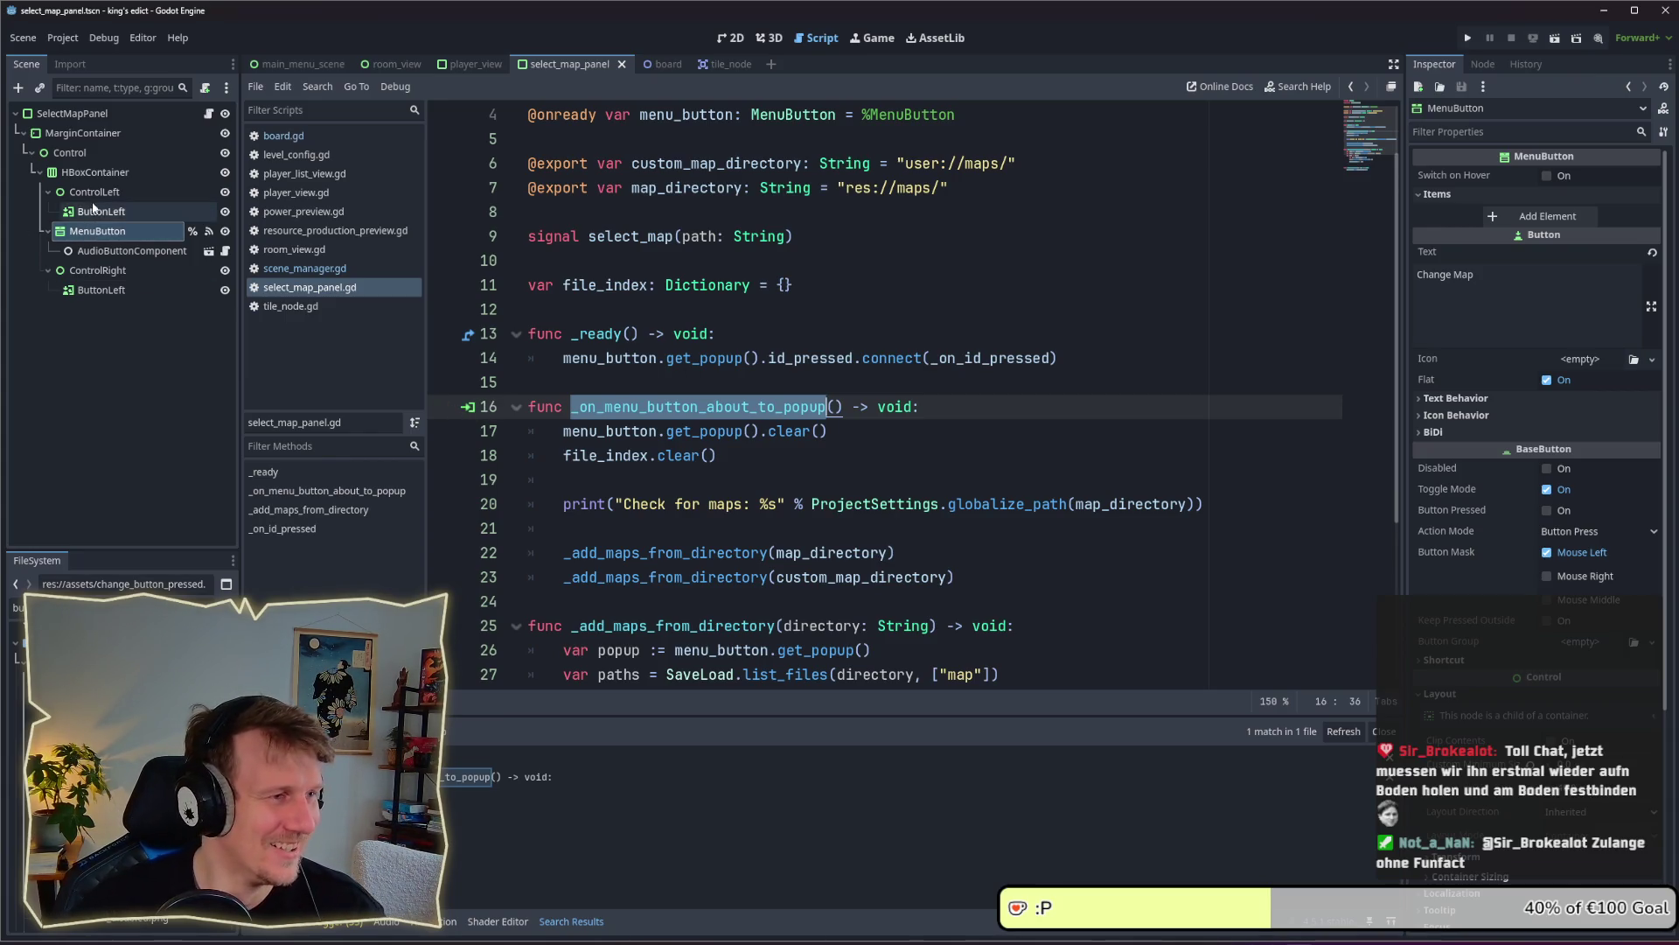
click(98, 230)
click(1487, 64)
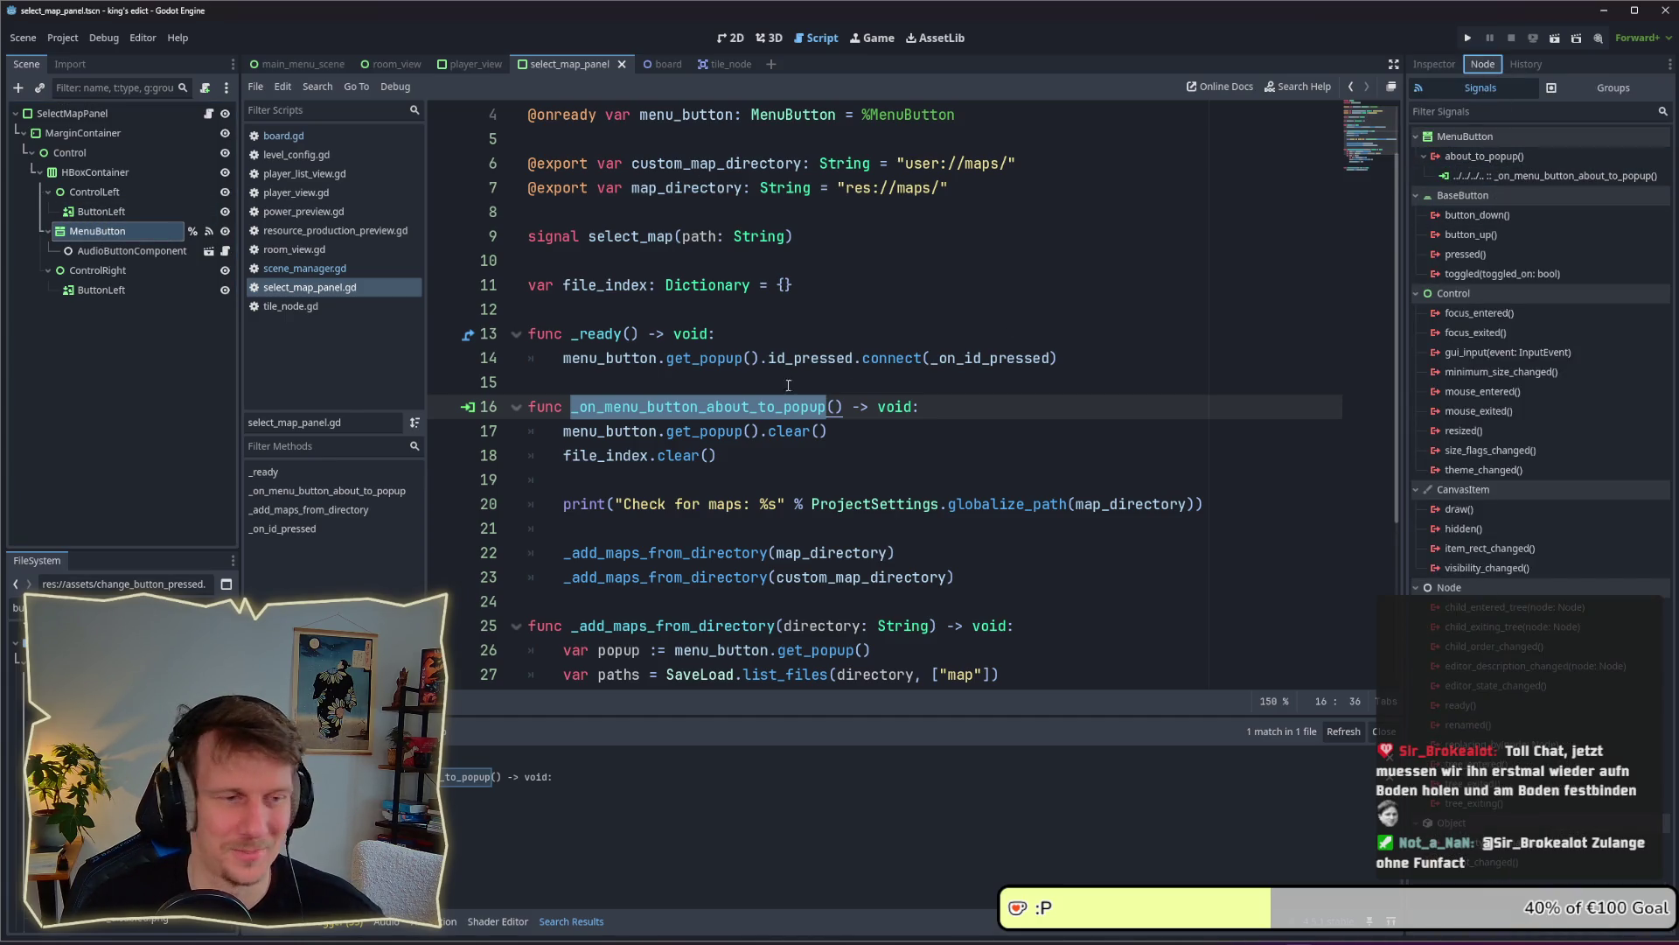
Search the project for about_to_popup, then open the MenuButton class documentation from menu_button
drag(706, 407, 825, 405)
key(ctrl+shift+f)
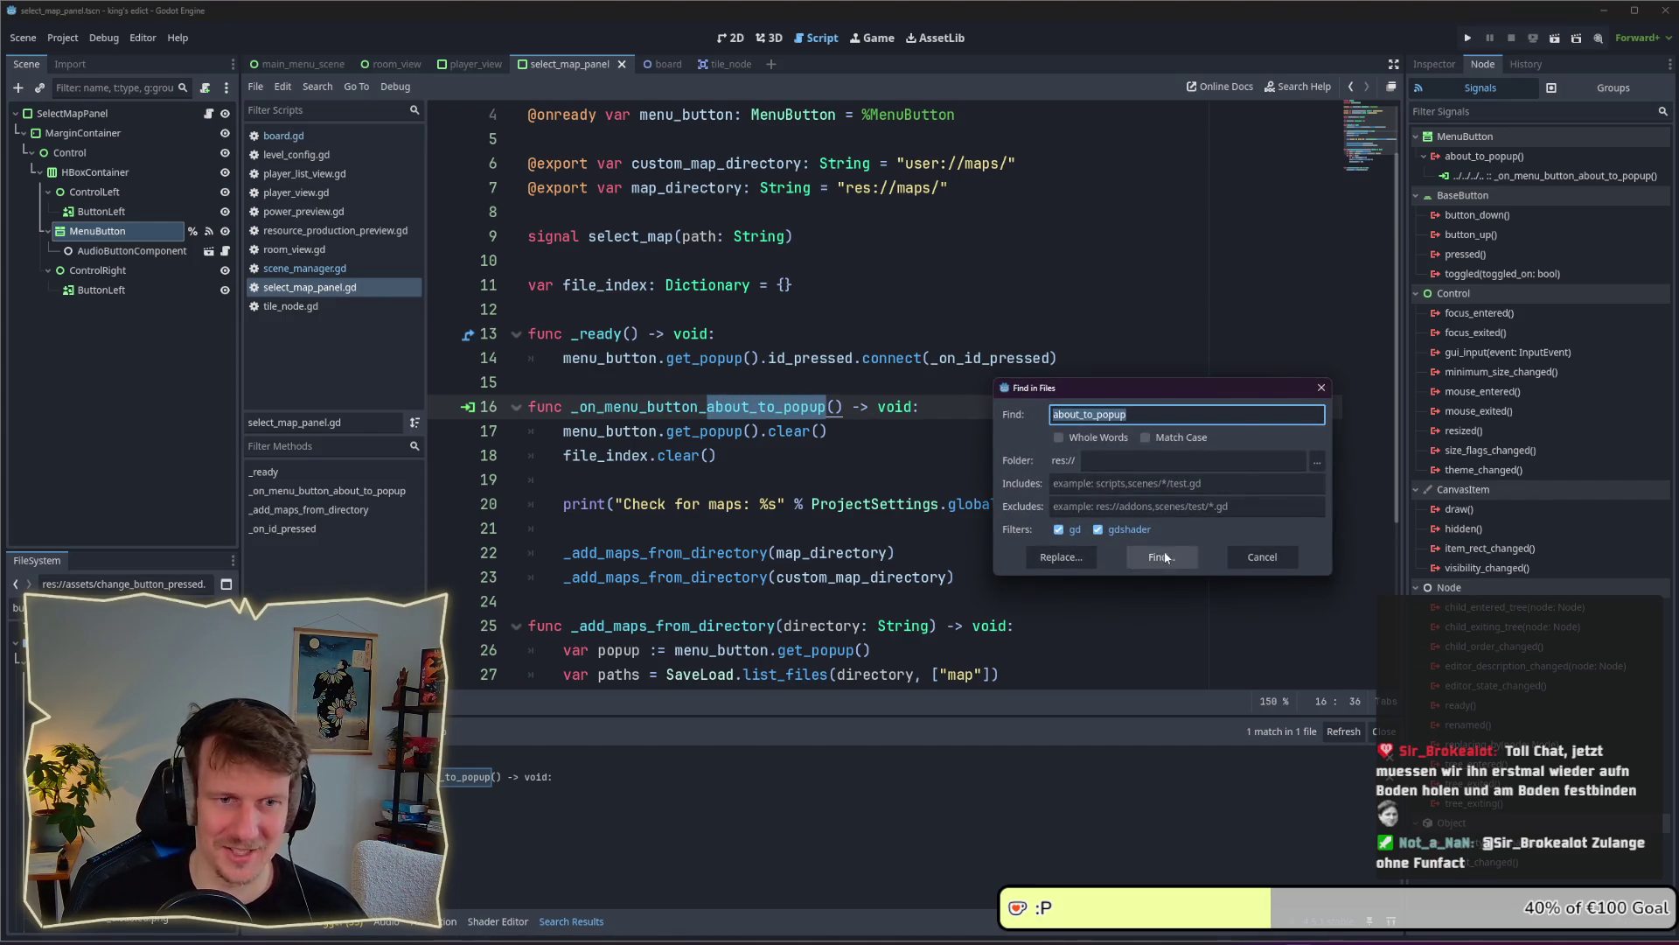
click(1161, 555)
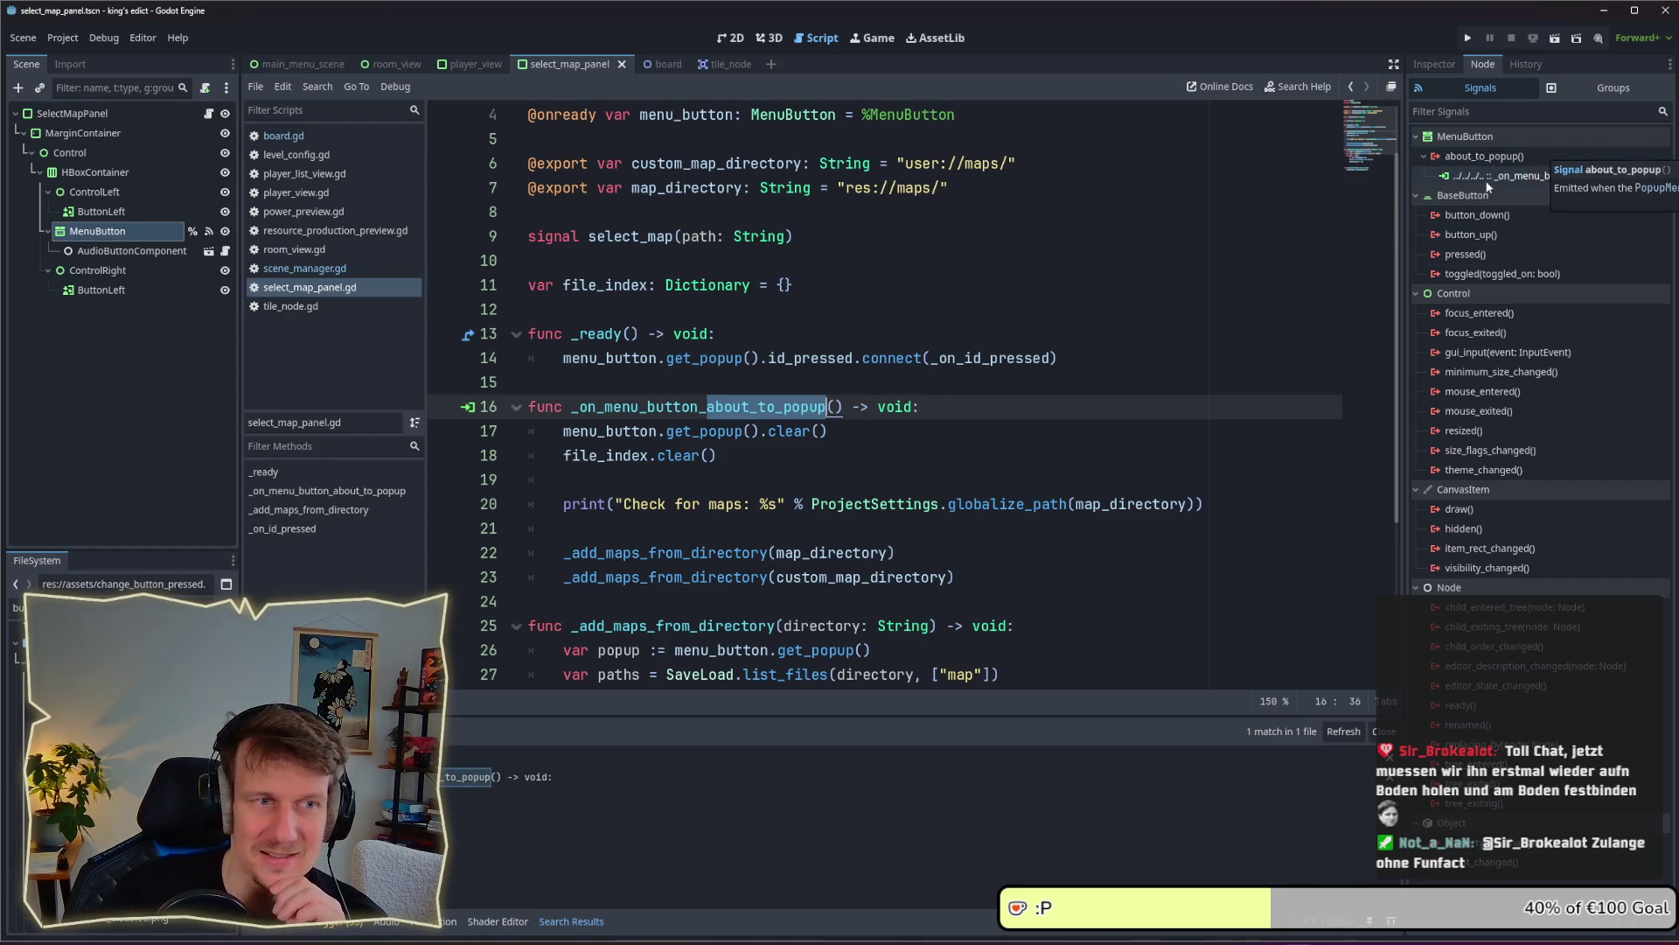
scroll(753, 504, up, 1)
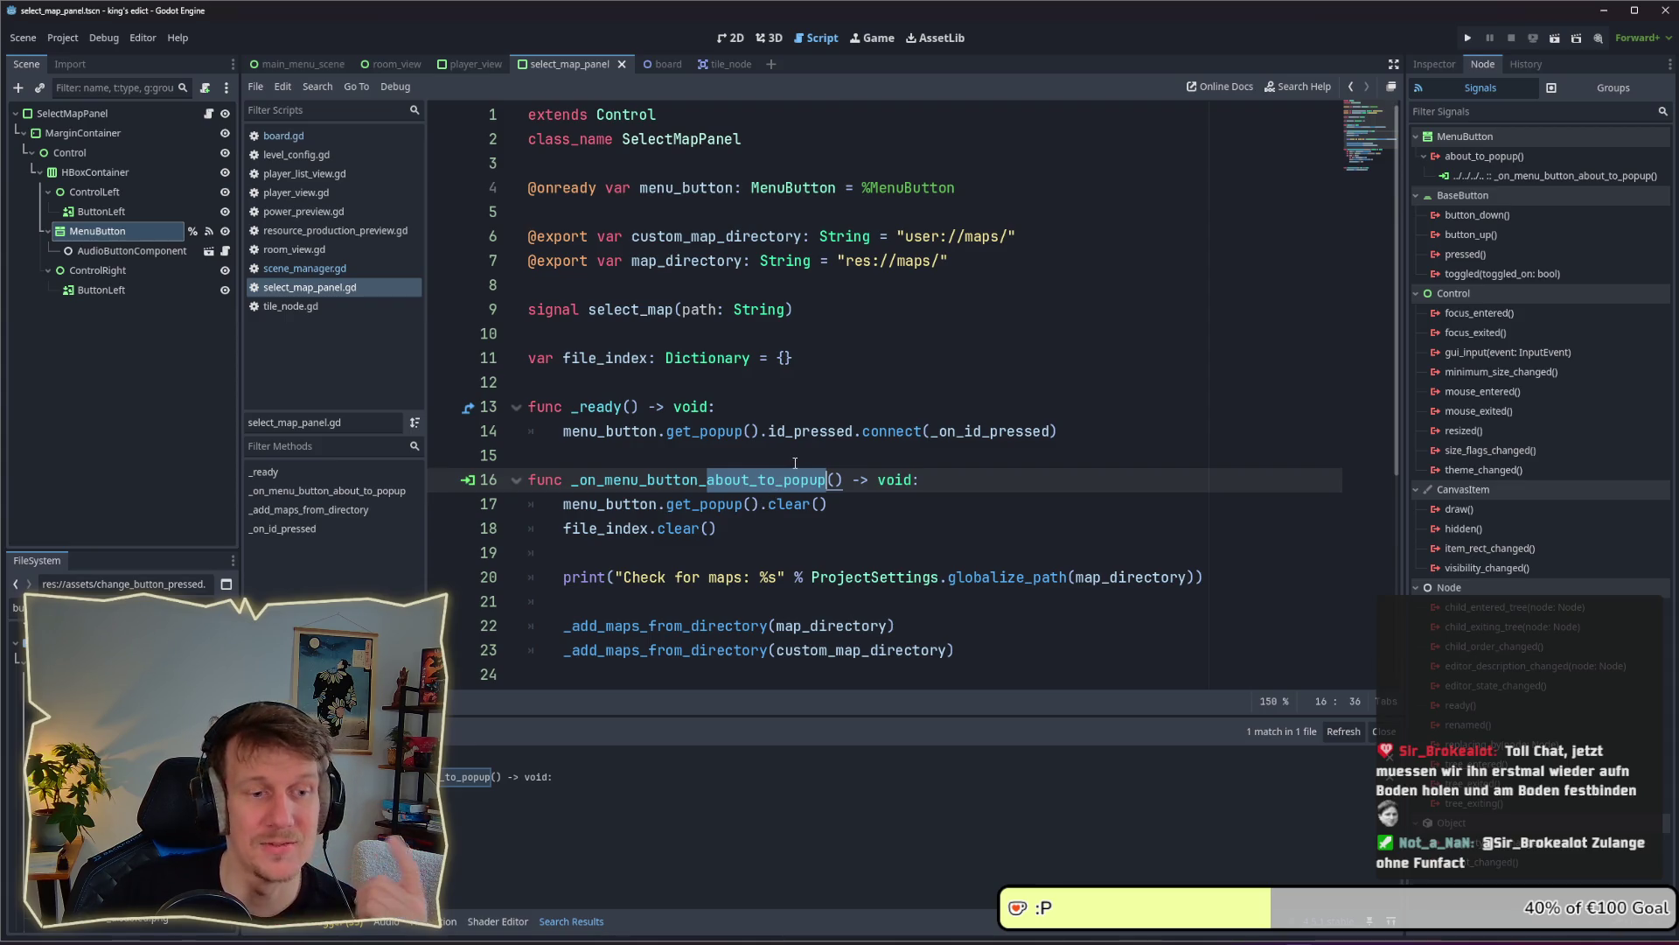
scroll(785, 472, down, 1)
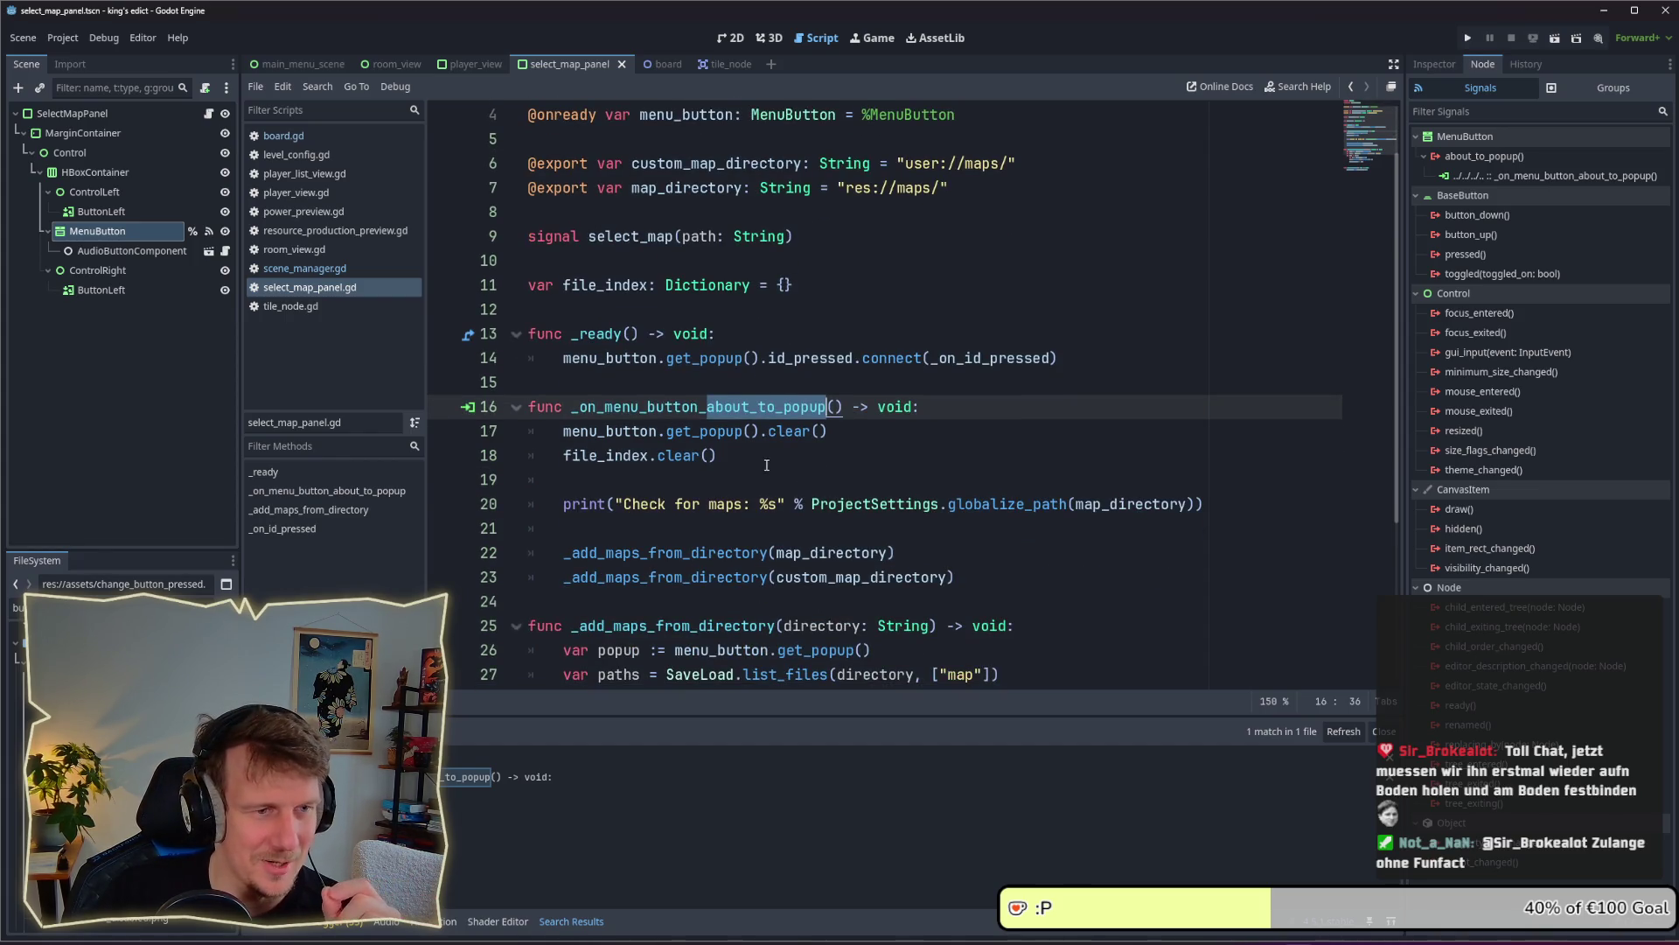
double_click(641, 430)
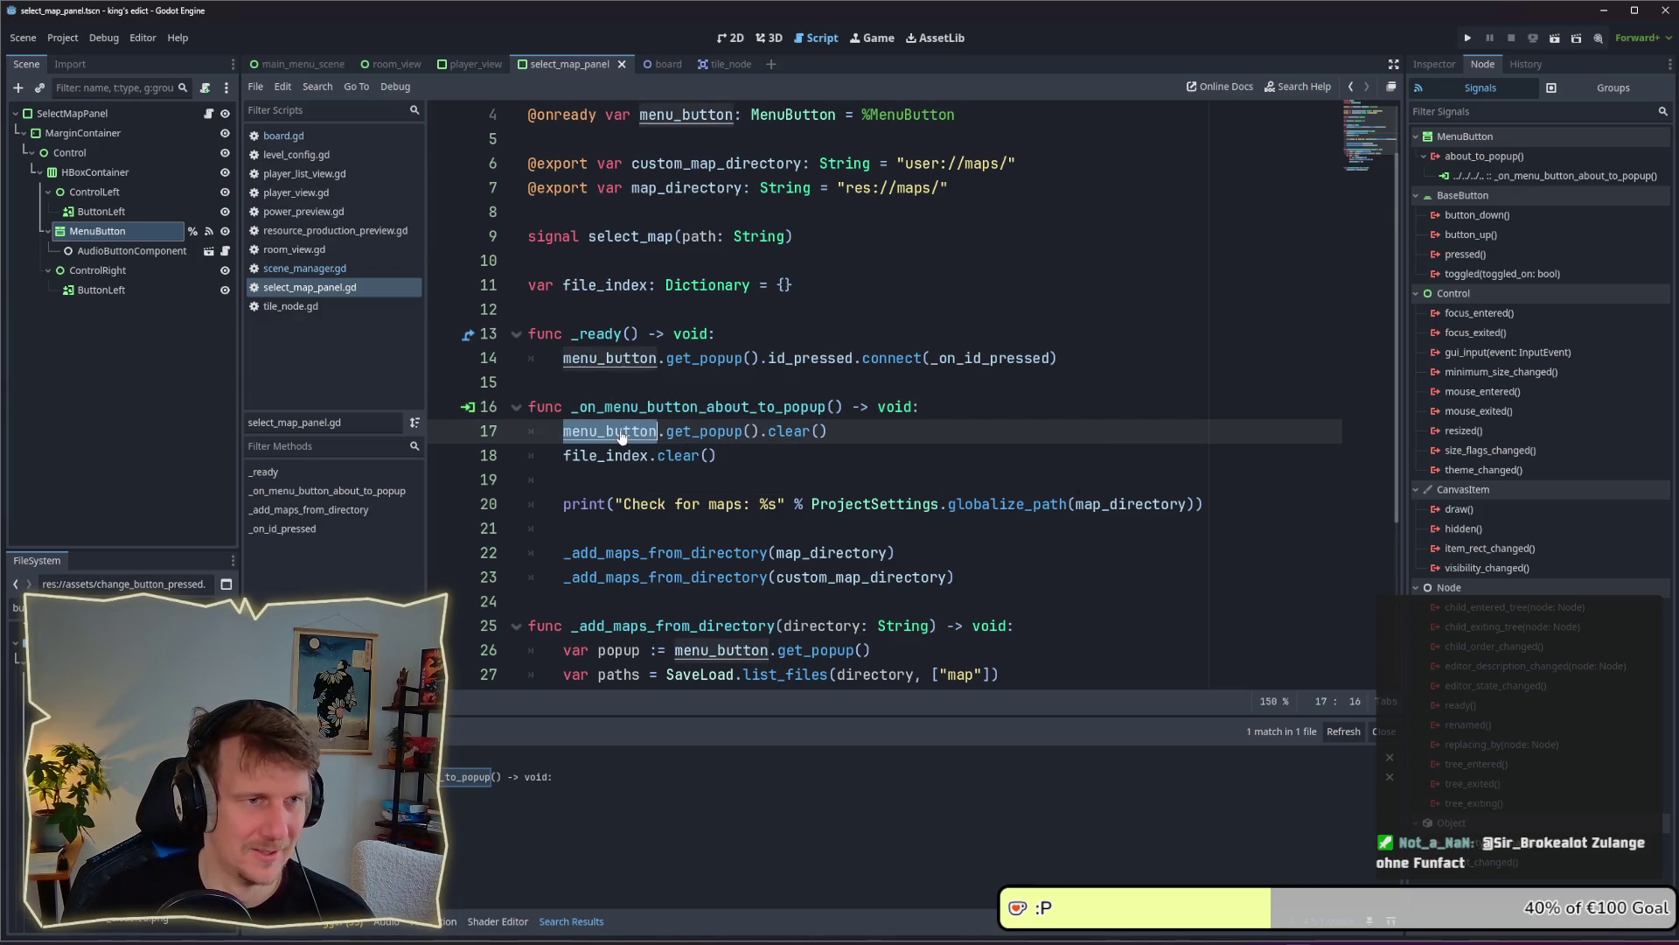
ctrl+click(792, 122)
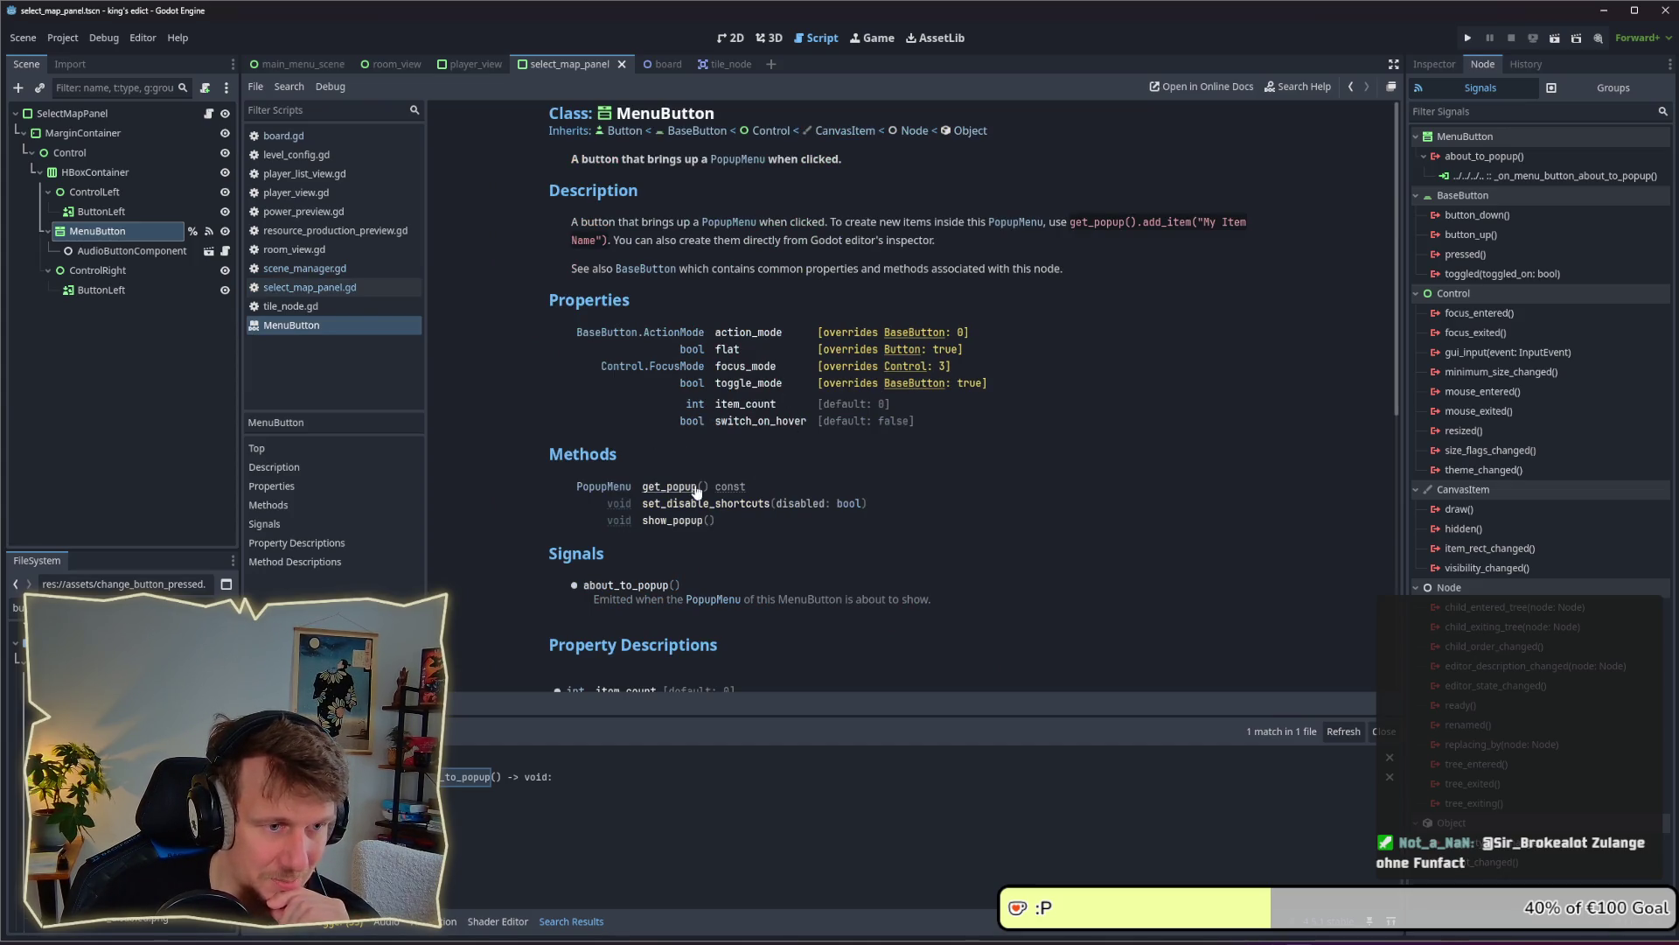
Scroll the MenuButton help page down to its methods and the about_to_popup signal
scroll(641, 456, down, 3)
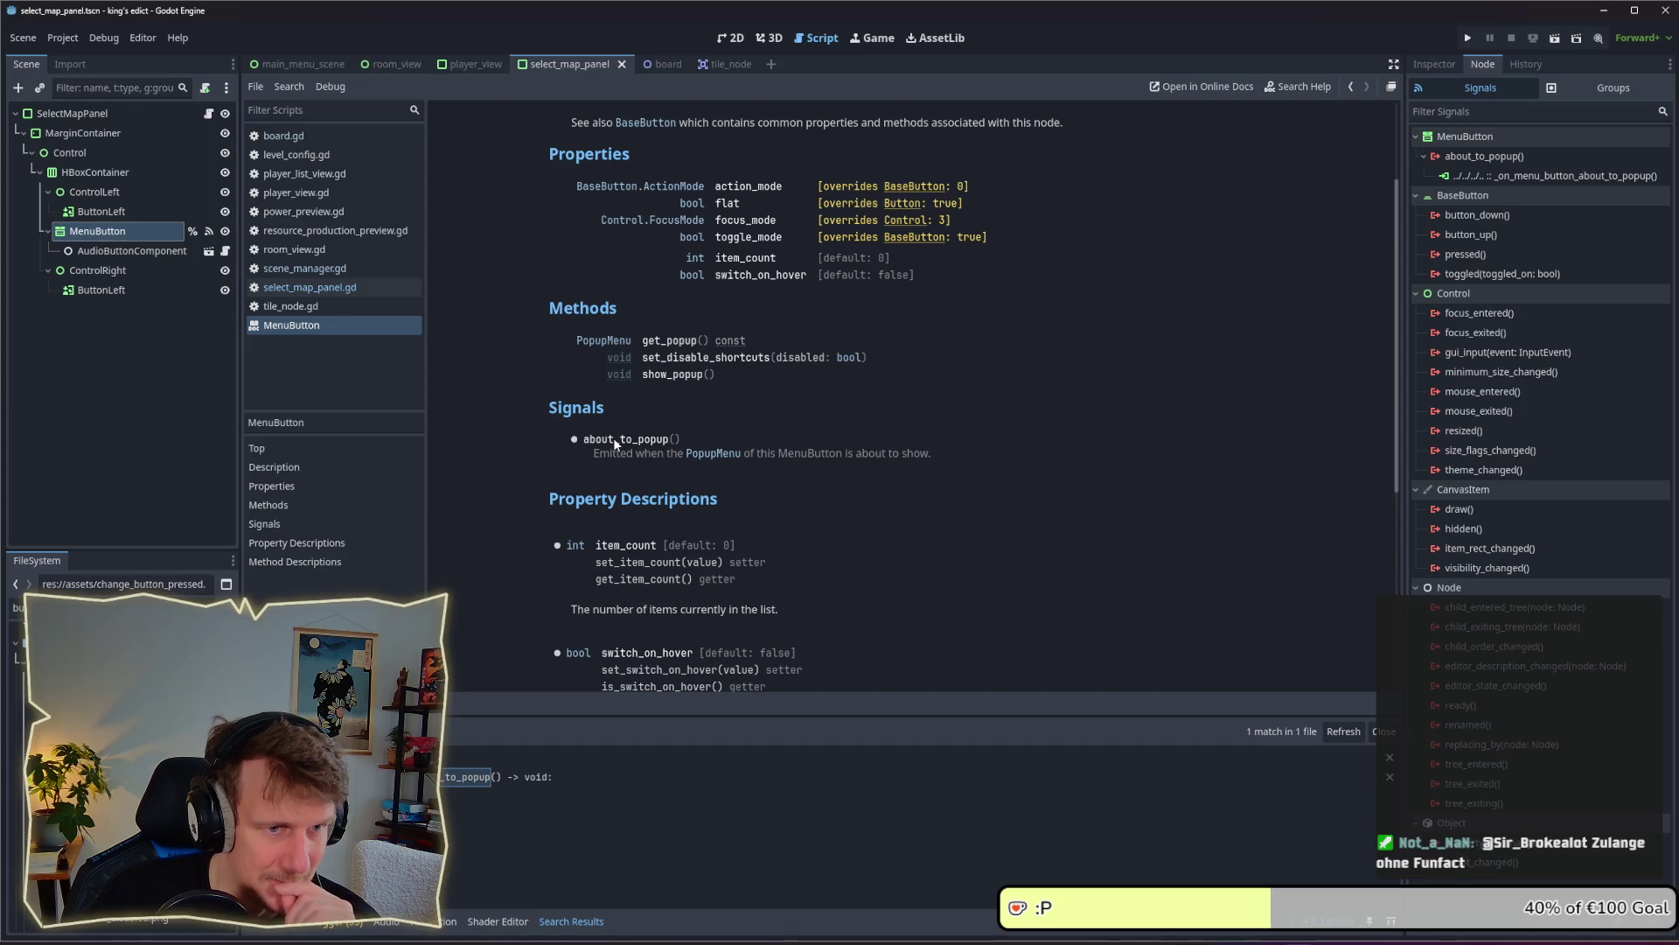